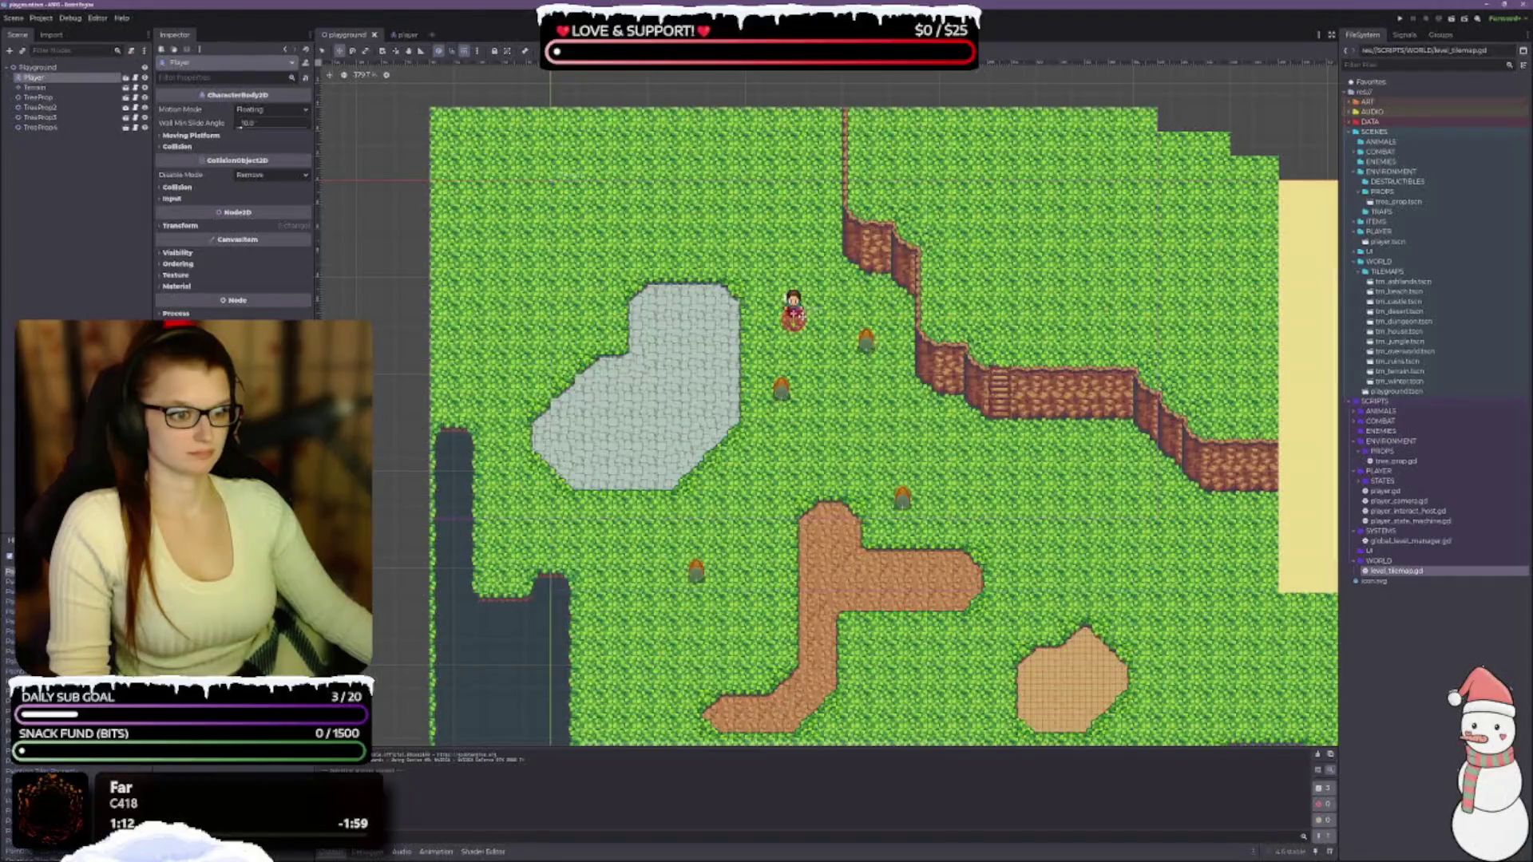
Drag the Player right in the 2D viewport until it stands just below the cliff edge
mouse_move(806, 309)
mouse_down()
mouse_move(891, 315)
mouse_move(888, 400)
mouse_up()
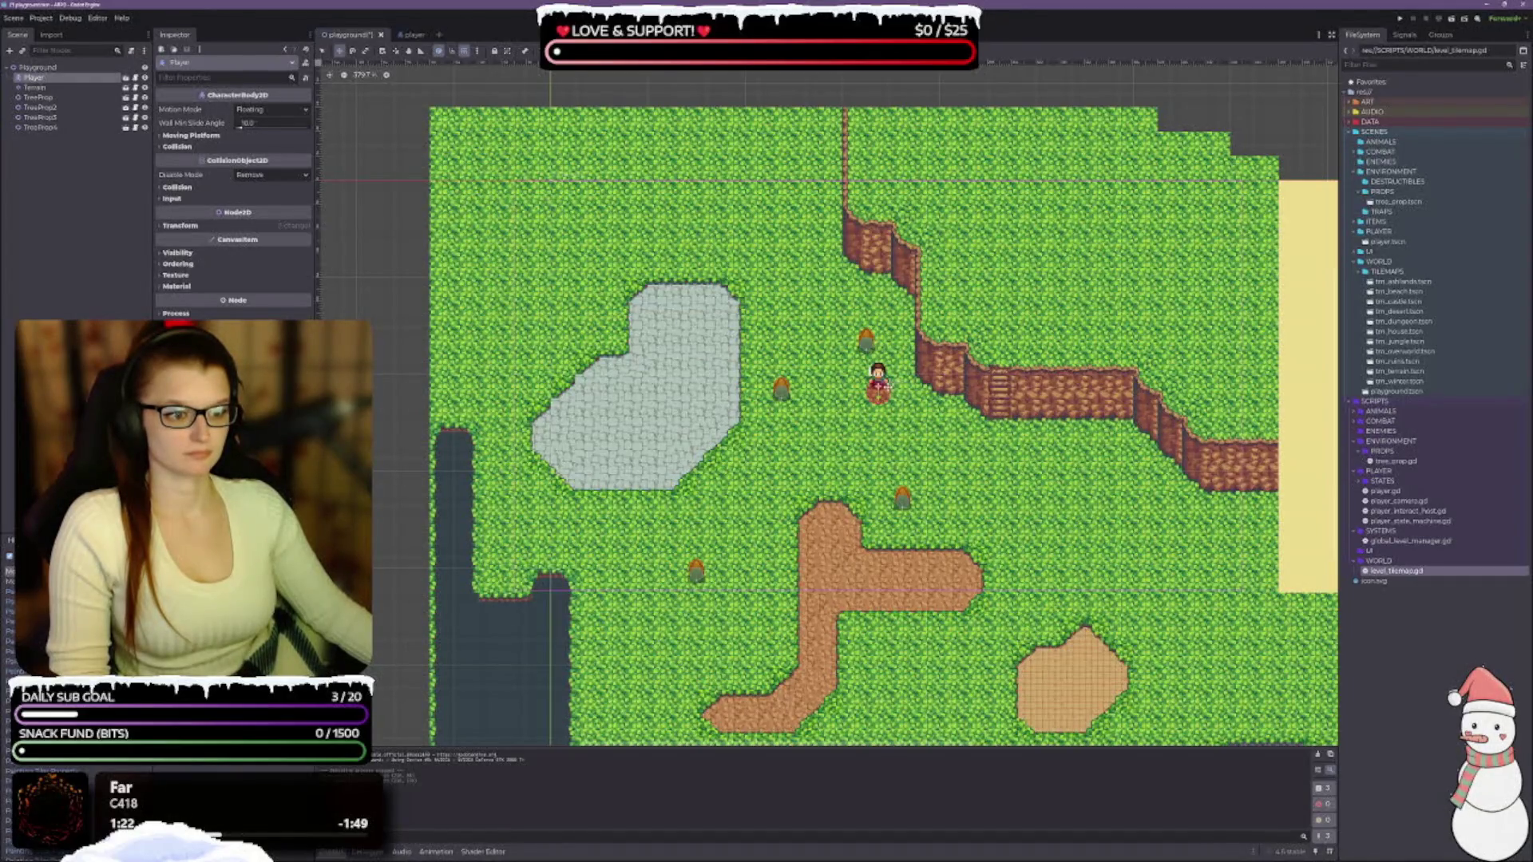
drag(888, 385, 920, 387)
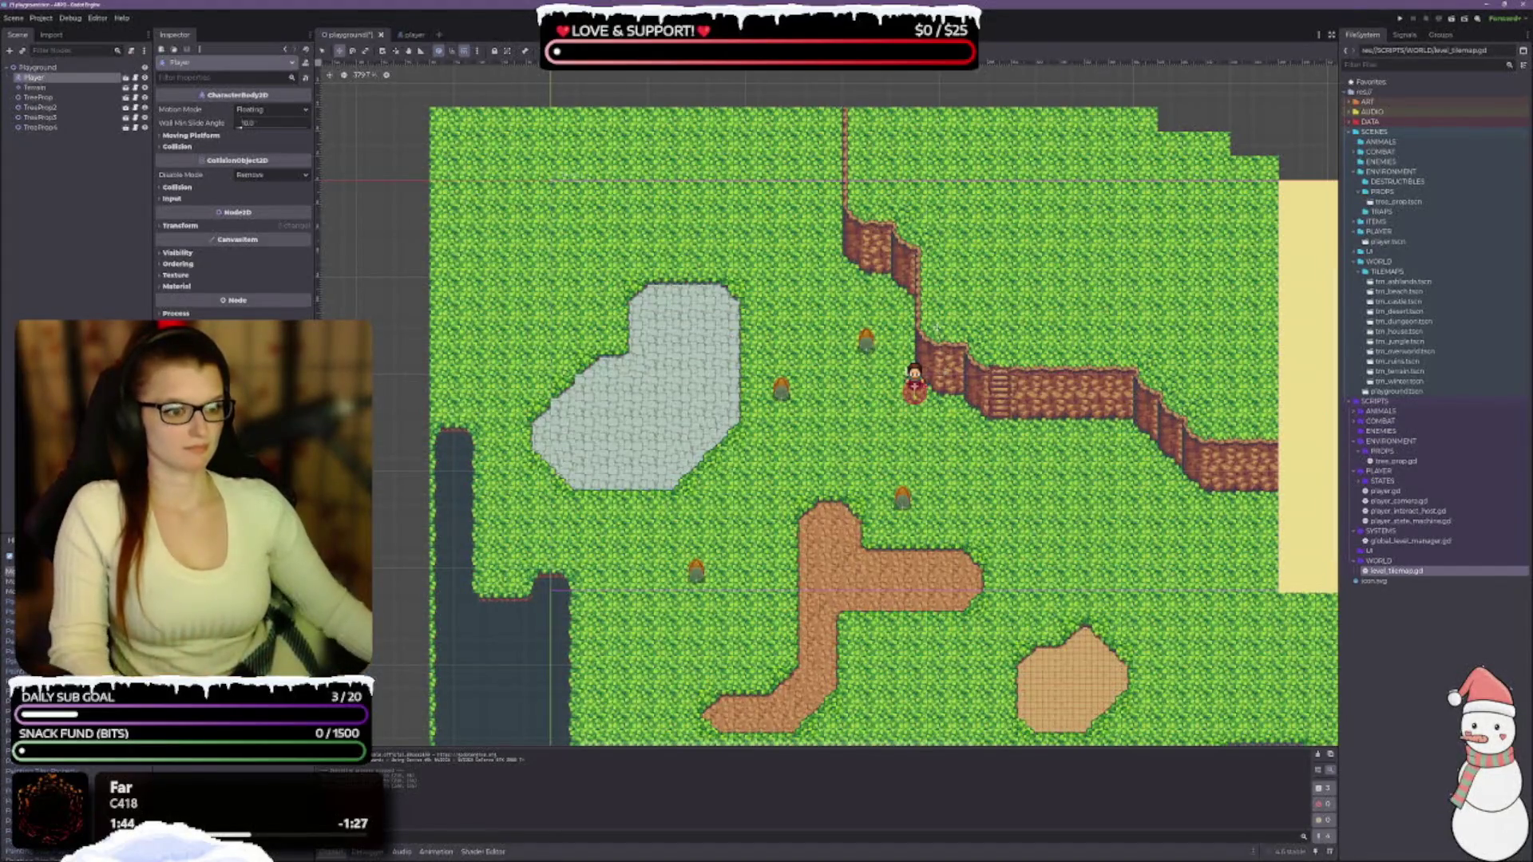
click(70, 87)
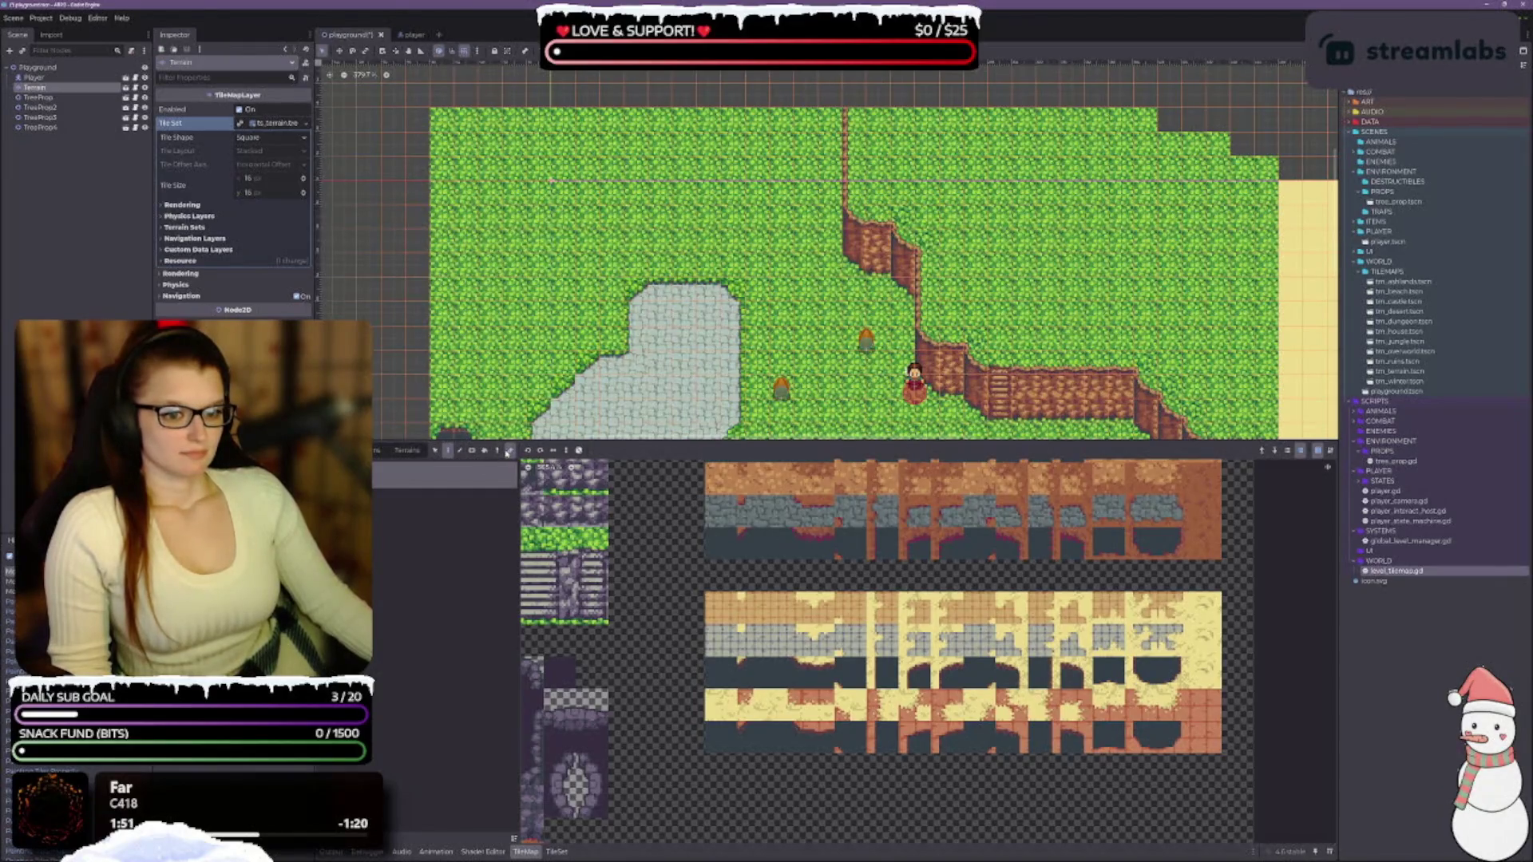
Erase the grass tiles along the map's top strip and left edge
scroll(489, 352, down, 1)
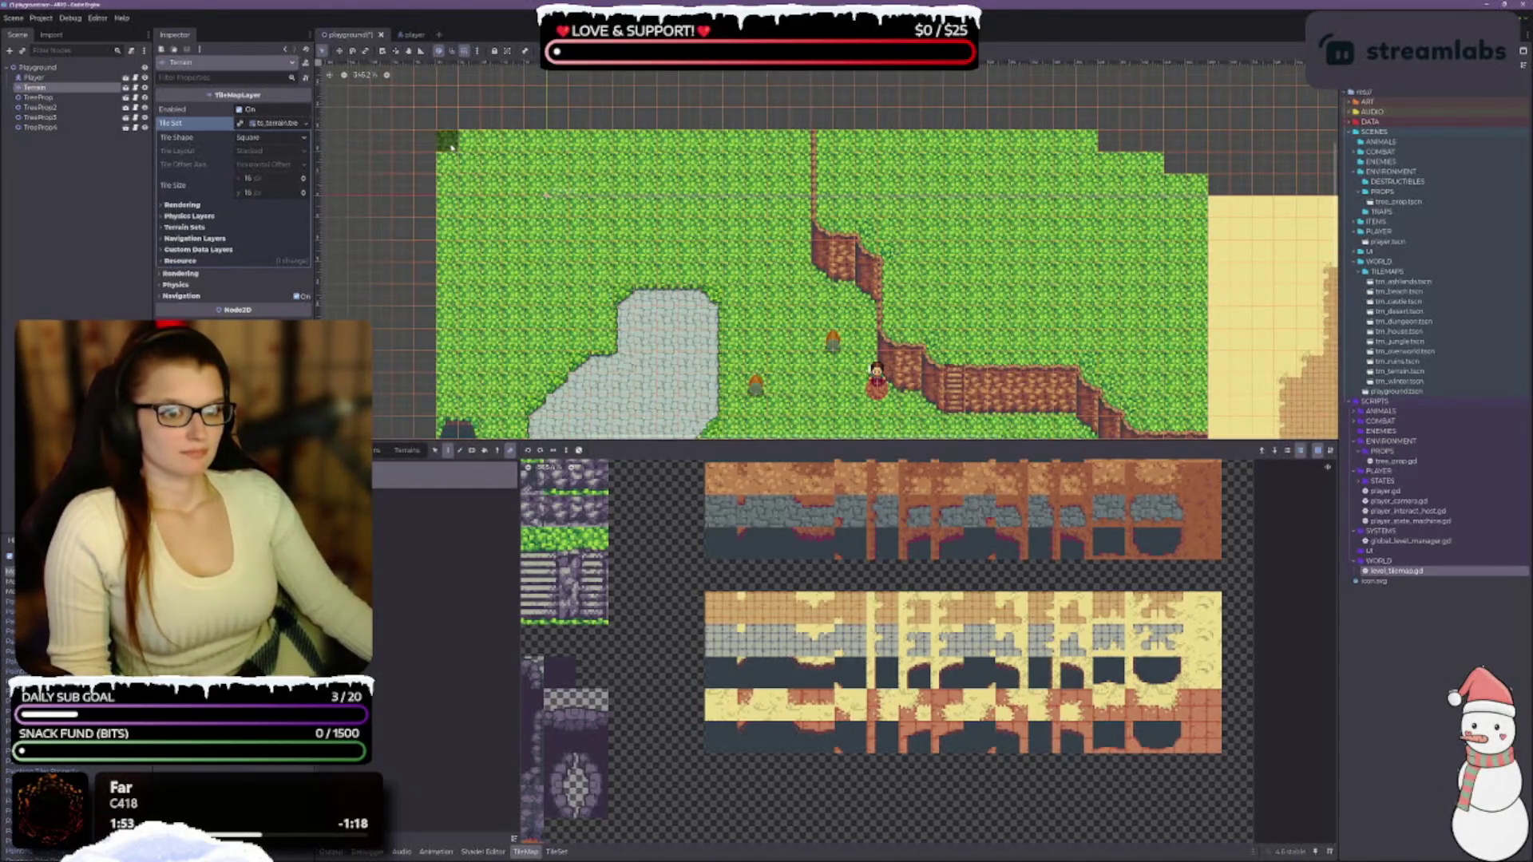
mouse_move(451, 147)
mouse_down()
mouse_move(519, 149)
mouse_move(495, 184)
mouse_move(559, 163)
mouse_move(631, 185)
mouse_move(1202, 185)
mouse_move(1009, 166)
mouse_move(611, 162)
mouse_move(651, 142)
mouse_move(1095, 142)
mouse_up()
mouse_move(539, 206)
mouse_down()
mouse_move(581, 118)
mouse_move(500, 150)
mouse_move(578, 165)
mouse_move(487, 166)
mouse_move(579, 187)
mouse_move(498, 218)
mouse_move(584, 232)
mouse_up()
mouse_move(512, 265)
mouse_down()
mouse_move(574, 297)
mouse_move(489, 319)
mouse_move(575, 339)
mouse_move(488, 345)
mouse_move(590, 364)
mouse_move(599, 387)
mouse_move(483, 367)
mouse_up()
scroll(483, 367, down, 3)
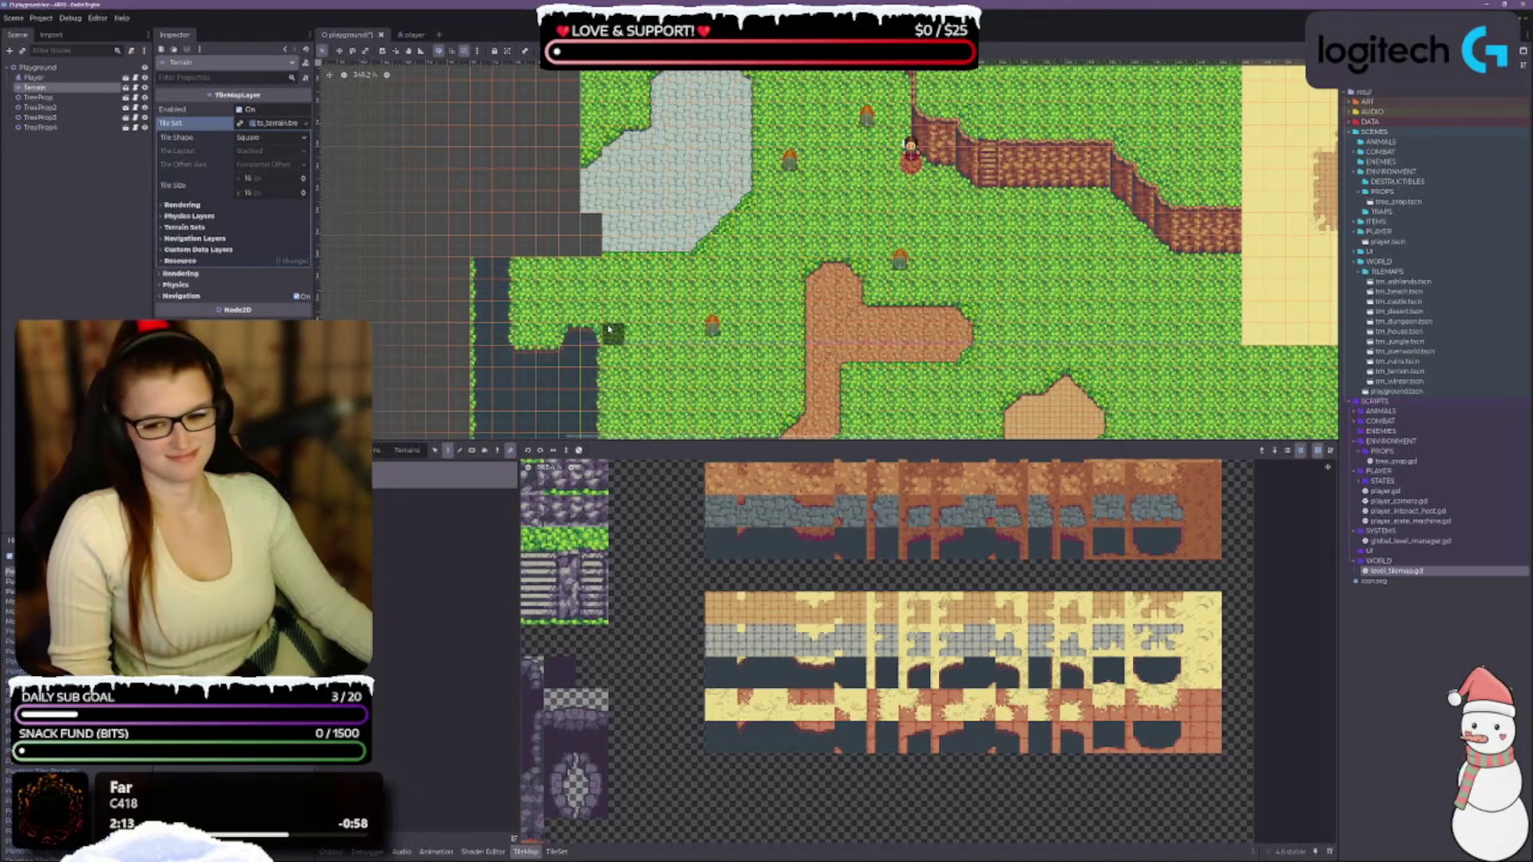
scroll(615, 264, down, 5)
scroll(624, 194, up, 3)
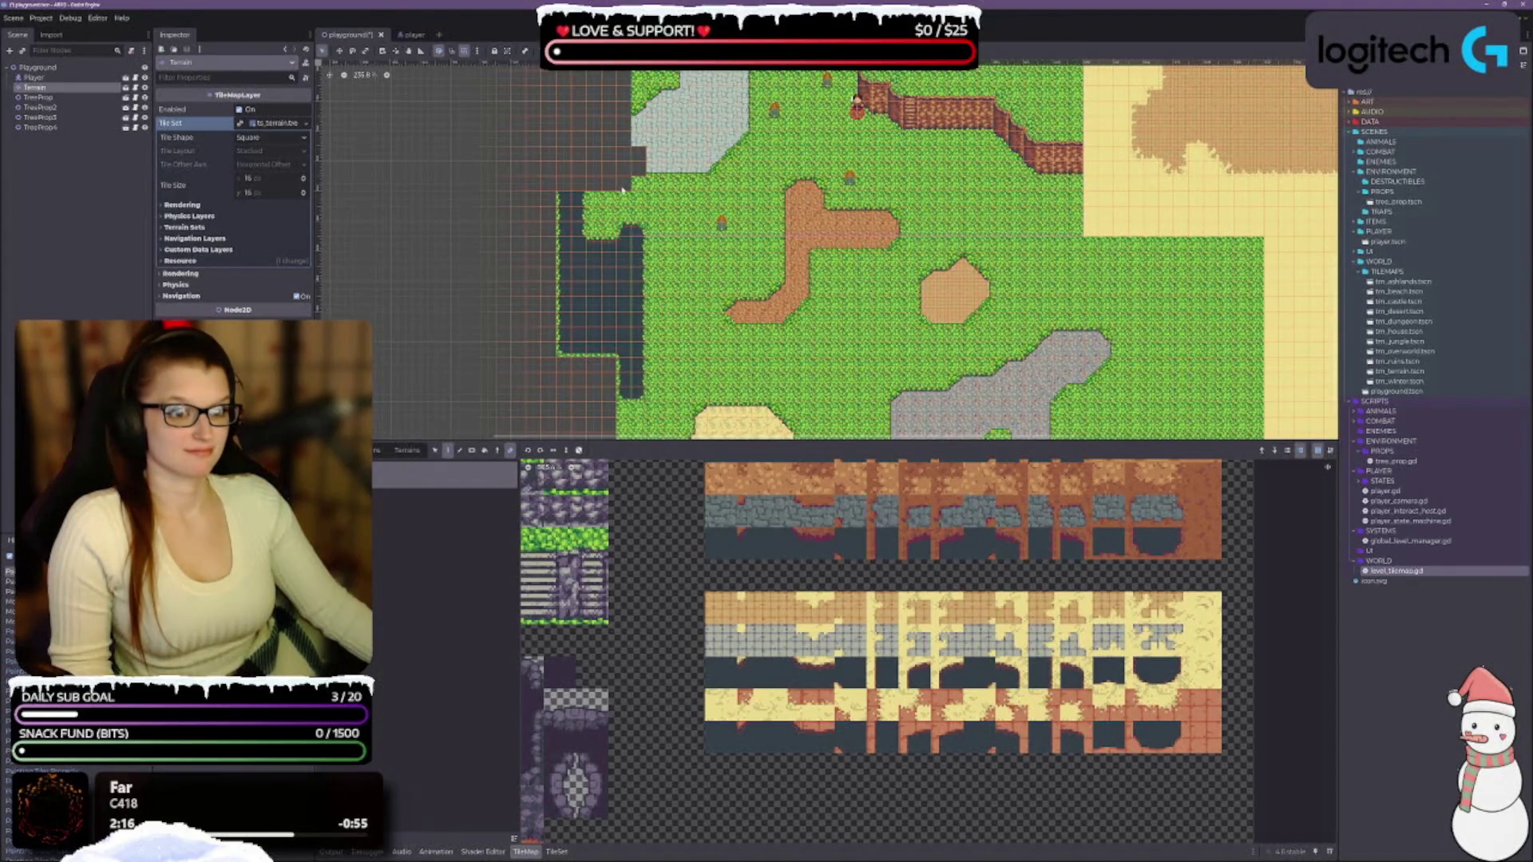
Erase the right-hand column of tiles and the left-edge dirt column
mouse_move(612, 316)
mouse_down()
mouse_move(610, 195)
mouse_move(593, 358)
mouse_up()
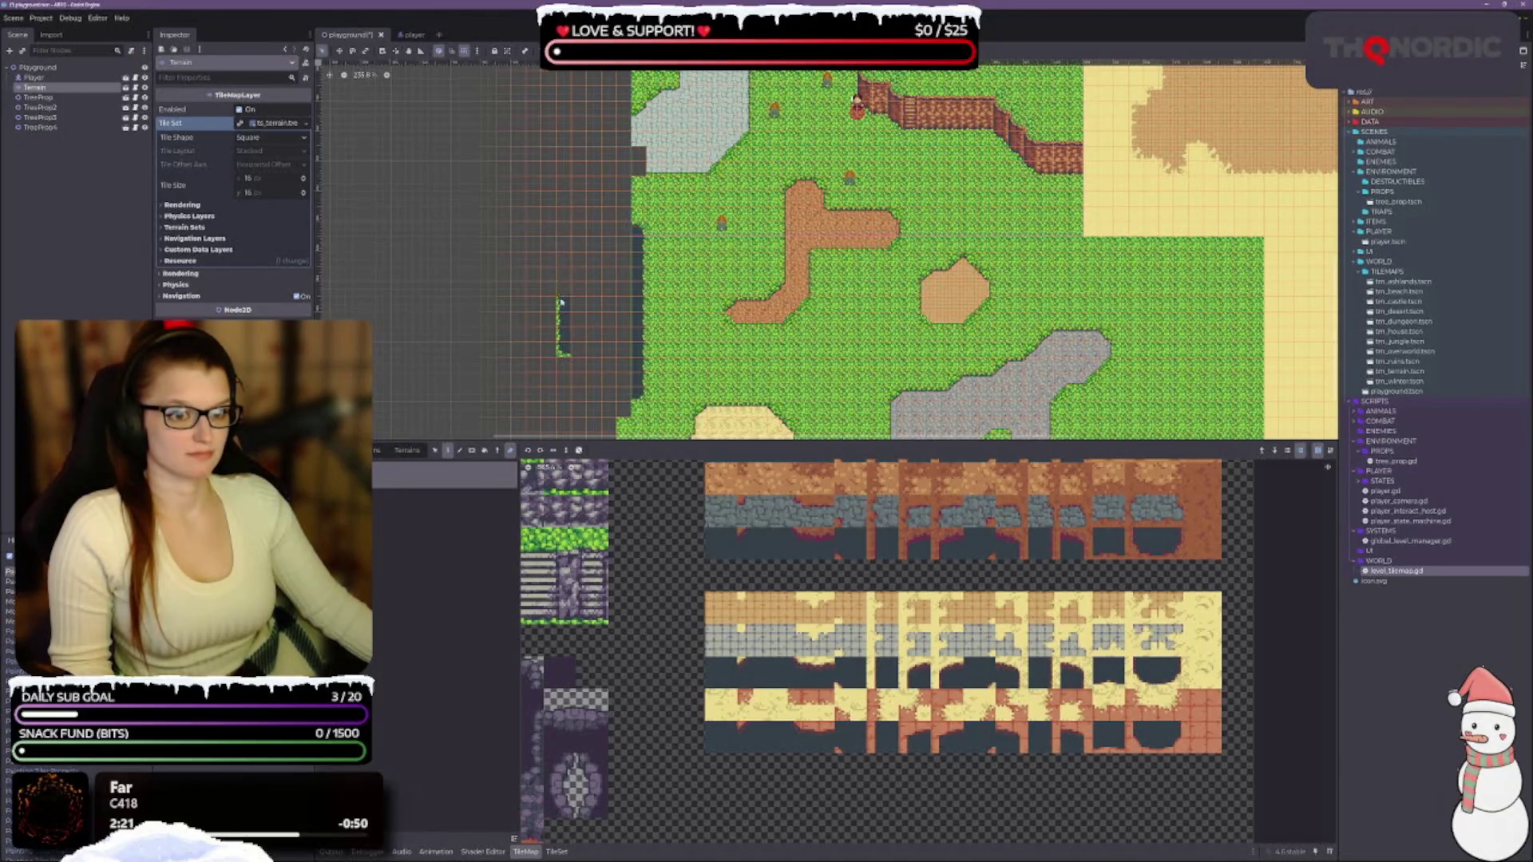
scroll(583, 147, down, 5)
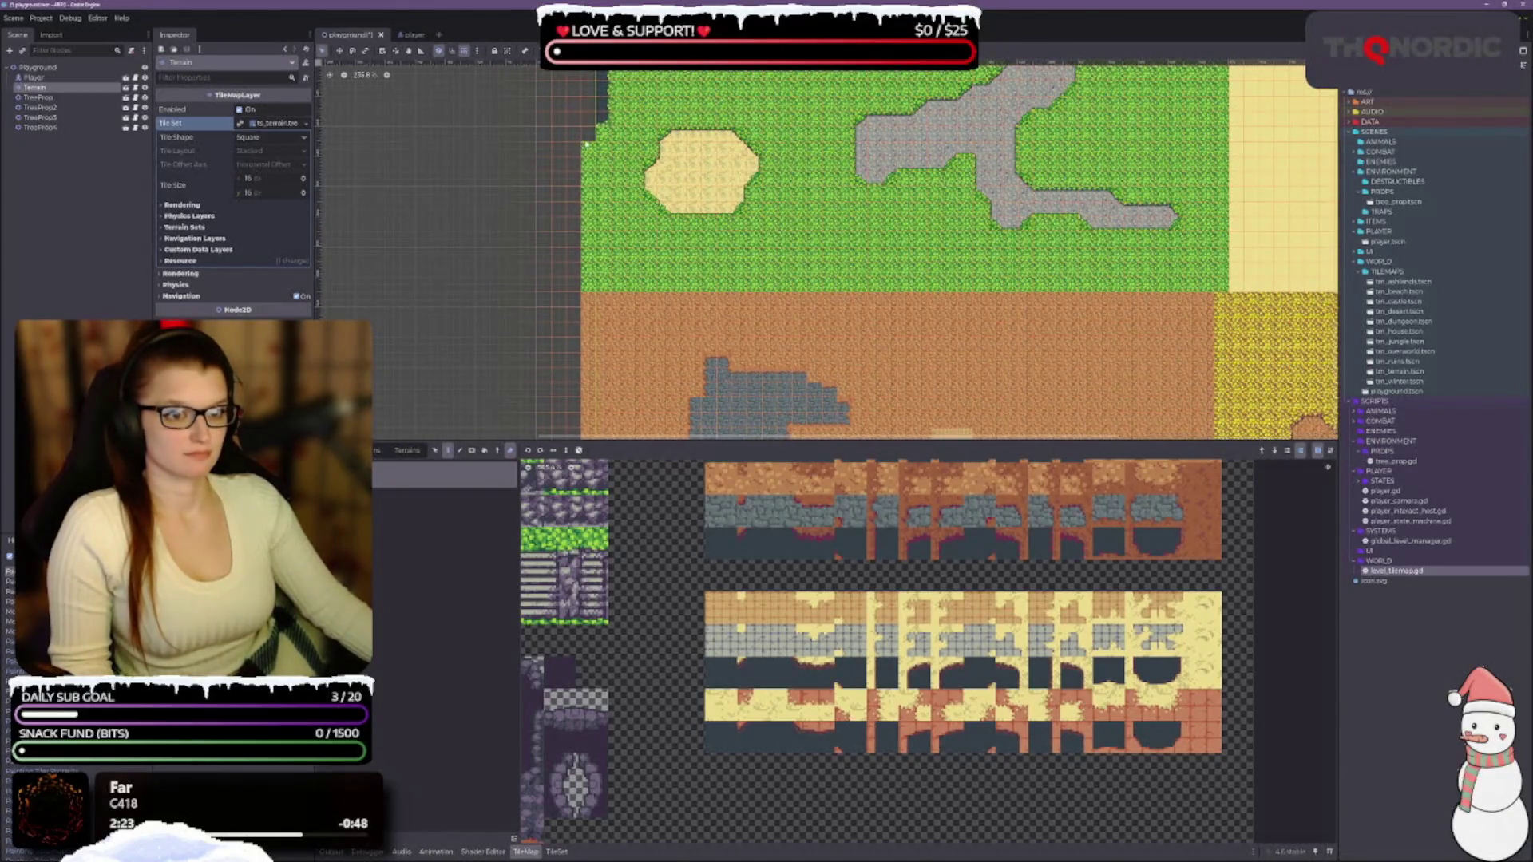
drag(589, 222, 588, 395)
scroll(572, 145, down, 5)
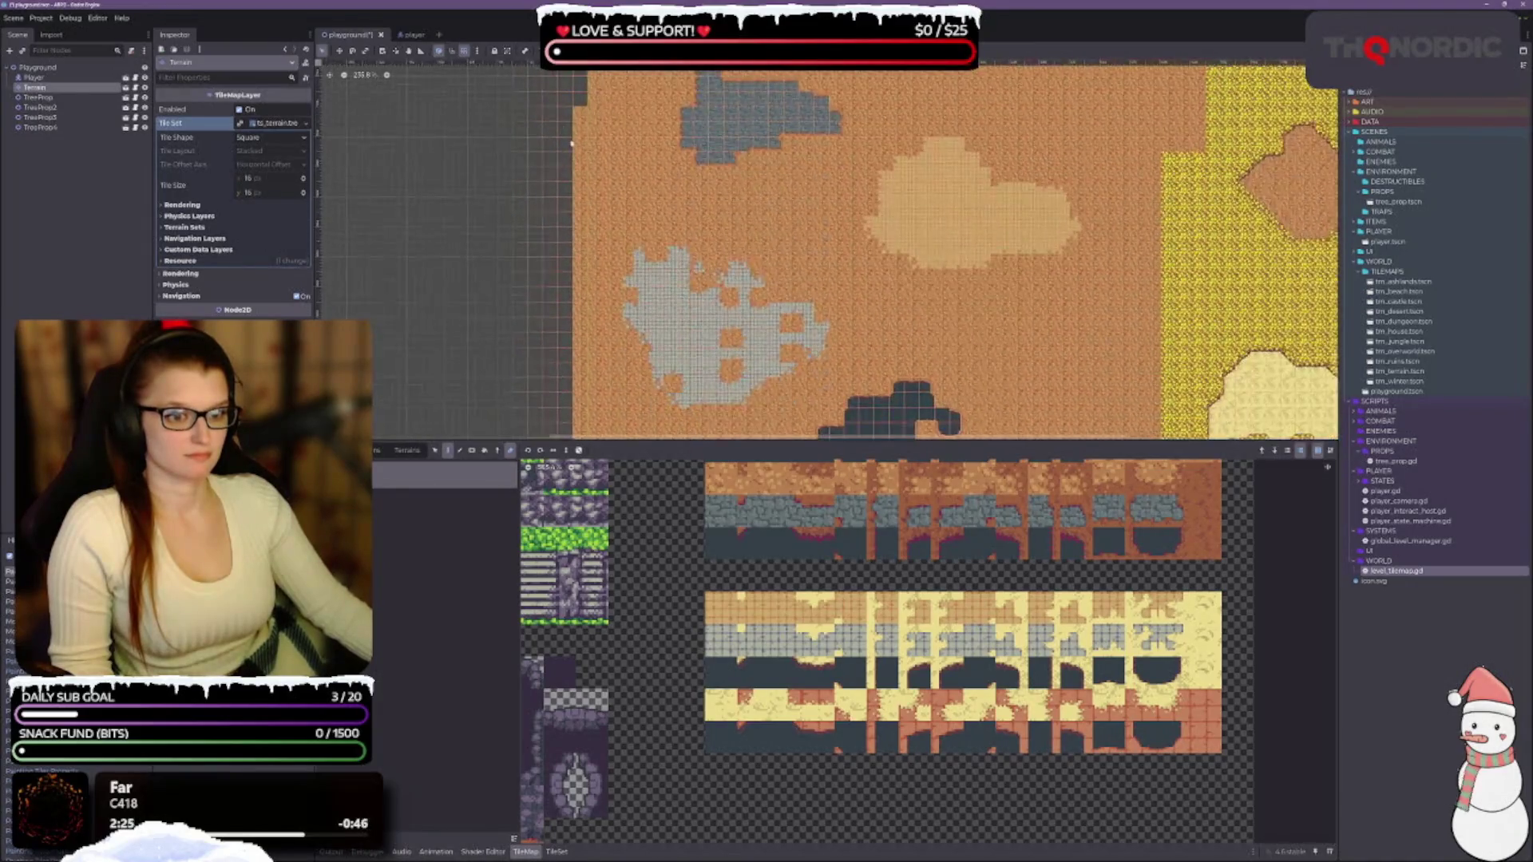
drag(585, 150, 580, 261)
drag(577, 358, 576, 407)
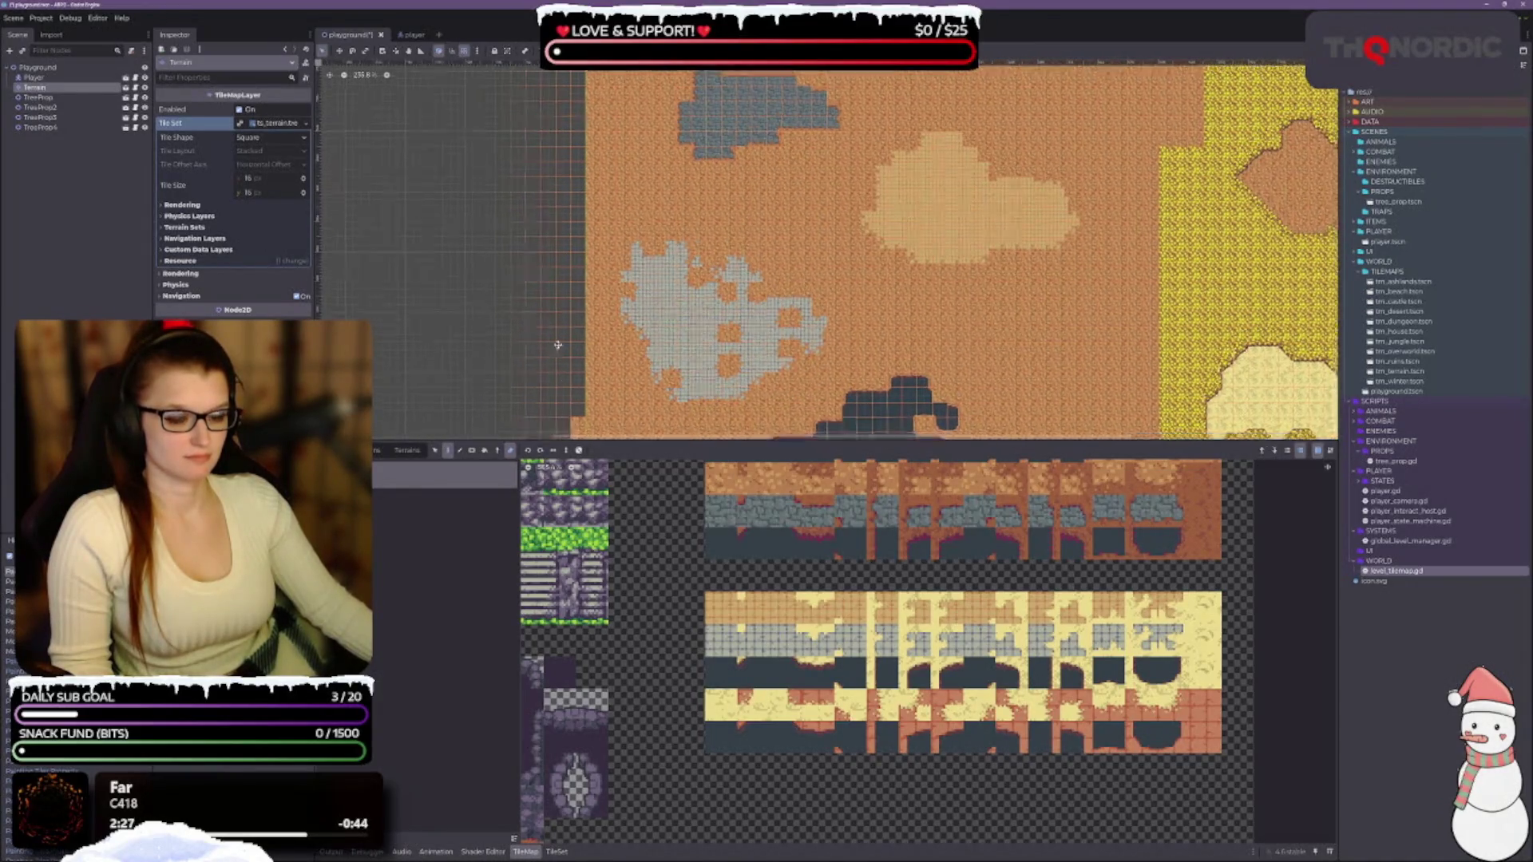
scroll(570, 169, down, 5)
scroll(576, 243, up, 4)
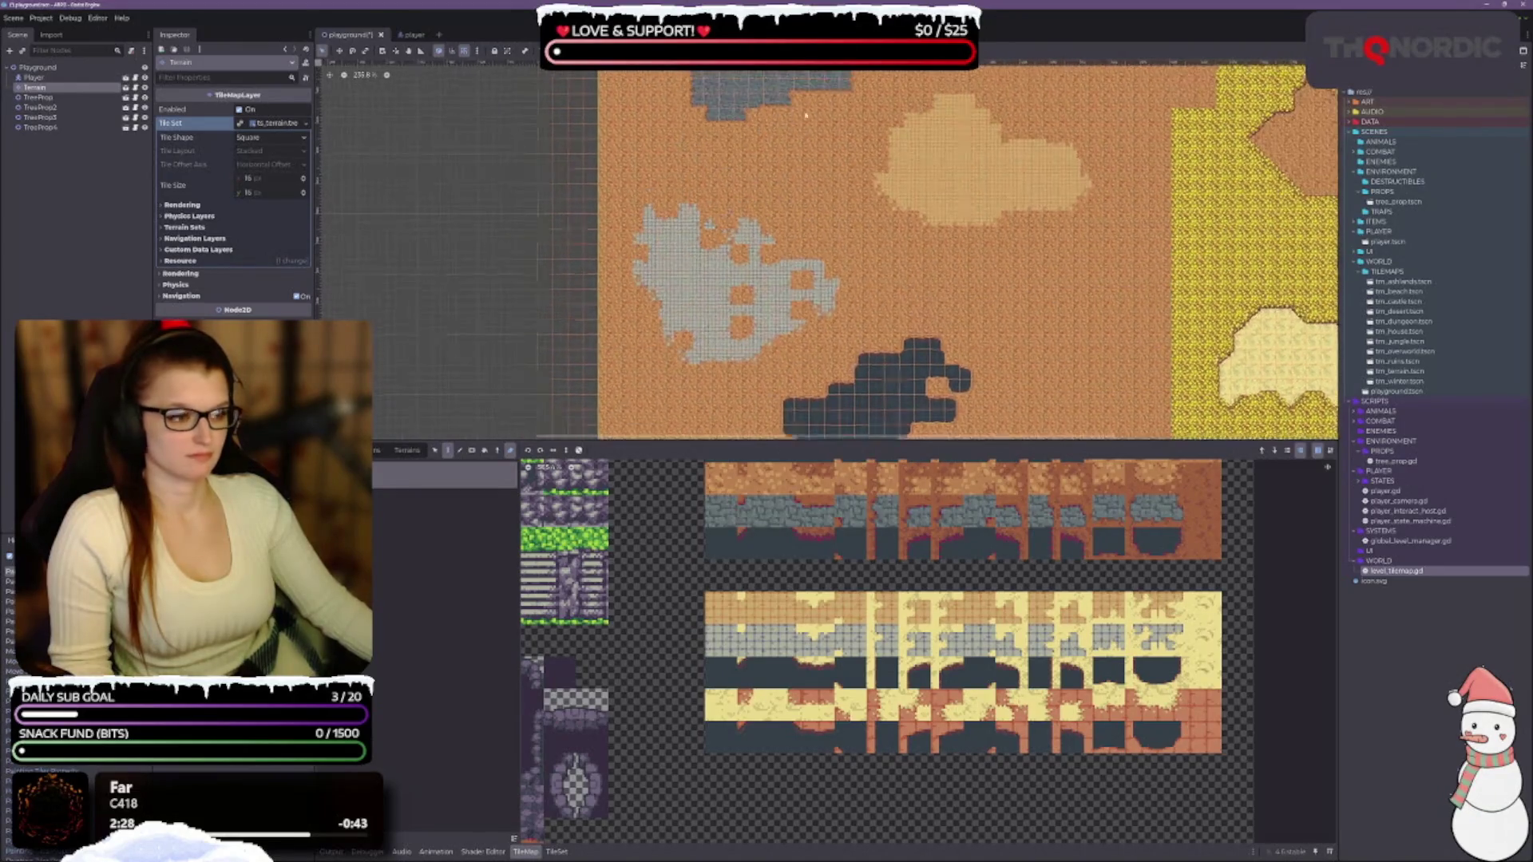
scroll(488, 163, down, 1)
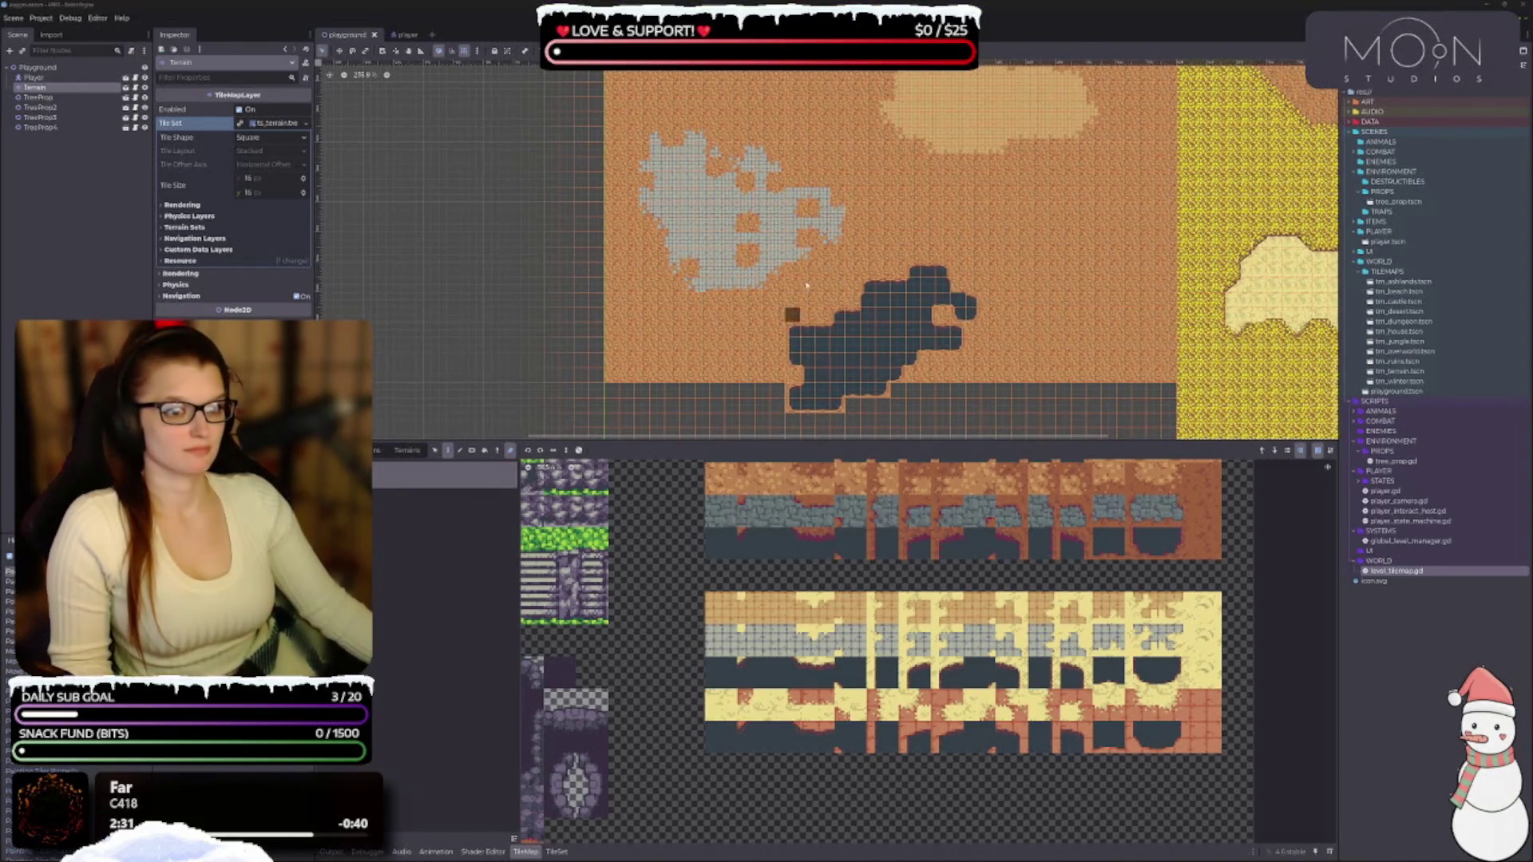
scroll(854, 347, down, 4)
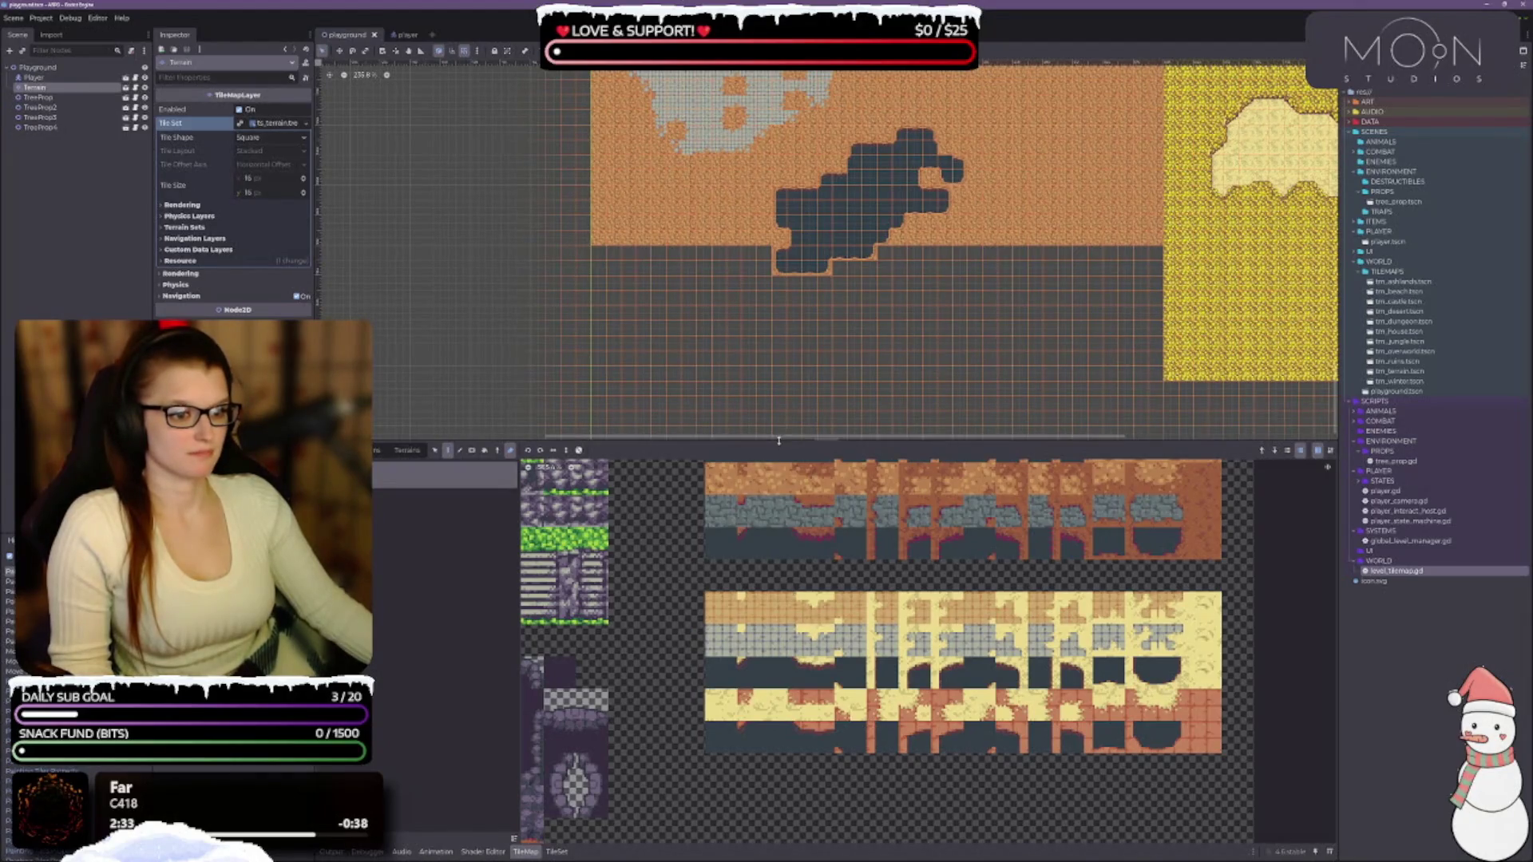
Enlarge the map view and scroll around to inspect the cleared edges
drag(838, 439, 839, 661)
scroll(839, 454, up, 15)
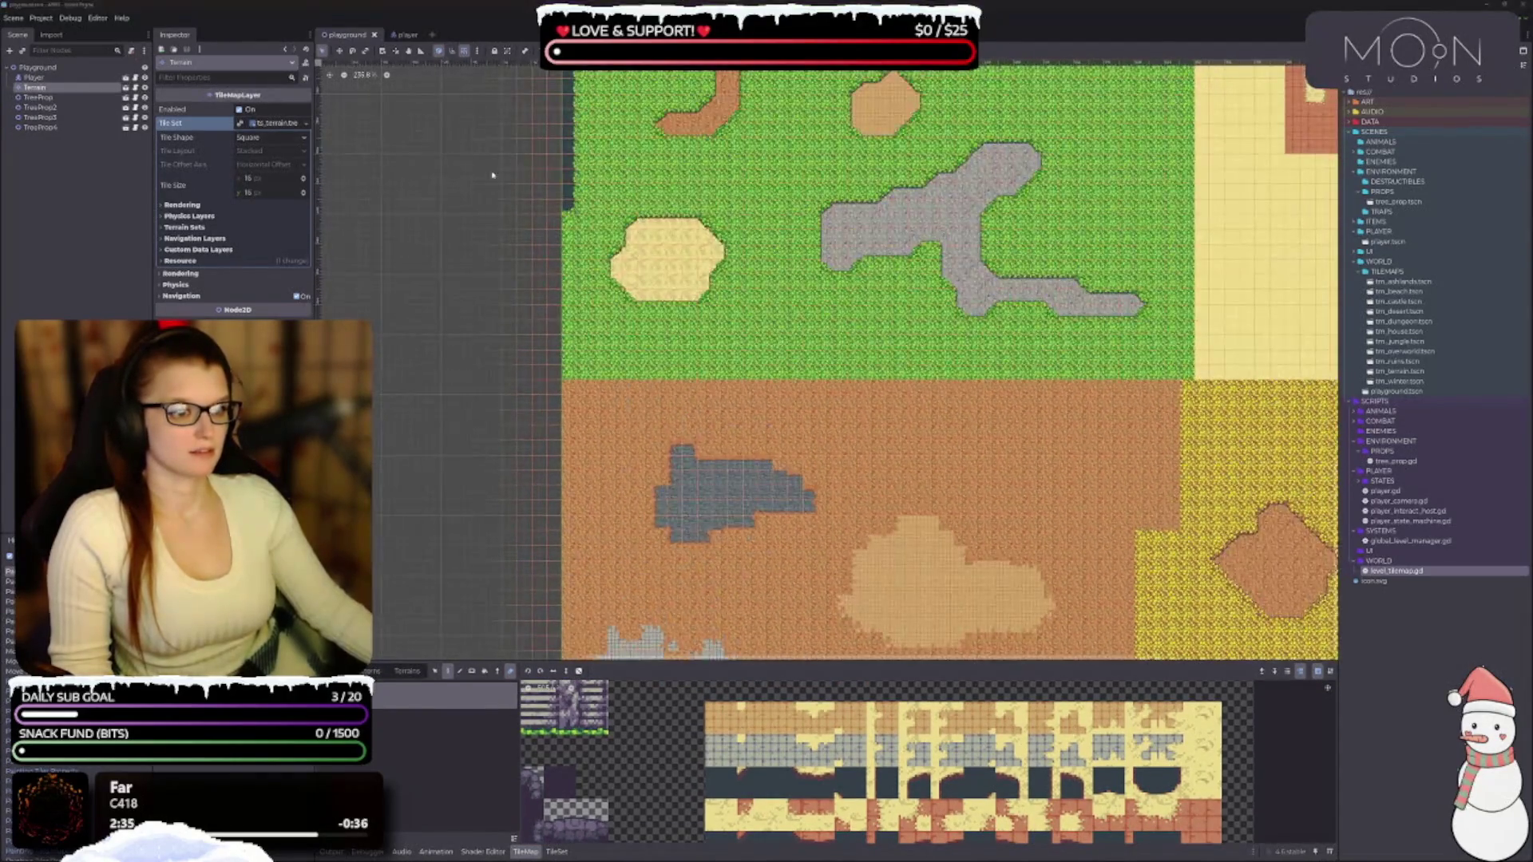
ctrl+scroll(924, 549, up, 2)
scroll(926, 543, up, 3)
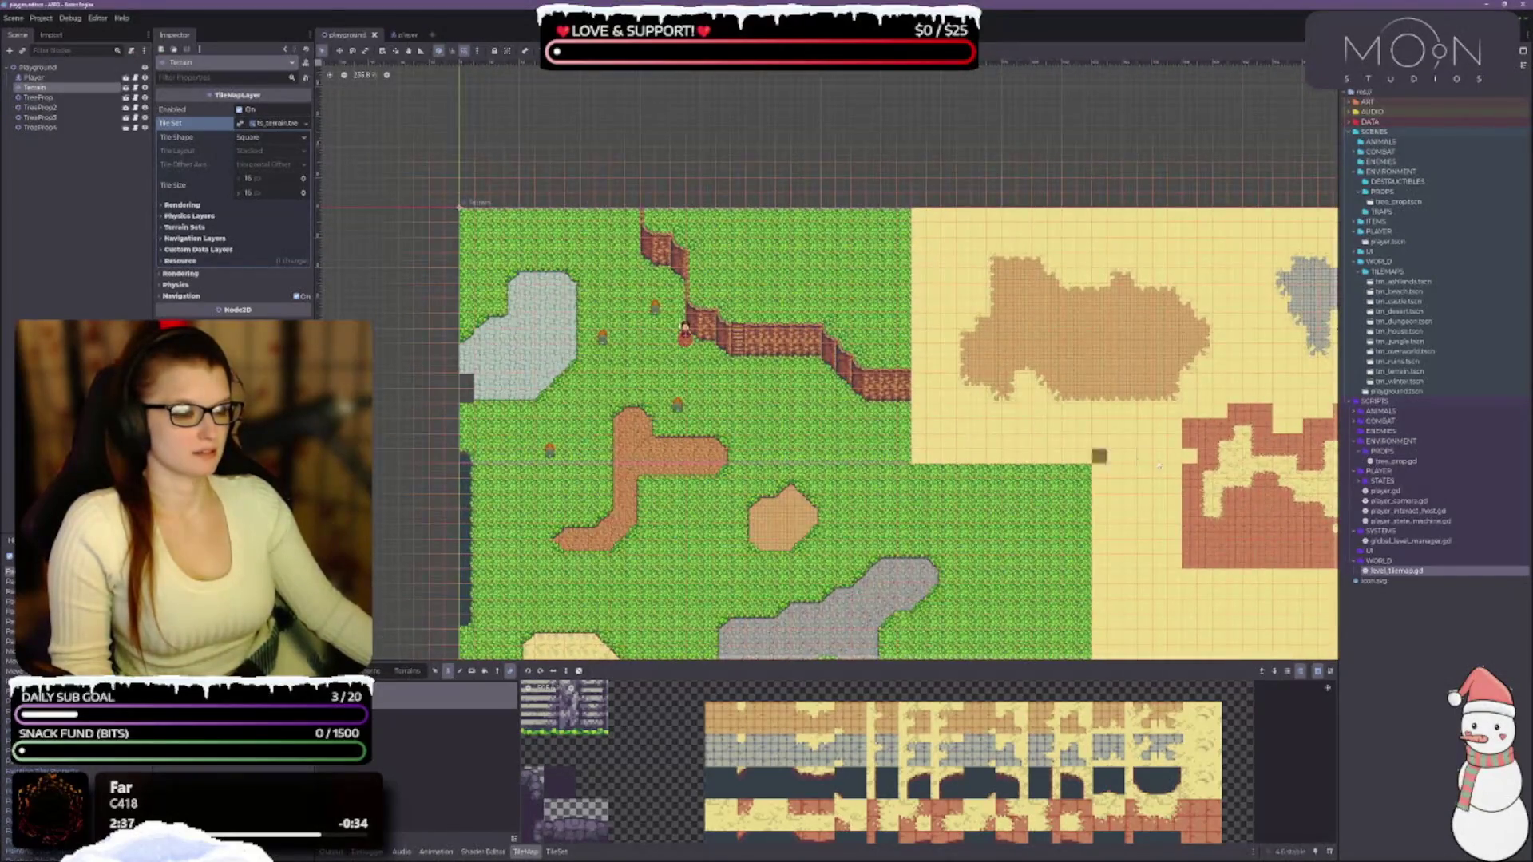
scroll(1099, 456, right, 5)
scroll(736, 434, left, 4)
ctrl+scroll(931, 346, down, 1)
ctrl+scroll(837, 393, up, 2)
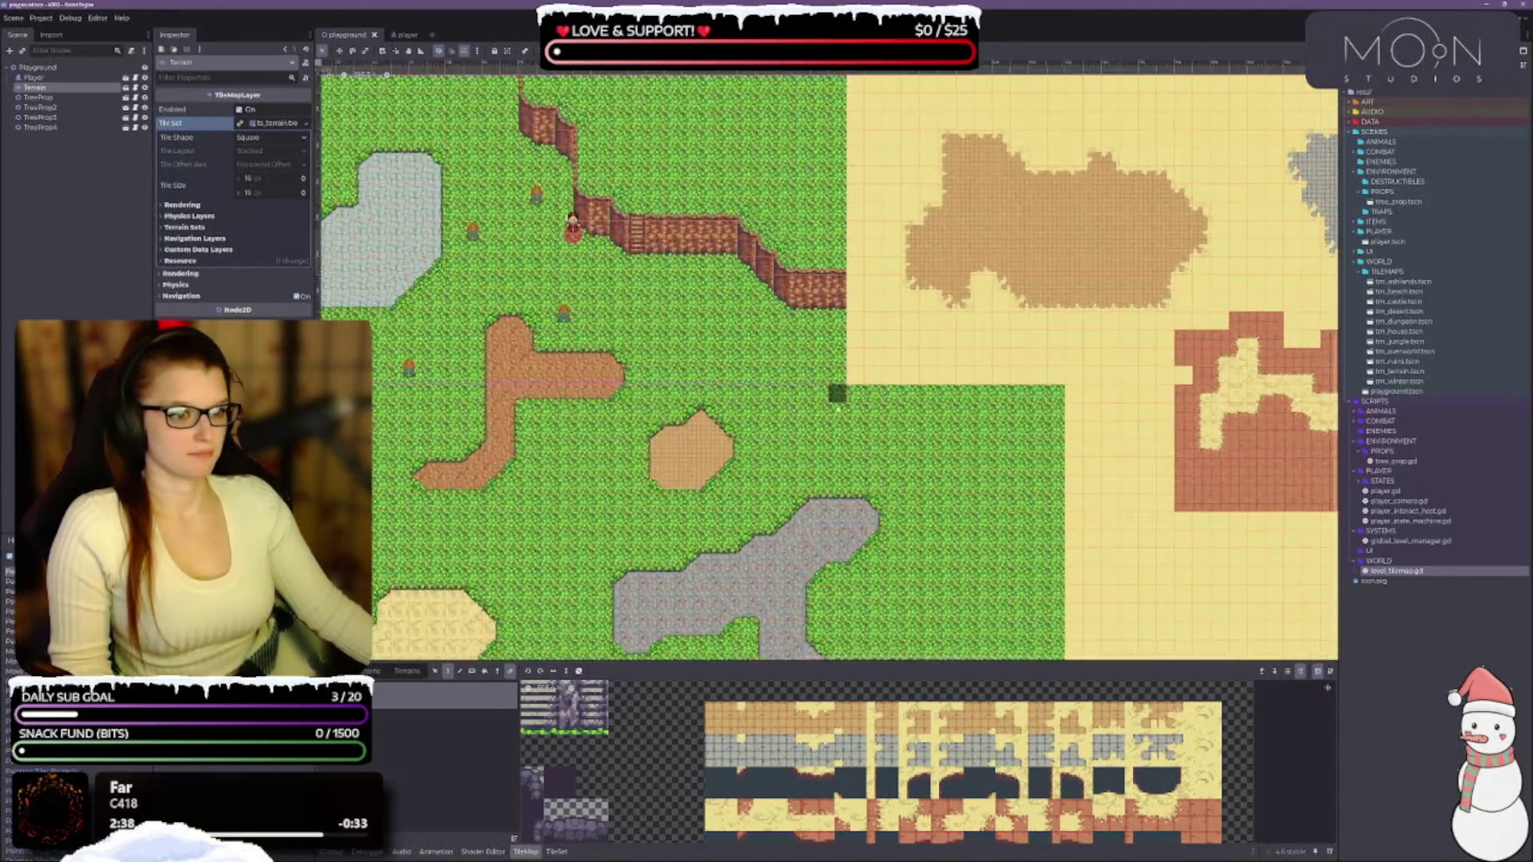
ctrl+scroll(837, 394, up, 2)
ctrl+scroll(770, 431, up, 1)
ctrl+scroll(702, 428, down, 1)
Pan to the grey rock patch, paint a dark tile trail across the sand, then undo it
drag(702, 428, 1101, 563)
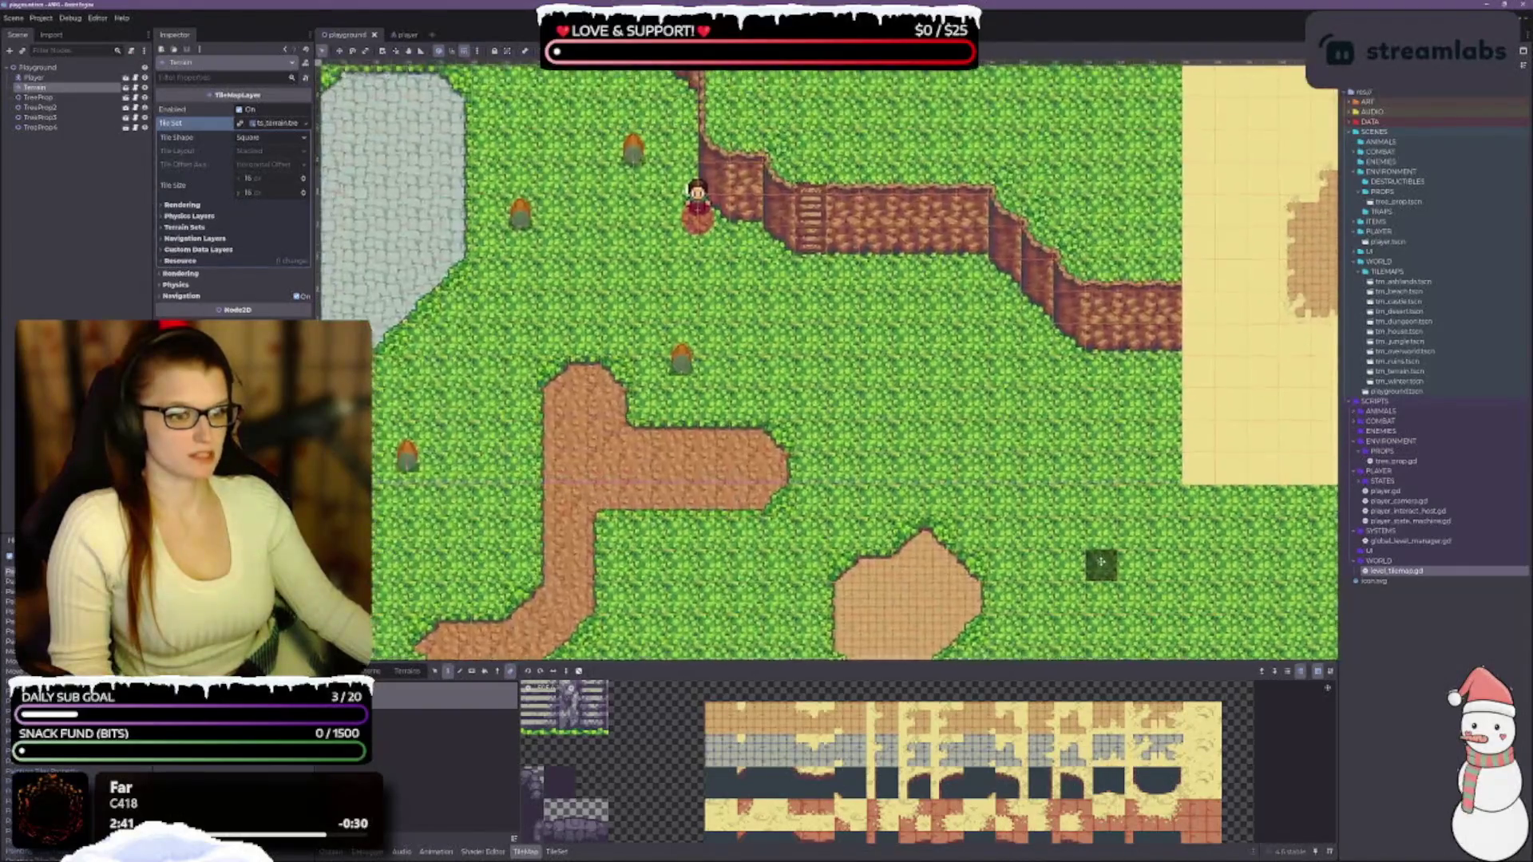
scroll(1118, 539, right, 5)
scroll(1118, 539, up, 1)
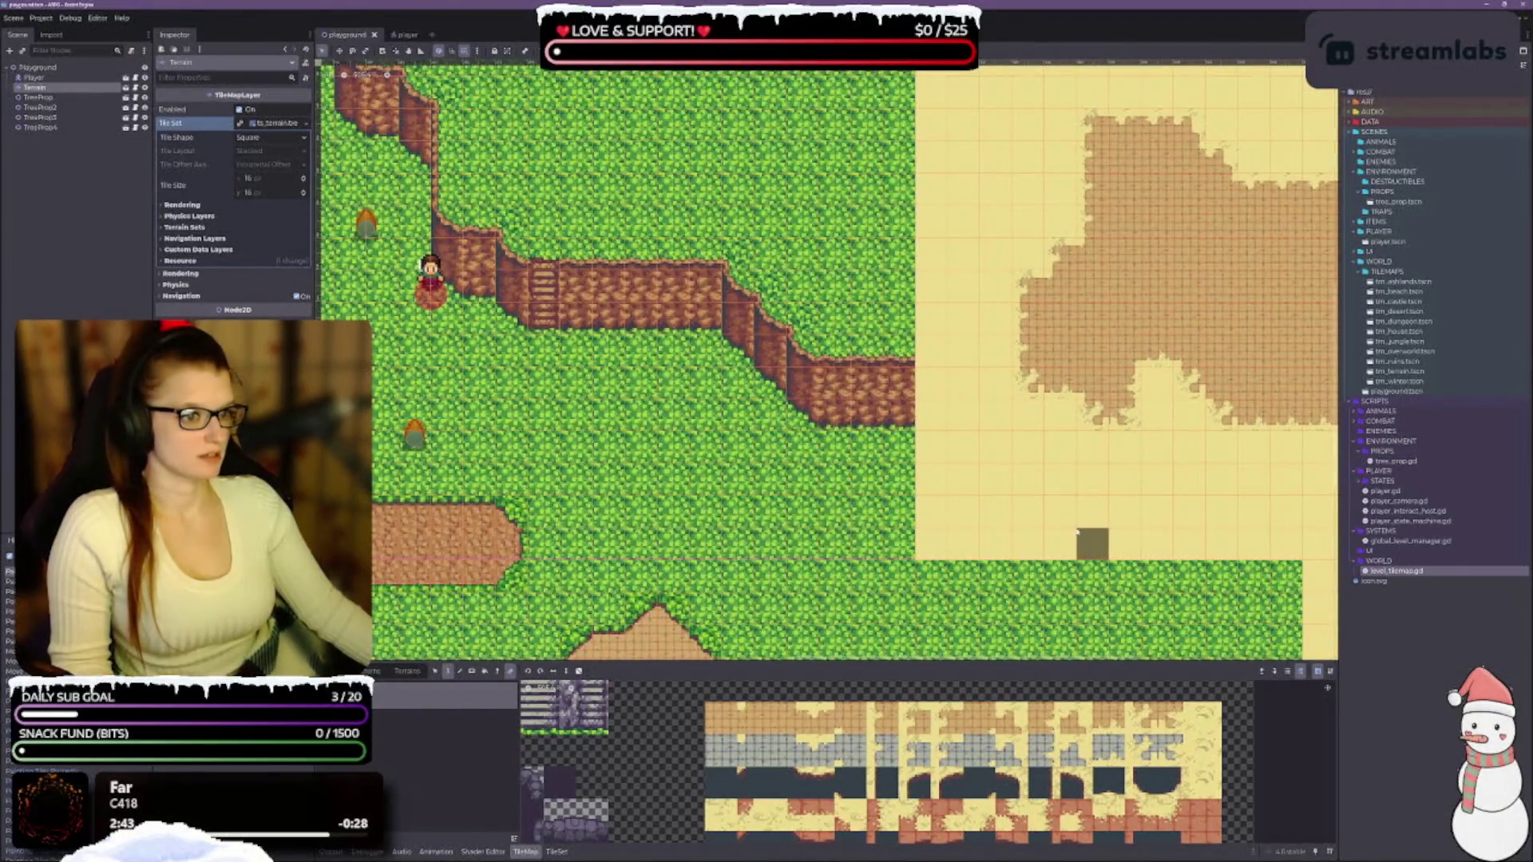
scroll(1078, 479, down, 4)
scroll(1102, 352, left, 4)
scroll(959, 359, up, 3)
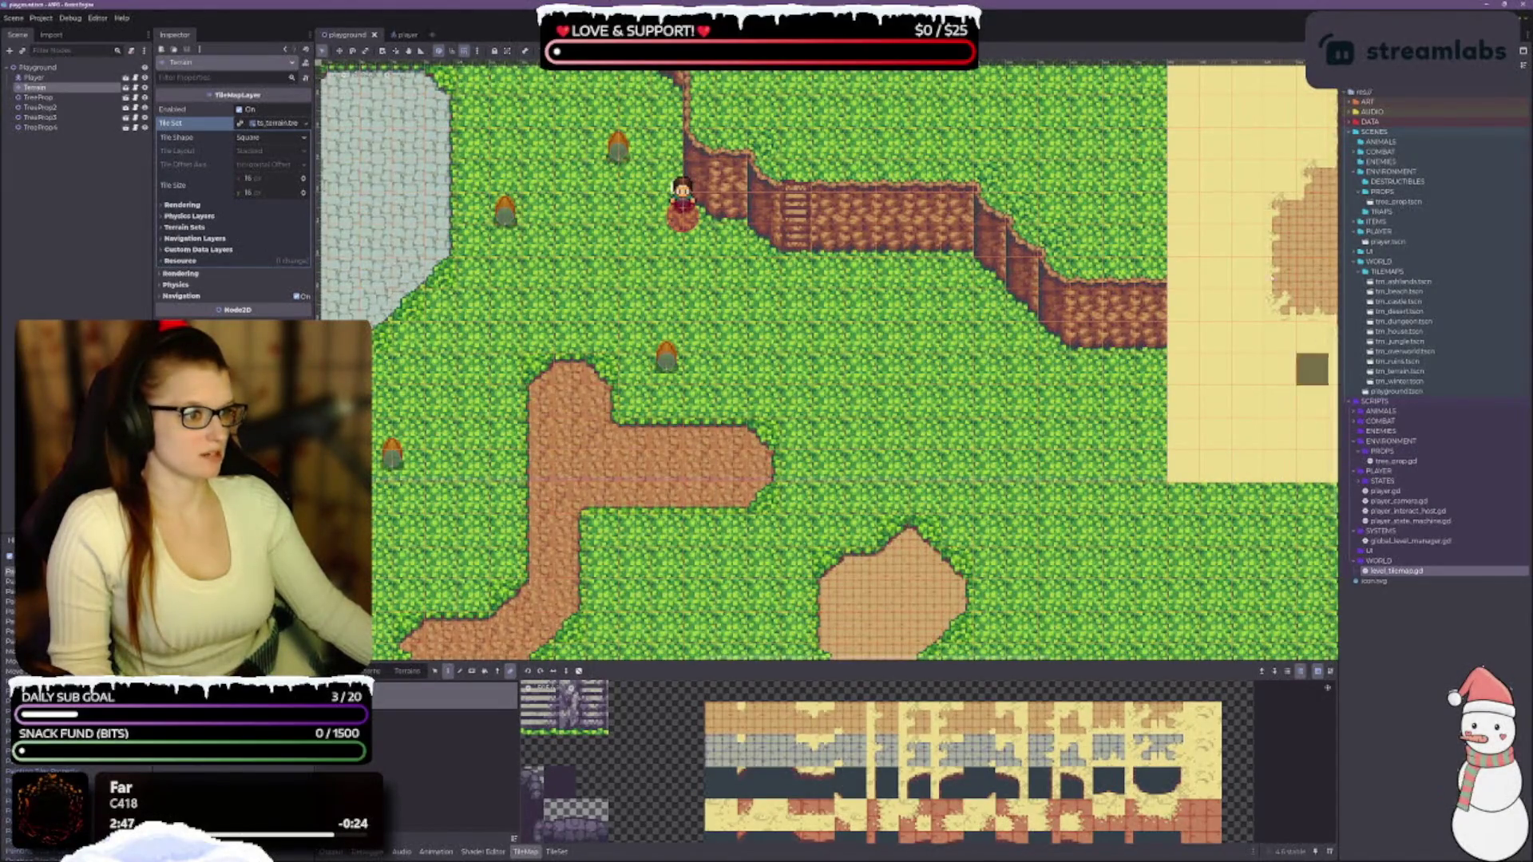
scroll(895, 401, right, 5)
scroll(894, 479, up, 3)
scroll(1121, 515, left, 3)
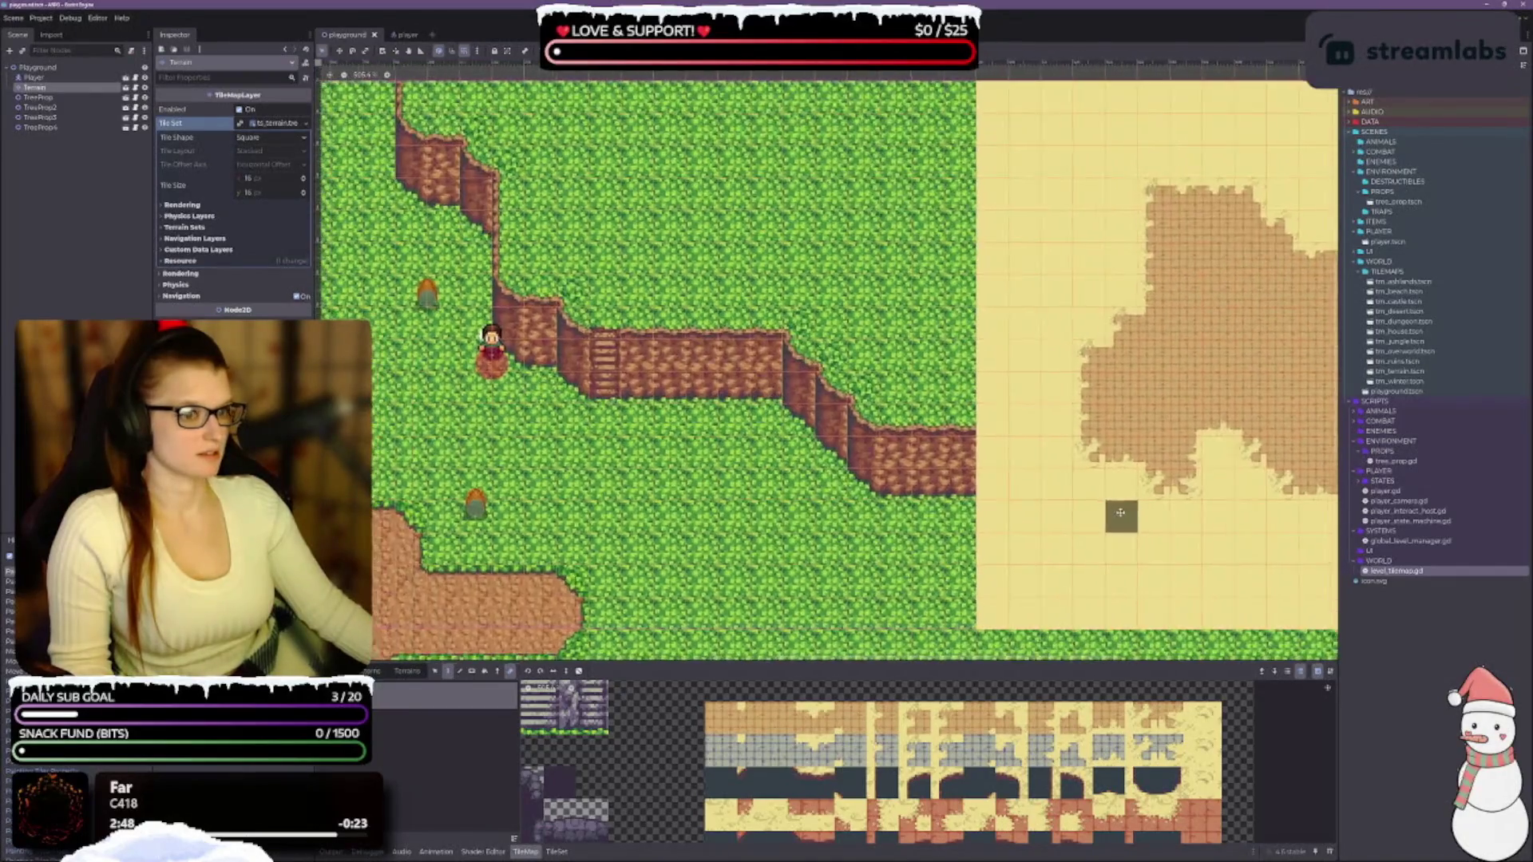
scroll(1052, 508, down, 3)
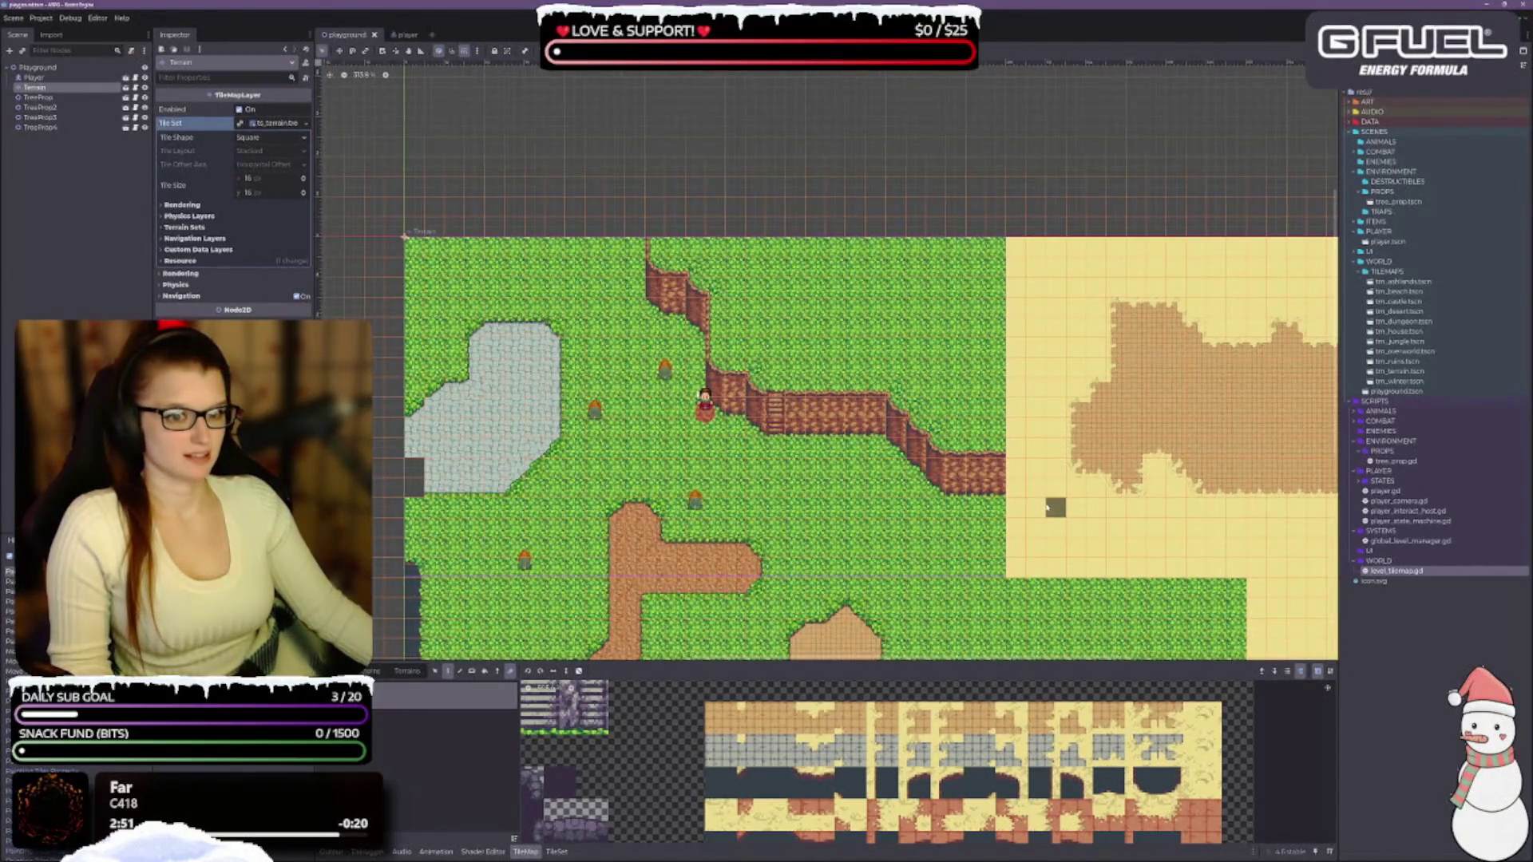
scroll(1089, 528, up, 1)
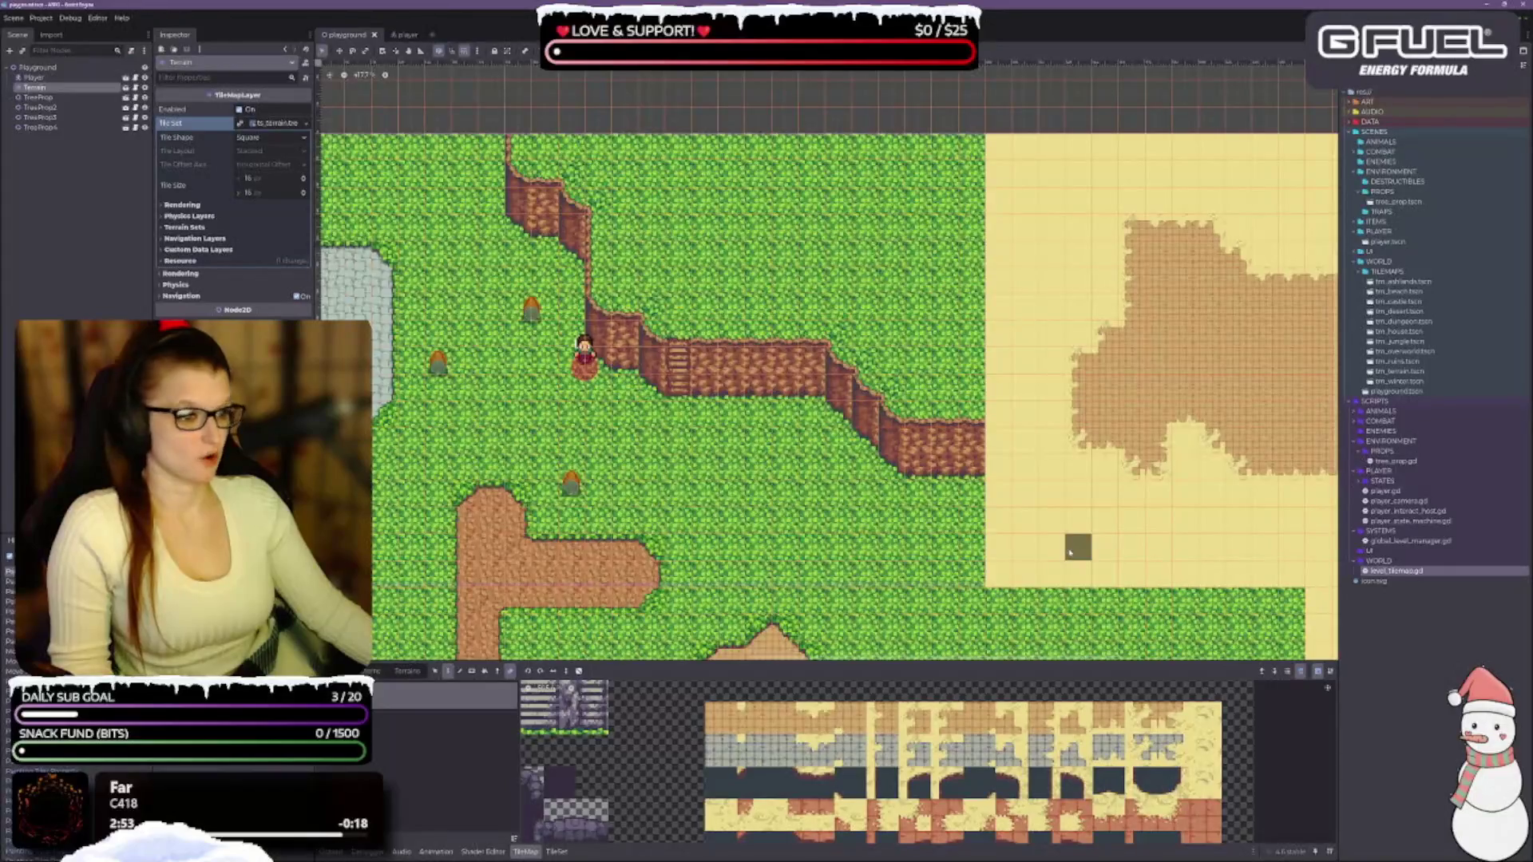
scroll(1078, 531, up, 1)
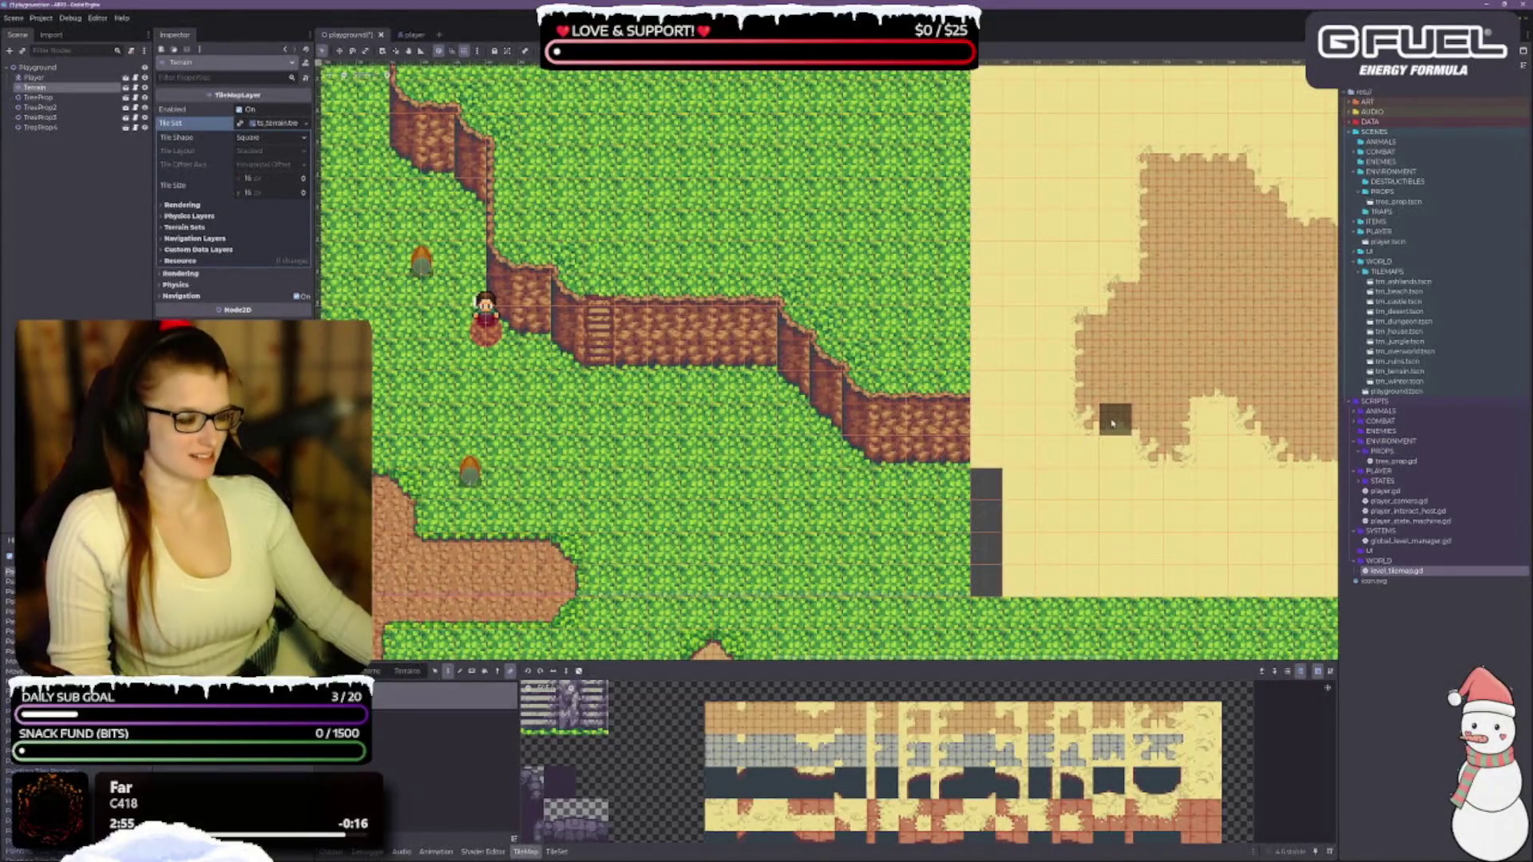
mouse_move(1117, 549)
mouse_down()
mouse_move(1073, 336)
mouse_move(912, 558)
mouse_up()
scroll(1073, 336, down, 1)
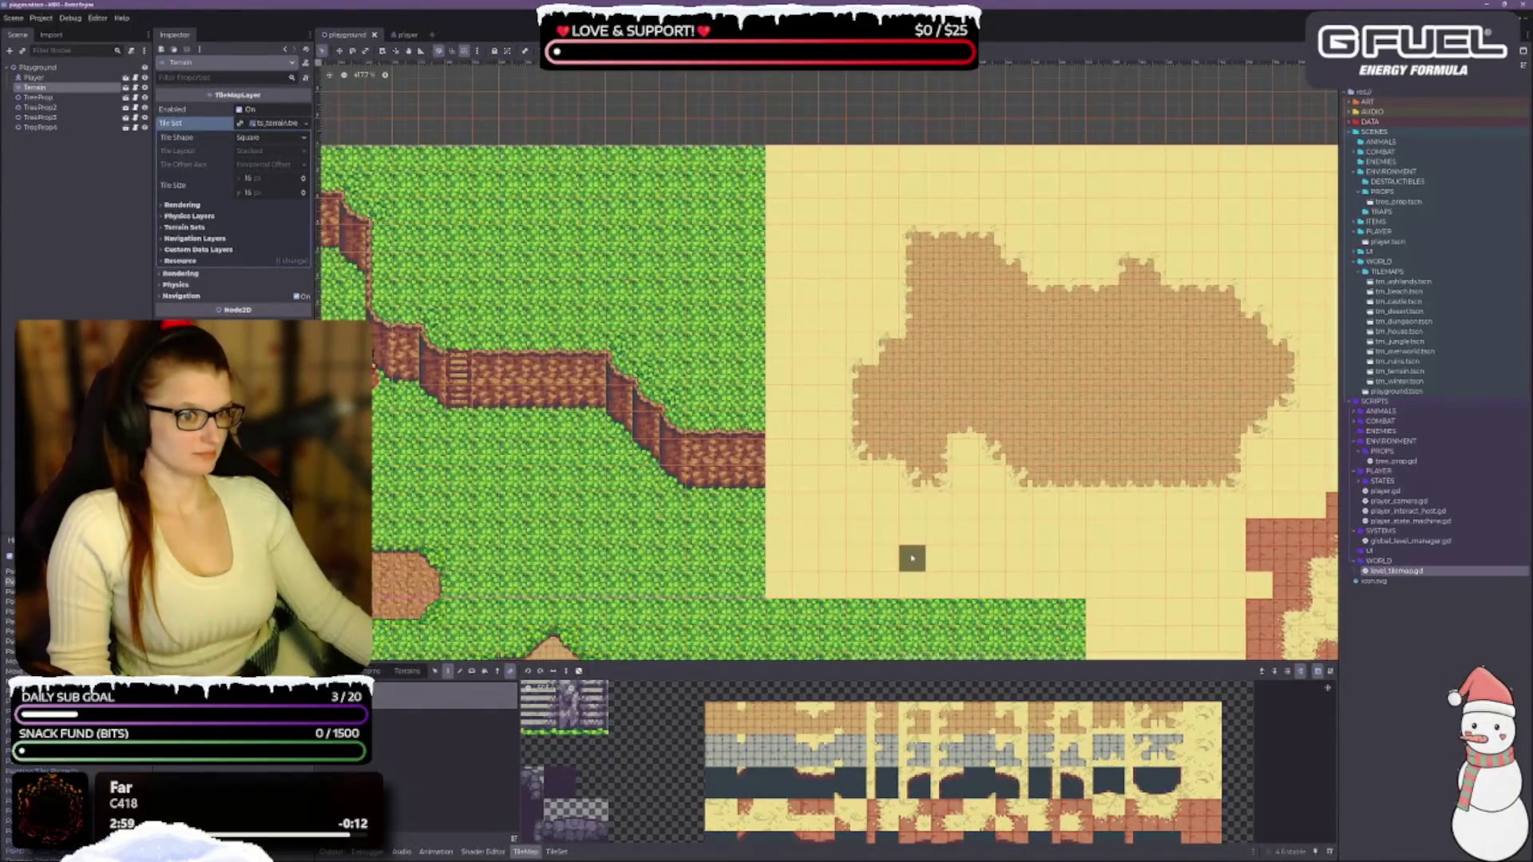
mouse_move(832, 158)
mouse_down()
mouse_move(914, 160)
mouse_move(799, 263)
mouse_move(873, 482)
mouse_move(1217, 423)
mouse_move(1281, 448)
mouse_up()
key(ctrl+z)
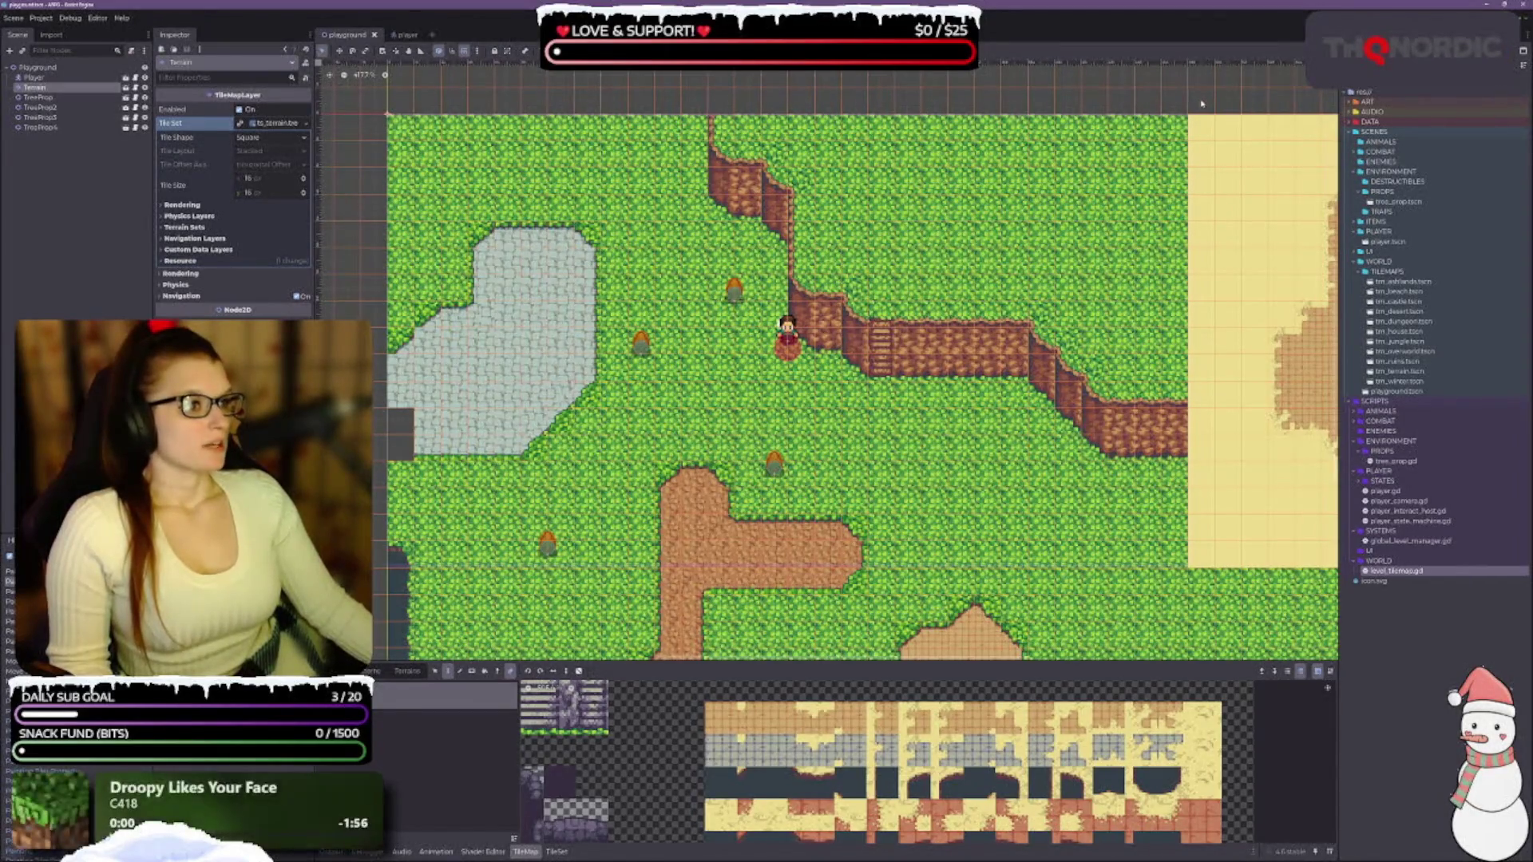
Collapse the TileMap panel to view more of the map, then reopen it
drag(1199, 100, 1188, 112)
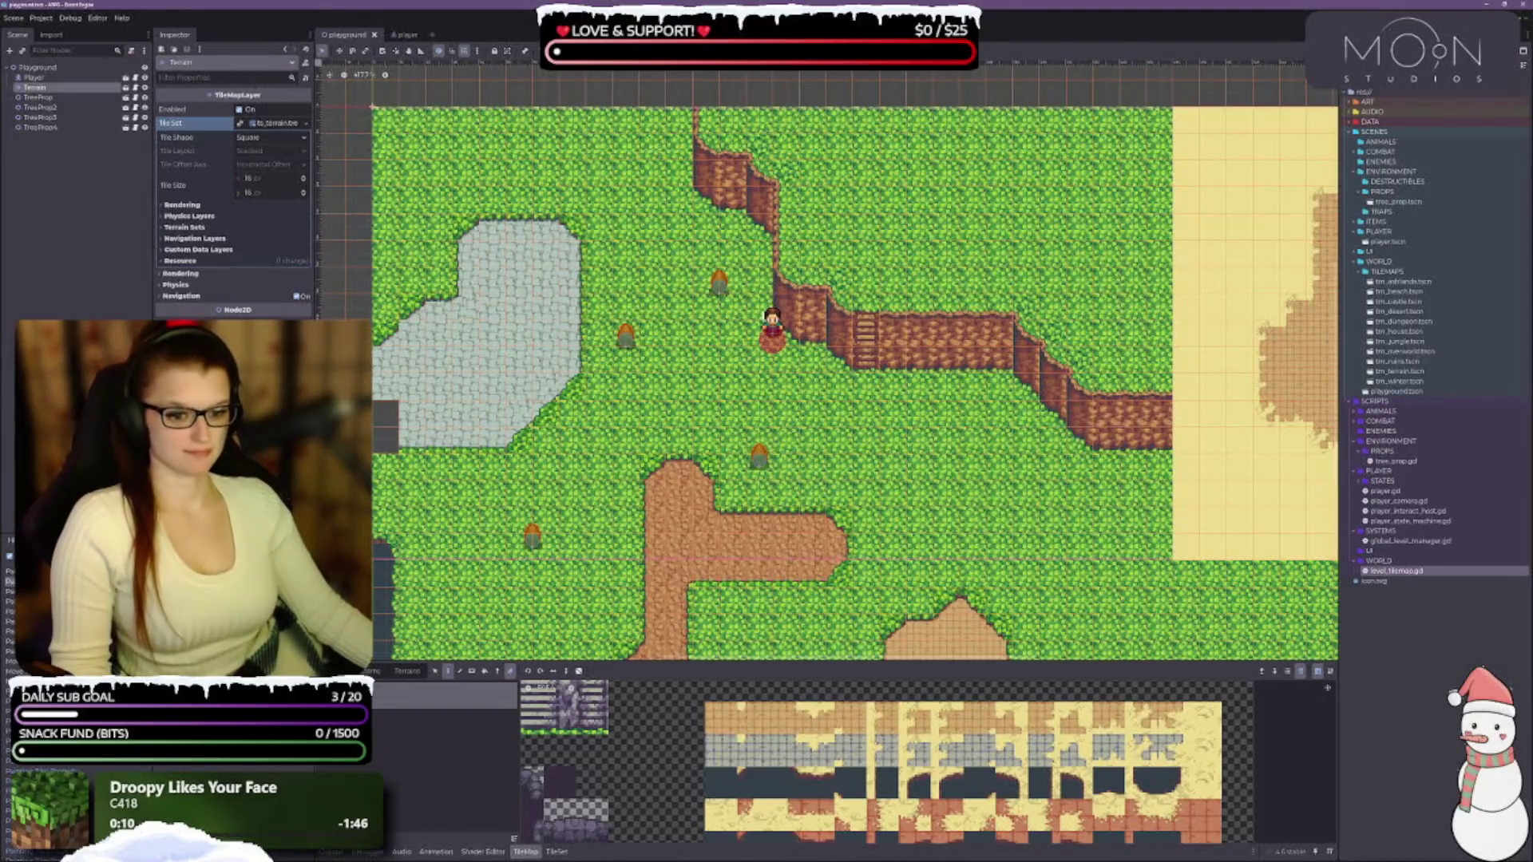
click(525, 851)
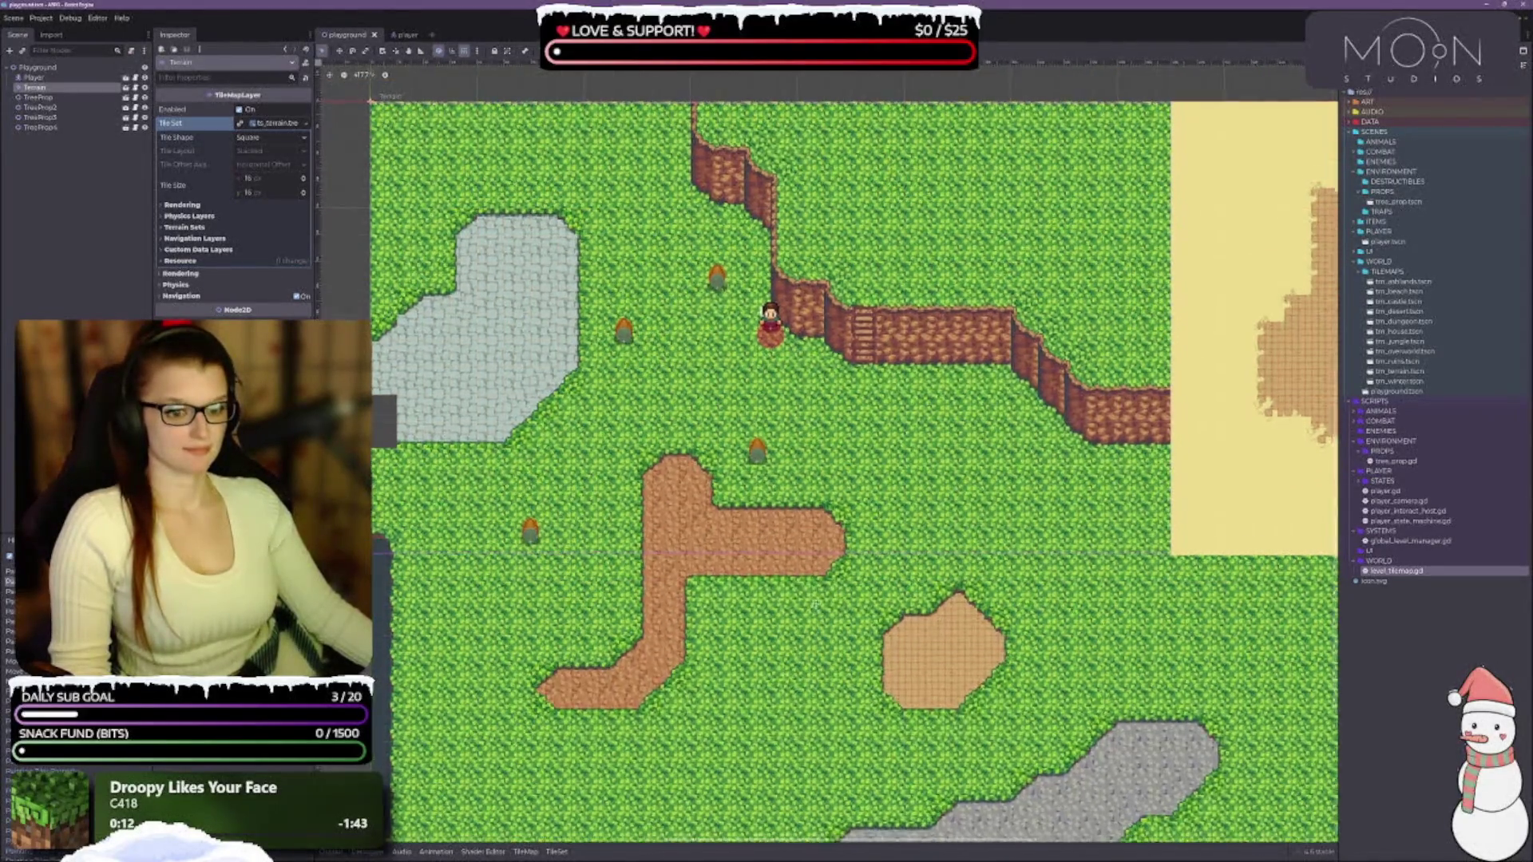
scroll(854, 471, down, 3)
scroll(855, 471, up, 5)
scroll(855, 471, left, 1)
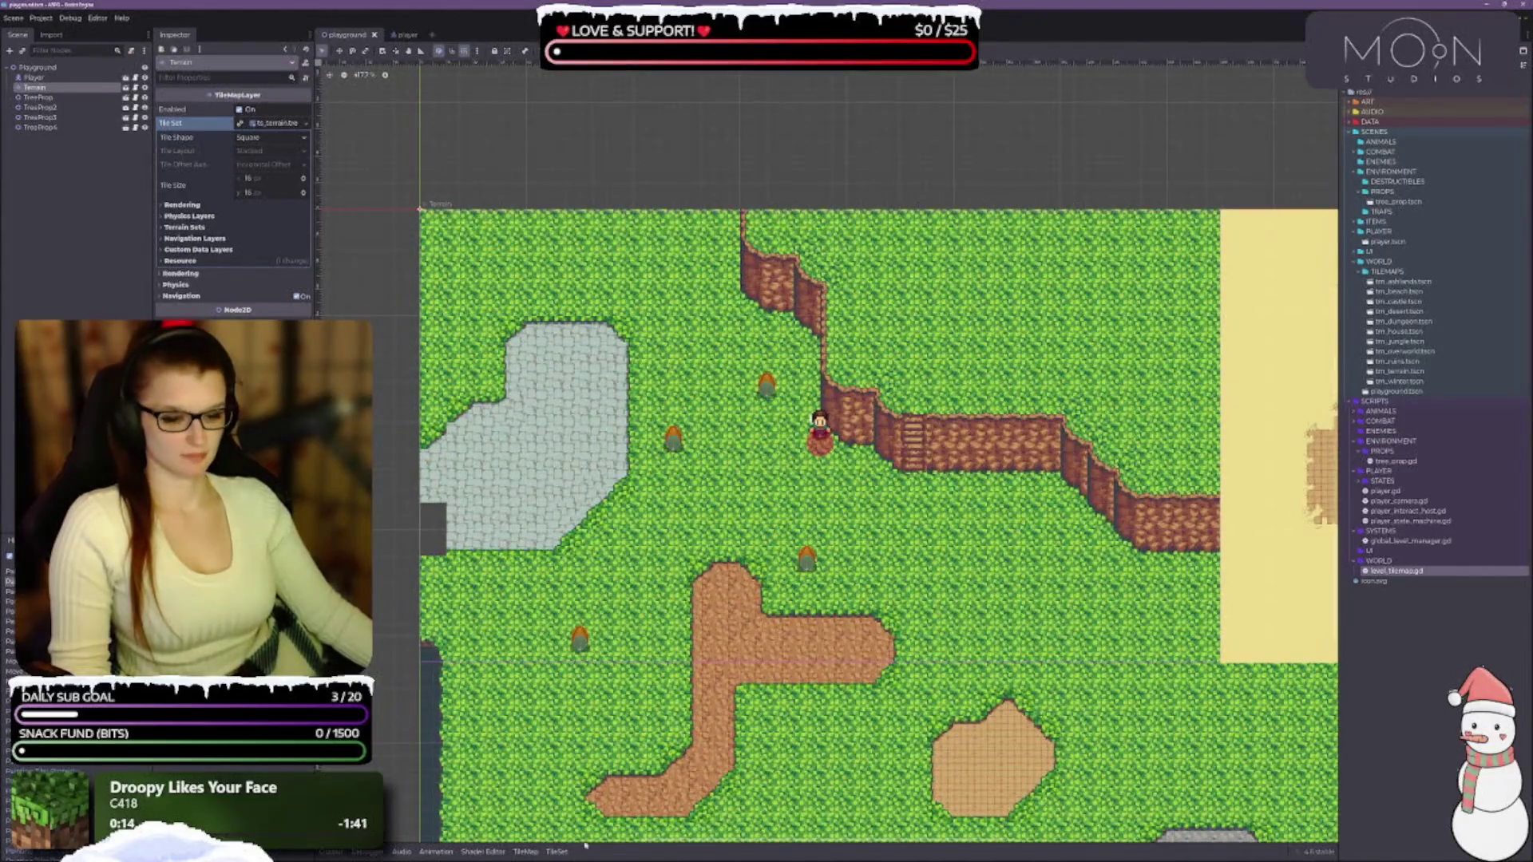
click(525, 851)
In terrain mode, paint grass at the stone area's left edge, then restore the stone
click(406, 671)
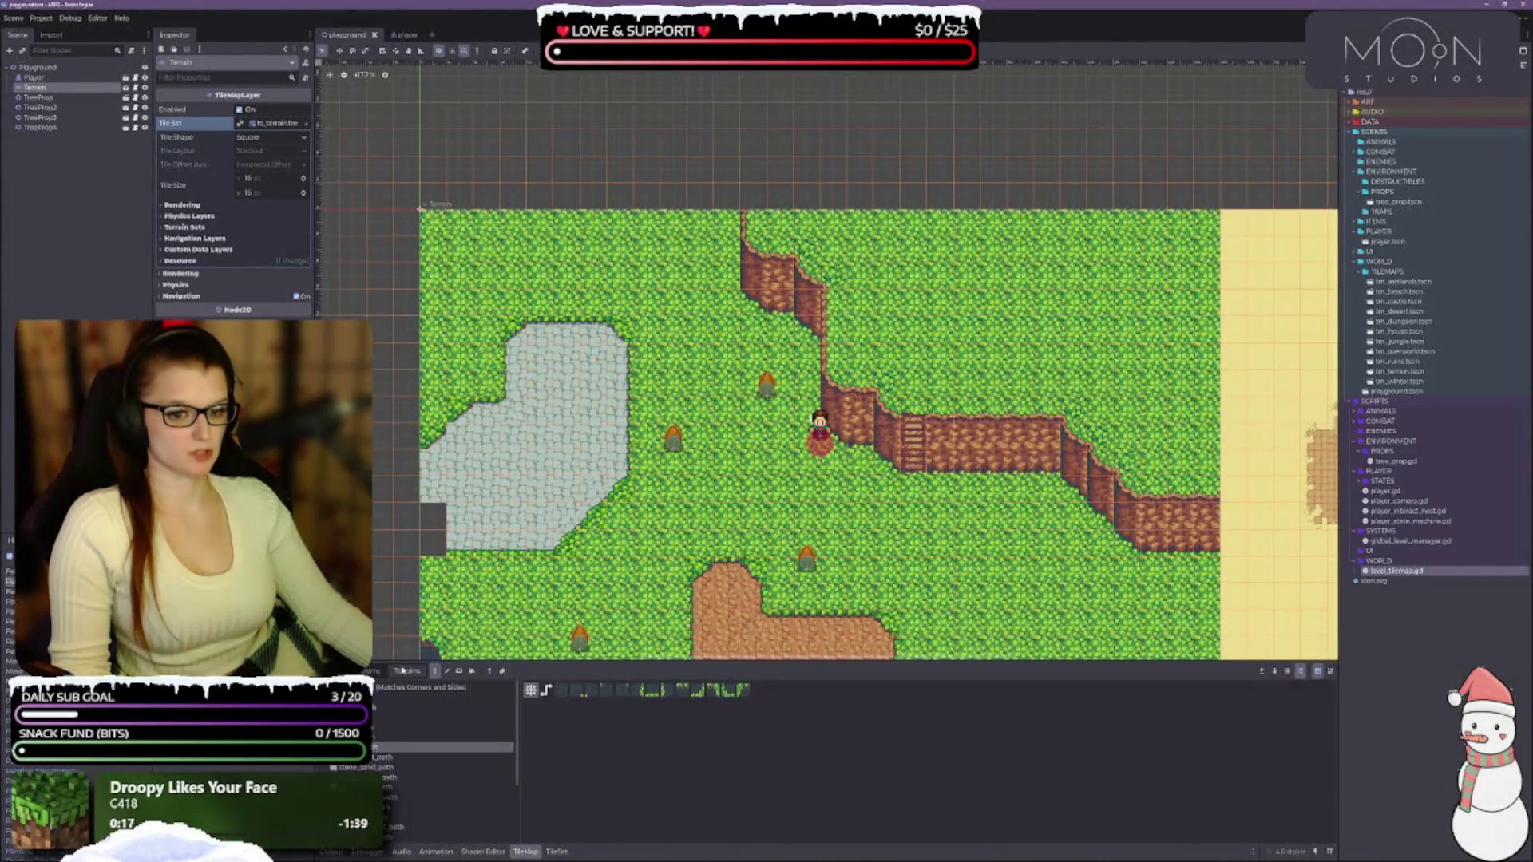
click(415, 747)
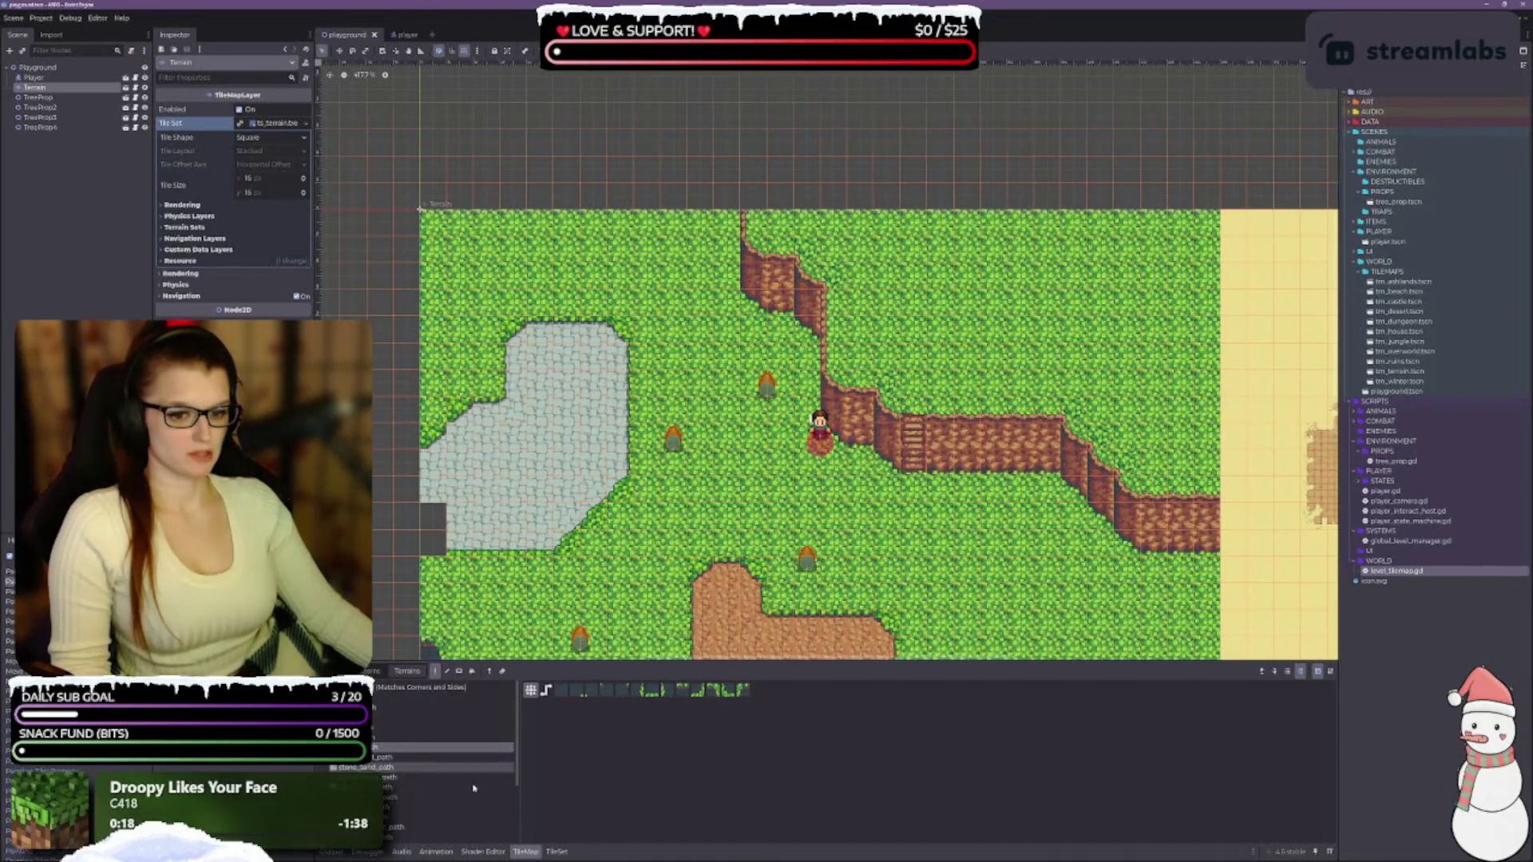
click(415, 737)
drag(404, 535, 434, 511)
click(433, 543)
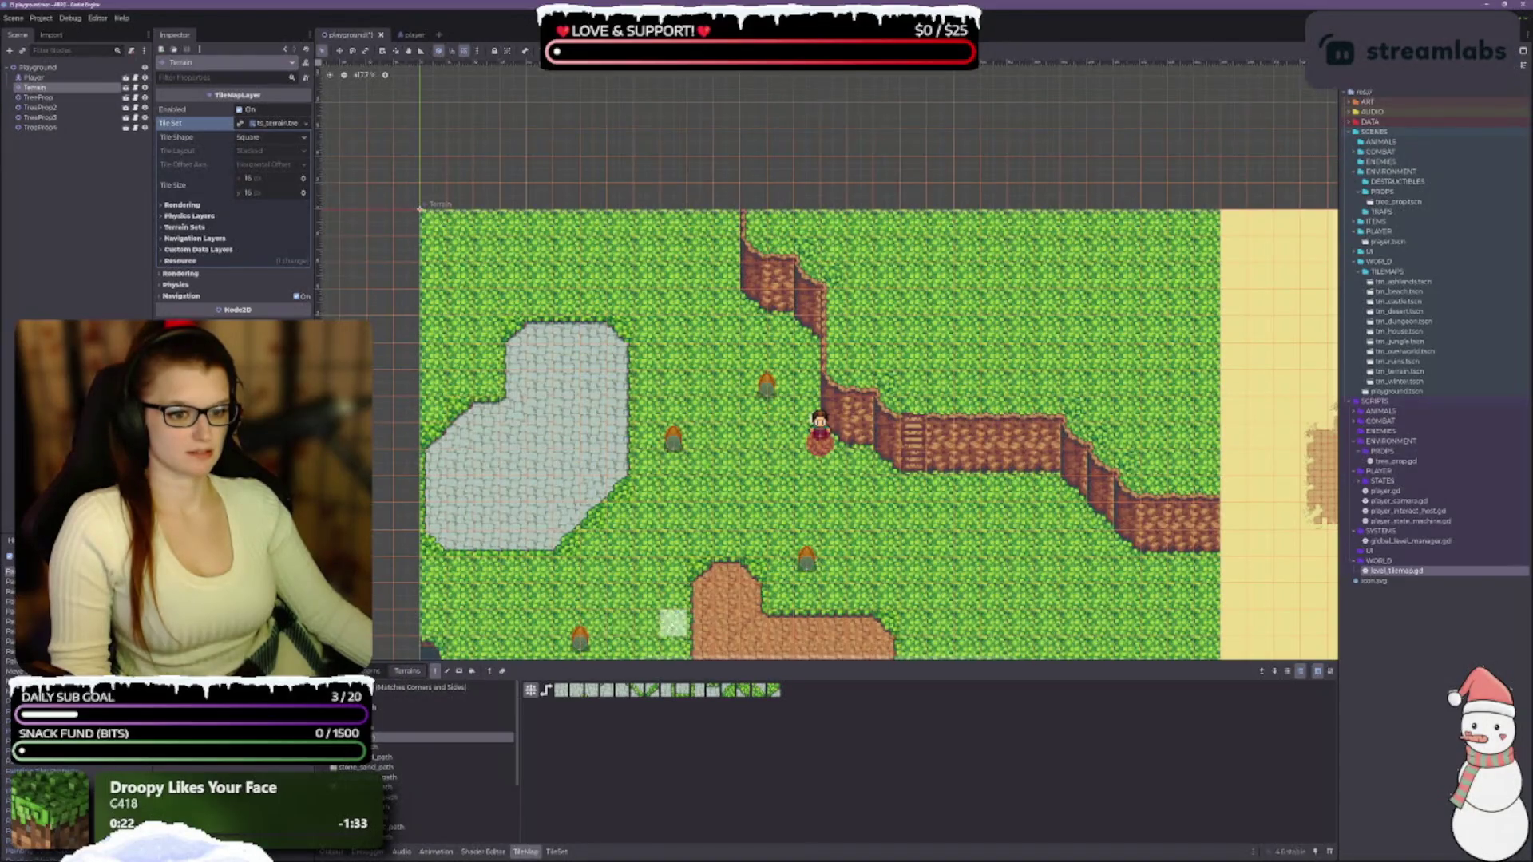
Collapse the tile panel and save the playground scene
scroll(673, 622, down, 5)
scroll(687, 519, down, 5)
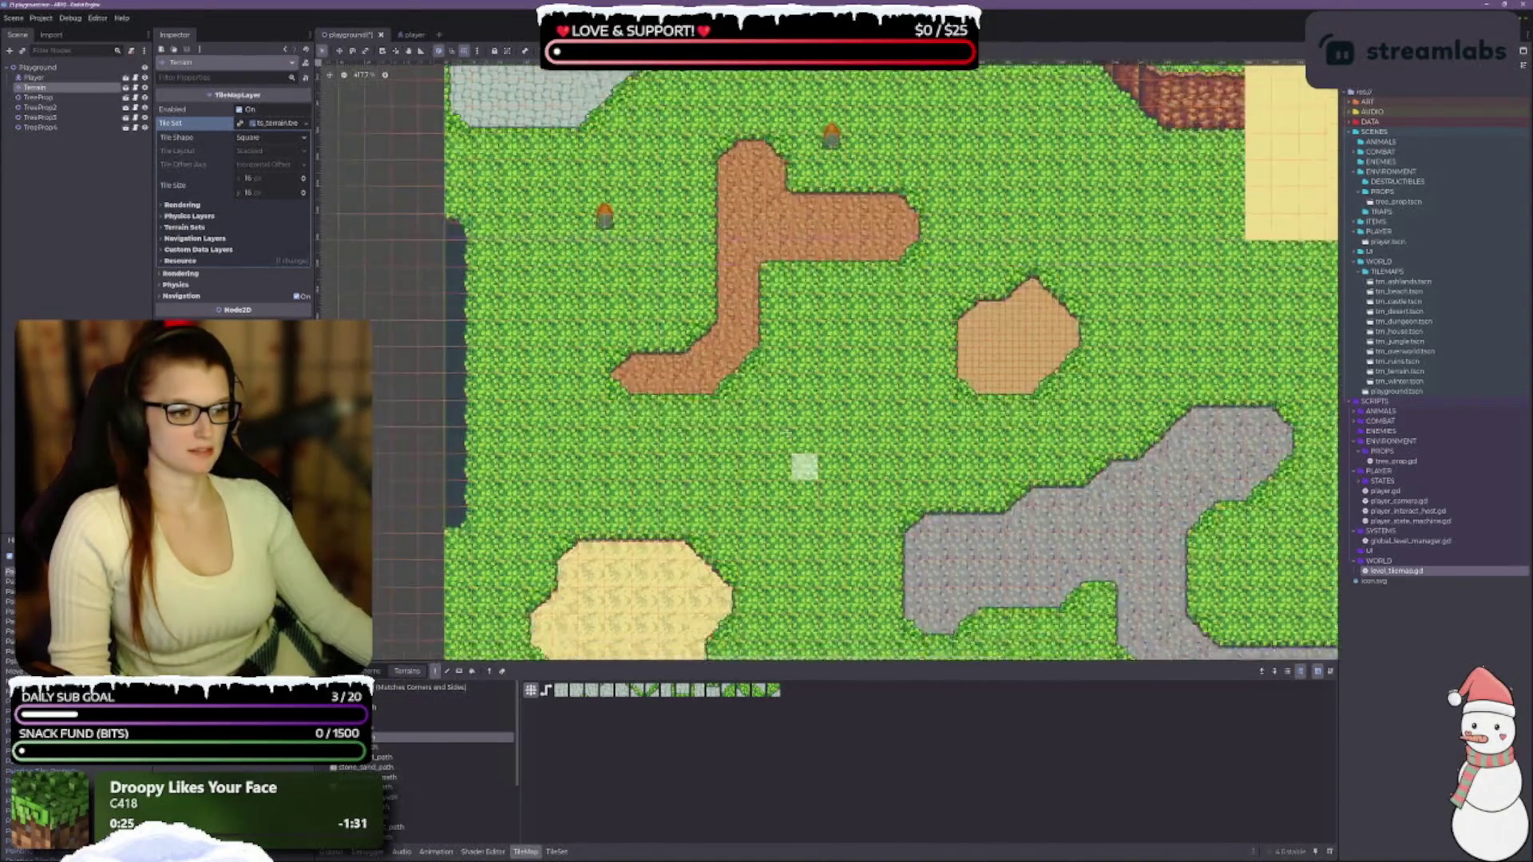
scroll(727, 319, right, 2)
scroll(700, 557, up, 3)
scroll(699, 557, up, 1)
scroll(675, 473, down, 2)
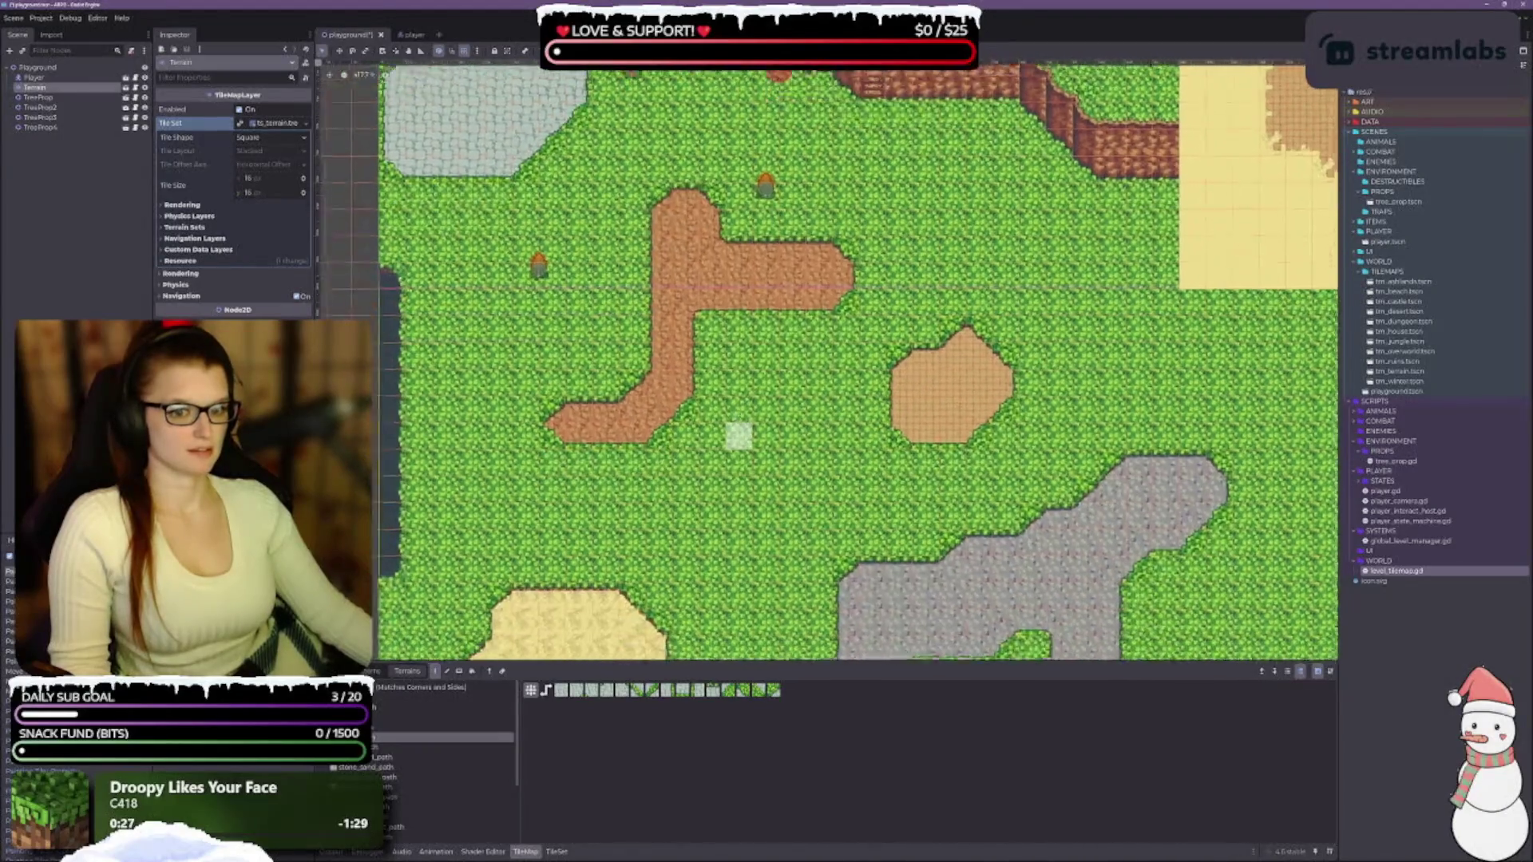
scroll(737, 435, up, 5)
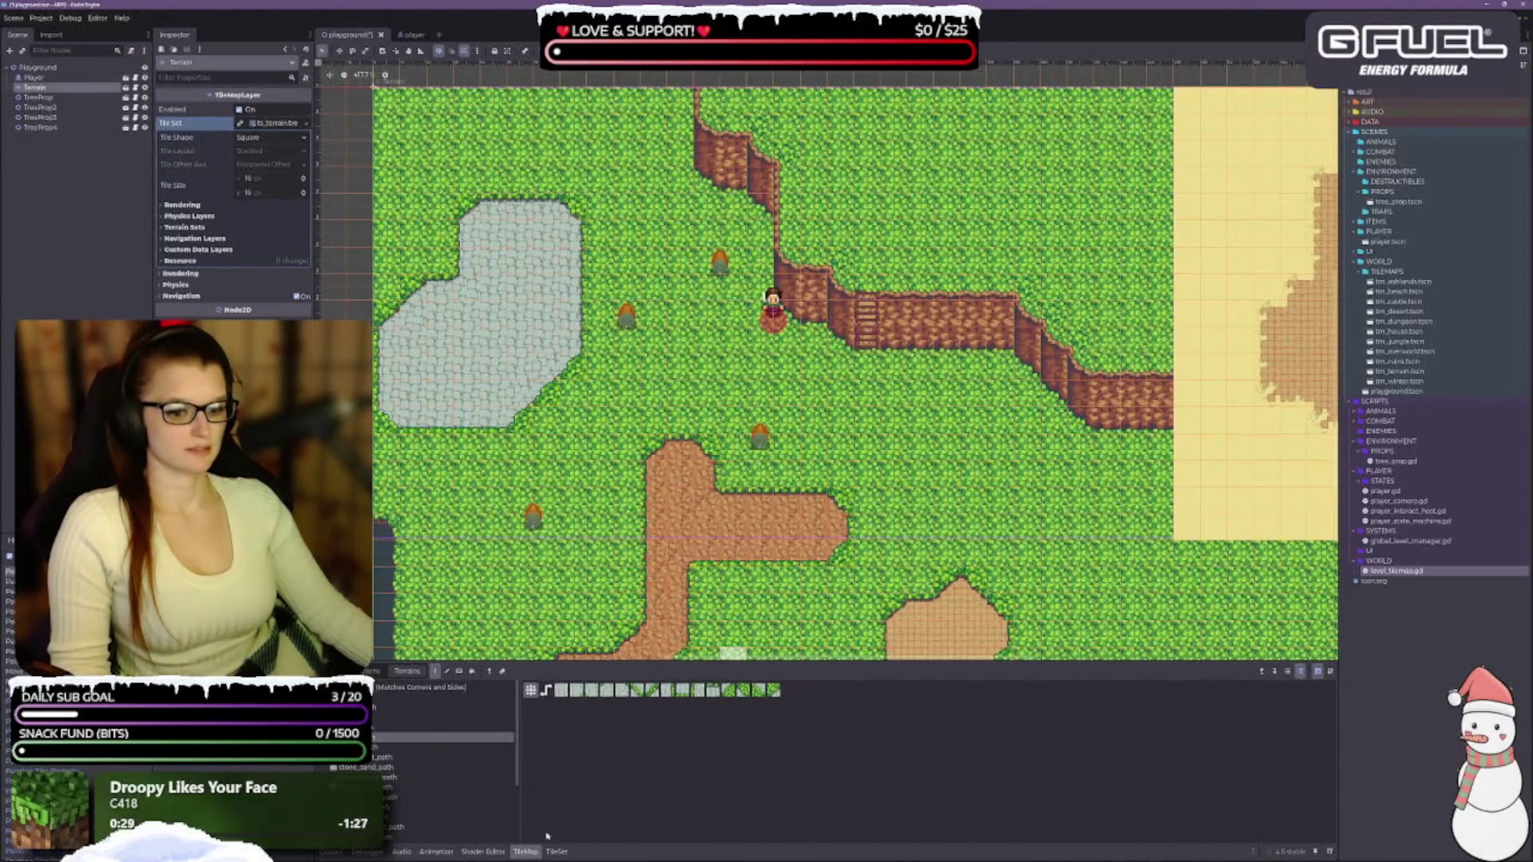
click(526, 851)
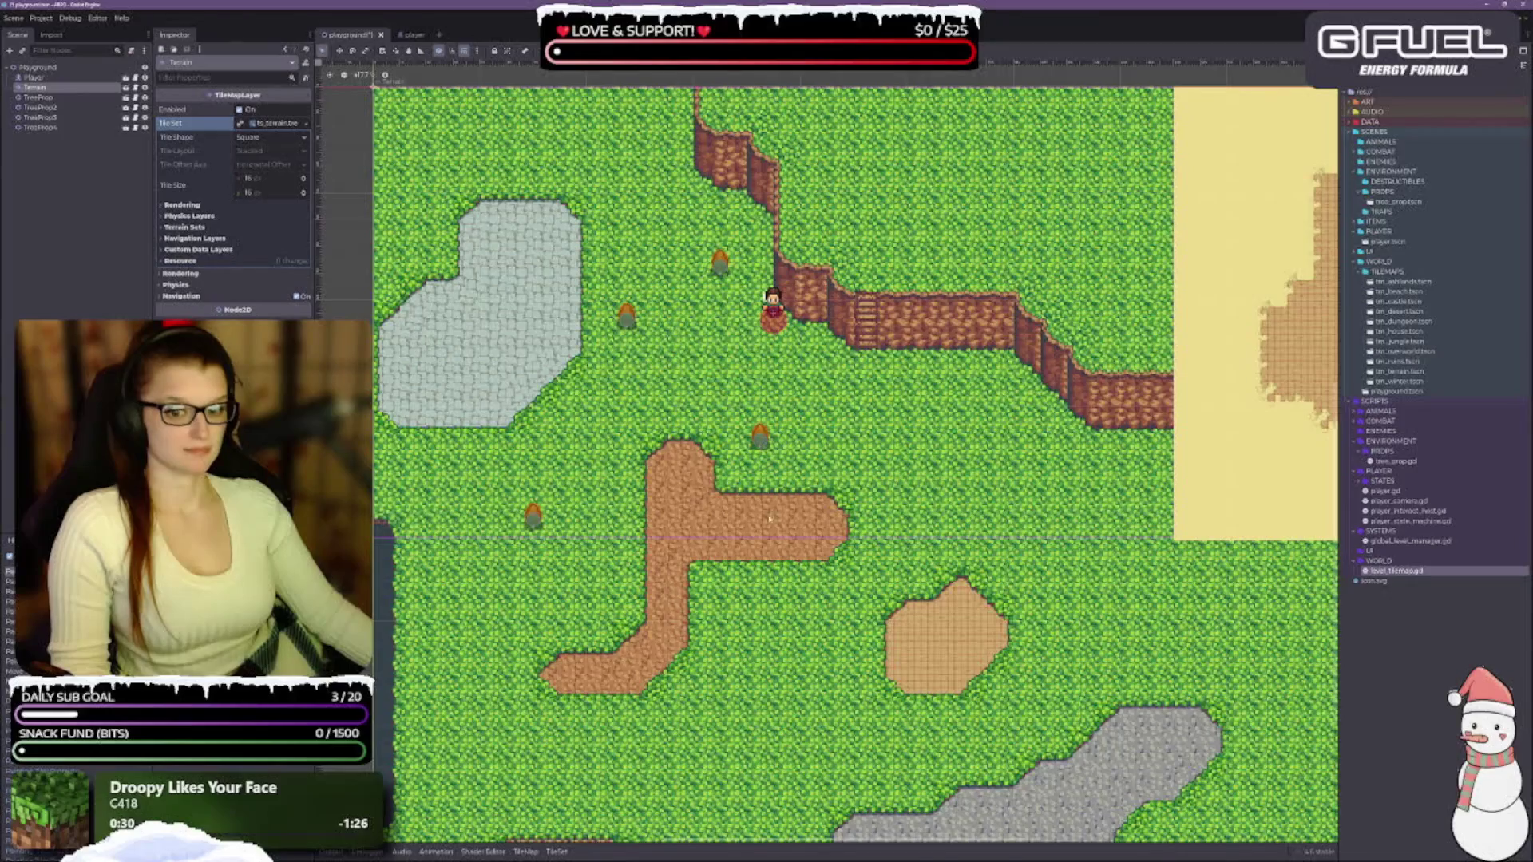
scroll(770, 519, up, 2)
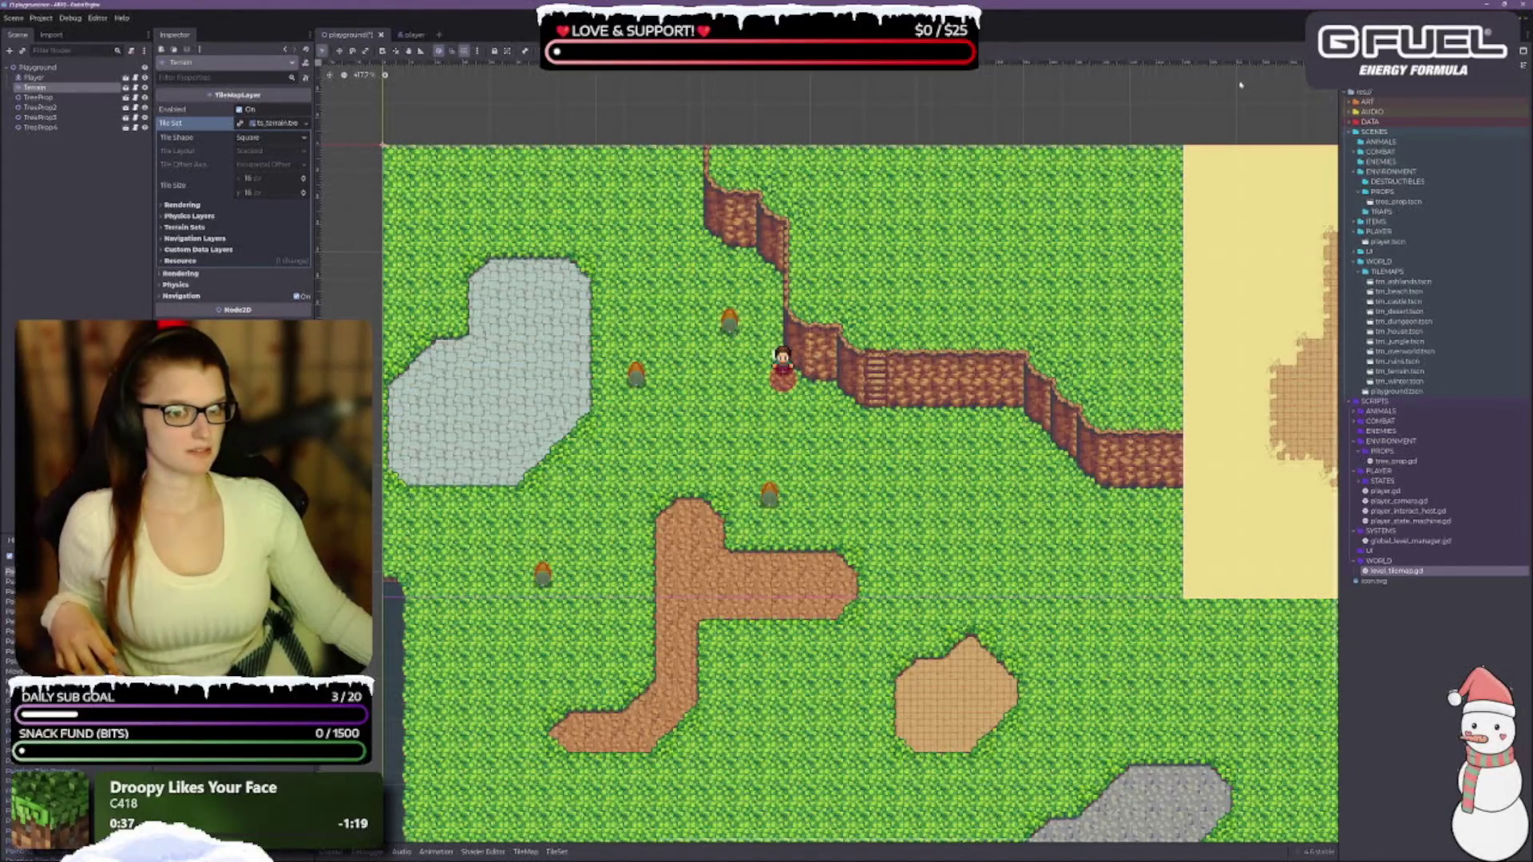
key(ctrl+s)
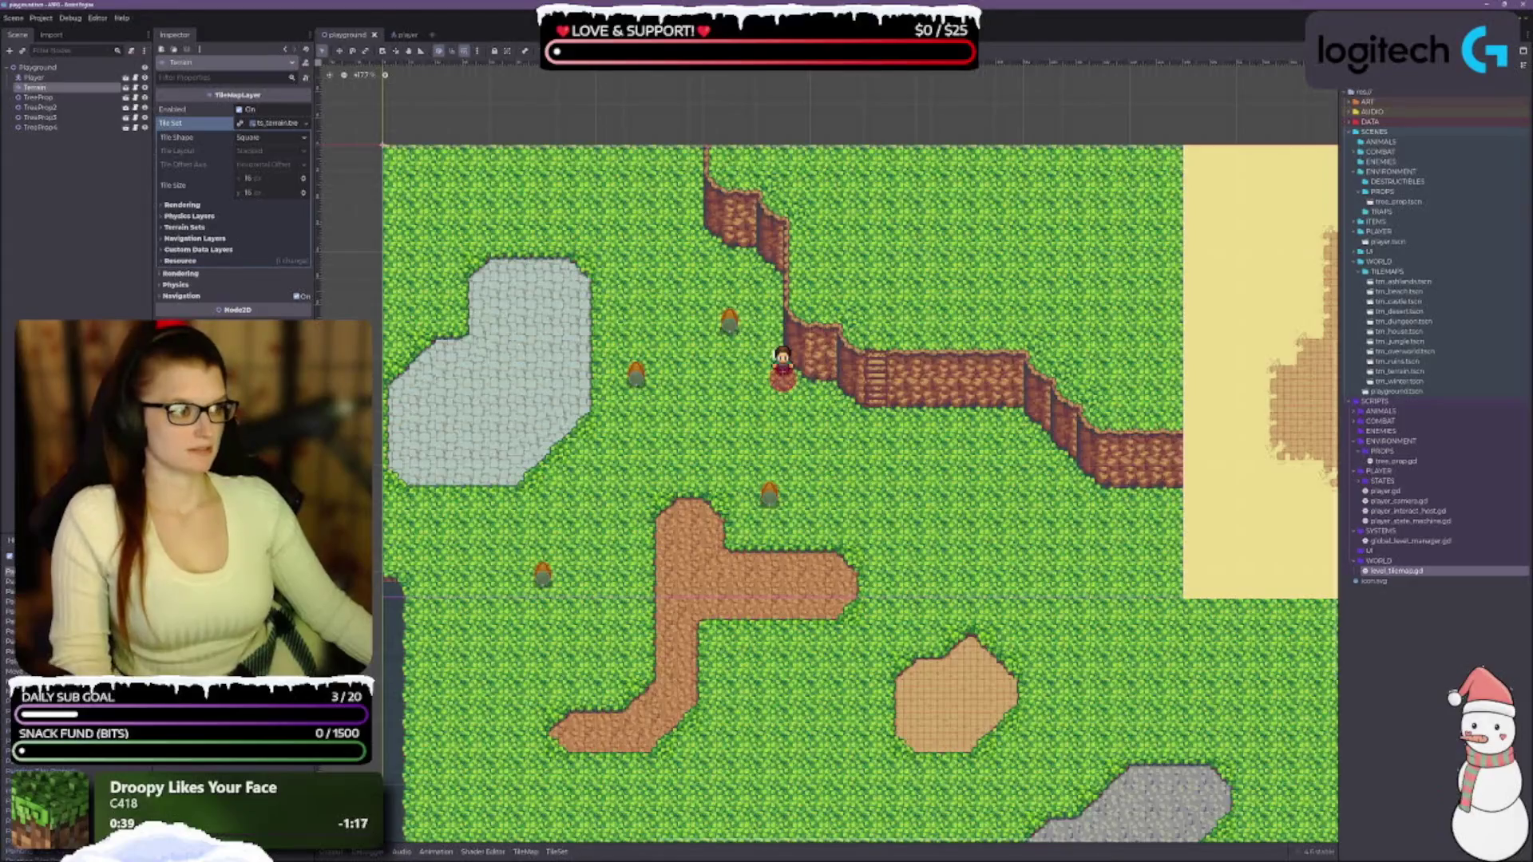
Run the game with F5, walk the player around the map and sand, then close it
key(F5)
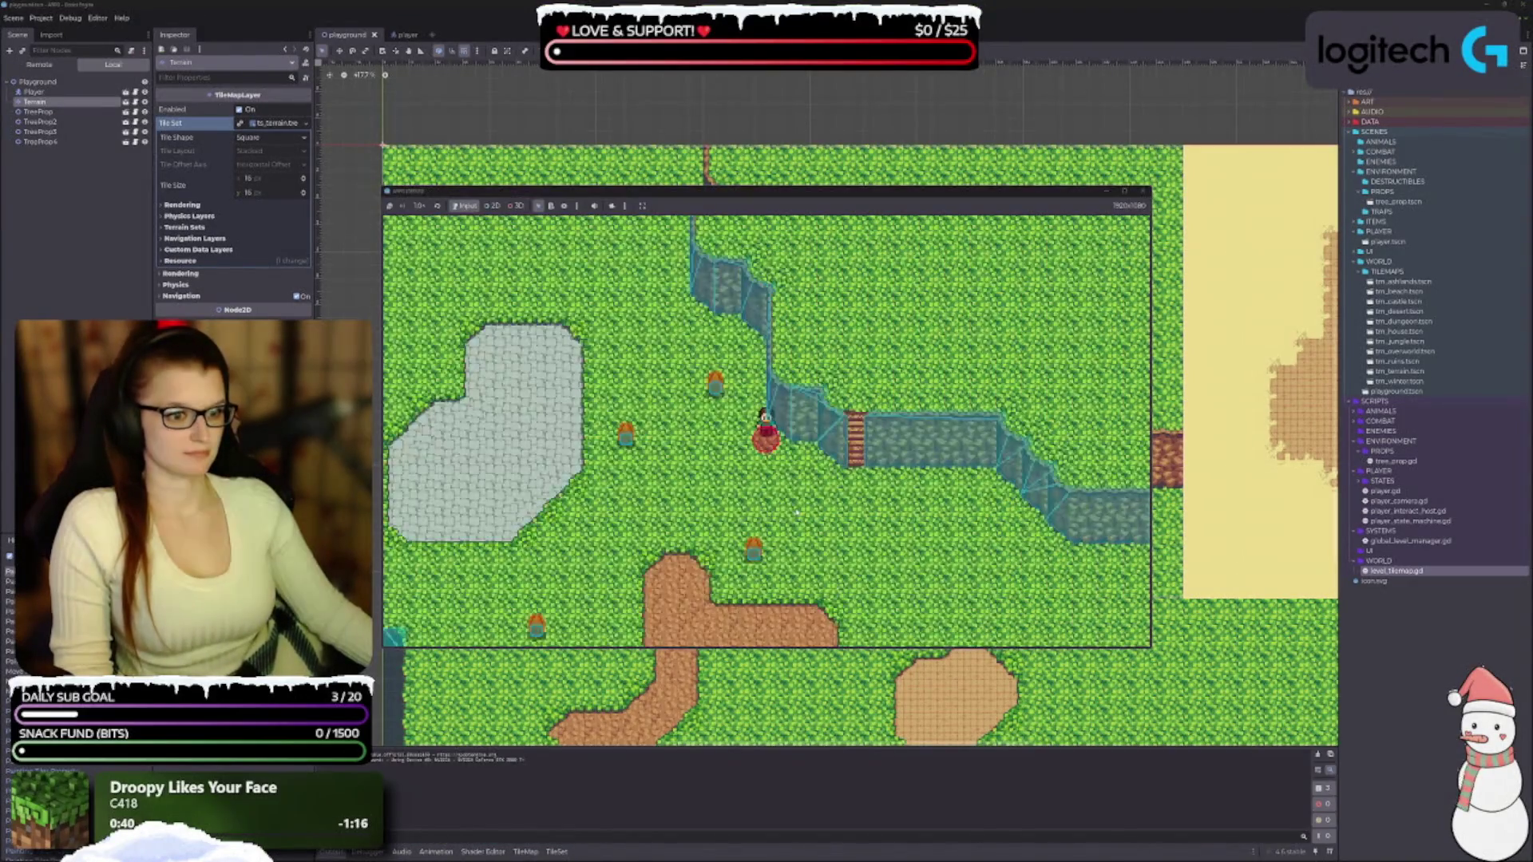
key(s)
key(a)
key(d)
key(w)
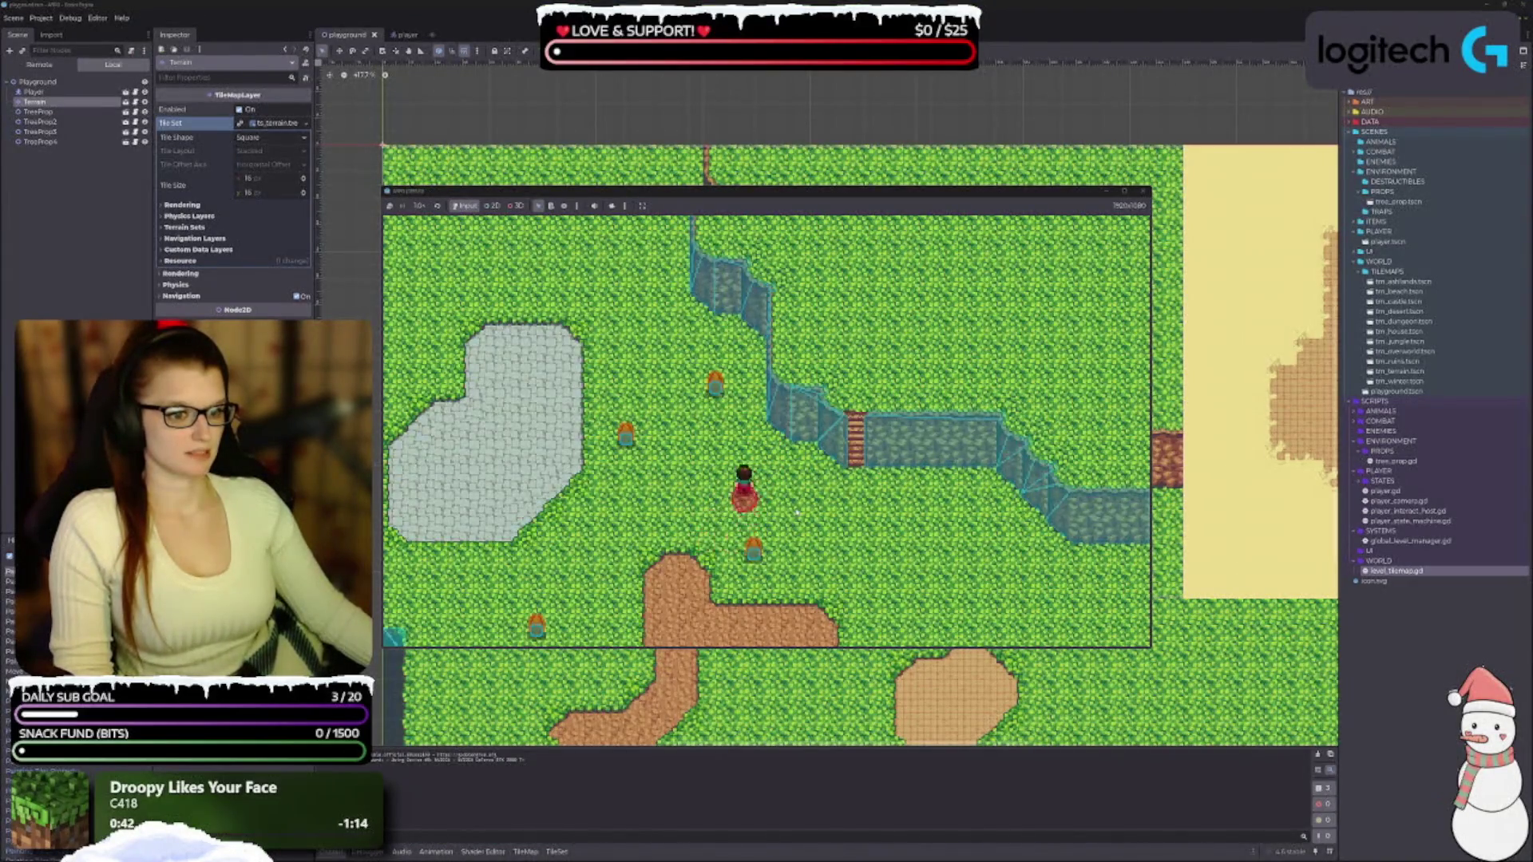
key(a)
key(s)
key(d)
key(d)
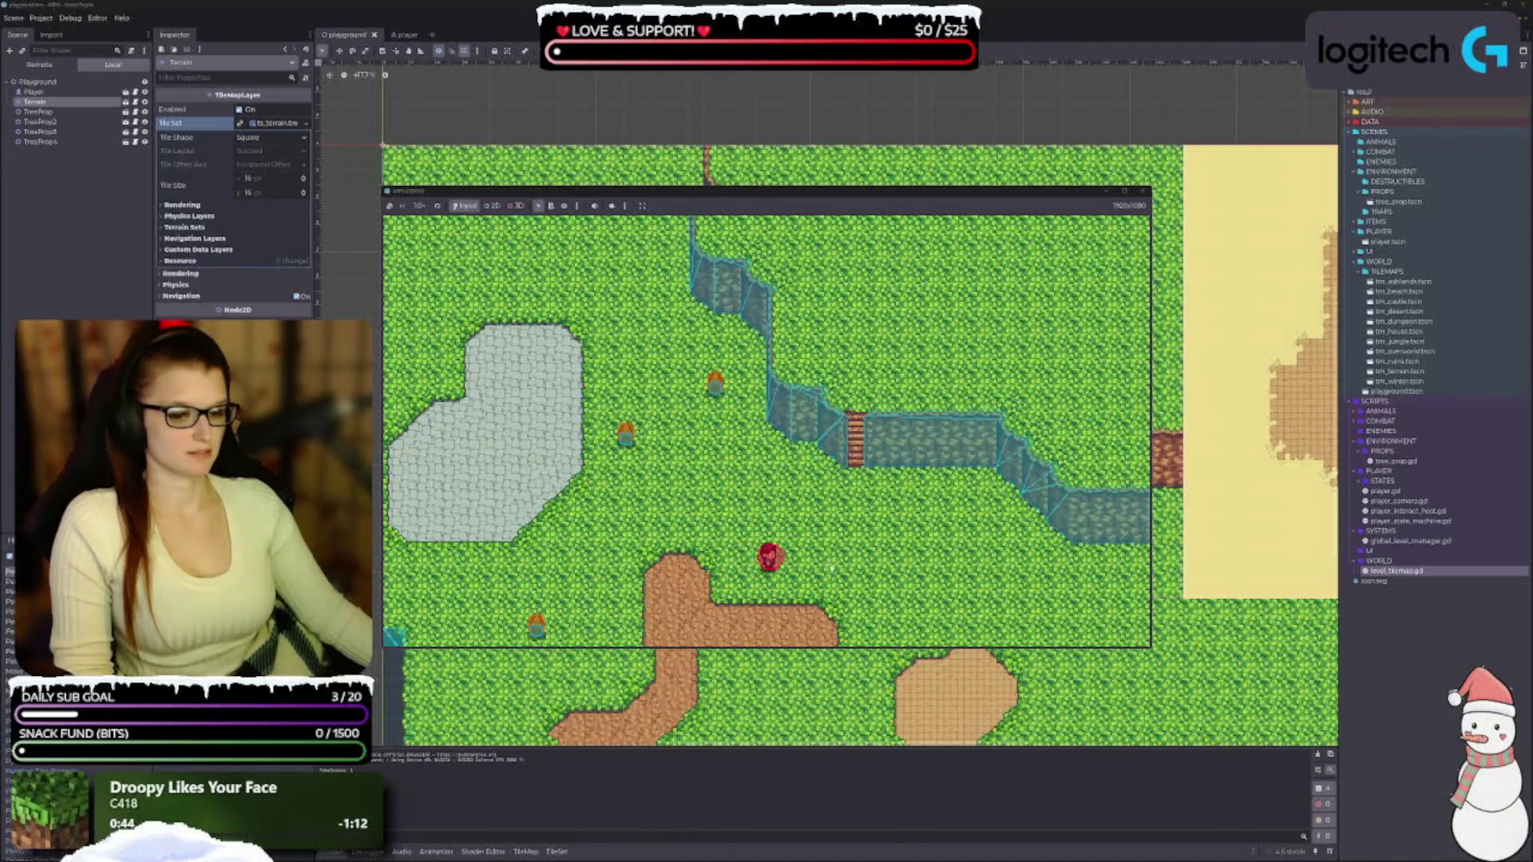
key(d)
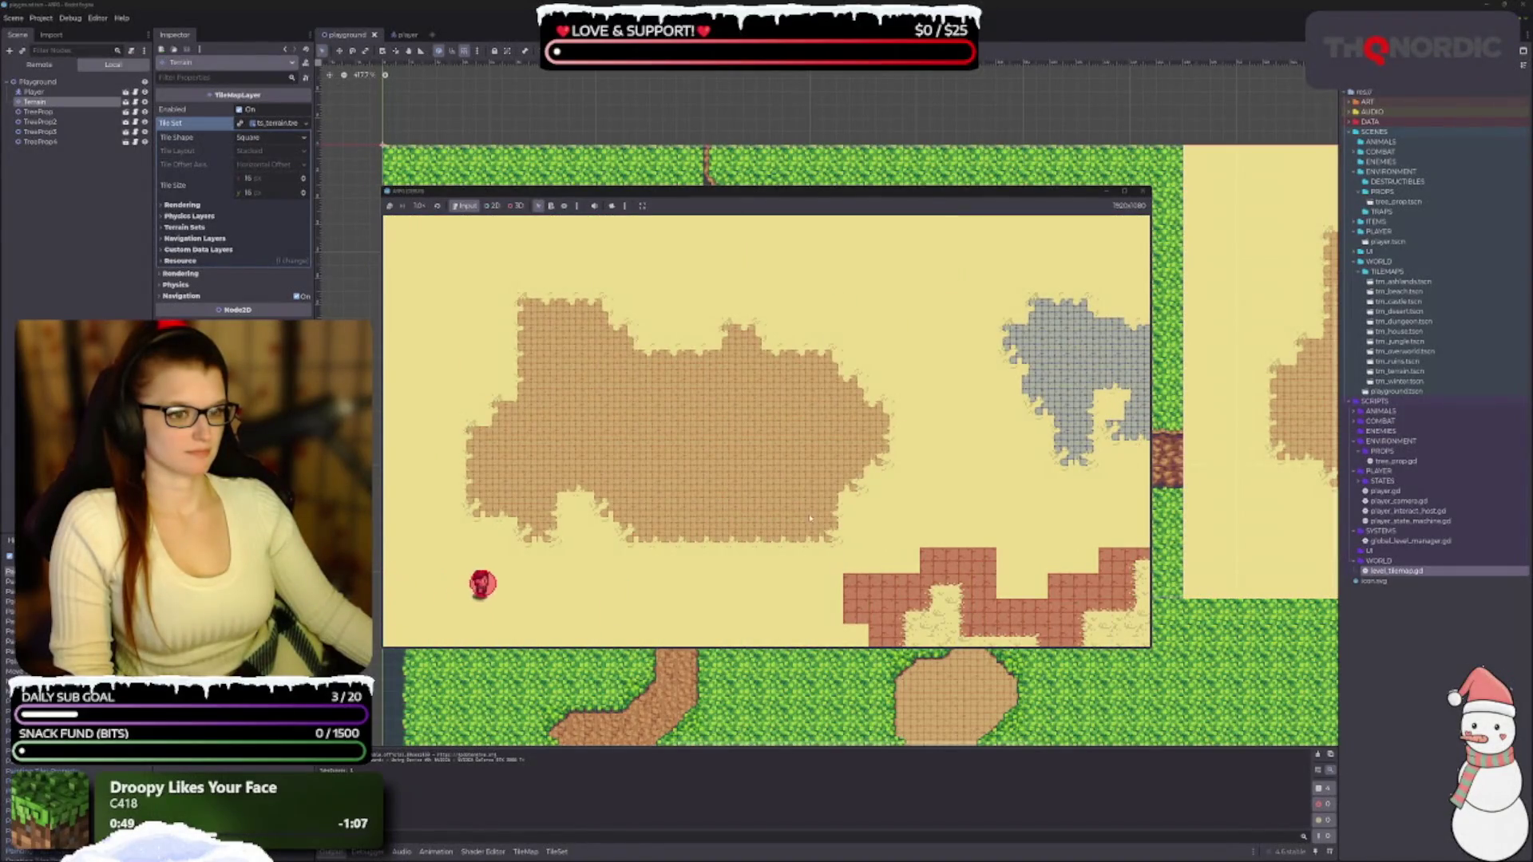
key(w)
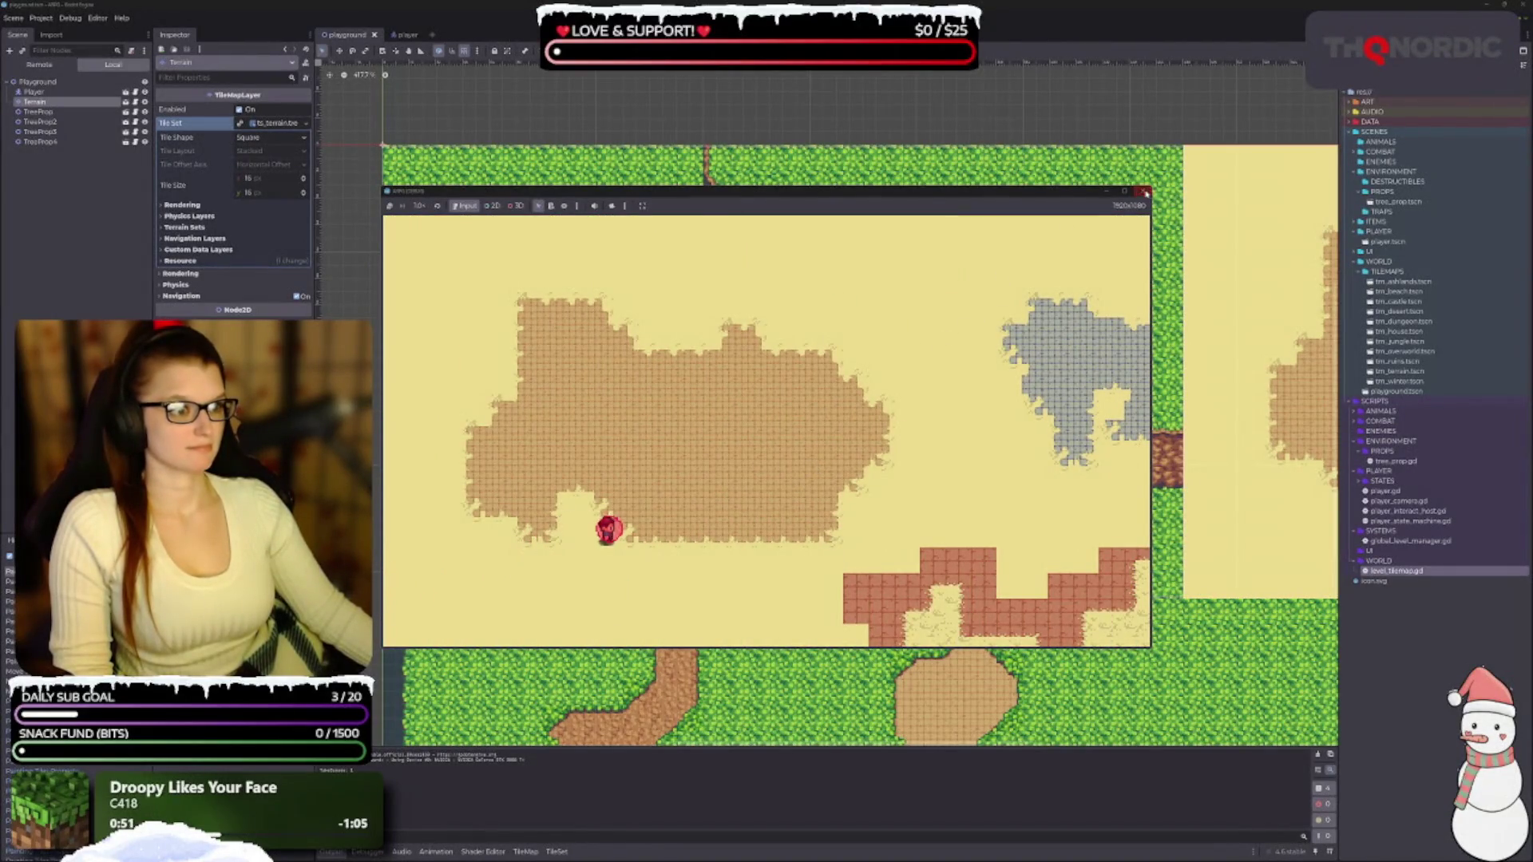
click(1145, 193)
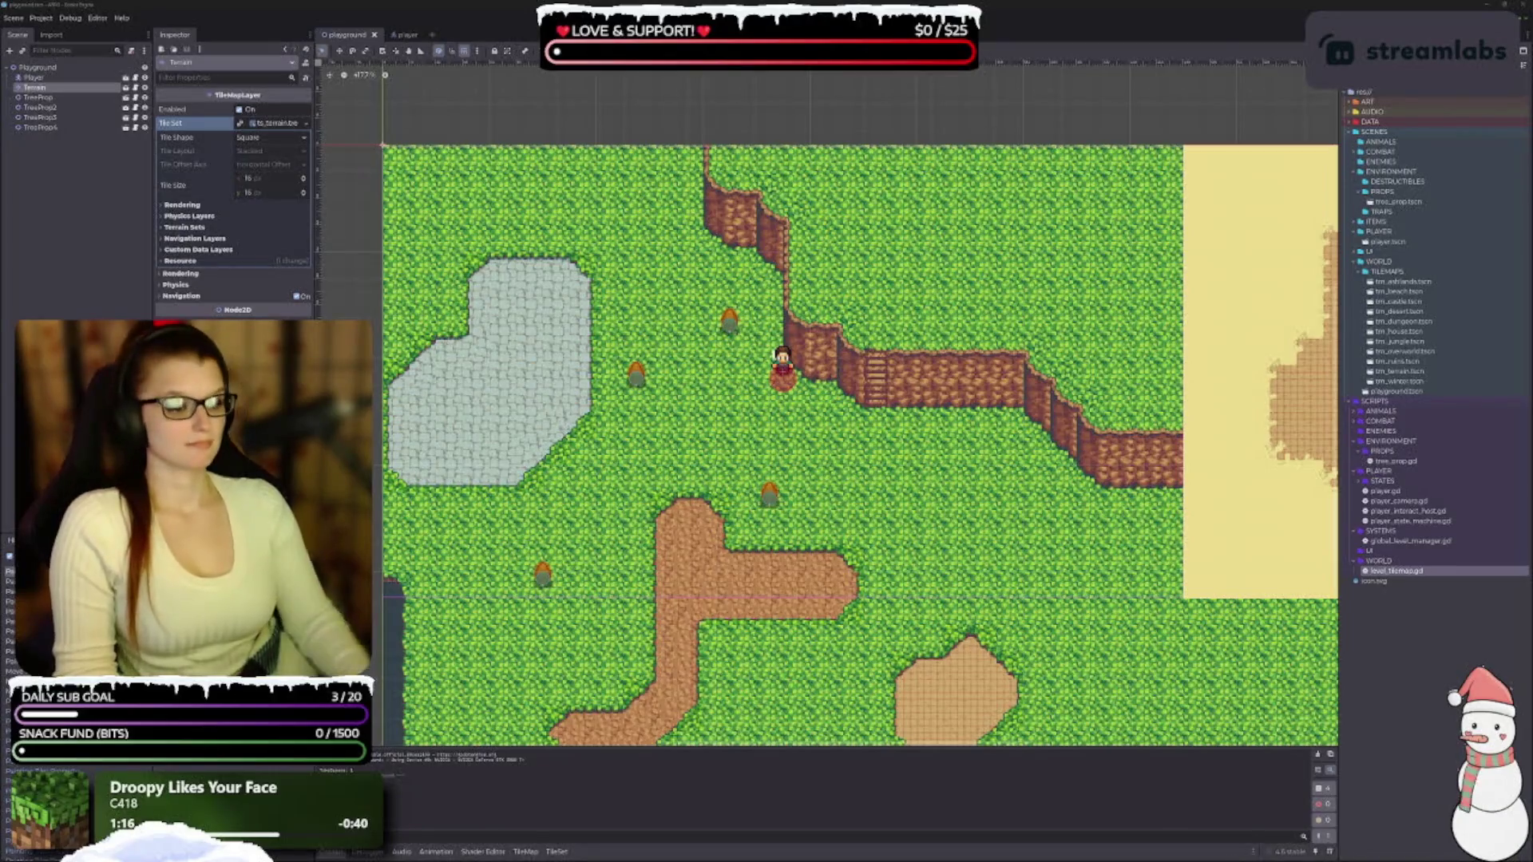
Collapse the Output panel at the bottom of the editor
click(328, 852)
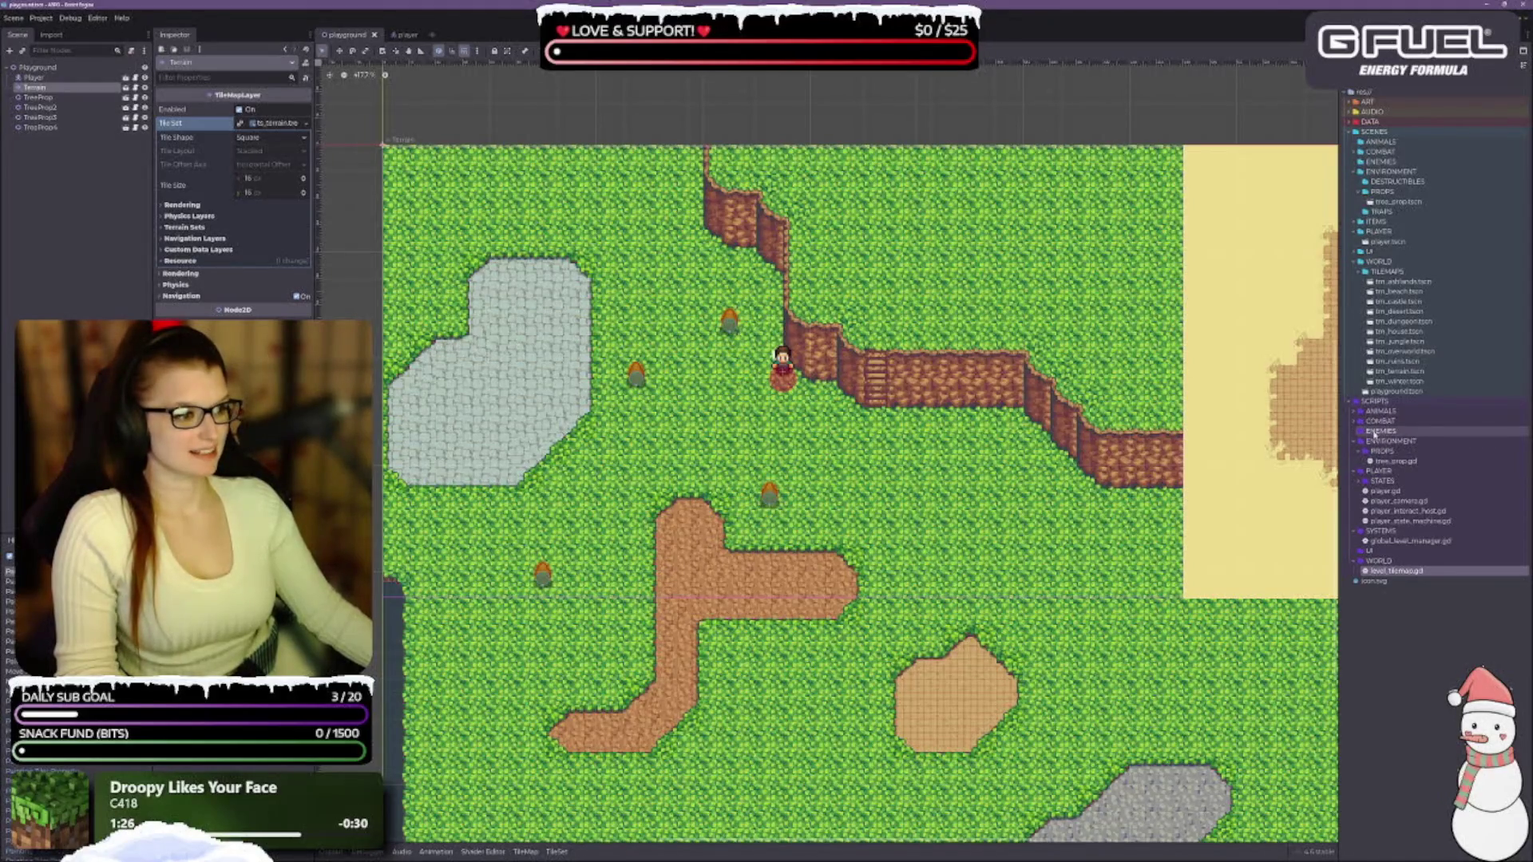
Expand ART > ENEMIES > SLIME in the FileSystem dock to reveal slime.png
click(1350, 101)
click(1355, 121)
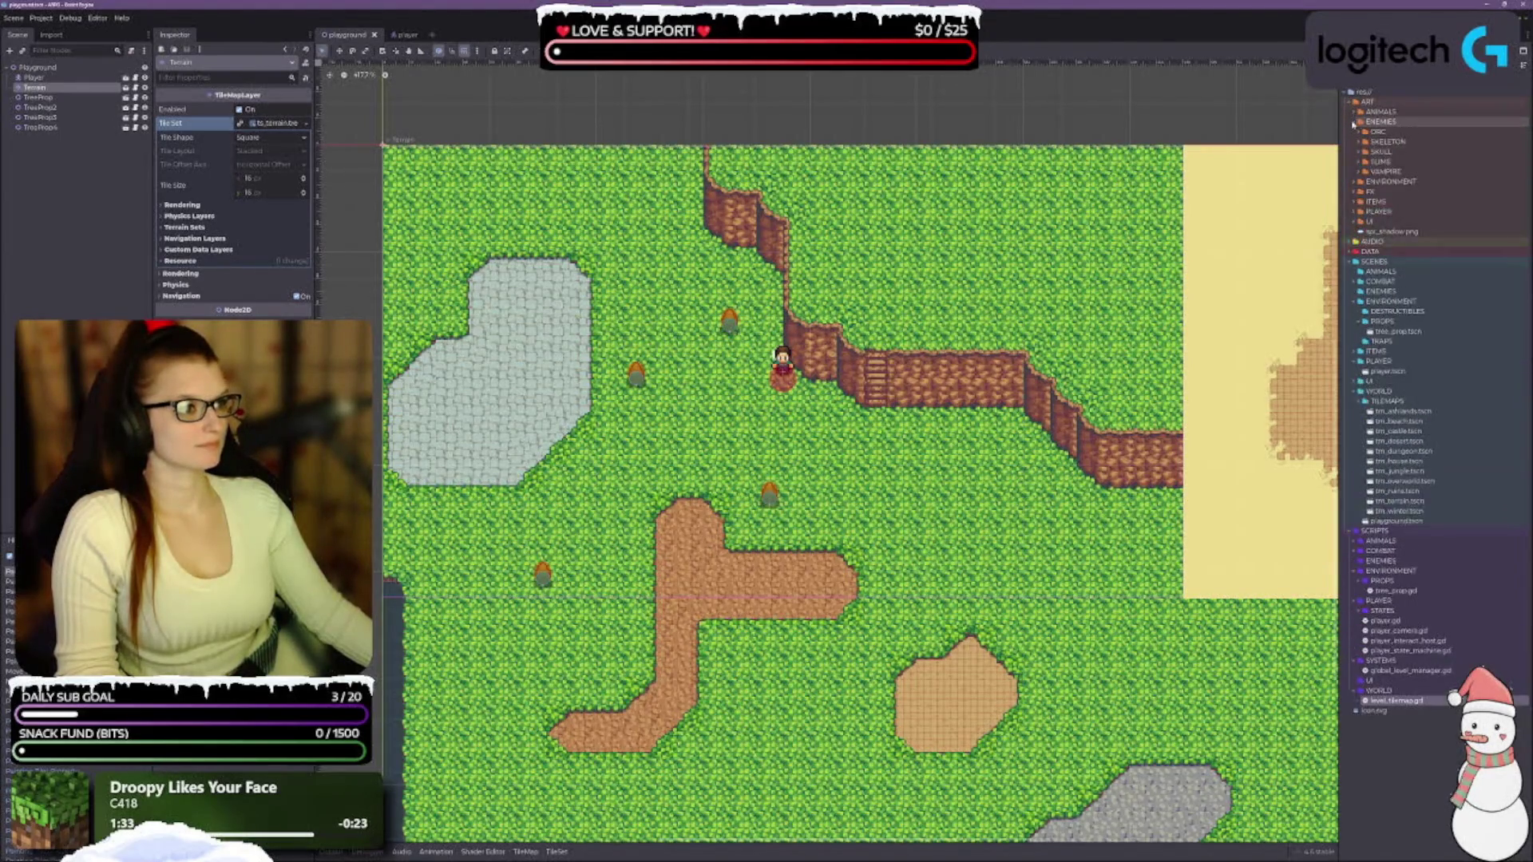
click(1359, 162)
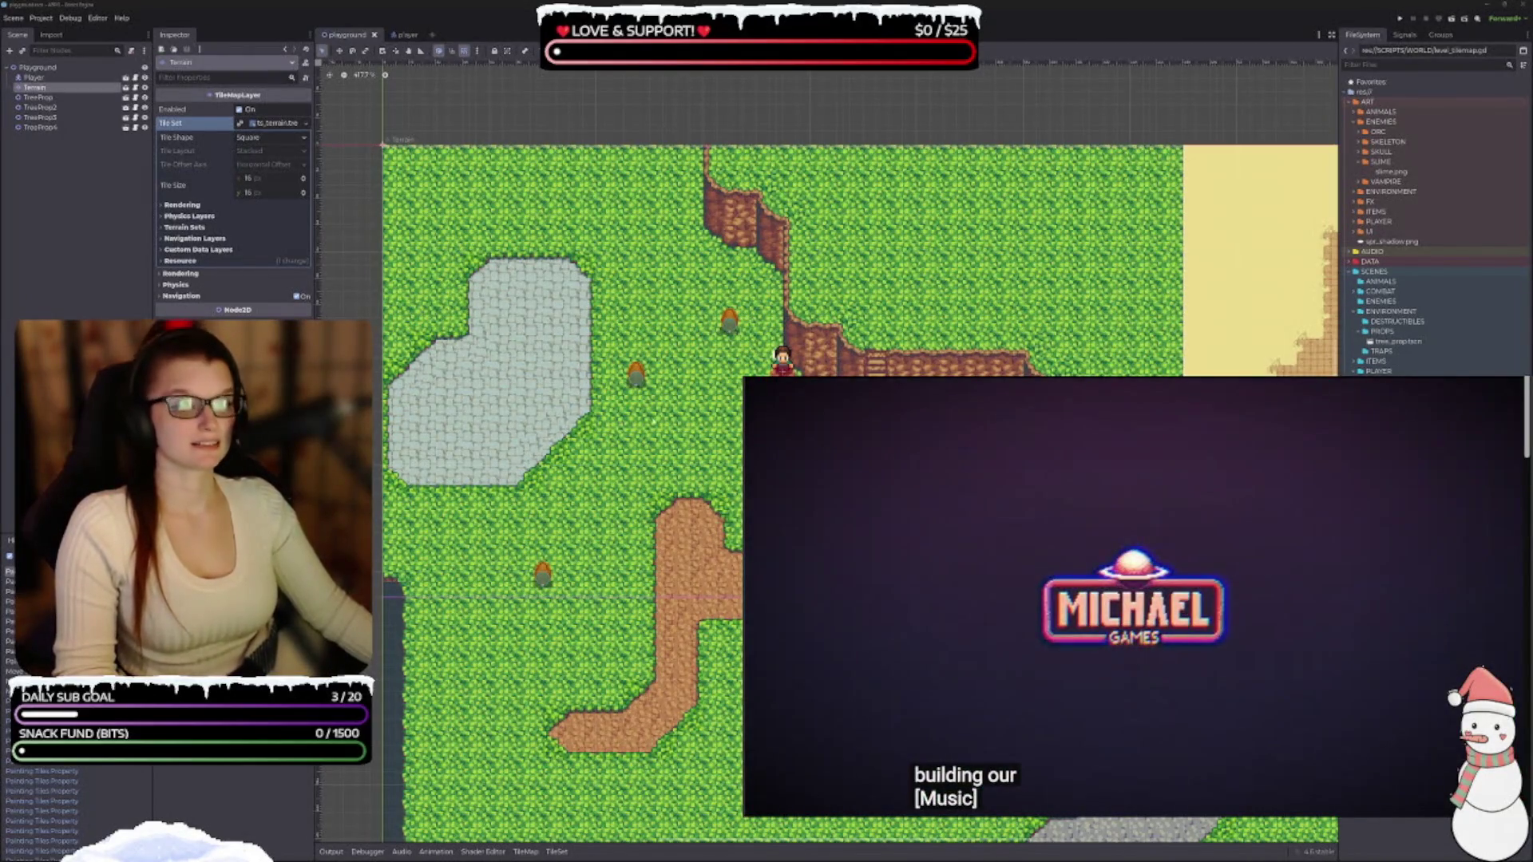
scroll(866, 451, down, 2)
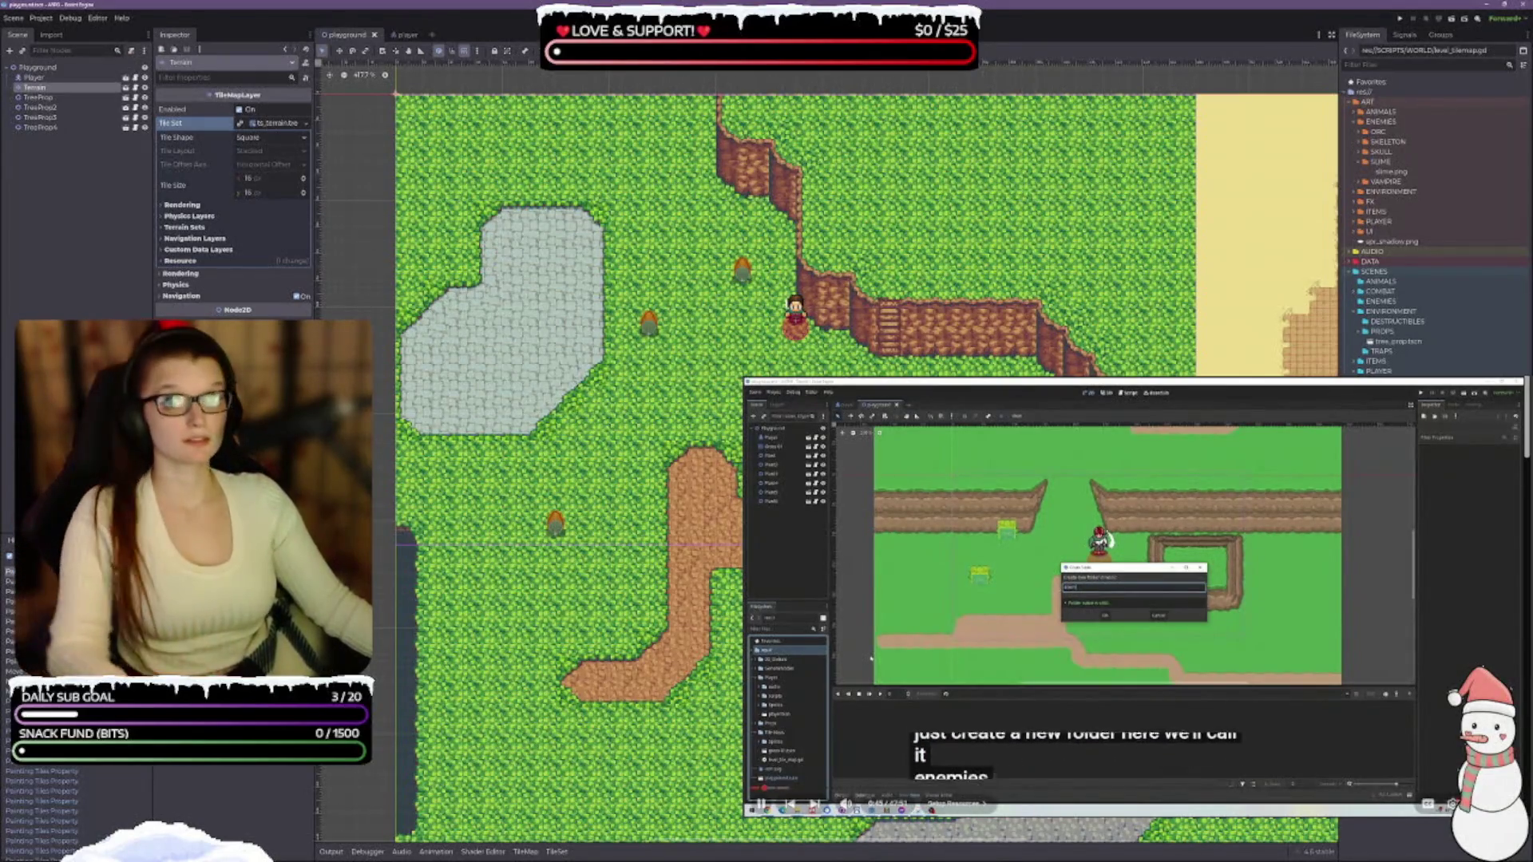
mouse_move(801, 798)
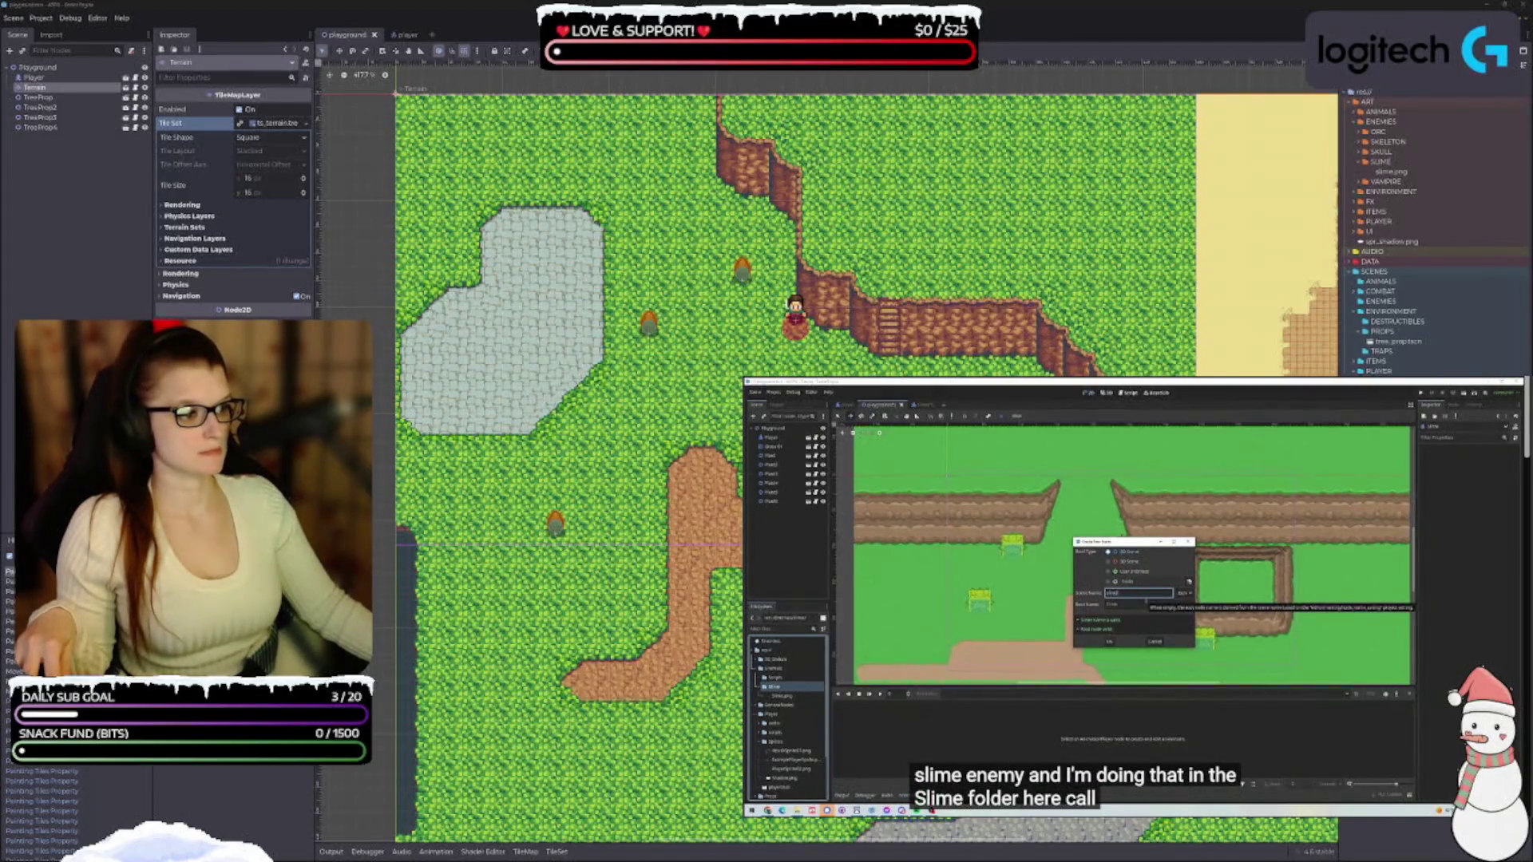
right_click(1388, 302)
Start creating a new scene in the ENEMIES folder and play the tutorial video
mouse_move(1420, 311)
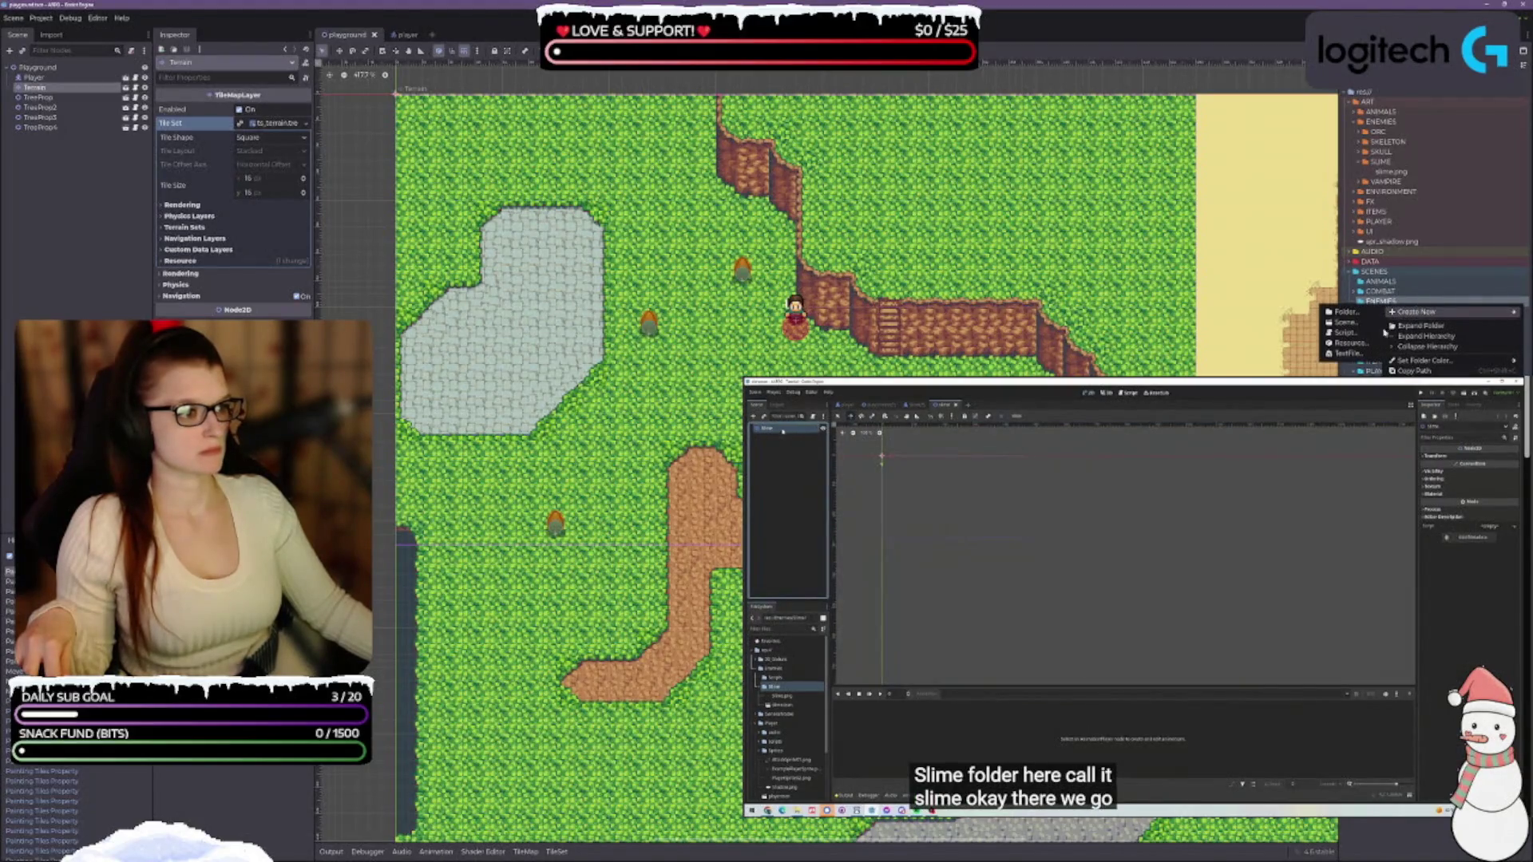
click(1346, 322)
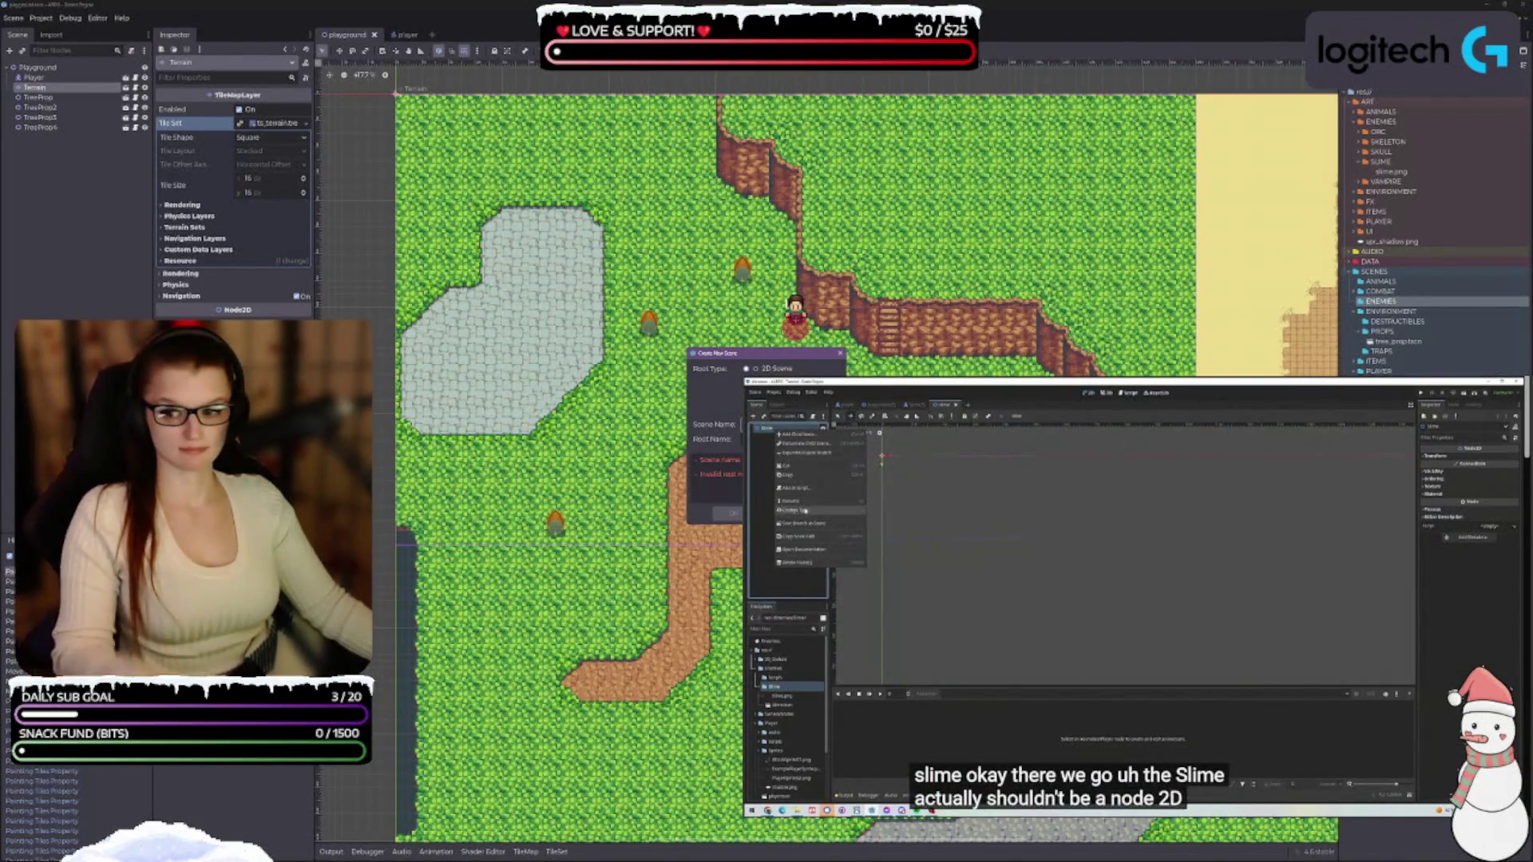
click(1123, 541)
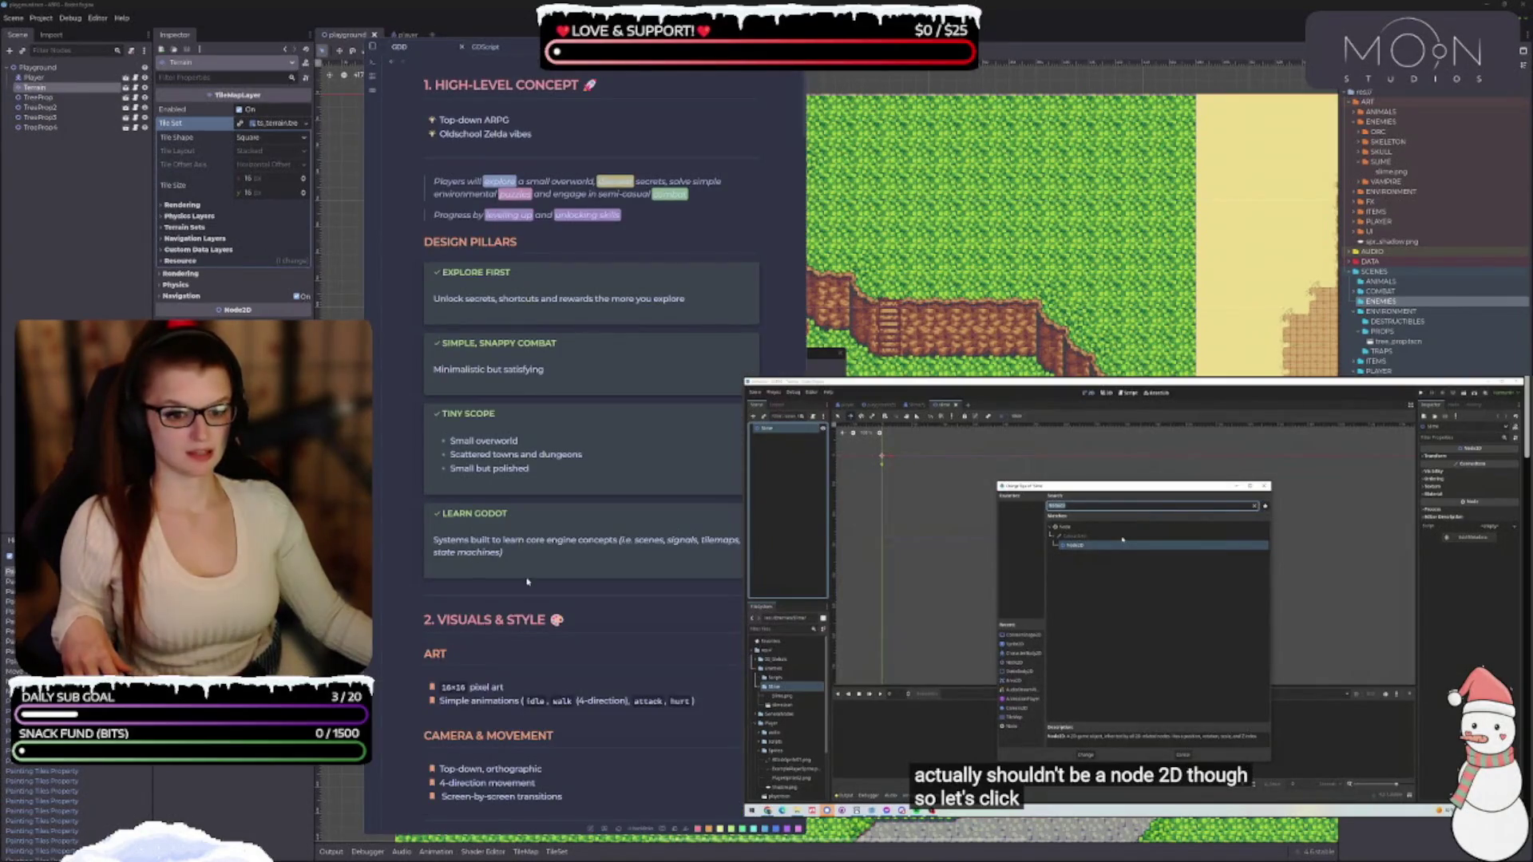
scroll(608, 467, down, 10)
scroll(608, 463, down, 3)
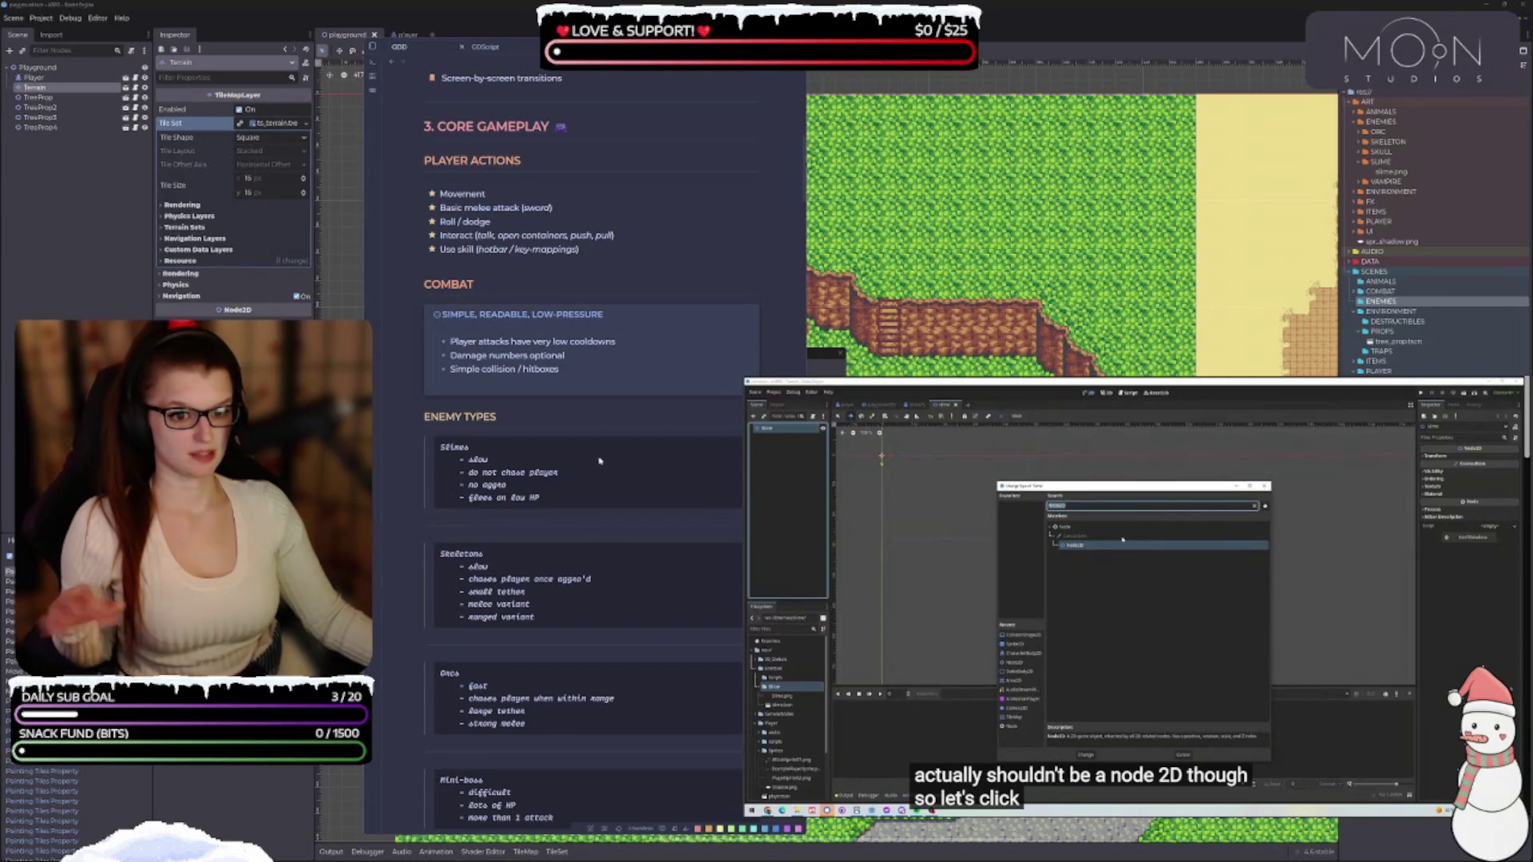
scroll(607, 463, down, 2)
scroll(599, 455, up, 3)
scroll(593, 449, down, 1)
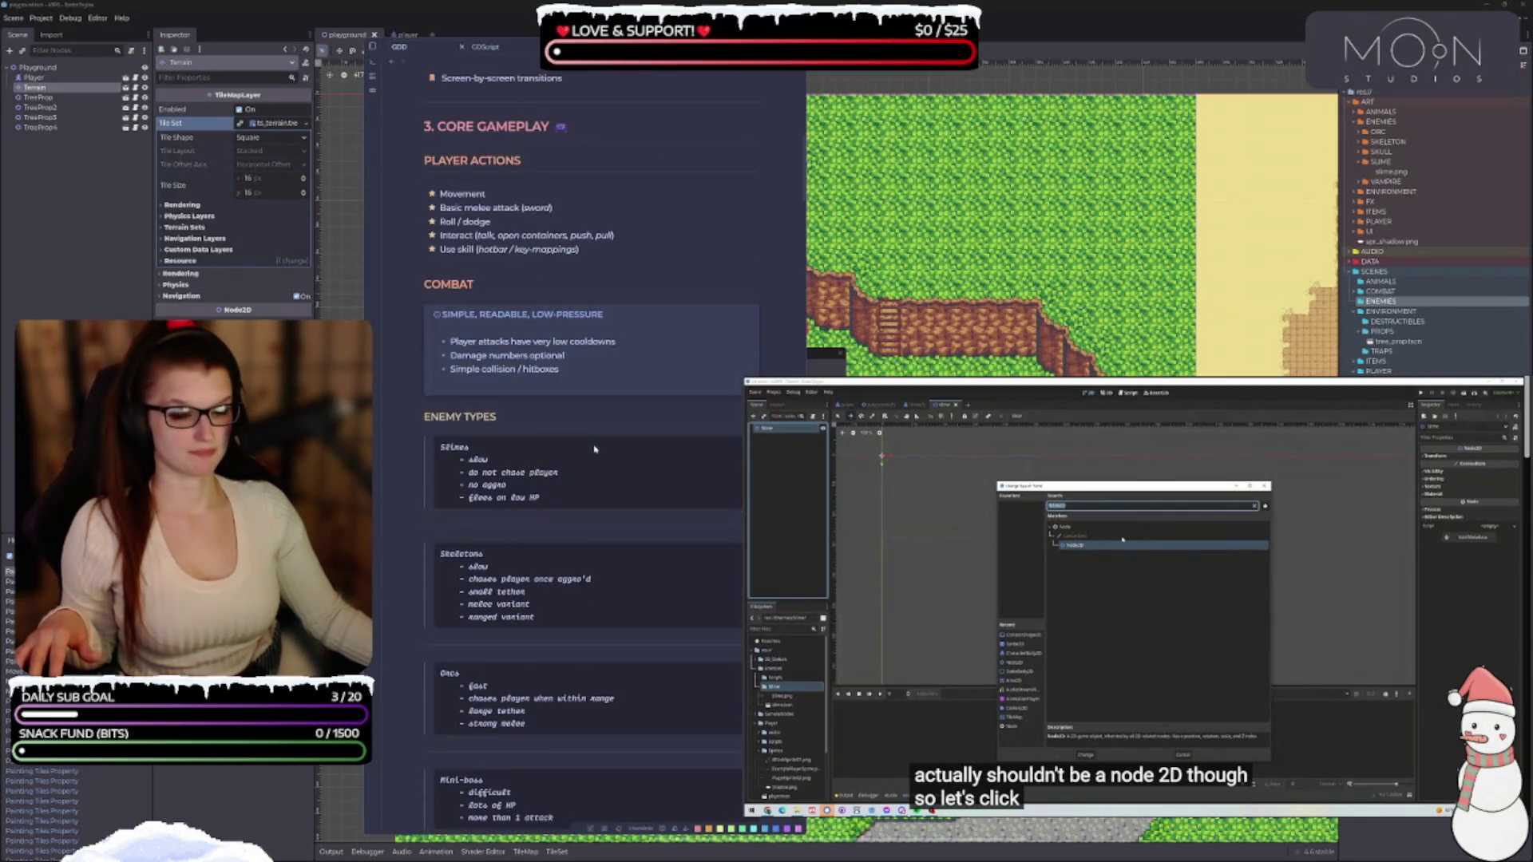
click(878, 92)
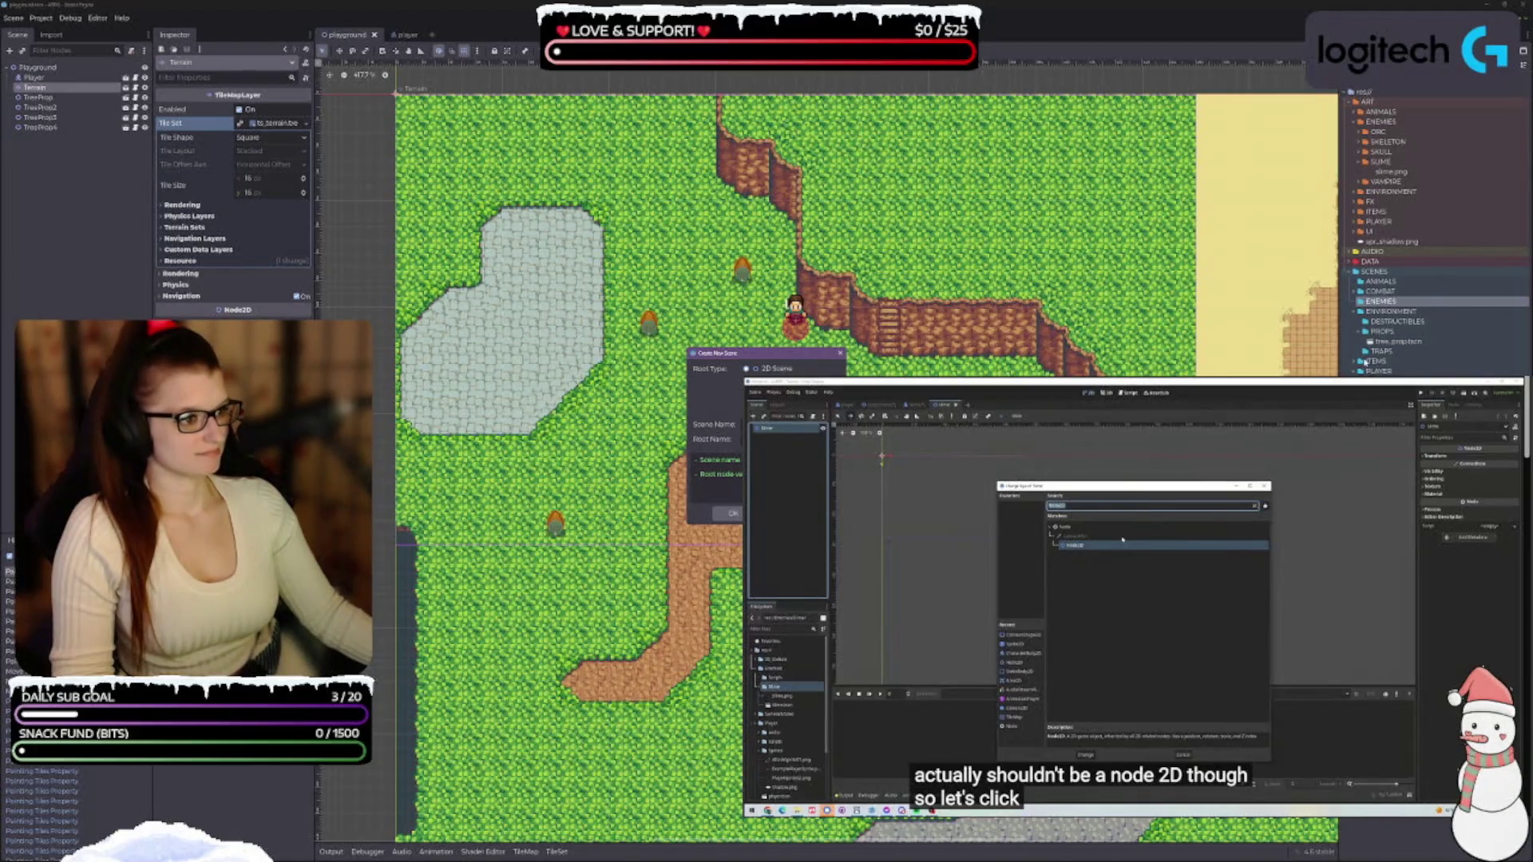
Pick a CharacterBody2D root (searching 'cha') and create the Slime scene
click(1355, 363)
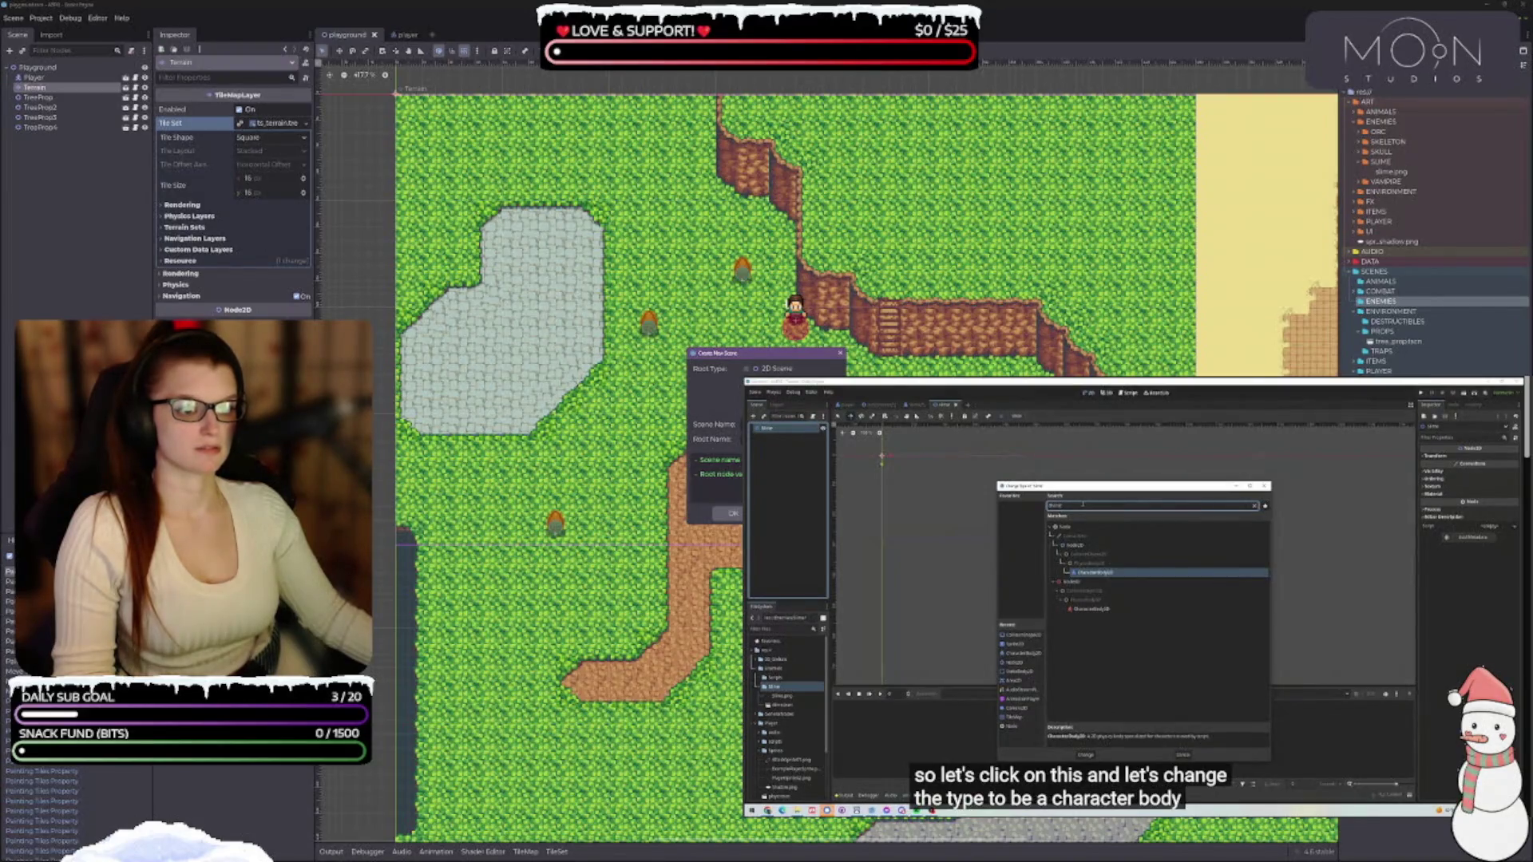
click(770, 368)
text(c)
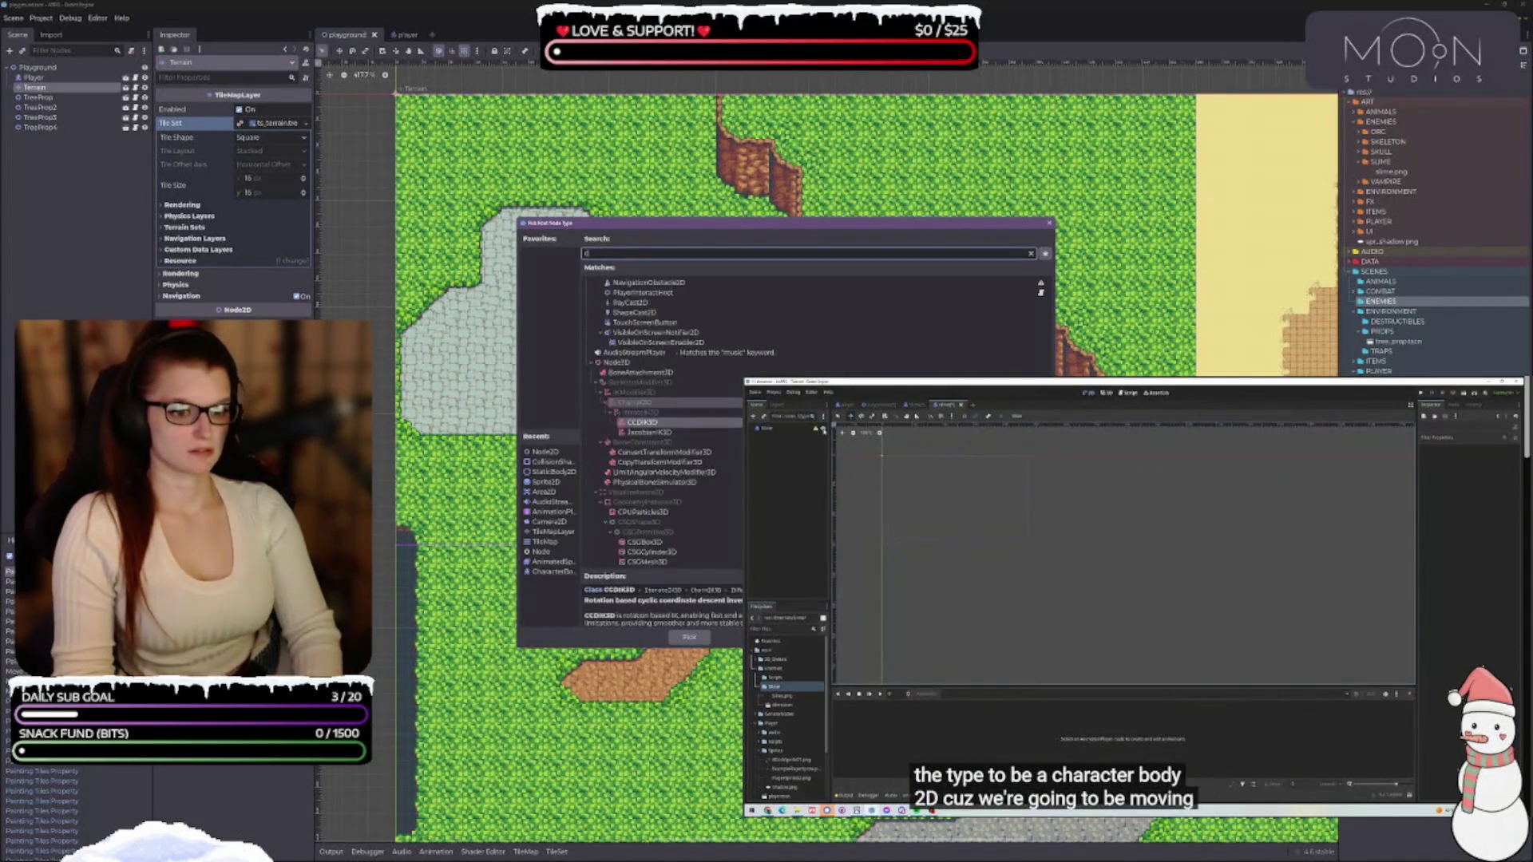
text(ha)
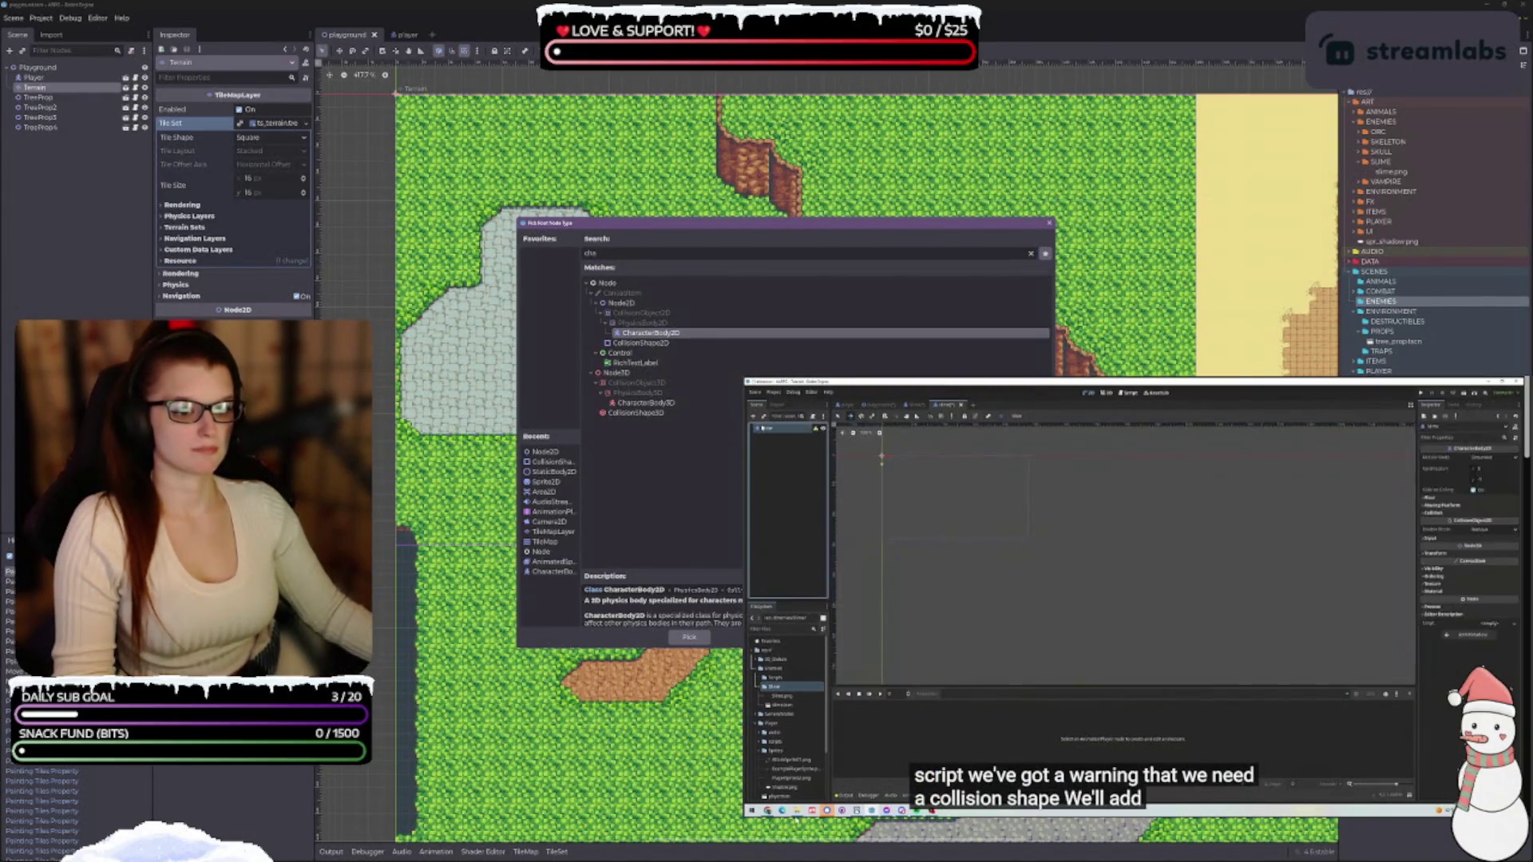
key(Escape)
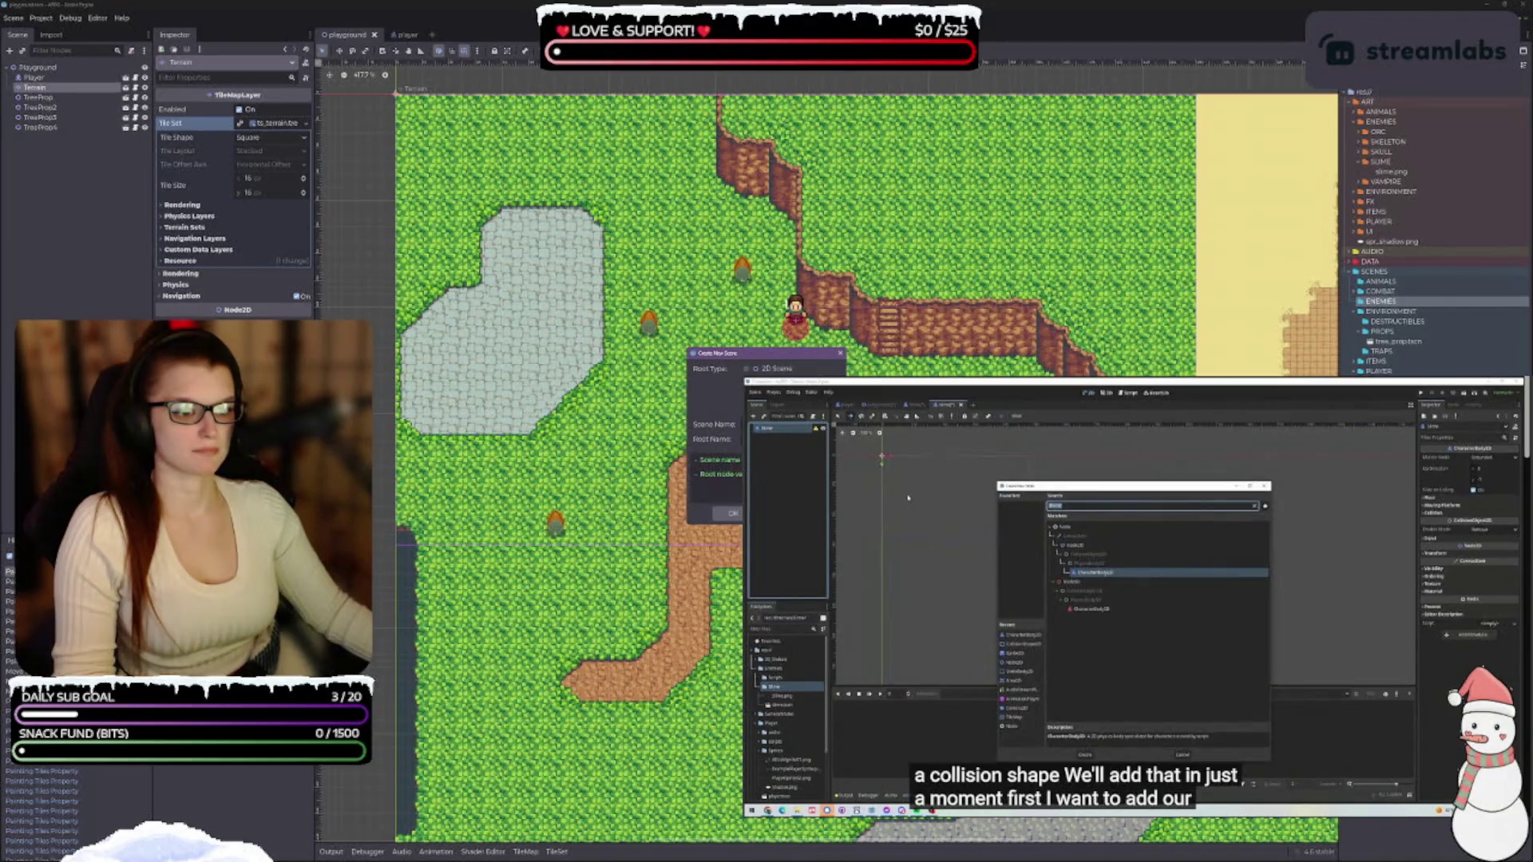
click(735, 514)
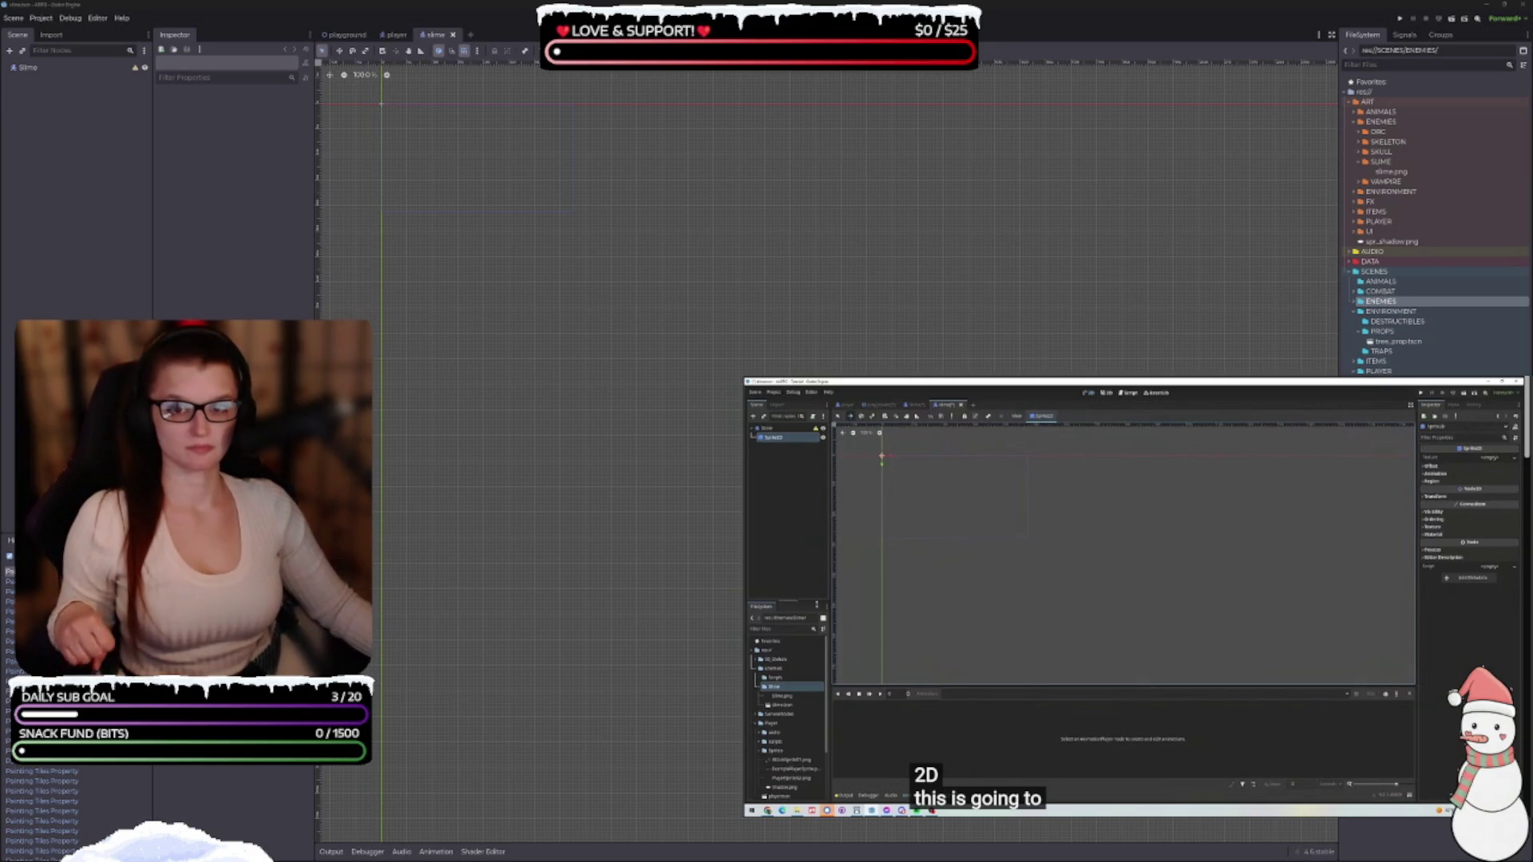
Add a Sprite2D child node under the Slime root
right_click(39, 69)
click(95, 77)
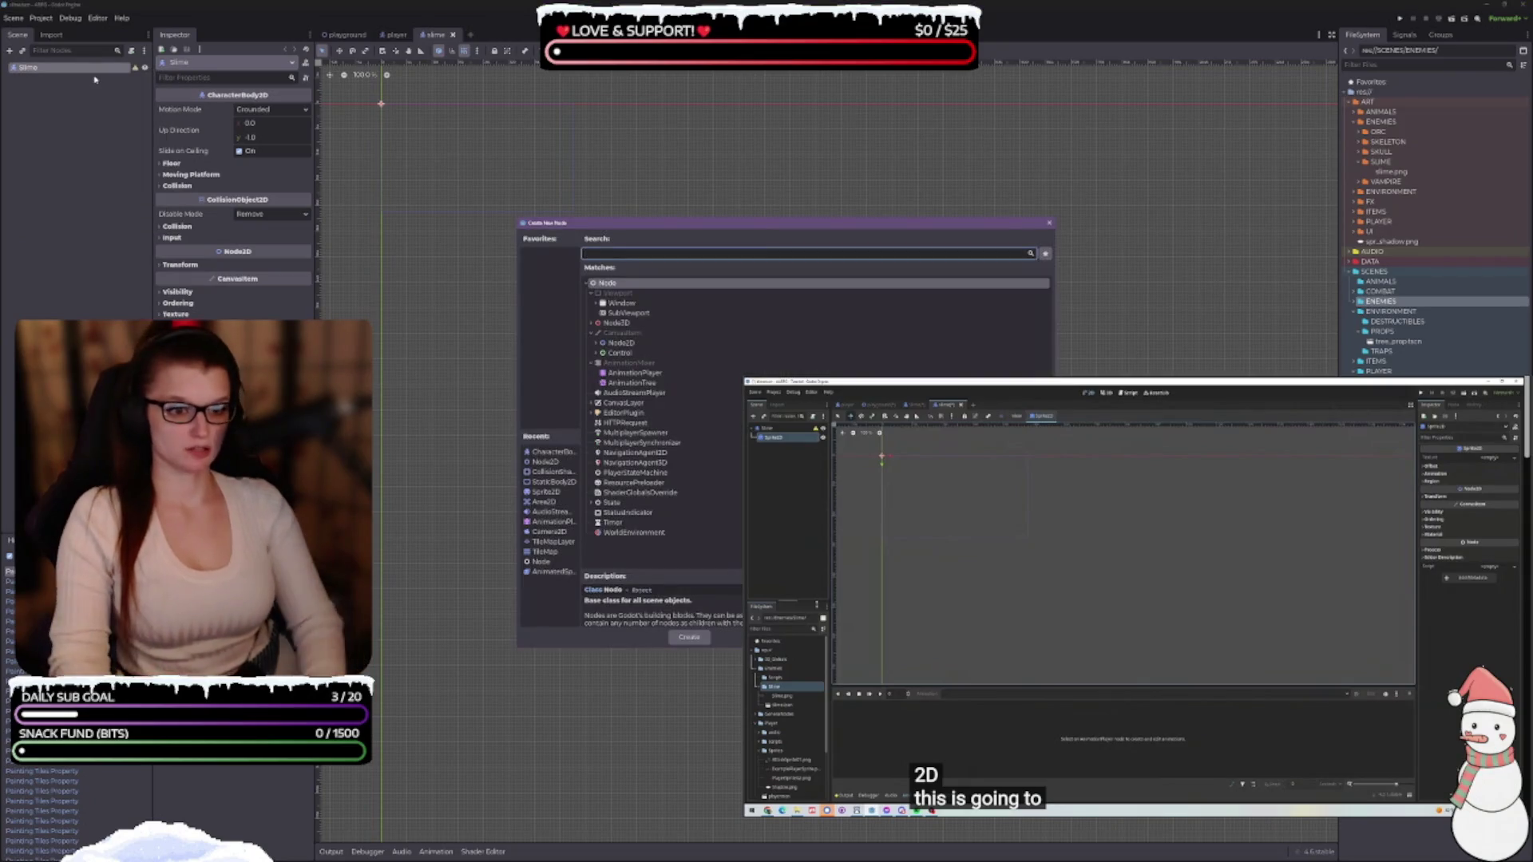
text(spr)
key(Return)
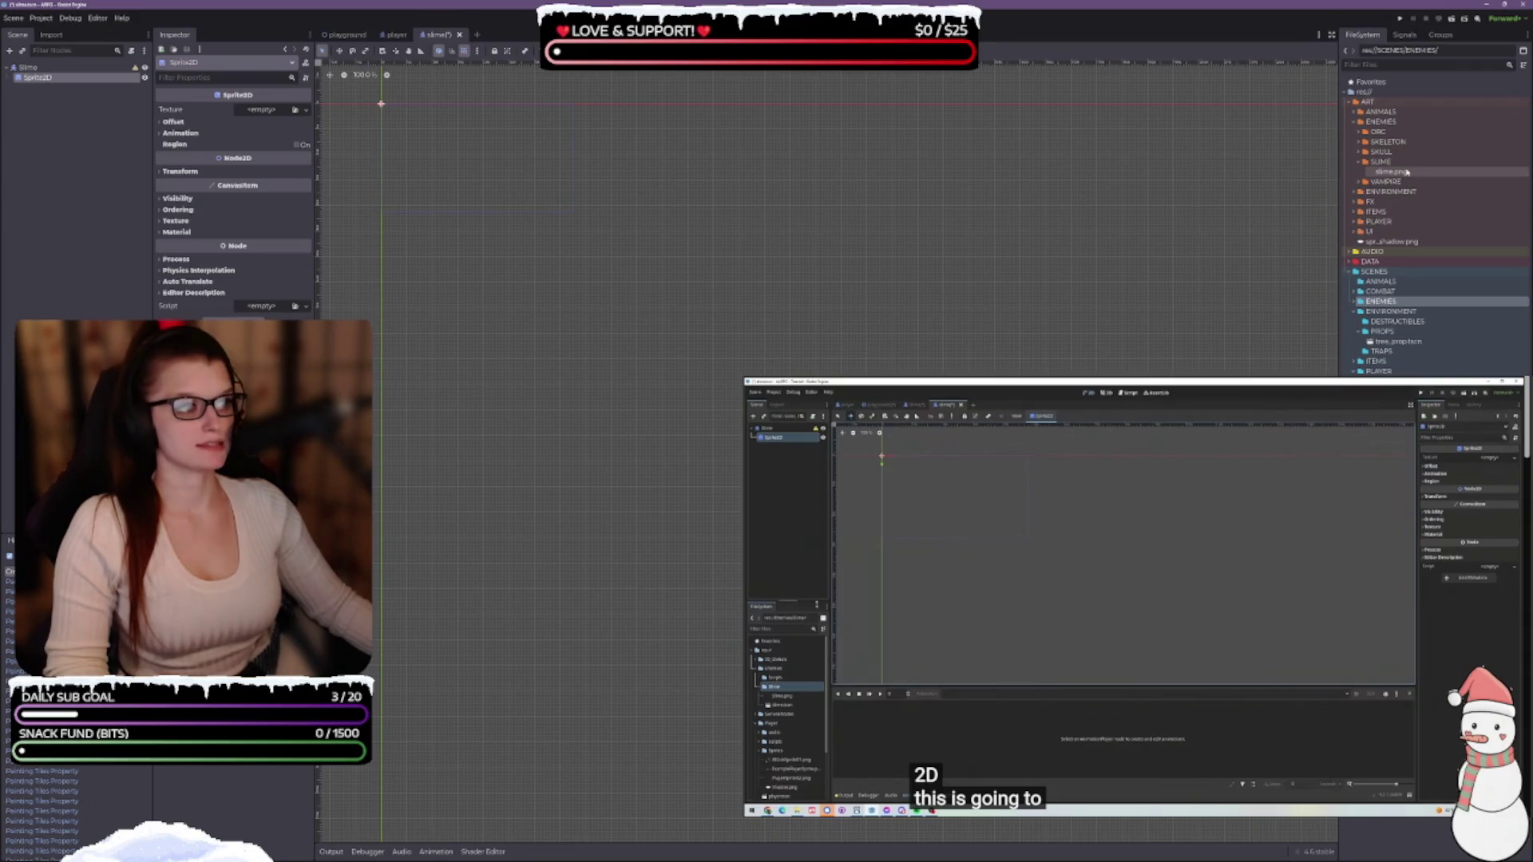
Assign slime.png as the Sprite2D texture, then undo to leave it empty
drag(1407, 174, 375, 113)
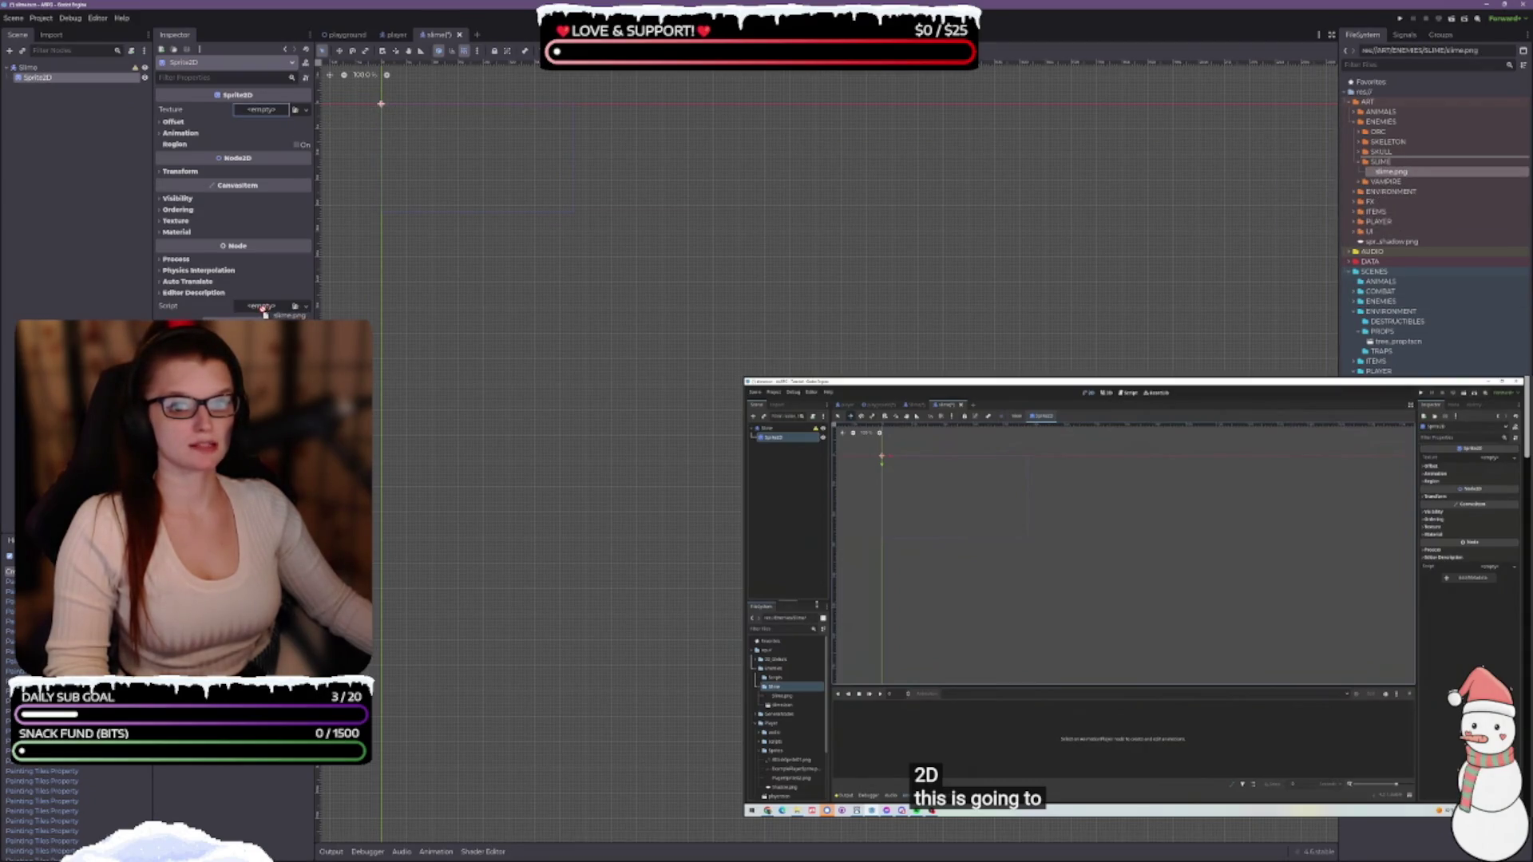
drag(261, 307, 267, 107)
scroll(705, 346, up, 5)
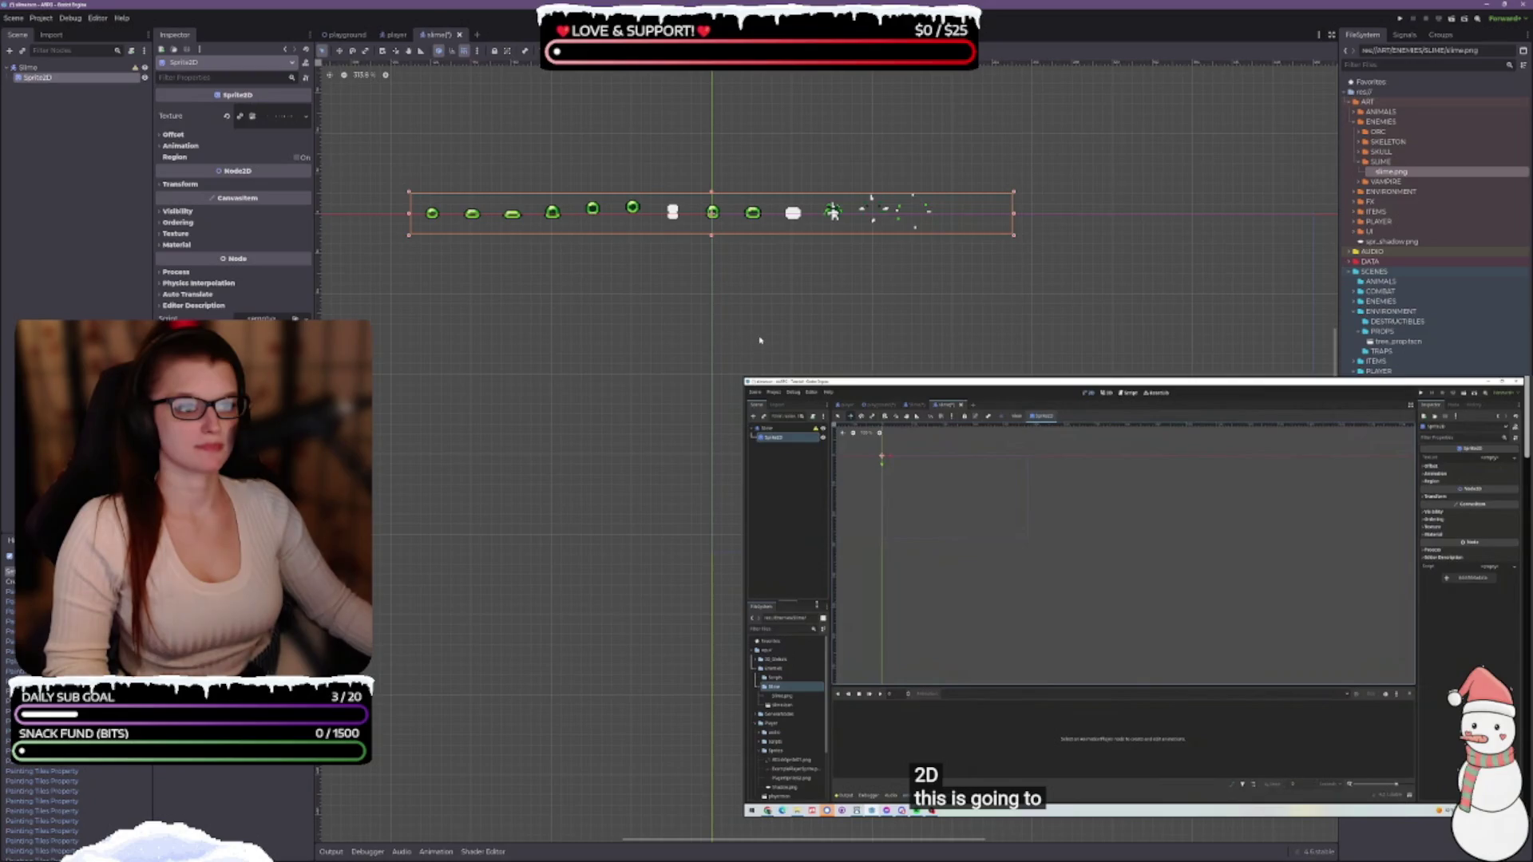
key(ctrl+z)
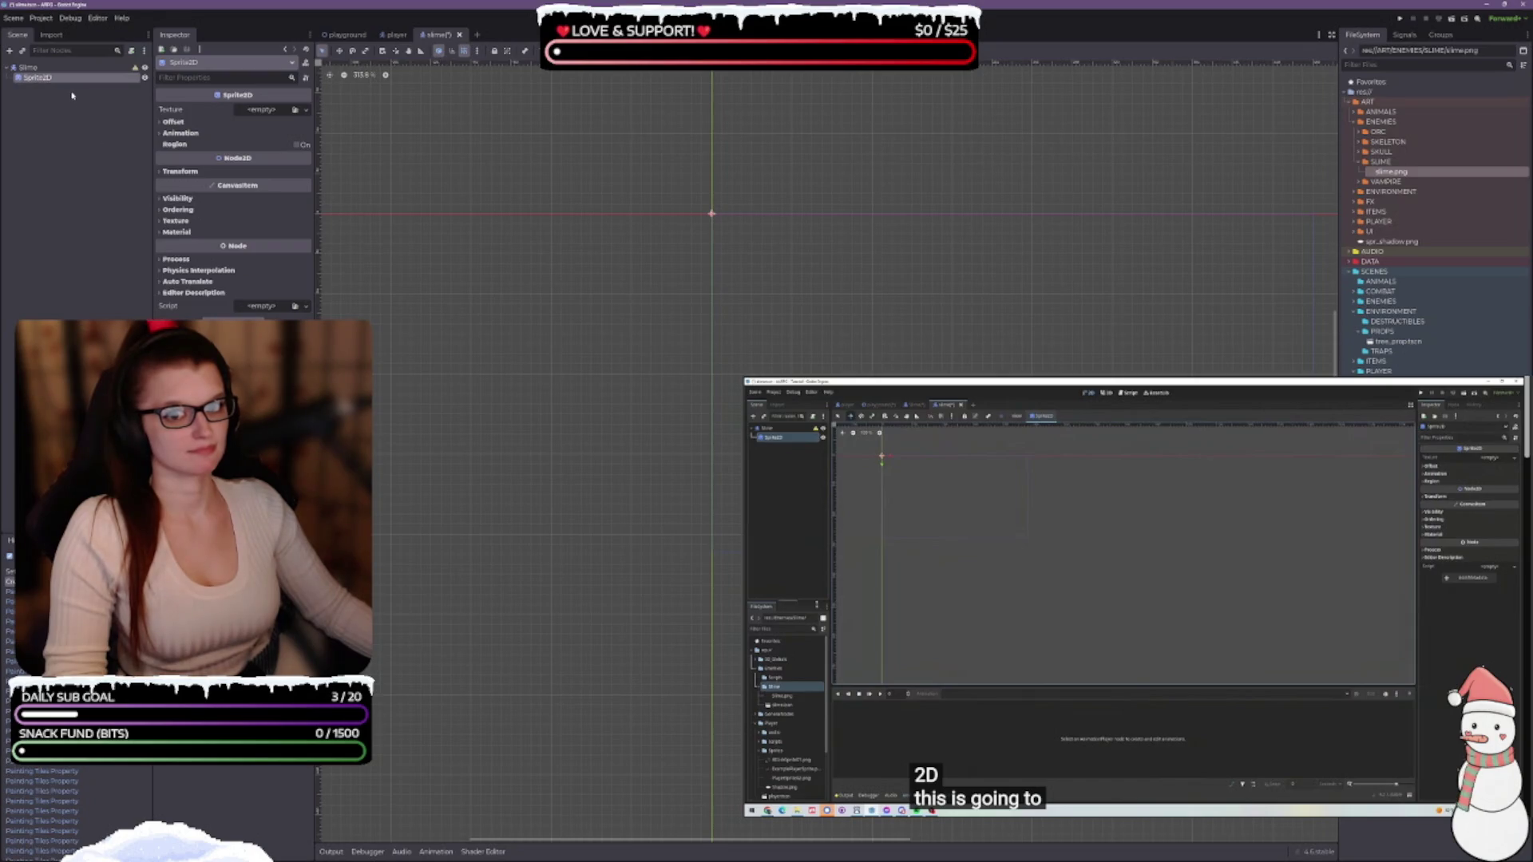
click(161, 133)
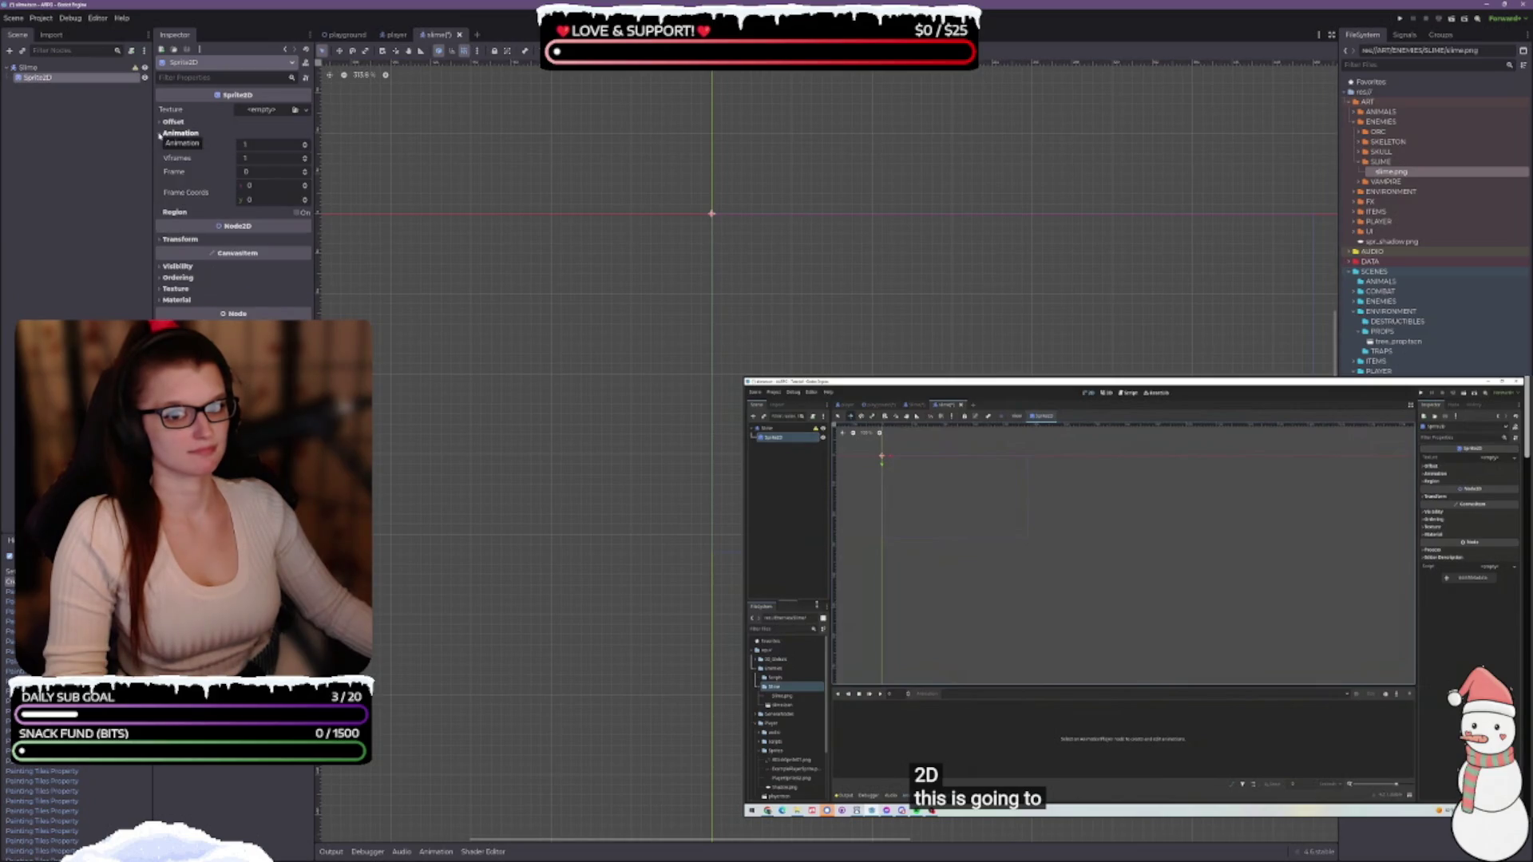
Assign slime.png as the Sprite2D texture and set Hframes to 16
right_click(1407, 176)
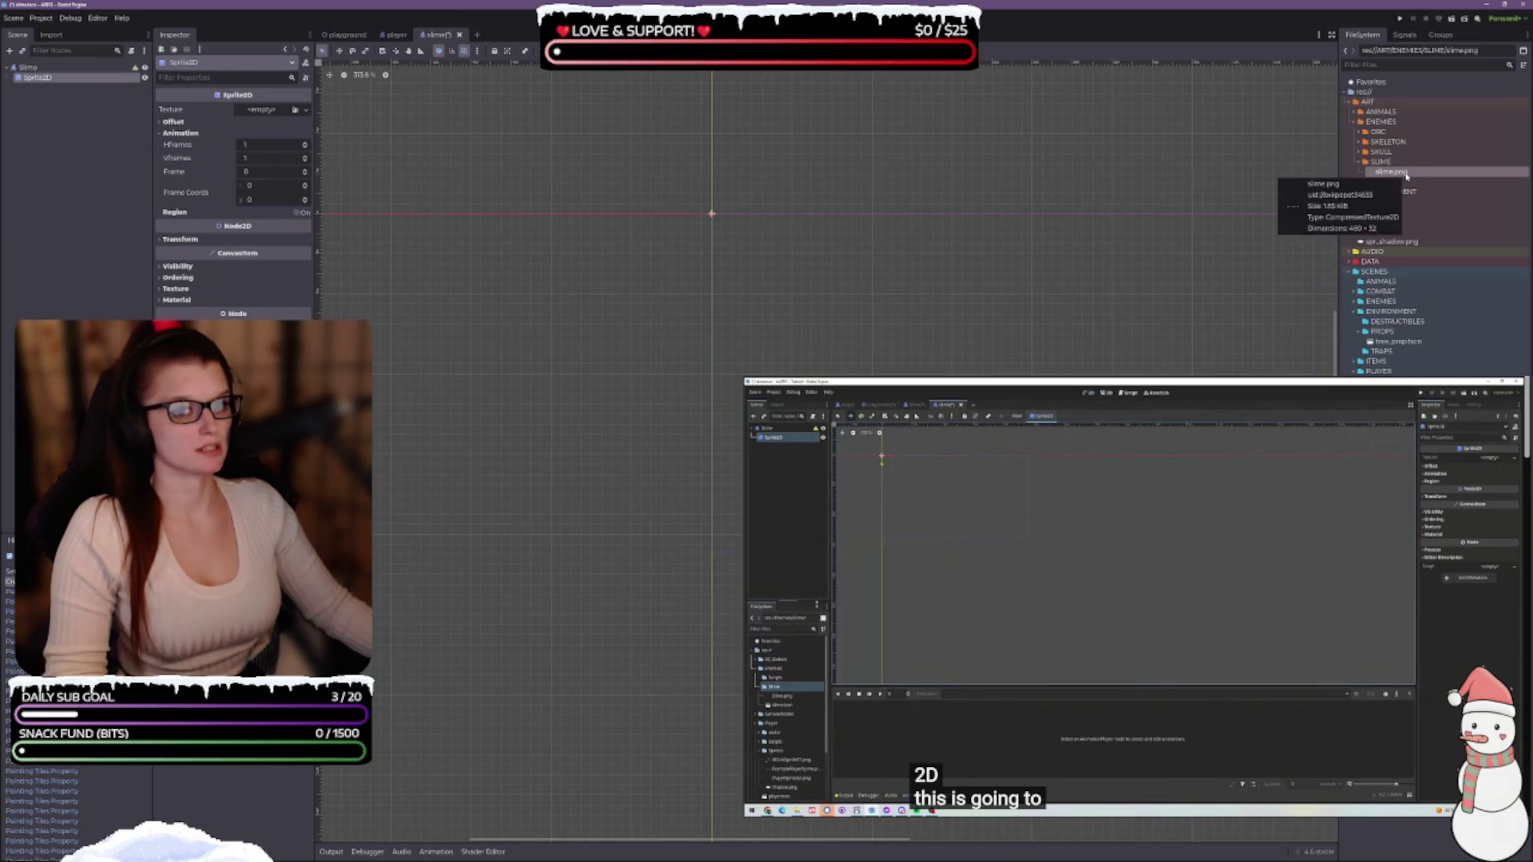
click(1018, 567)
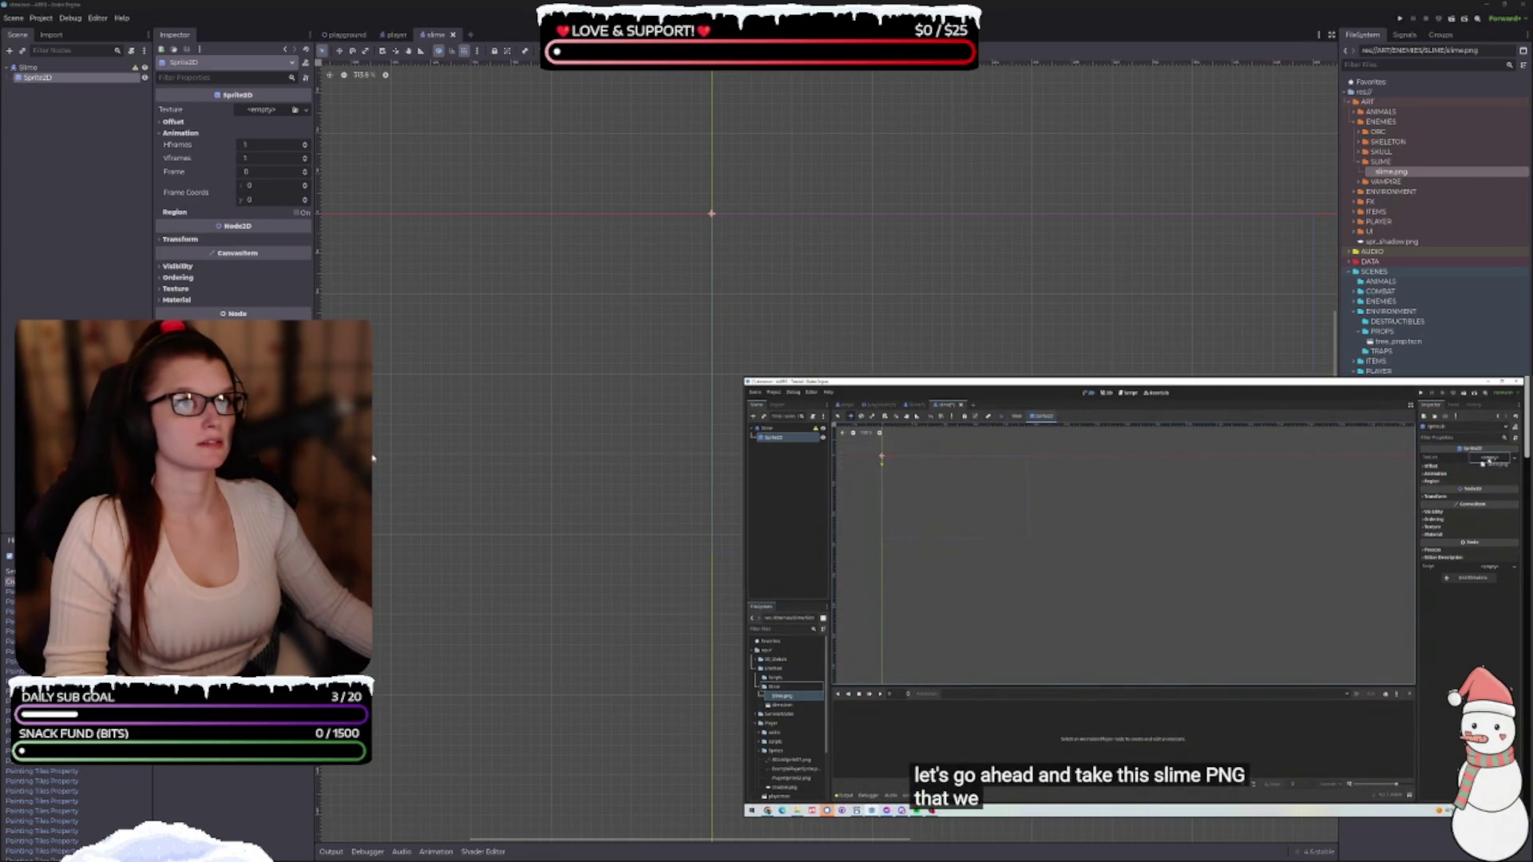
mouse_move(1392, 172)
mouse_down()
mouse_move(1412, 175)
mouse_move(263, 110)
mouse_up()
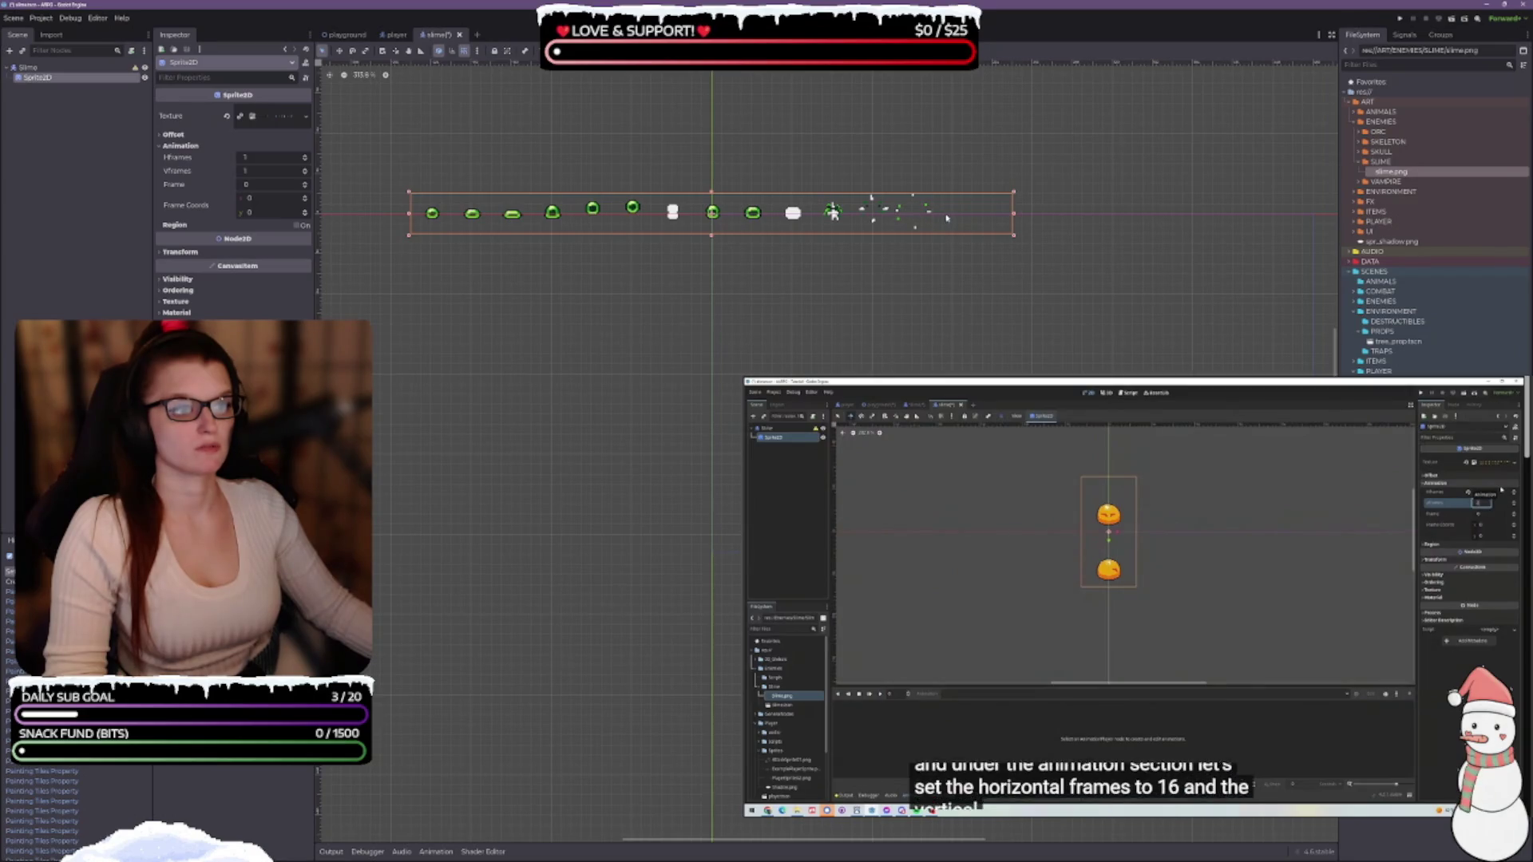
click(271, 157)
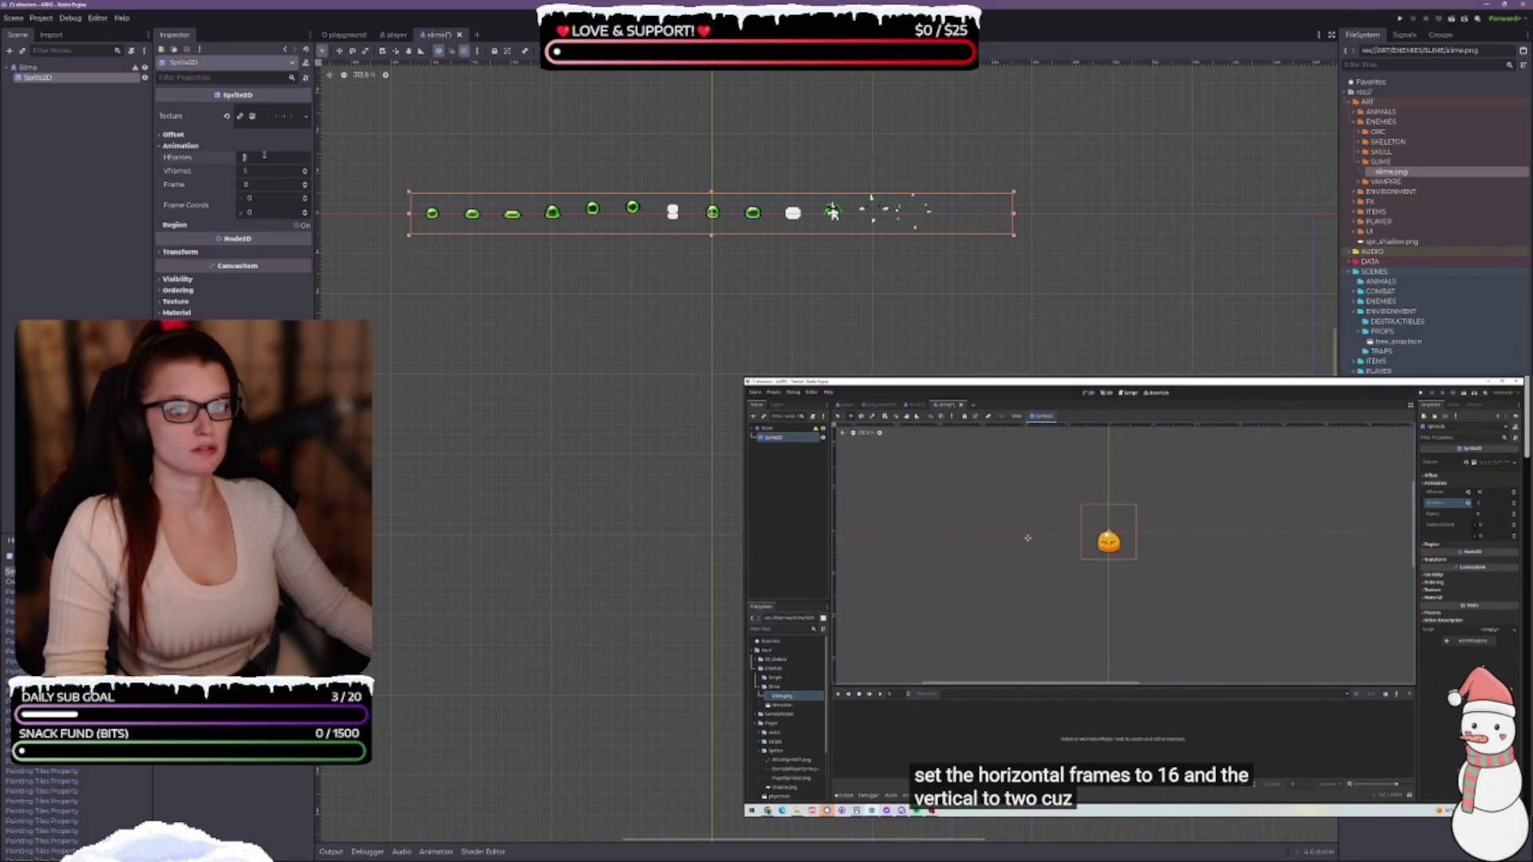
text(16)
key(Tab)
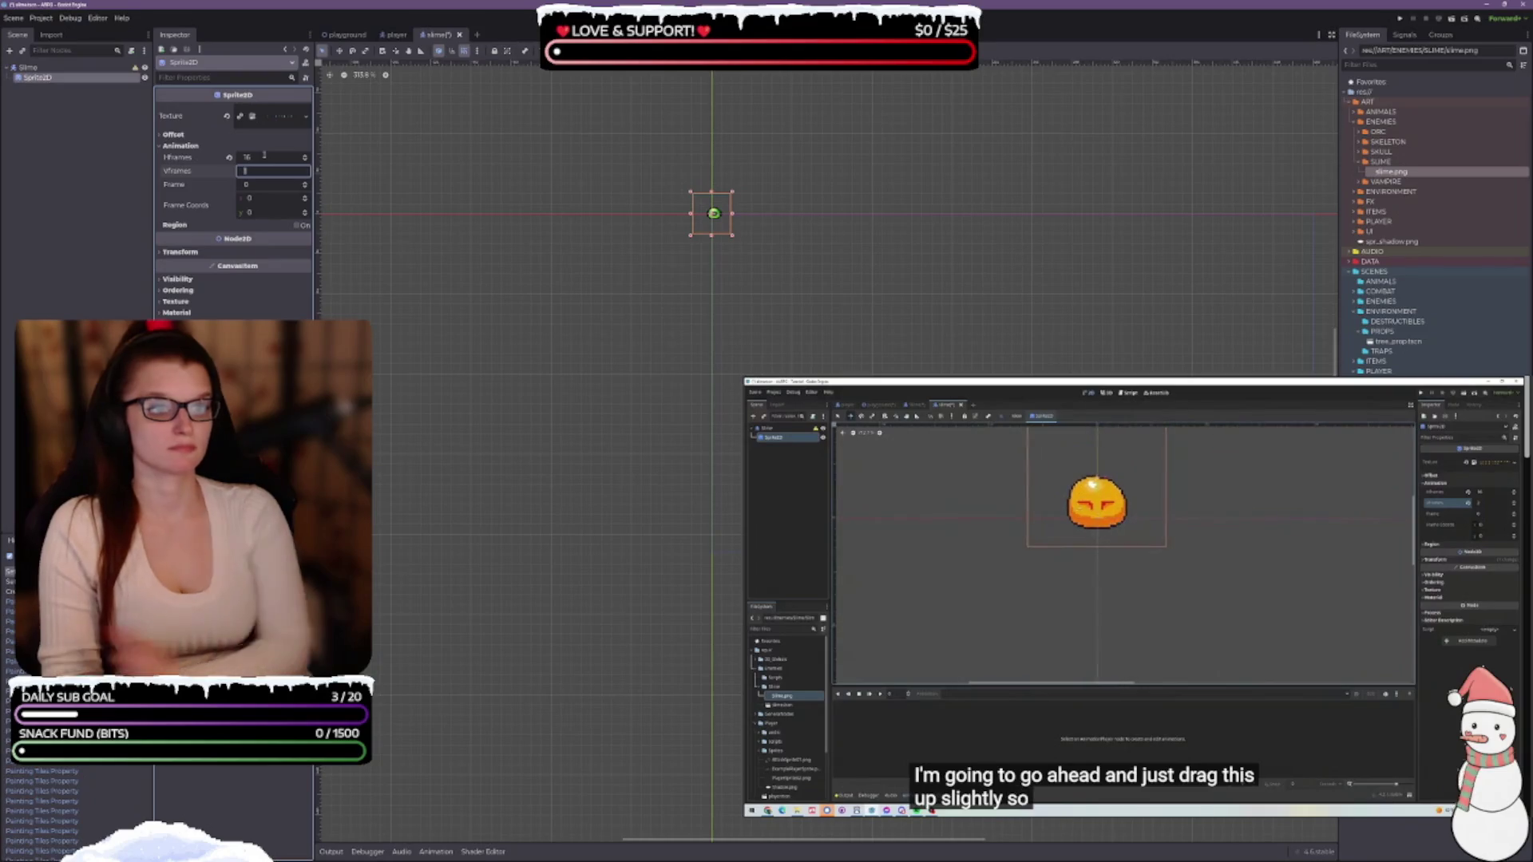
Zoom in and move the slime sprite up 8 px onto the origin
scroll(749, 245, up, 1)
scroll(702, 198, up, 10)
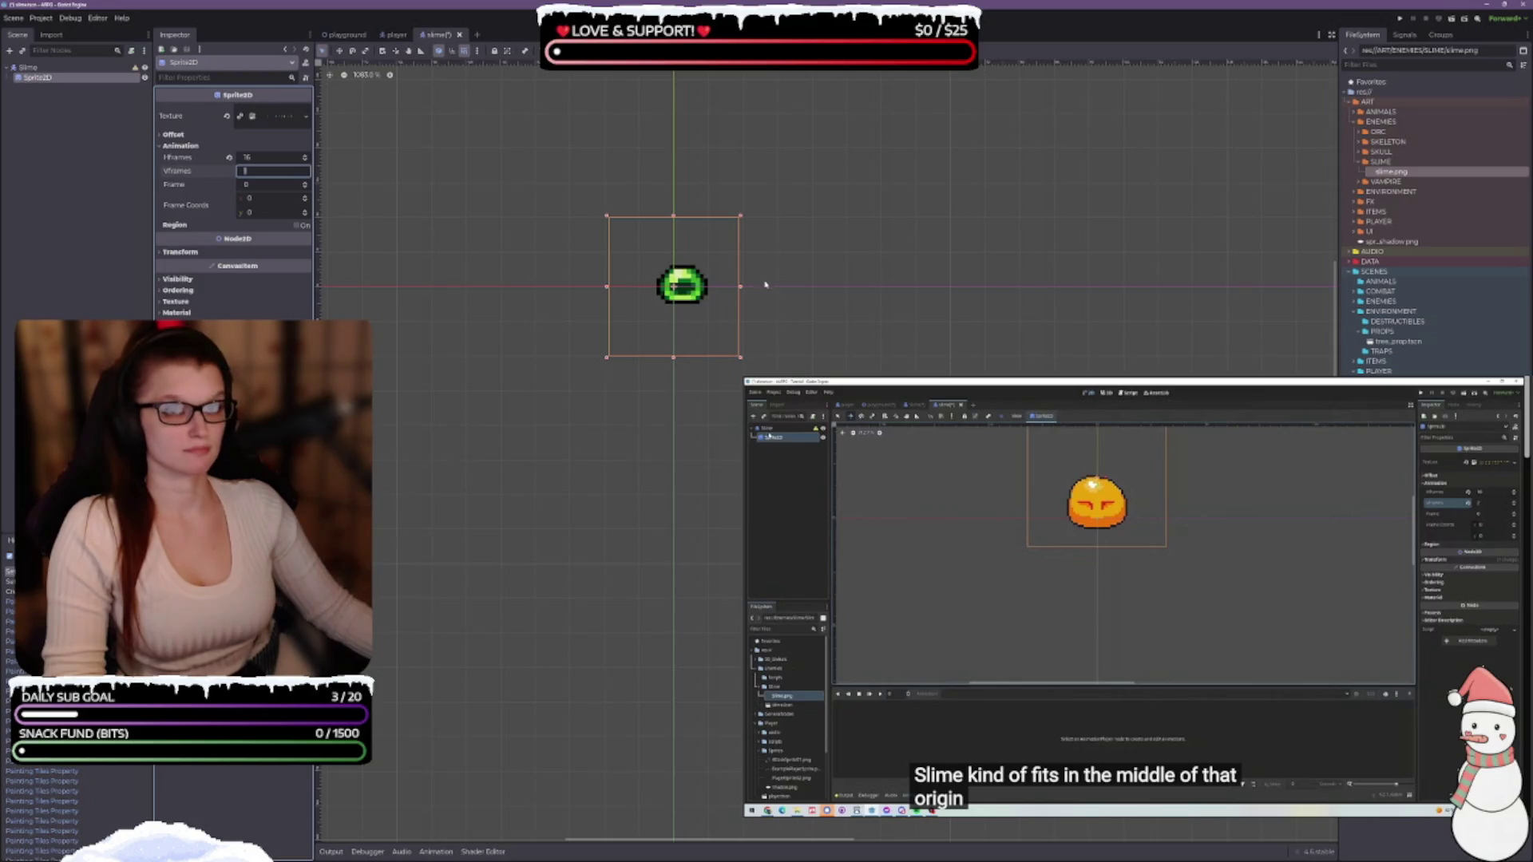
mouse_move(703, 290)
mouse_down()
mouse_move(700, 259)
mouse_move(698, 293)
mouse_up()
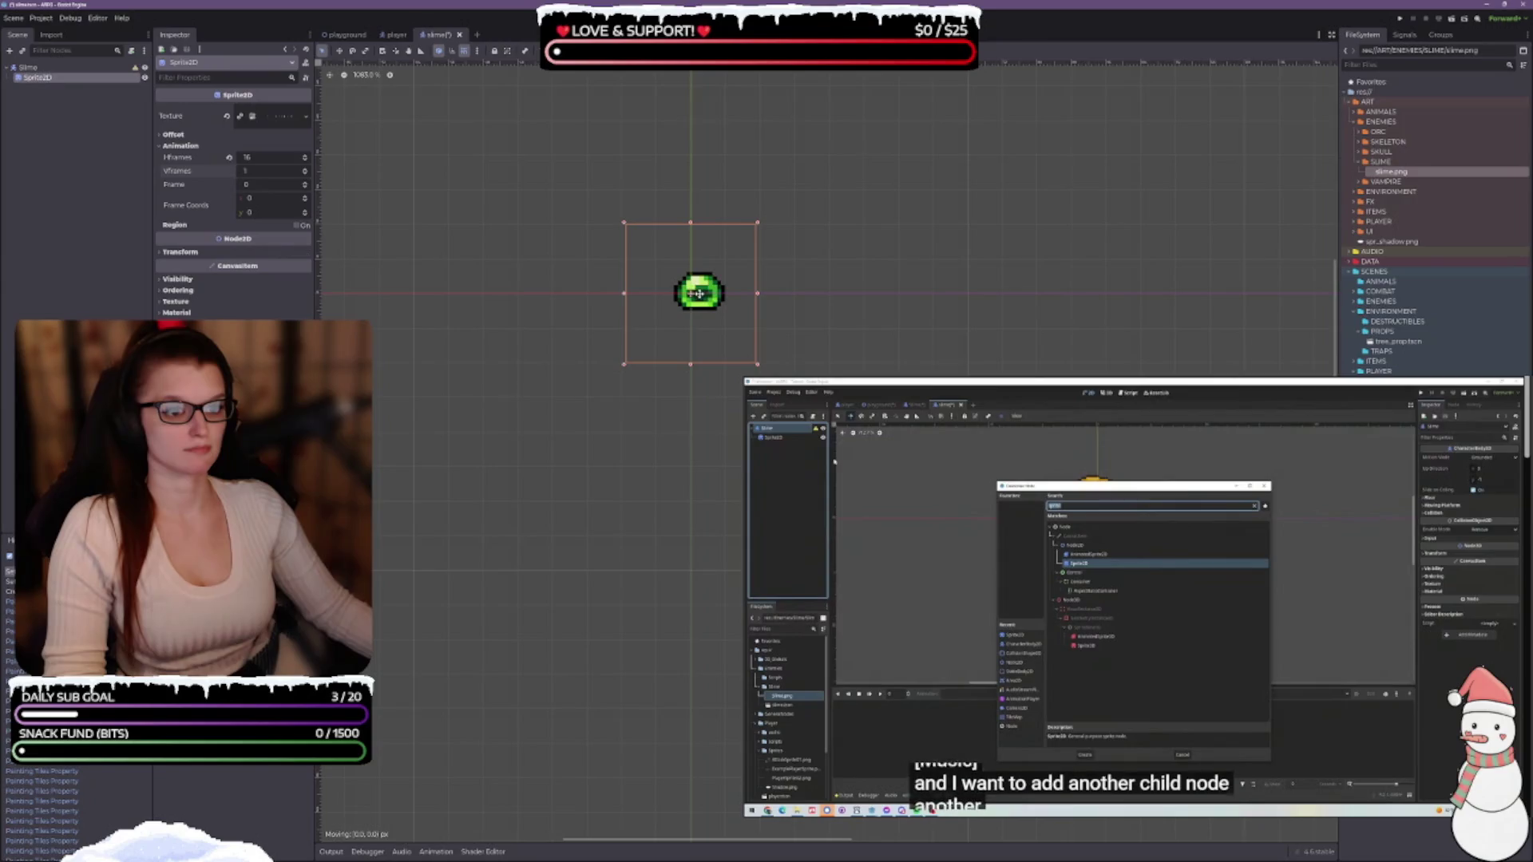
Save the scene, adjust the snap settings, and nudge the slime sprite up a few pixels
key(ctrl+s)
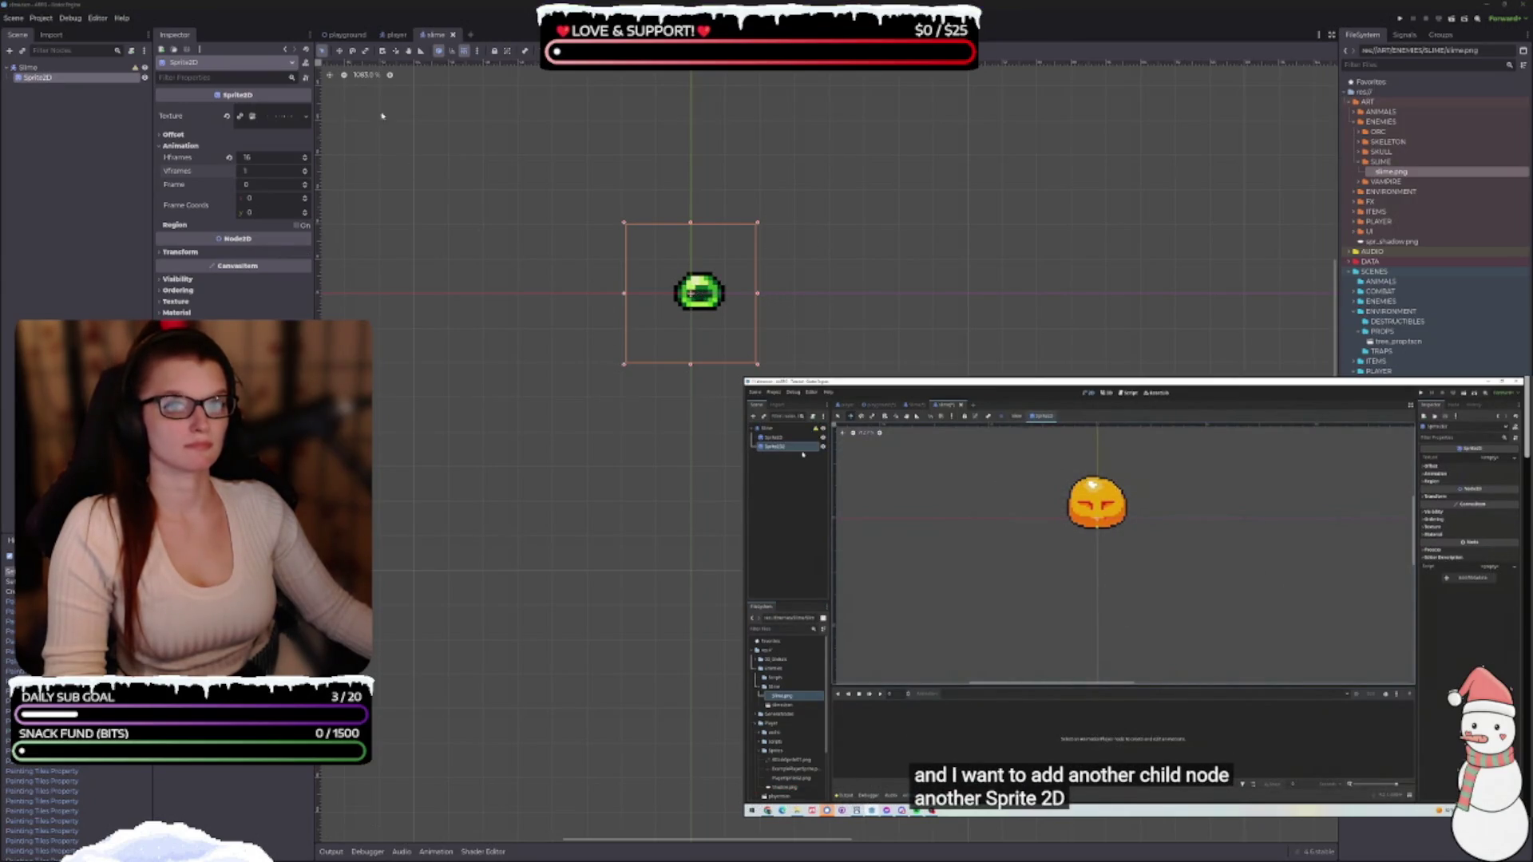
click(477, 51)
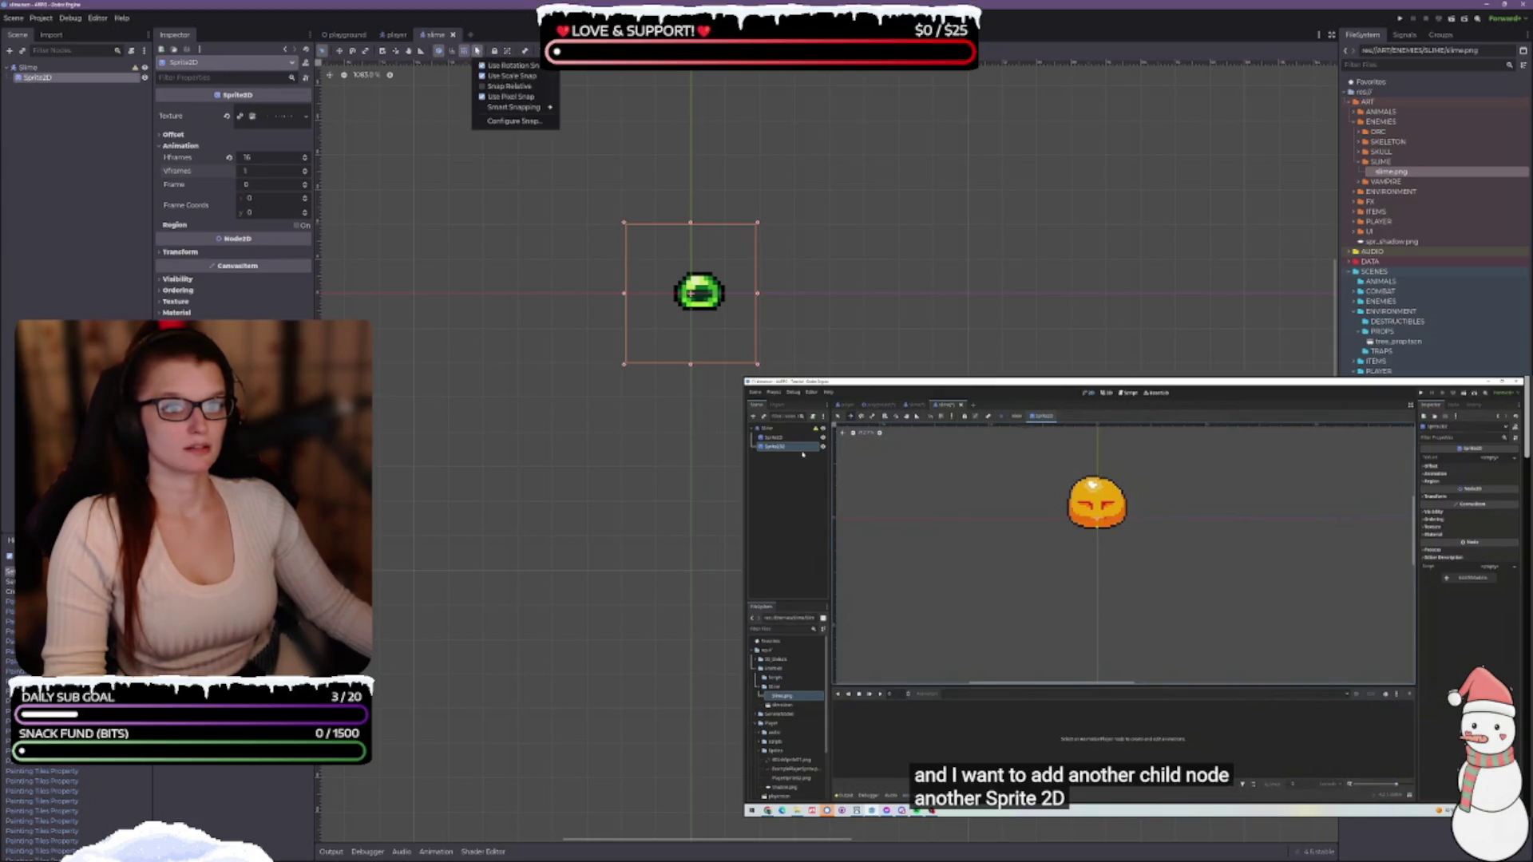
click(515, 122)
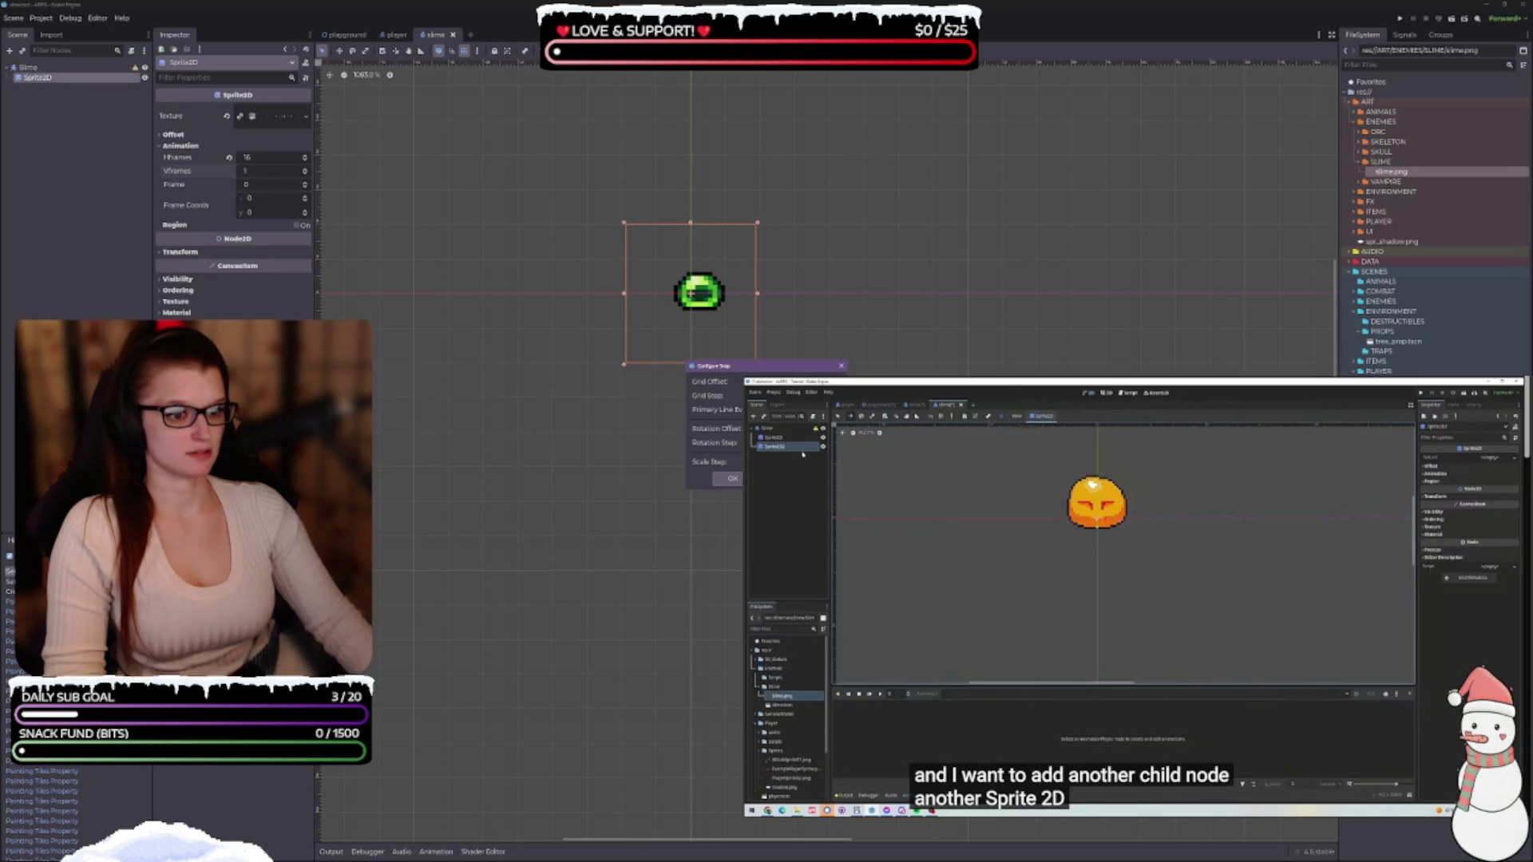
click(732, 479)
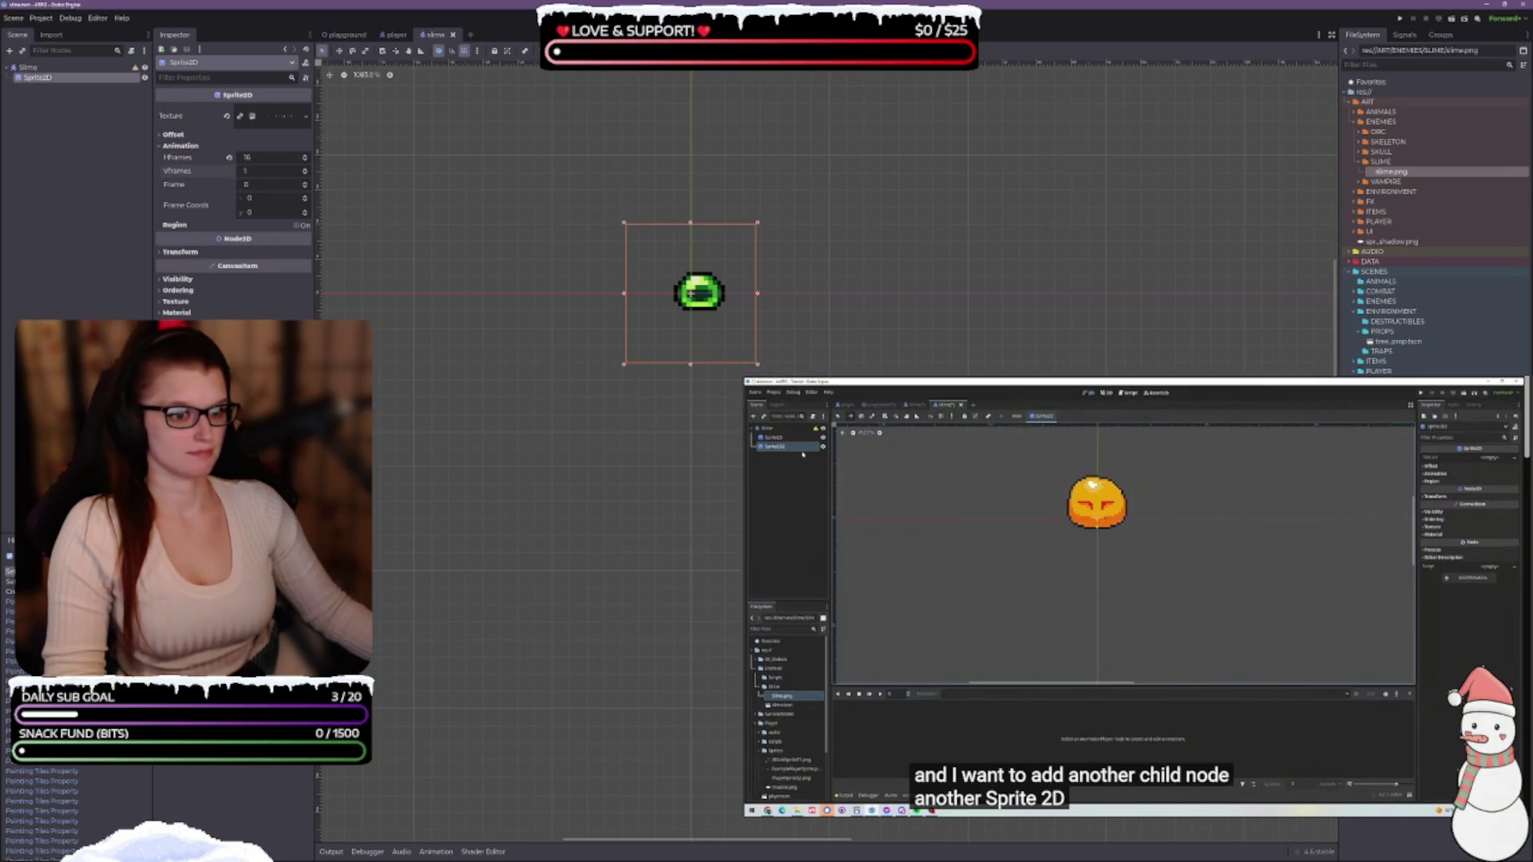
drag(695, 324, 704, 293)
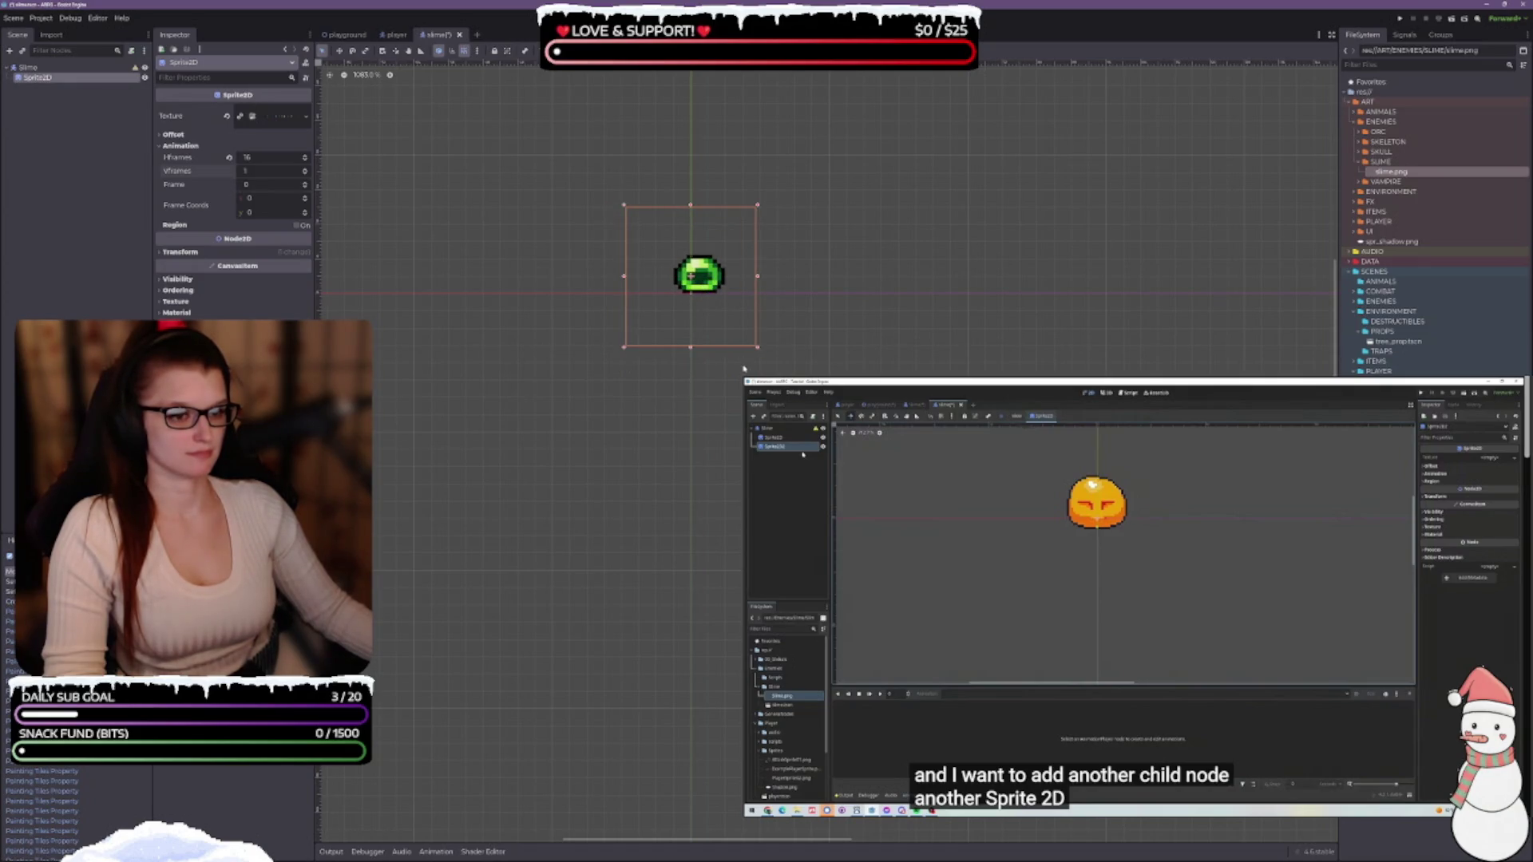
Recheck the snap settings, shift the slime sprite slightly left, and save the scene
click(479, 51)
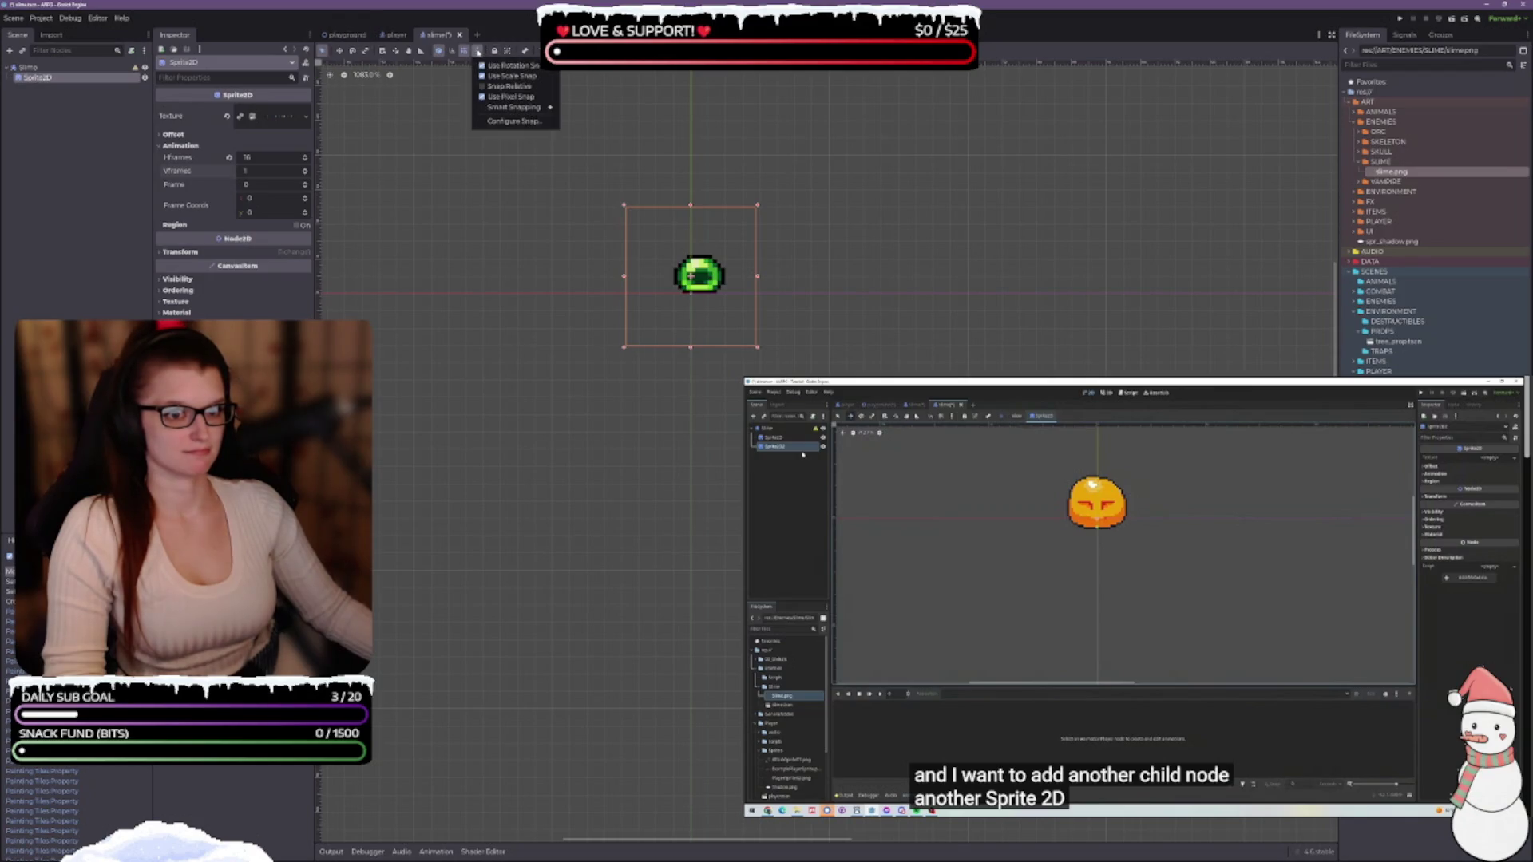
mouse_move(517, 109)
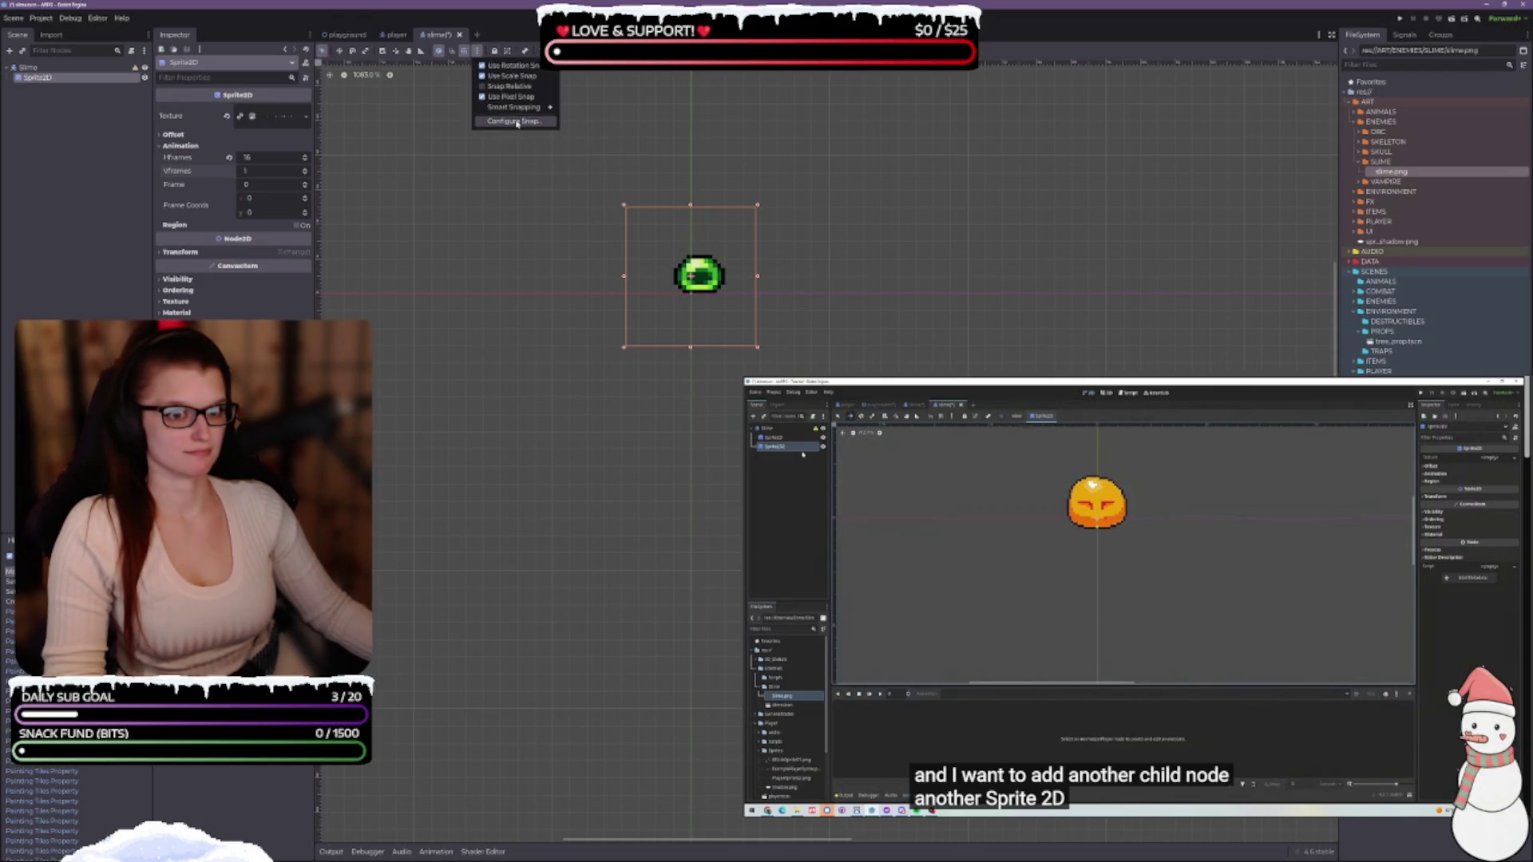
click(517, 122)
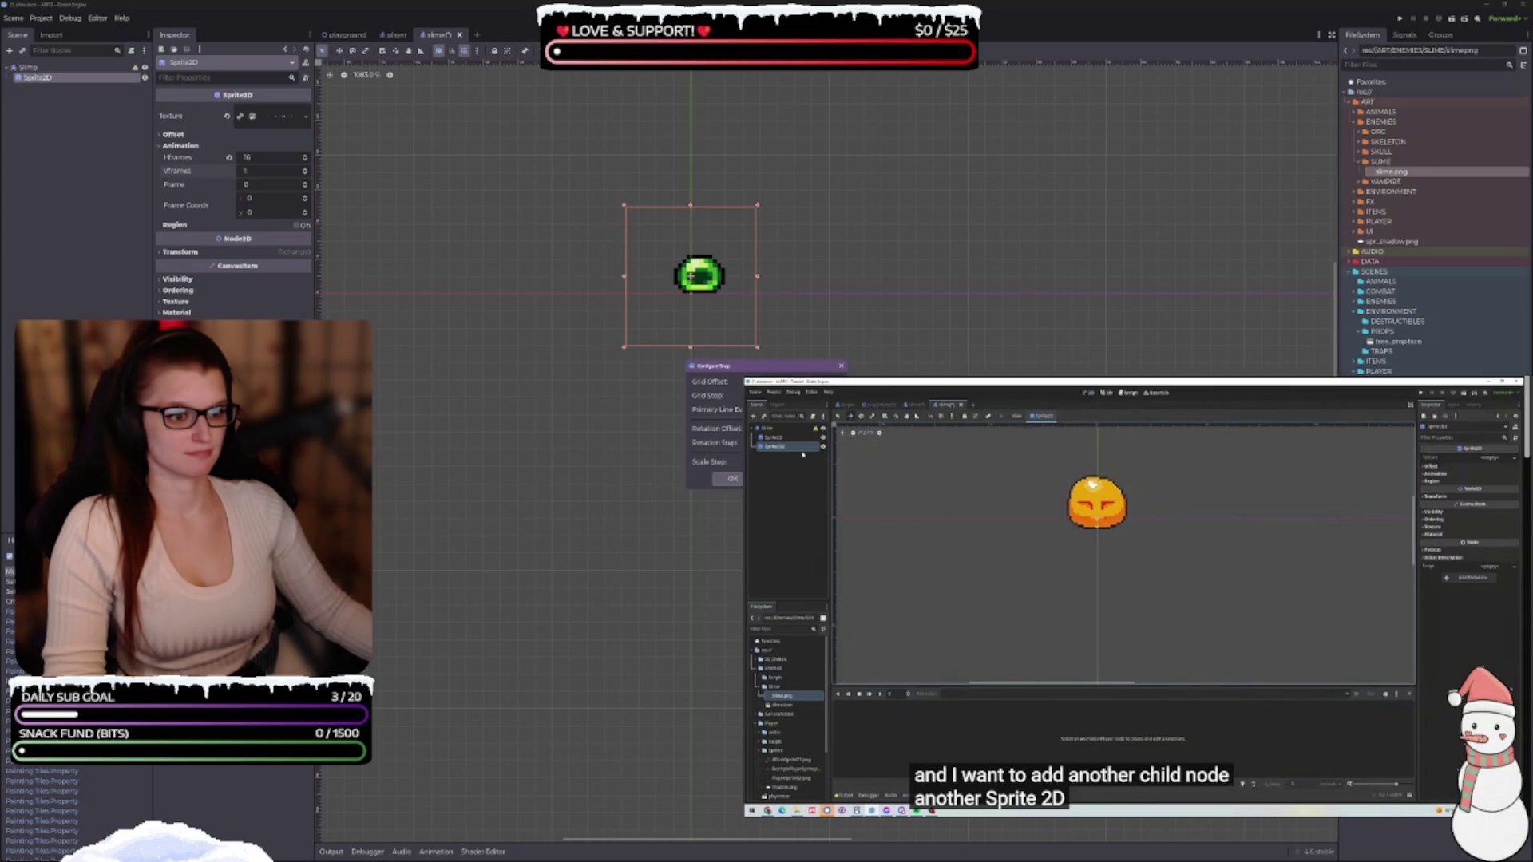
click(733, 478)
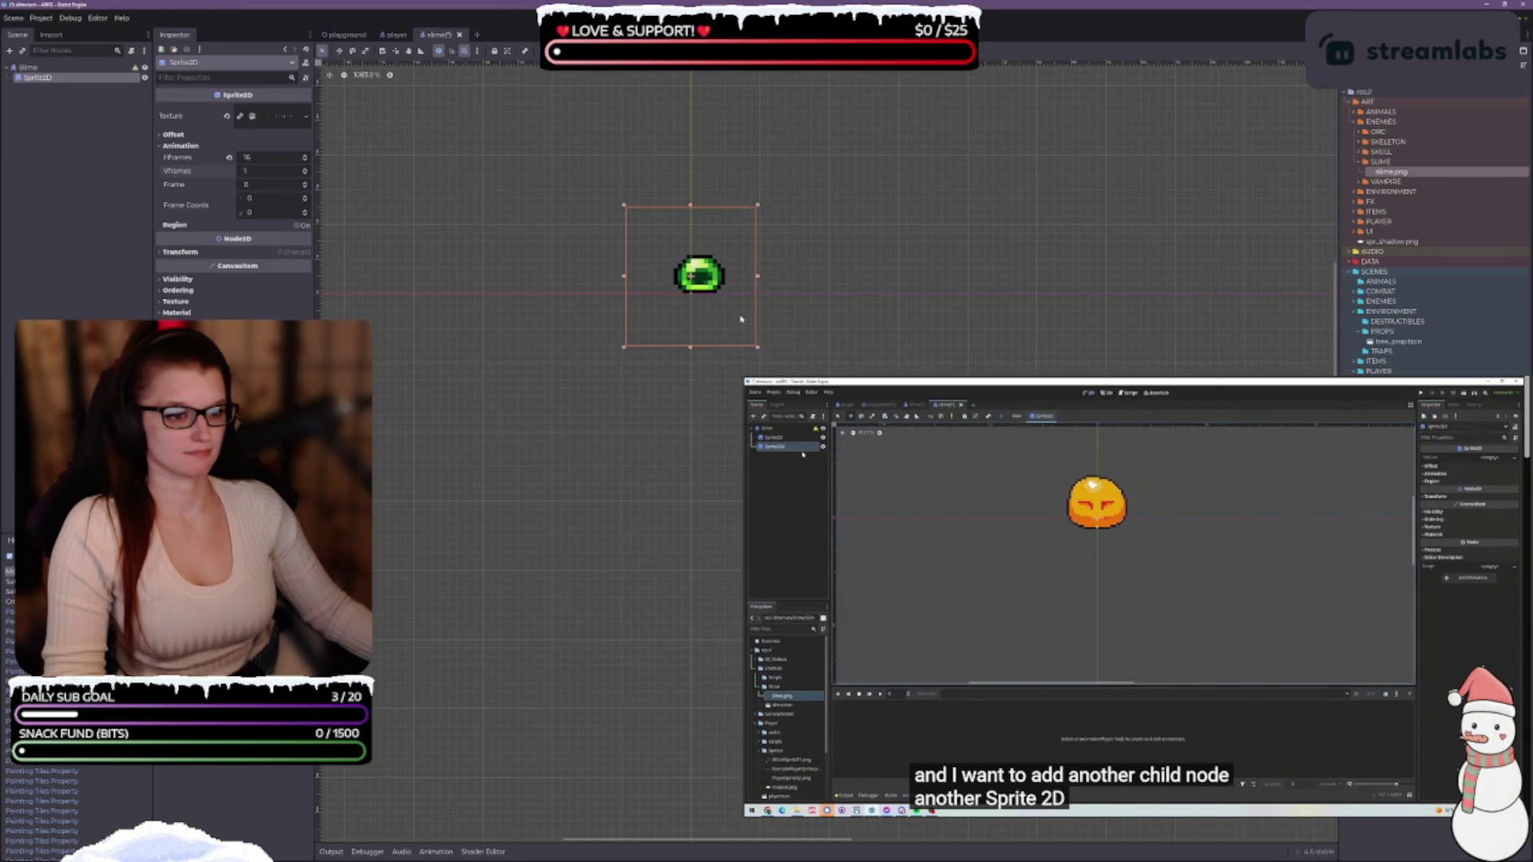
click(711, 329)
click(699, 315)
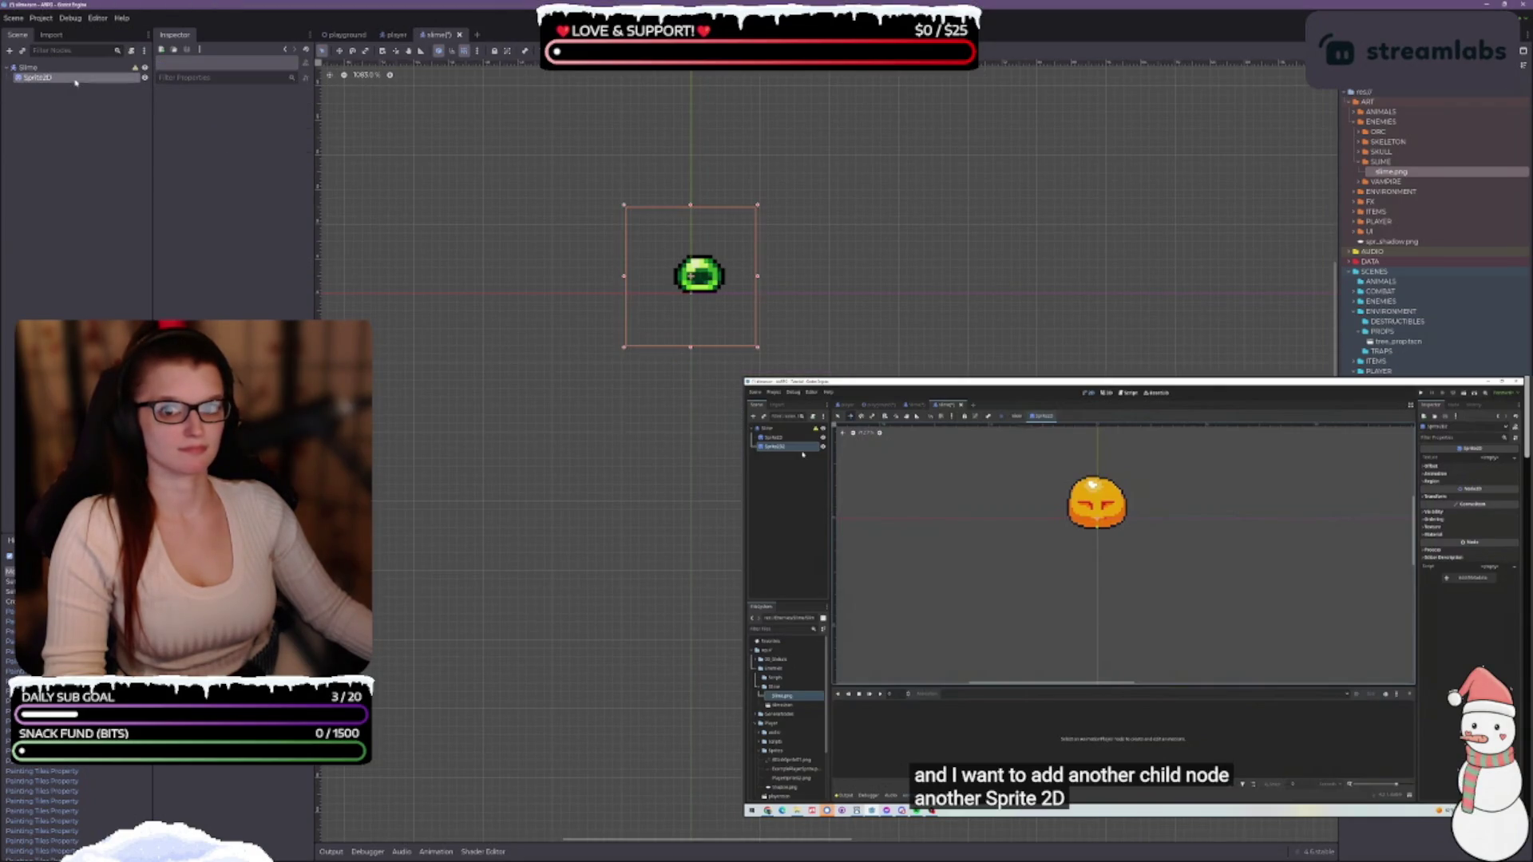
drag(701, 281, 691, 277)
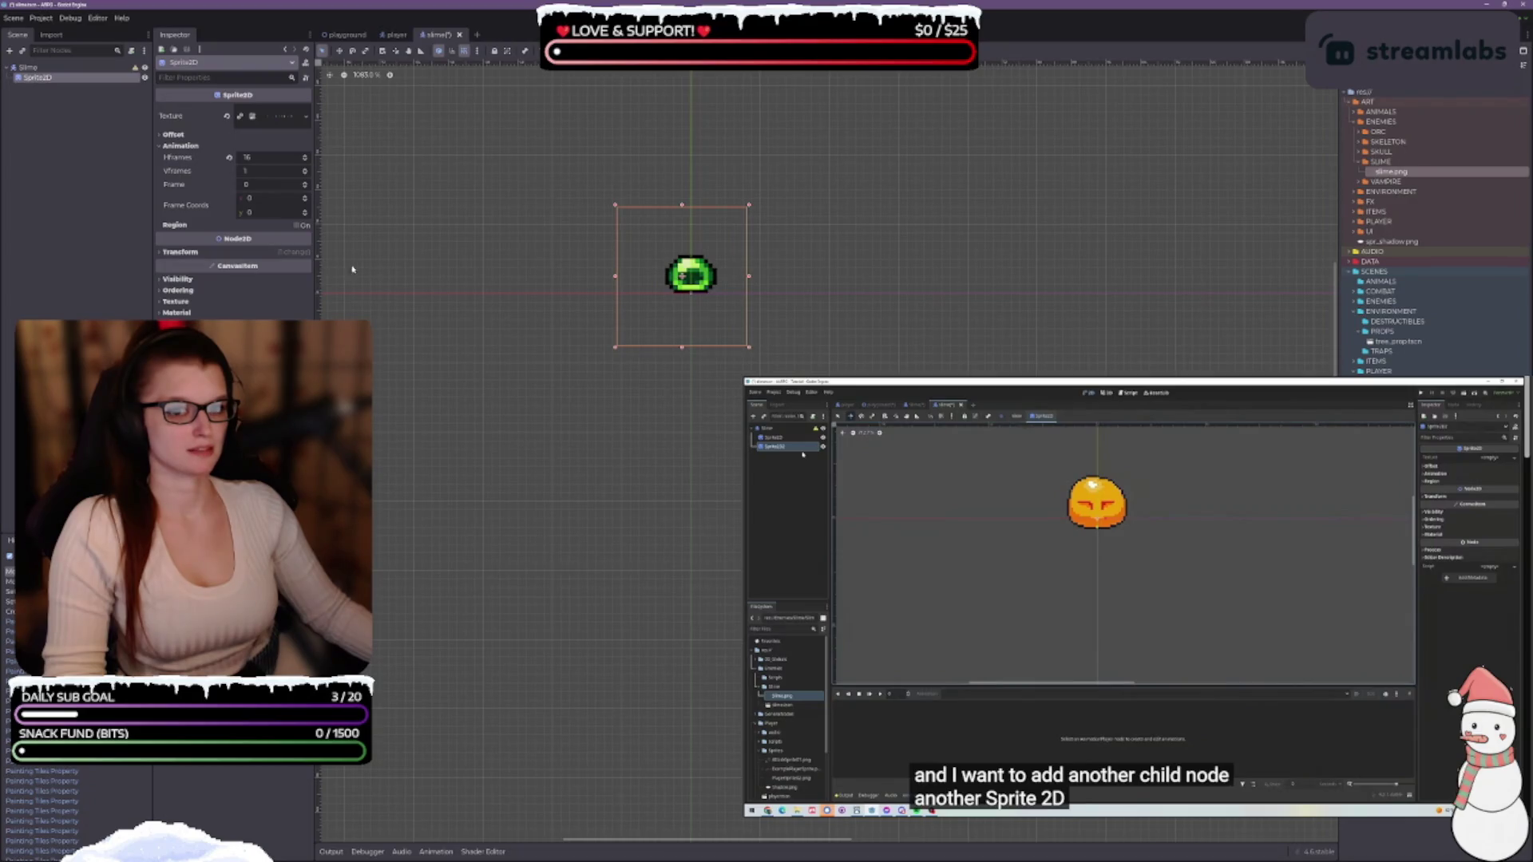
key(ctrl+s)
click(1107, 587)
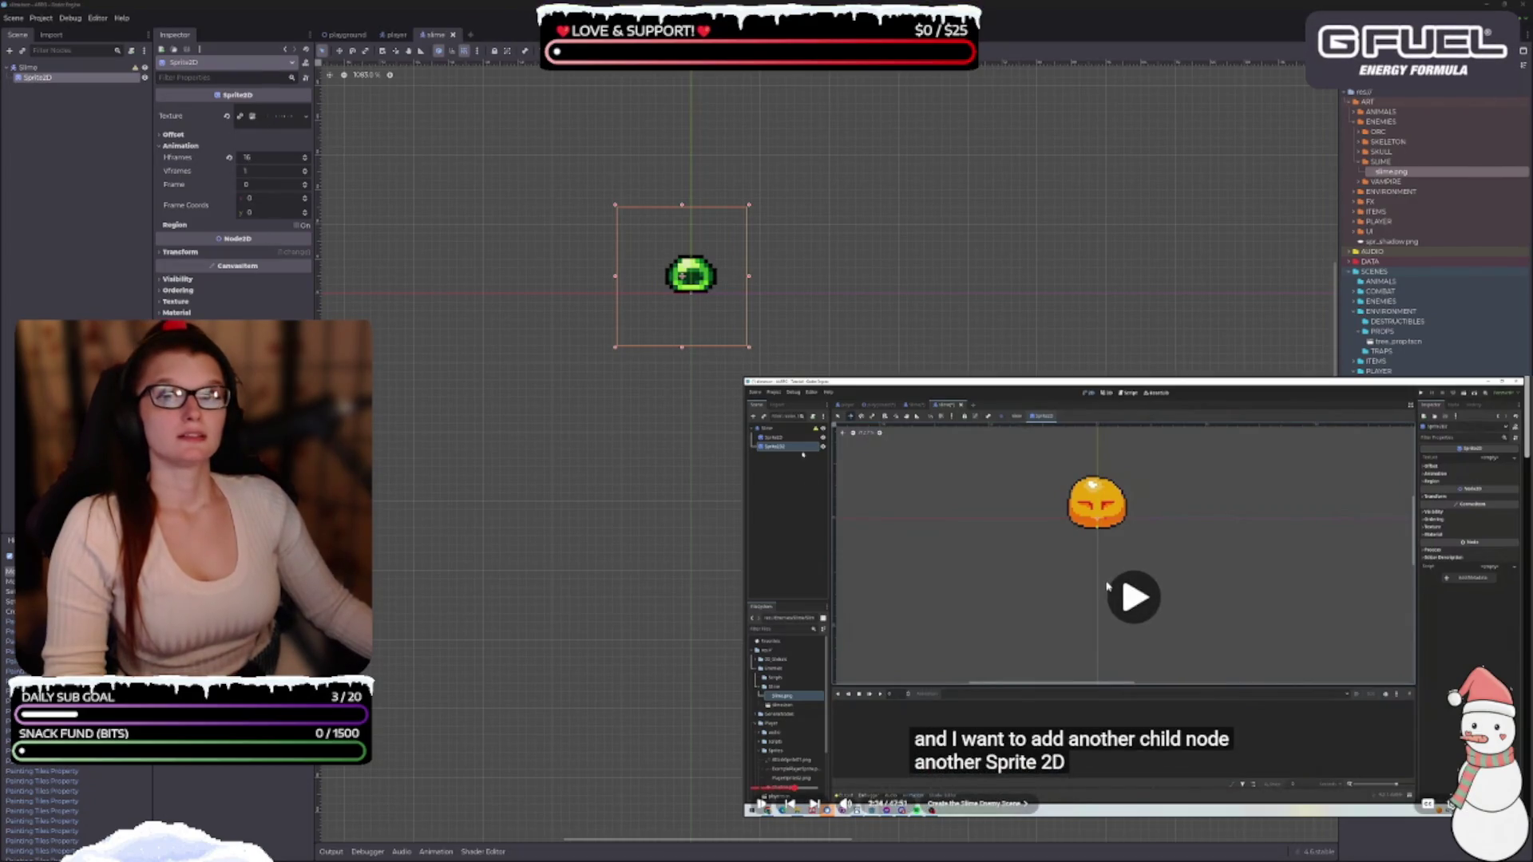
click(83, 123)
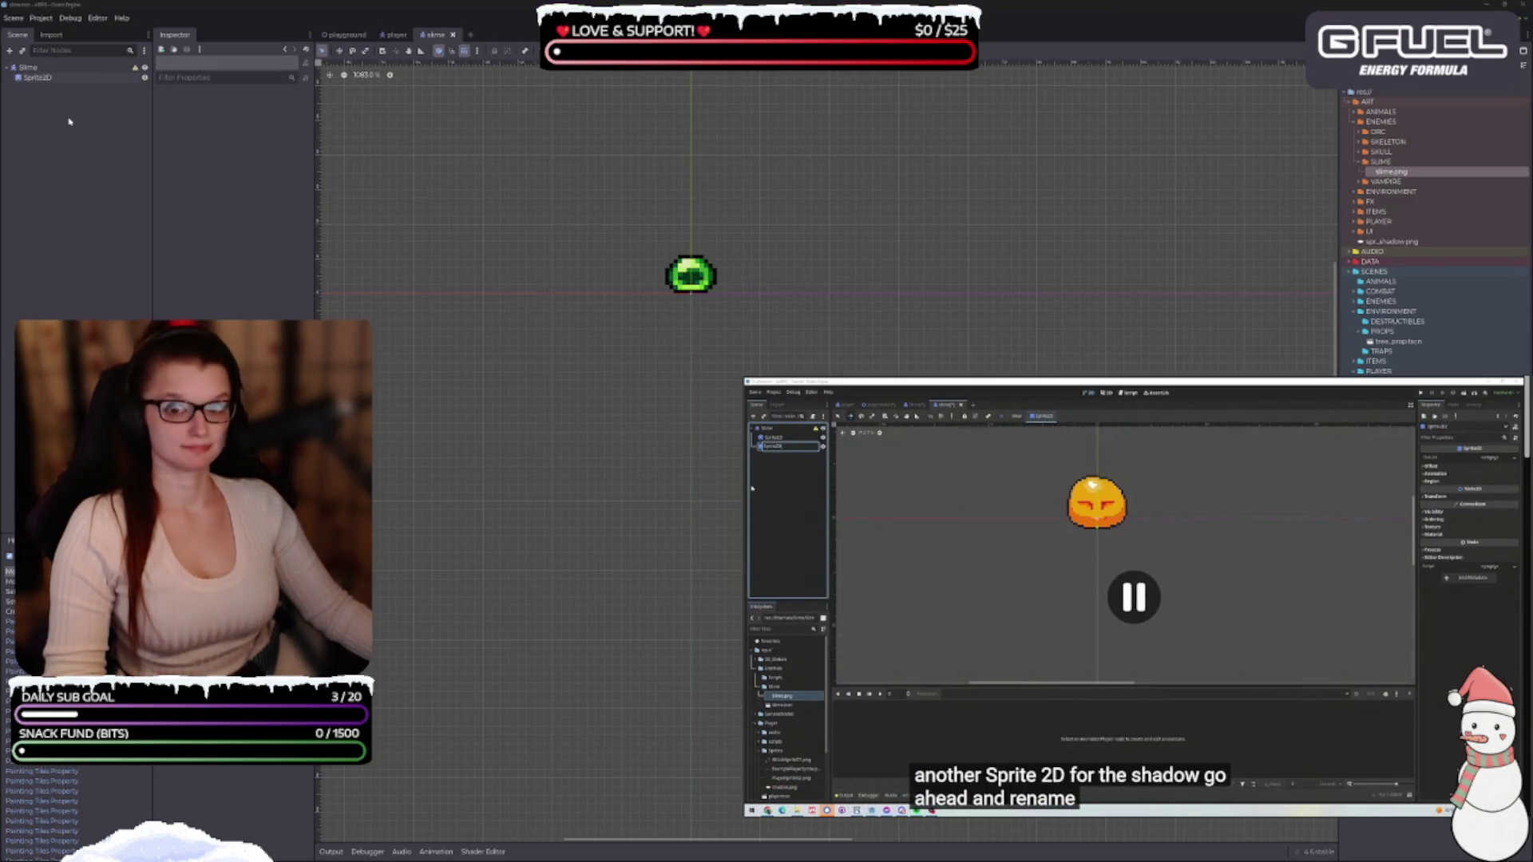
Add a second Sprite2D child node under the Slime root
click(36, 77)
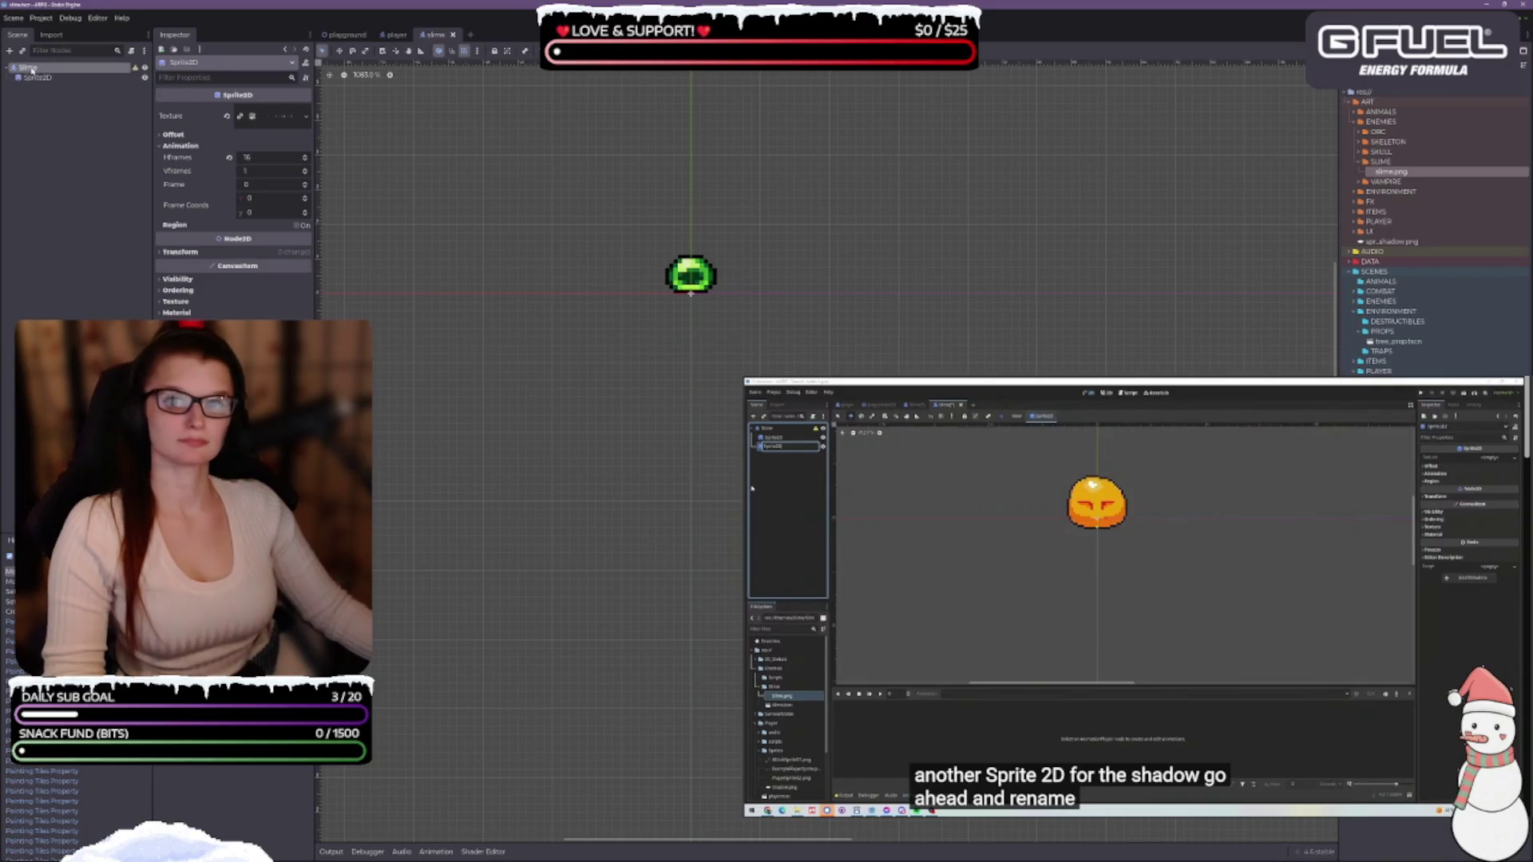
right_click(31, 69)
click(64, 78)
text(spr)
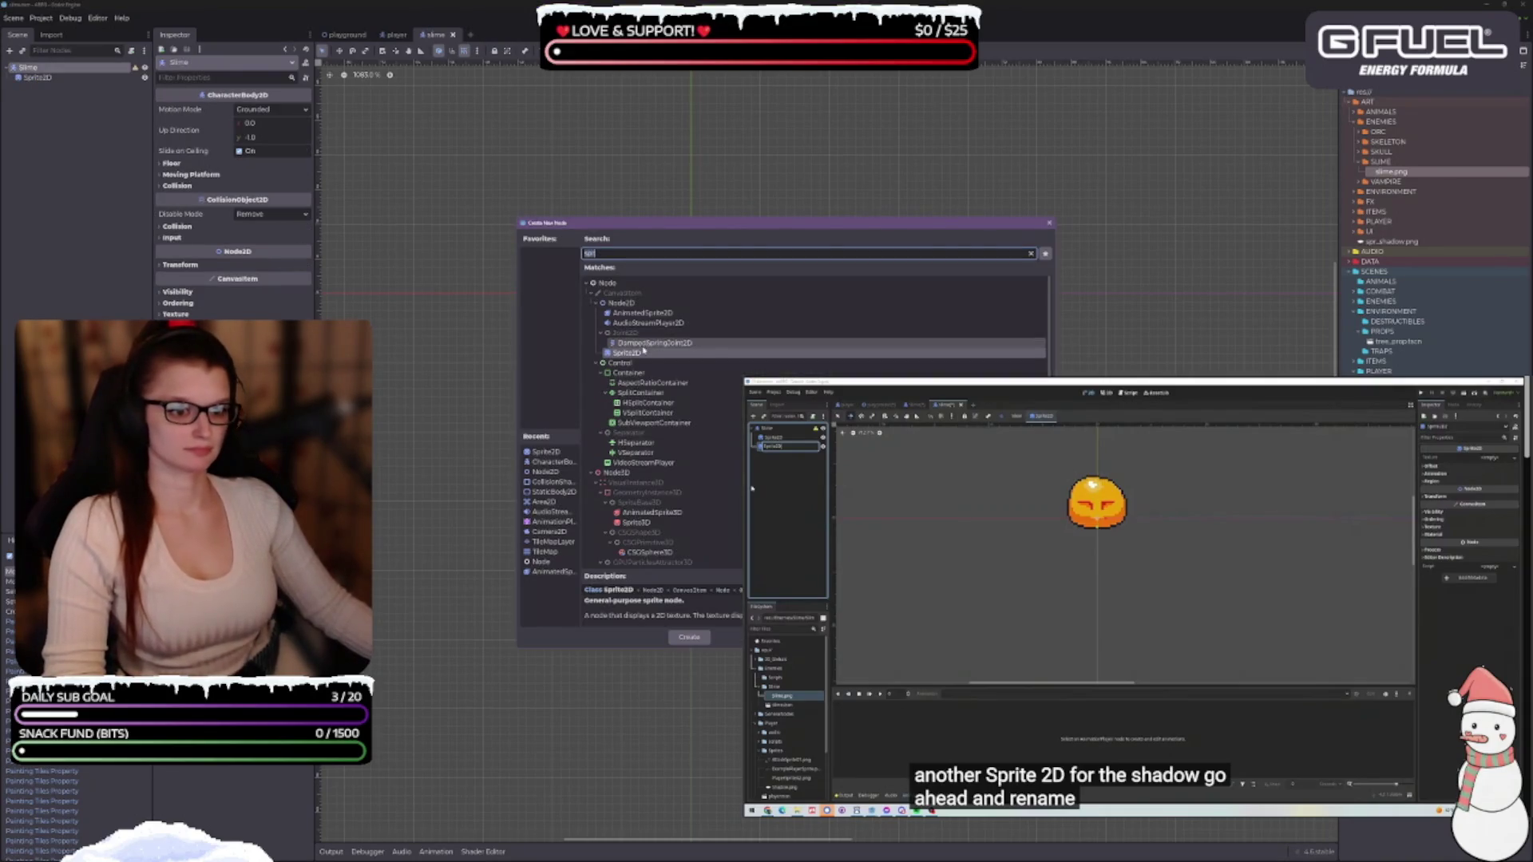
click(689, 637)
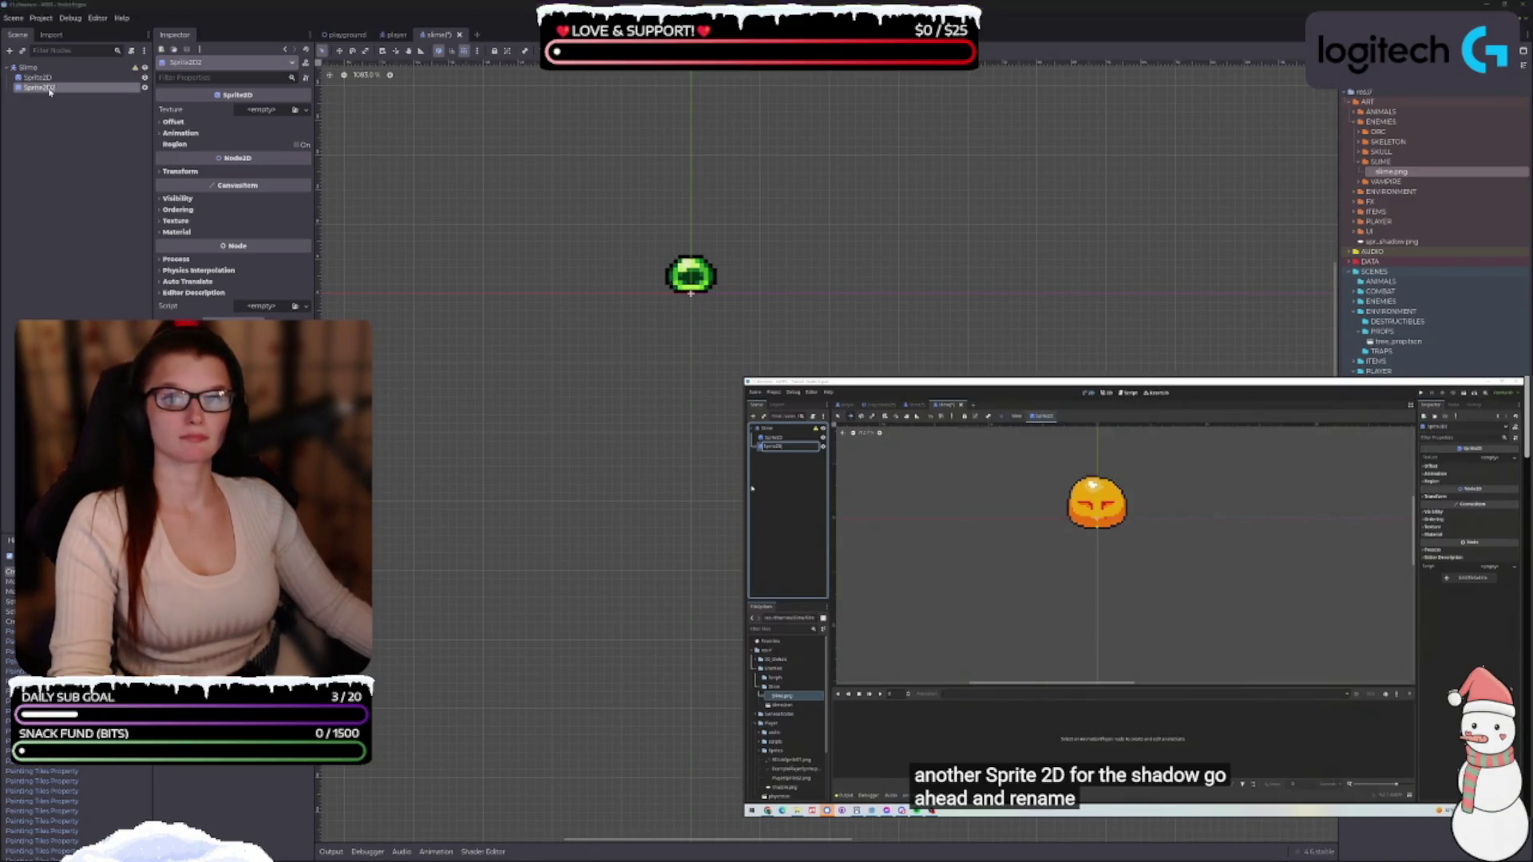
Rename the new sprite to Shadow, glance at the player scene, and return to slime
key(F2)
text(Shadow)
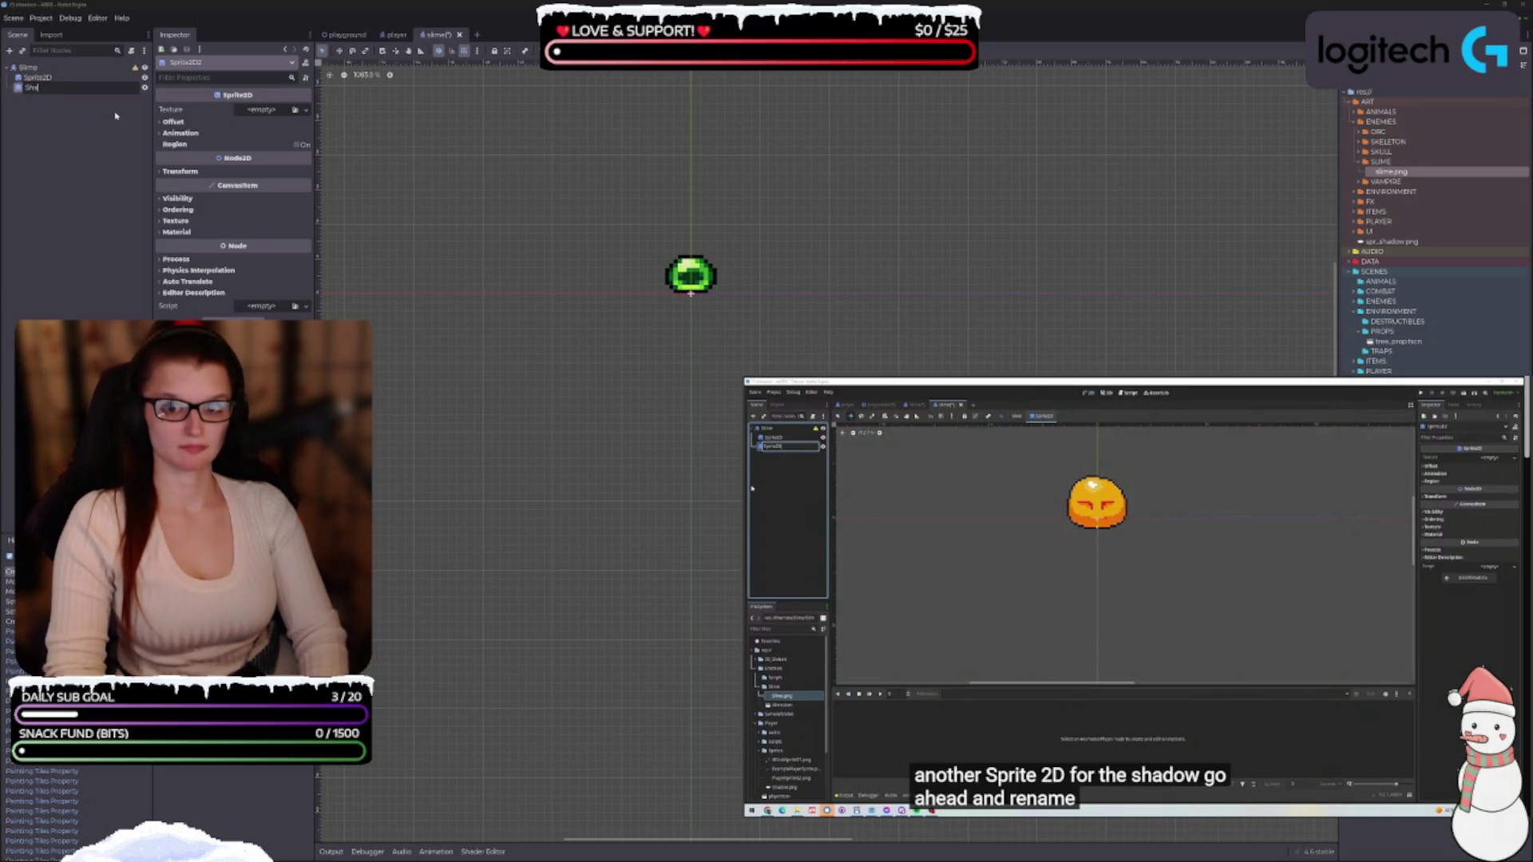
key(Return)
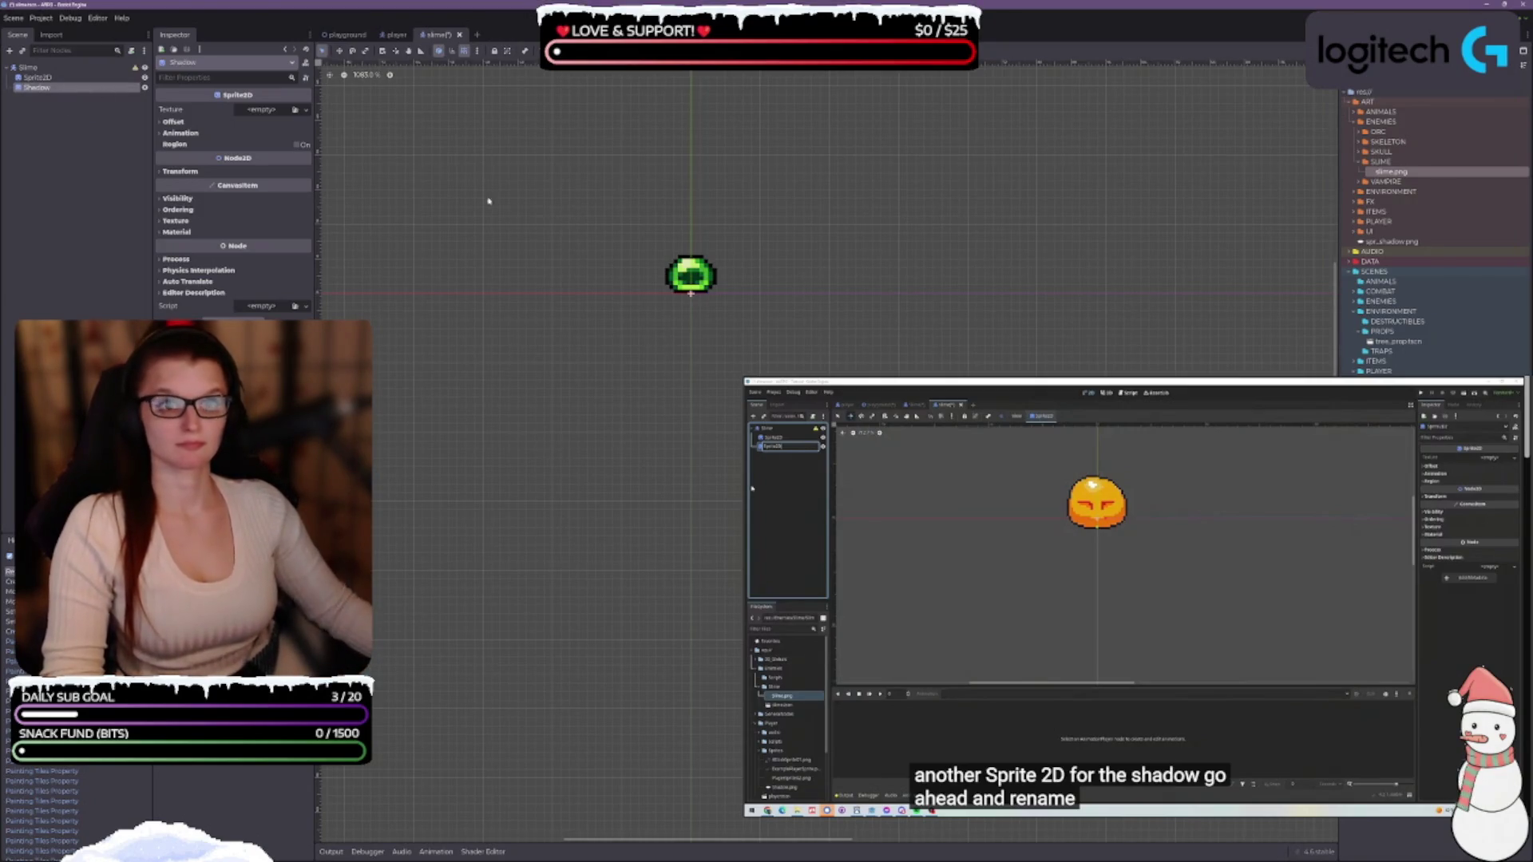
click(392, 35)
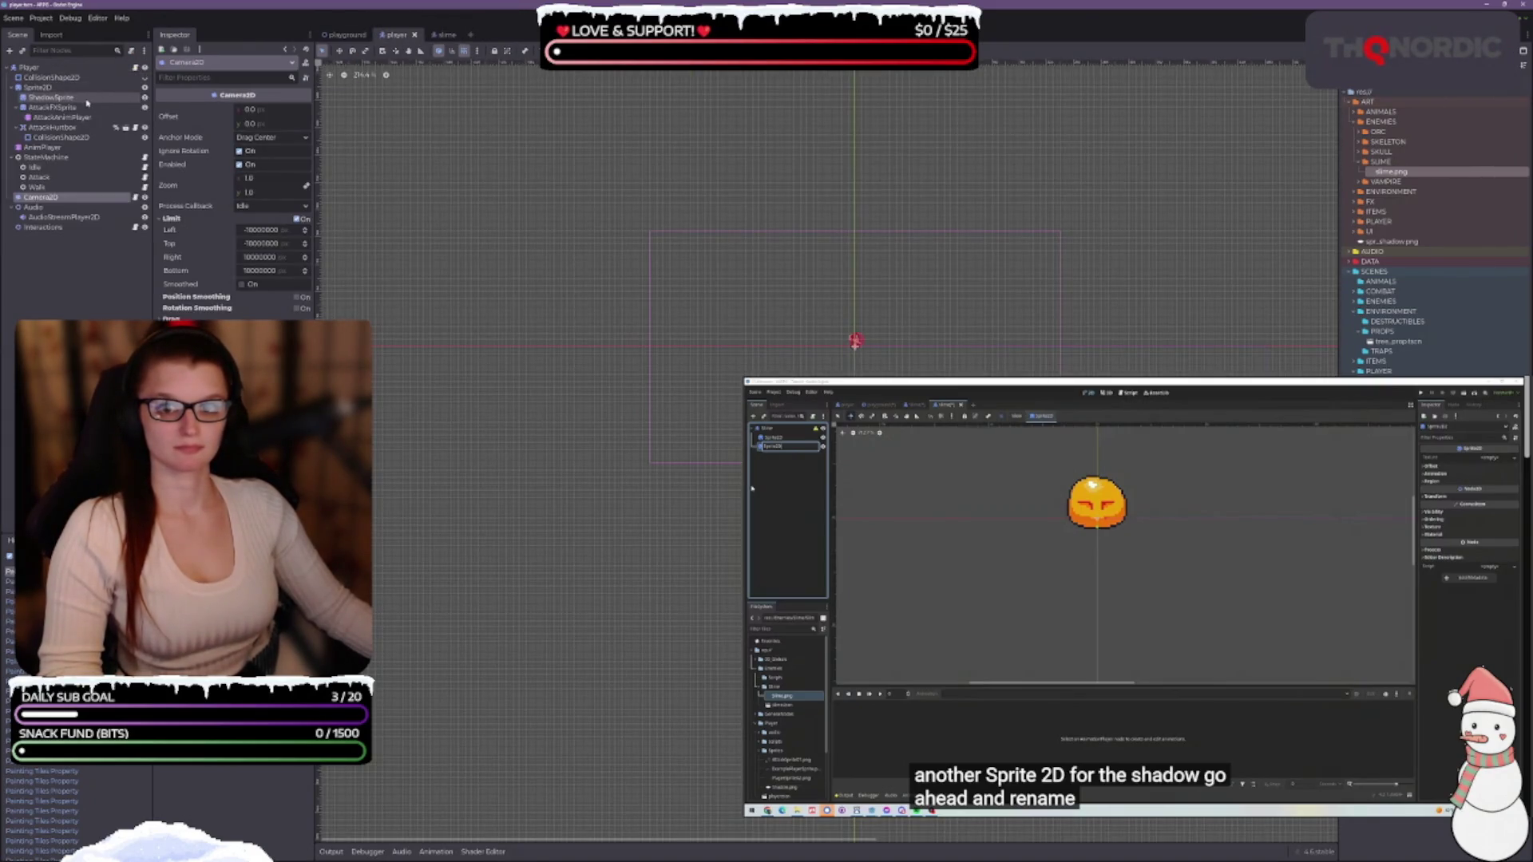
click(431, 36)
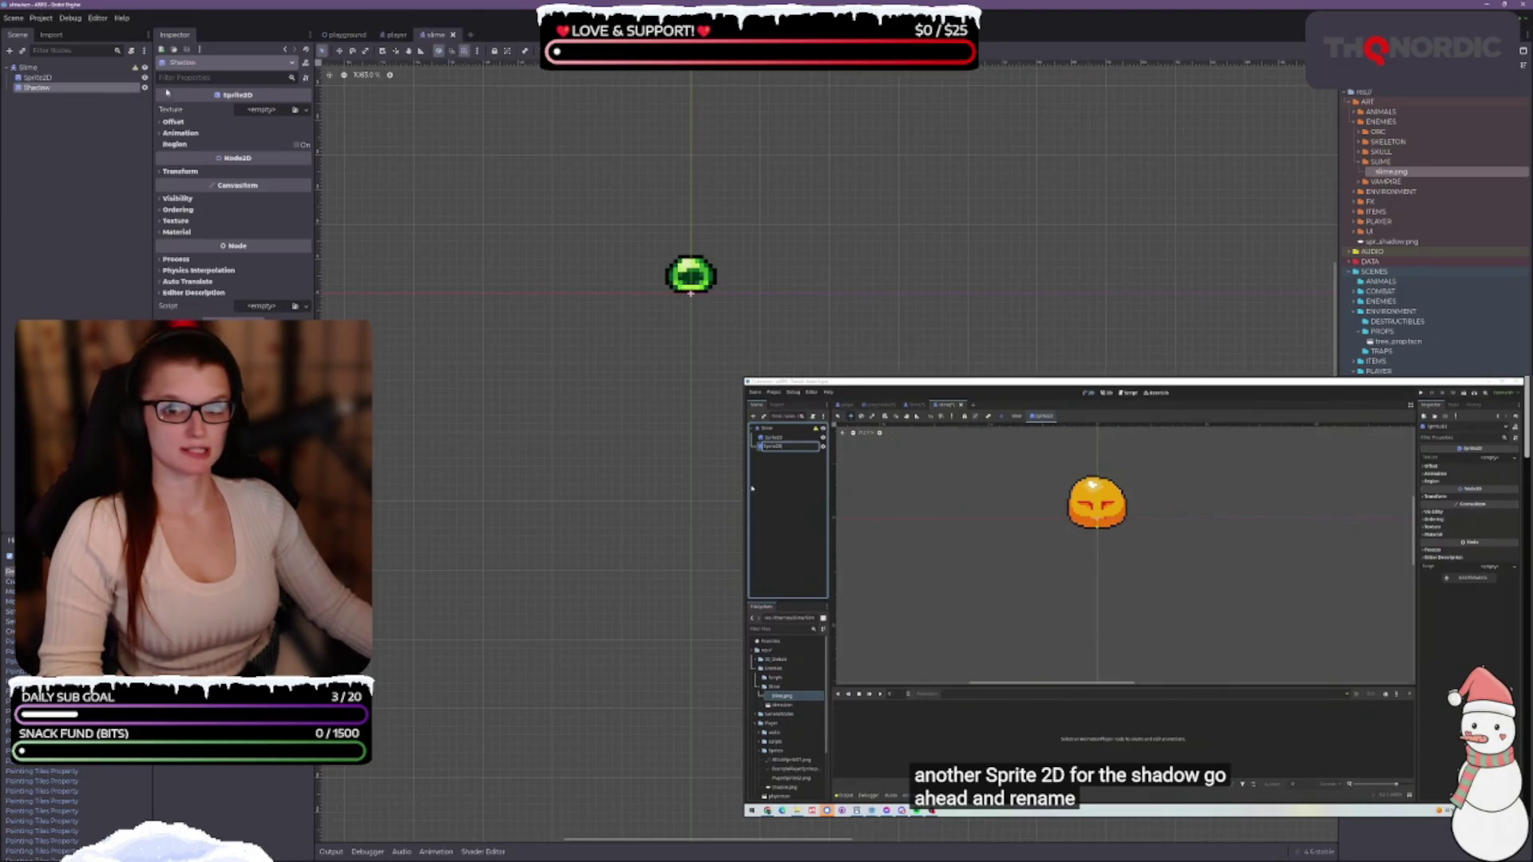
Rename Shadow to ShadowSprite, give it the spr_shadow.png texture, and save the scene
text(Spr)
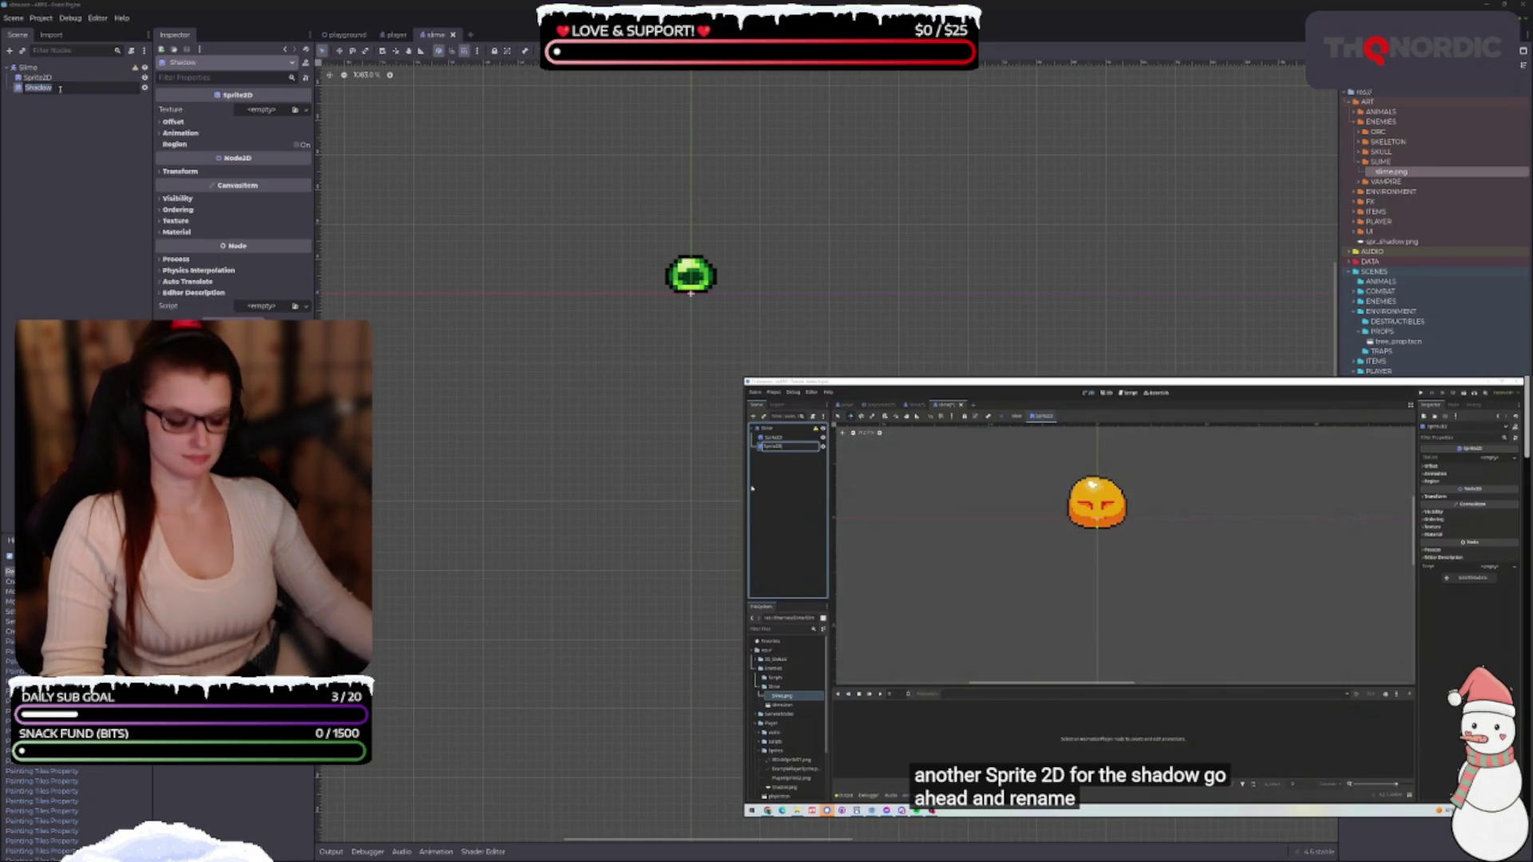
text(ite)
key(Return)
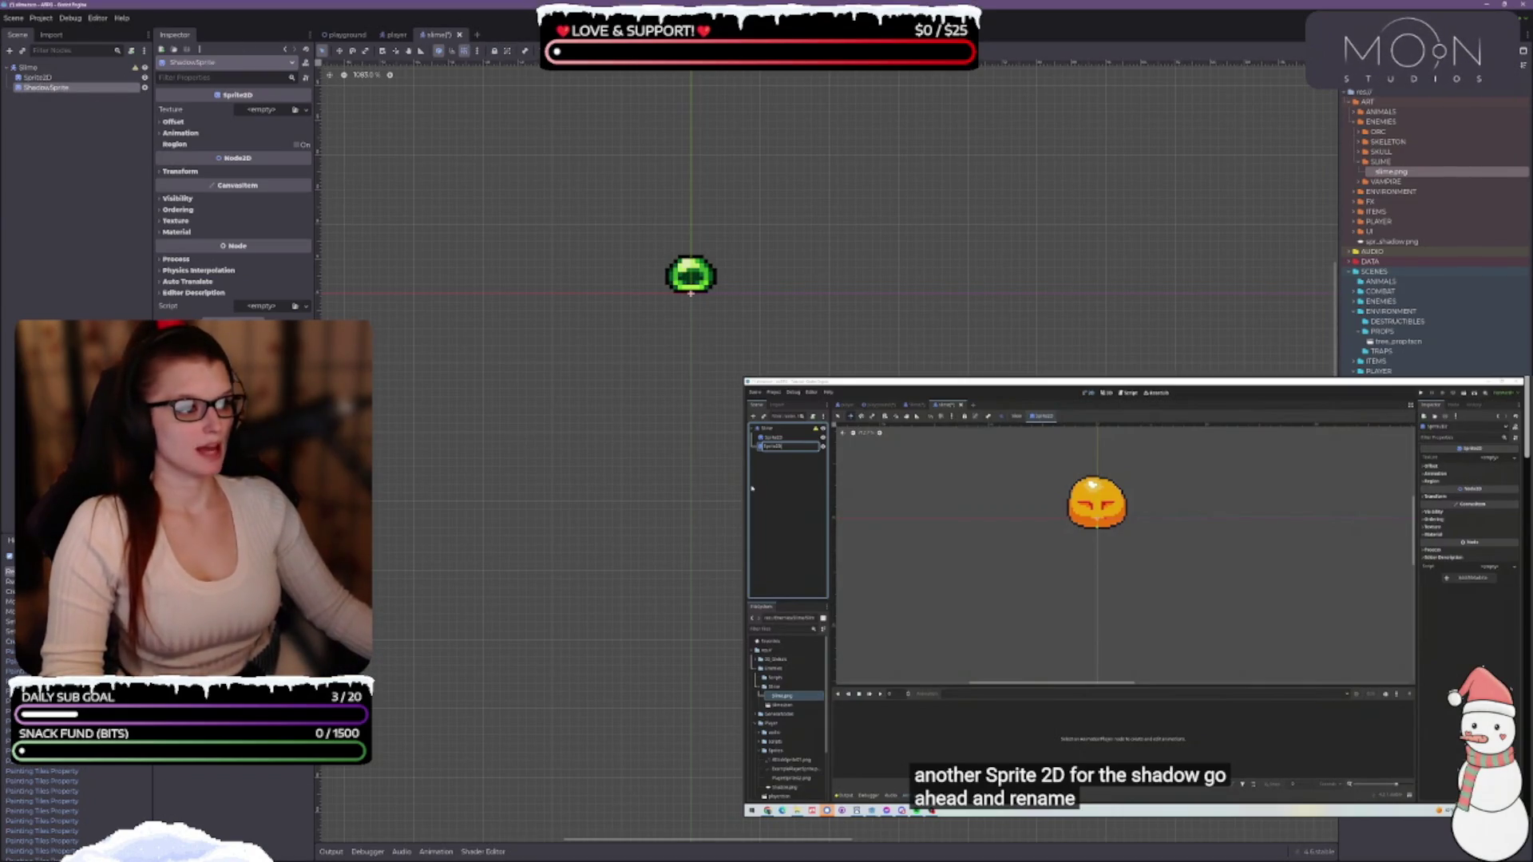
click(1393, 242)
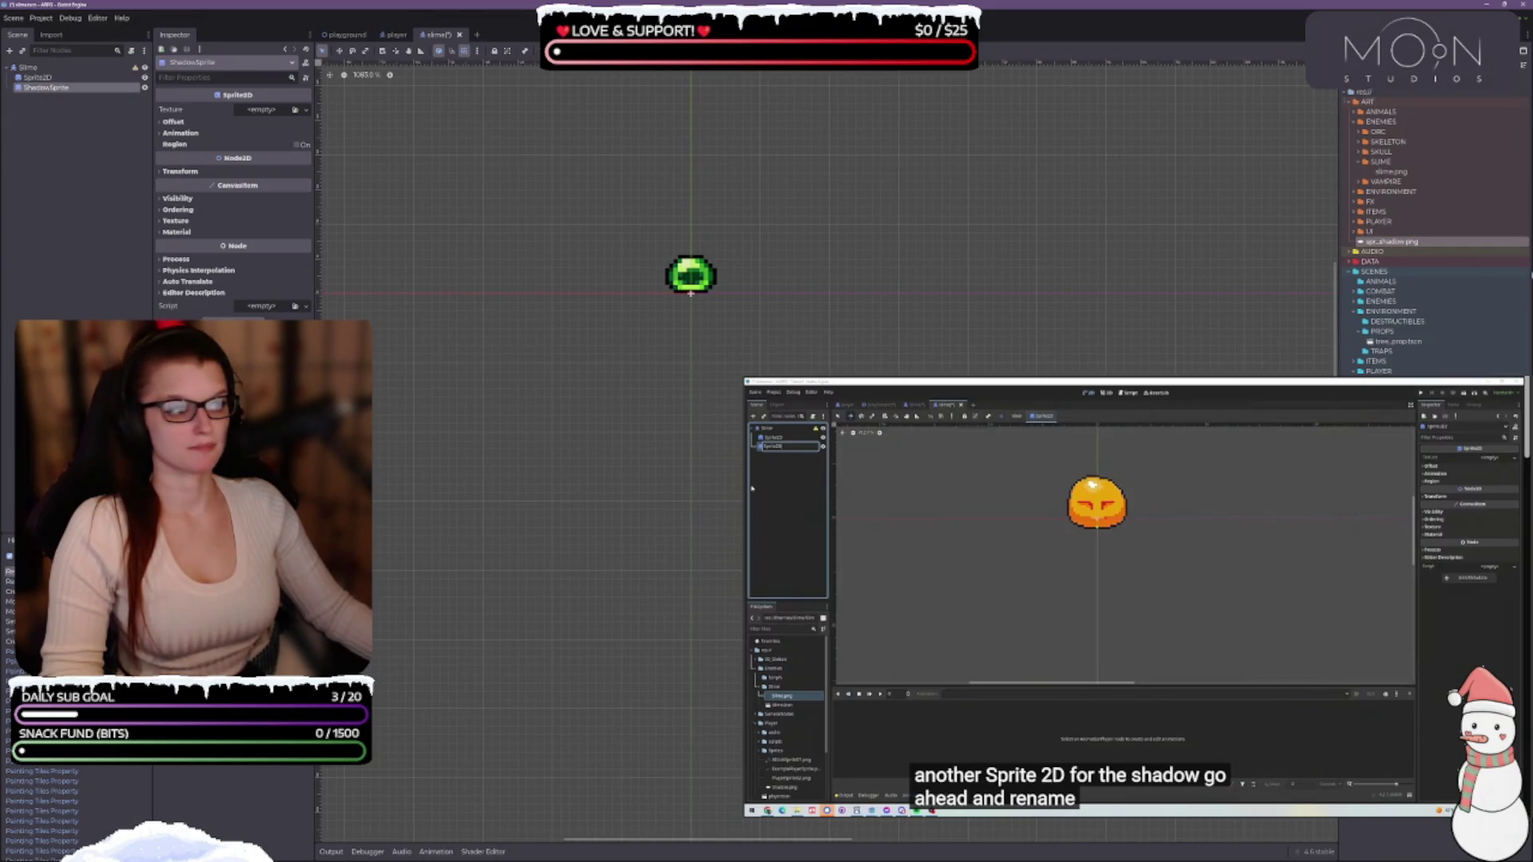
mouse_move(1382, 245)
mouse_down()
mouse_move(479, 242)
mouse_move(272, 112)
mouse_up()
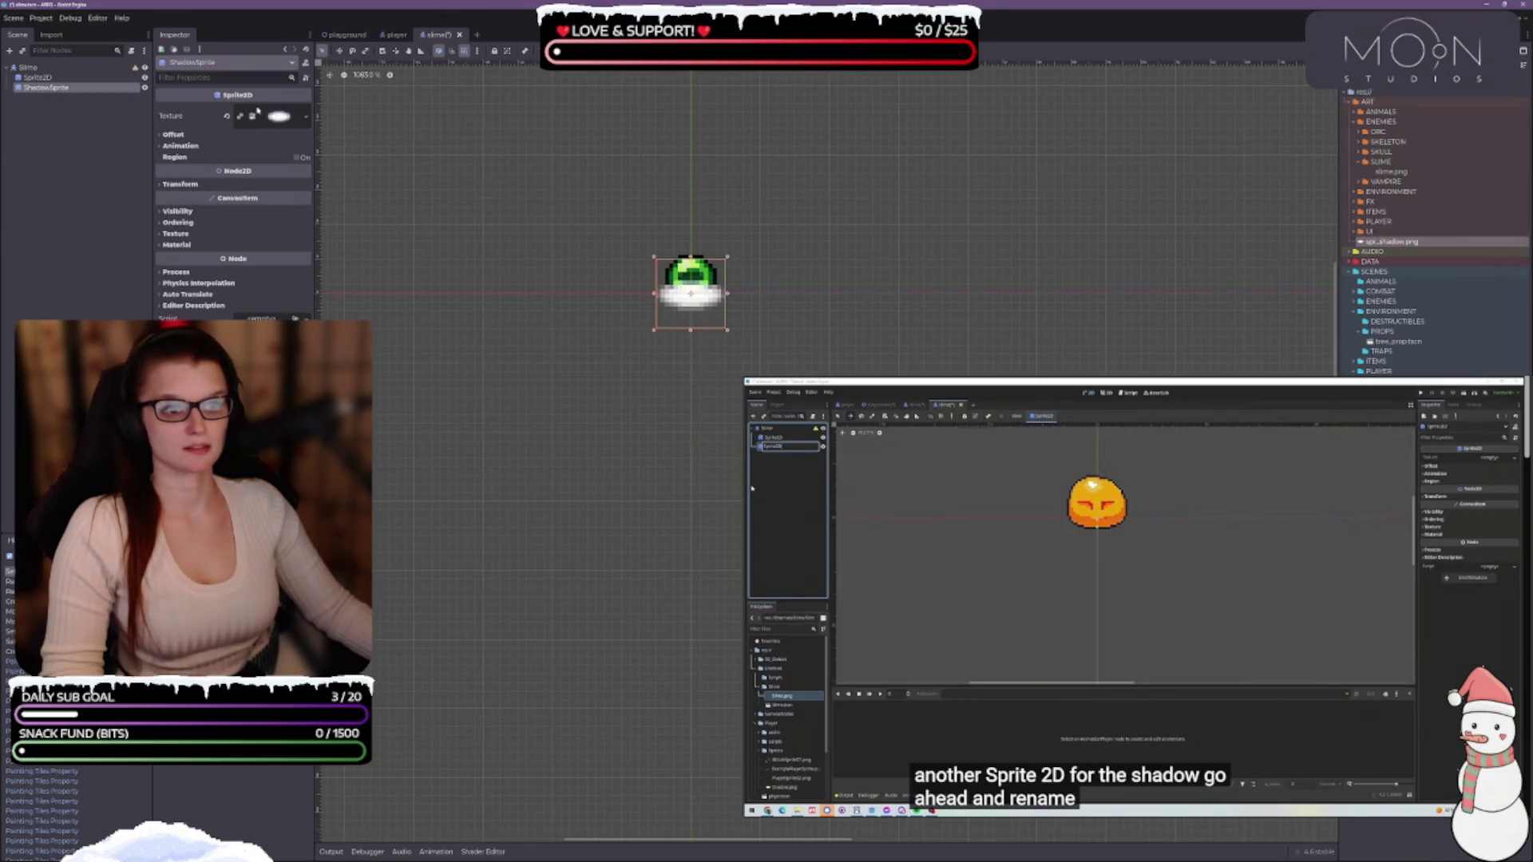
key(ctrl+s)
click(1099, 544)
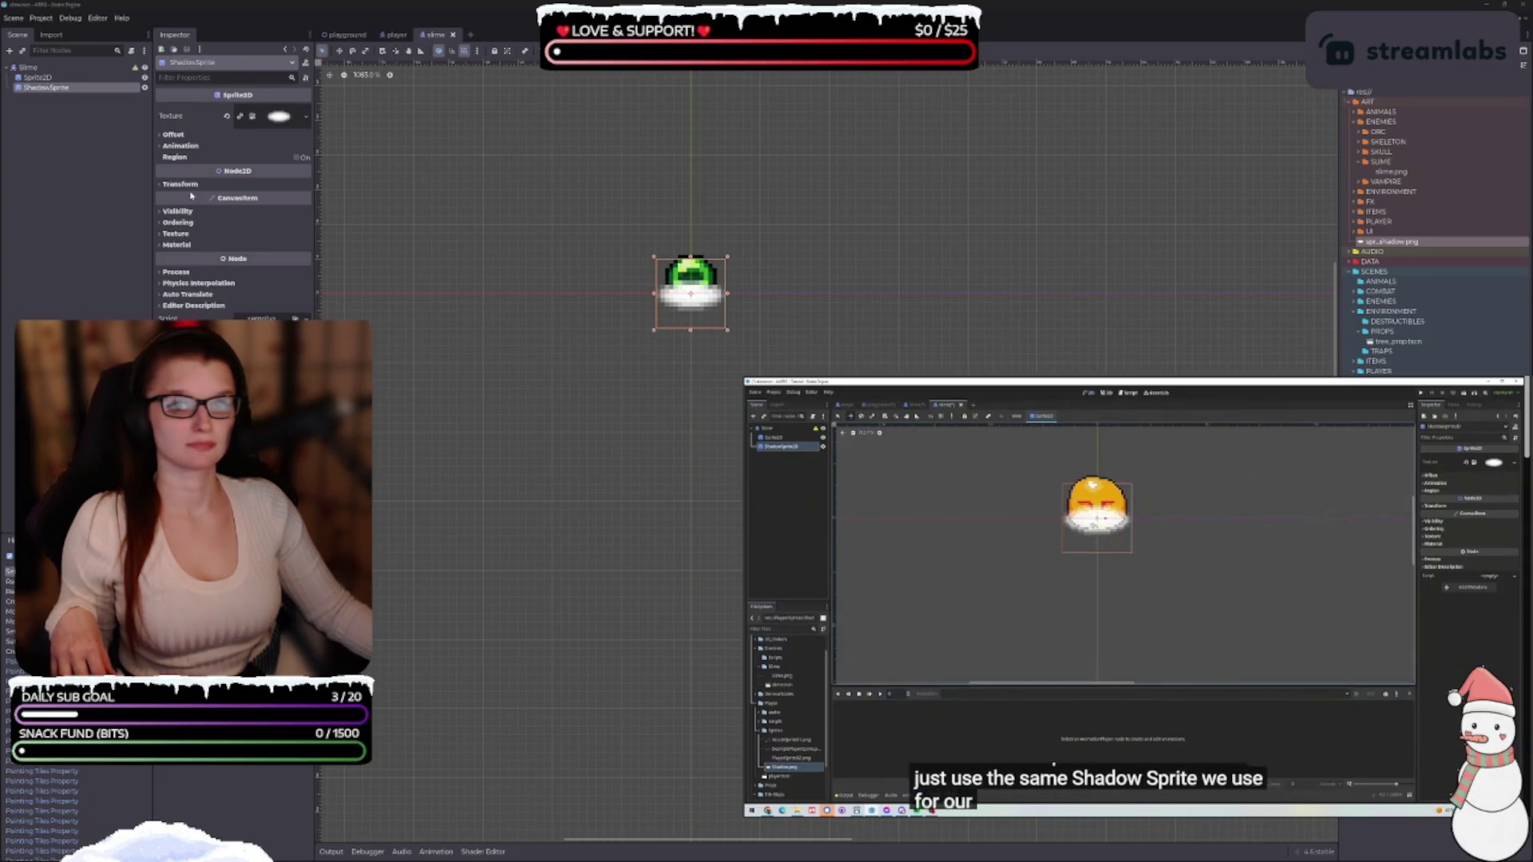
Expand ShadowSprite's Texture resource in the Inspector to inspect its details
click(270, 119)
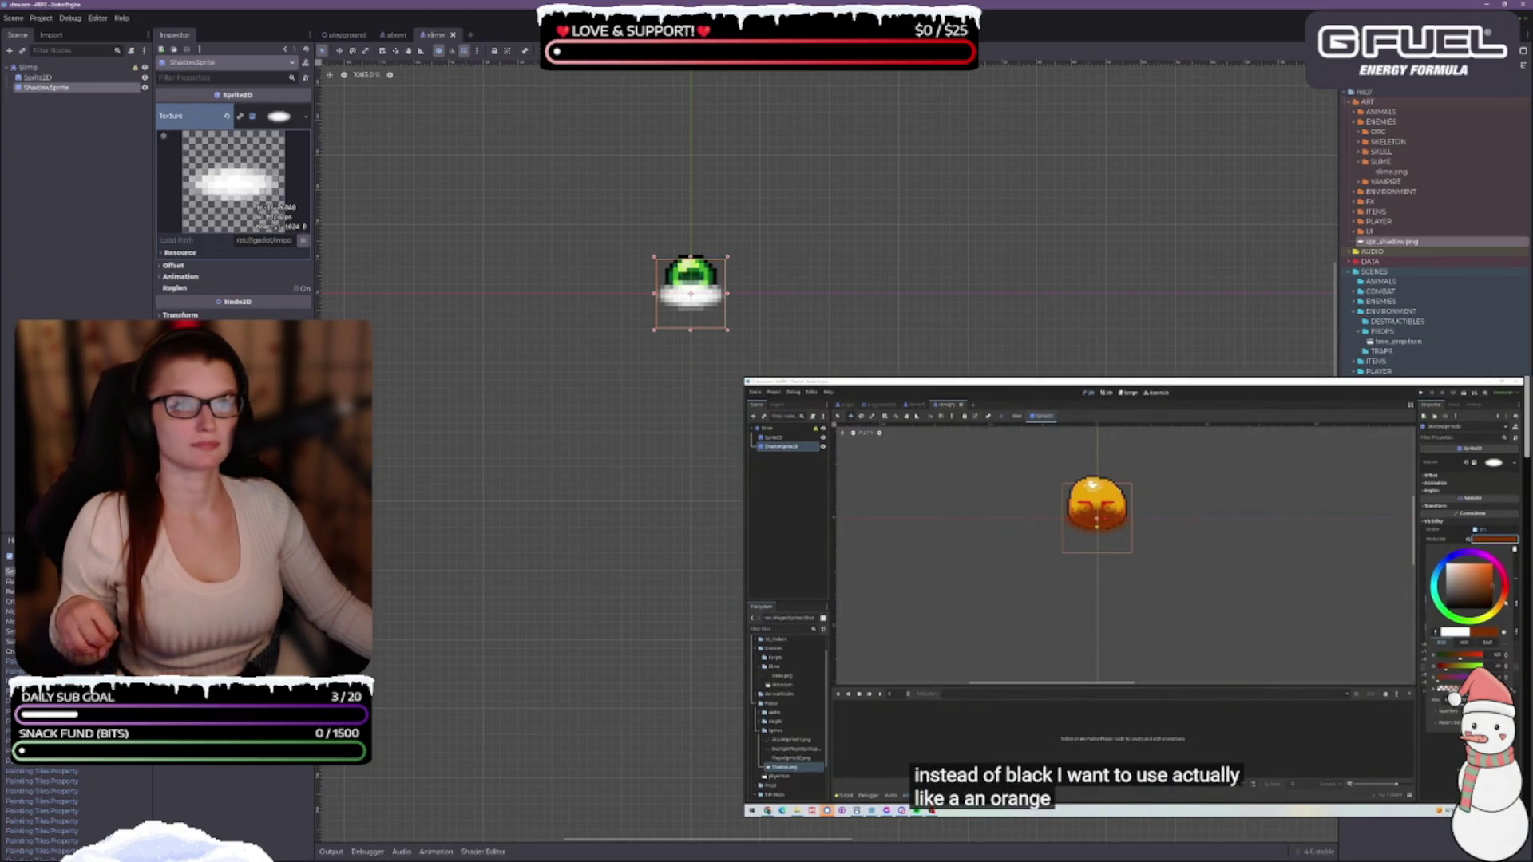
mouse_move(1453, 801)
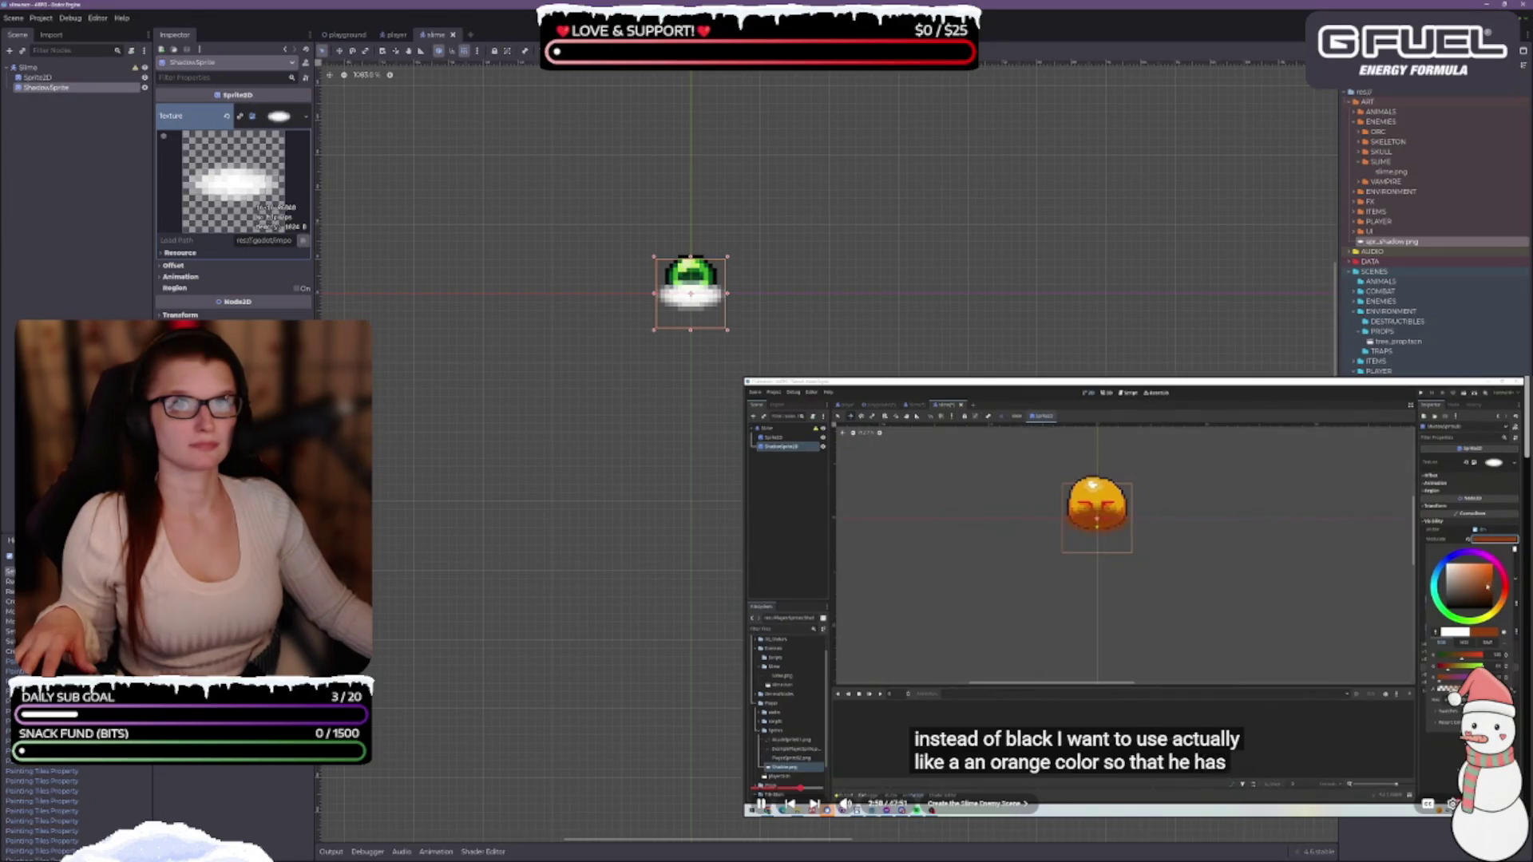
key(space)
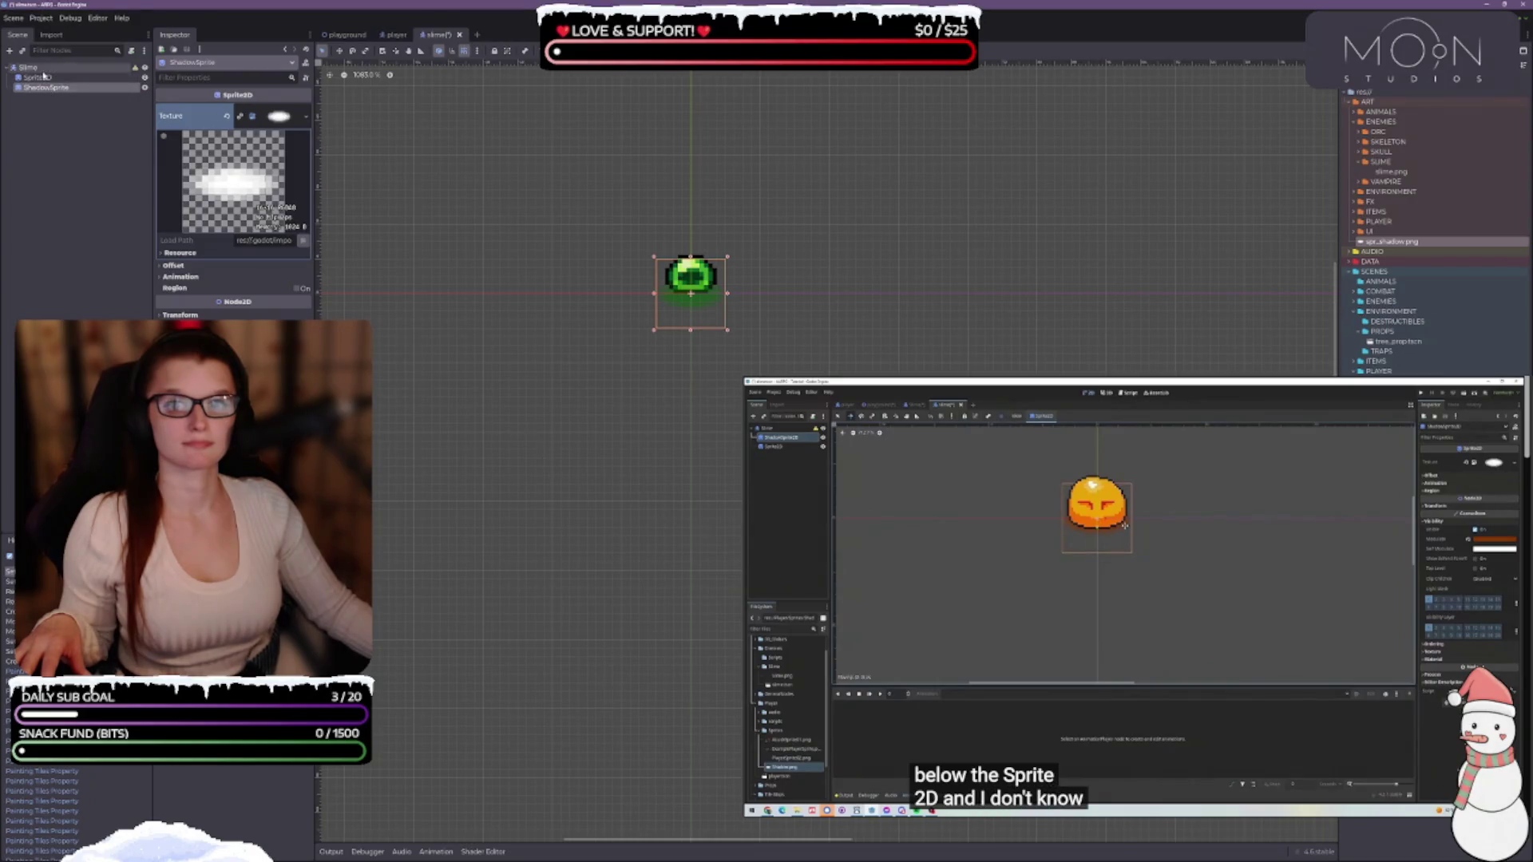
Move ShadowSprite above Sprite2D so it draws behind, squash it, and shift it under the slime
drag(44, 89, 43, 75)
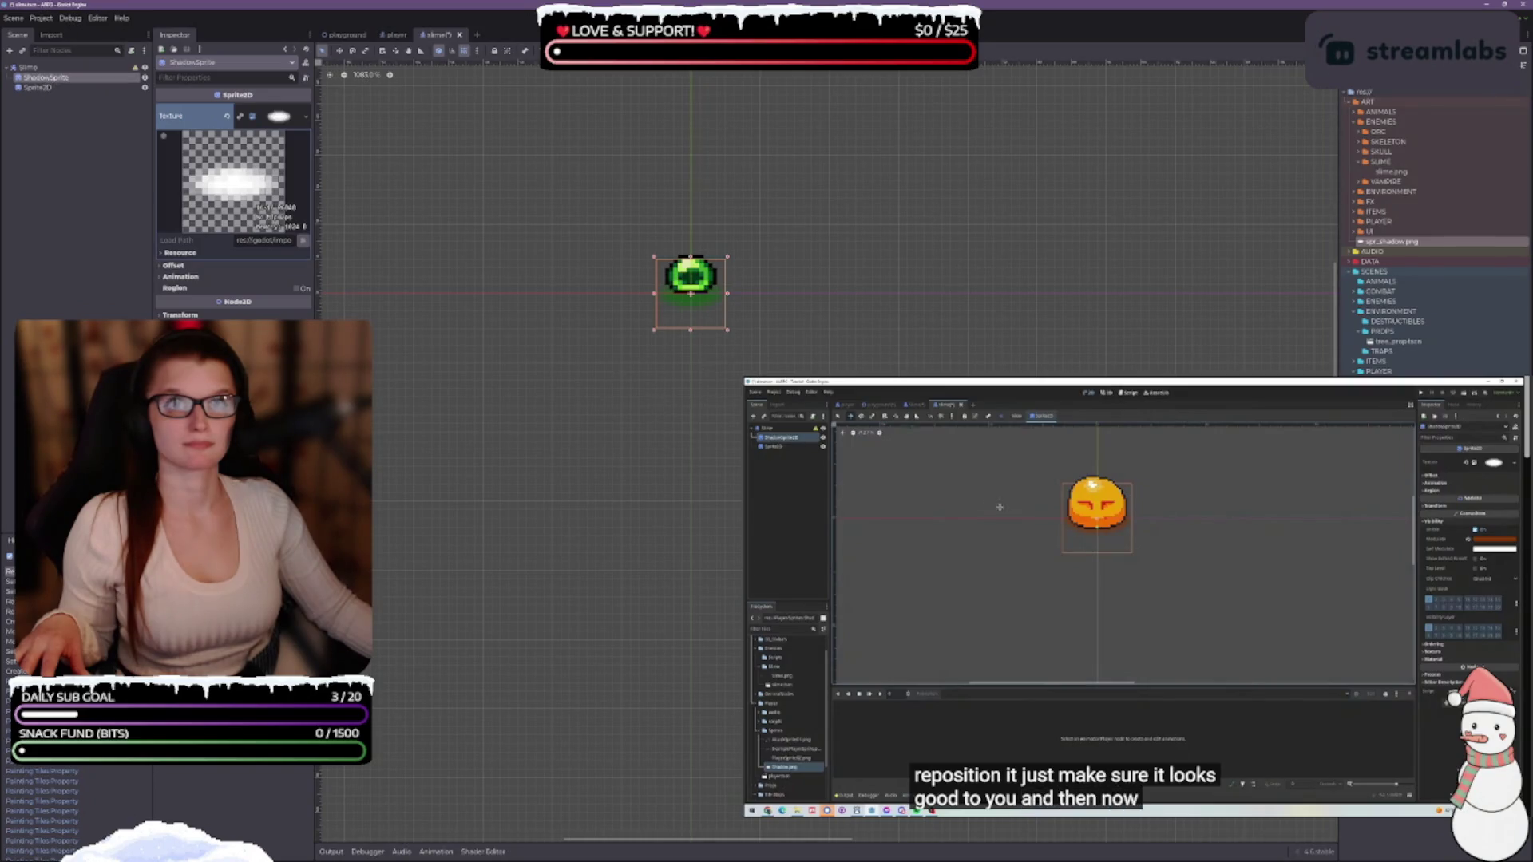
key(ctrl+s)
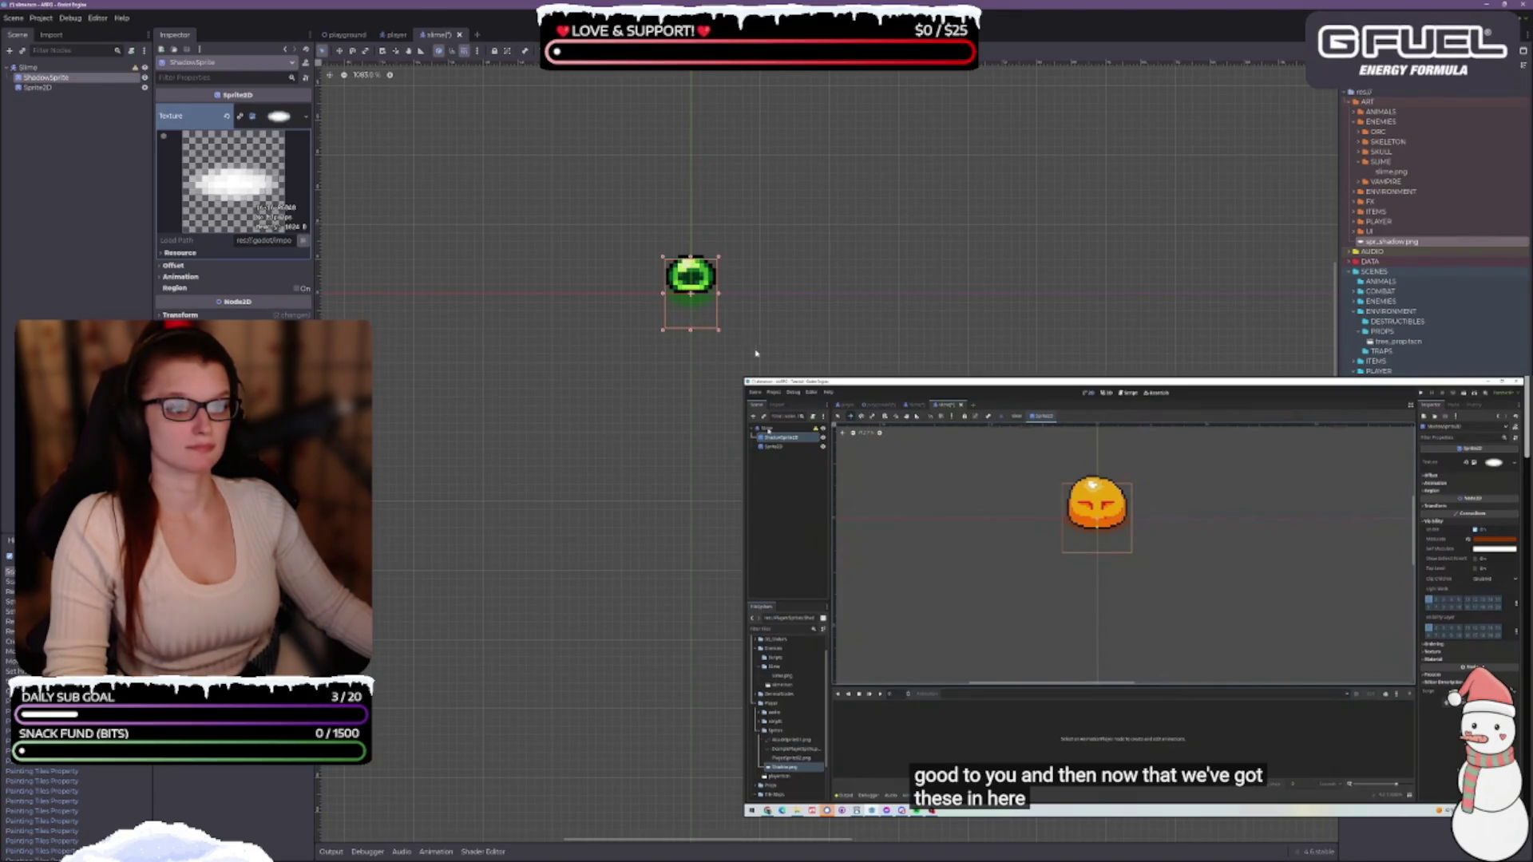
scroll(758, 351, up, 5)
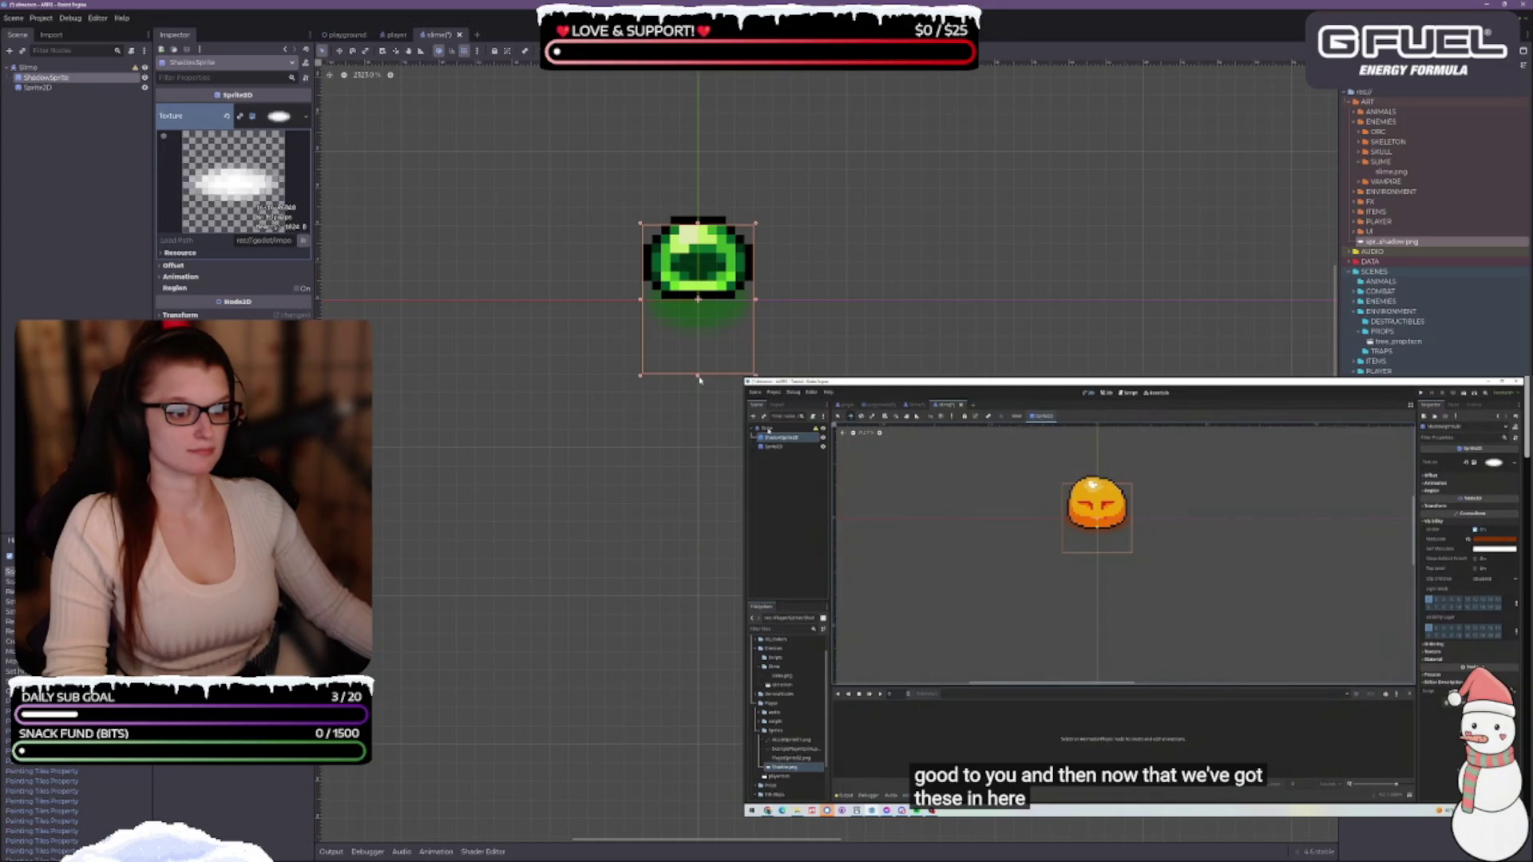
drag(699, 377, 696, 359)
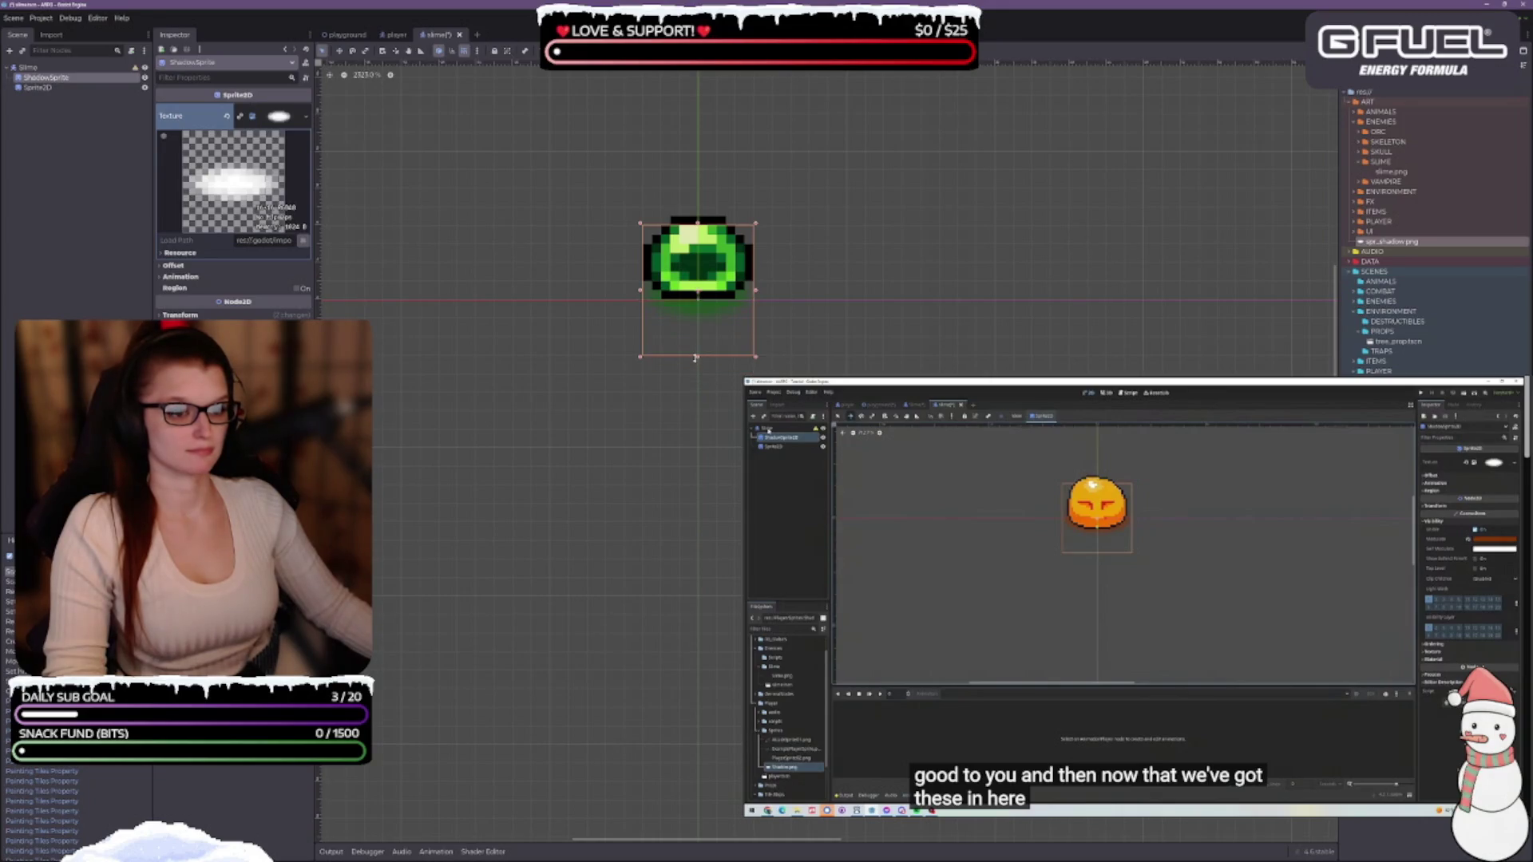
click(706, 338)
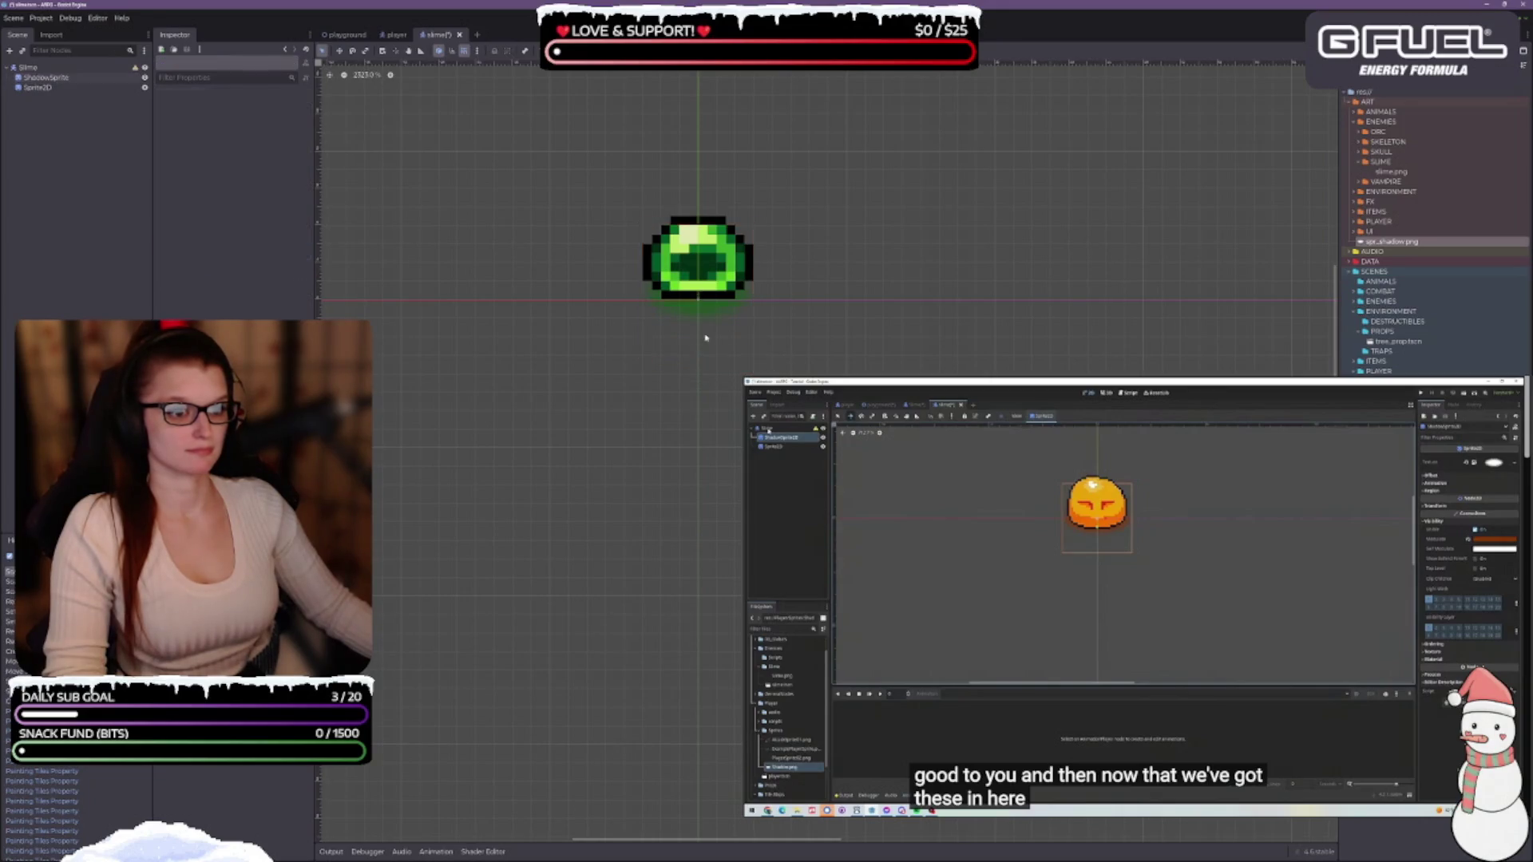
click(83, 79)
drag(718, 304, 715, 317)
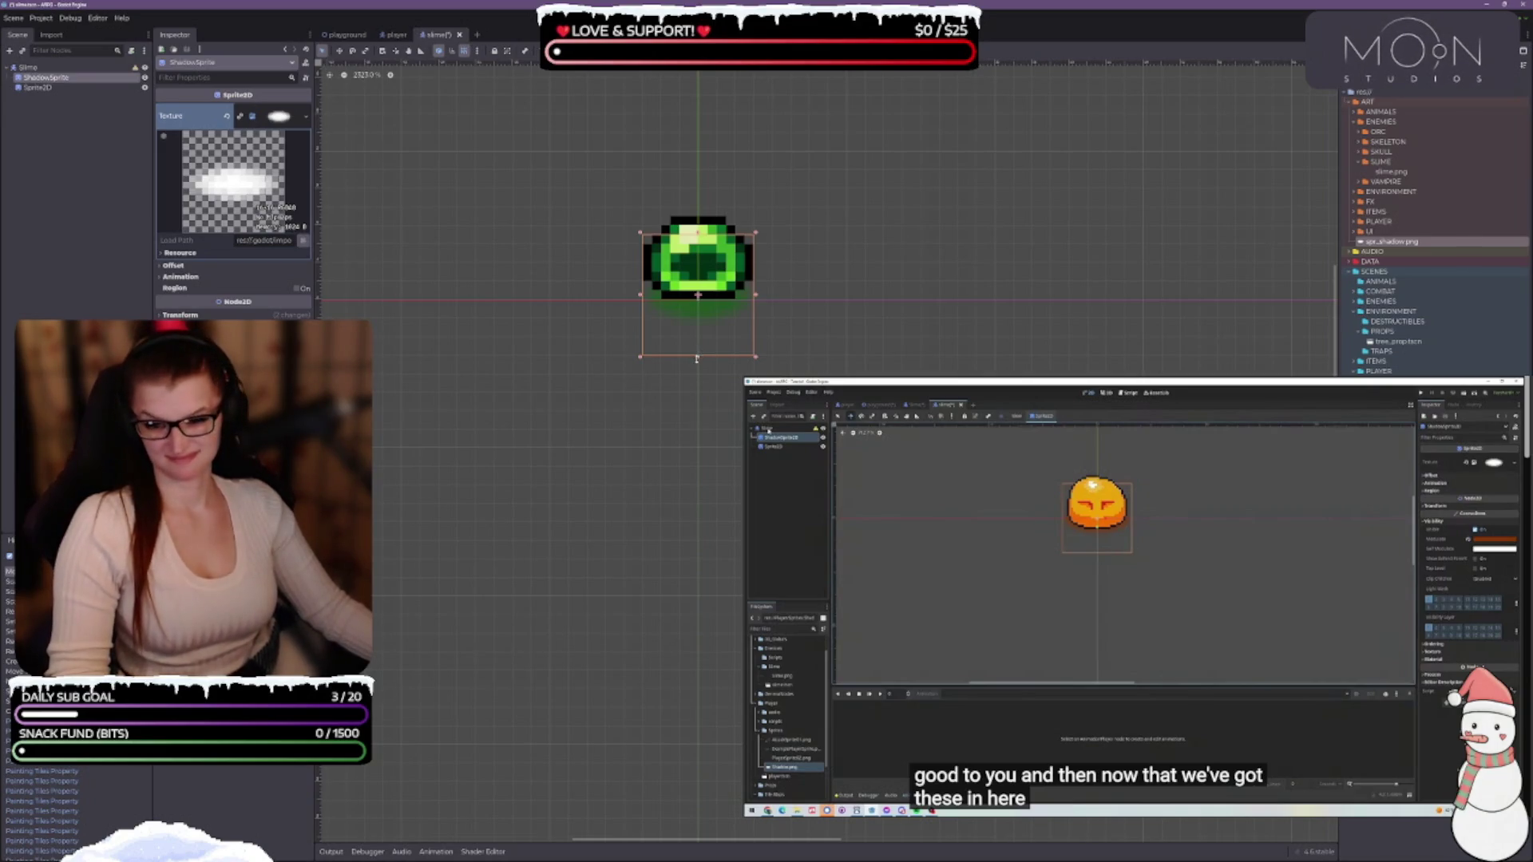
Flatten the shadow a bit more and save the slime scene
click(695, 369)
click(46, 77)
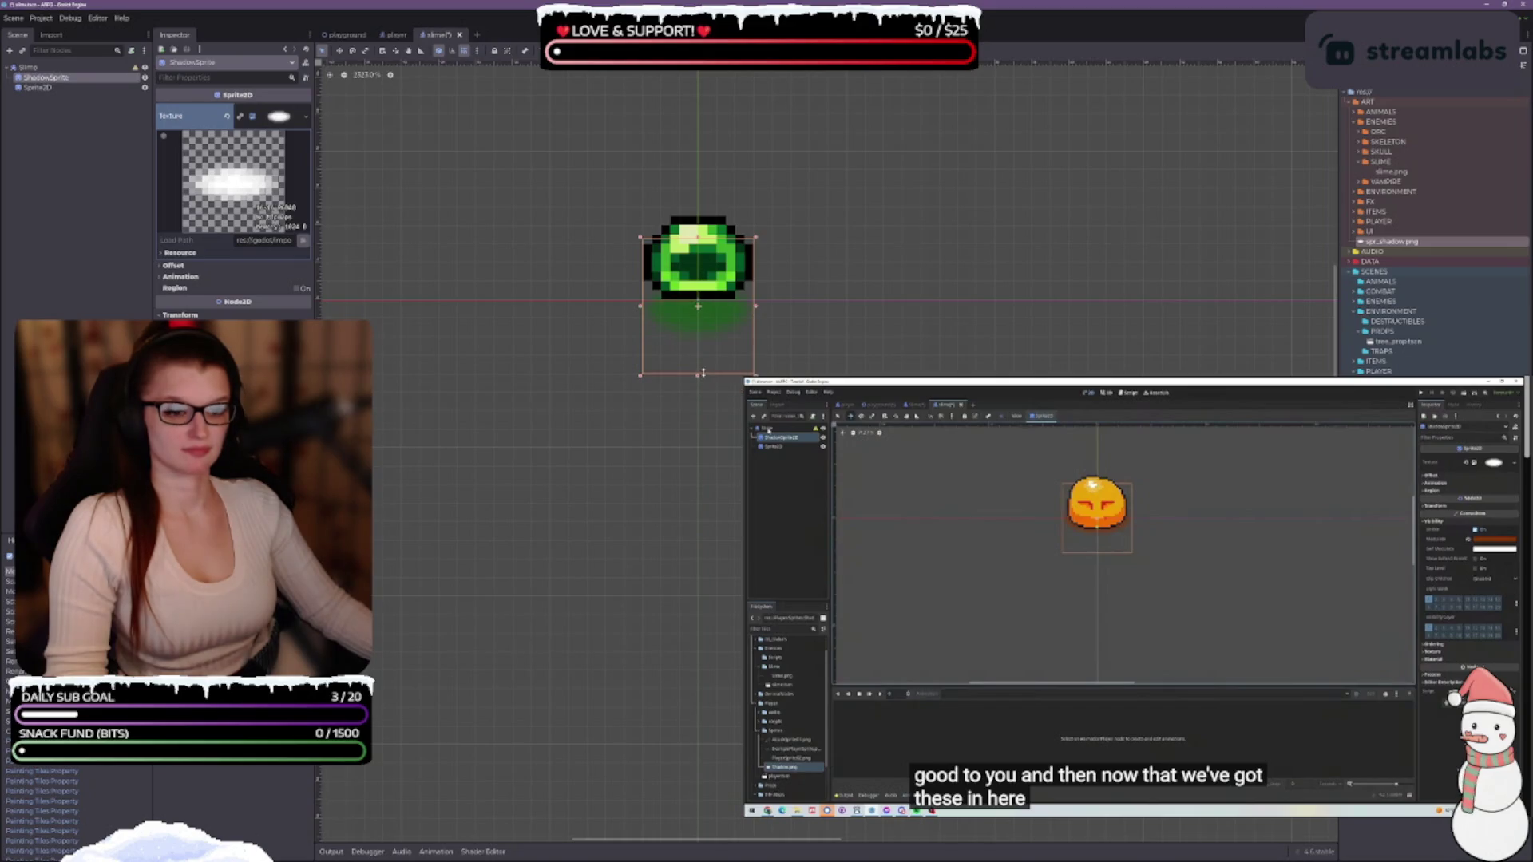
drag(703, 373, 705, 360)
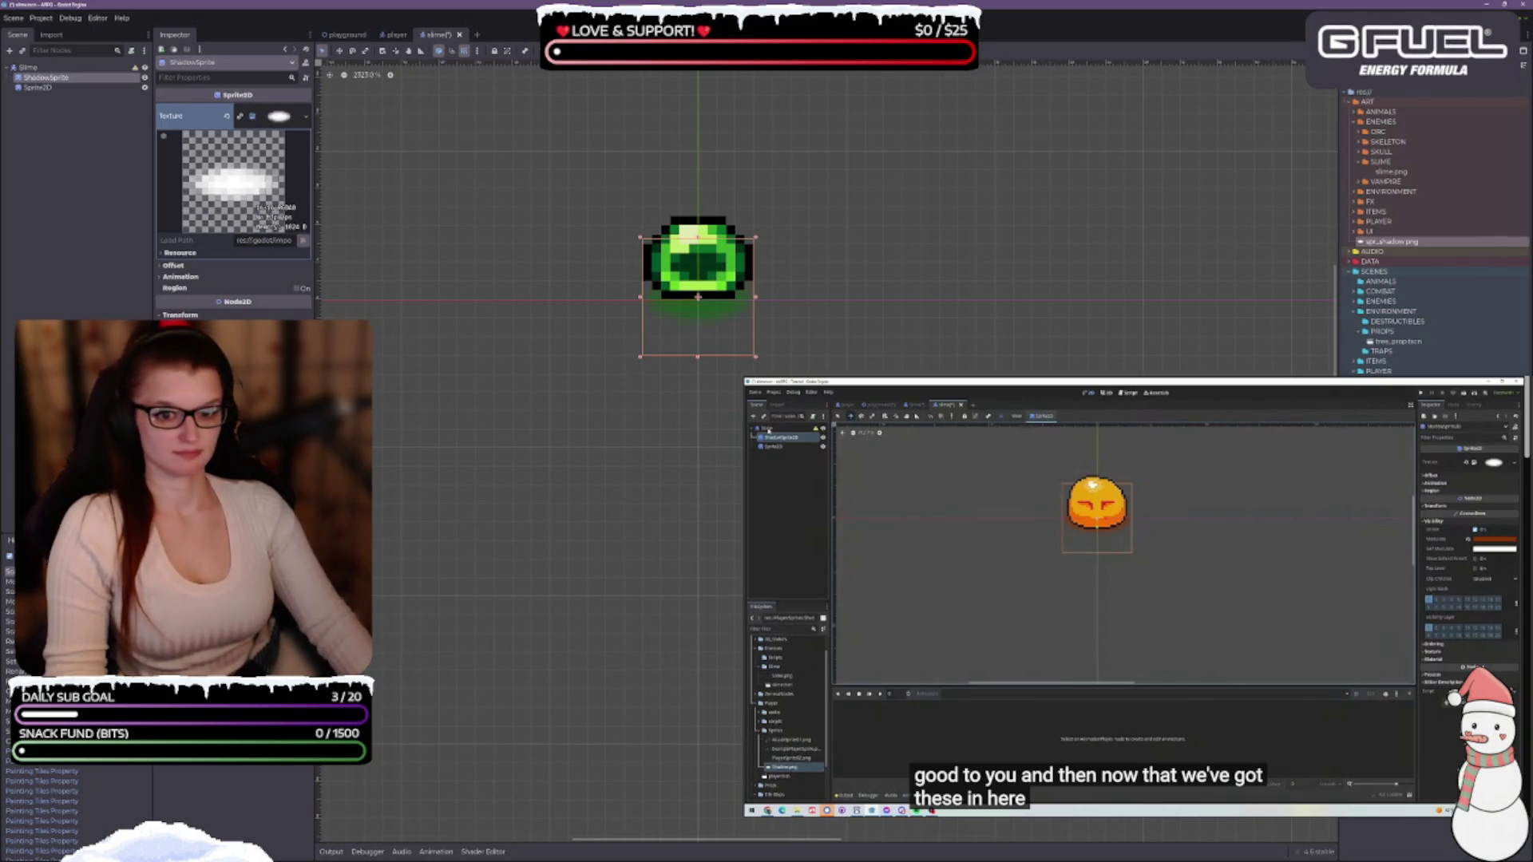
drag(698, 356, 698, 353)
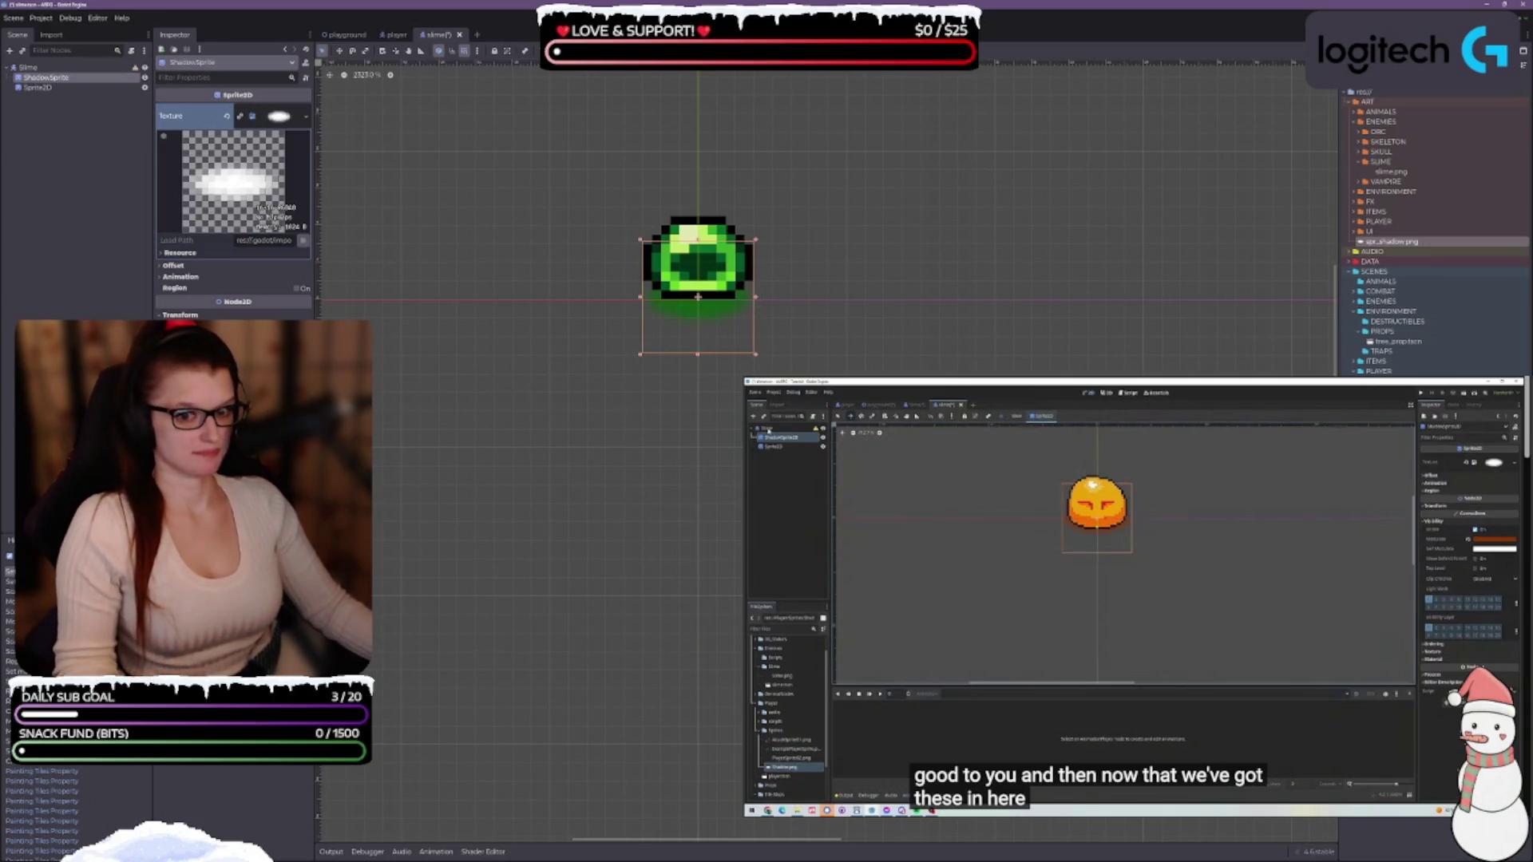
key(ctrl+s)
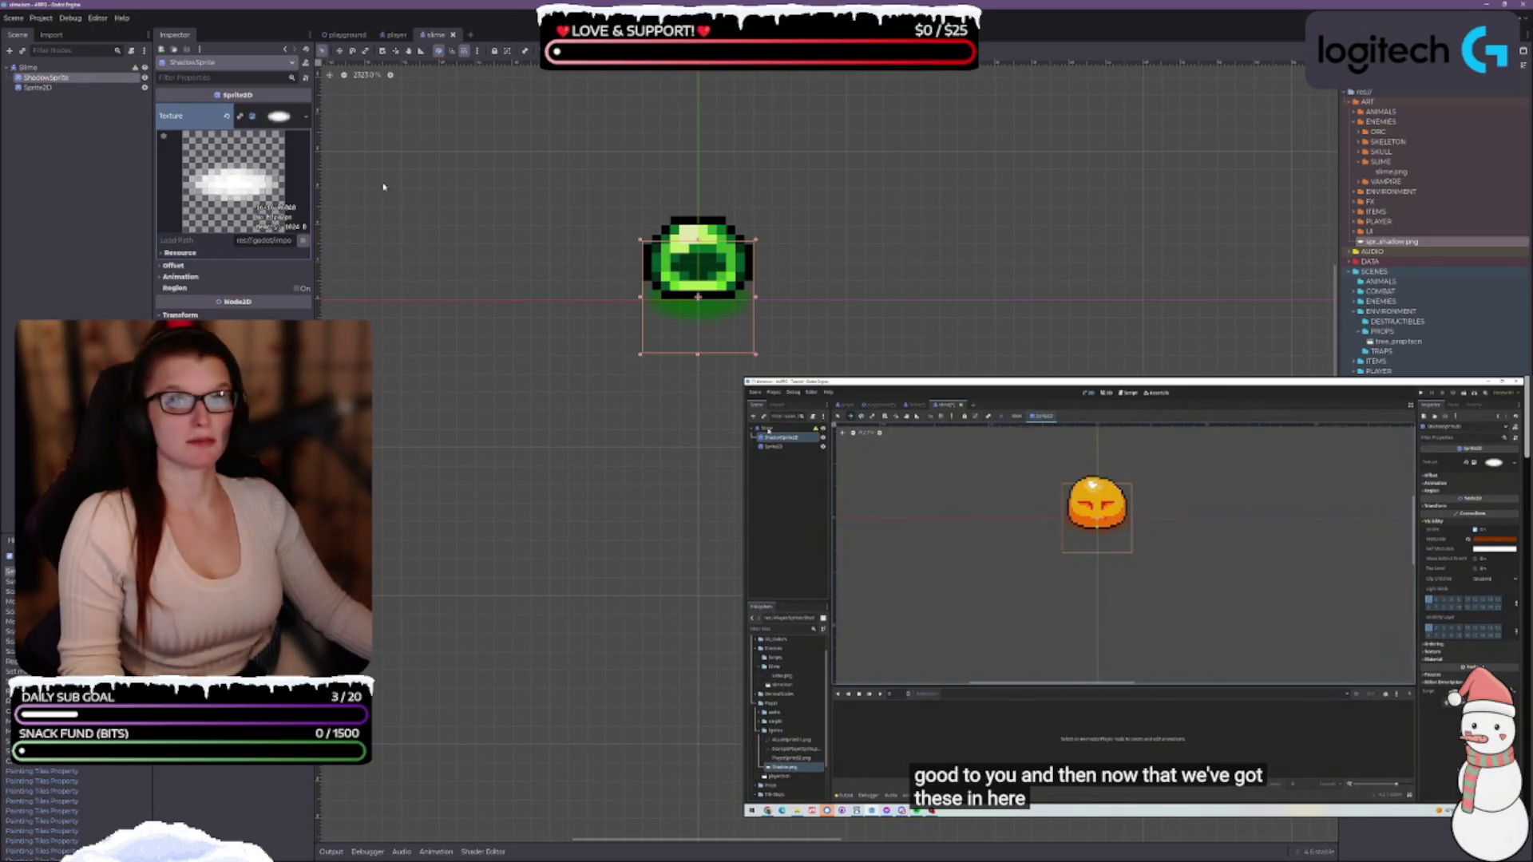
Add a CollisionShape2D under Slime via a 'coll' search and list its shape types
click(1112, 559)
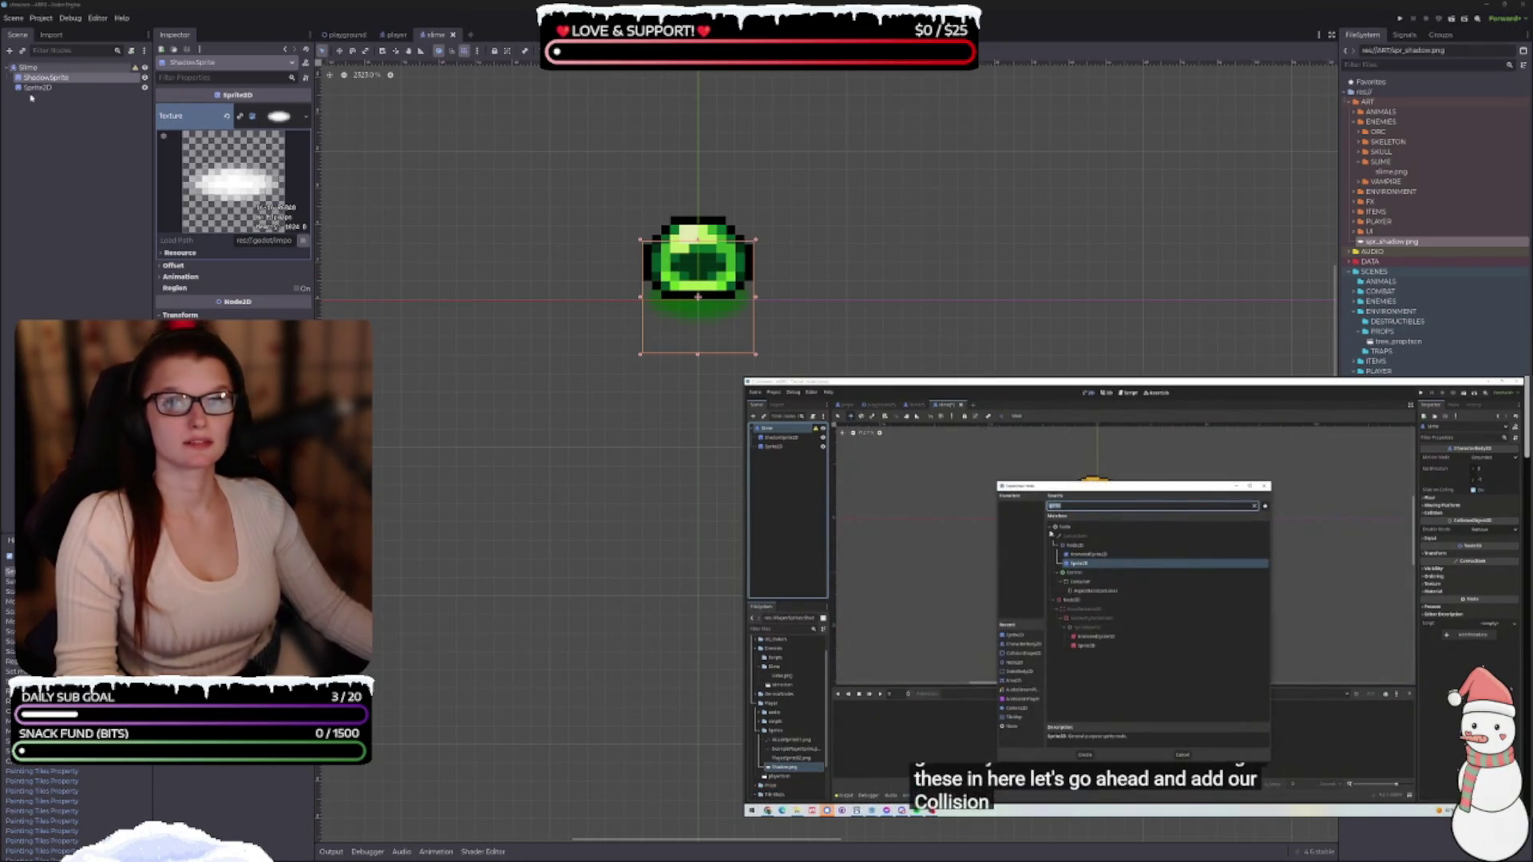
click(56, 68)
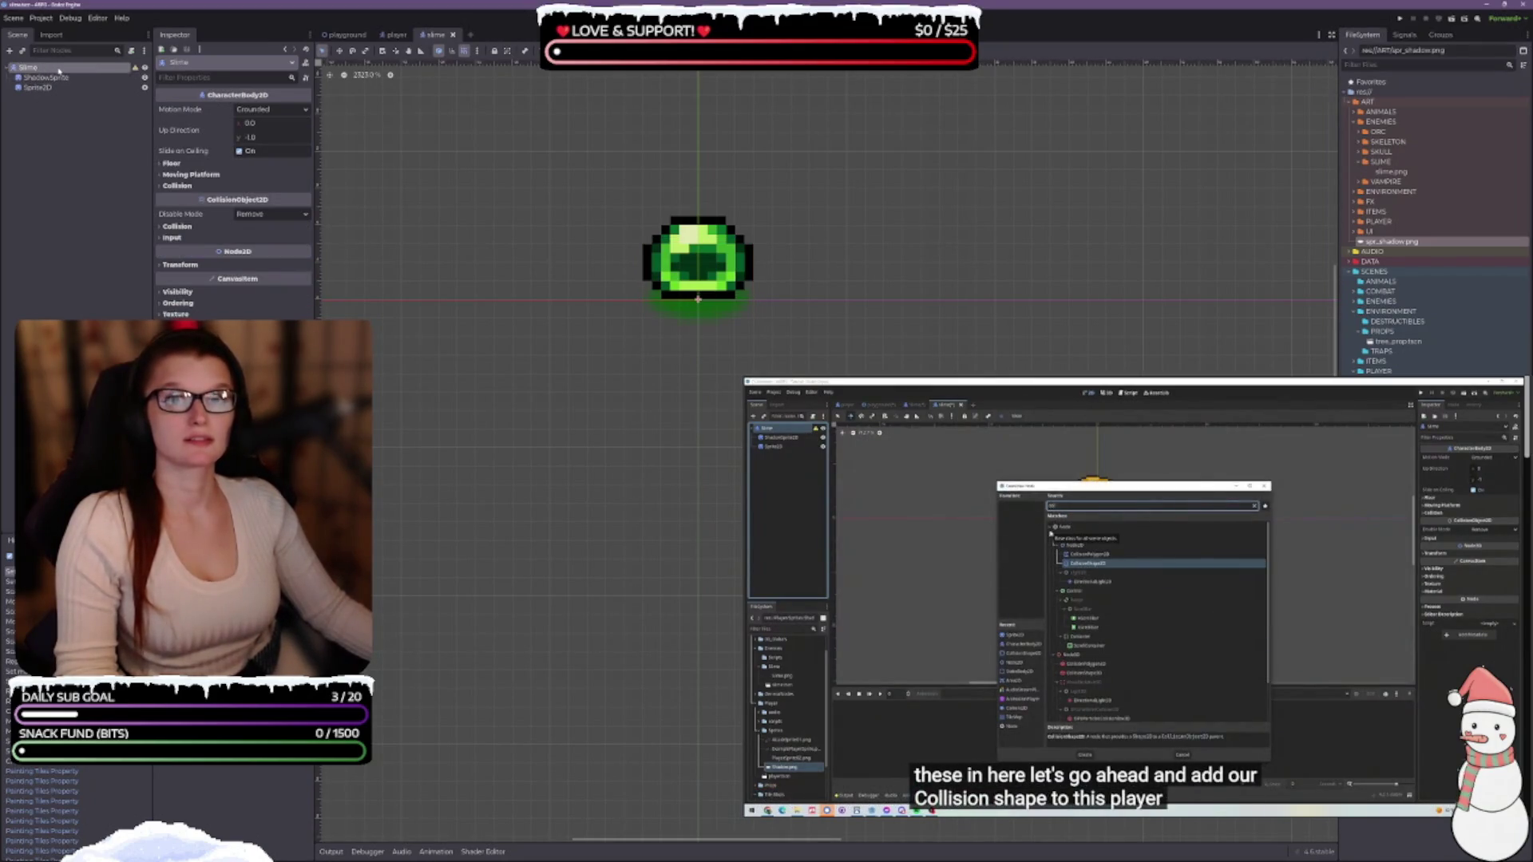
right_click(58, 70)
click(100, 77)
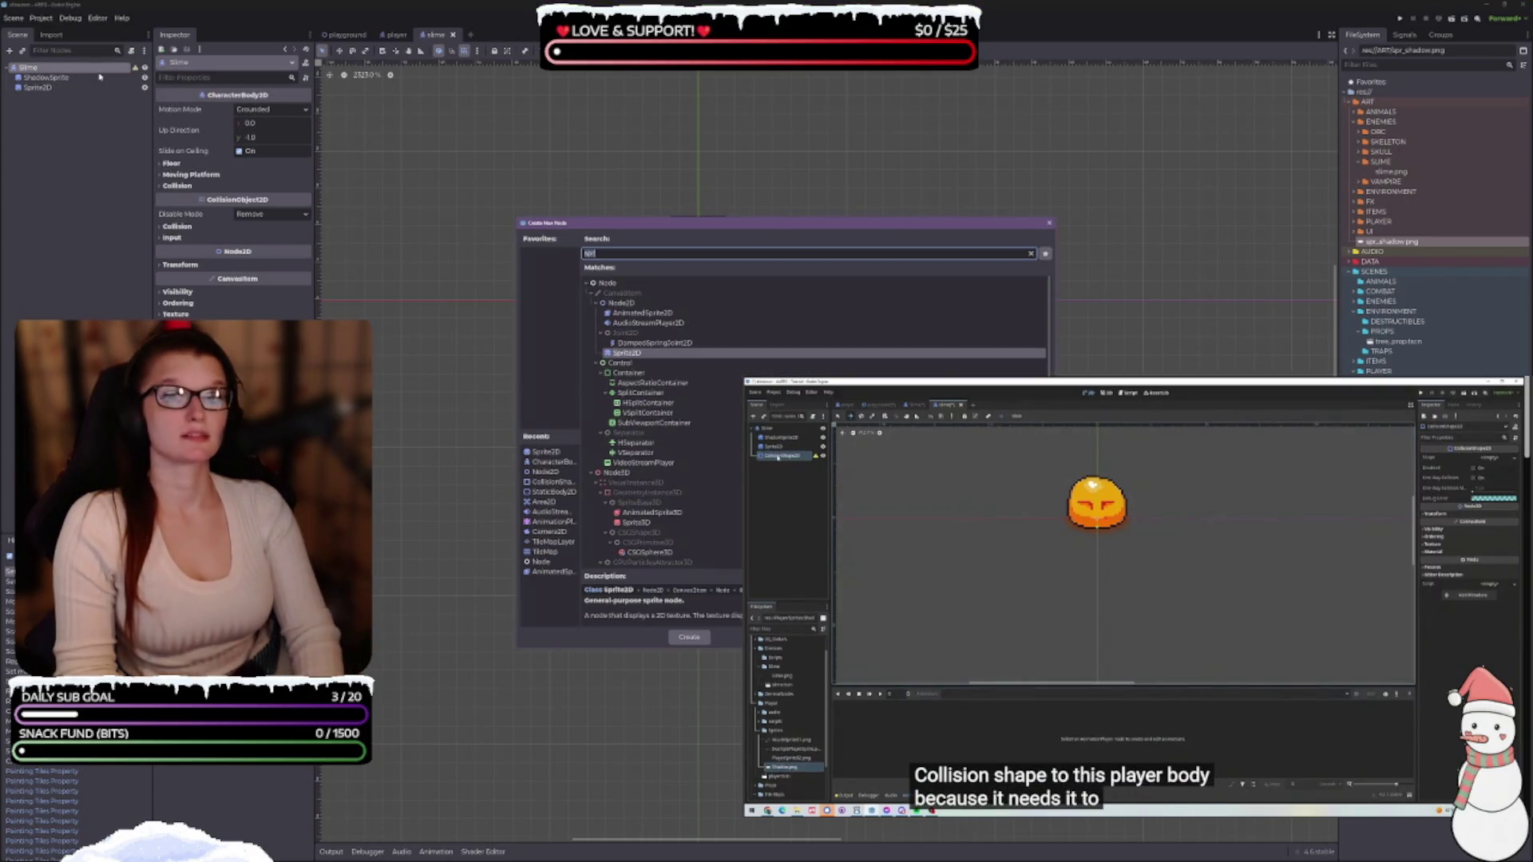
text(coll)
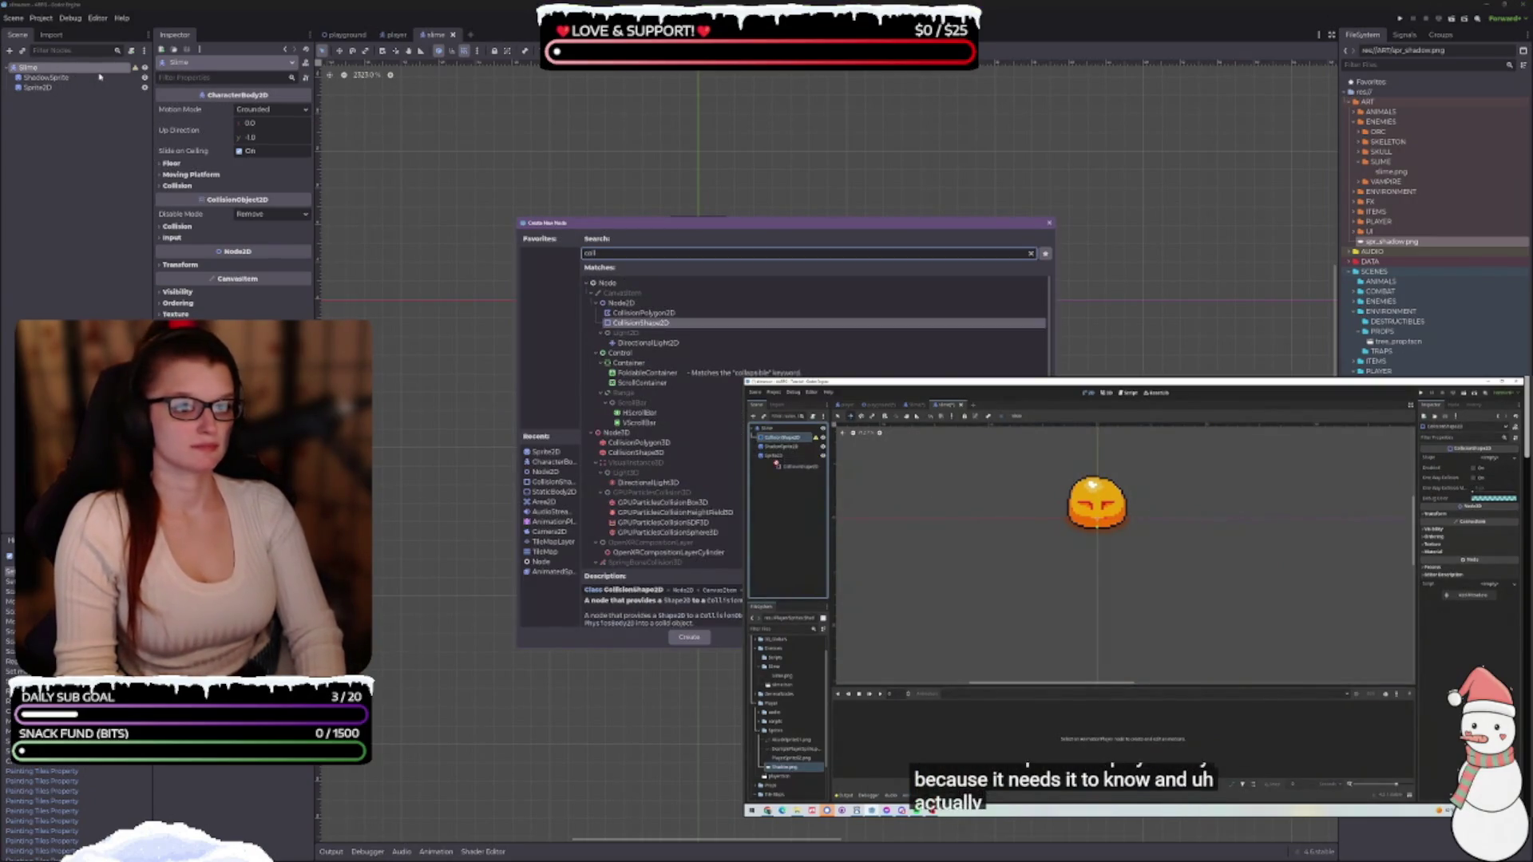
key(Return)
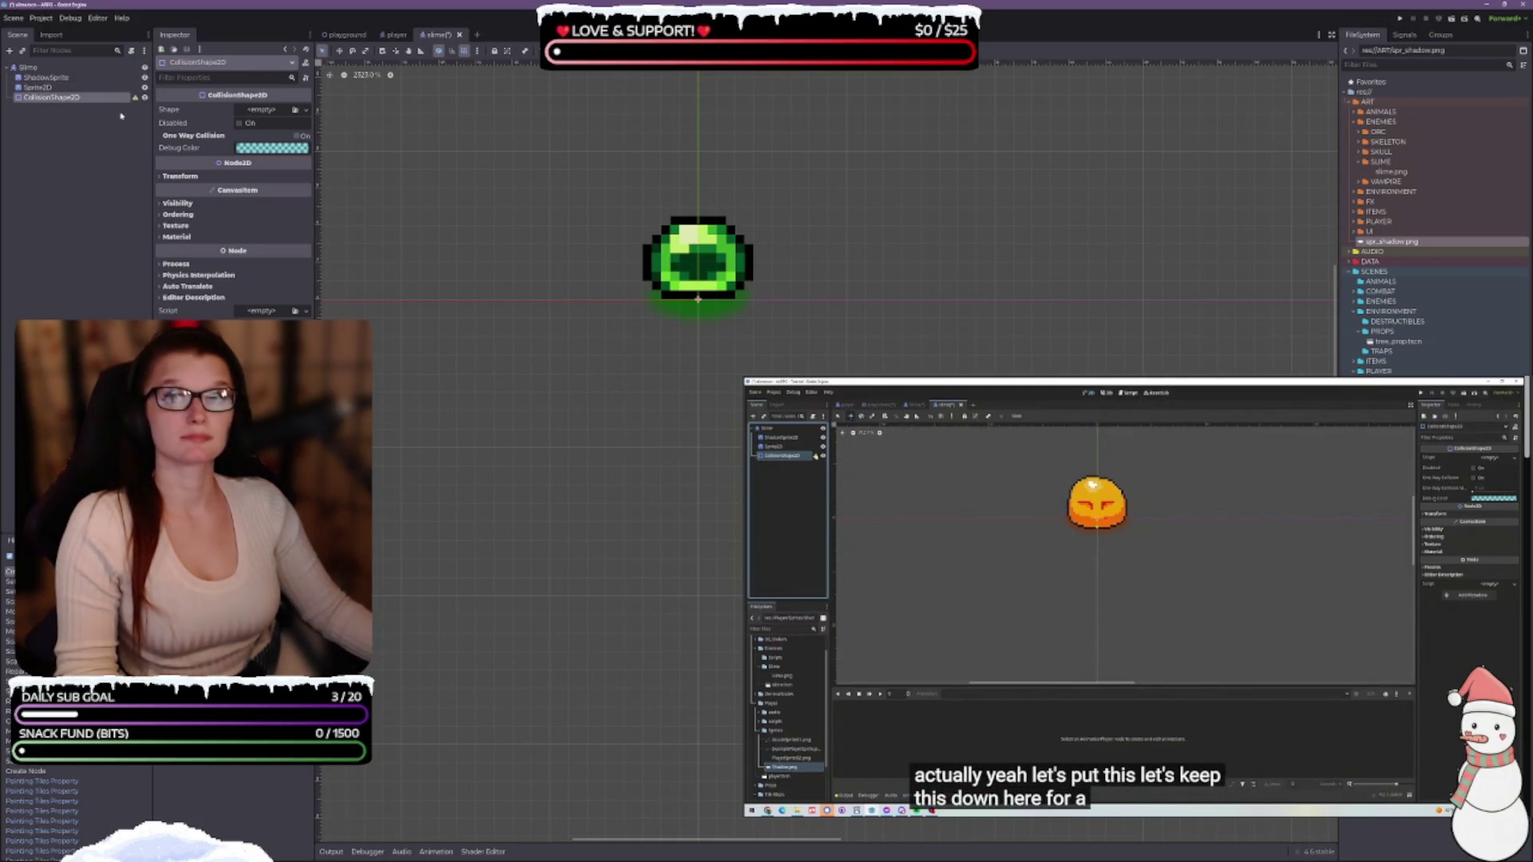
click(277, 111)
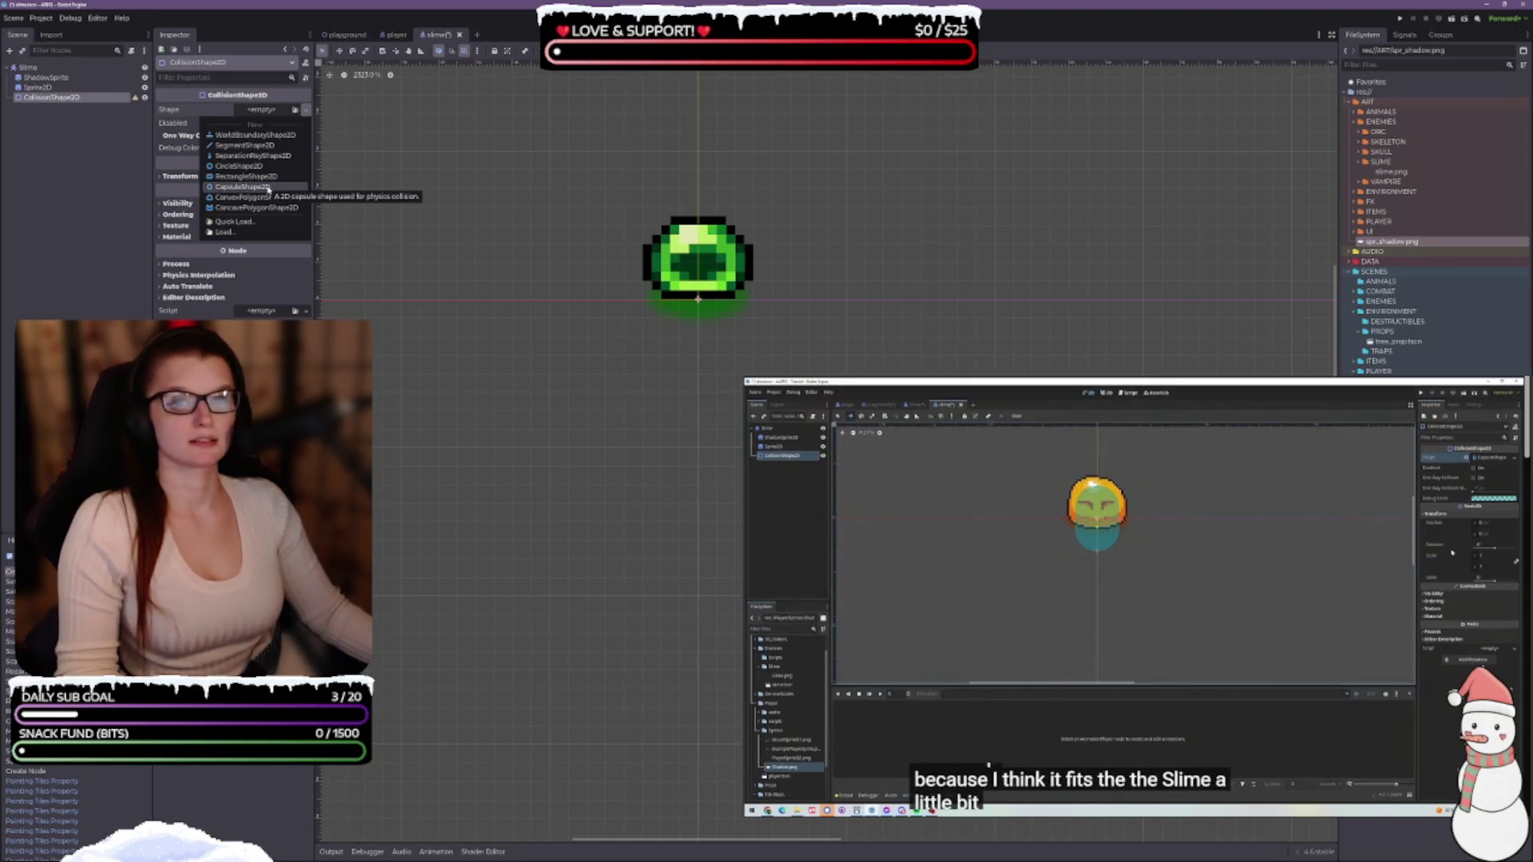
Make the collision shape a CapsuleShape2D rotated 90 degrees
click(268, 189)
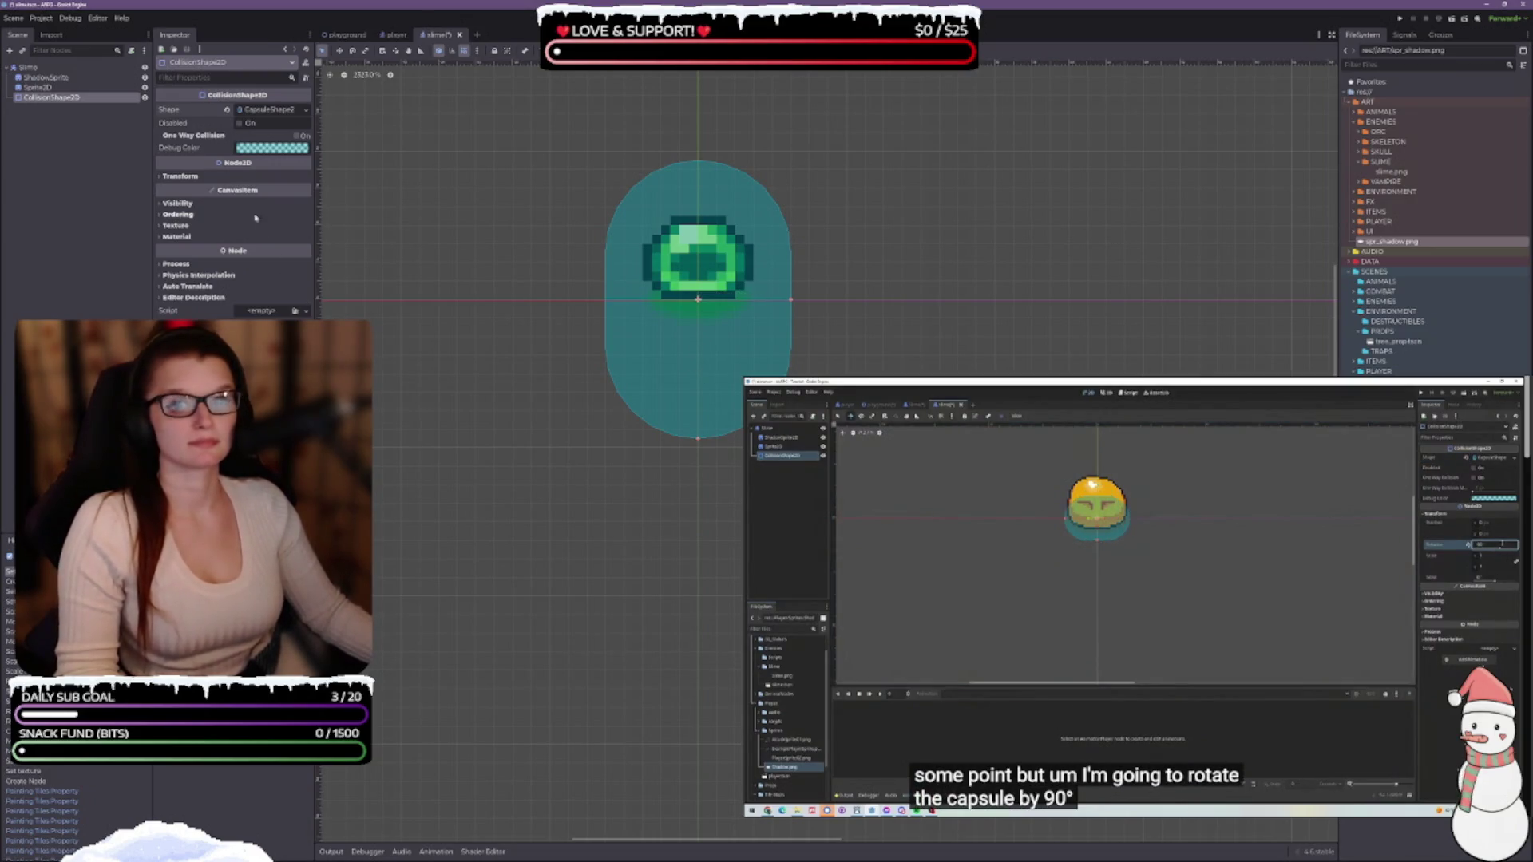
click(180, 176)
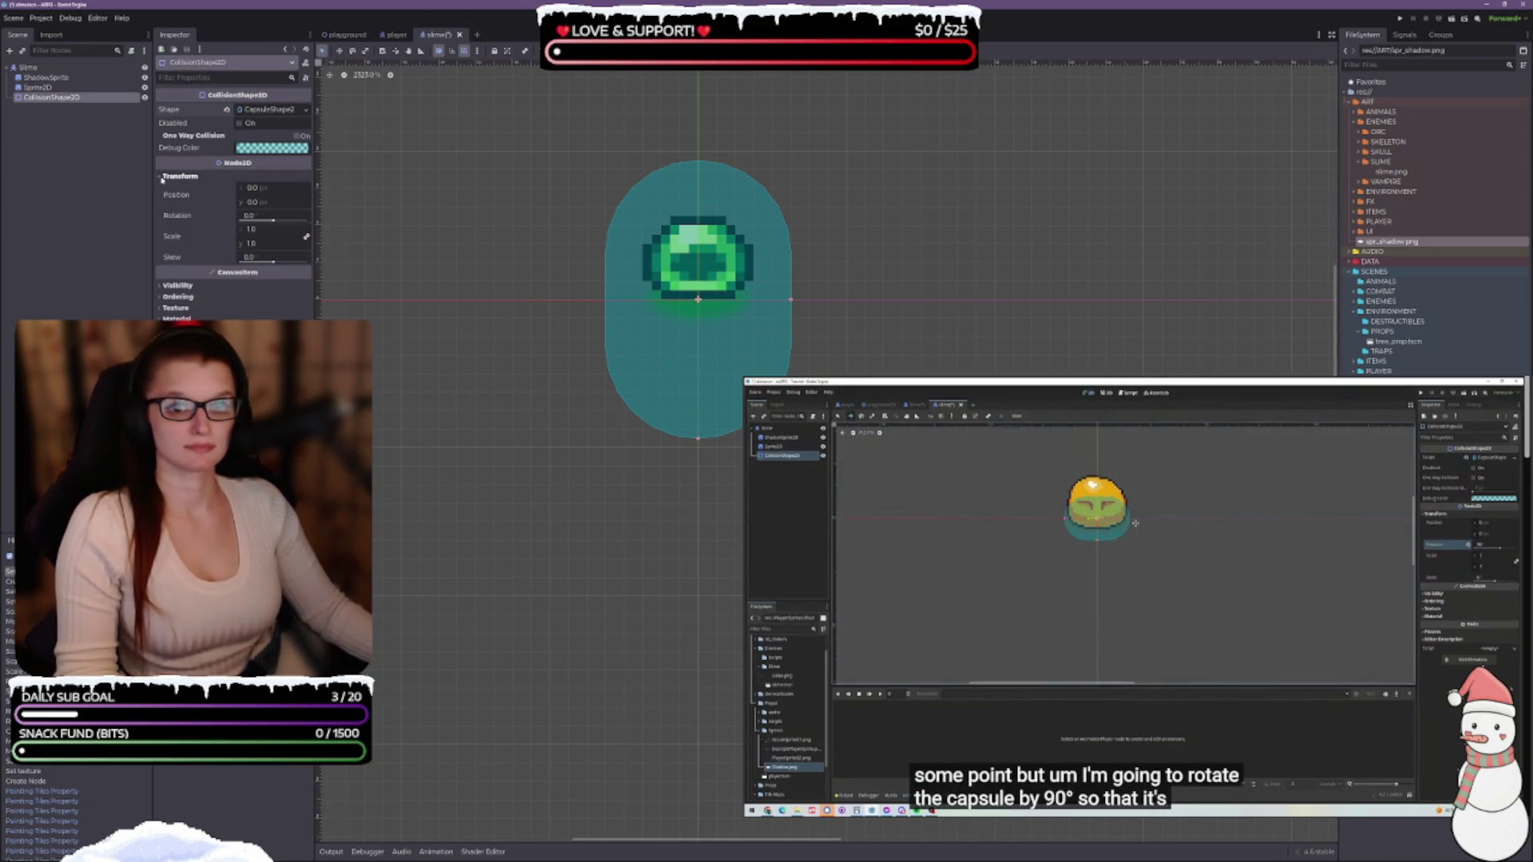
click(278, 215)
text(90)
key(Return)
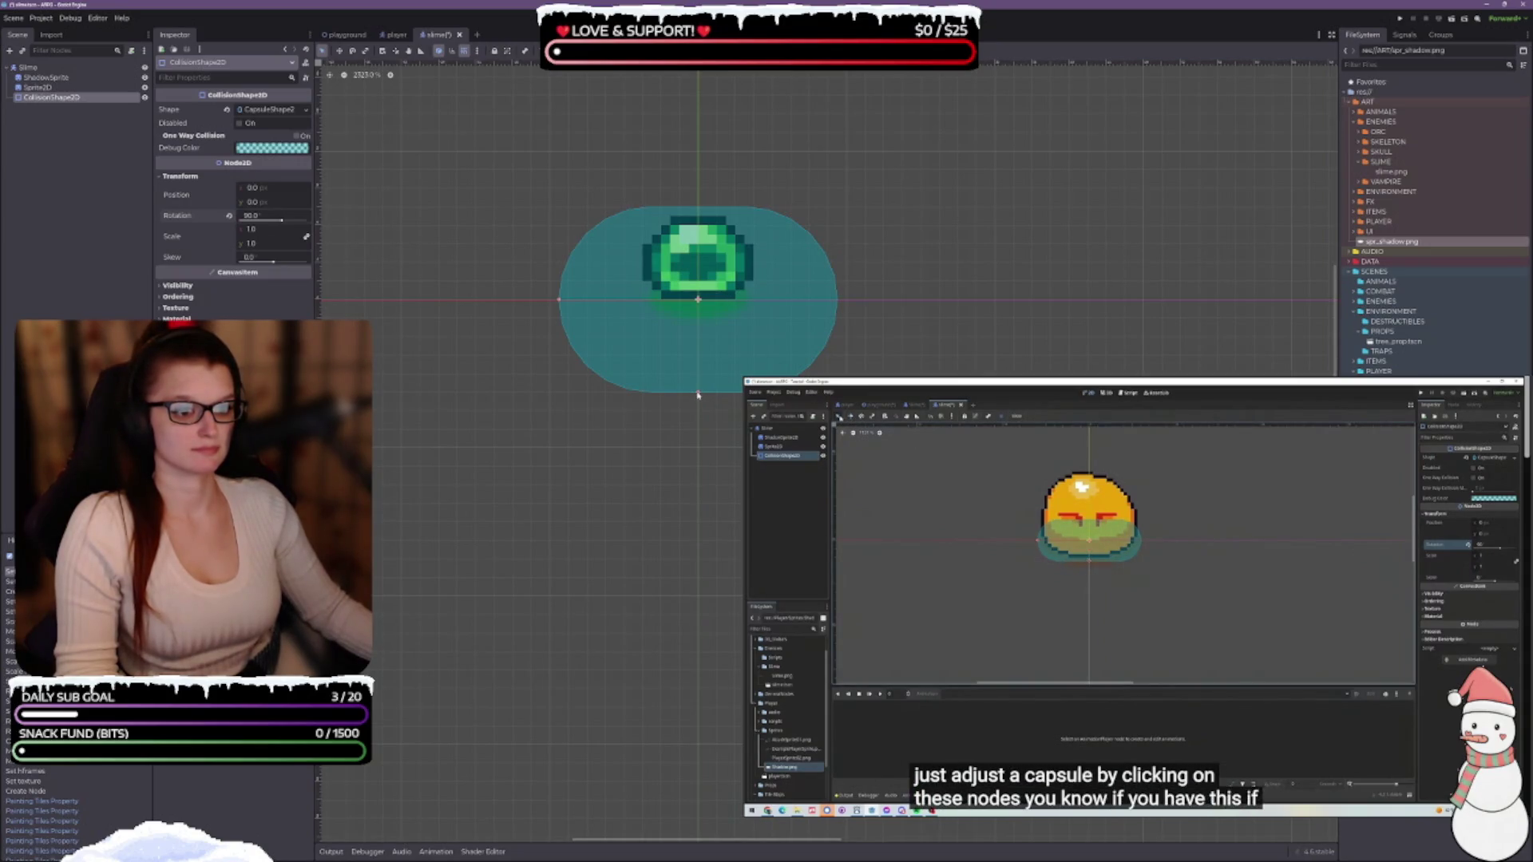
Resize the capsule to fit the slime's body, nudge it down, and save
drag(697, 395, 723, 276)
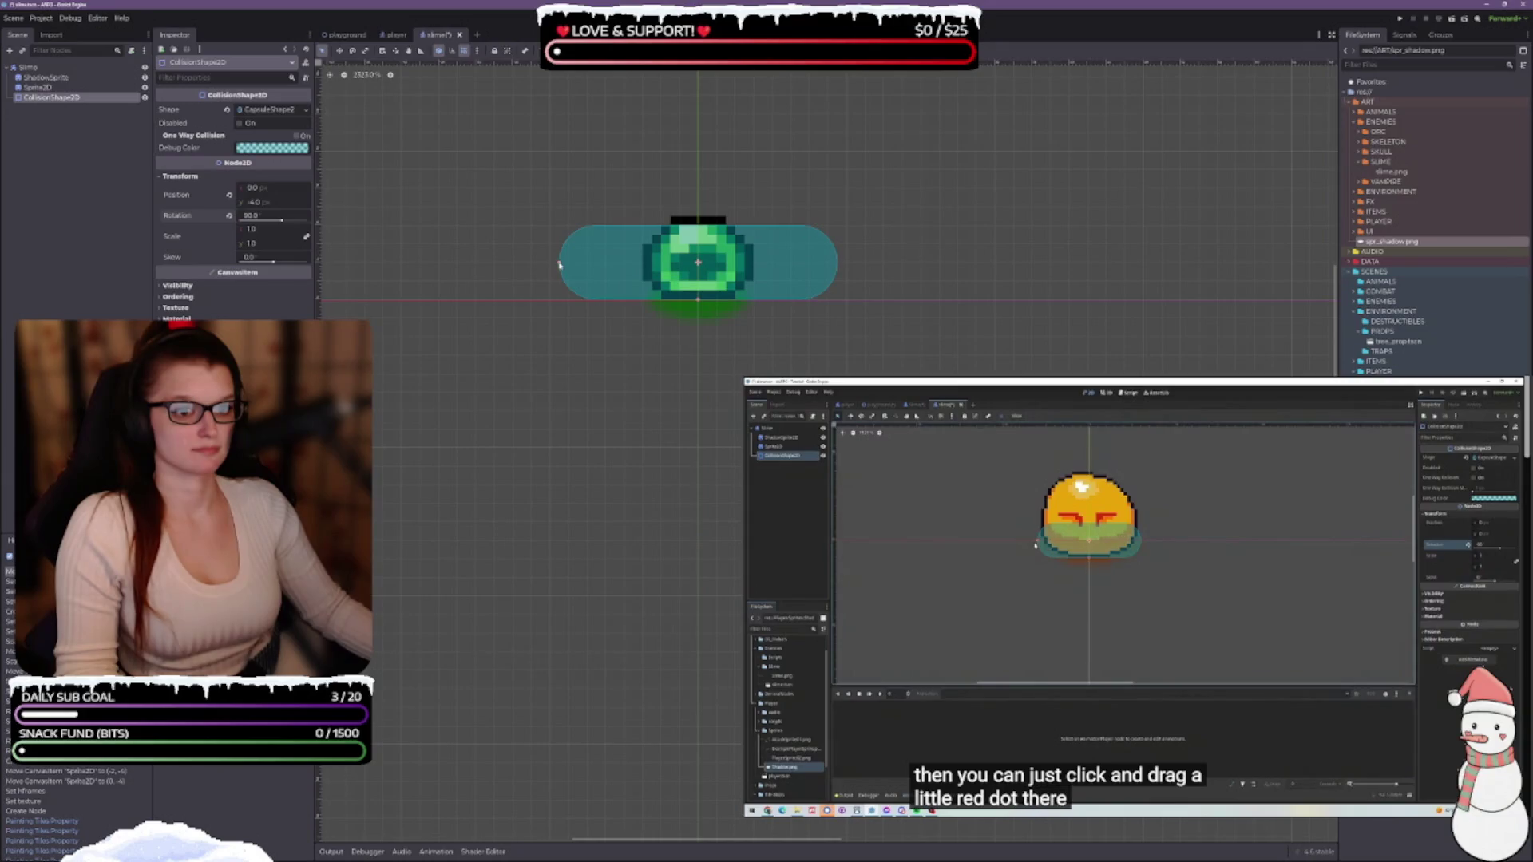
drag(559, 265, 644, 265)
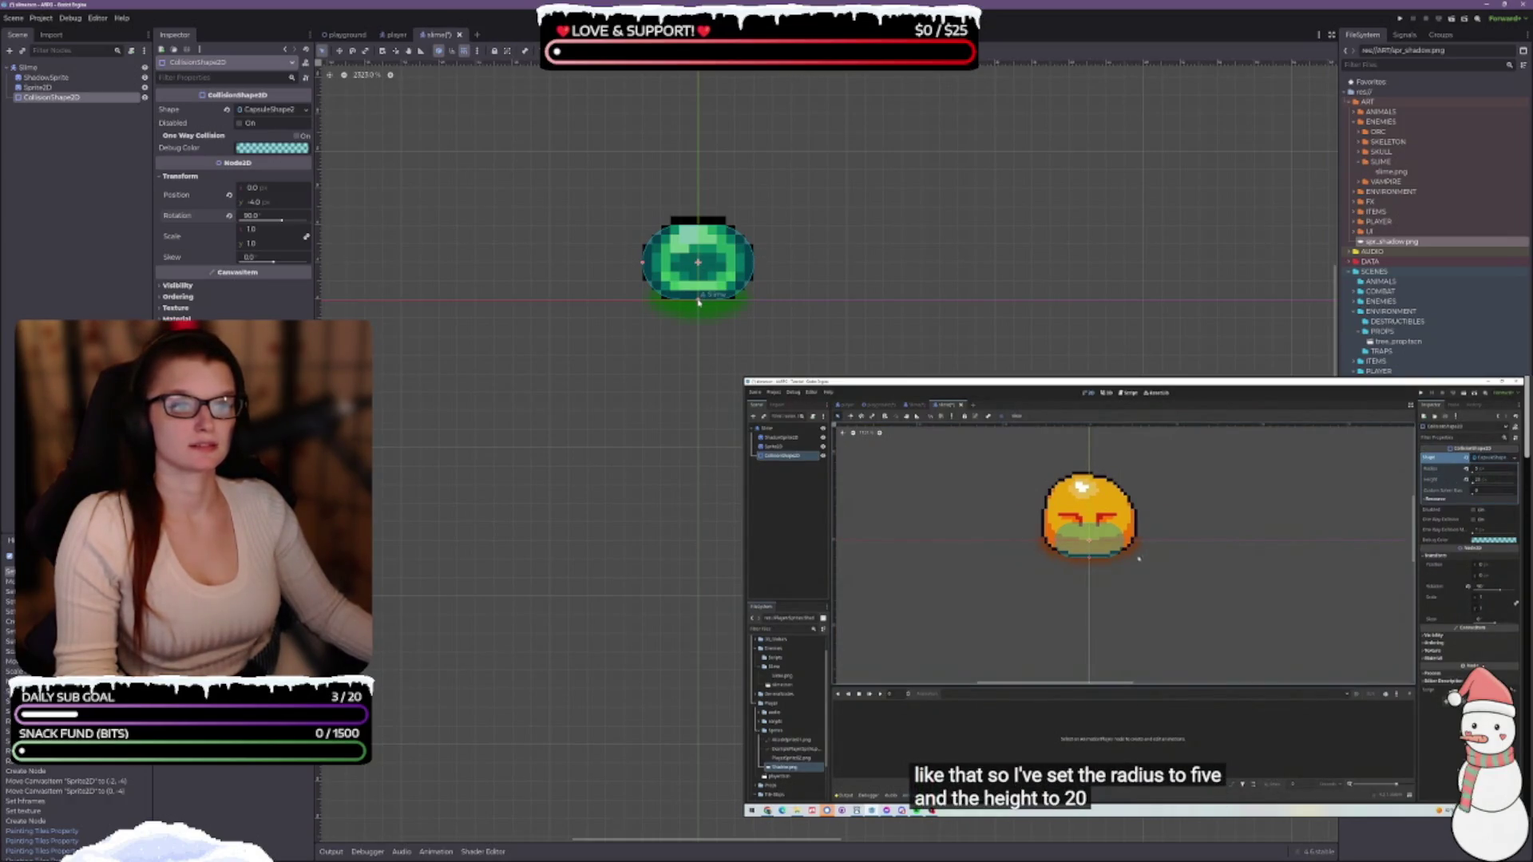
key(Down)
key(Down)
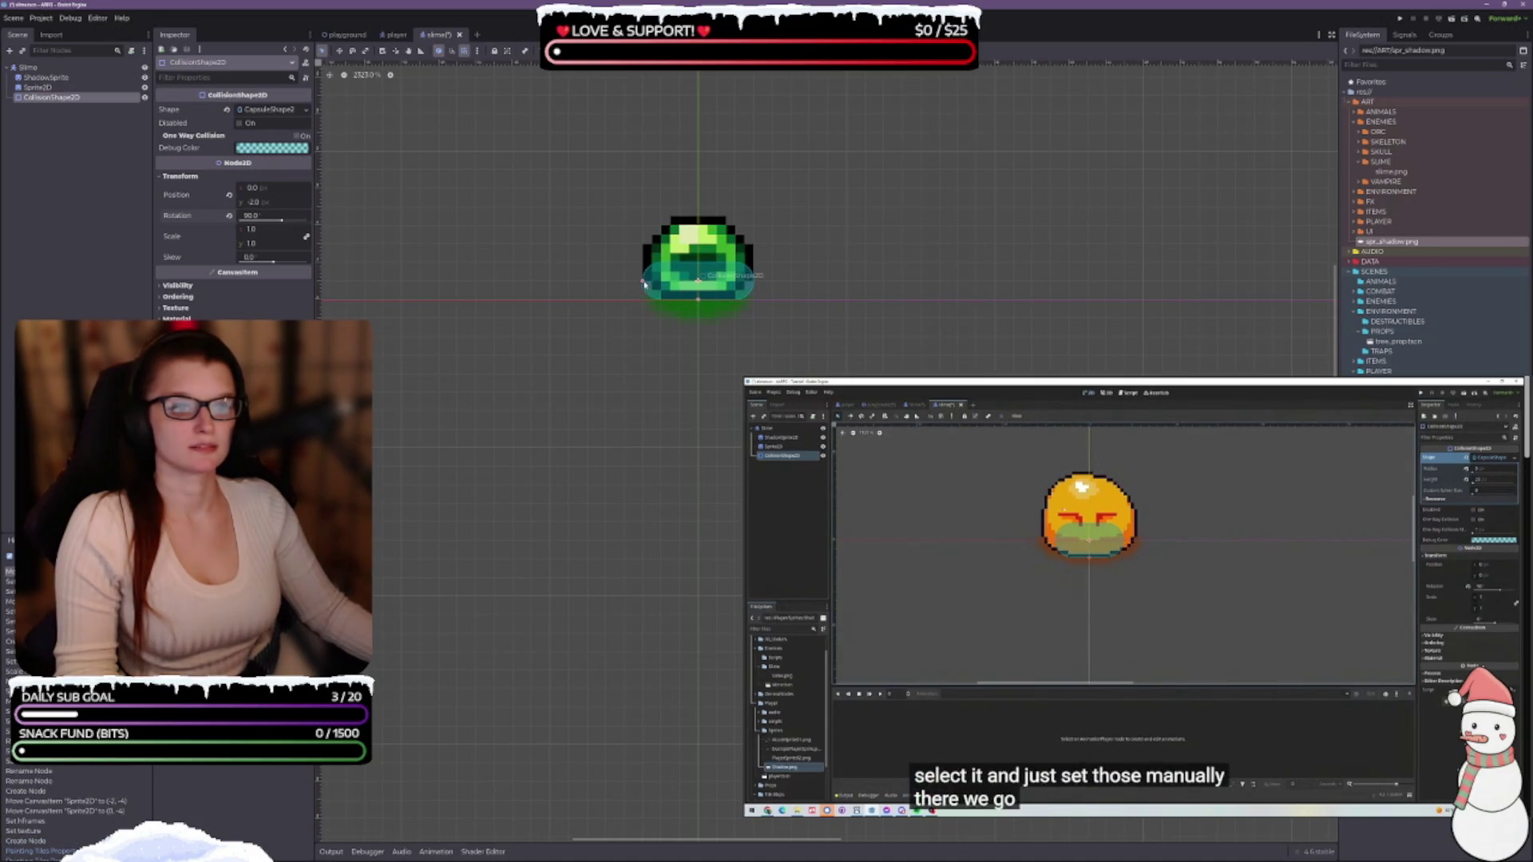
click(787, 349)
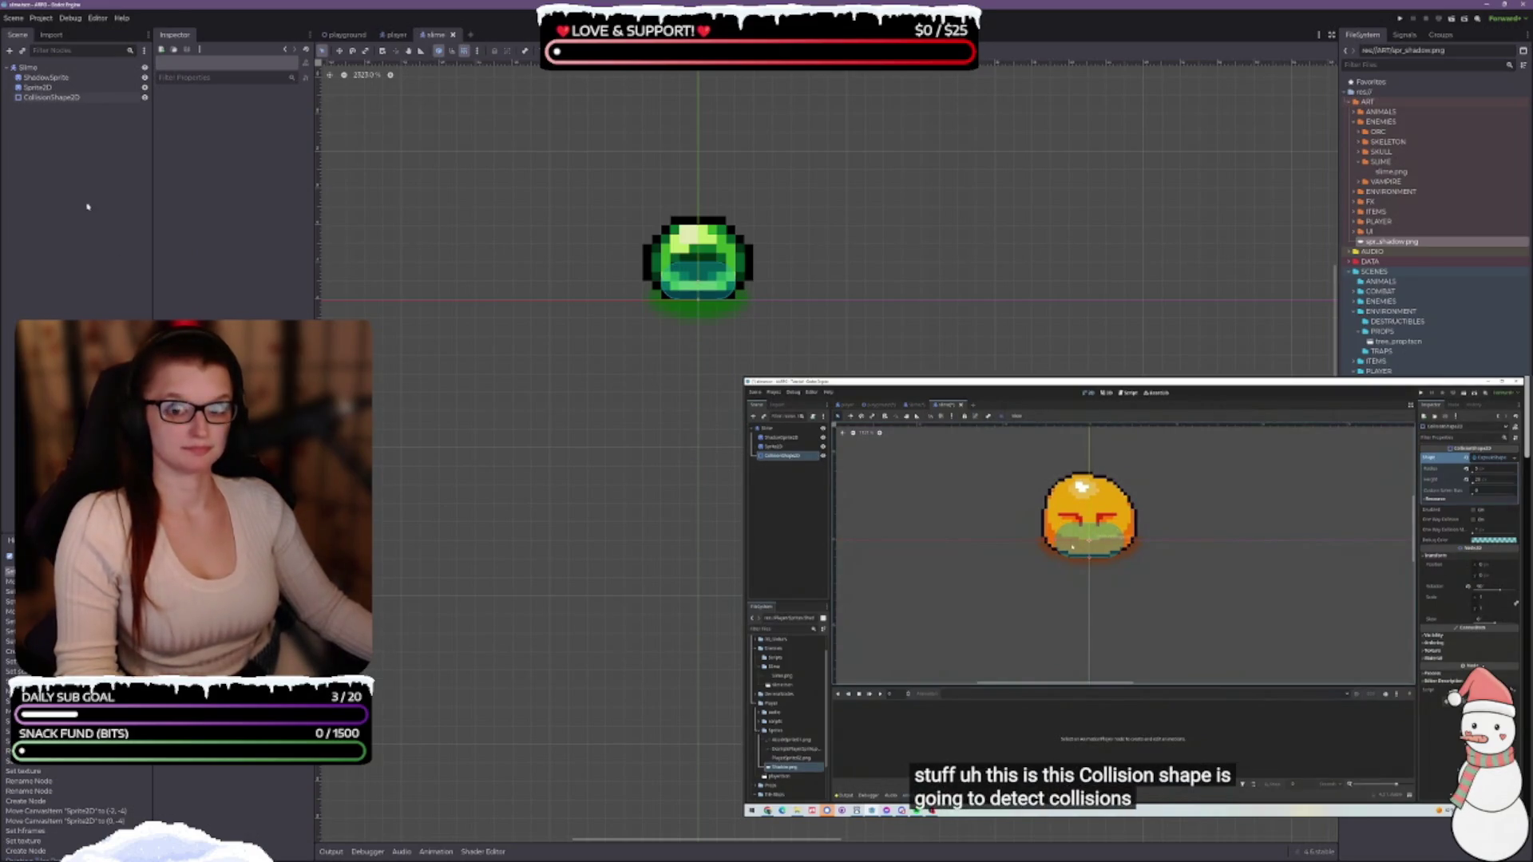
key(ctrl+s)
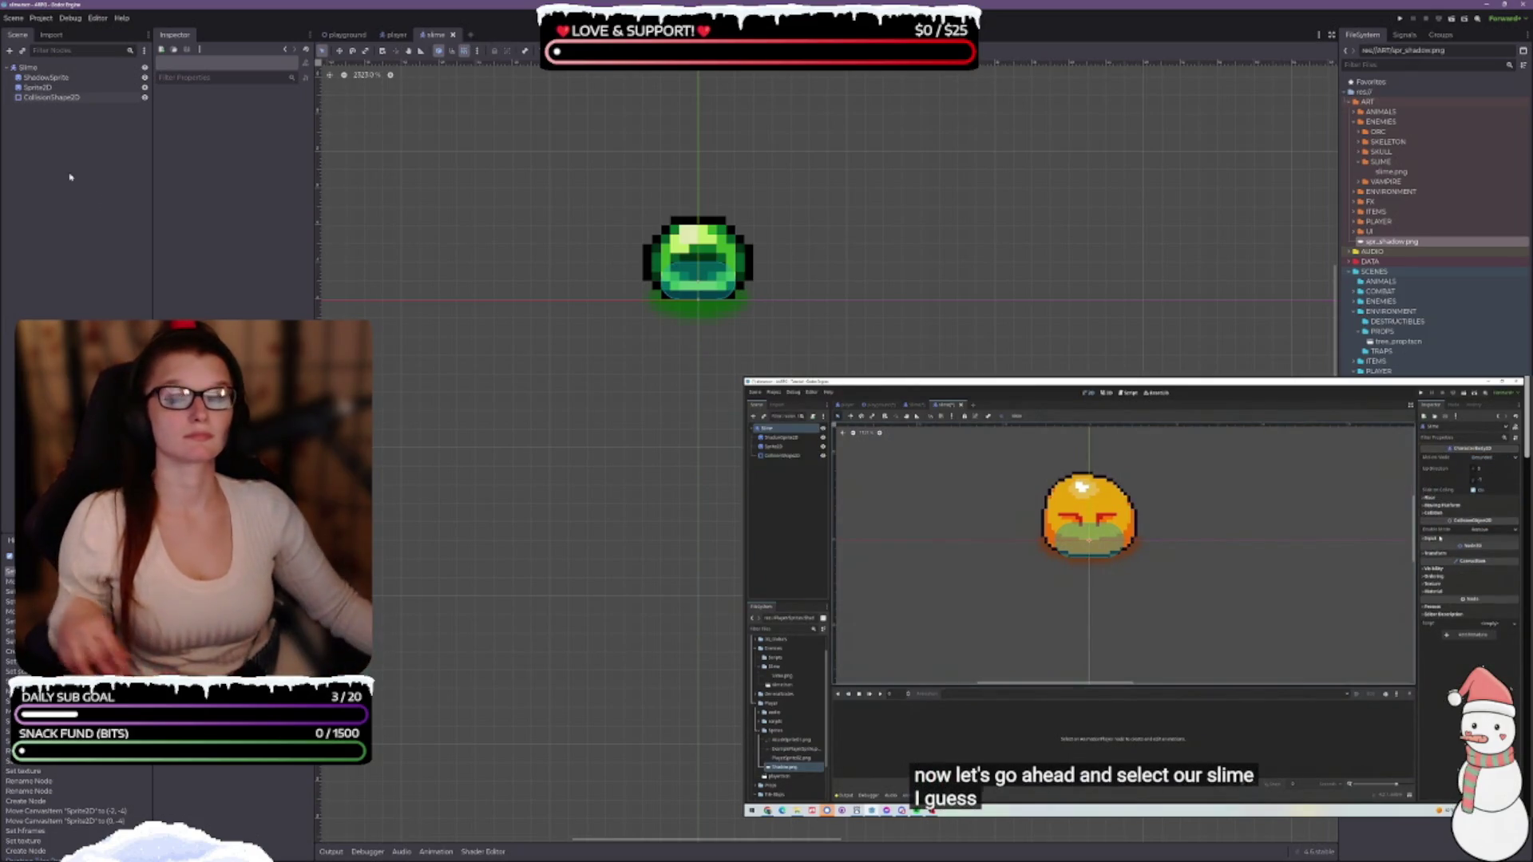
Clear layer 1 from the Slime's collision layer and mask, make the mask detect Walls, and save
click(28, 67)
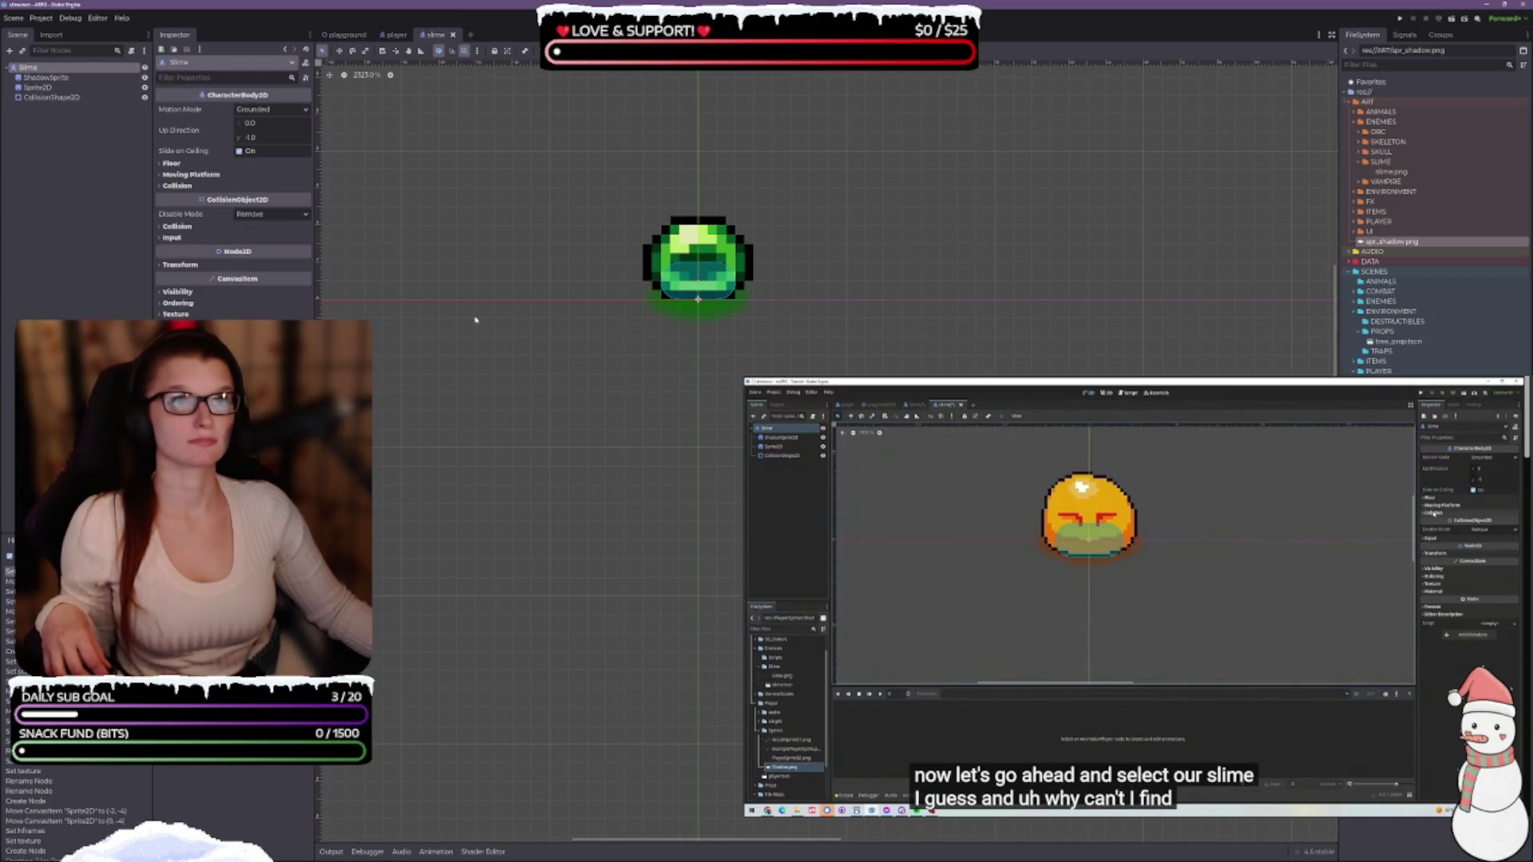
click(162, 227)
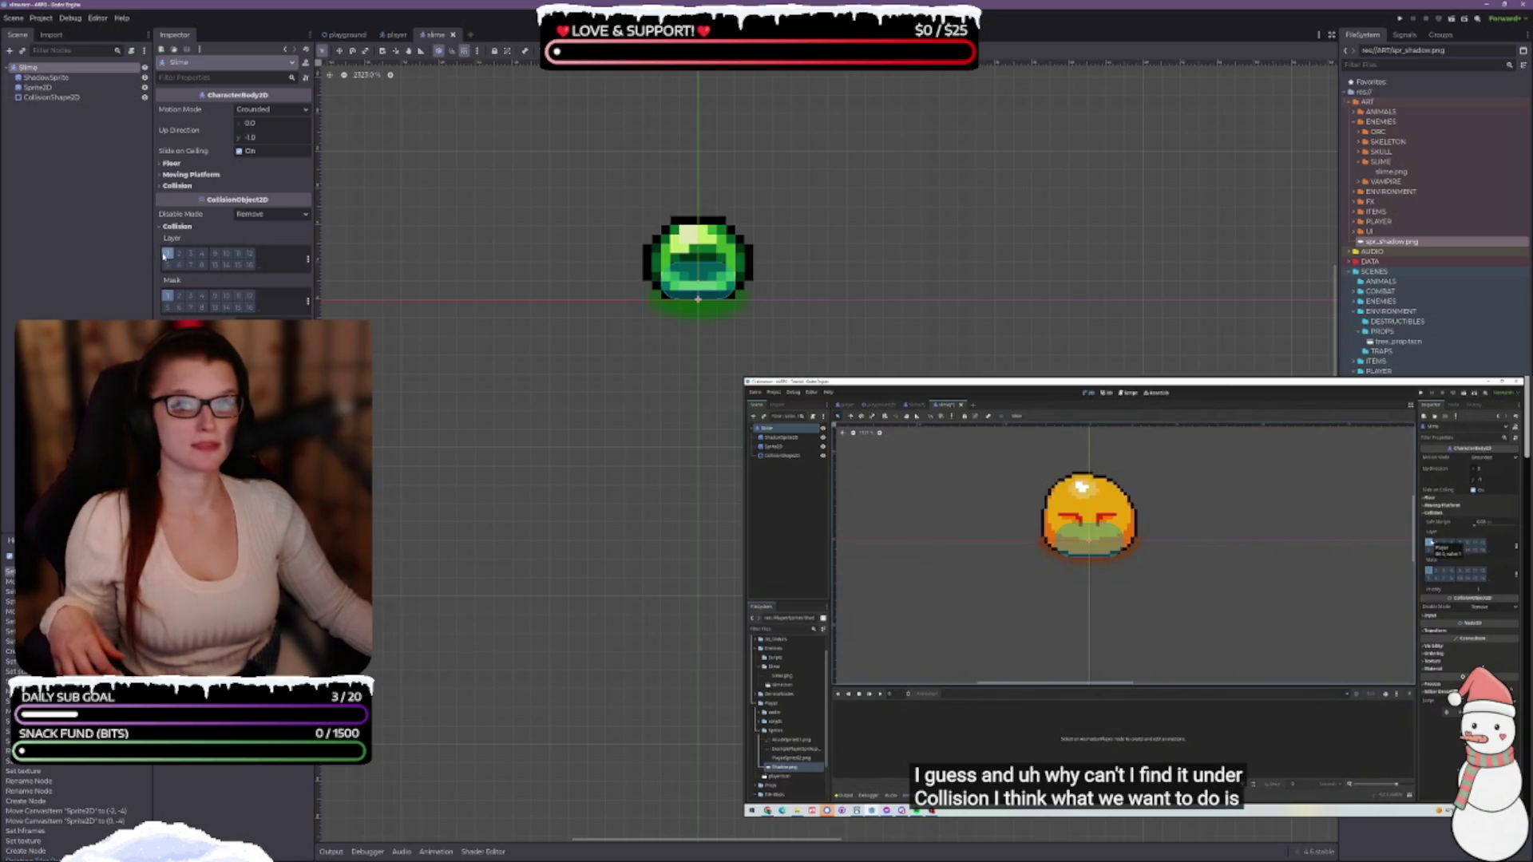
click(167, 254)
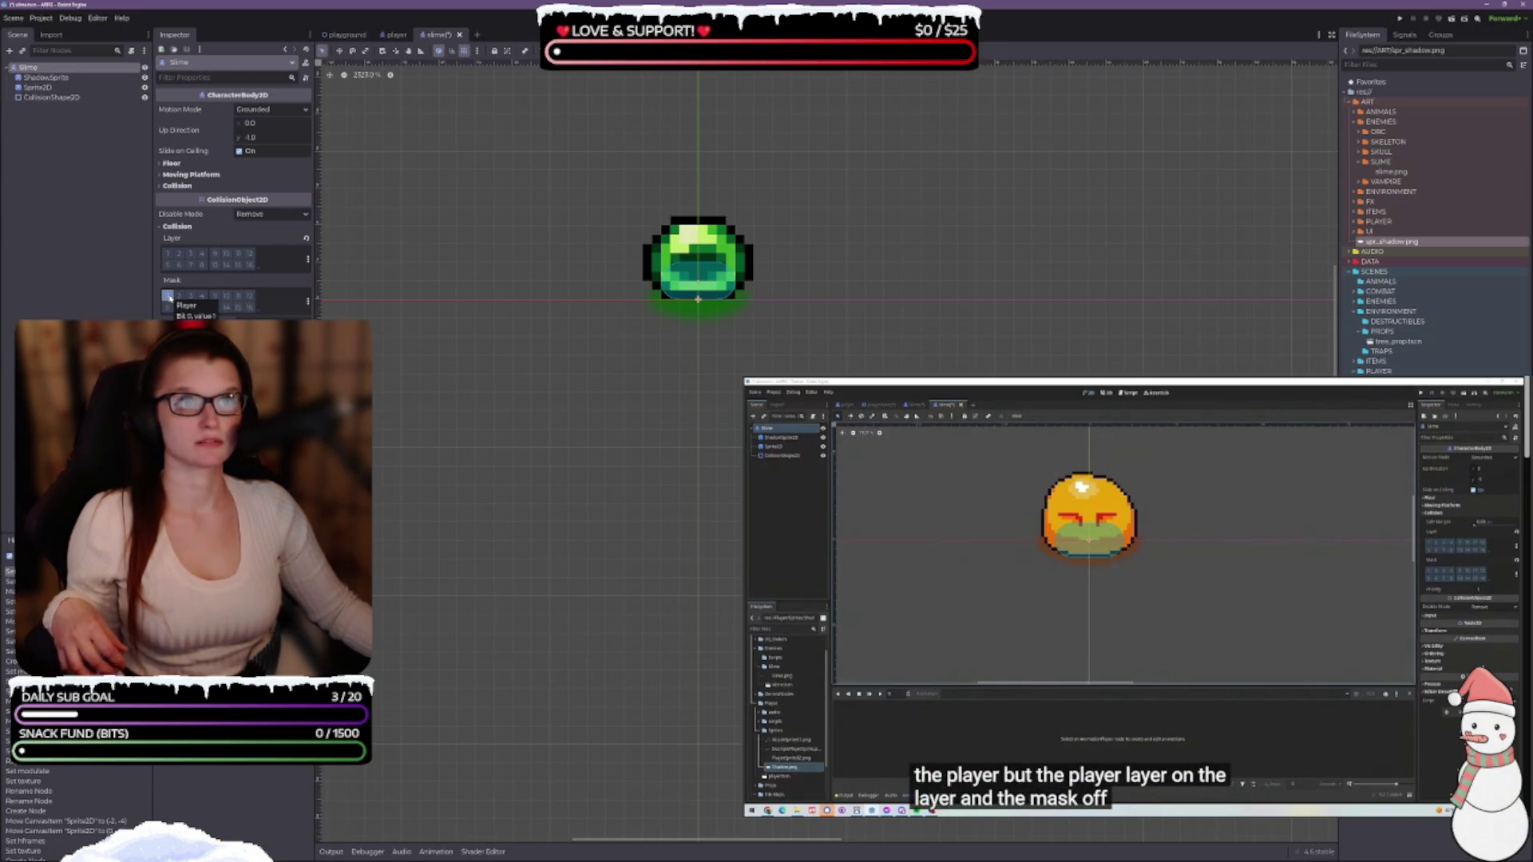
click(167, 295)
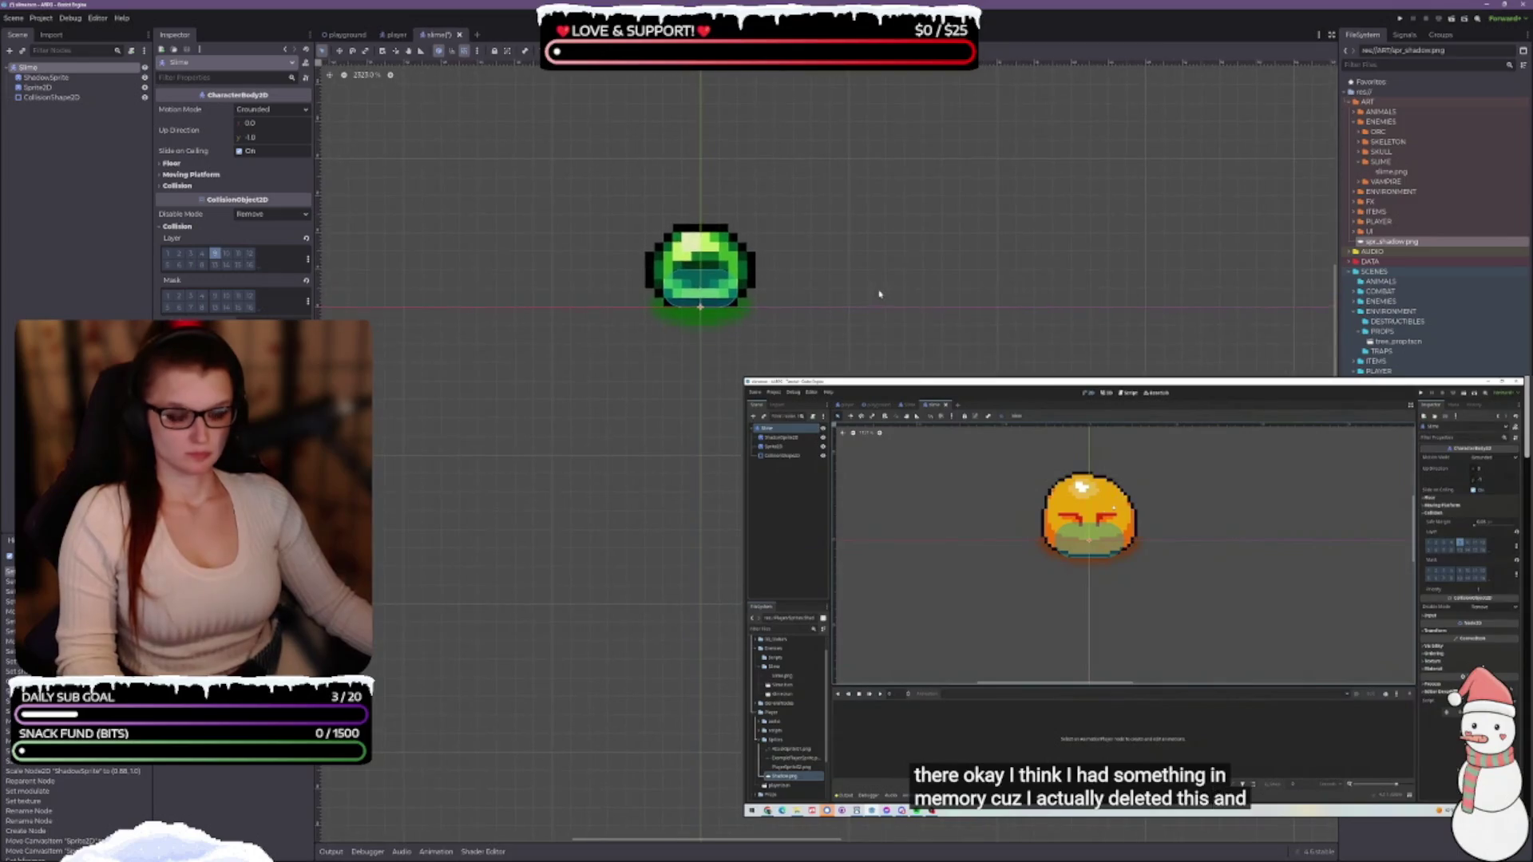
key(ctrl+s)
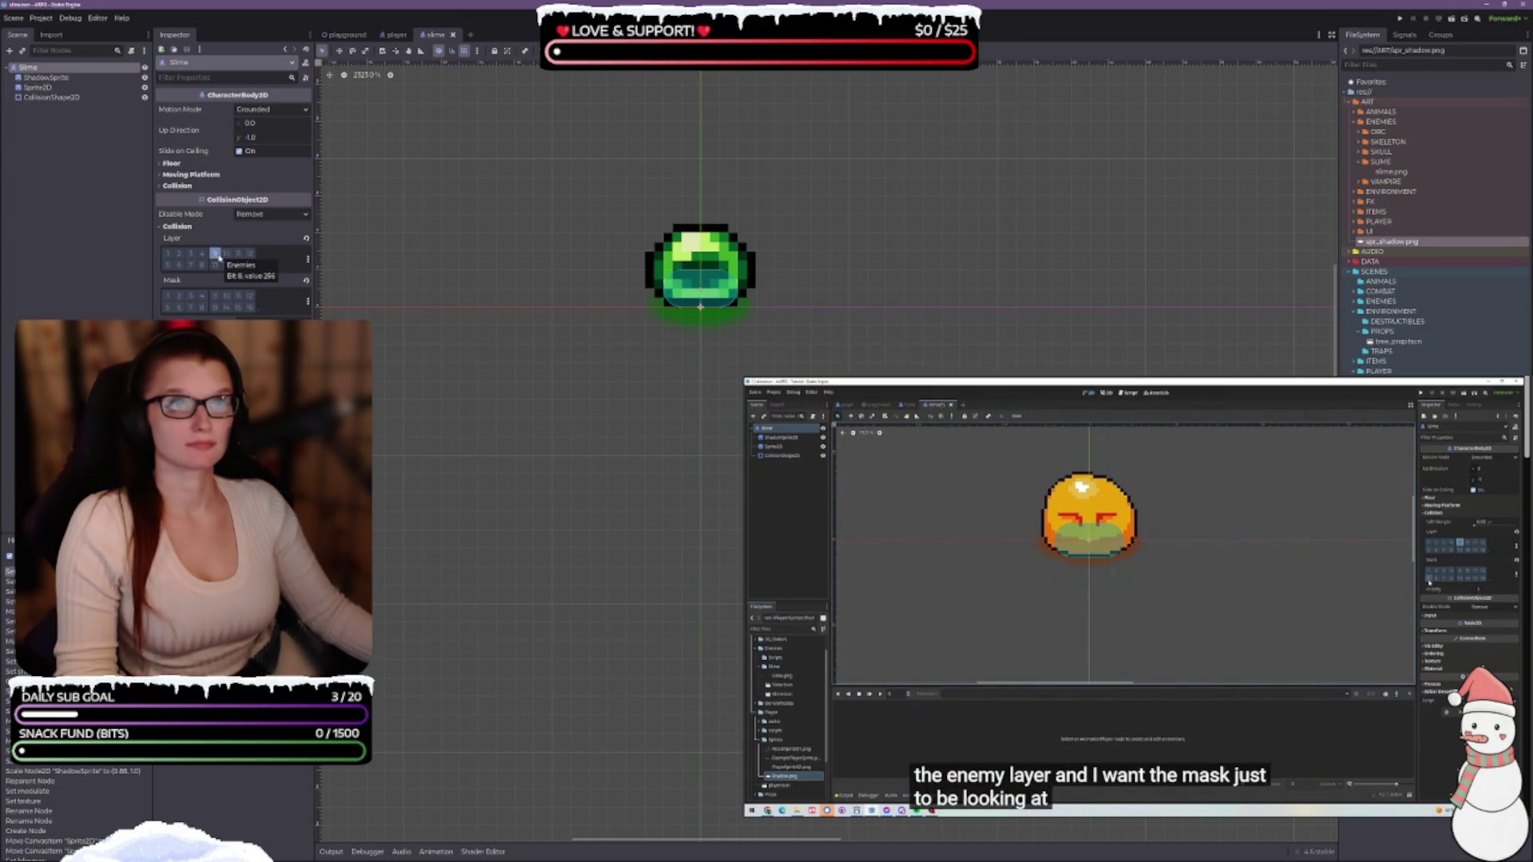
click(168, 308)
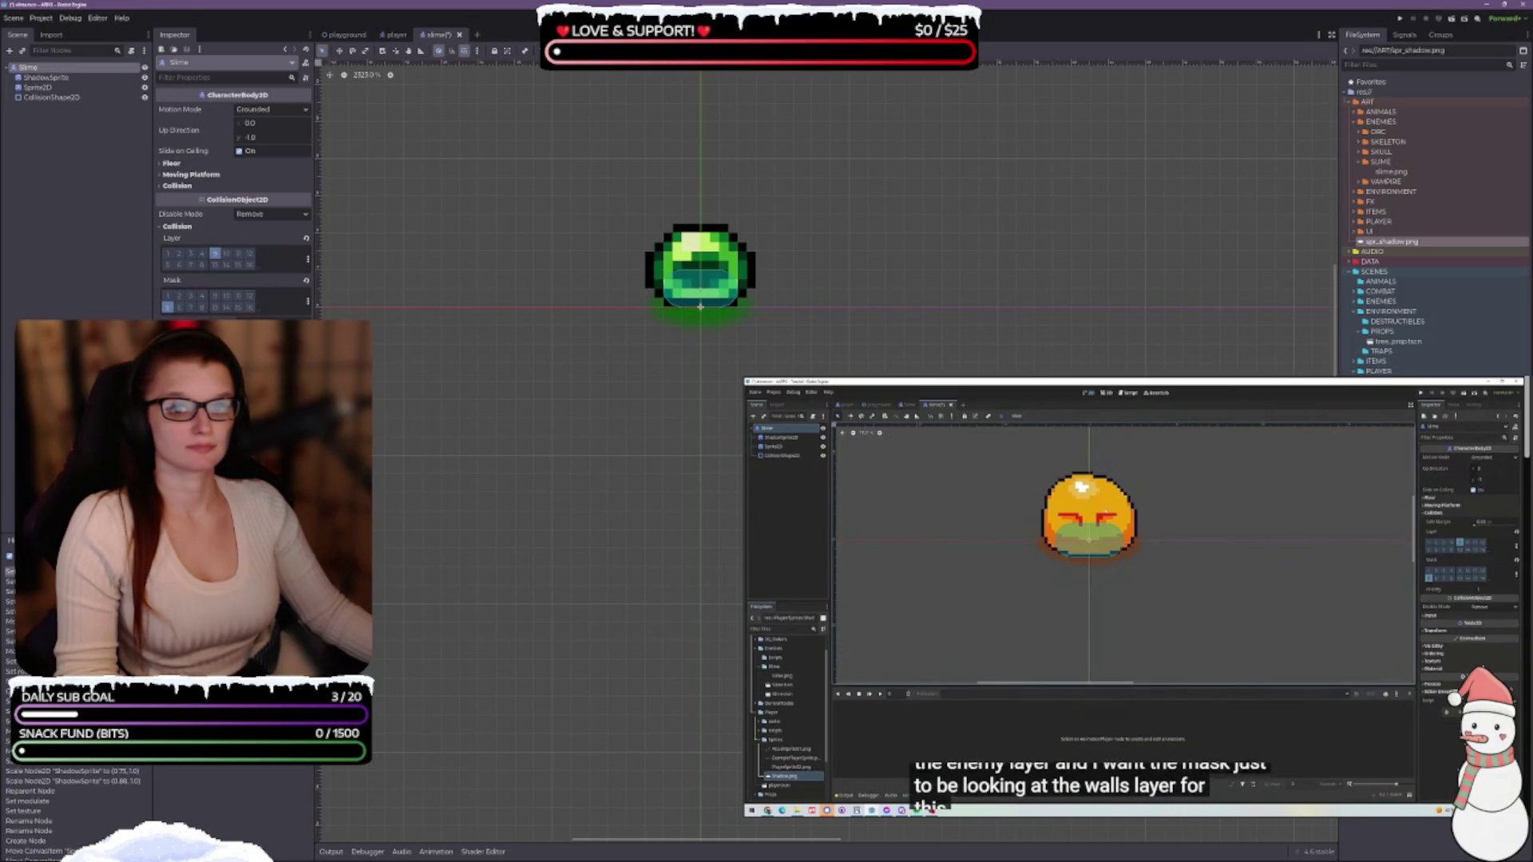
key(ctrl+s)
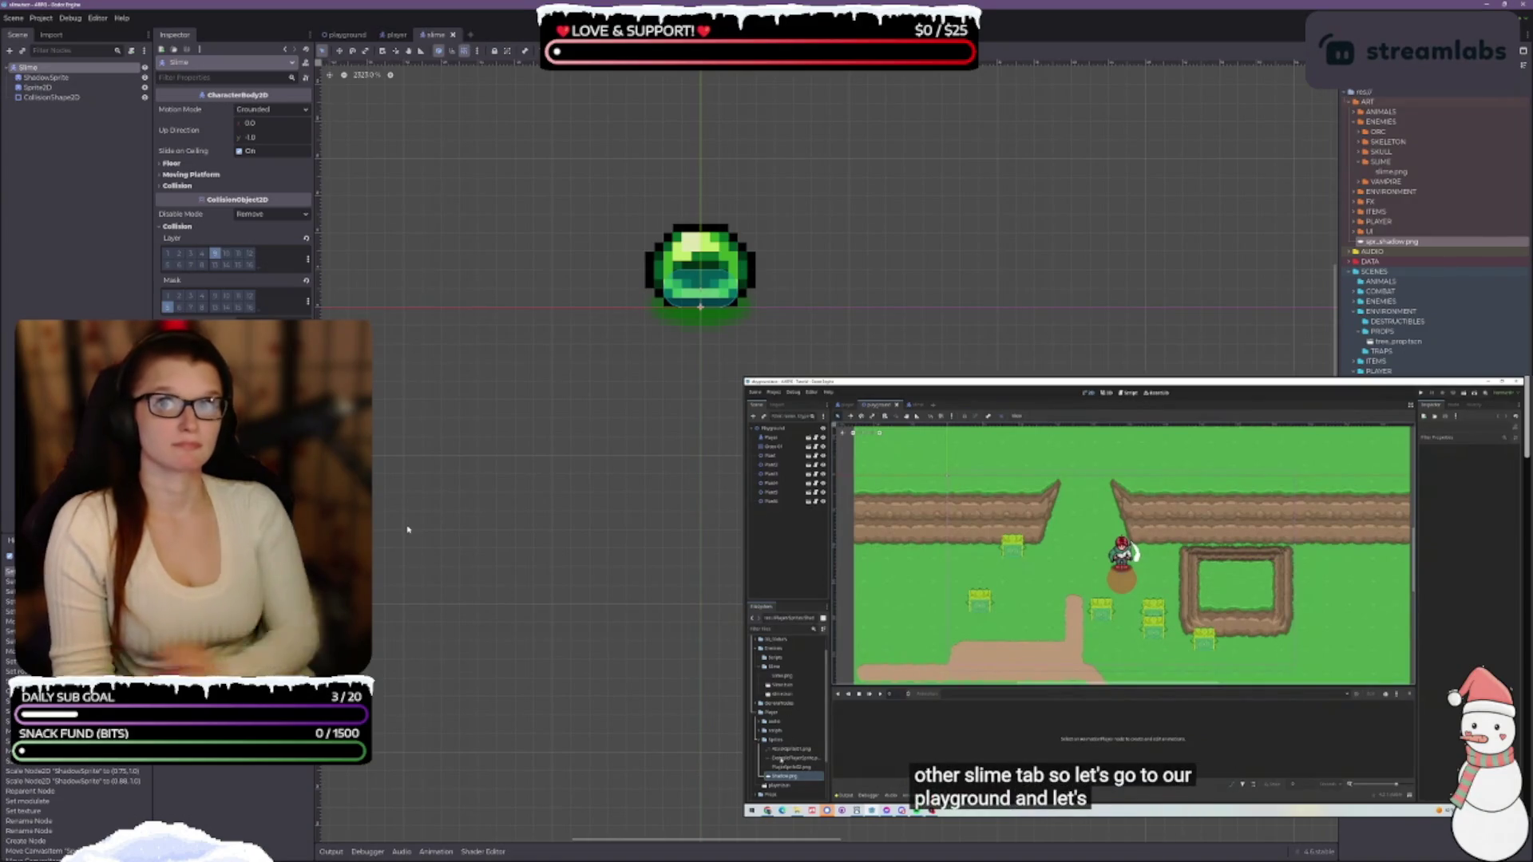
Drop a slime.tscn instance onto the grass in the playground scene and save it
click(352, 37)
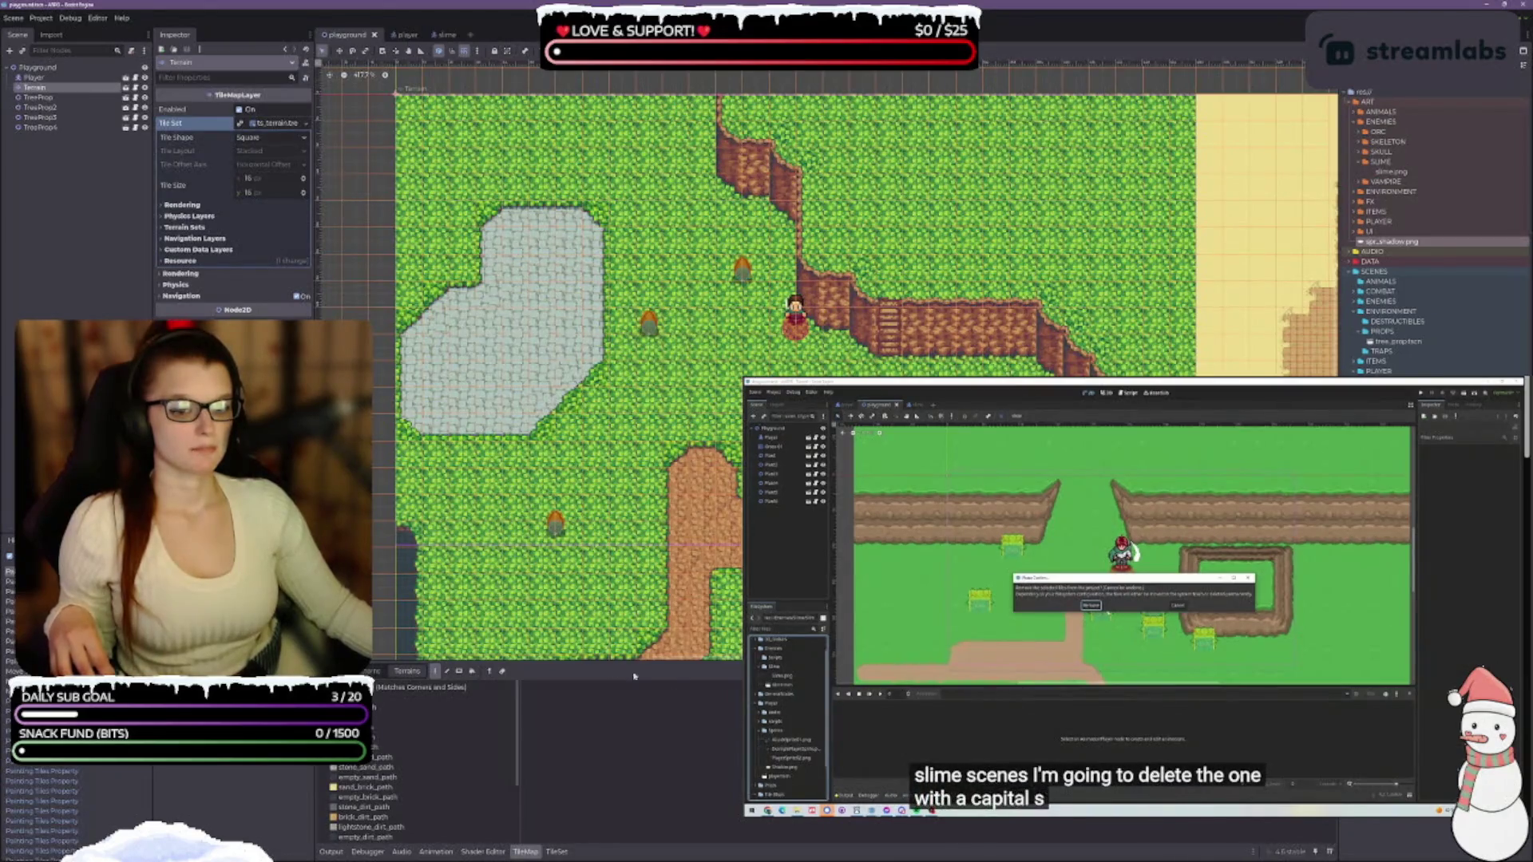
key(ctrl+j)
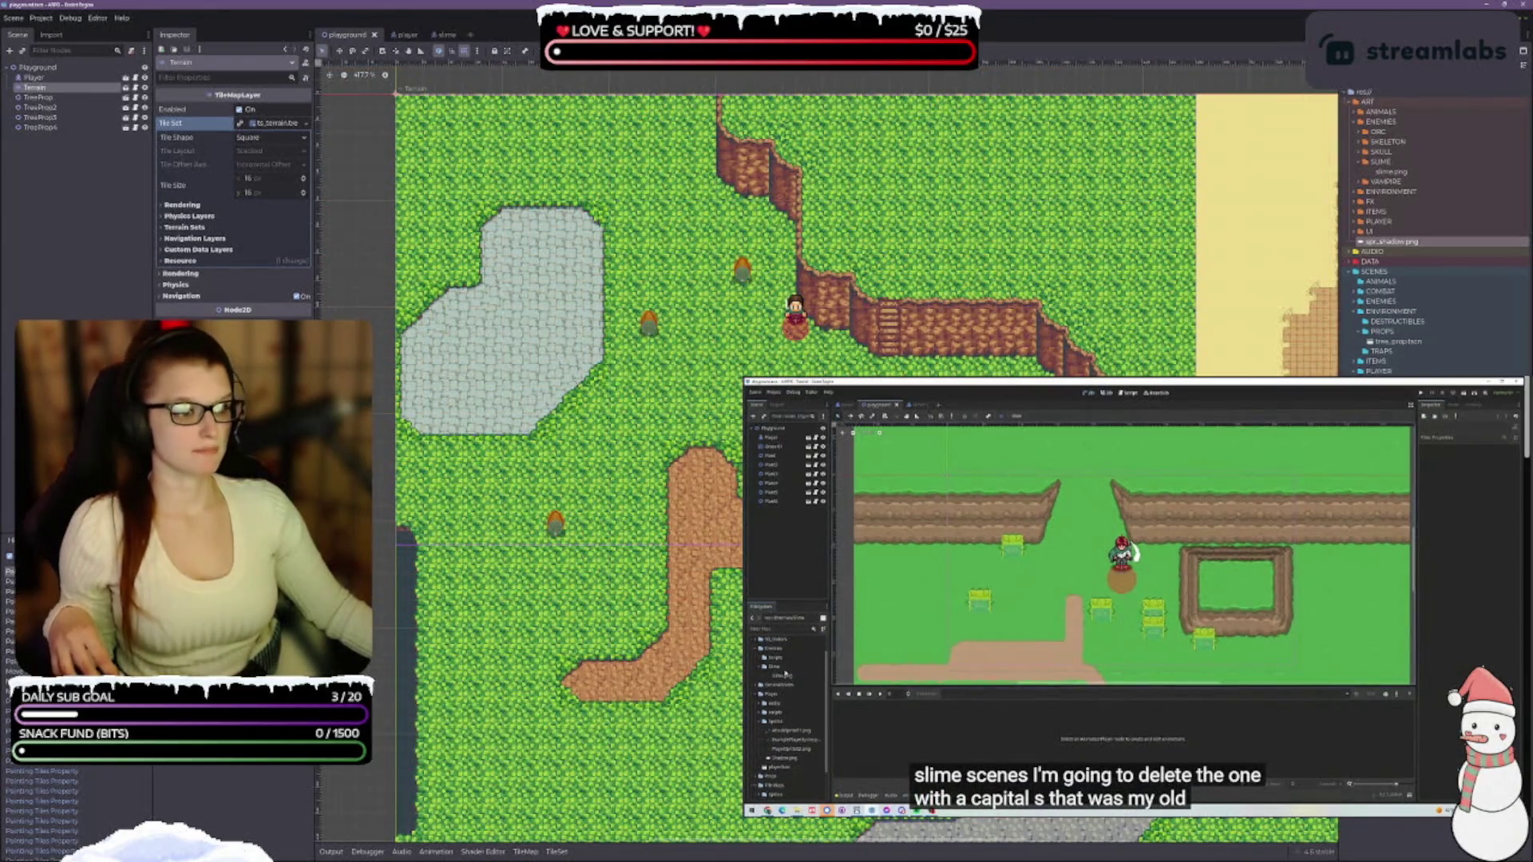
scroll(831, 447, right, 3)
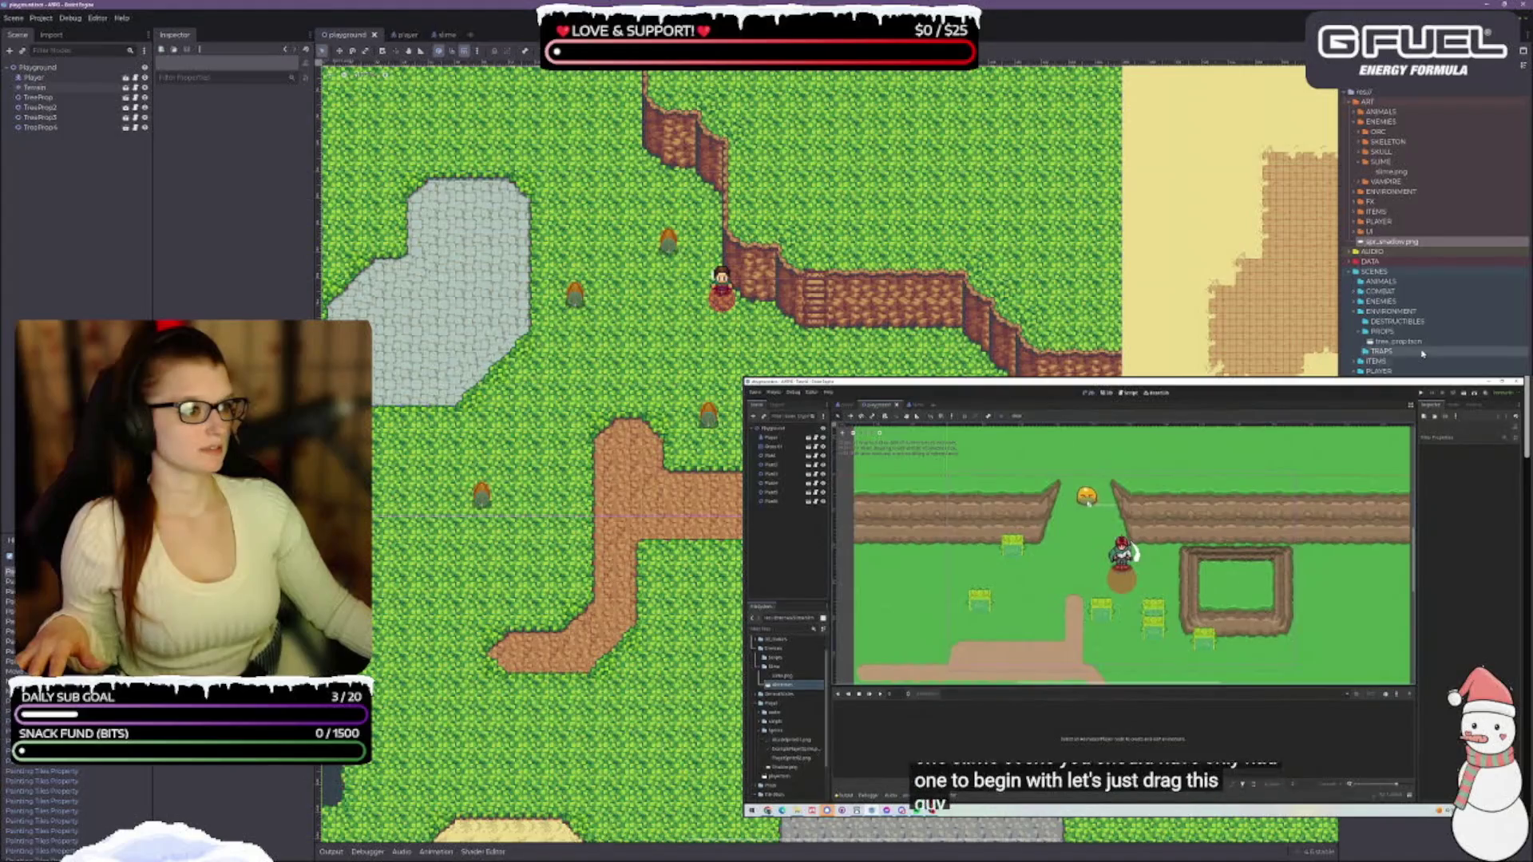
click(1356, 302)
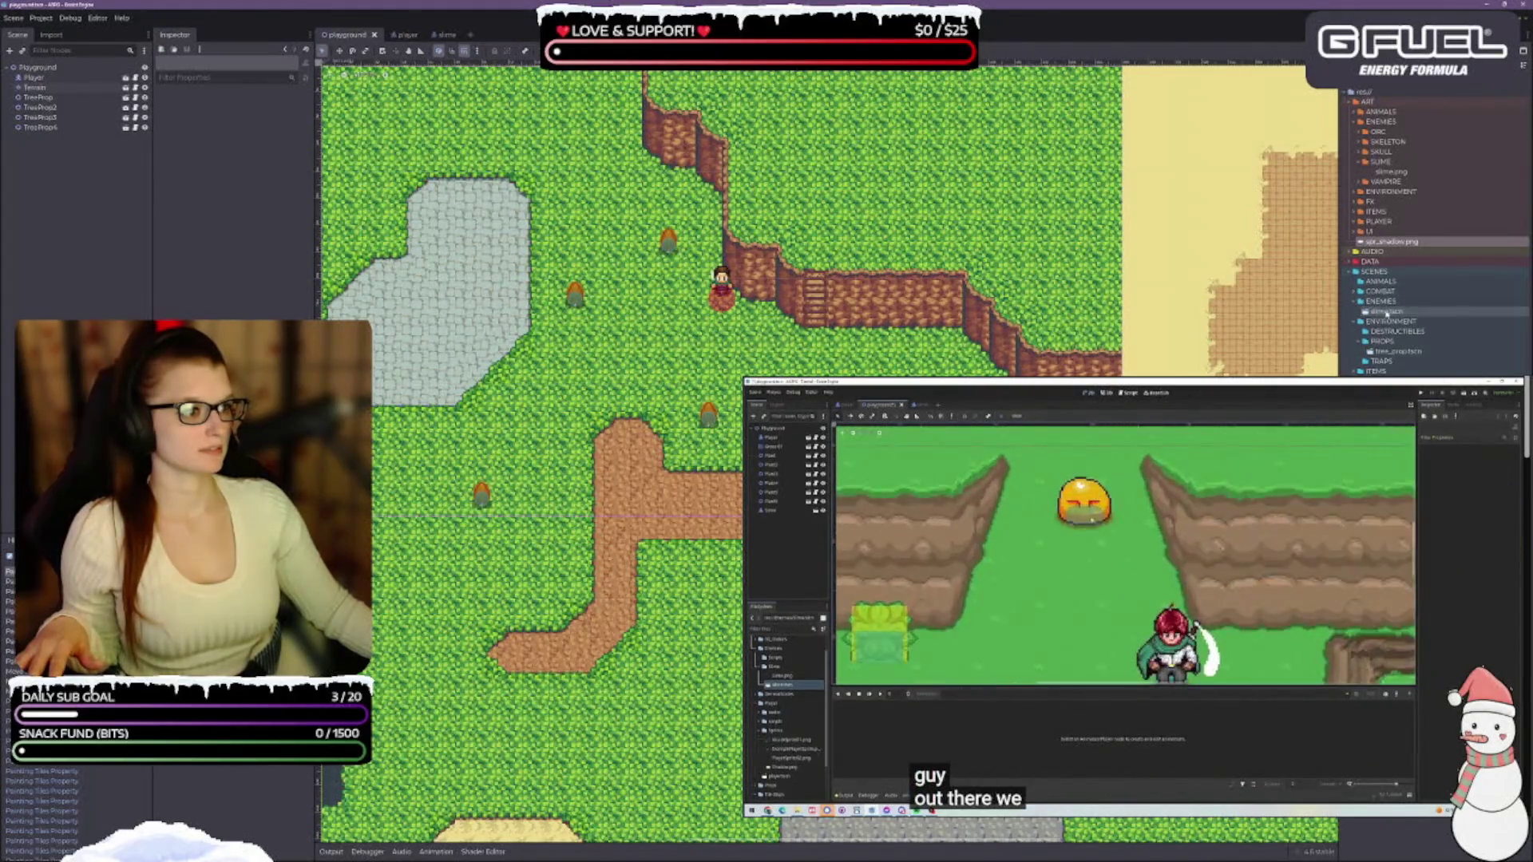
click(1387, 313)
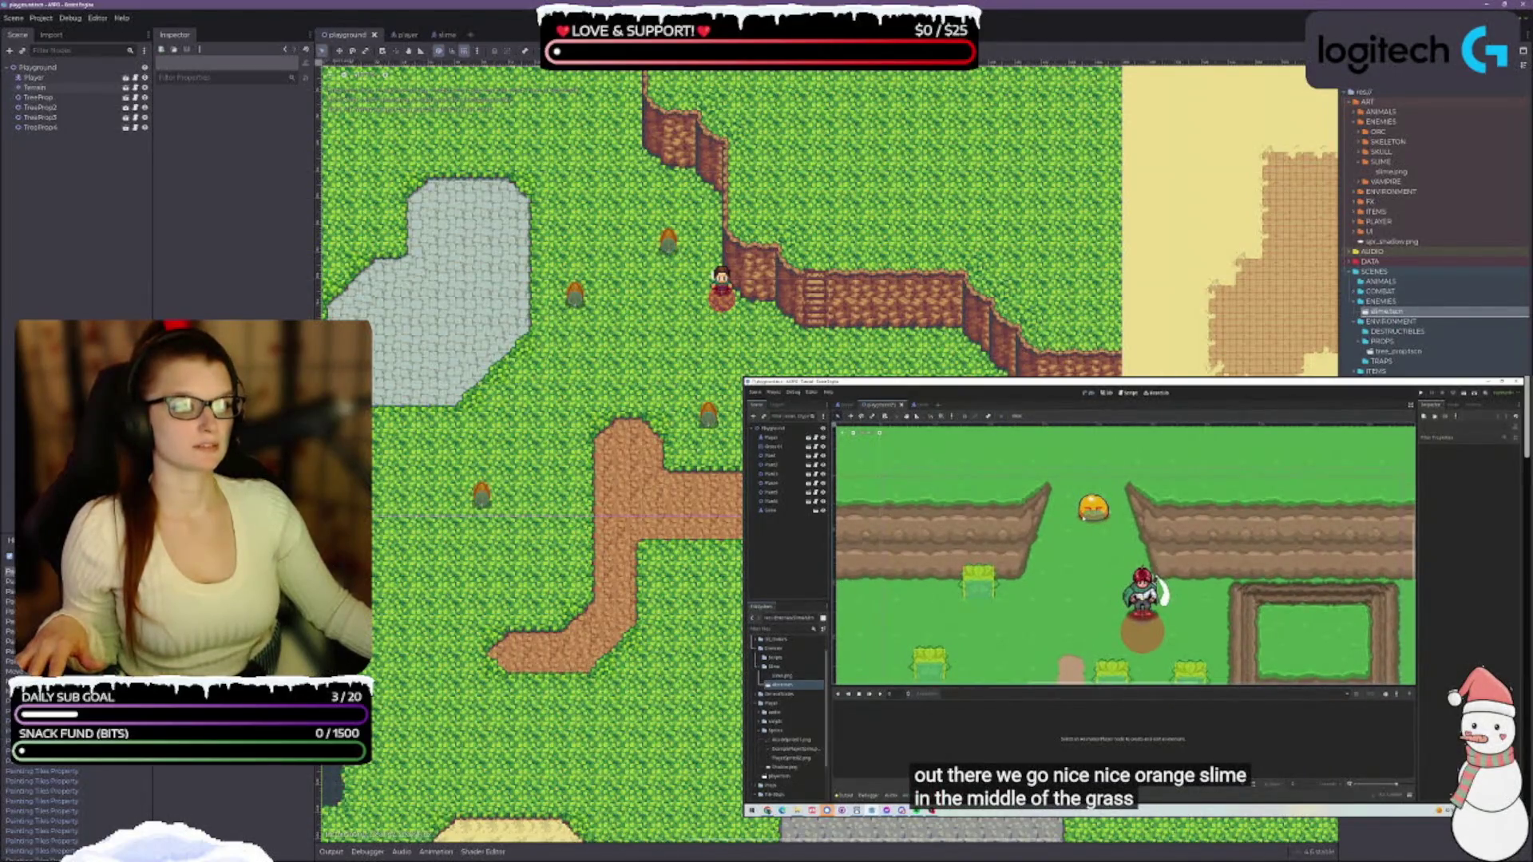
drag(645, 366, 629, 365)
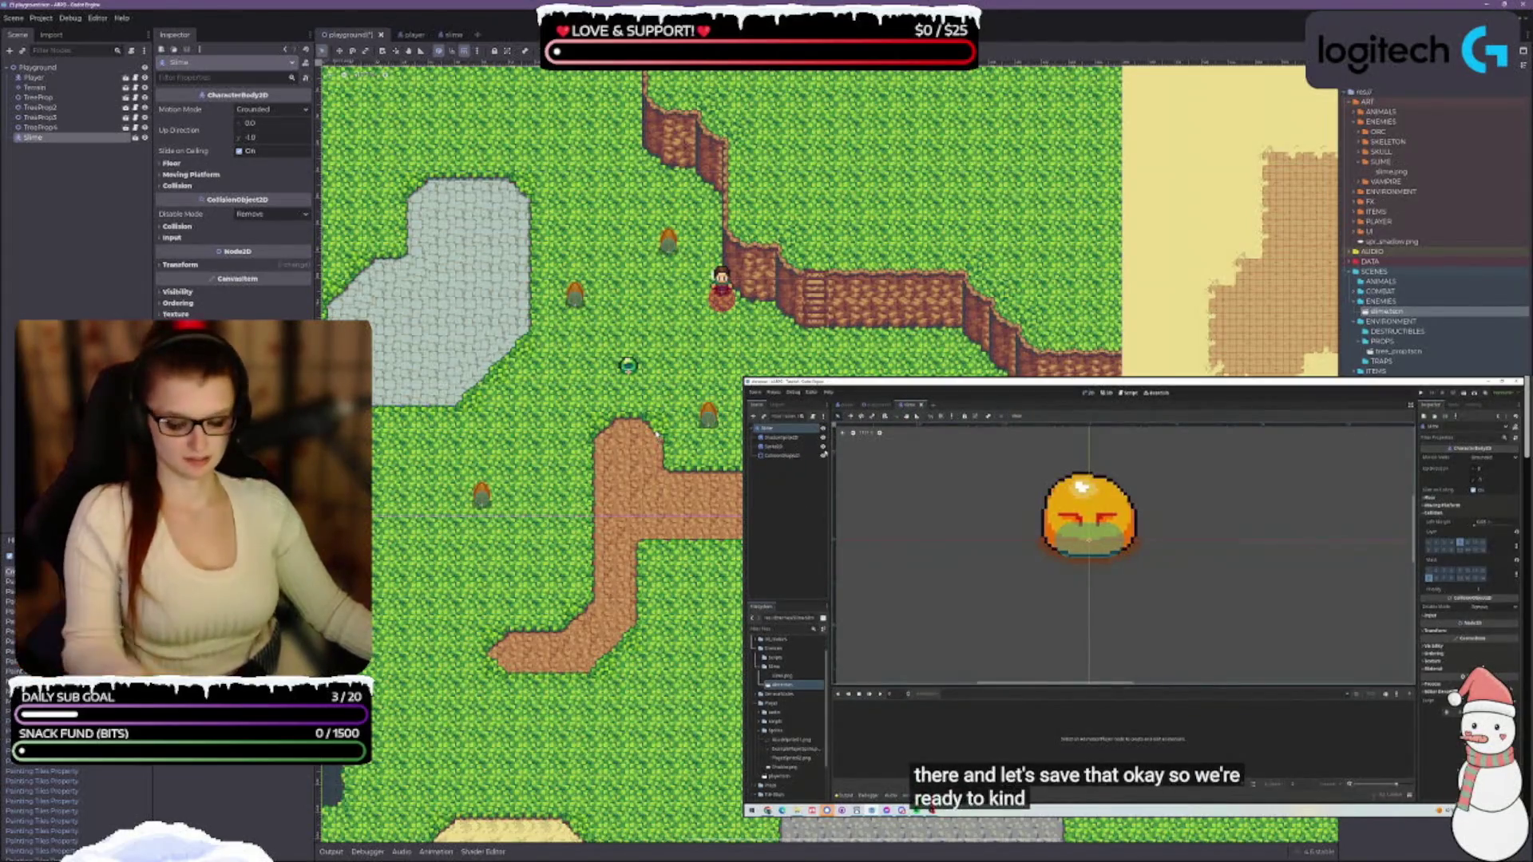
key(ctrl+s)
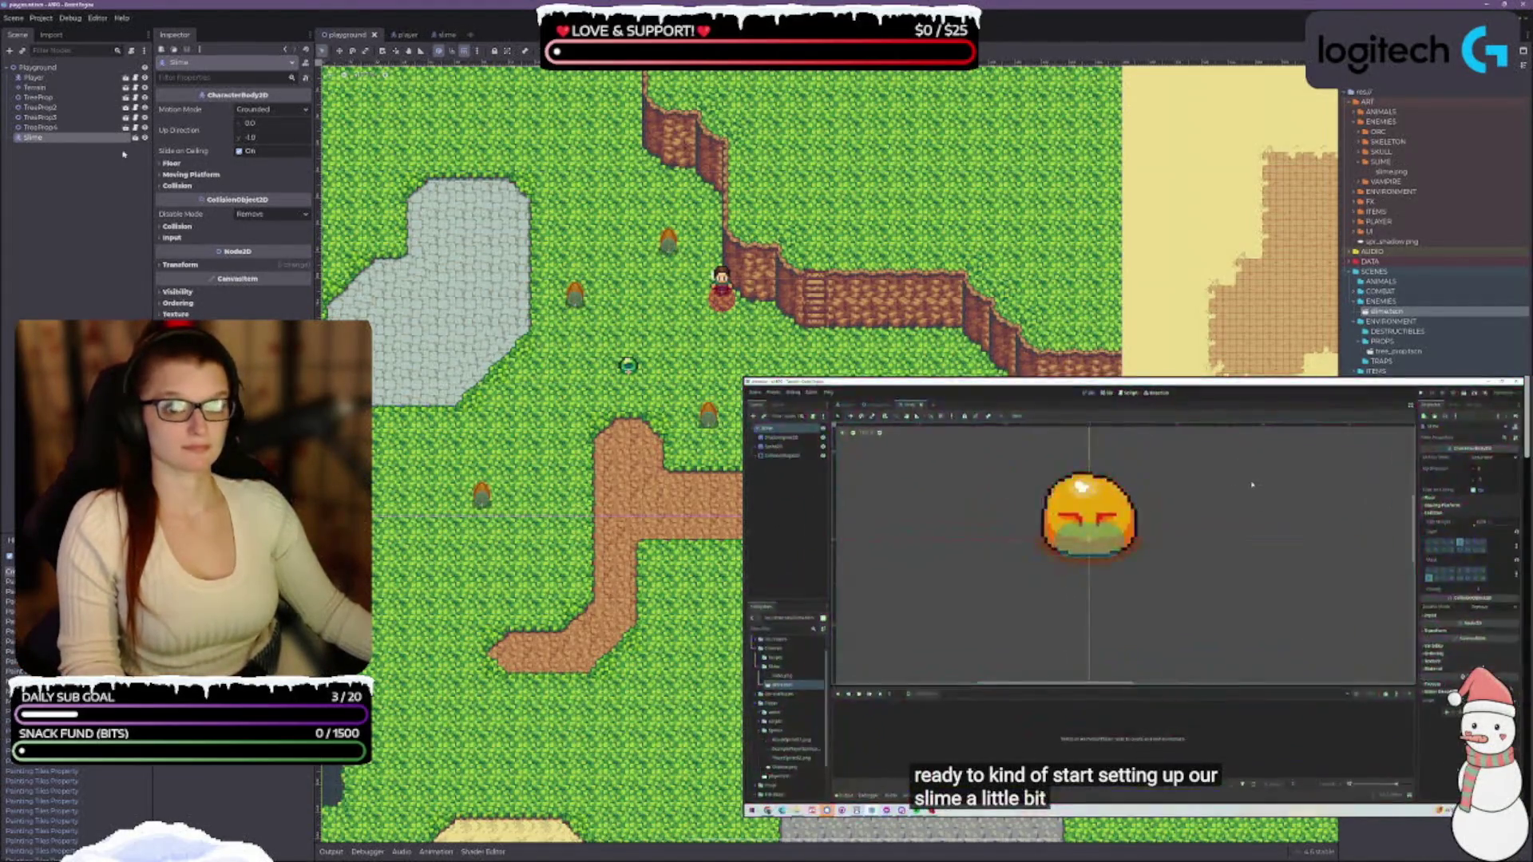
Back in the slime scene, add an AnimationPlayer child under the Slime root node
click(443, 37)
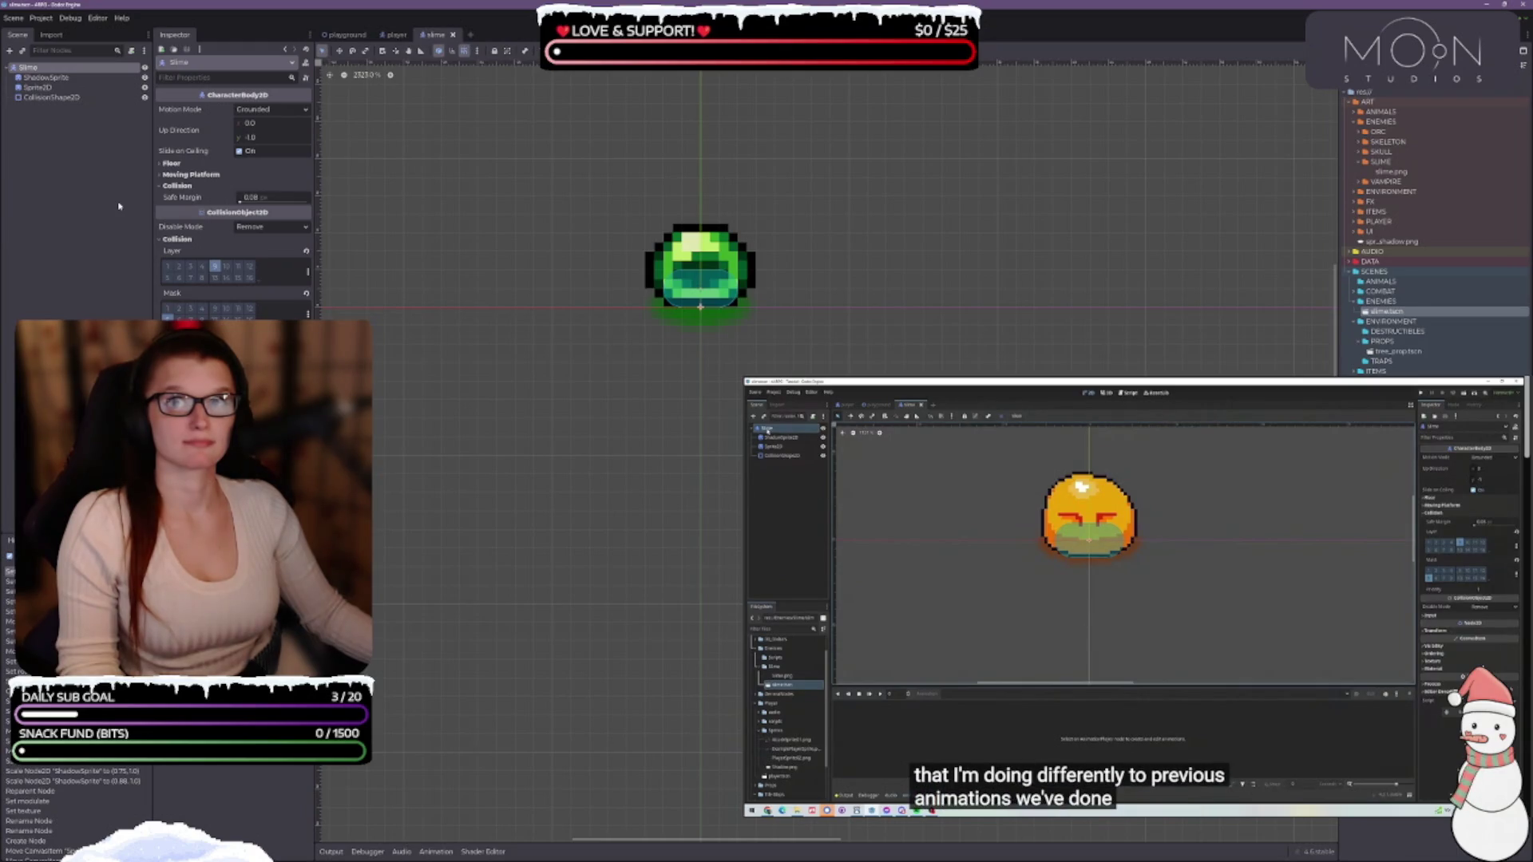
right_click(51, 74)
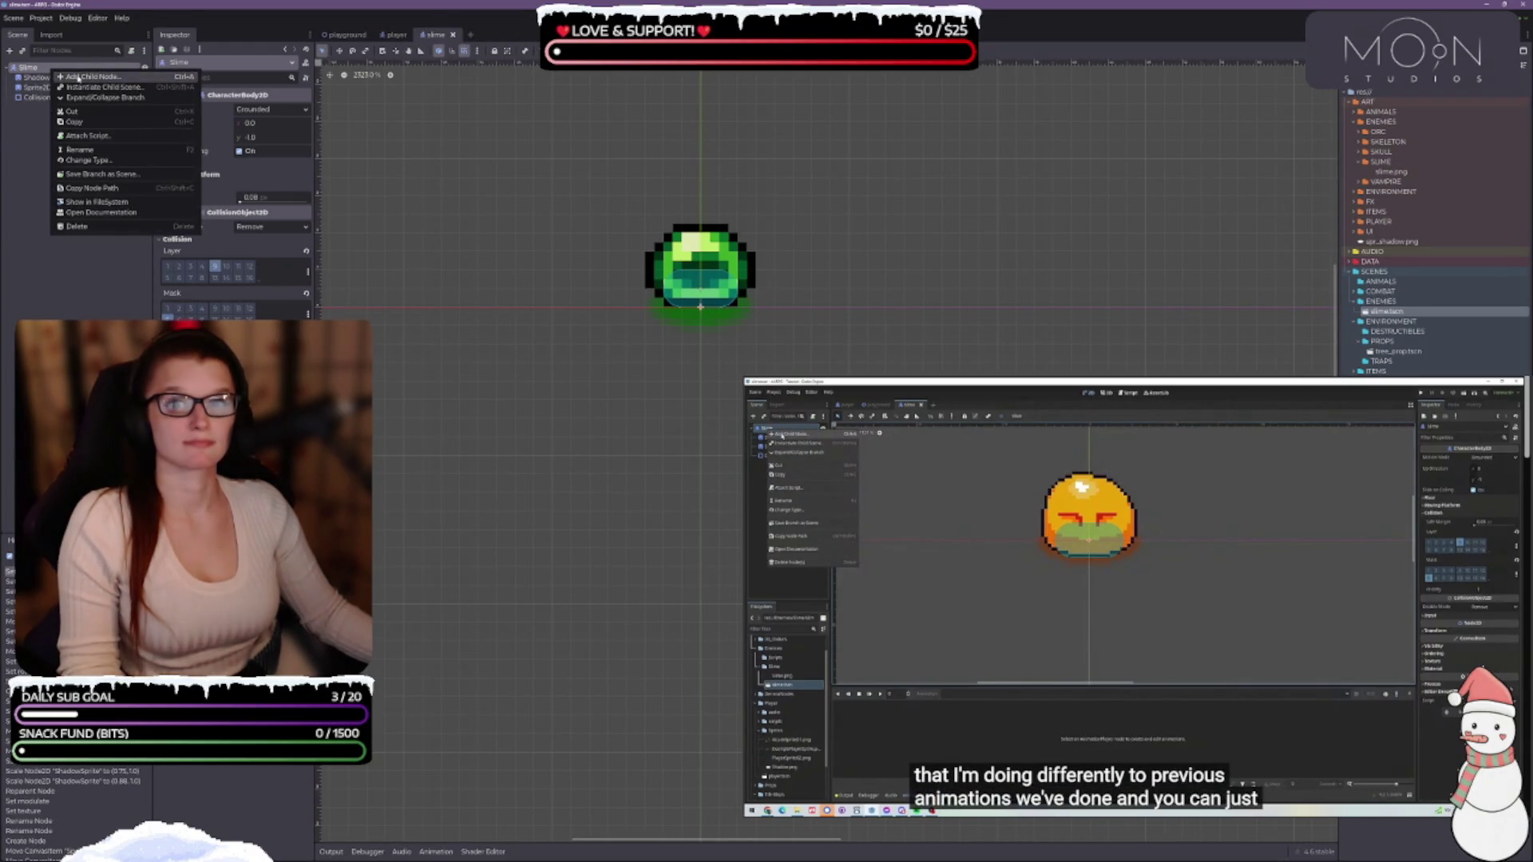
click(78, 78)
text(anim)
key(Return)
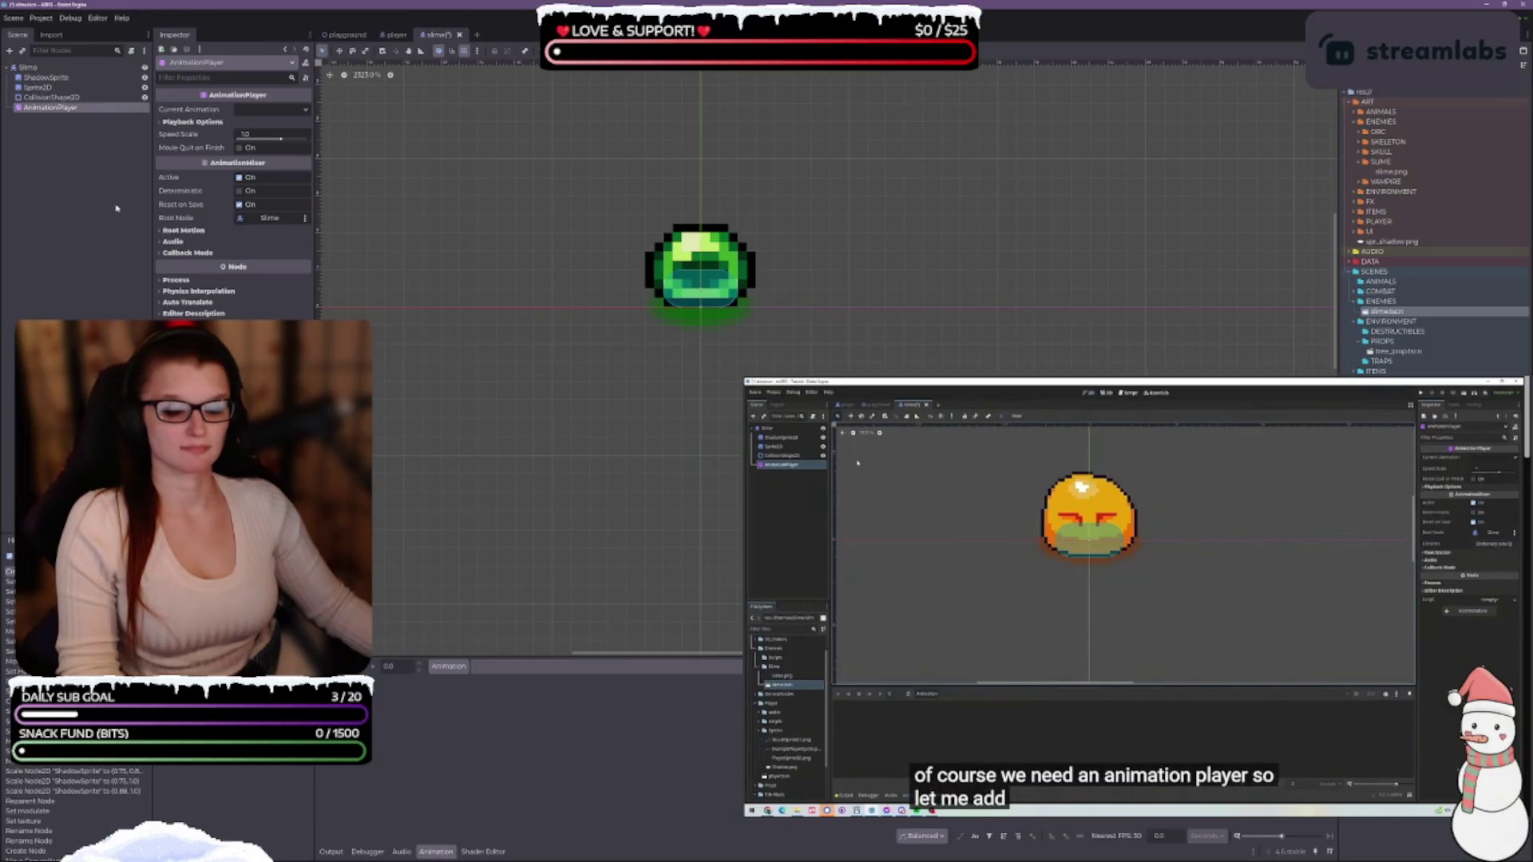
Rename the new node to AnimPlayer and start a new animation
double_click(78, 106)
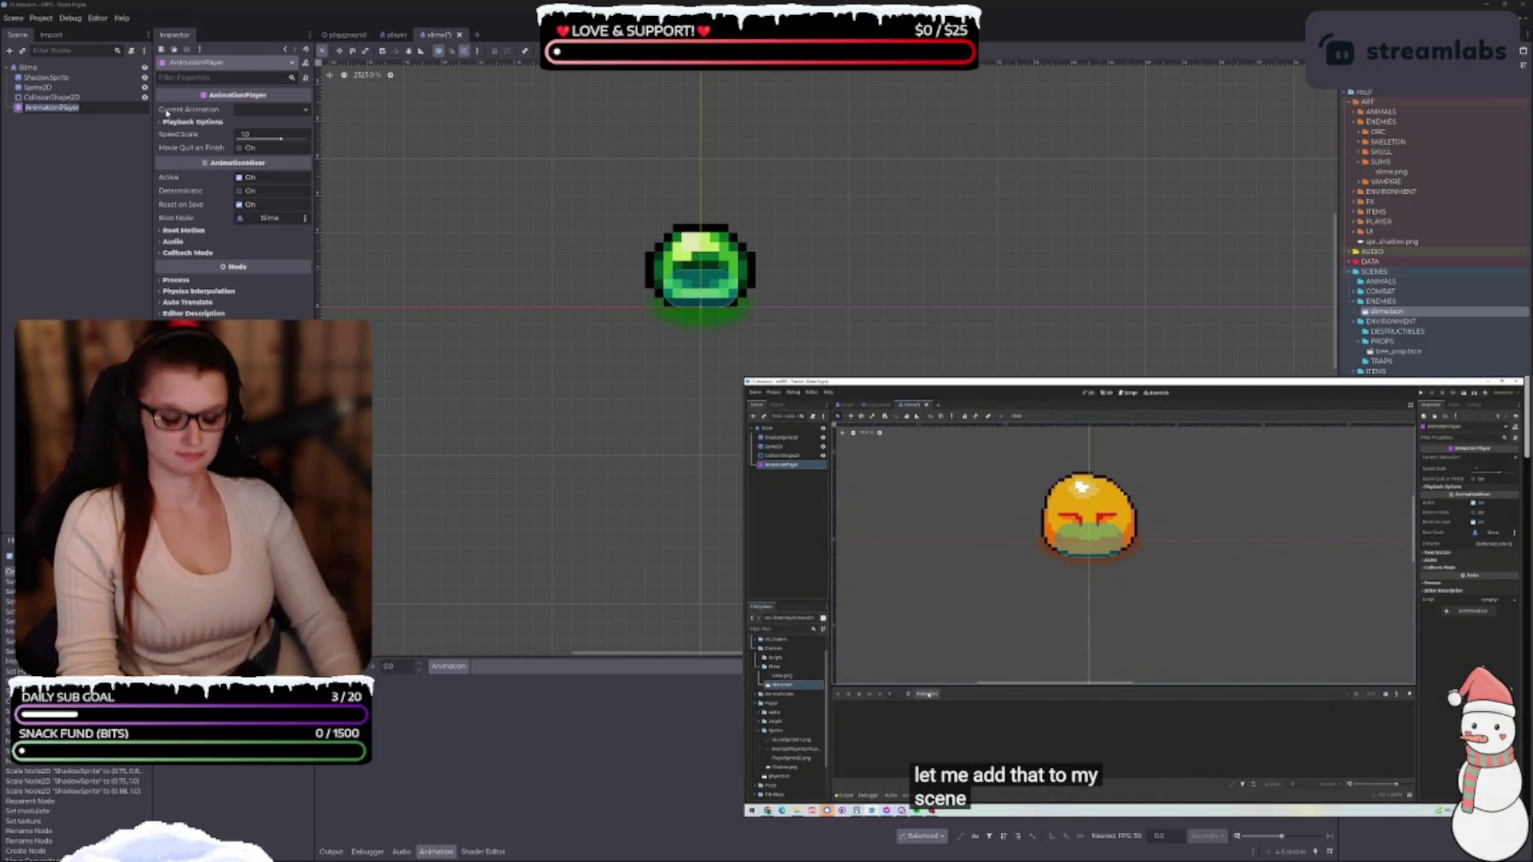
text(AnimPl)
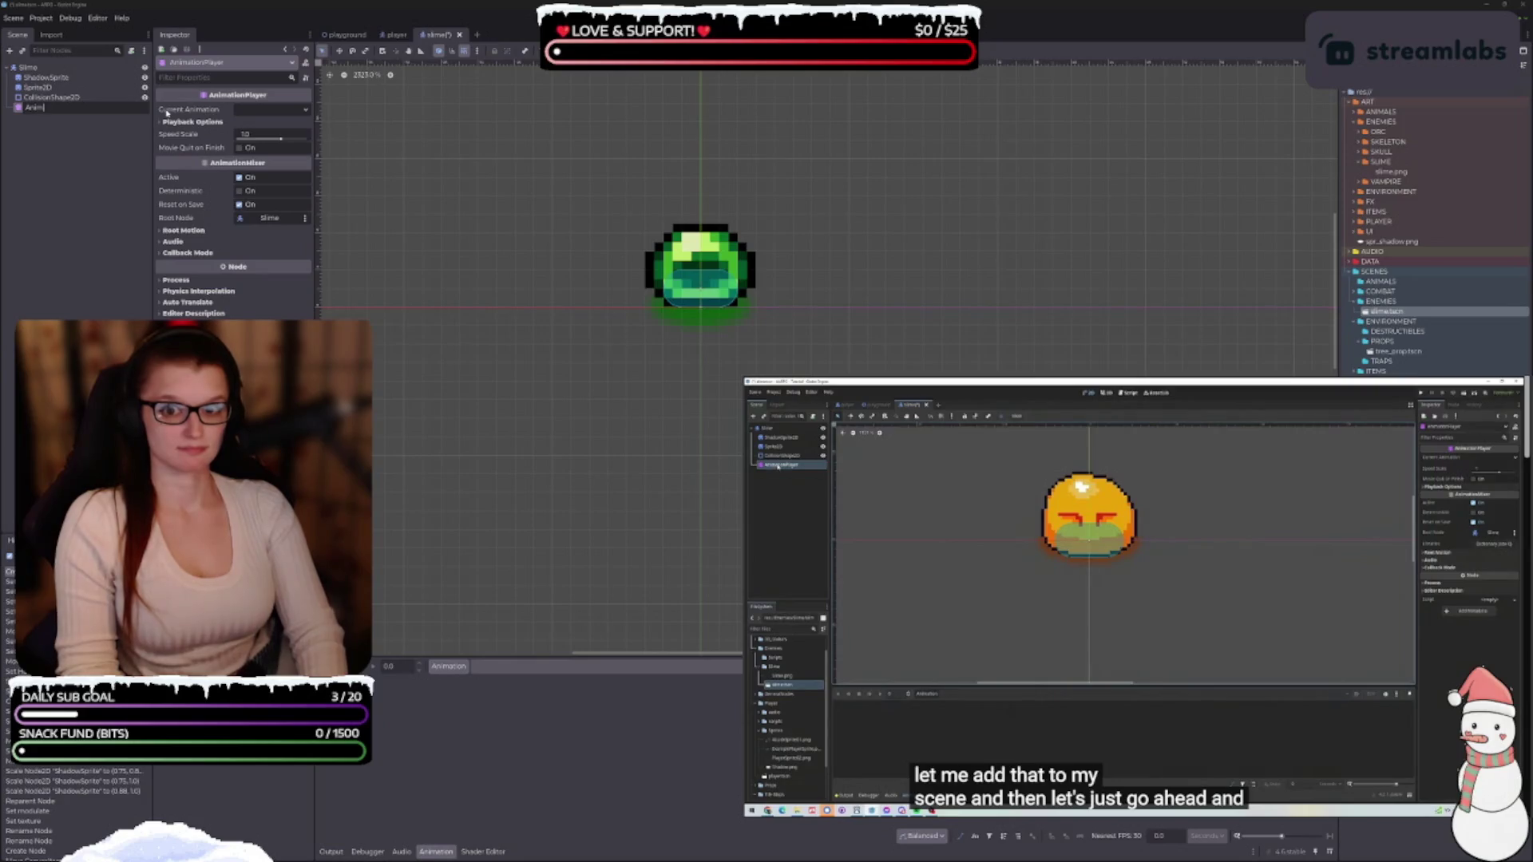
text(ayer)
key(Return)
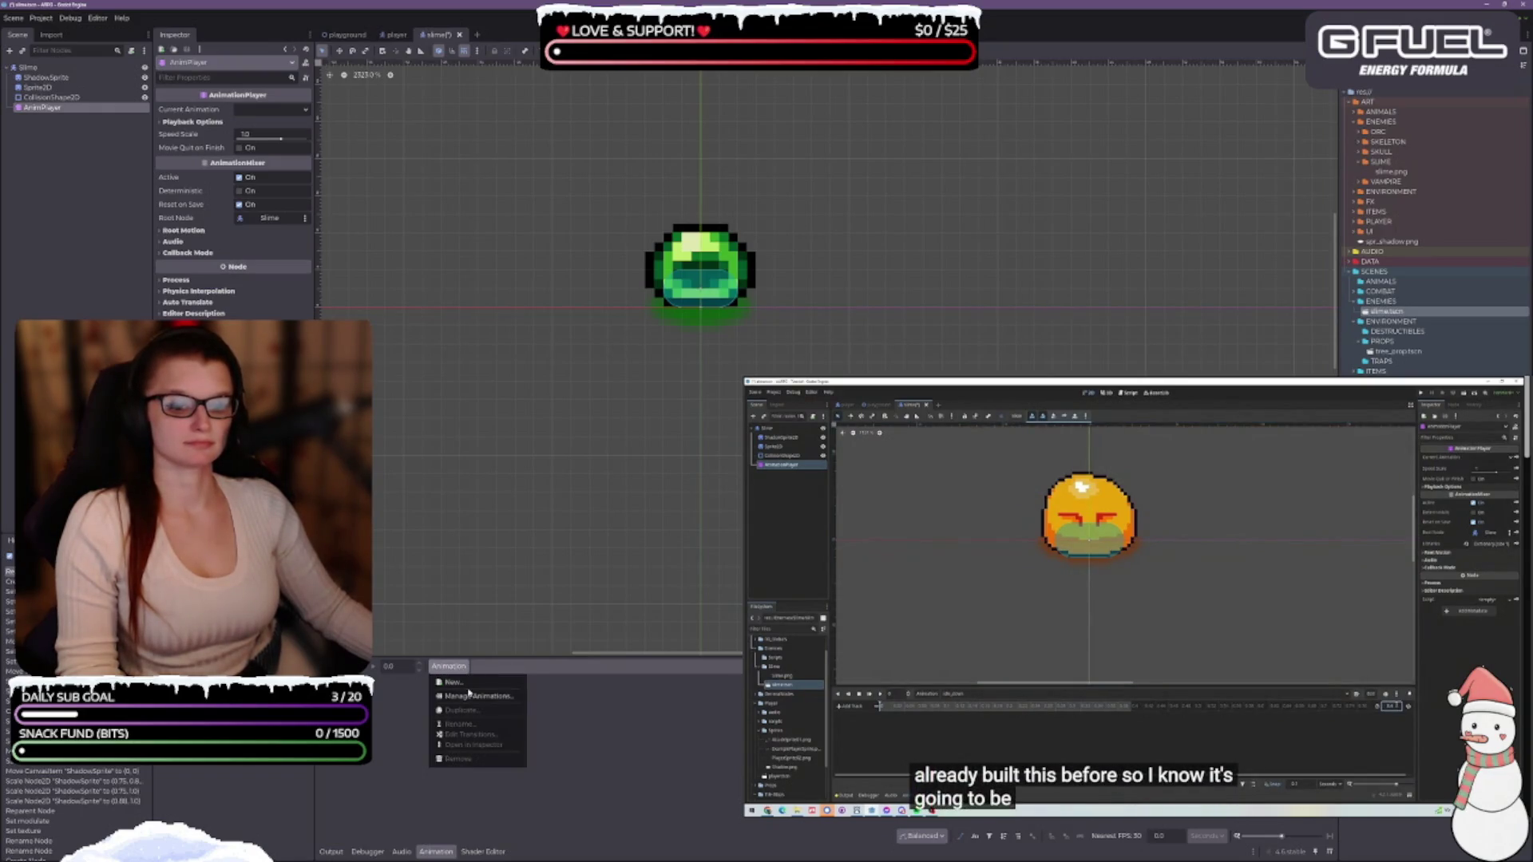
click(453, 682)
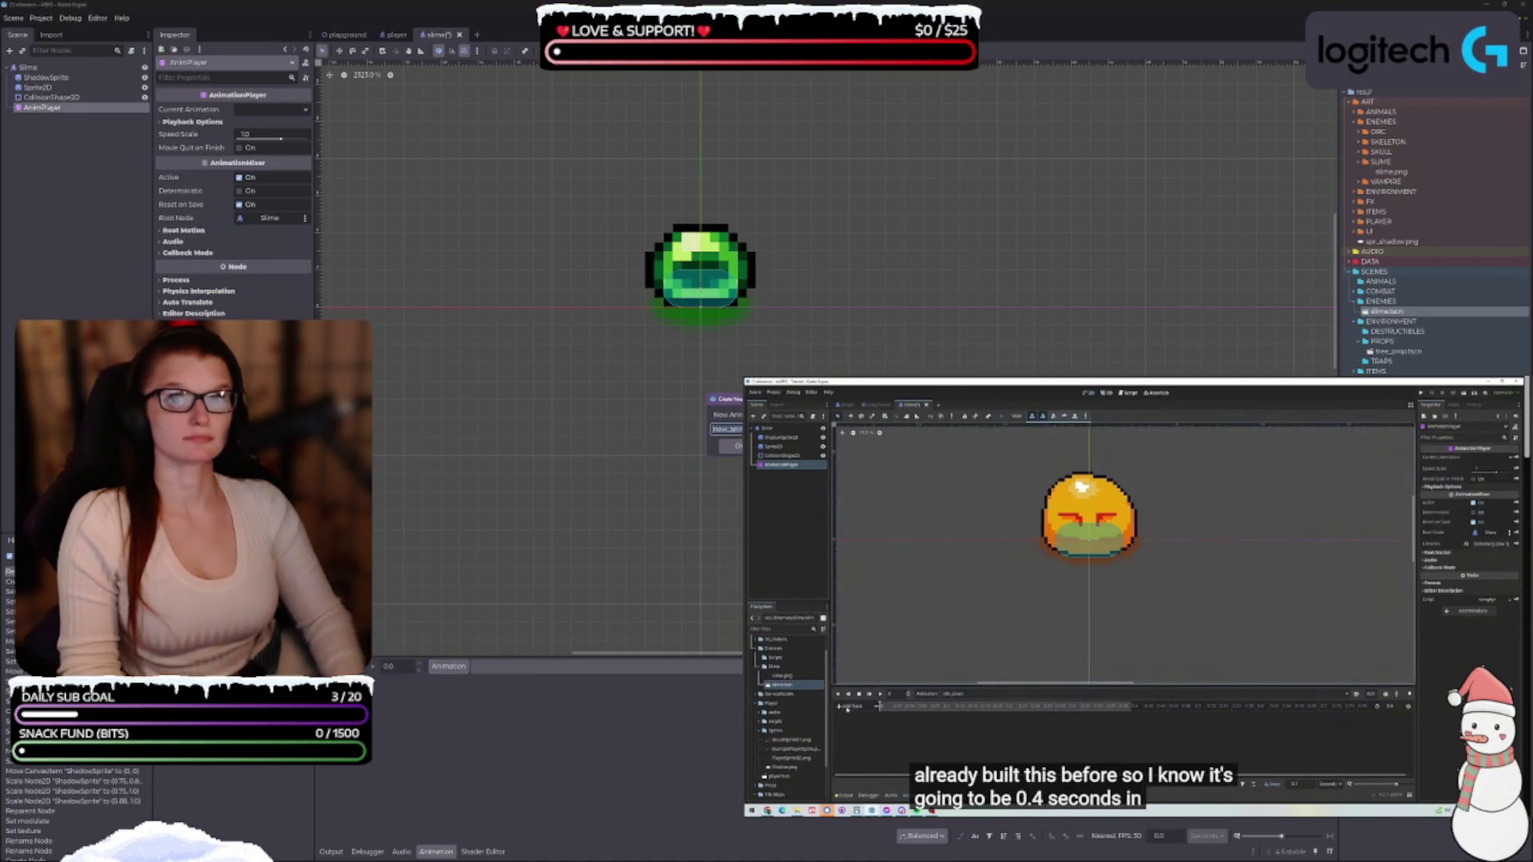
Create an animation named idle_down and save the scene
text(idle_down)
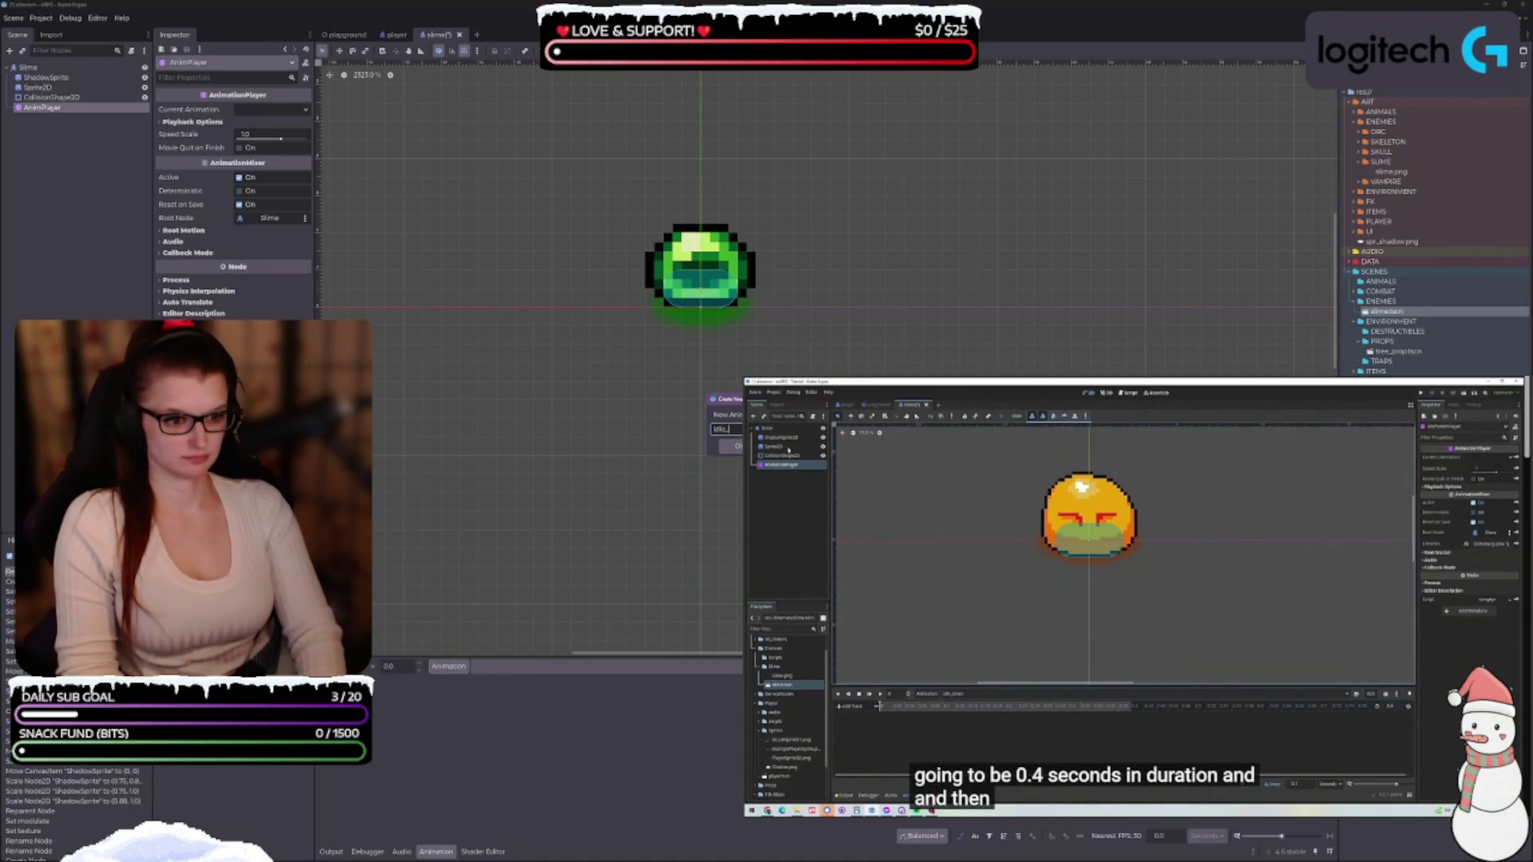
key(Return)
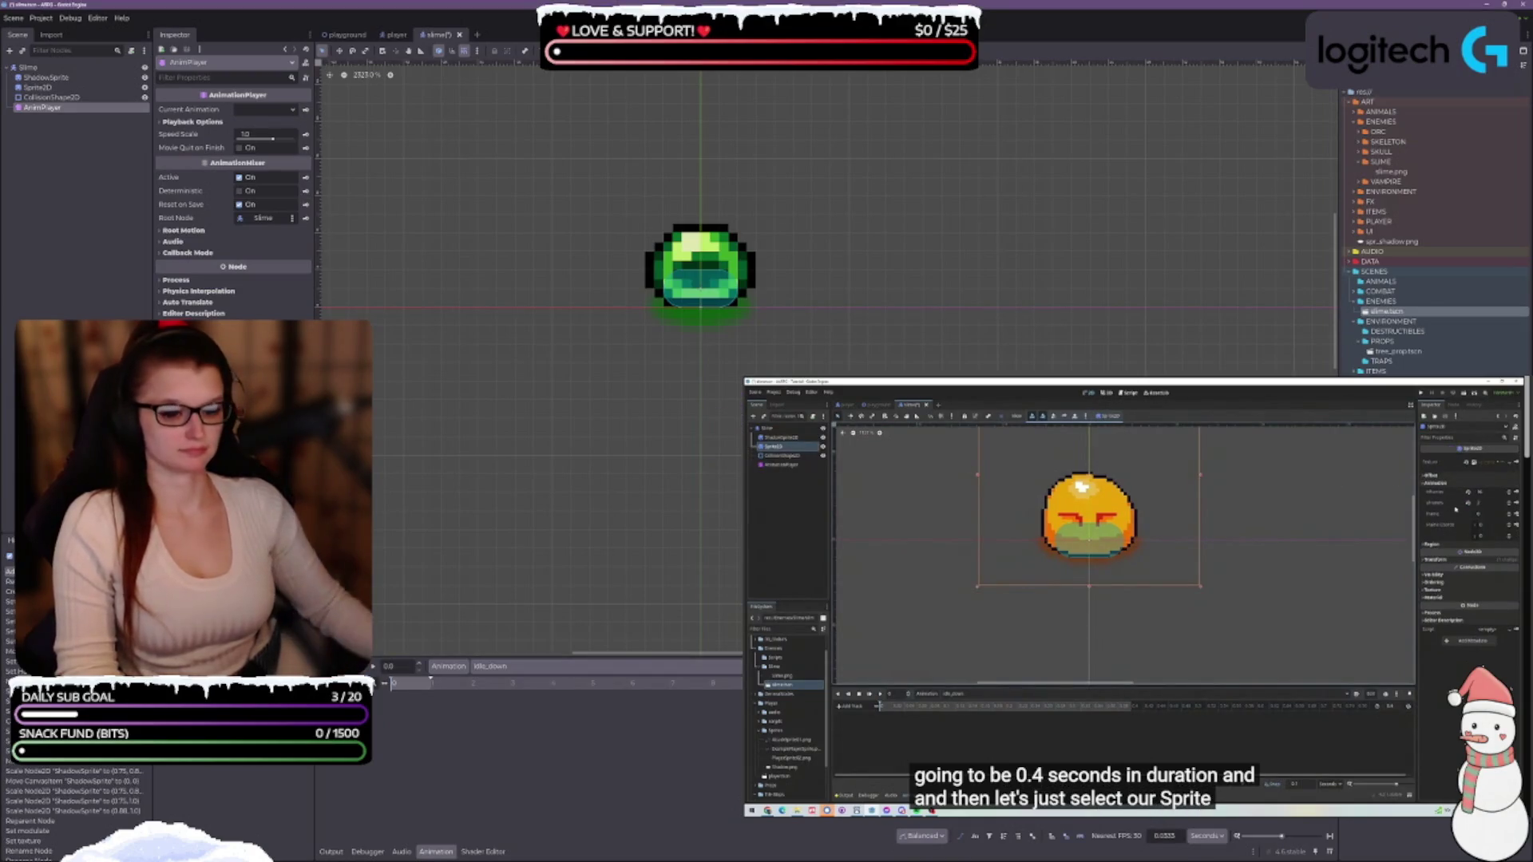
key(ctrl+s)
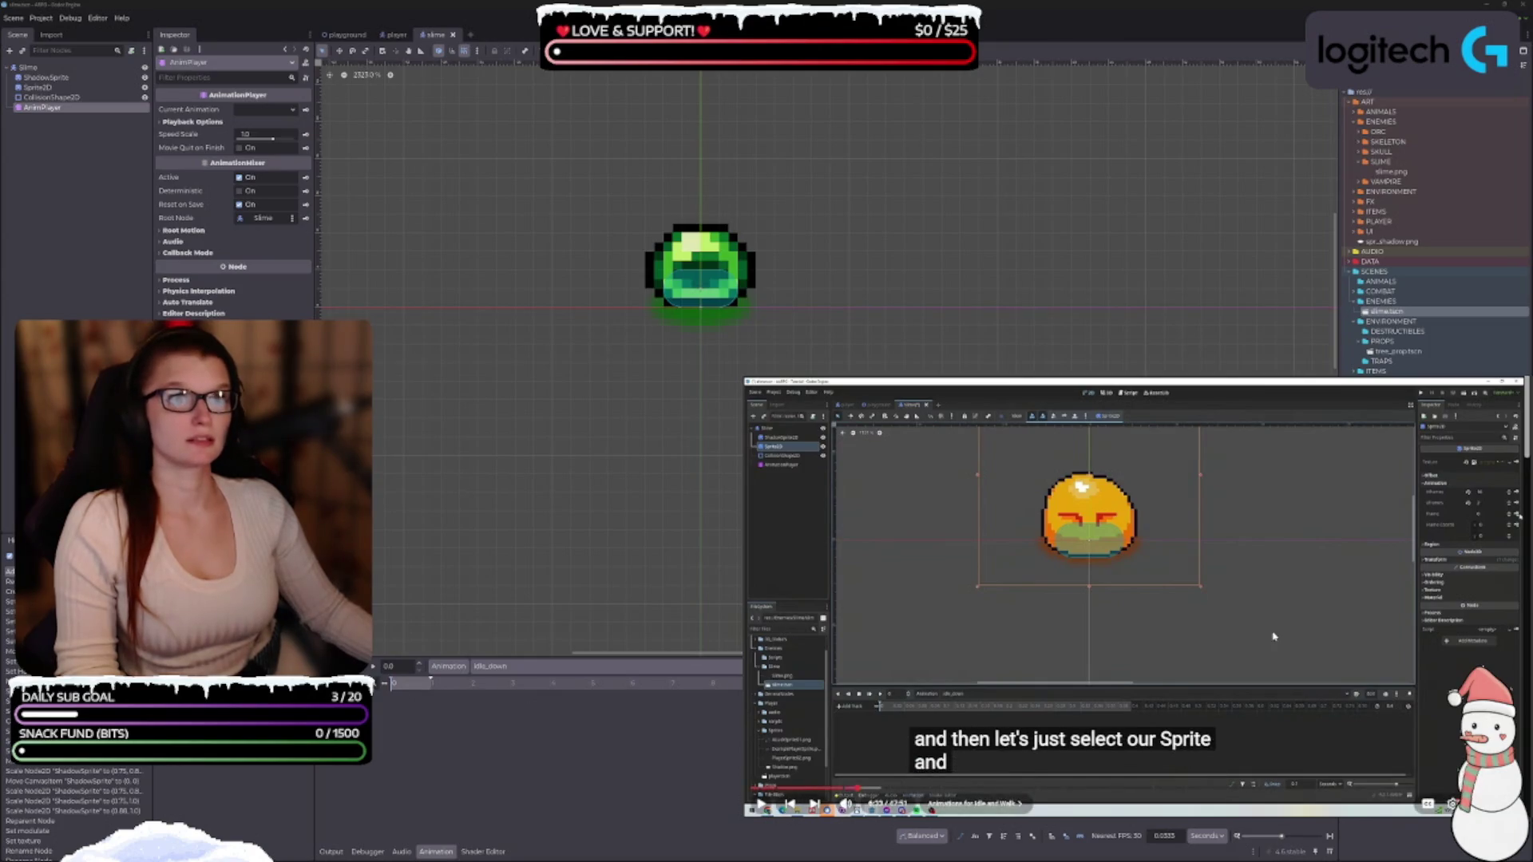
click(1106, 618)
click(1106, 618)
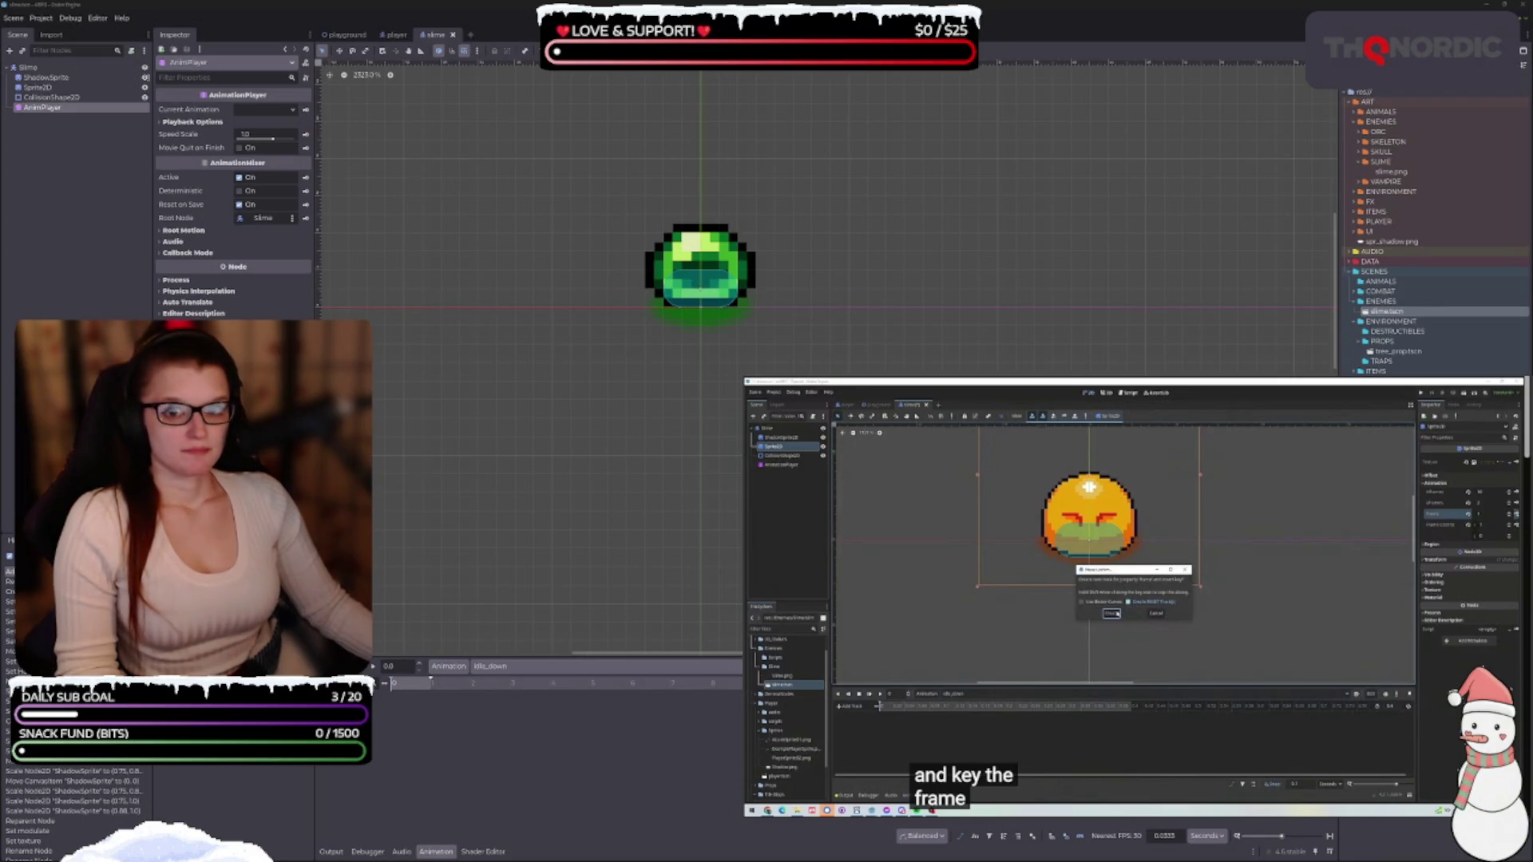
Key the Sprite2D's Frame at time 0 on a new track, save, and enlarge the timeline panel
click(62, 88)
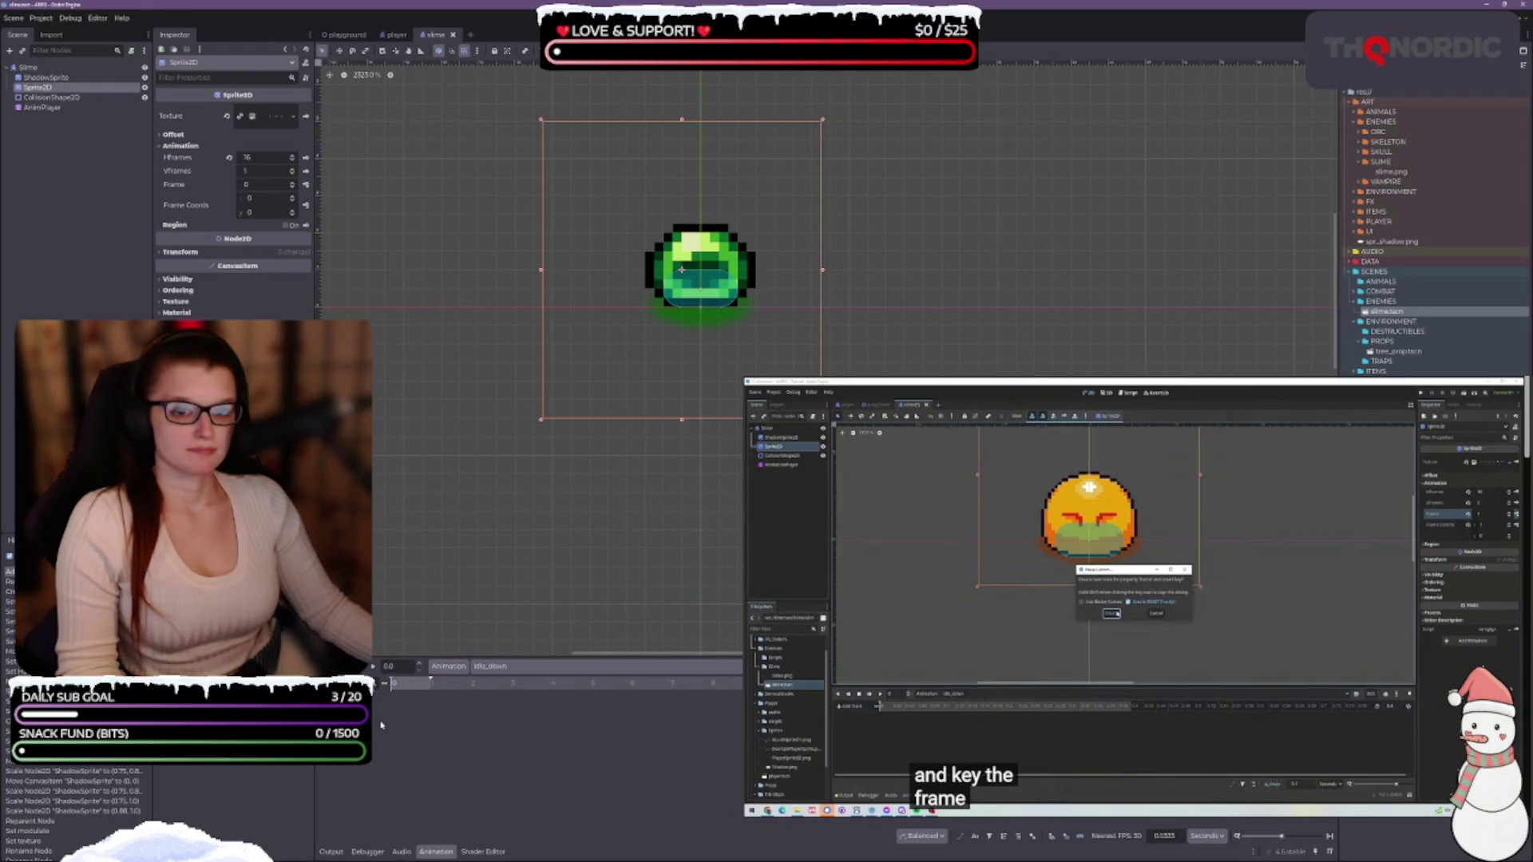
click(306, 186)
click(735, 464)
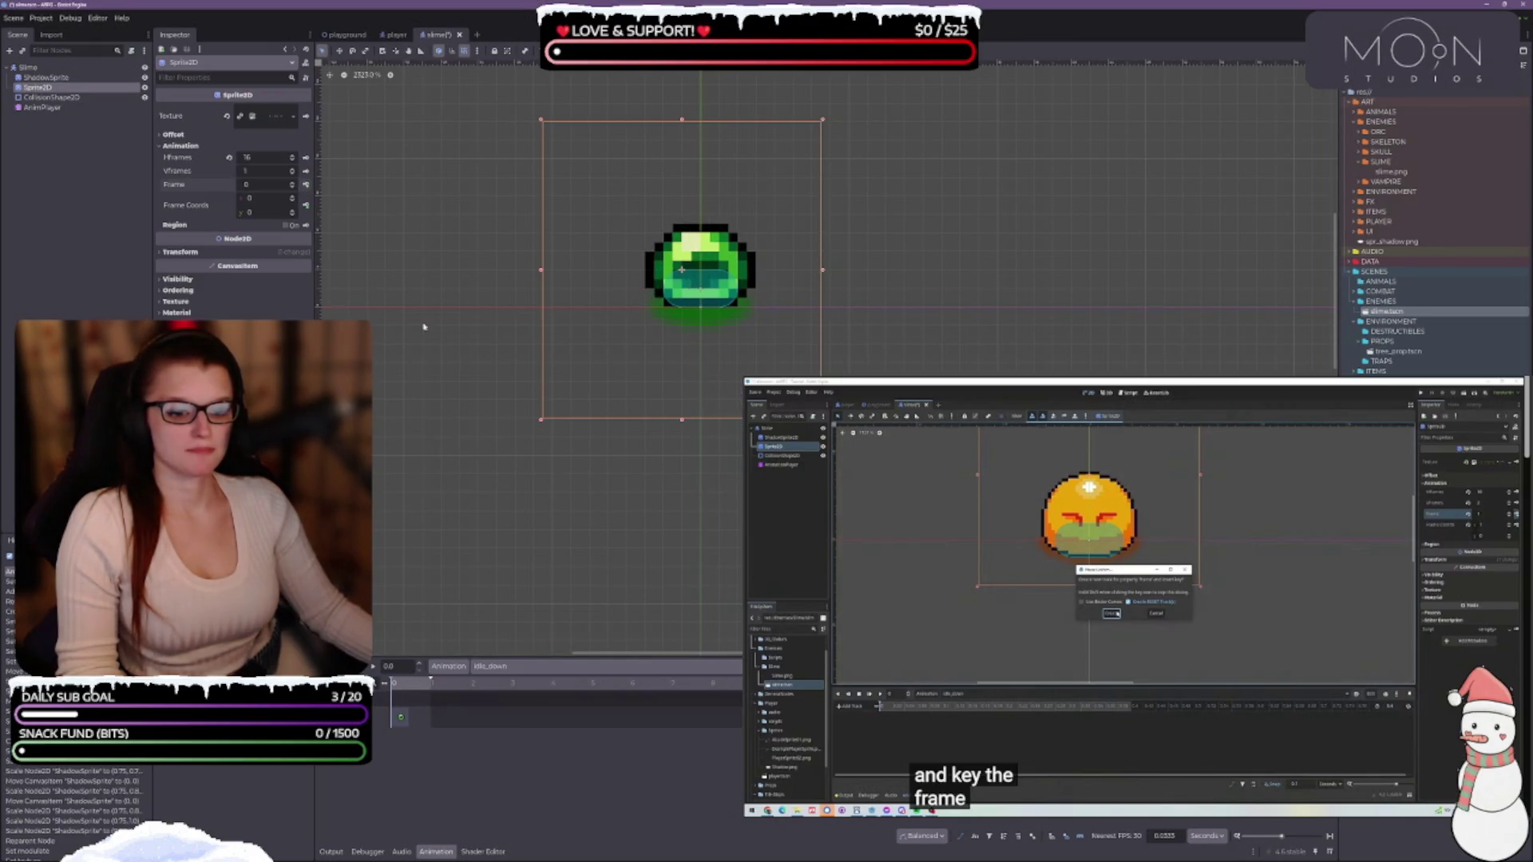
key(ctrl+s)
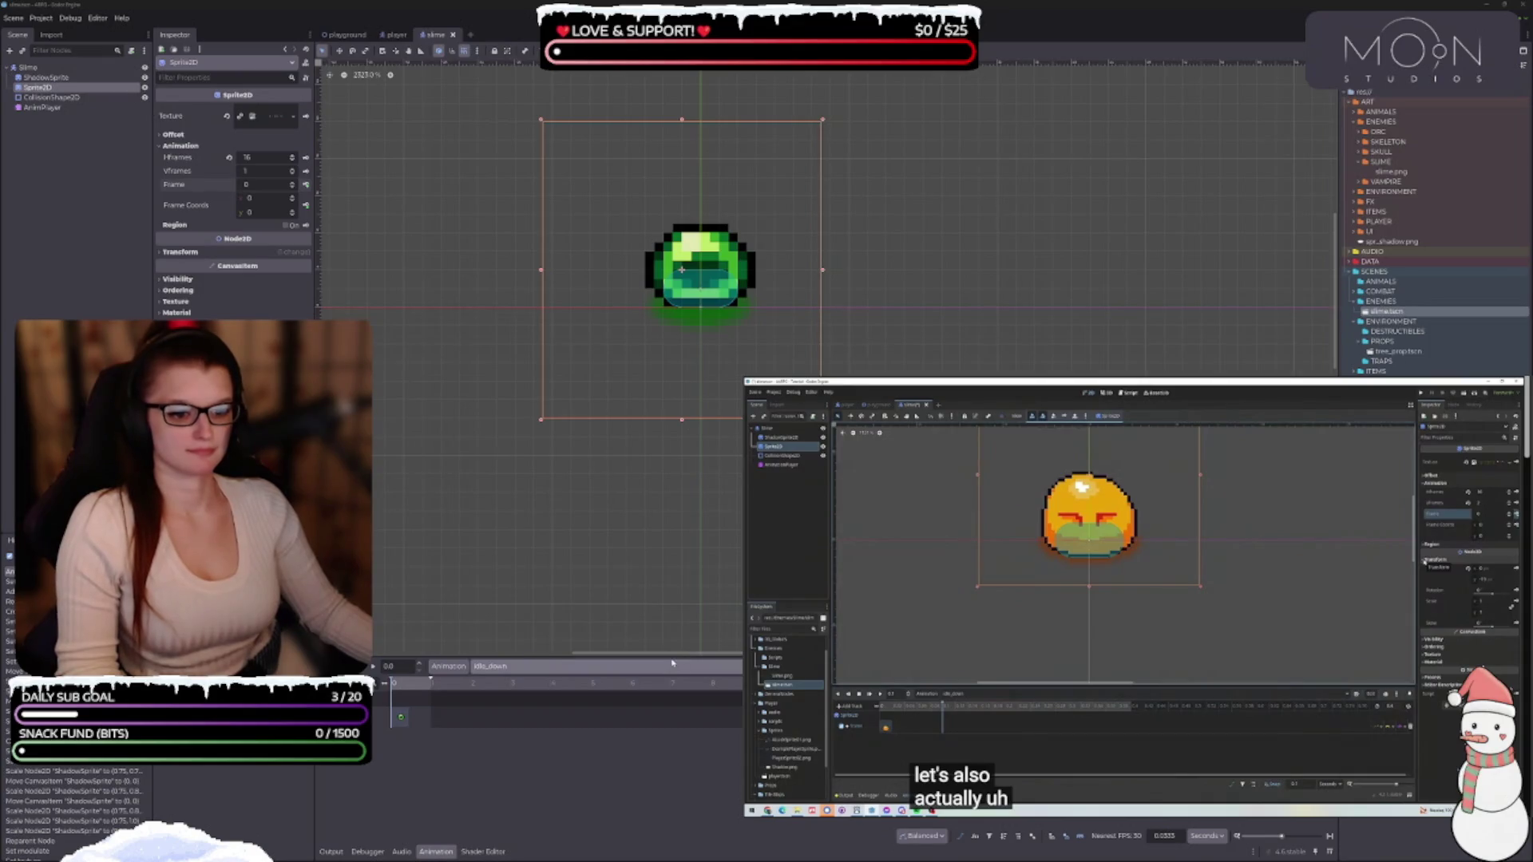
drag(673, 673, 685, 474)
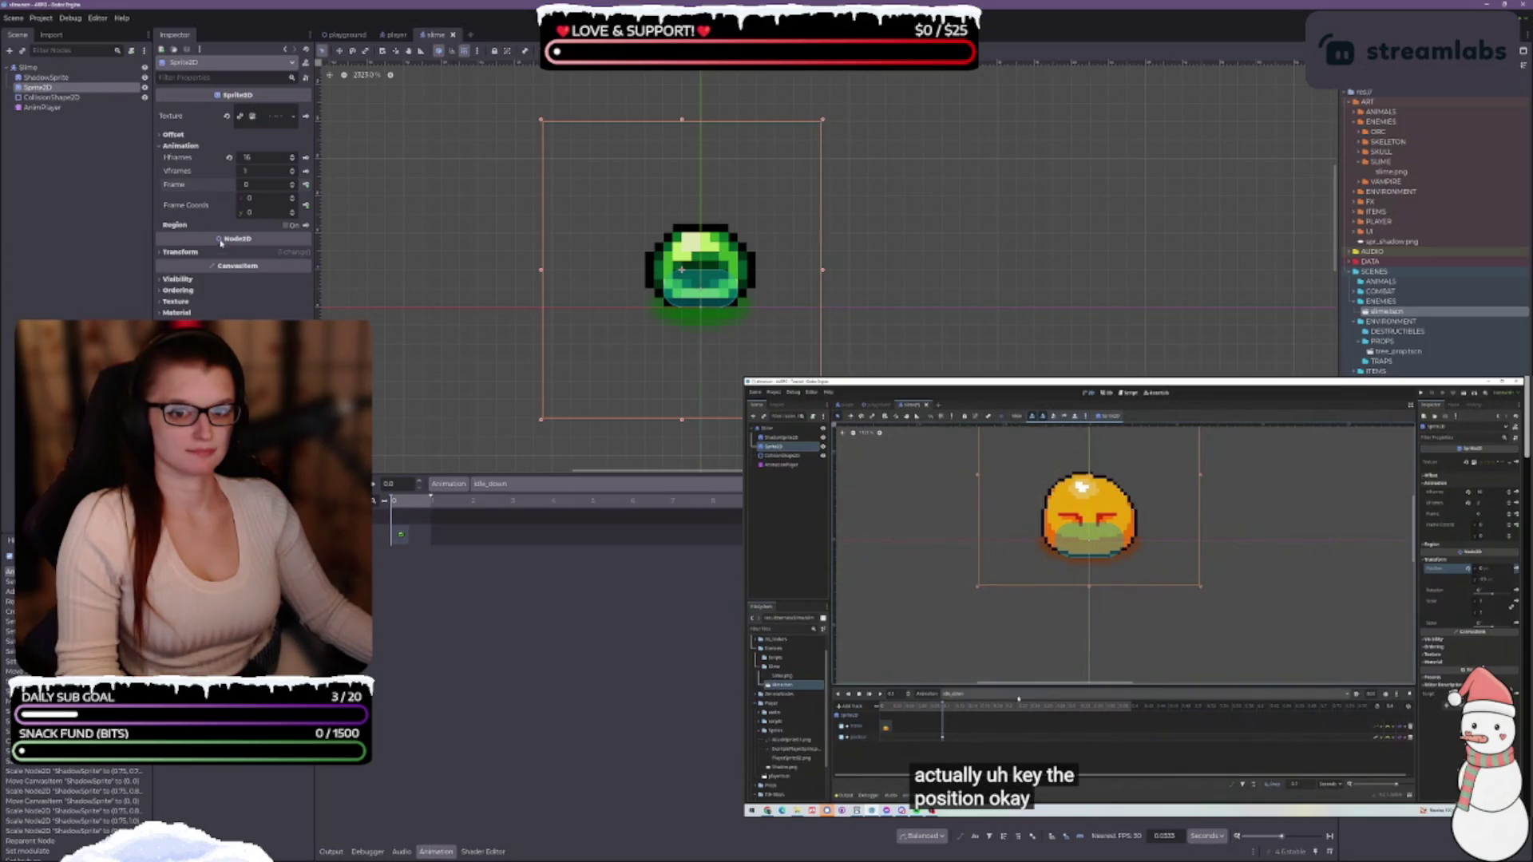
Key the Sprite2D's Transform Position at time 0 on a new track and save the scene
click(1099, 636)
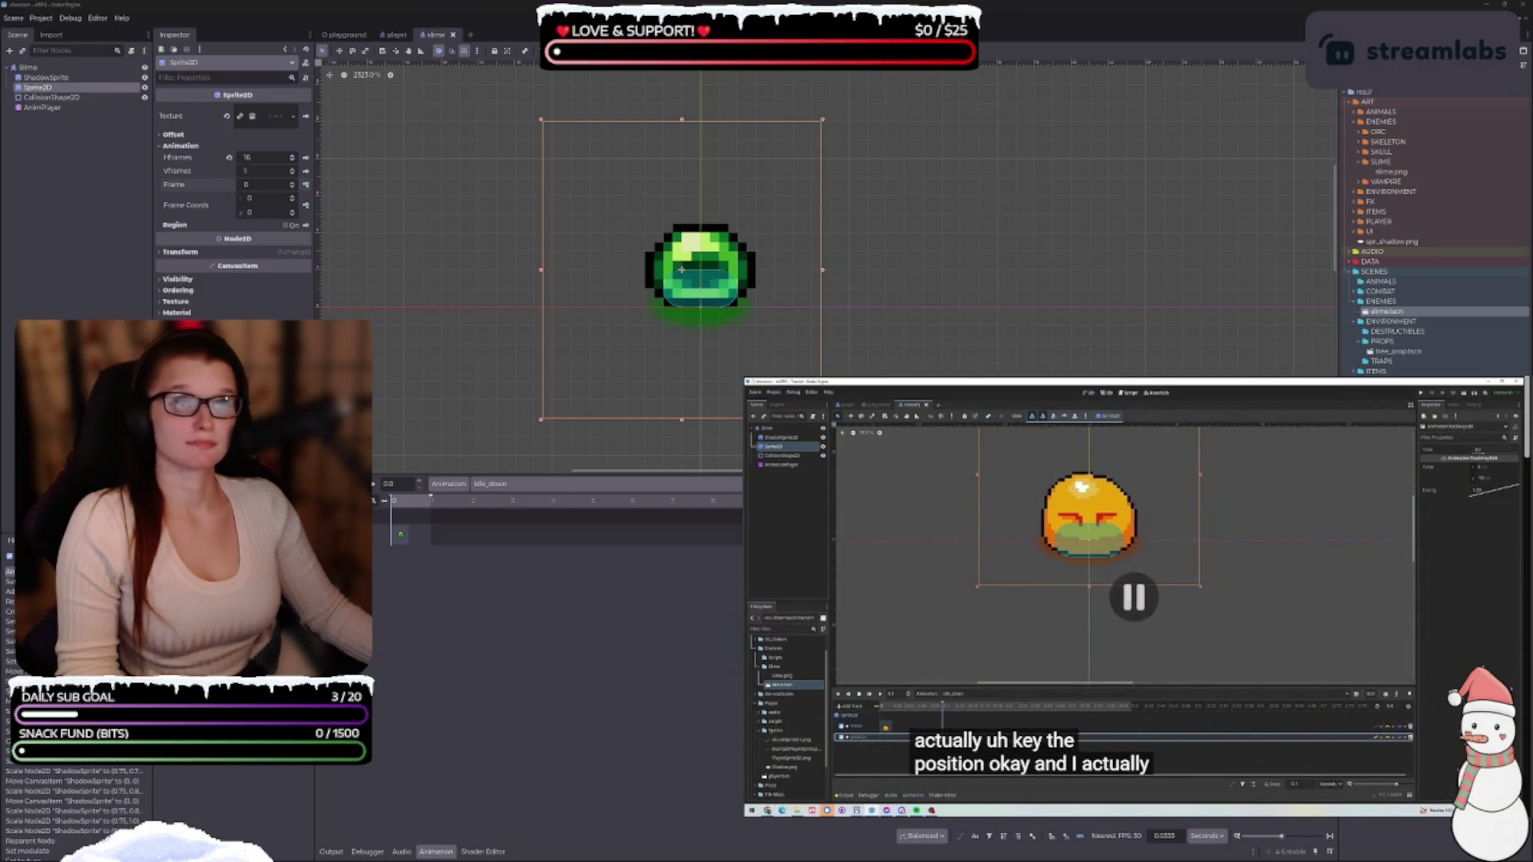
click(215, 312)
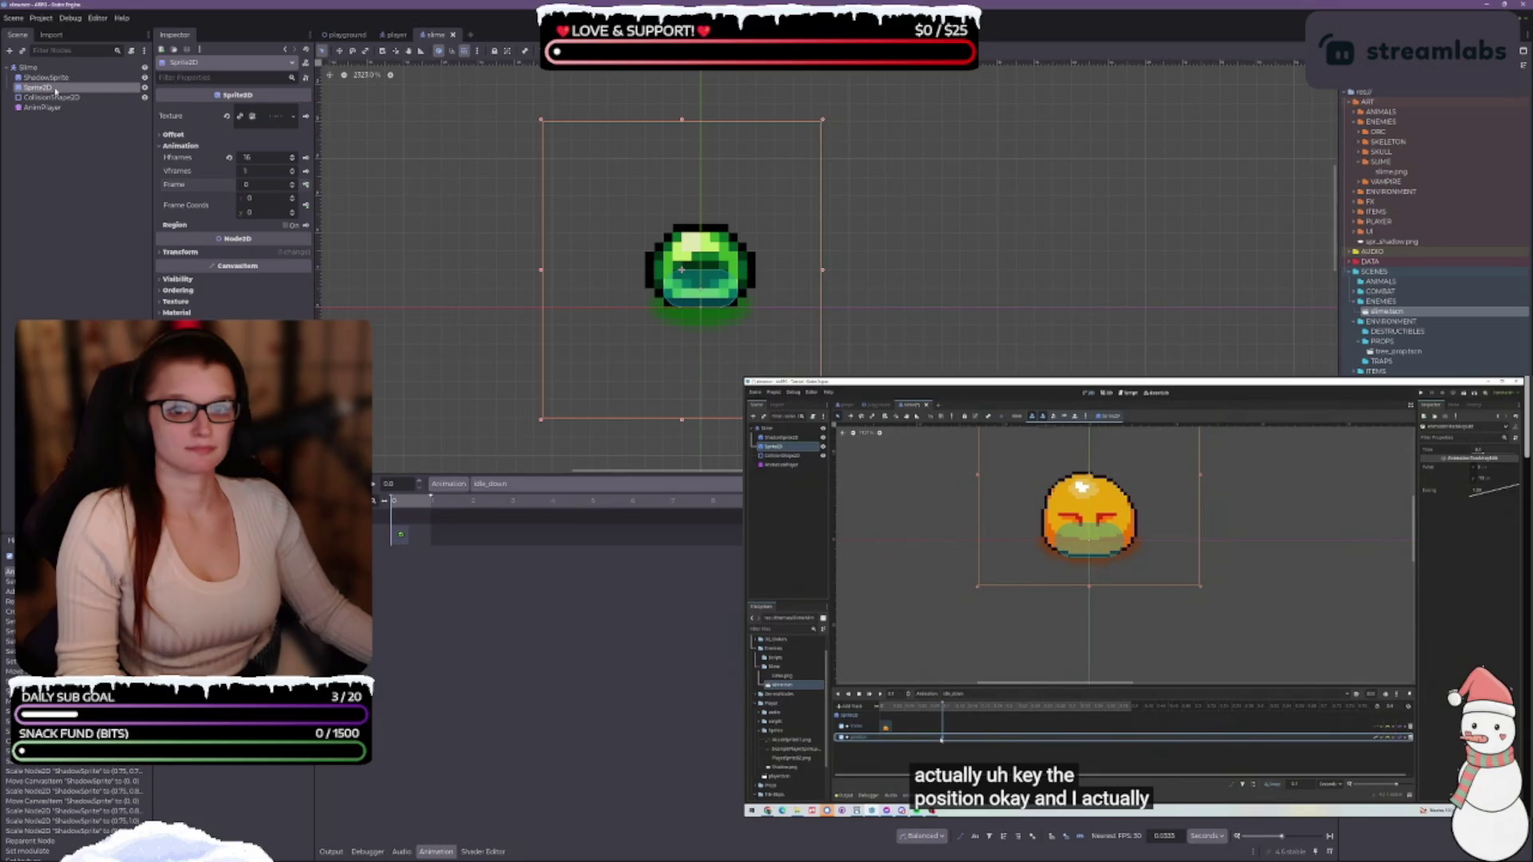
click(163, 253)
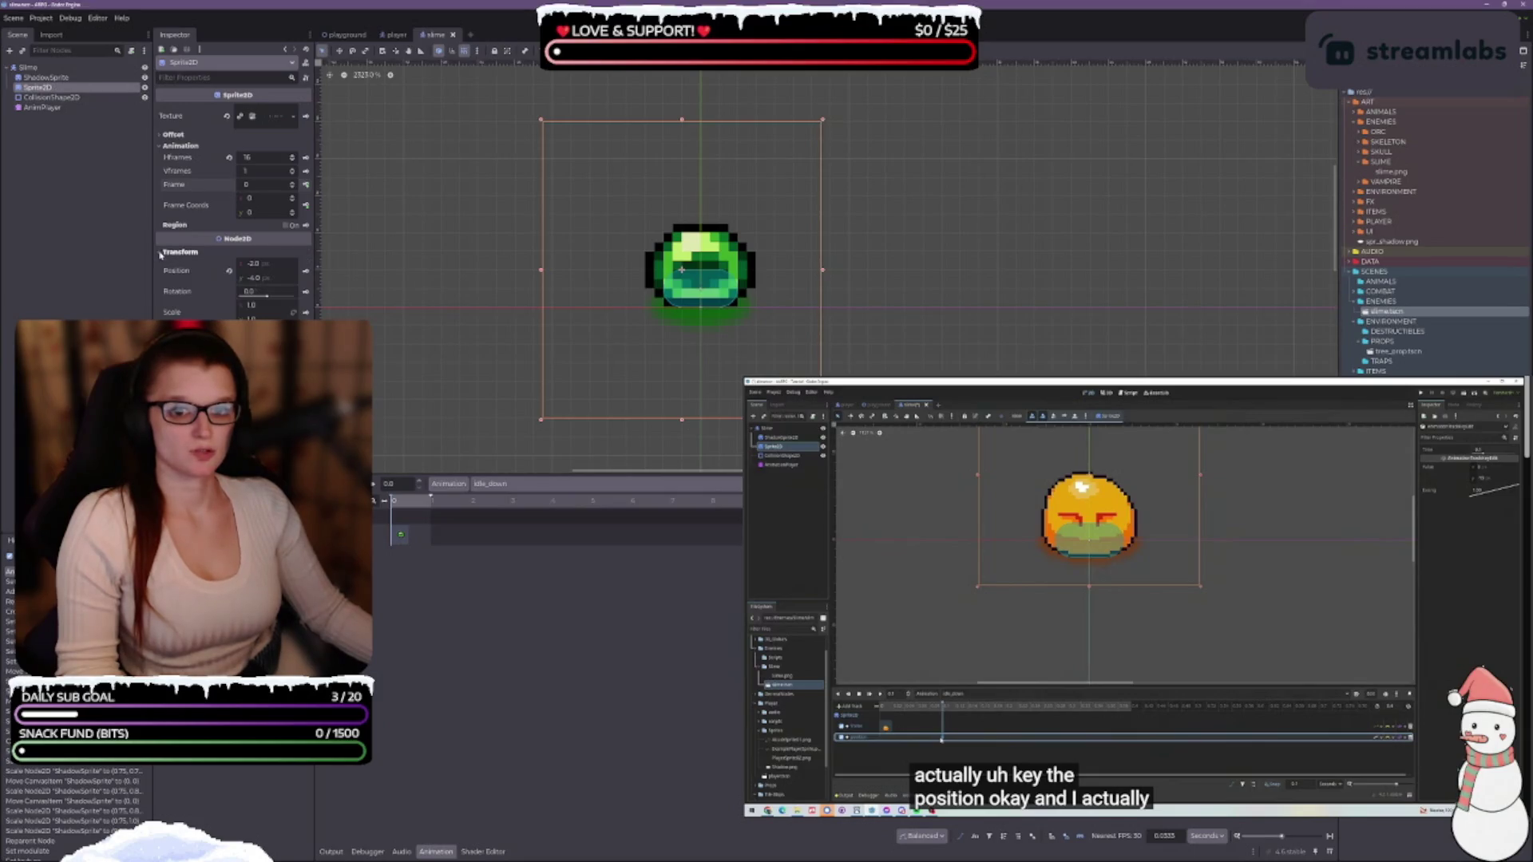
click(305, 271)
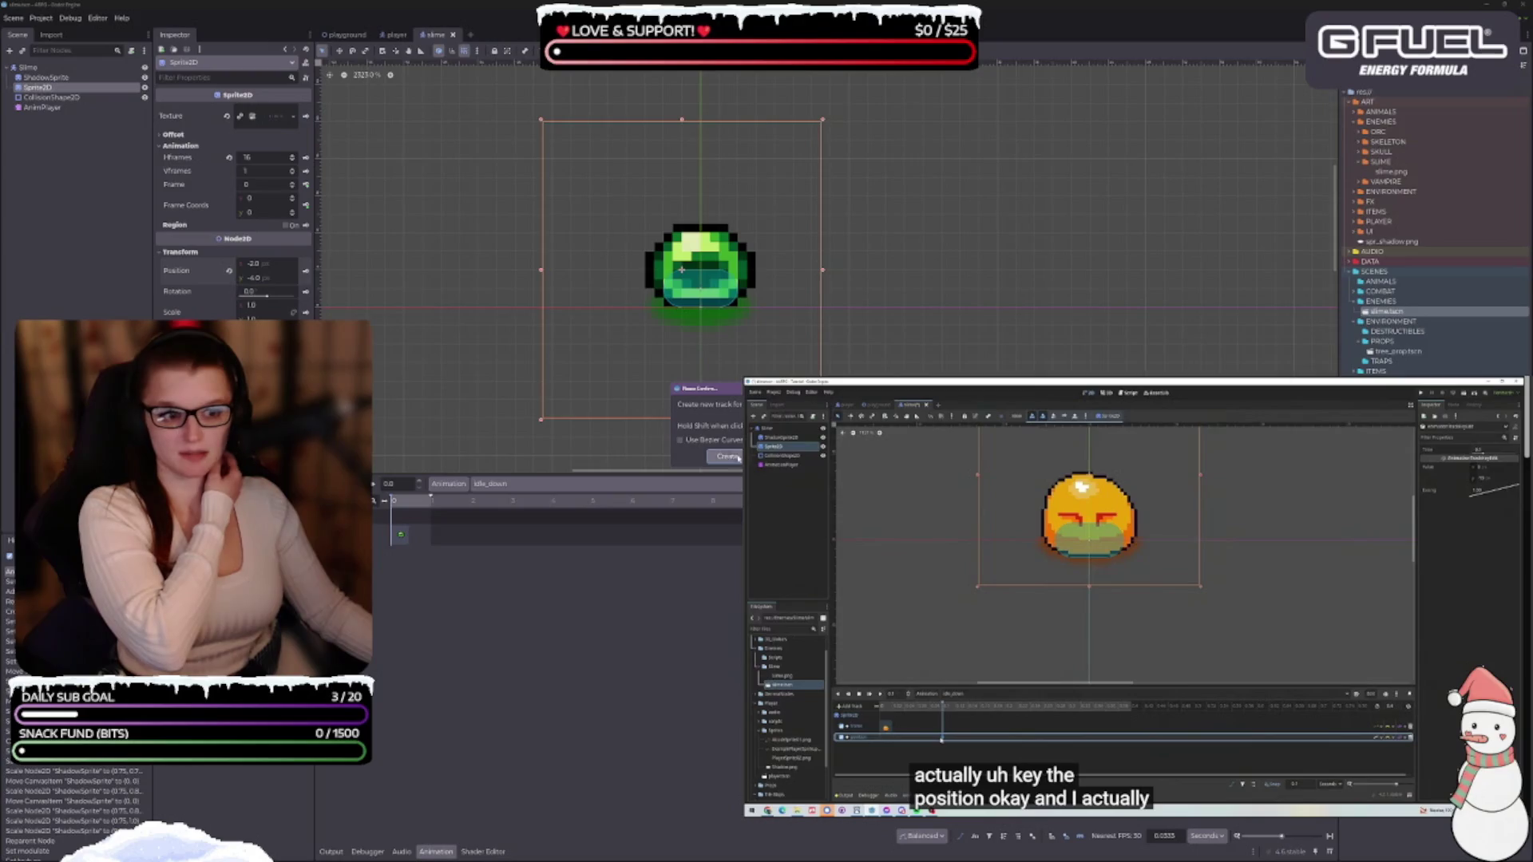
click(707, 453)
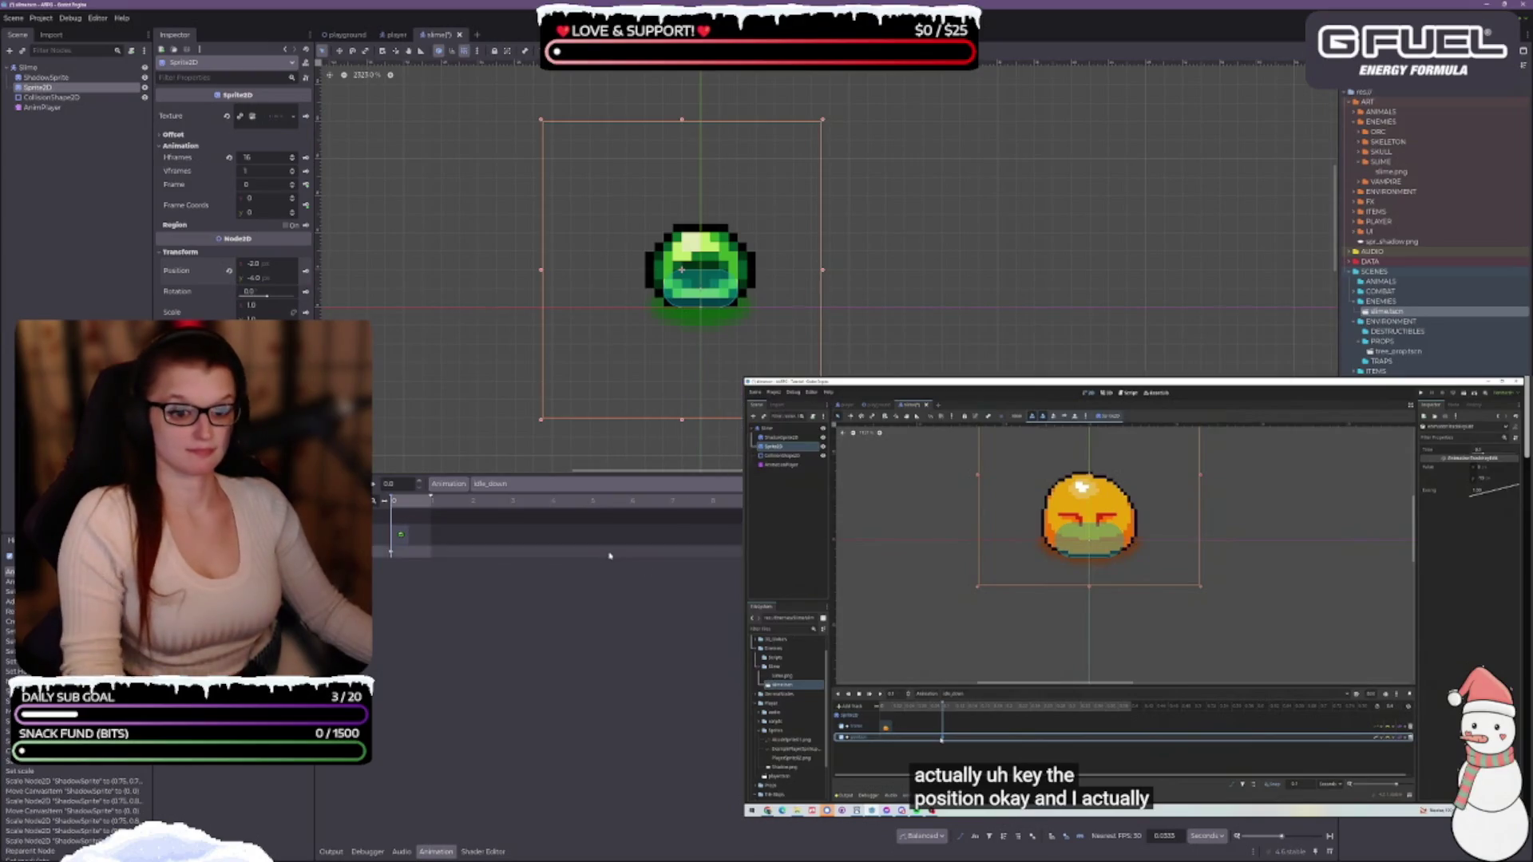
key(ctrl+s)
click(1113, 566)
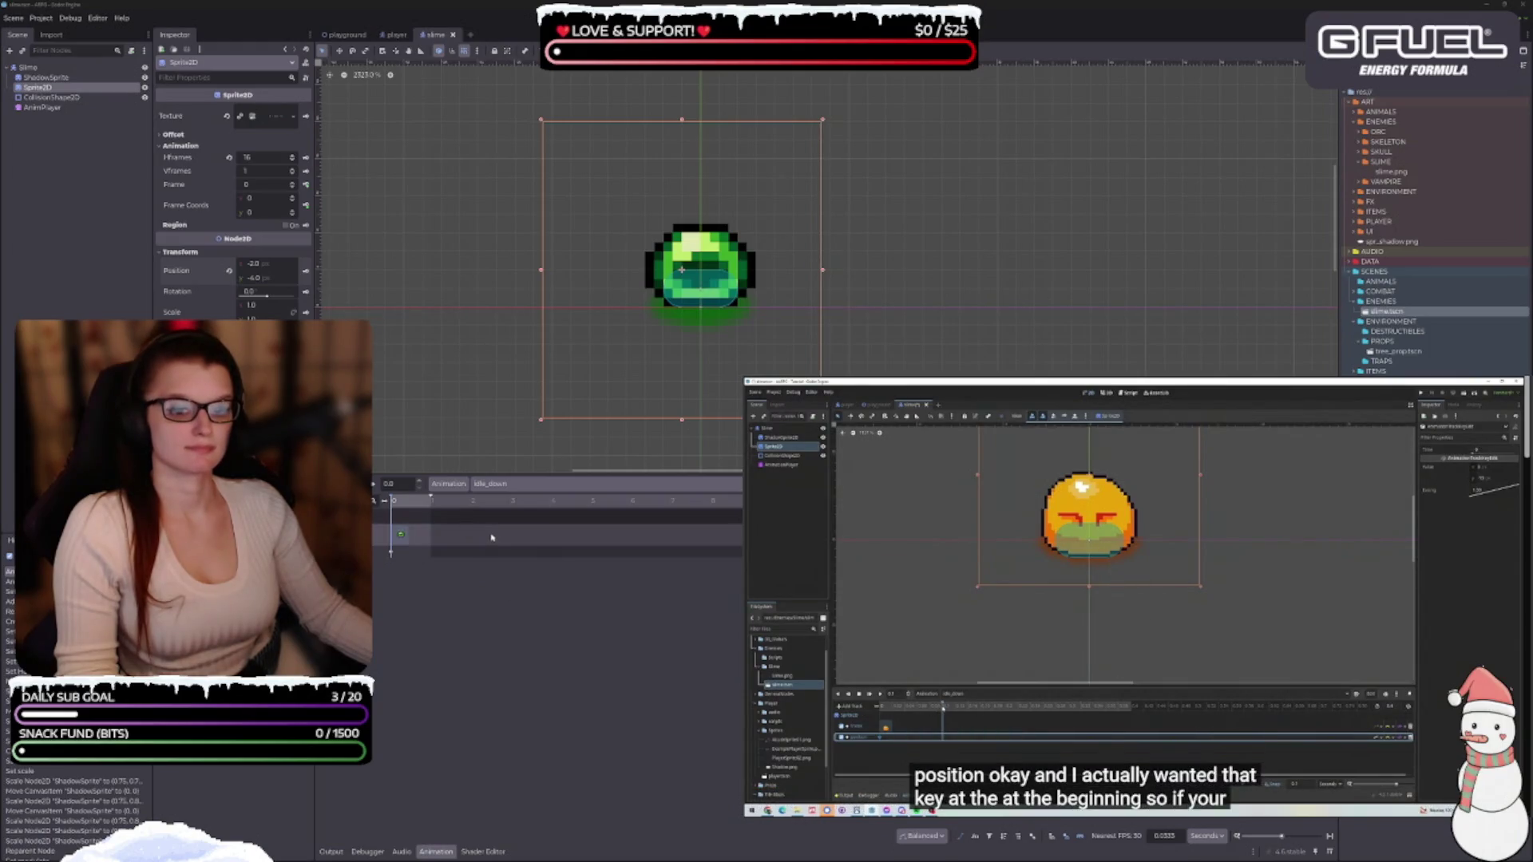
click(402, 535)
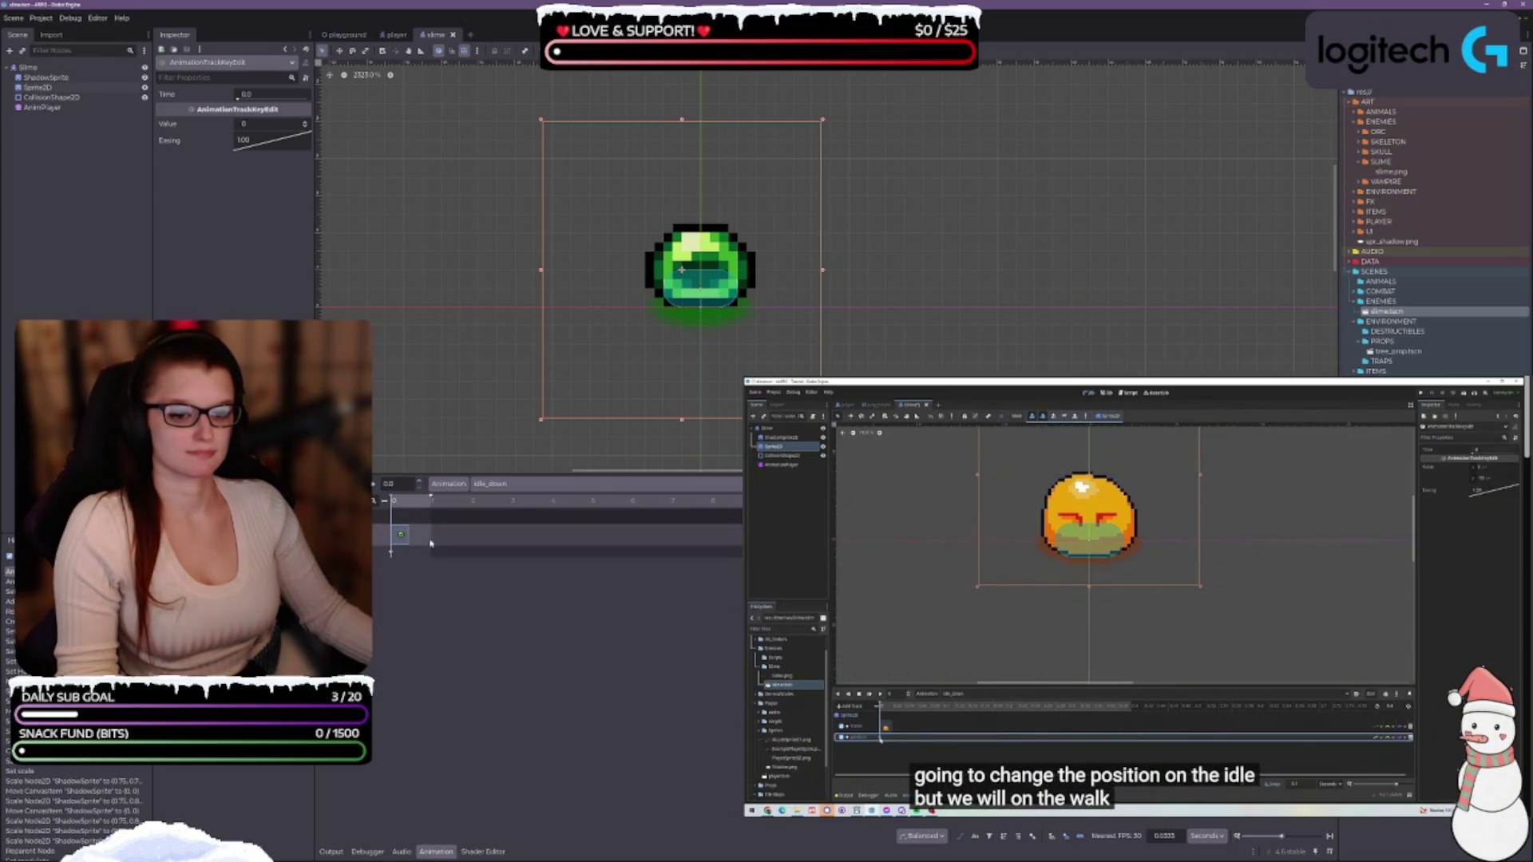
scroll(429, 532, up, 2)
Zoom into the animation timeline and place the playhead at about 0.2 seconds
scroll(428, 532, up, 3)
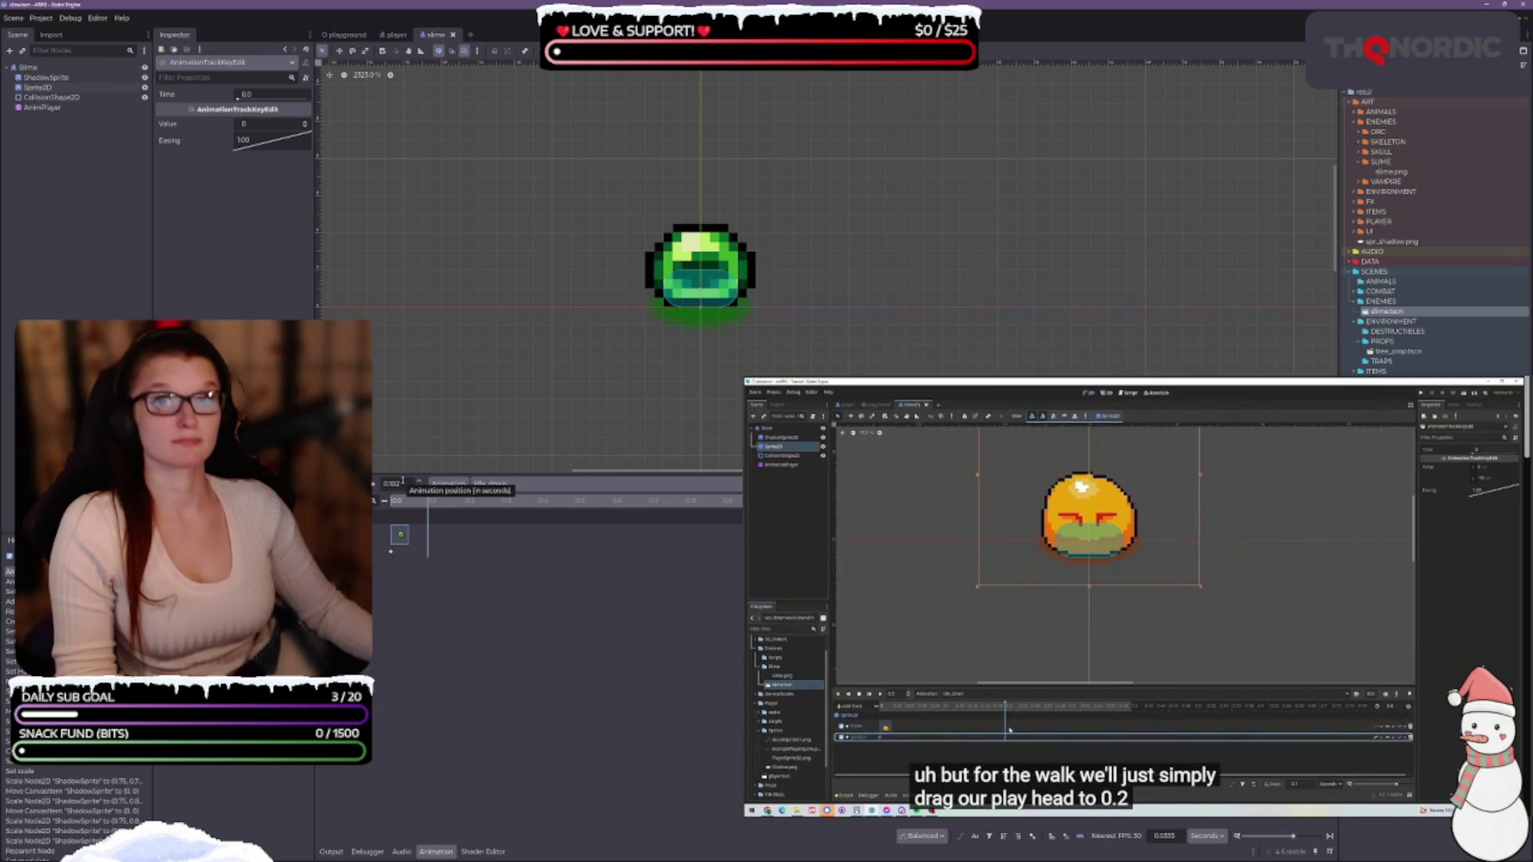
key(space)
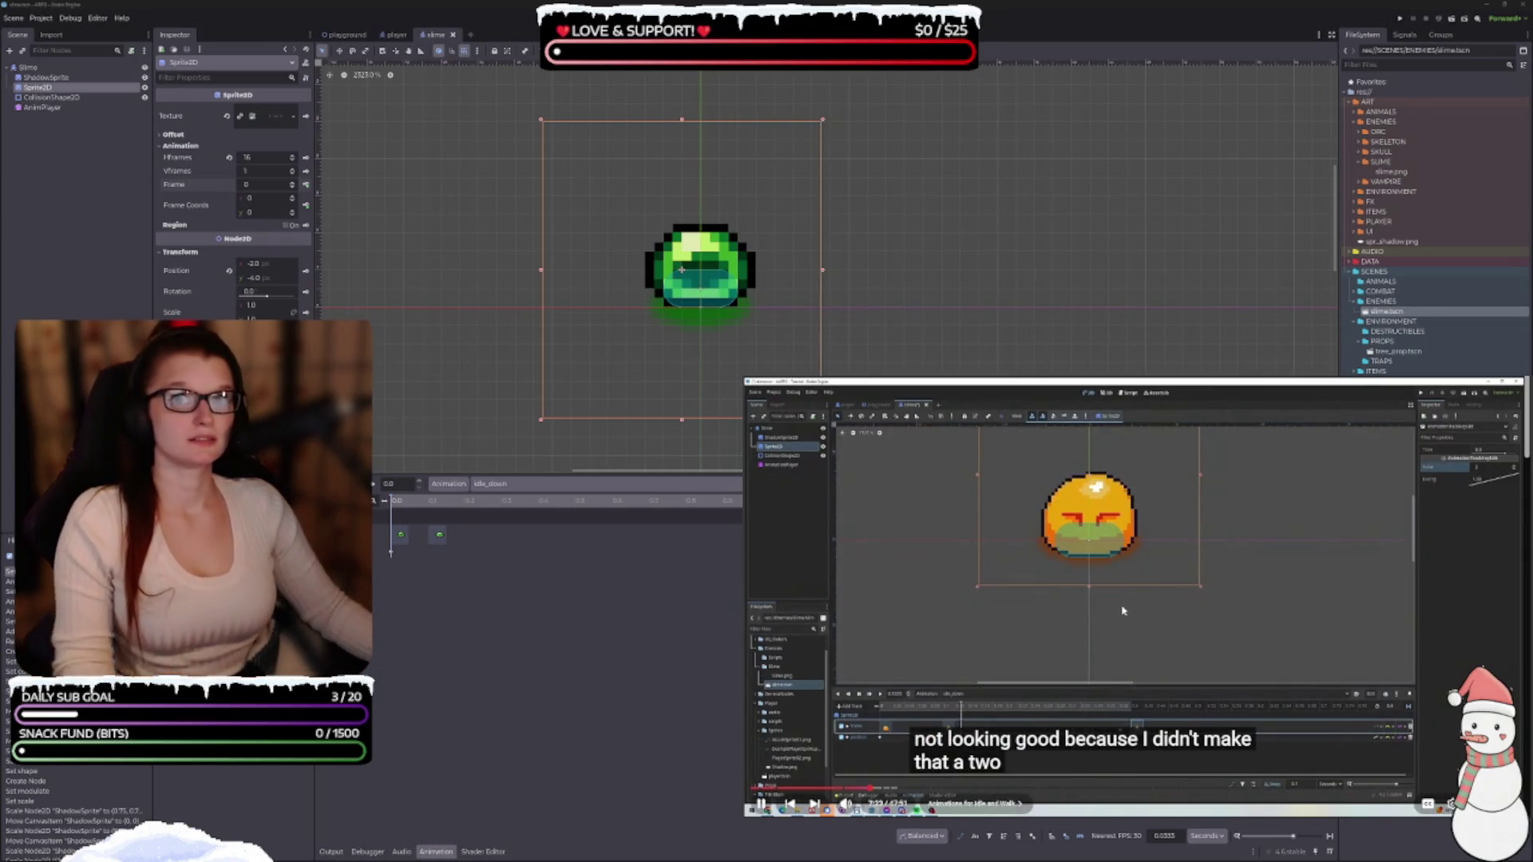
click(1132, 569)
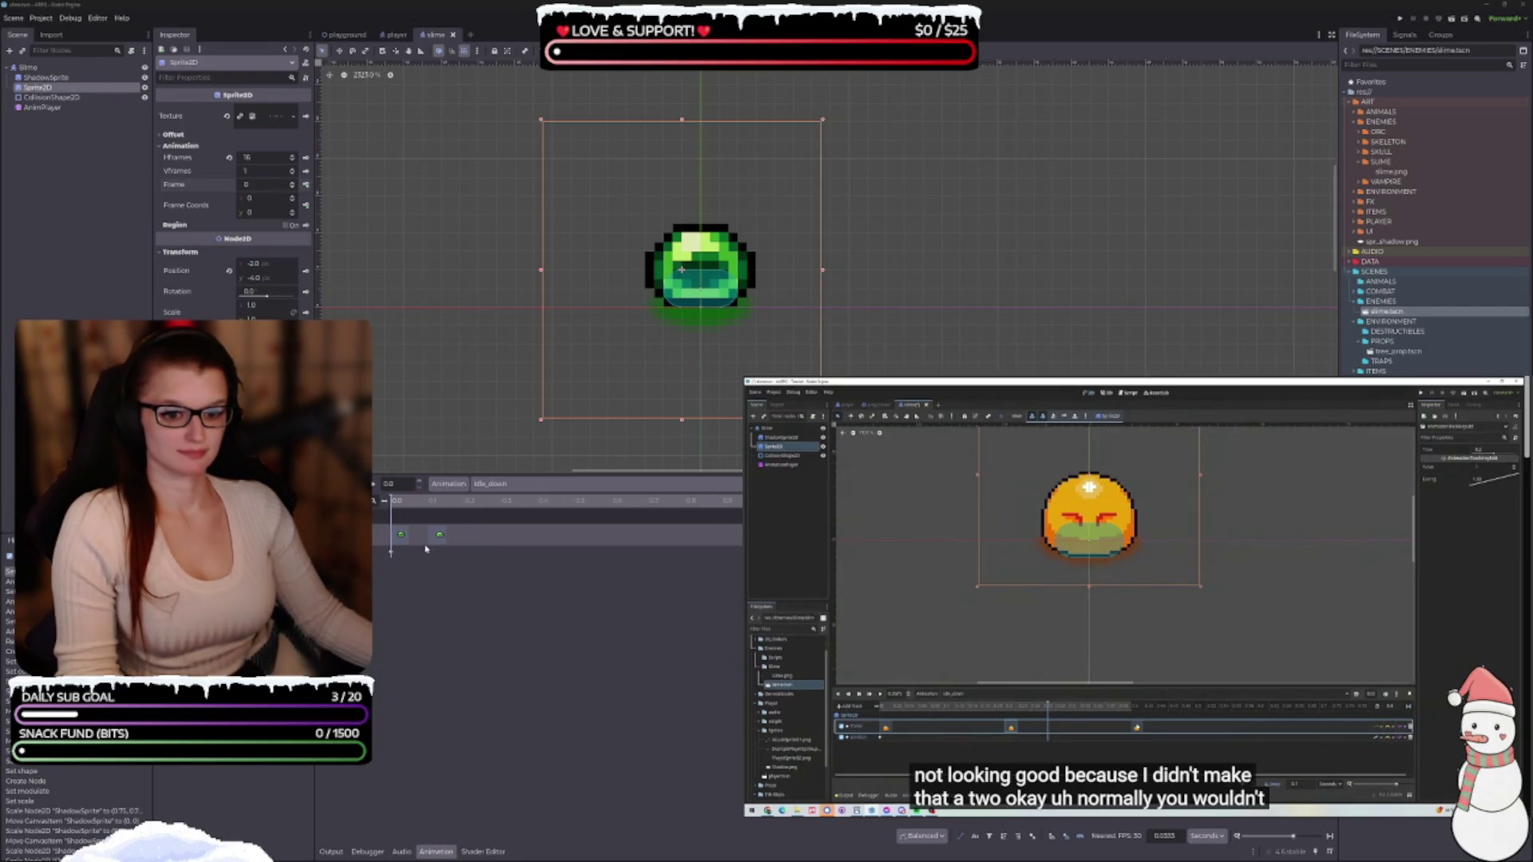
click(468, 501)
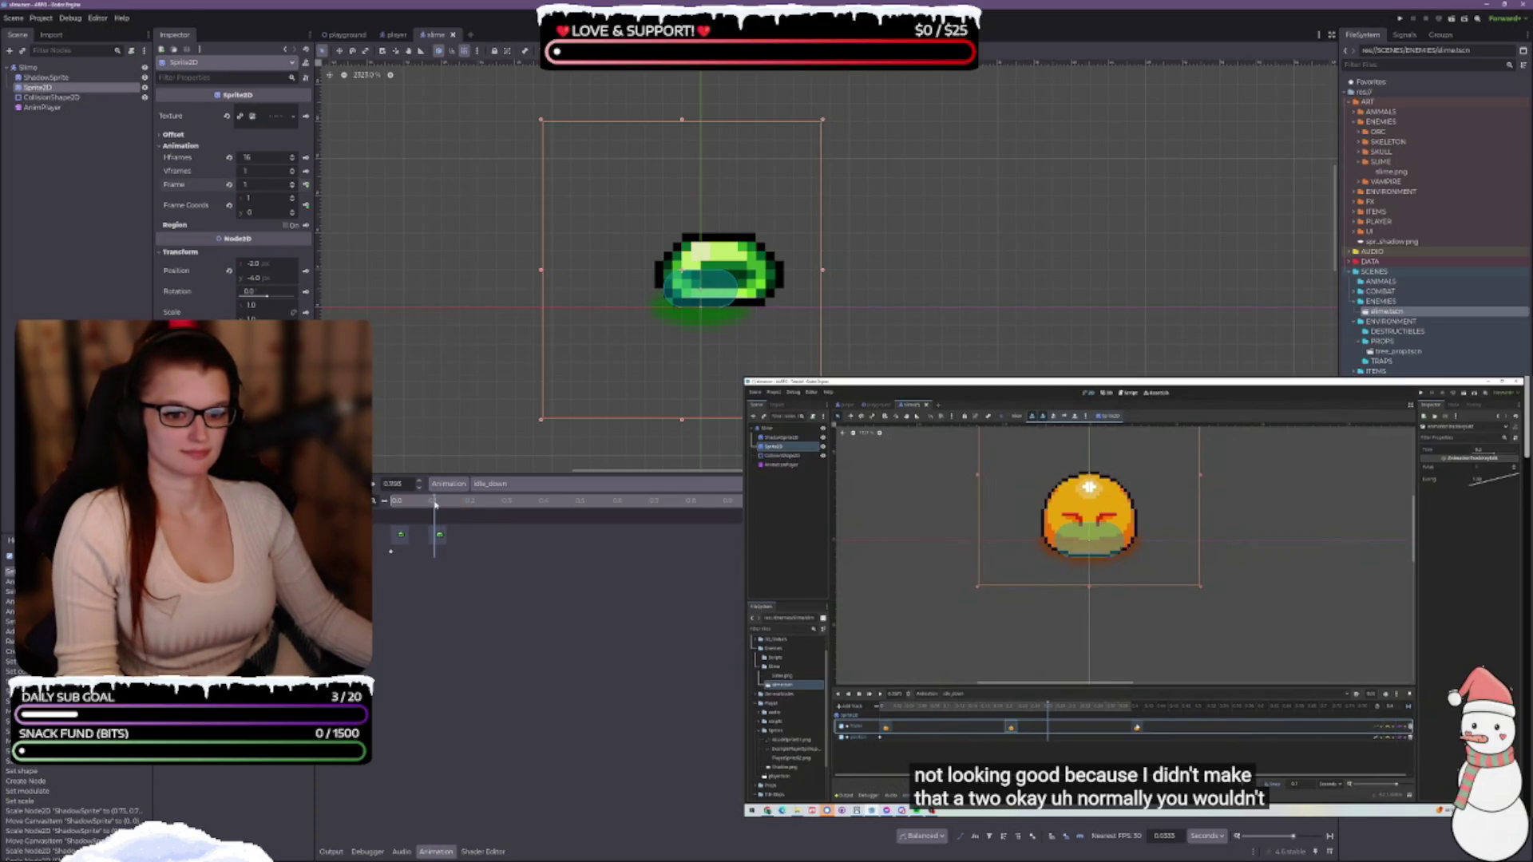
Set the playhead to exactly 0.2 s and adjust the sprite's Frame to 2
key(BackSpace)
key(BackSpace)
key(BackSpace)
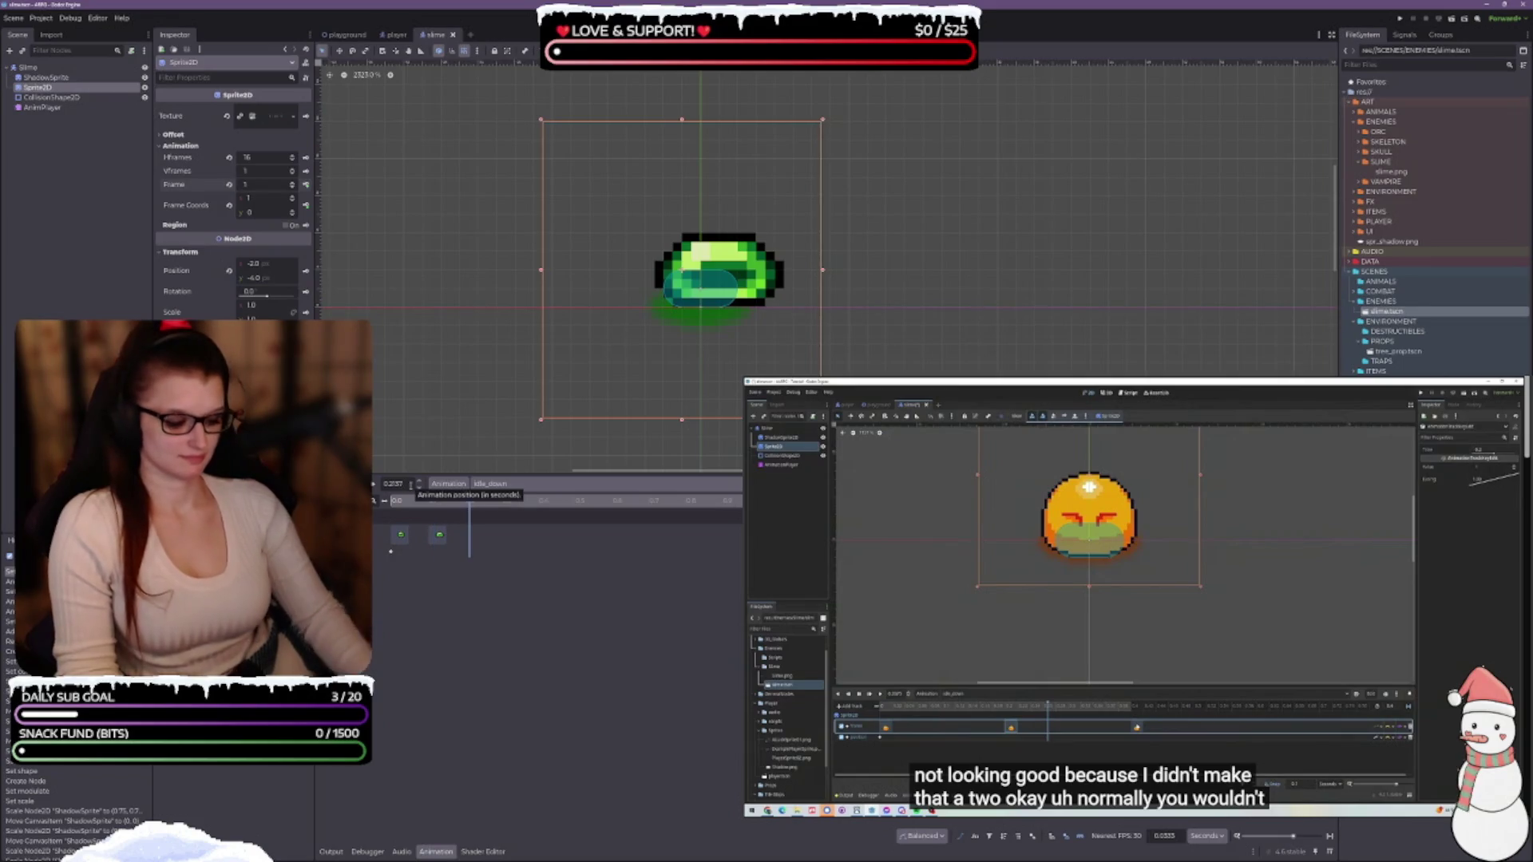
key(Return)
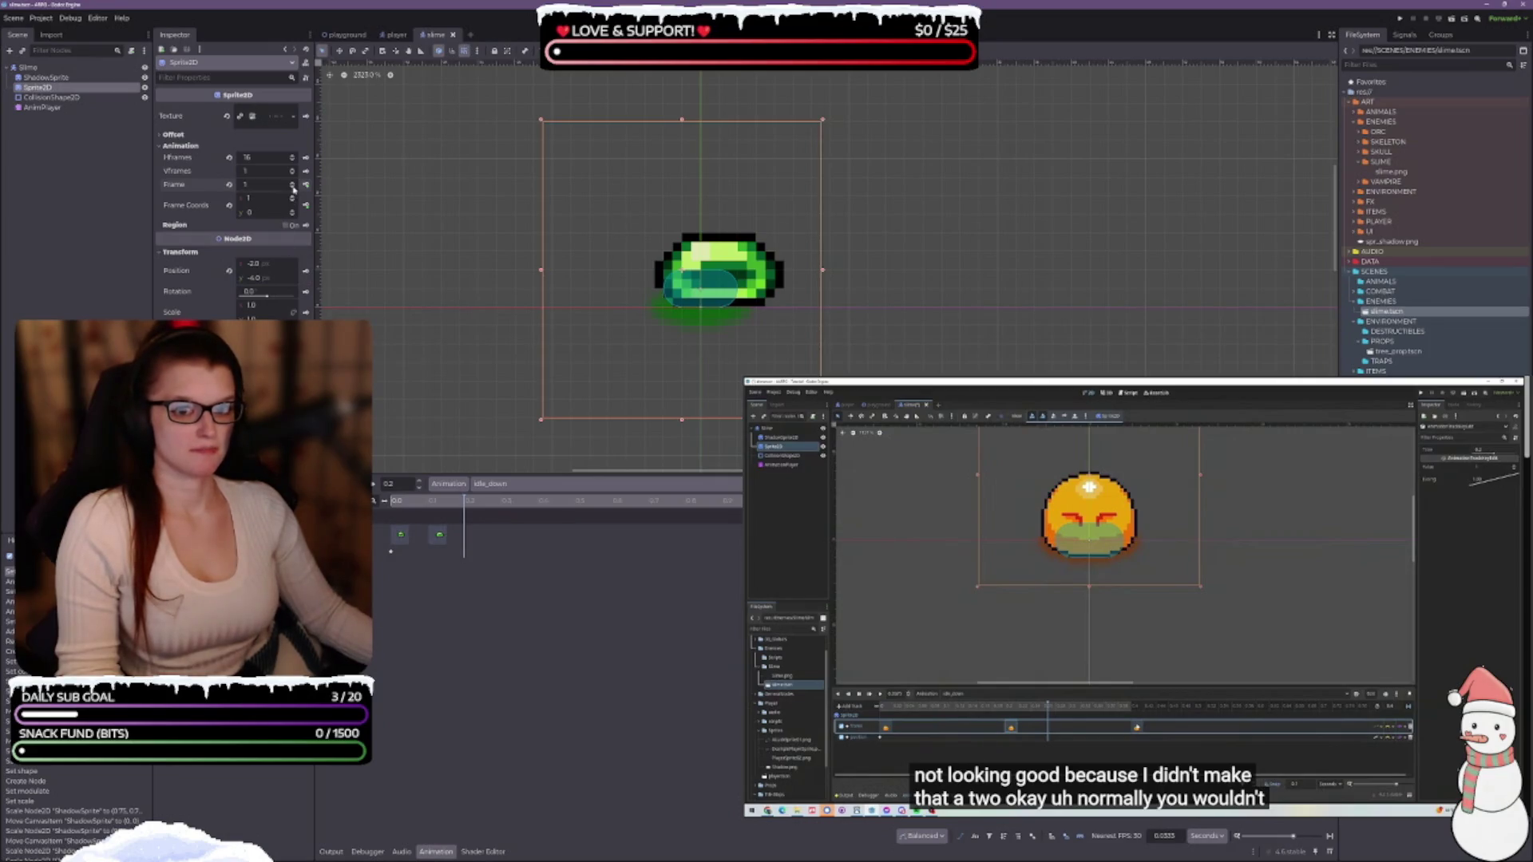
click(292, 184)
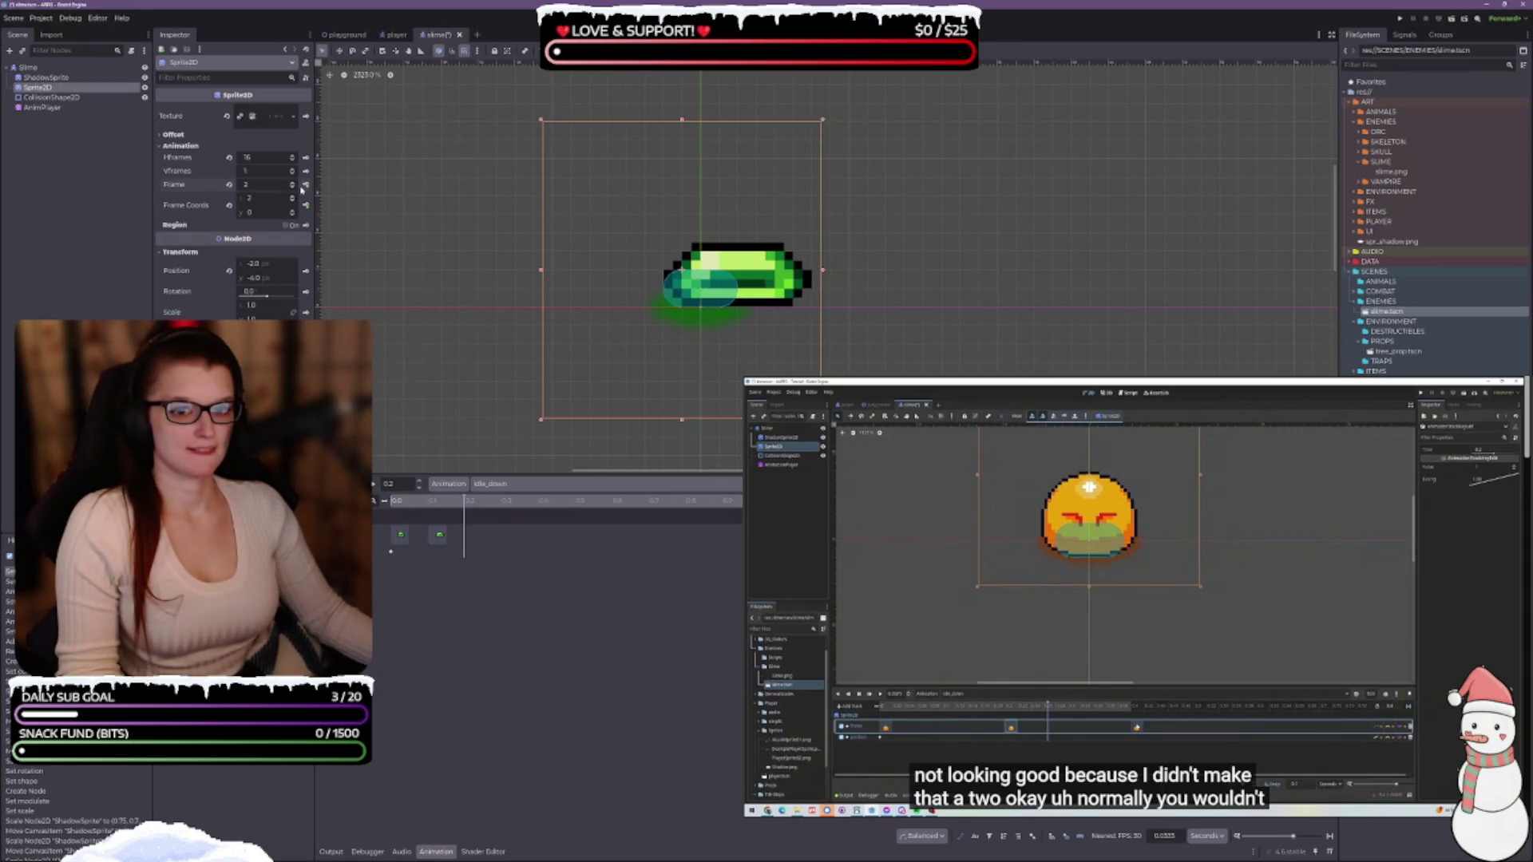
click(306, 185)
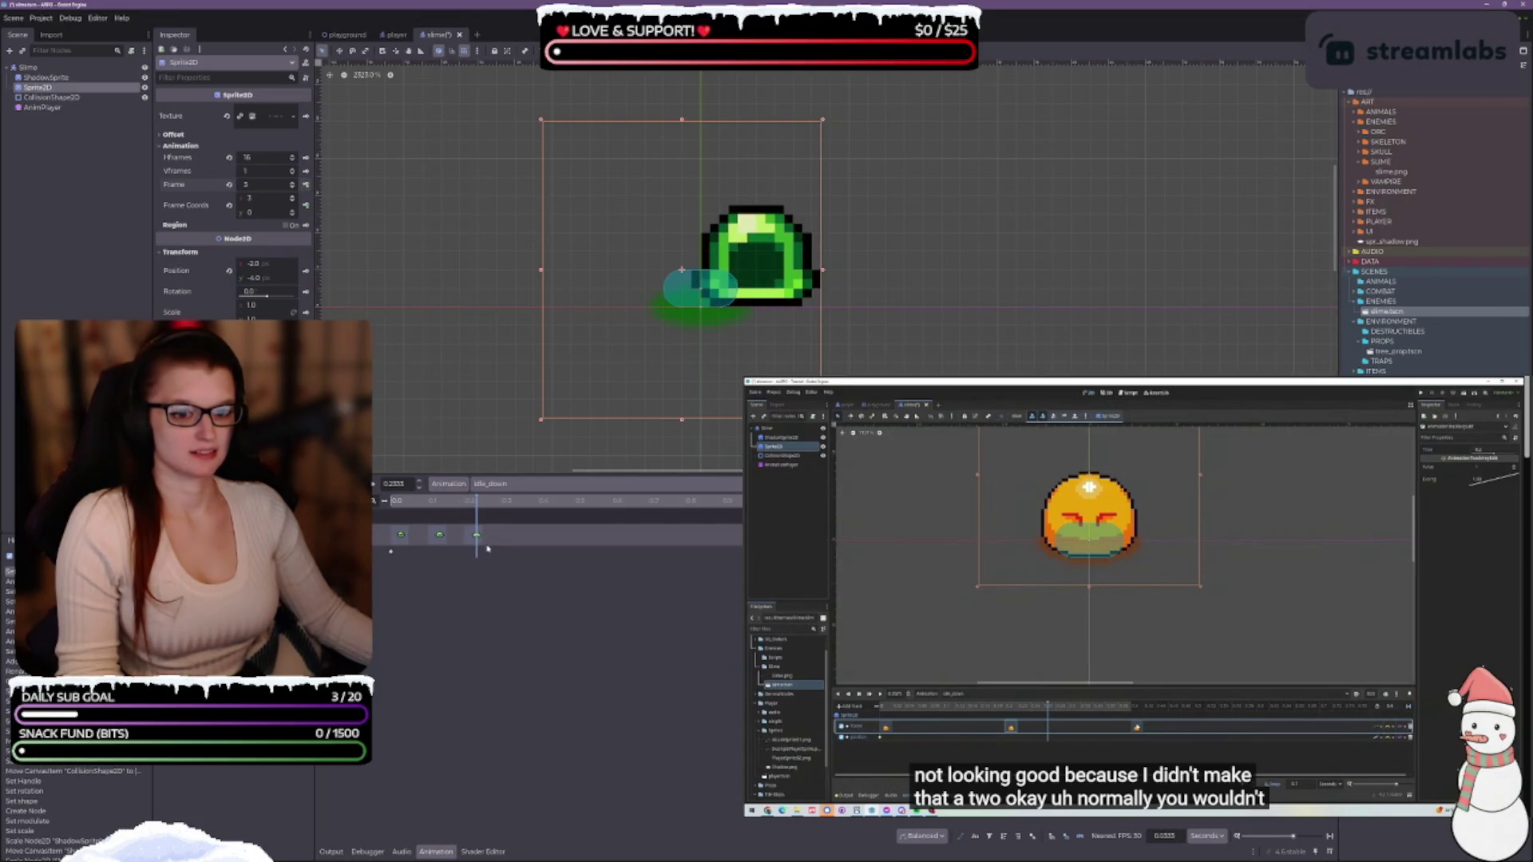
click(292, 187)
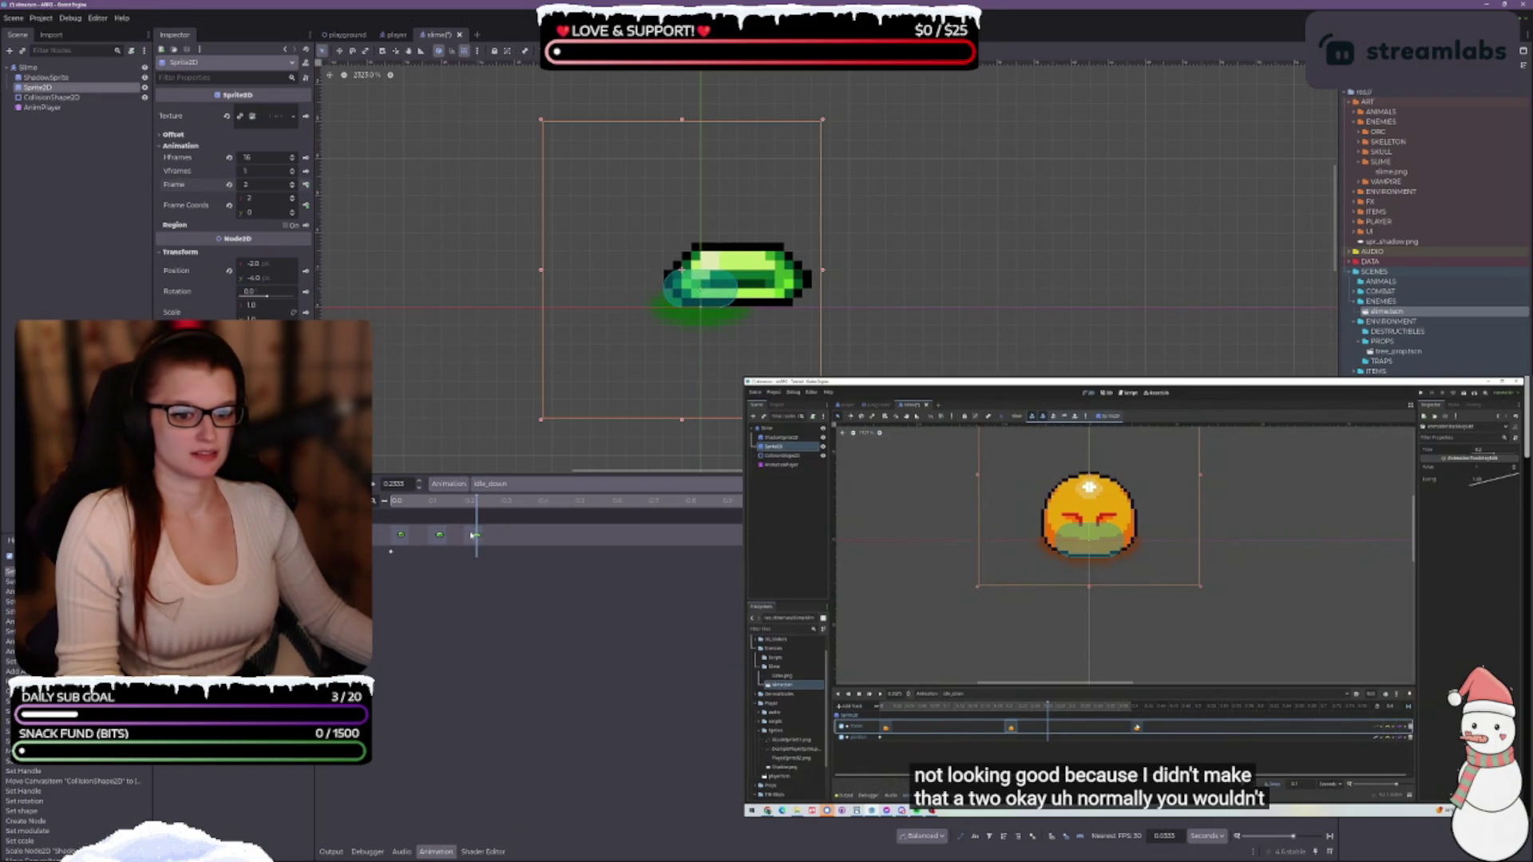
Enter 10 in the timeline position field, play idle_down, and key Frame 3
click(384, 485)
text(10)
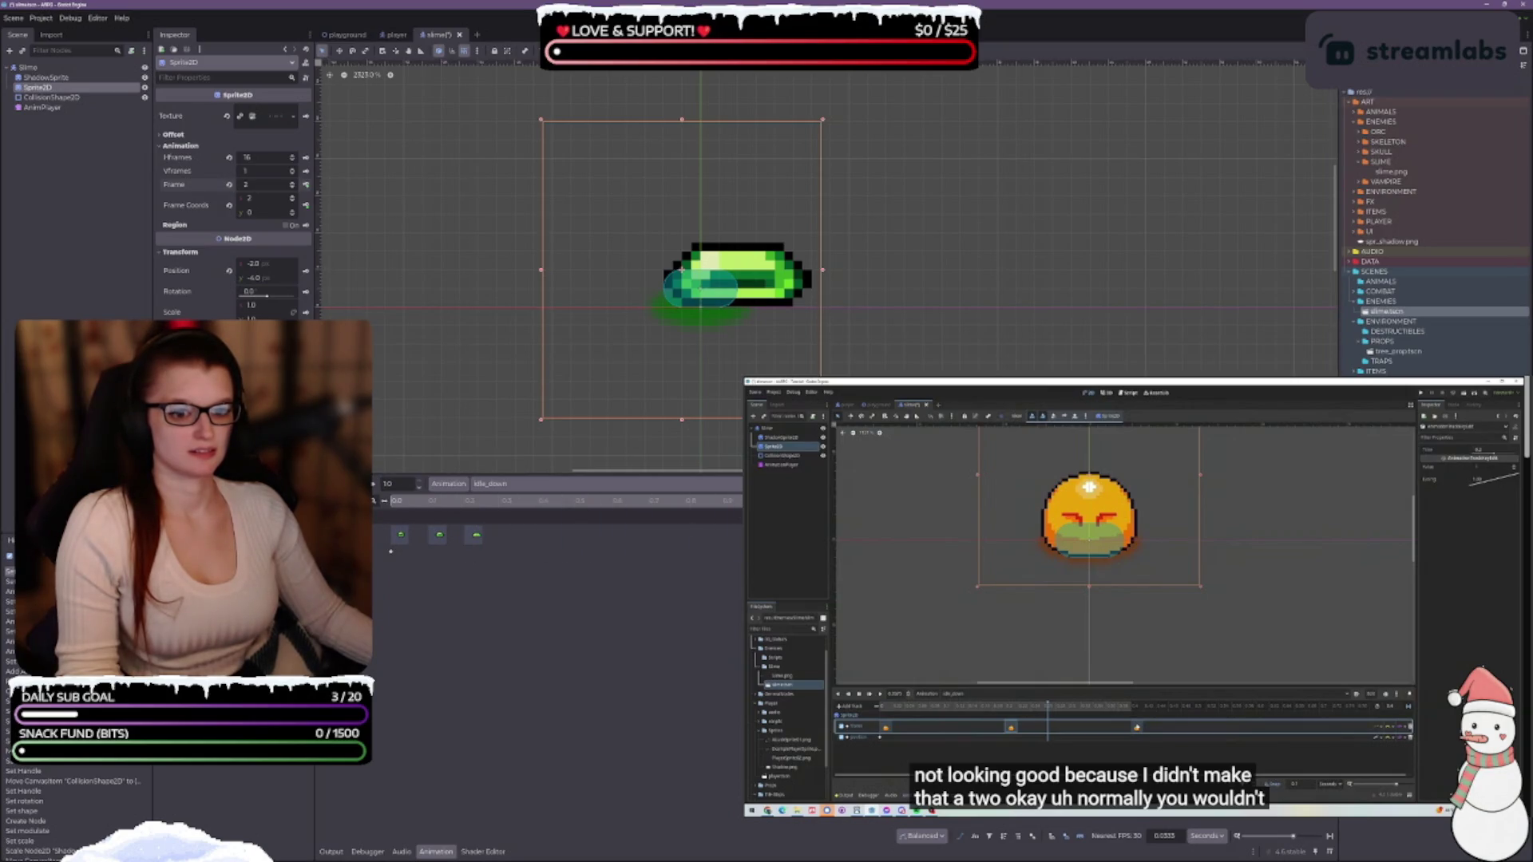
click(373, 484)
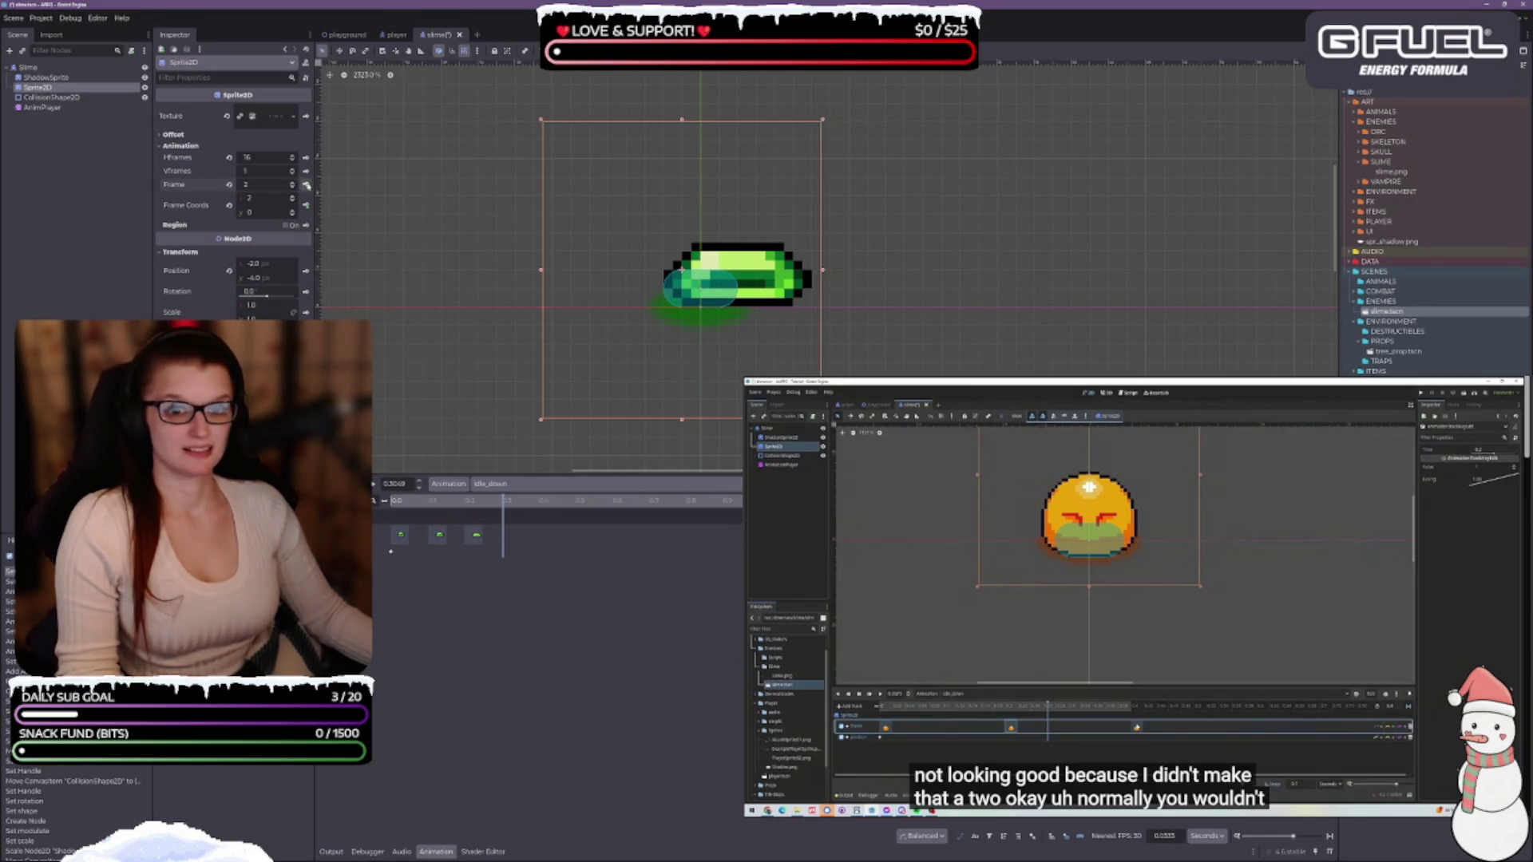
click(293, 183)
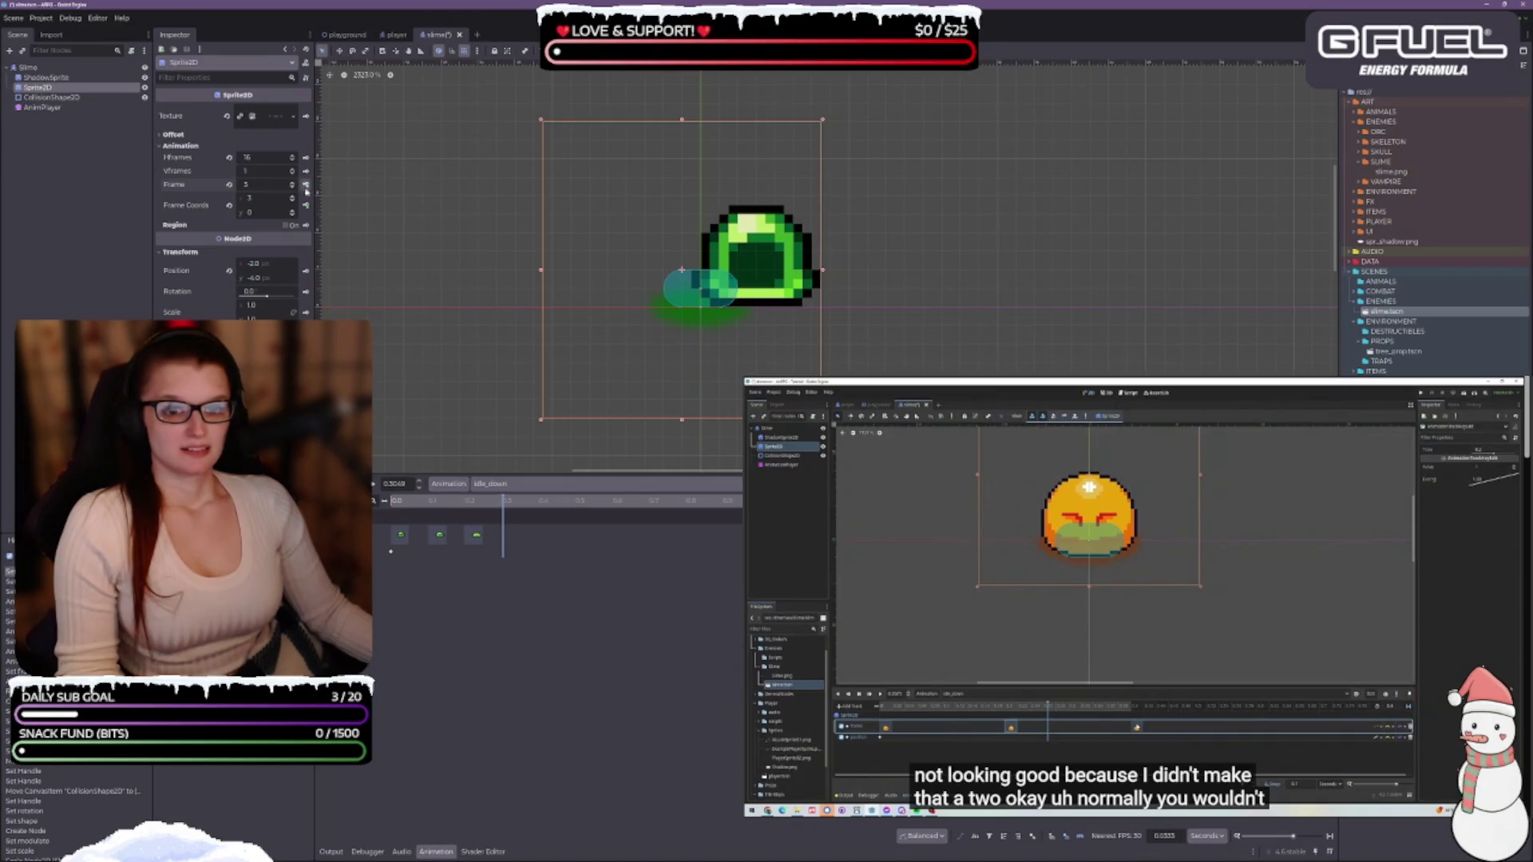
click(306, 184)
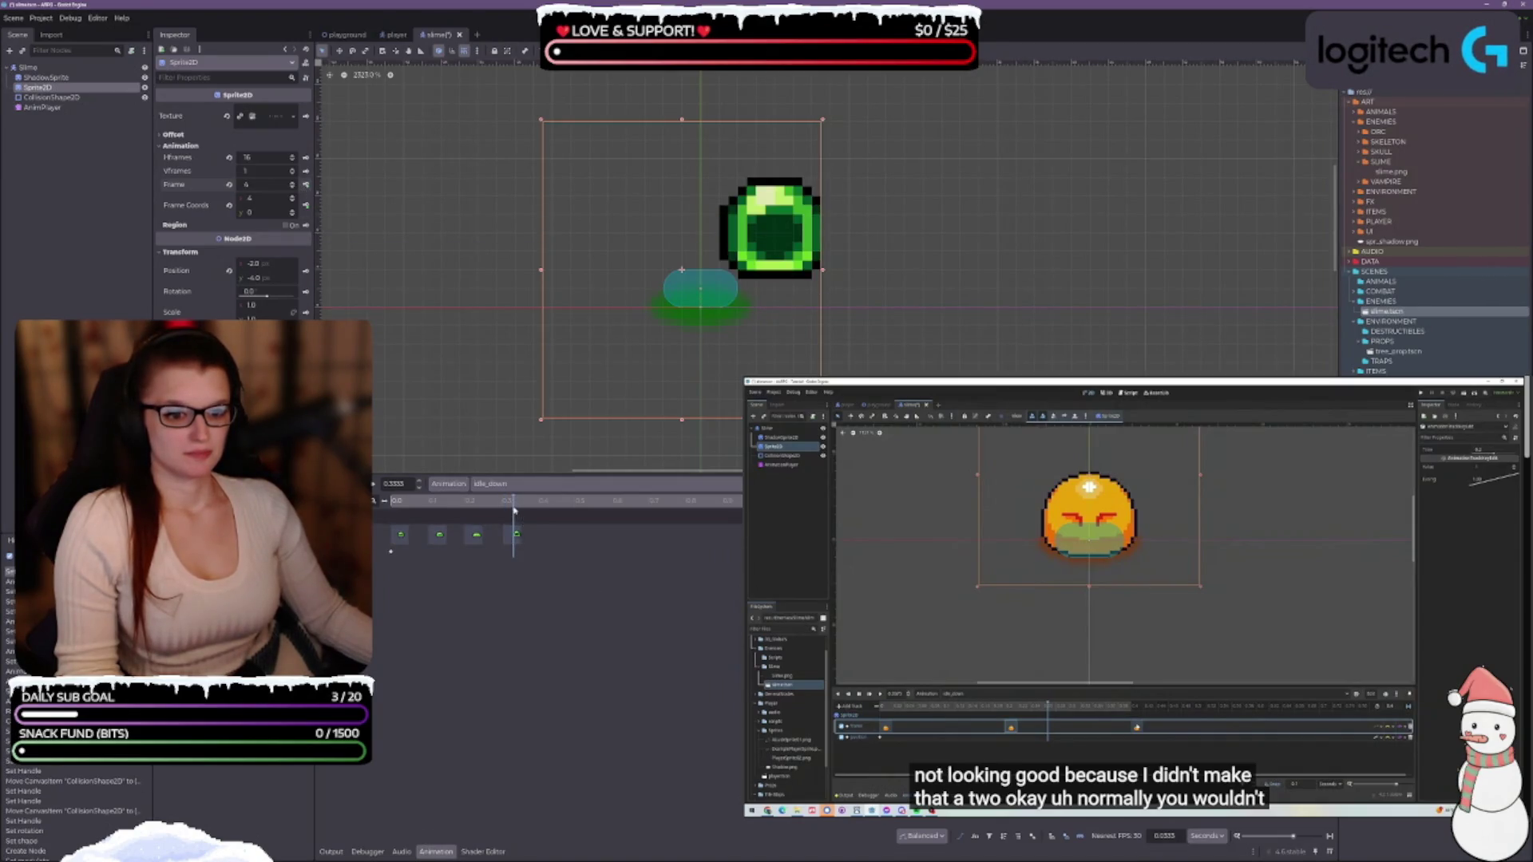
Key Frame 5 near 0.38 s, nudge that key later, and move the playhead onward
drag(515, 515, 544, 515)
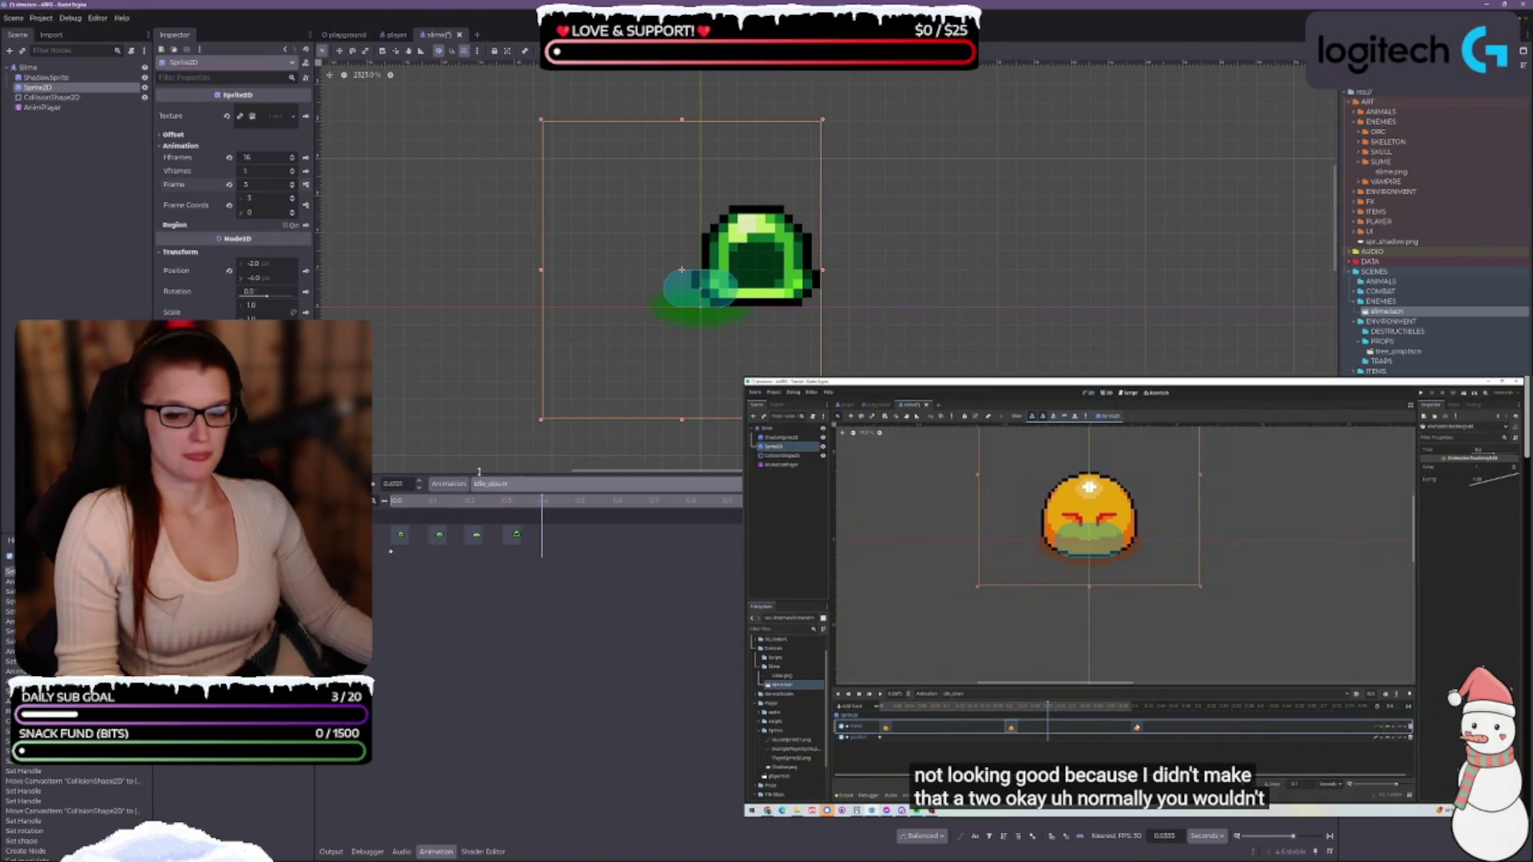
click(293, 182)
click(304, 184)
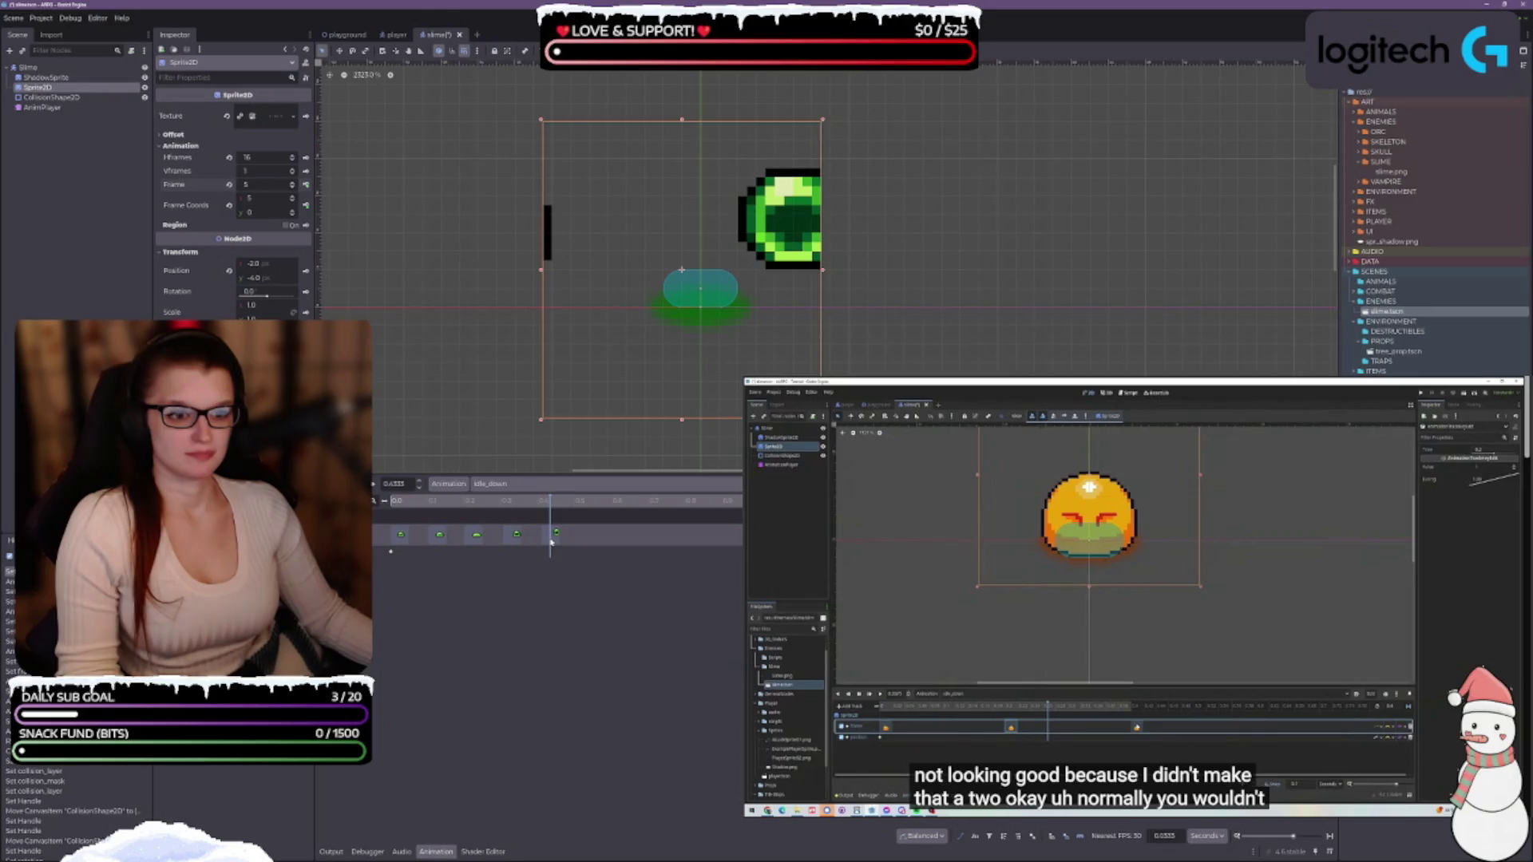
mouse_move(551, 542)
mouse_down()
mouse_move(570, 546)
mouse_move(551, 540)
mouse_up()
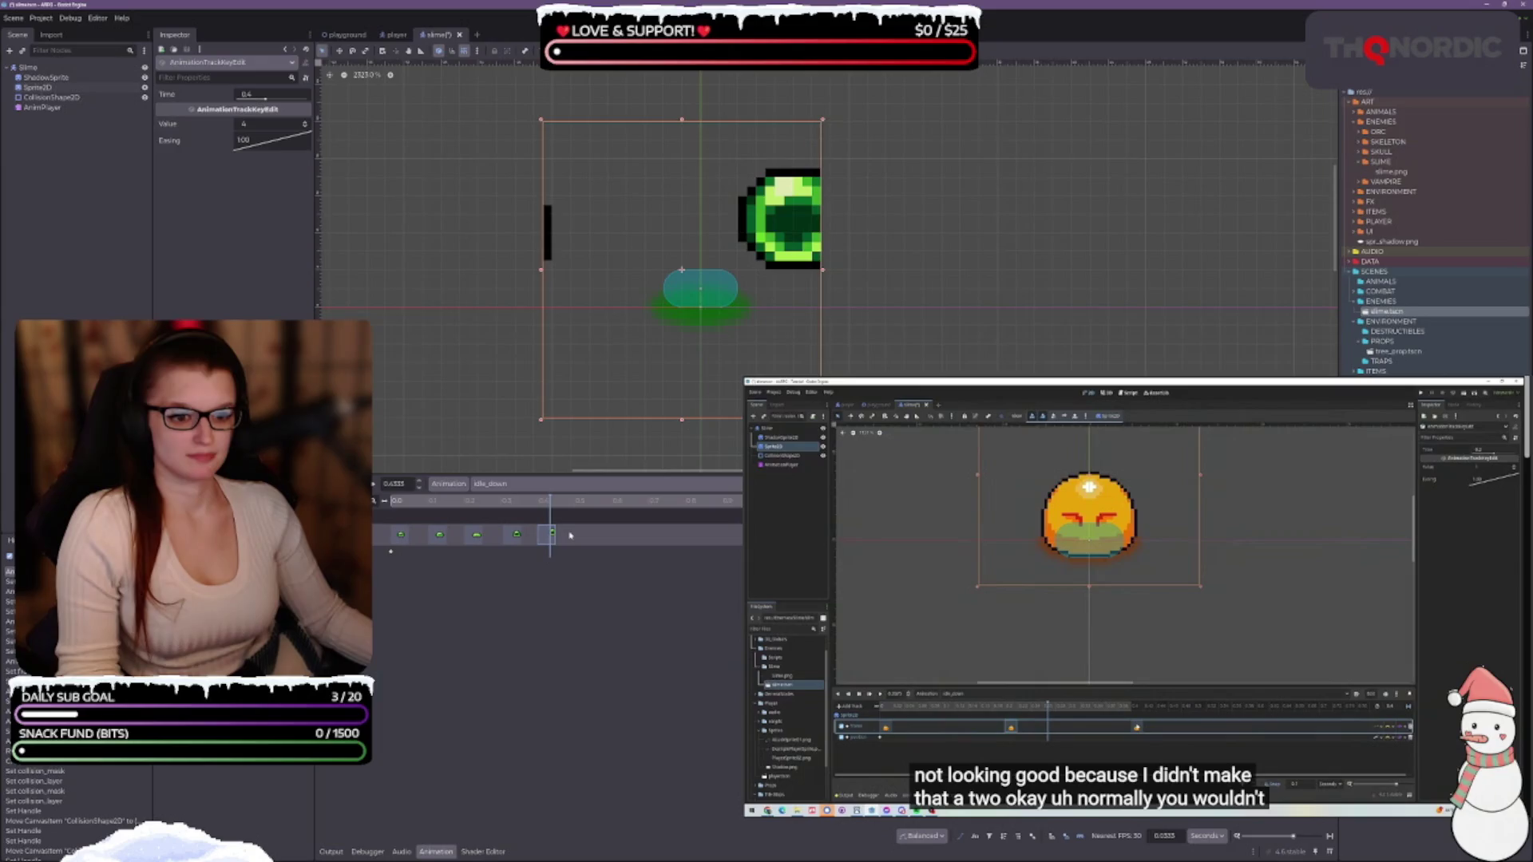
click(569, 535)
click(579, 501)
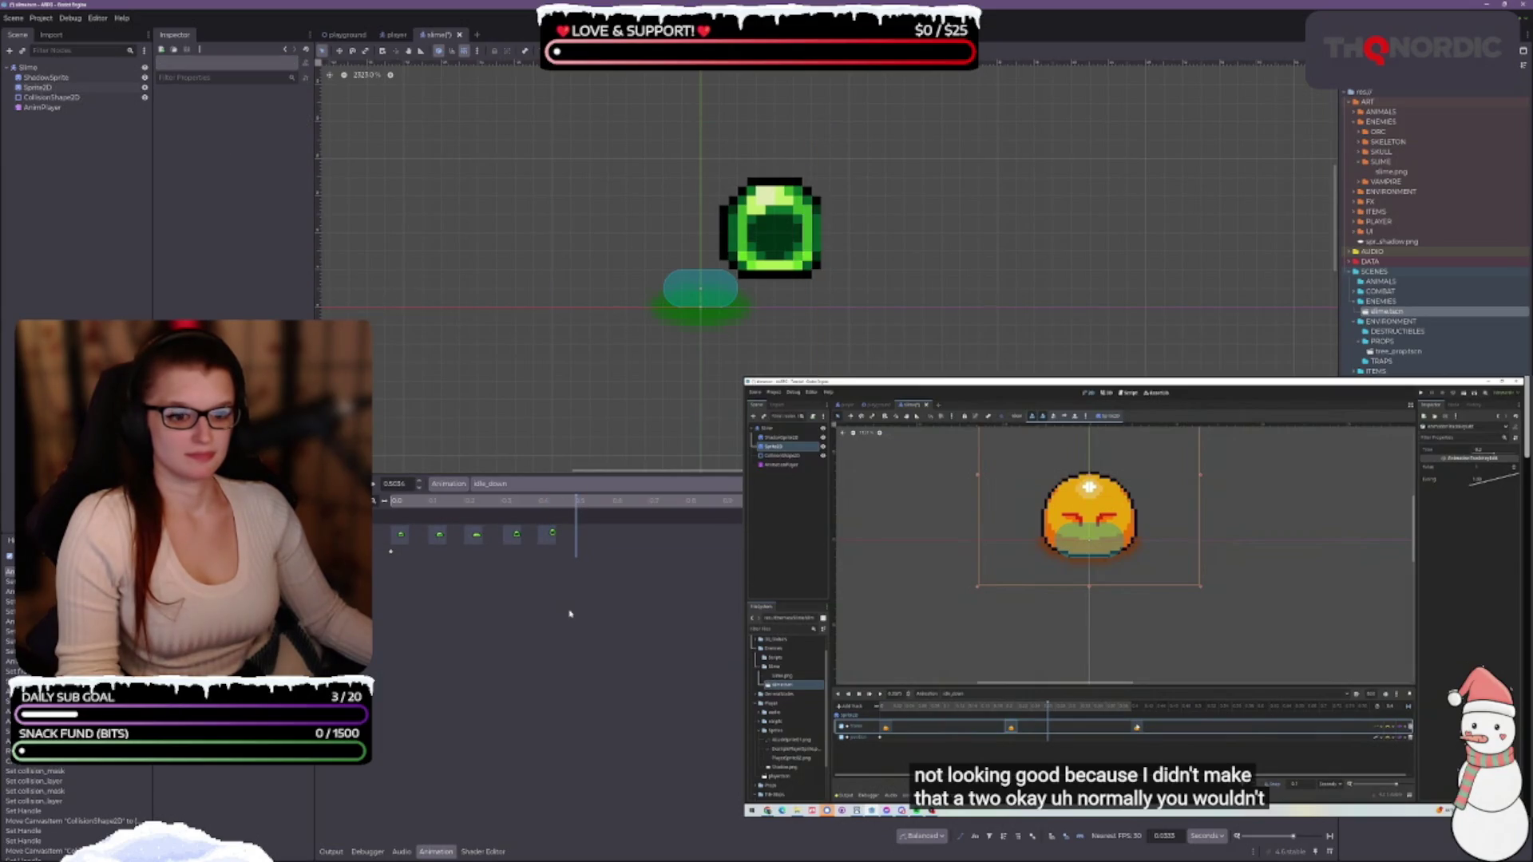
Key Frame 6 at the playhead and reduce the sprite's Hframes to 15
click(38, 87)
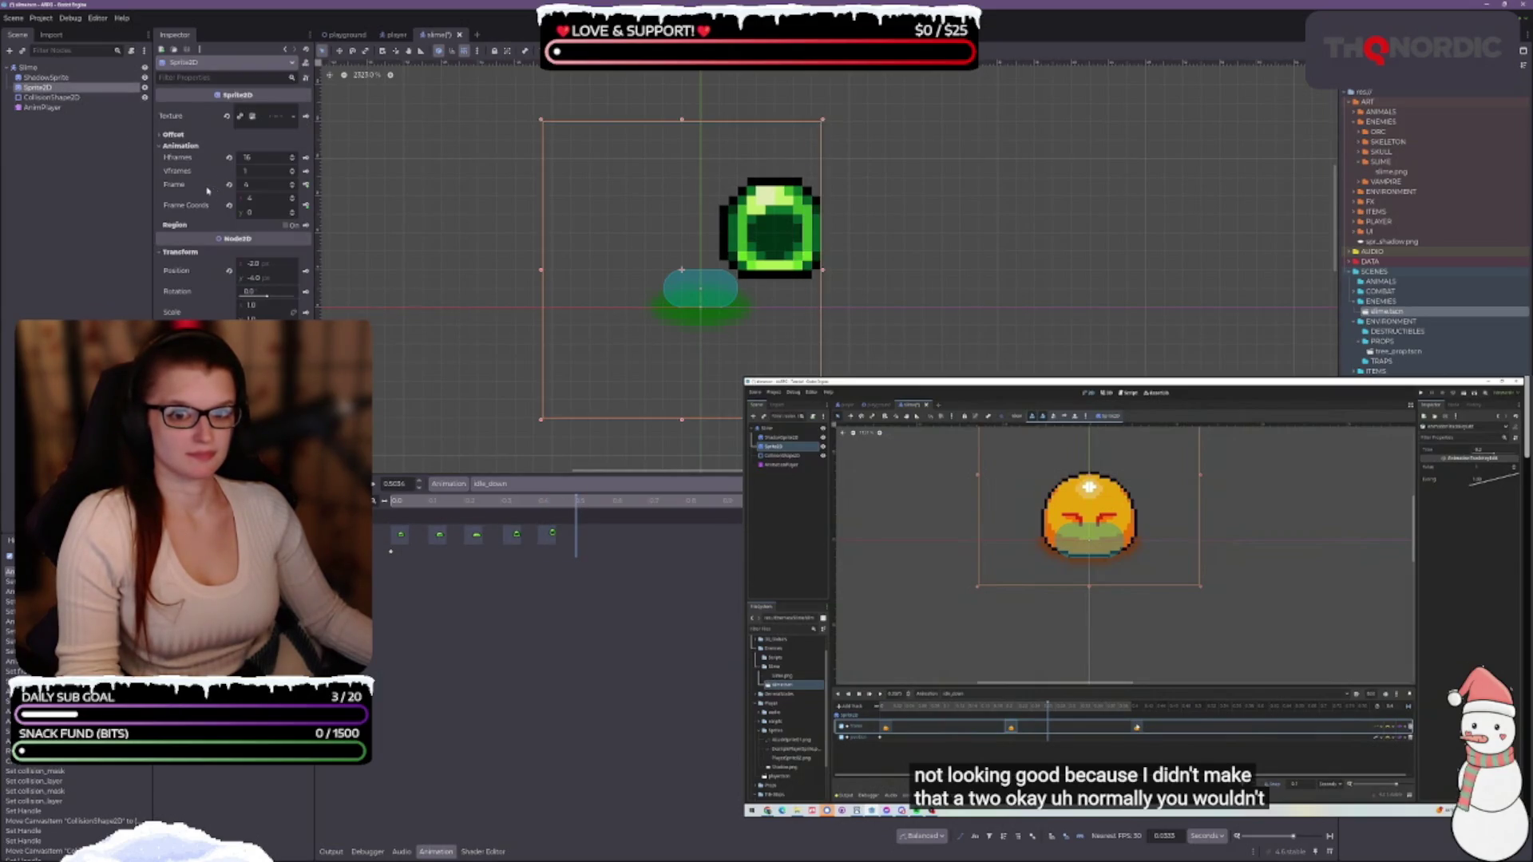
click(292, 182)
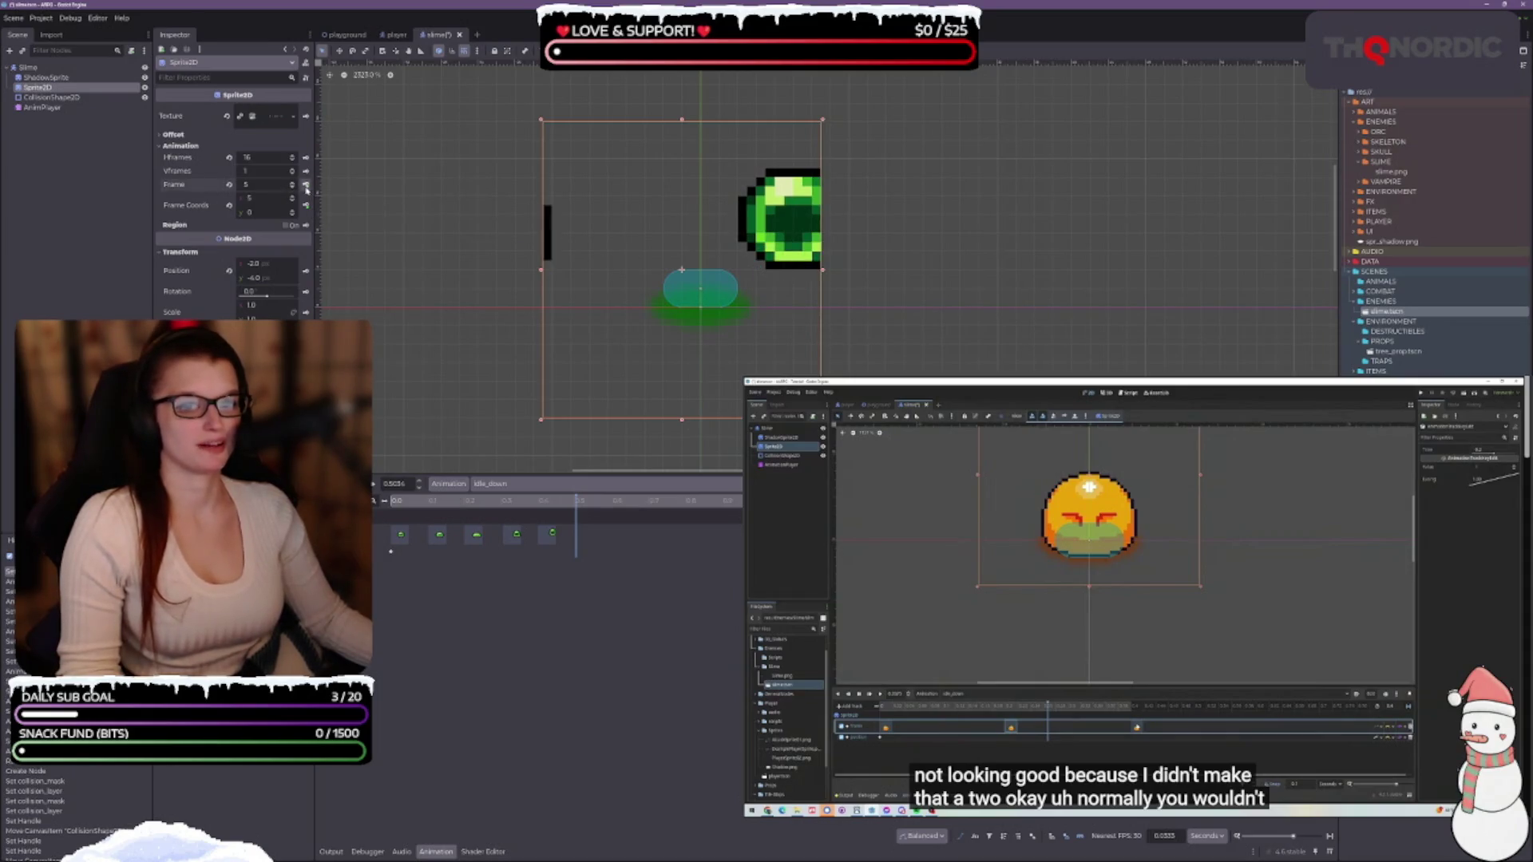
click(306, 186)
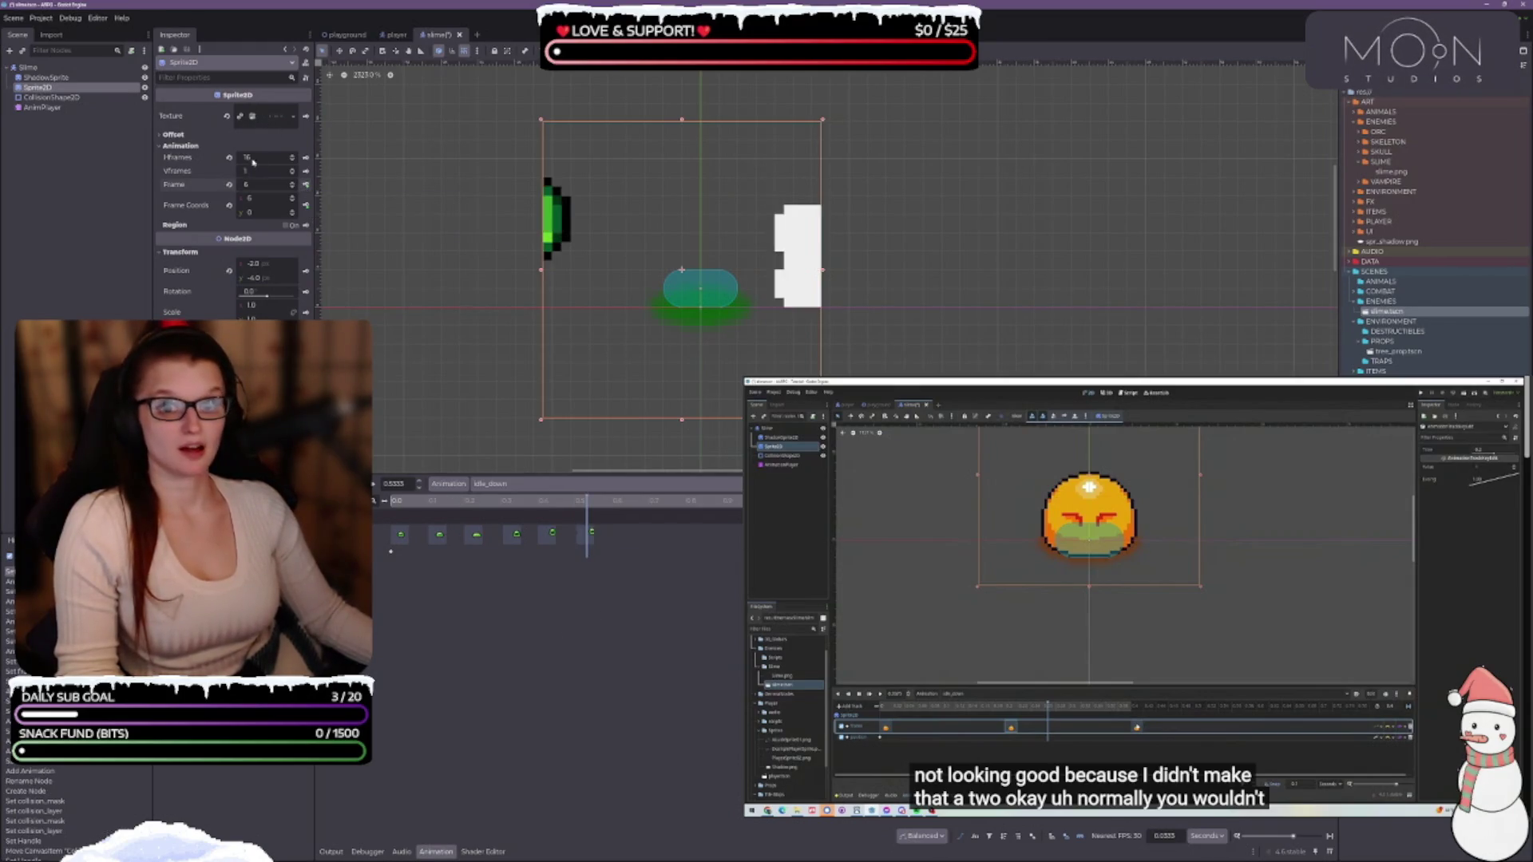
click(293, 161)
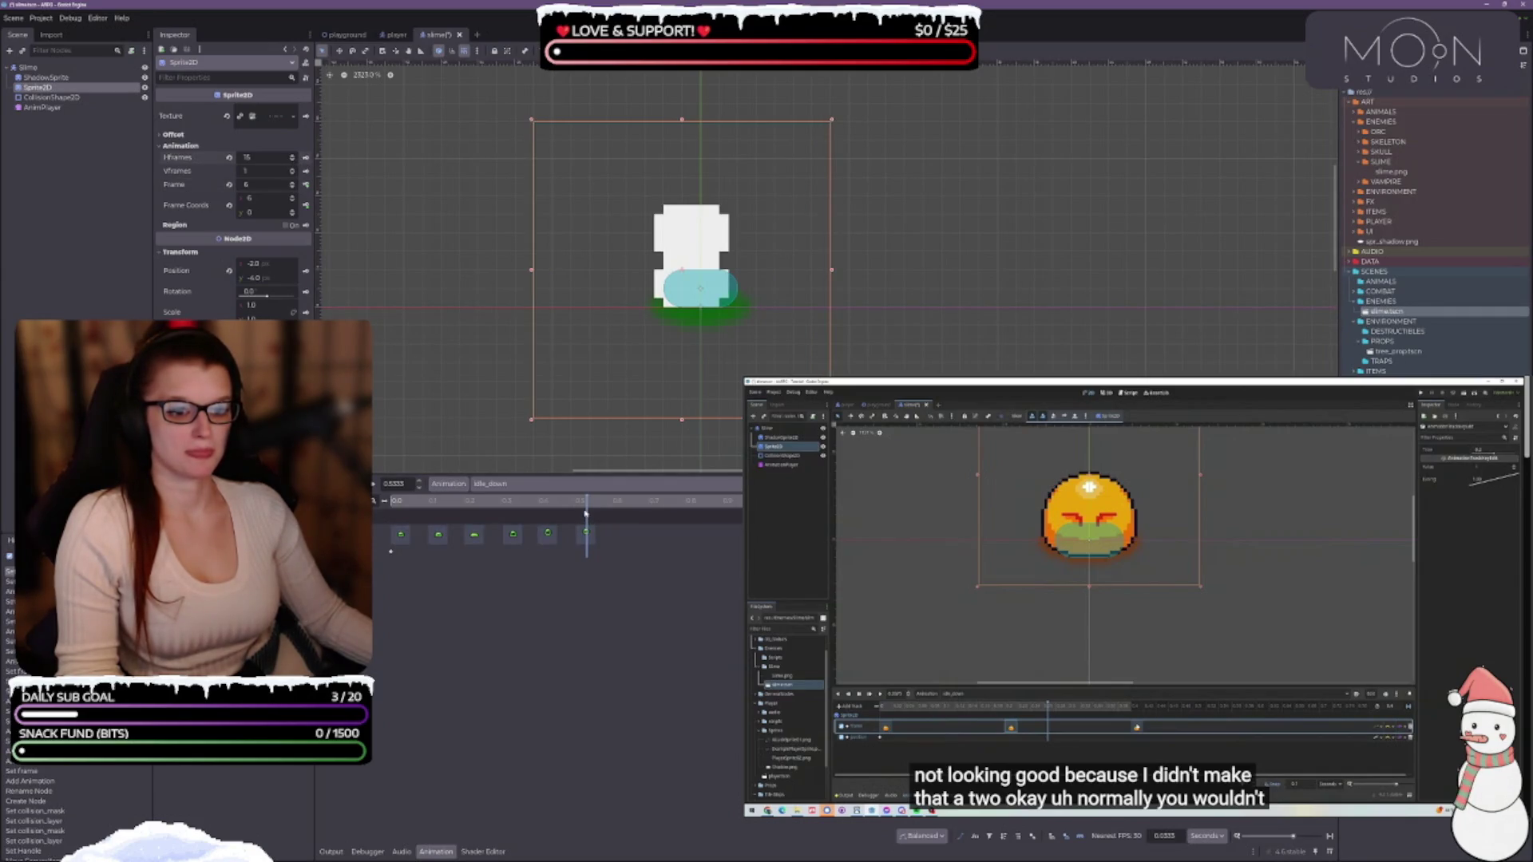
Preview idle_down from the start and save the slime scene
key(shift+d)
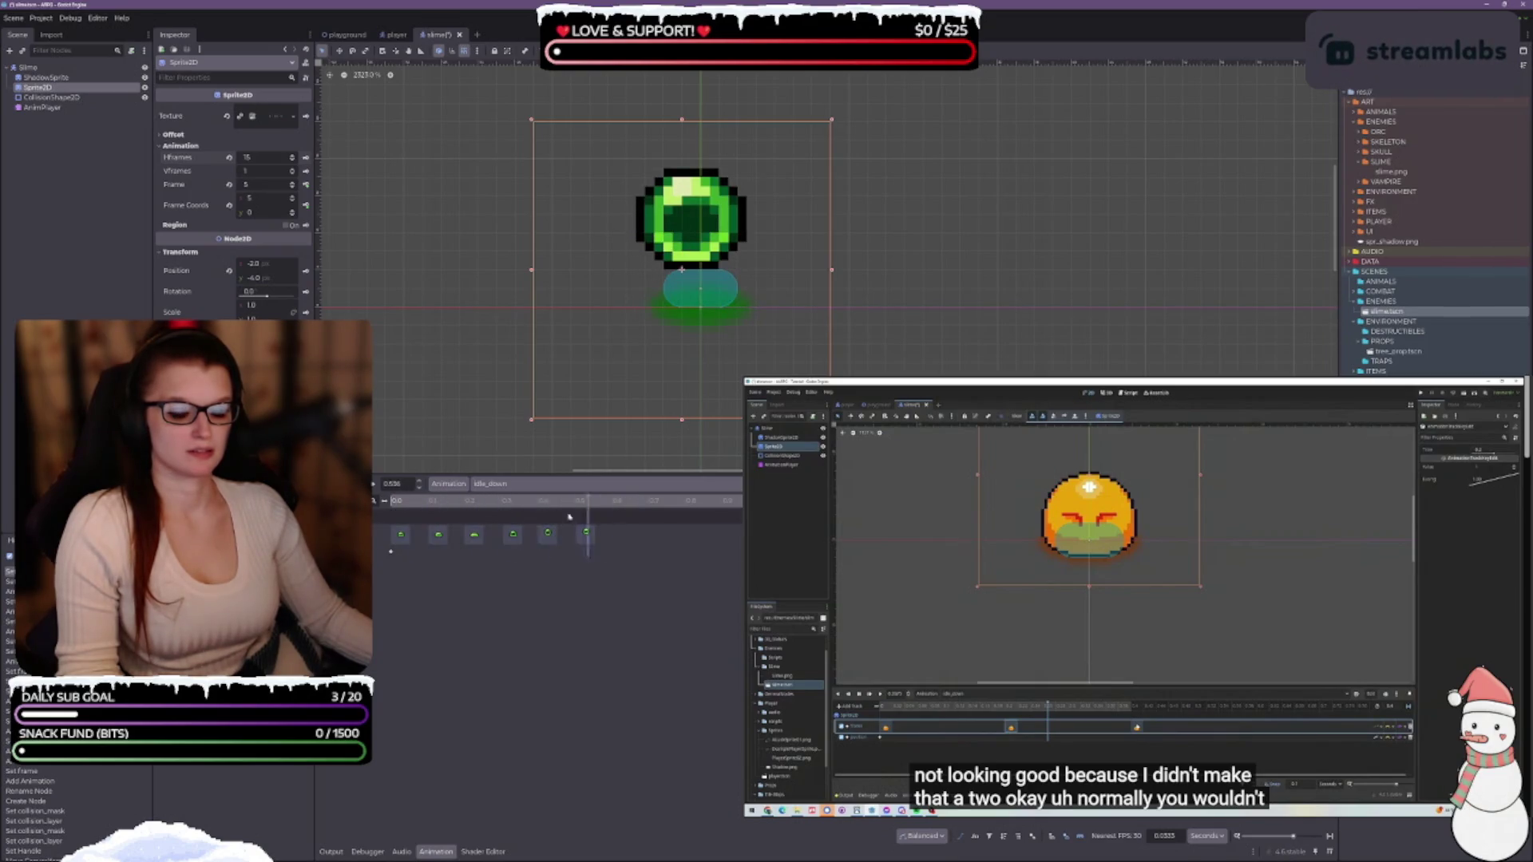
click(384, 509)
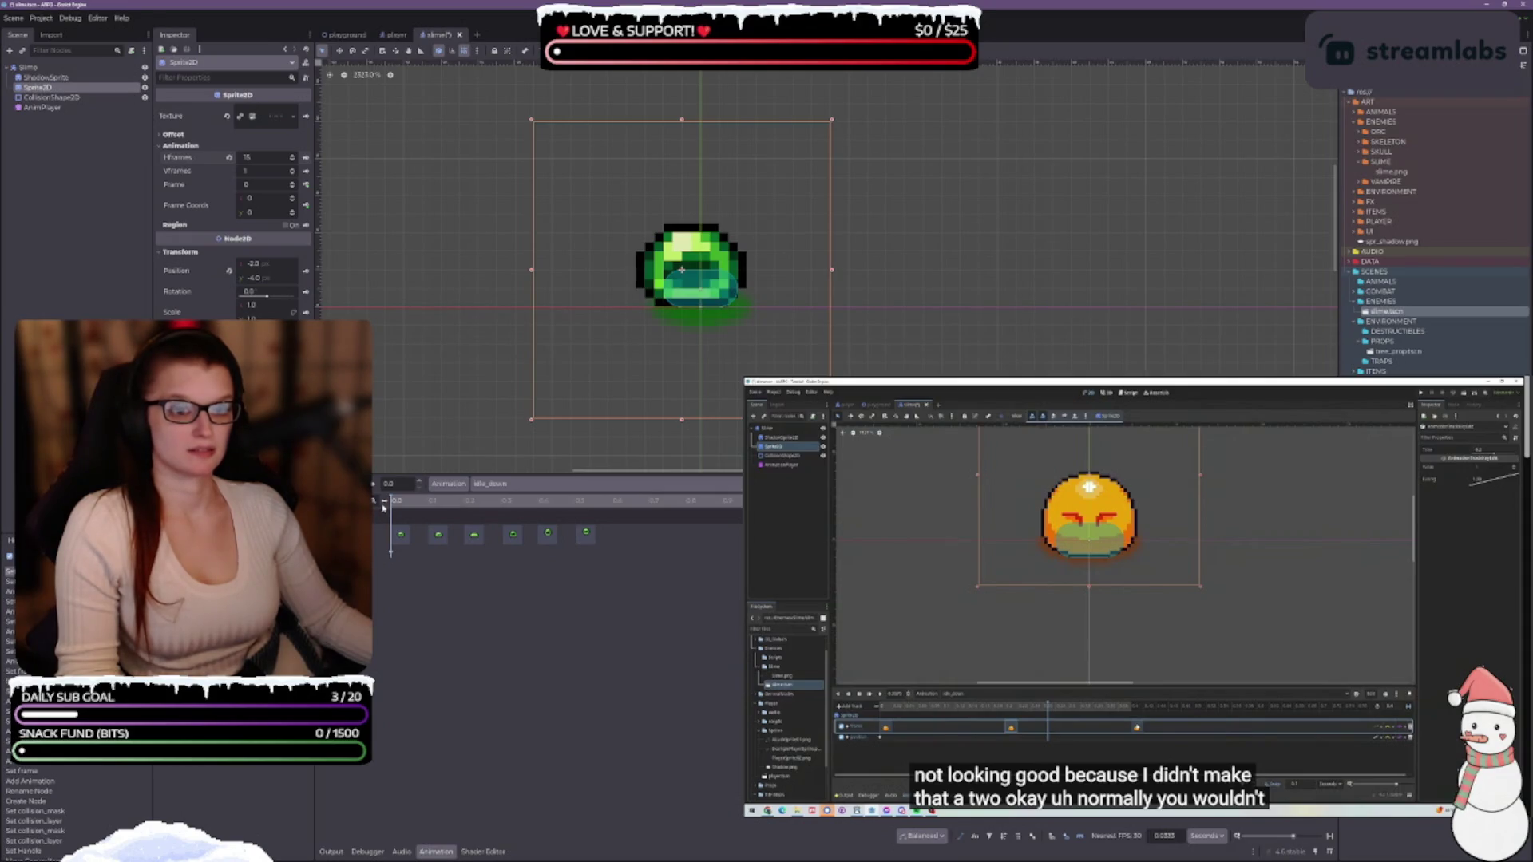
mouse_move(400, 512)
mouse_down()
mouse_move(419, 511)
mouse_move(390, 512)
mouse_up()
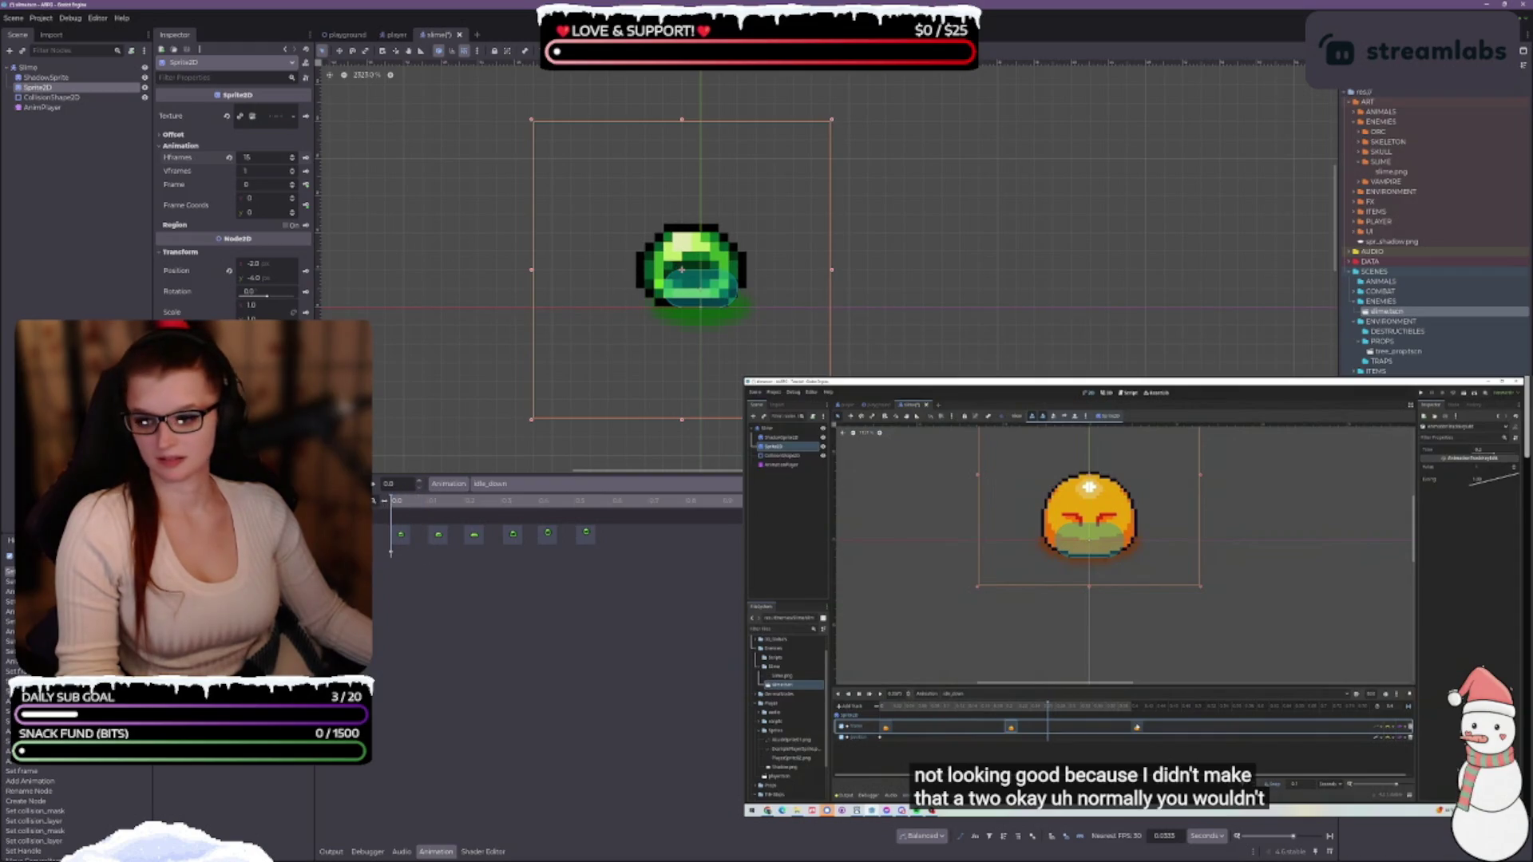
key(ctrl+s)
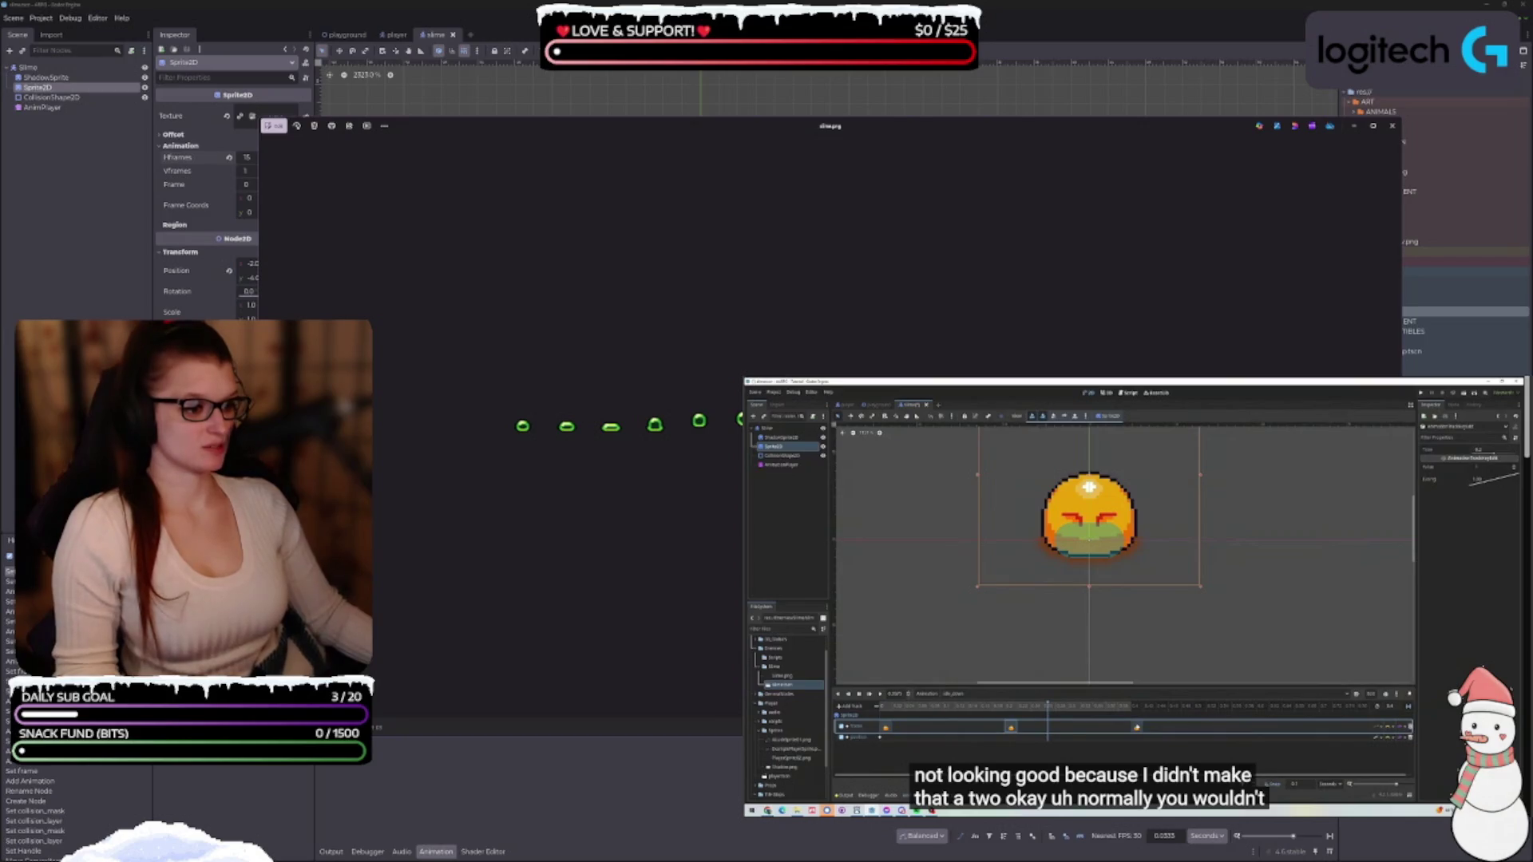
Close the slime.png viewer and return Hframes to 15 after trying 14
click(1391, 127)
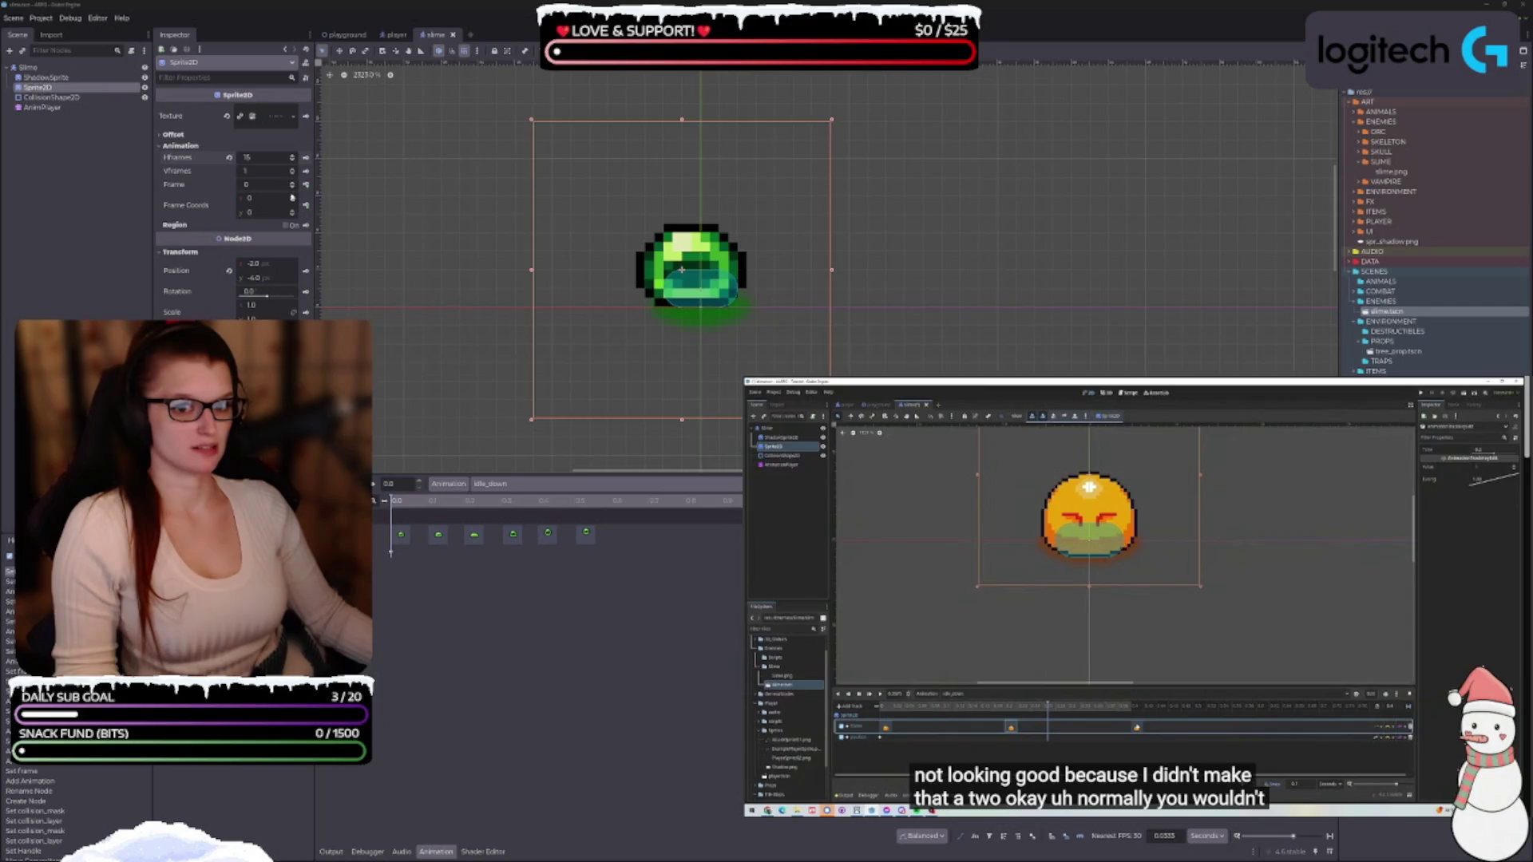
click(293, 161)
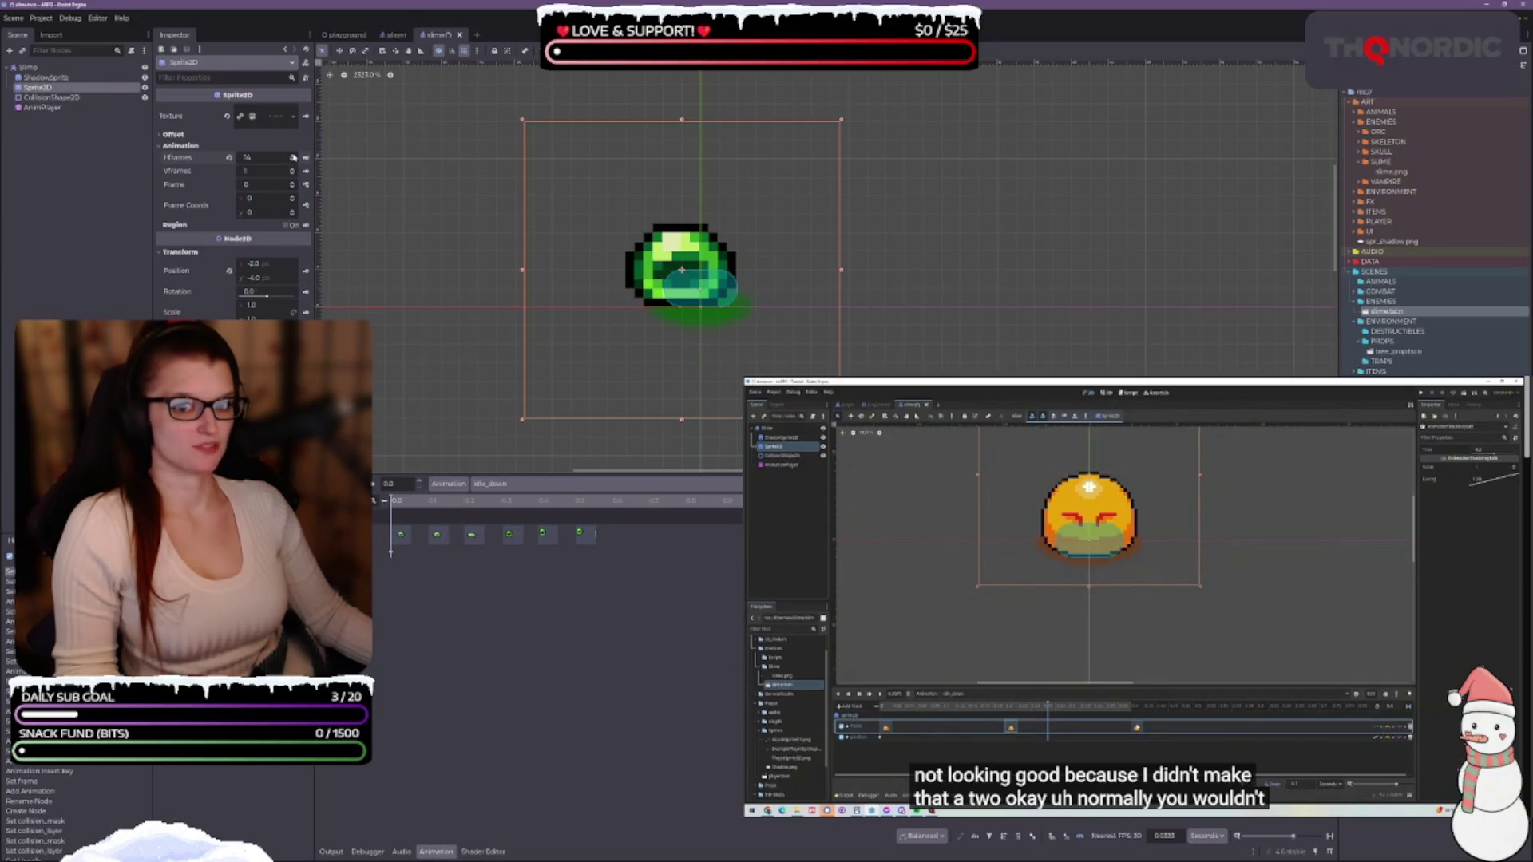
click(293, 155)
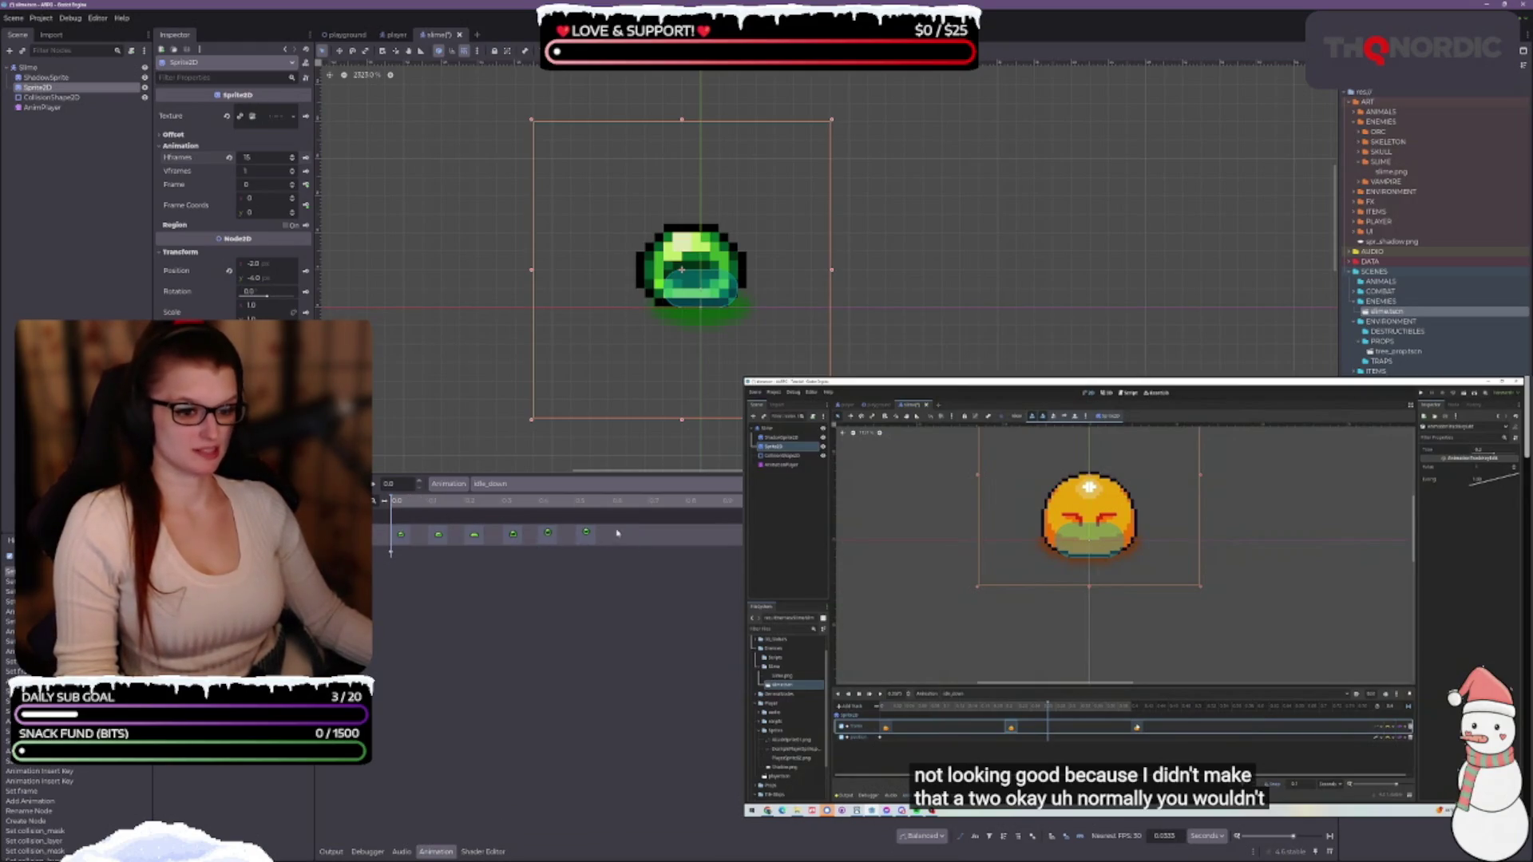
Key Frames 7 and 8 at about 0.6 s and the next key time
click(614, 535)
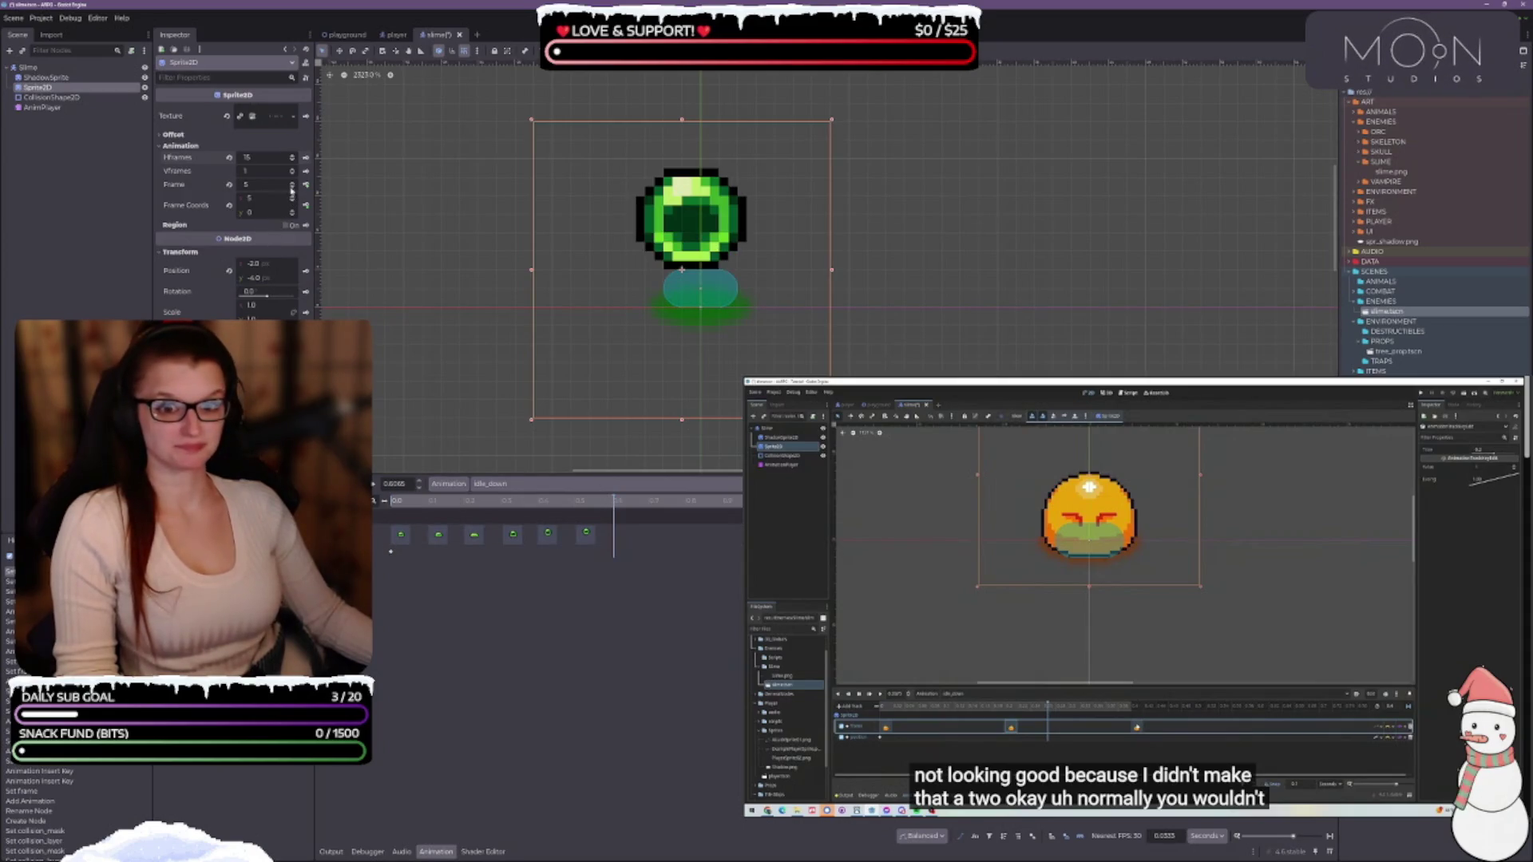
click(292, 181)
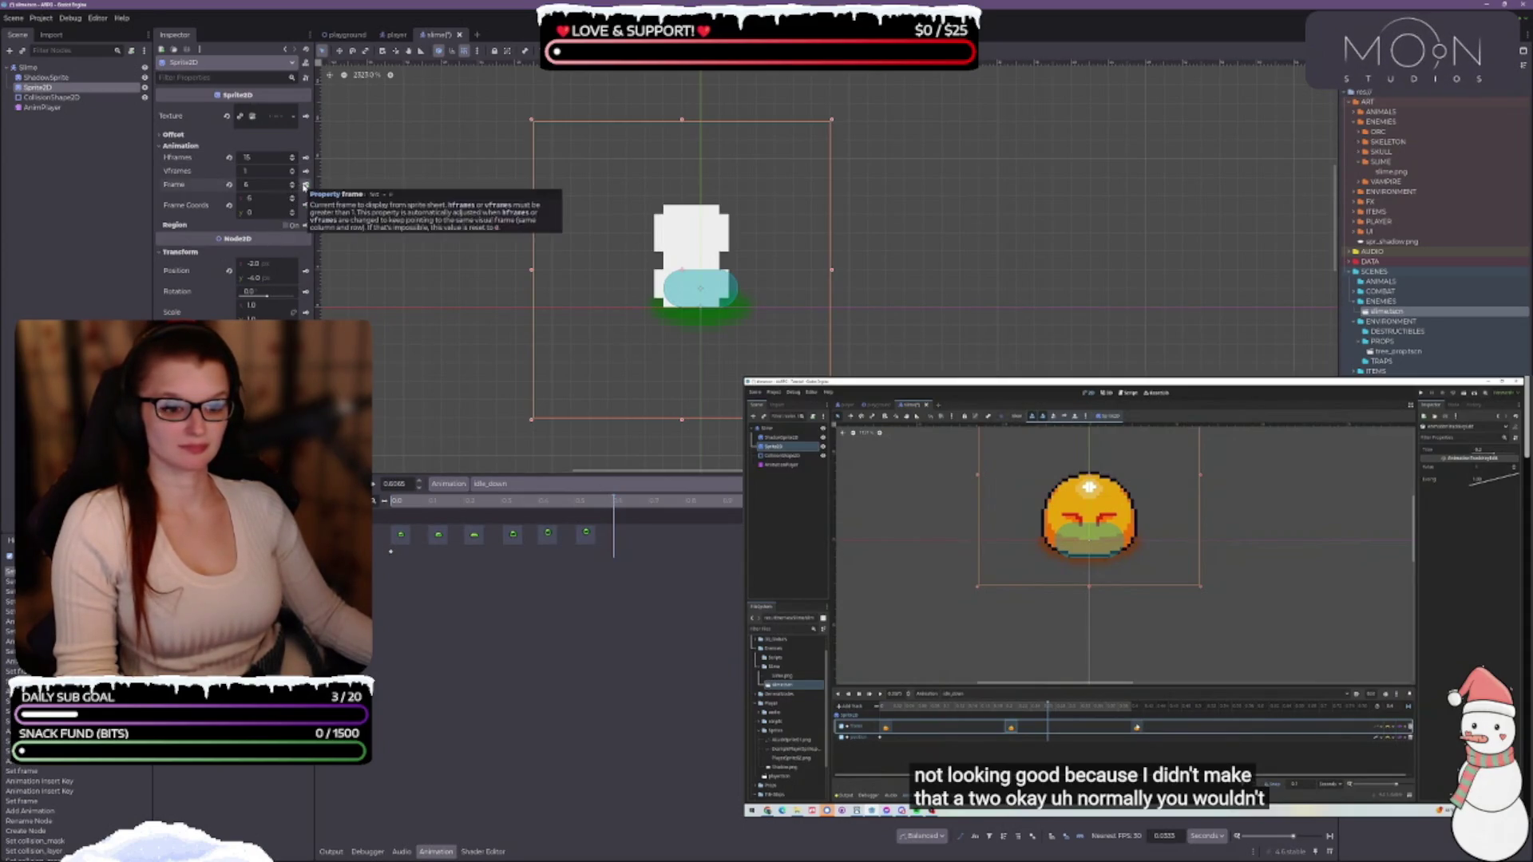
click(304, 185)
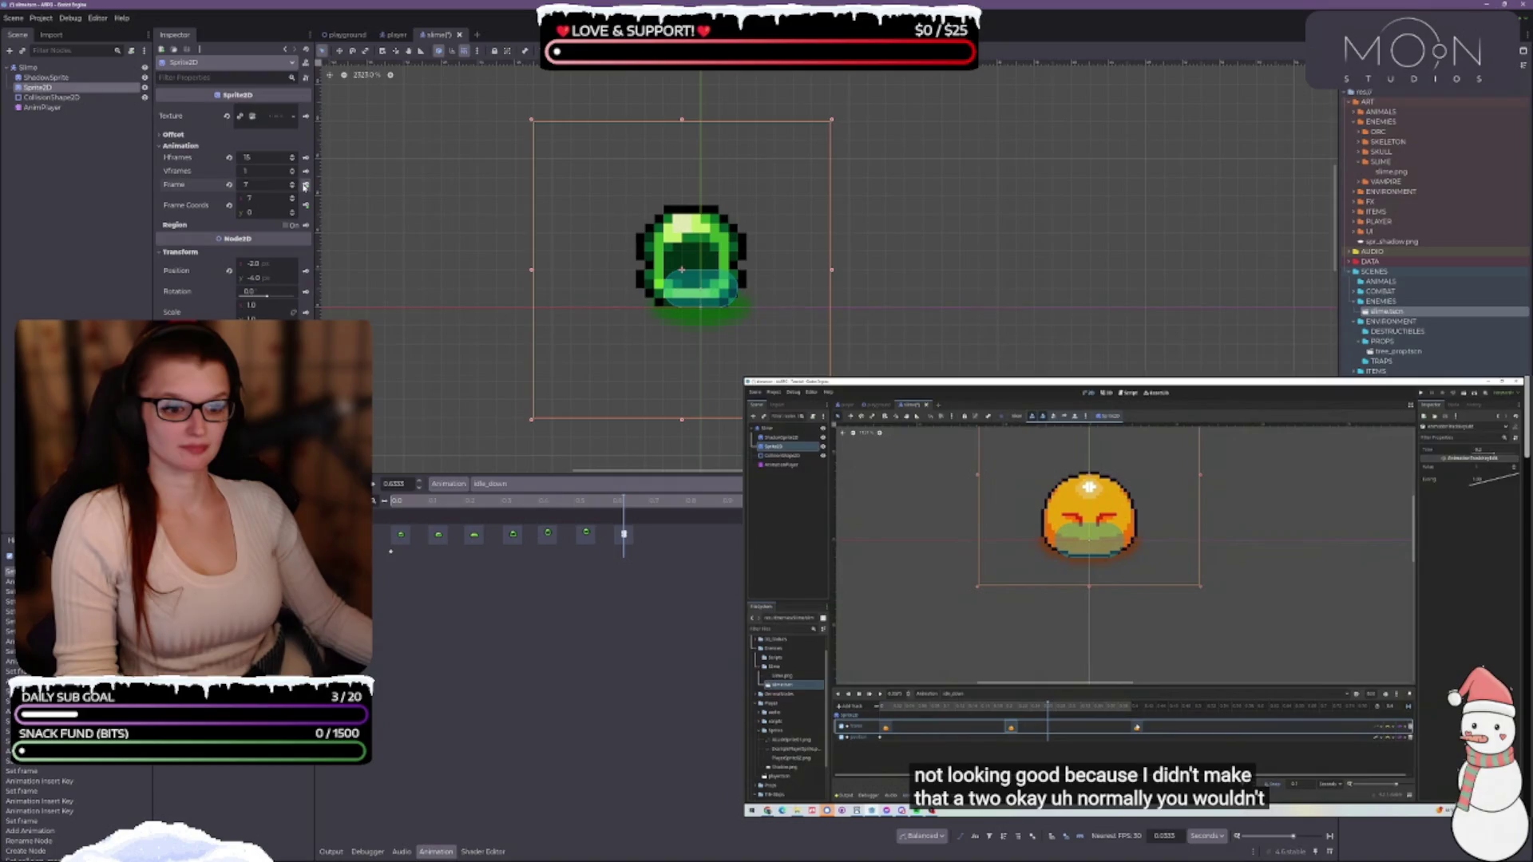
click(650, 501)
click(292, 187)
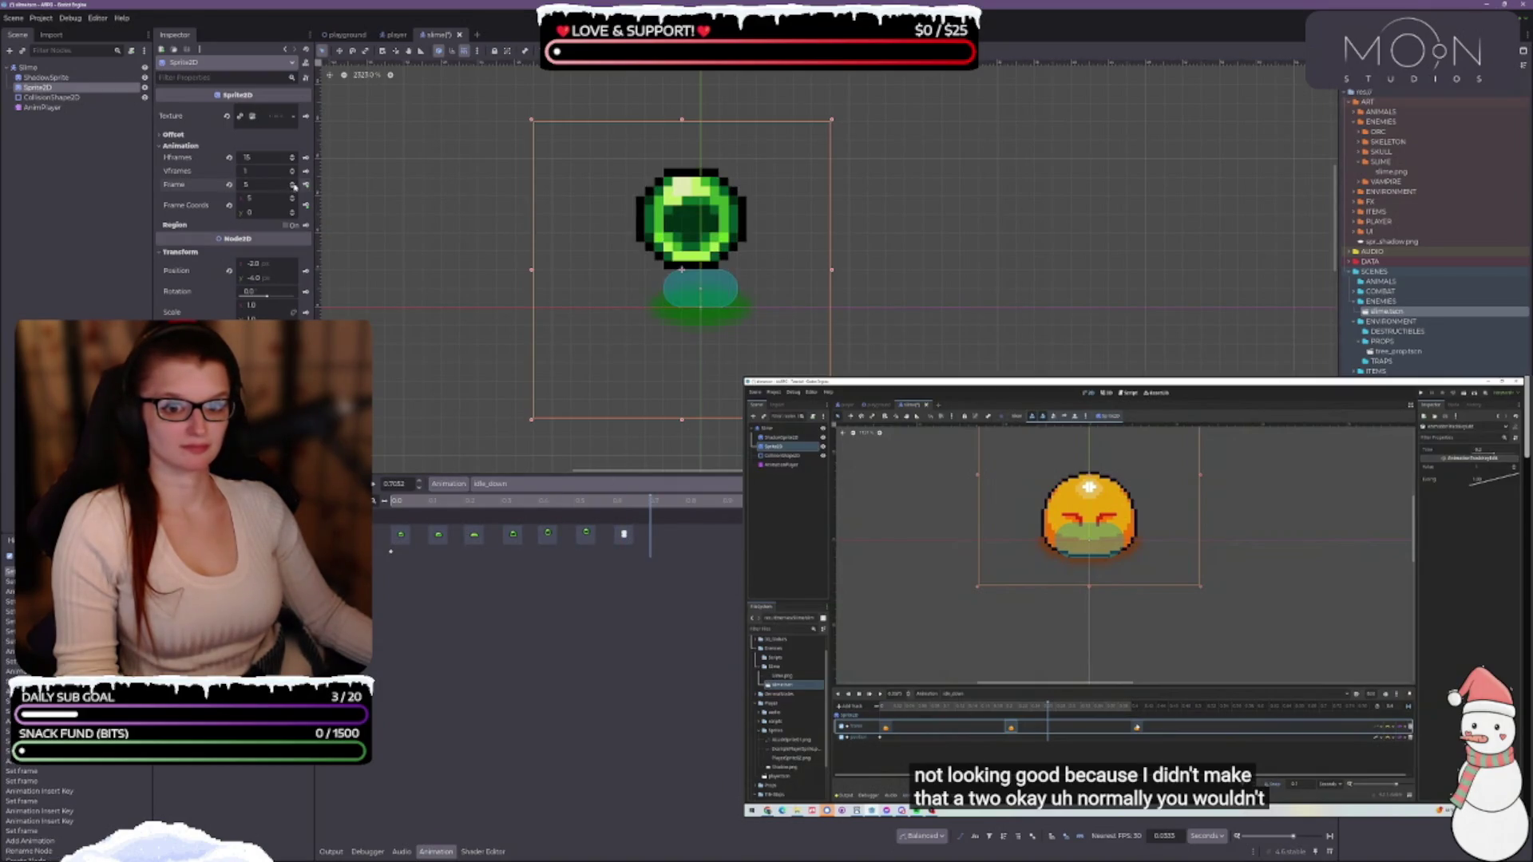
click(292, 181)
click(293, 182)
click(305, 185)
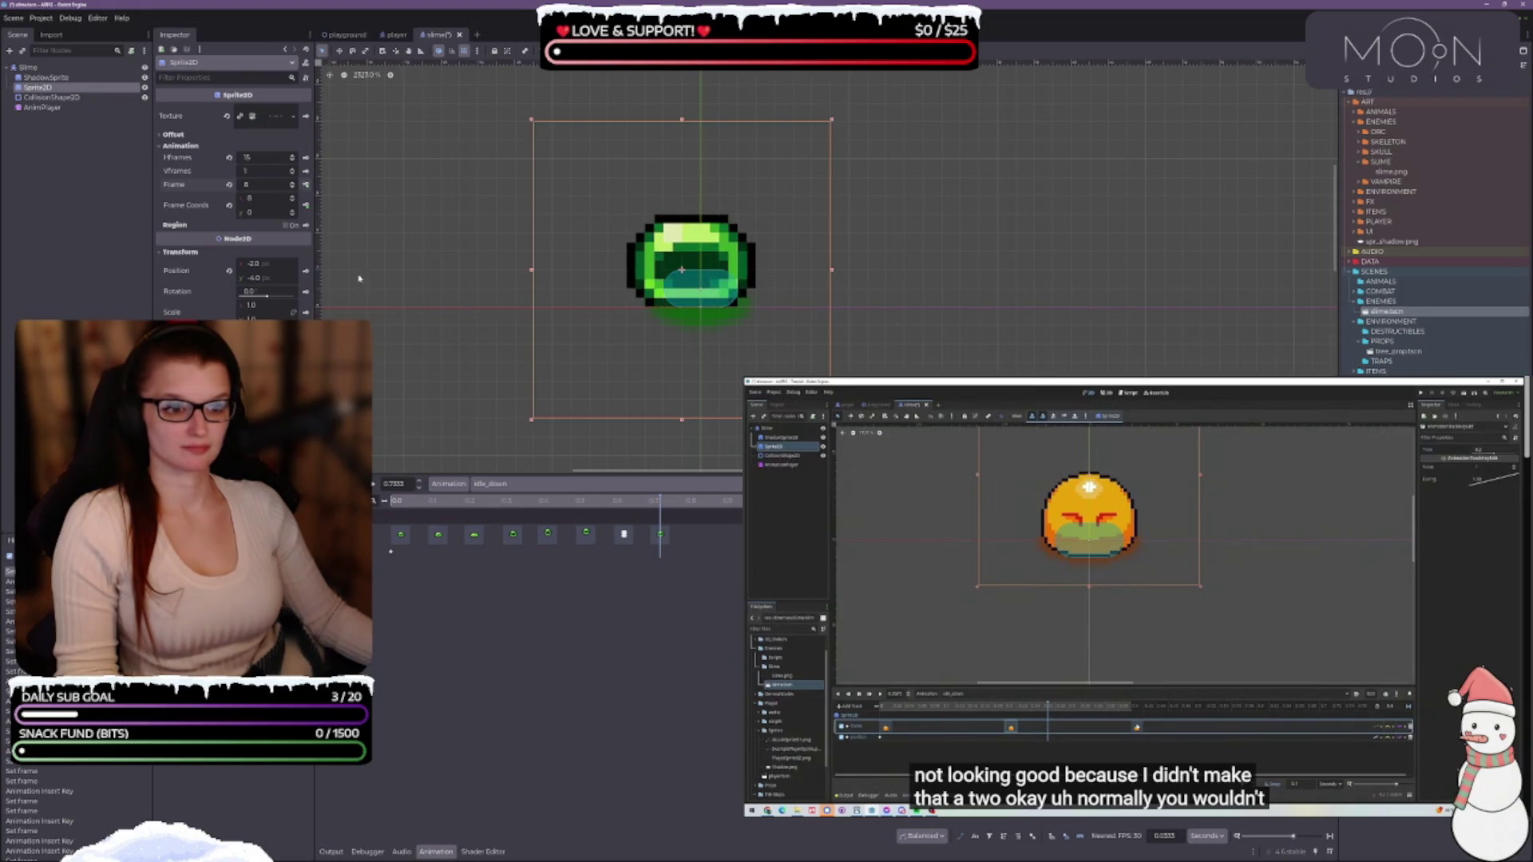
Key Frame 9 further along the timeline and preview past the last key
drag(660, 499, 693, 500)
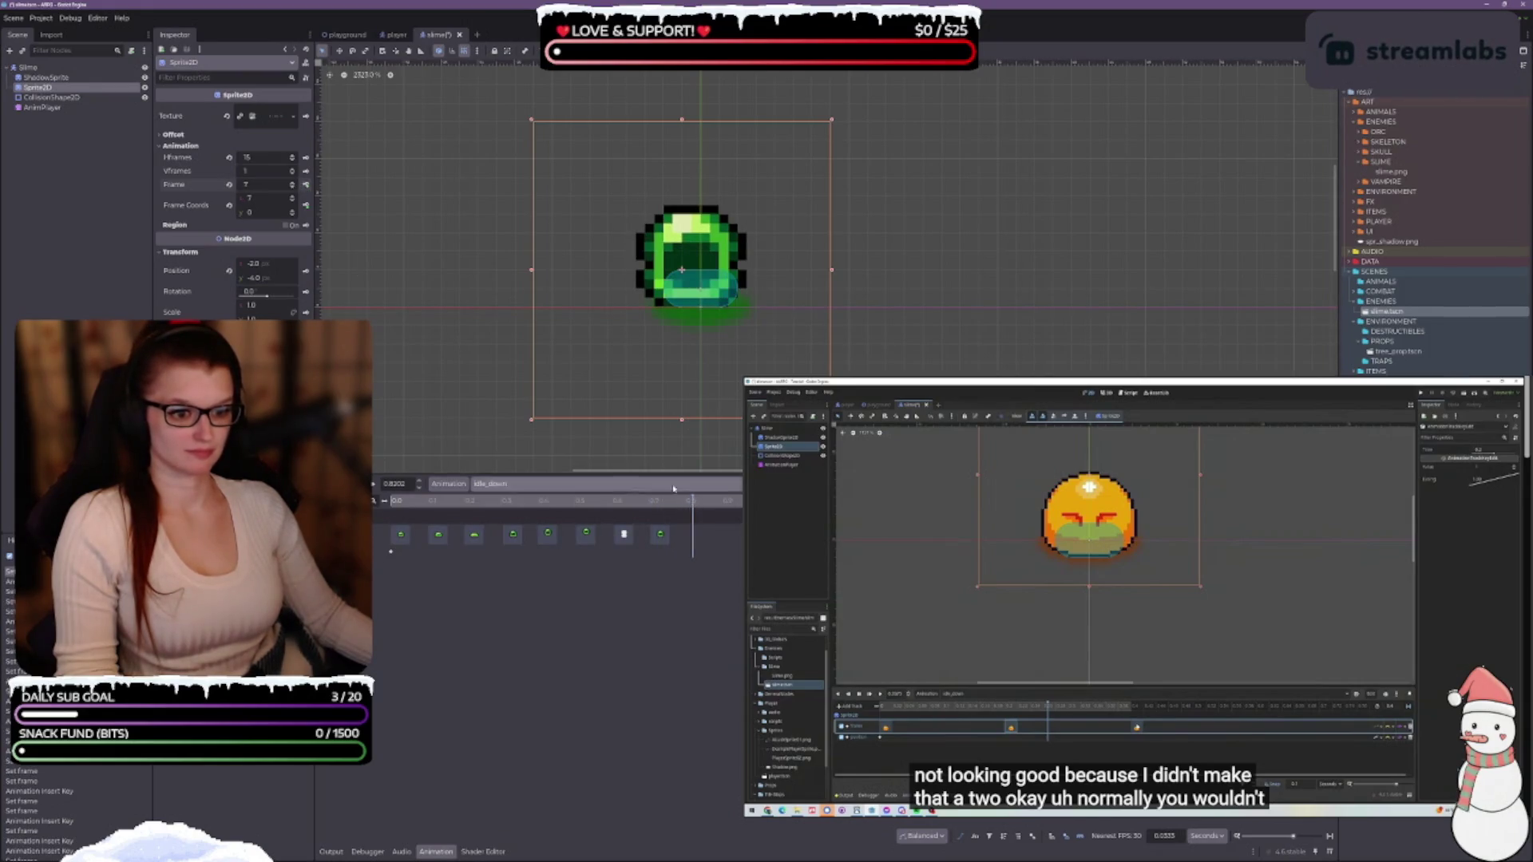
click(292, 181)
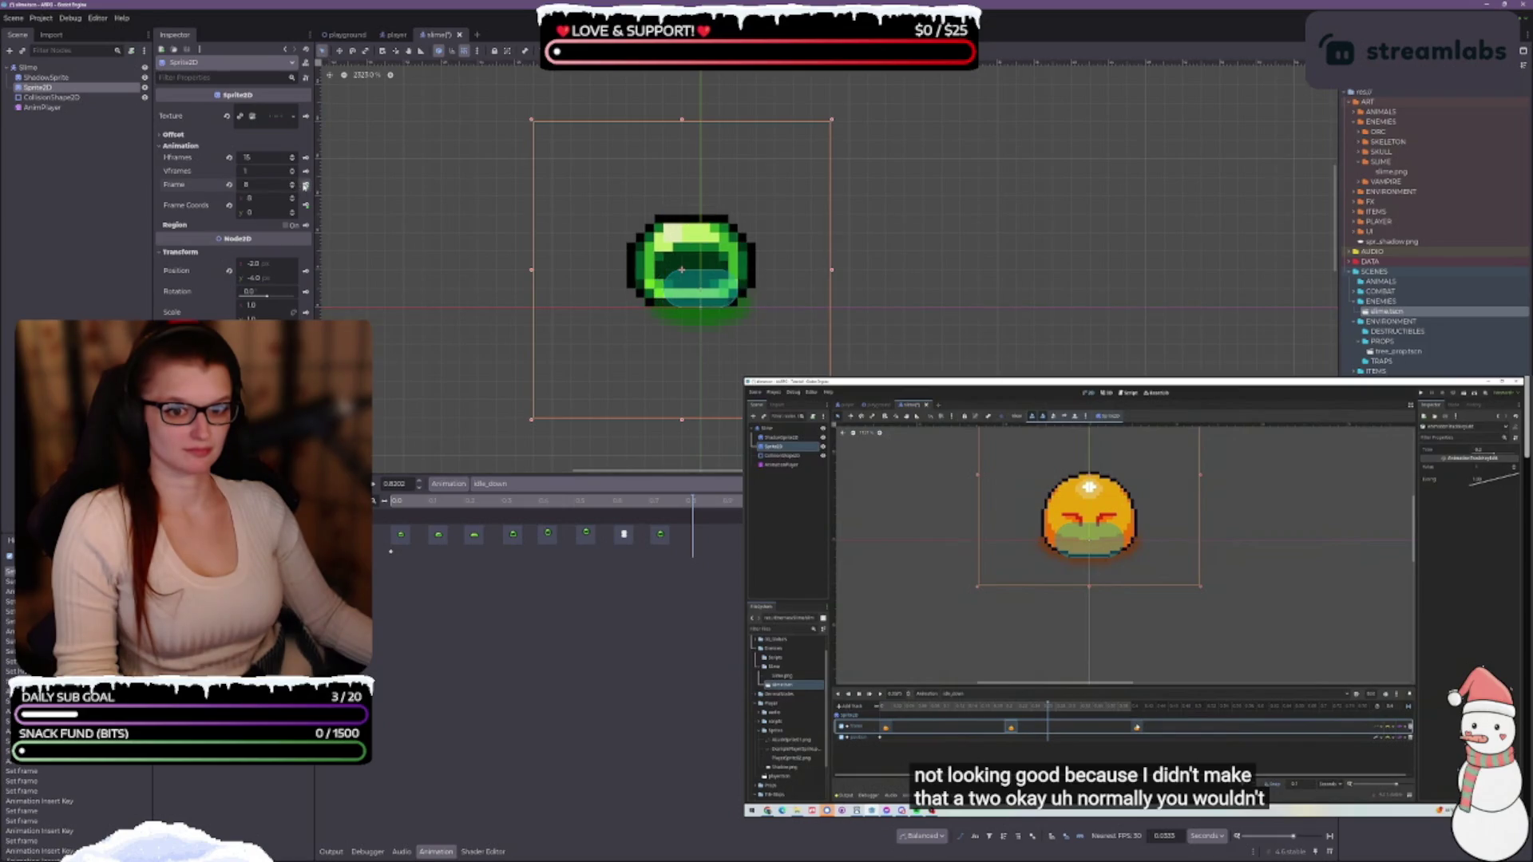
click(304, 185)
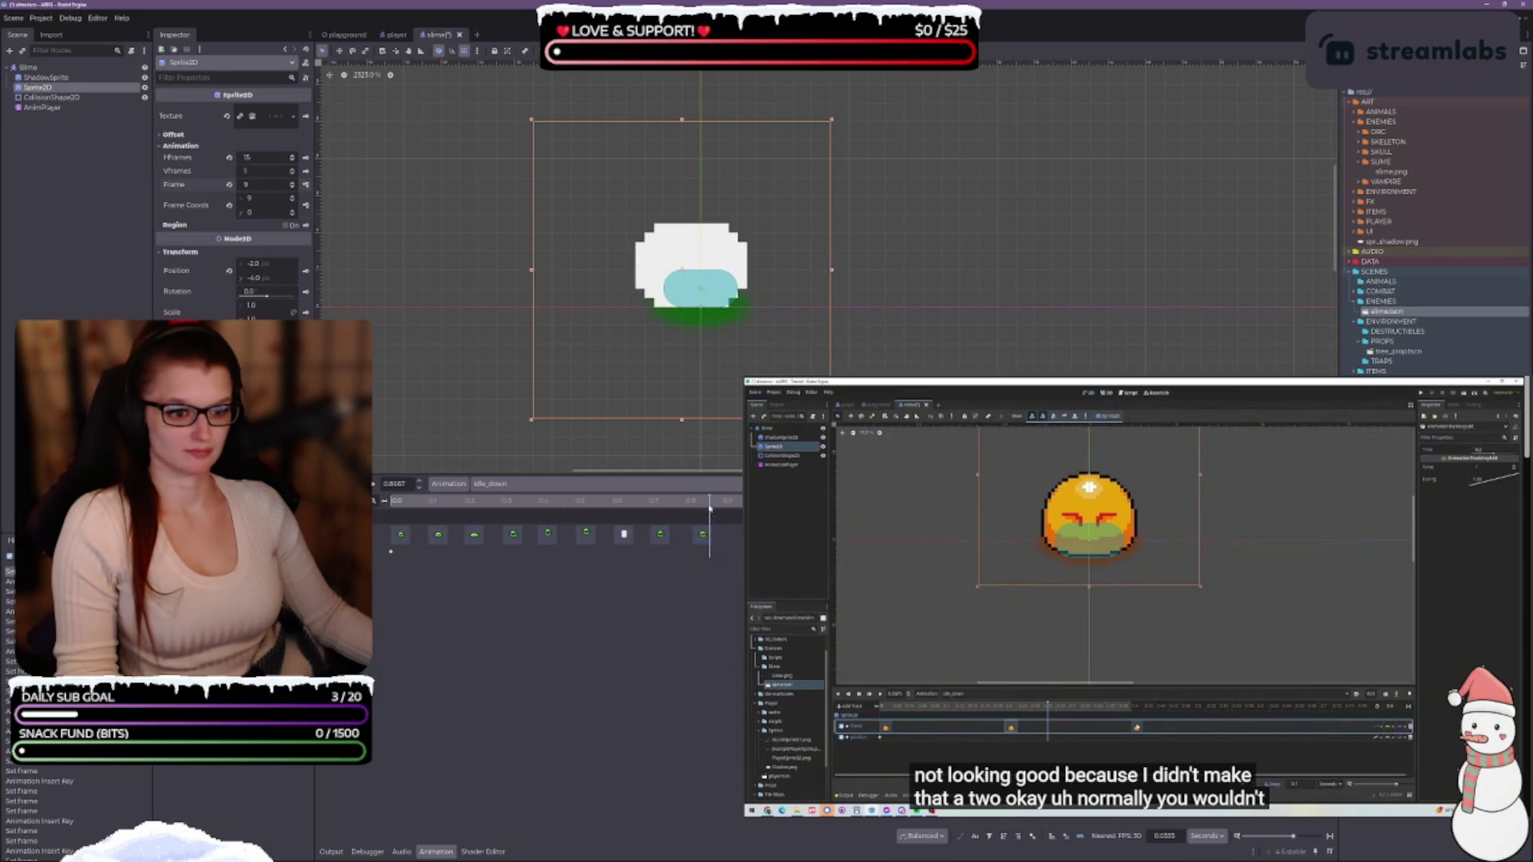
drag(712, 501, 728, 506)
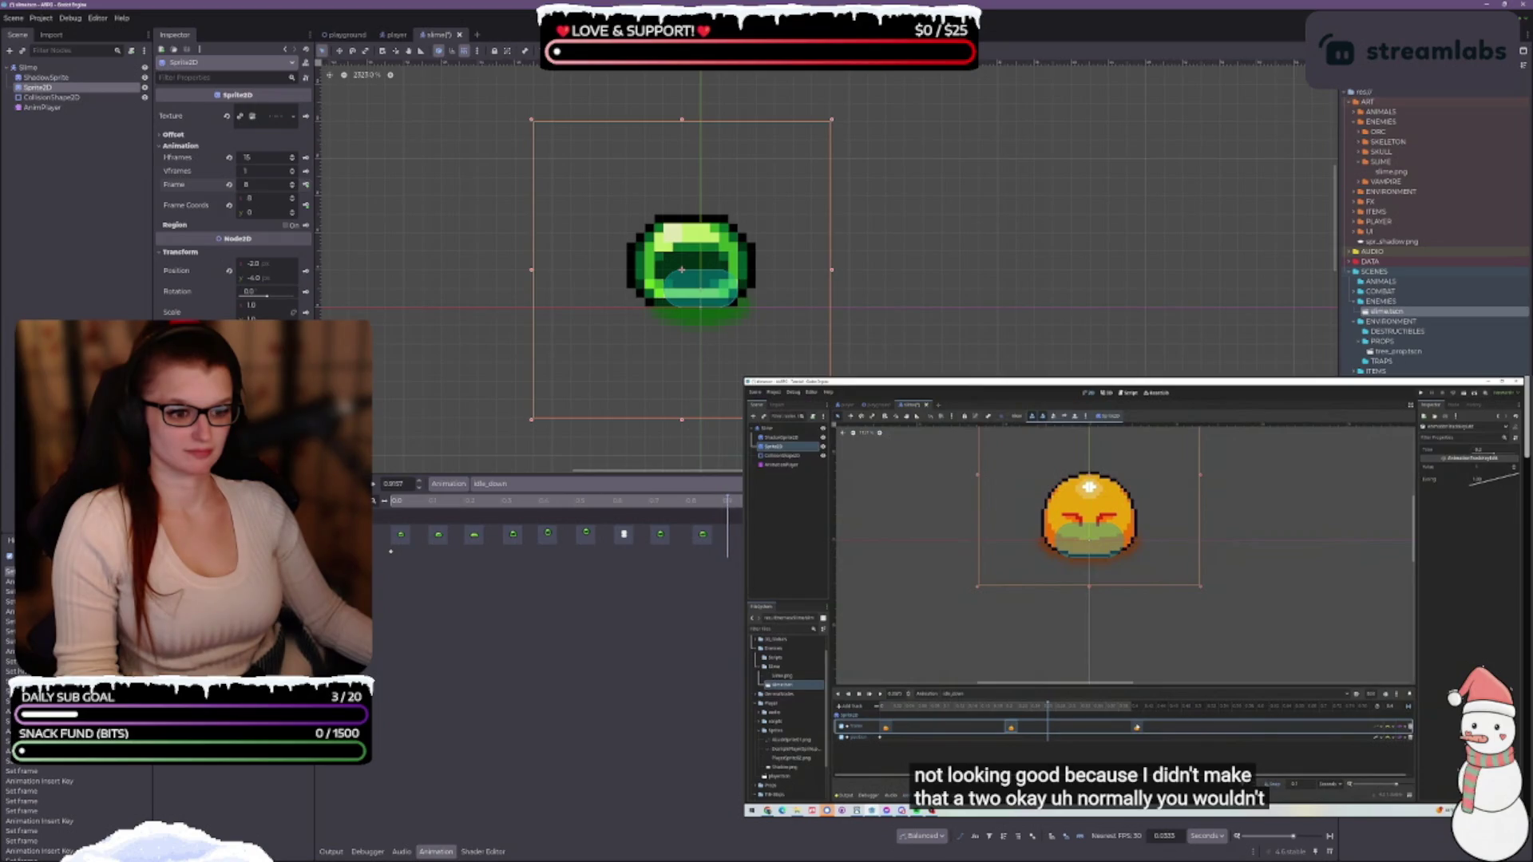
Drag Frame keyframes earlier to tighten spacing, then return the playhead to about 0.6 s
mouse_move(438, 535)
mouse_down()
mouse_move(412, 537)
mouse_move(548, 535)
mouse_move(523, 535)
mouse_up()
mouse_move(624, 535)
mouse_down()
mouse_move(548, 536)
mouse_move(660, 535)
mouse_move(573, 535)
mouse_up()
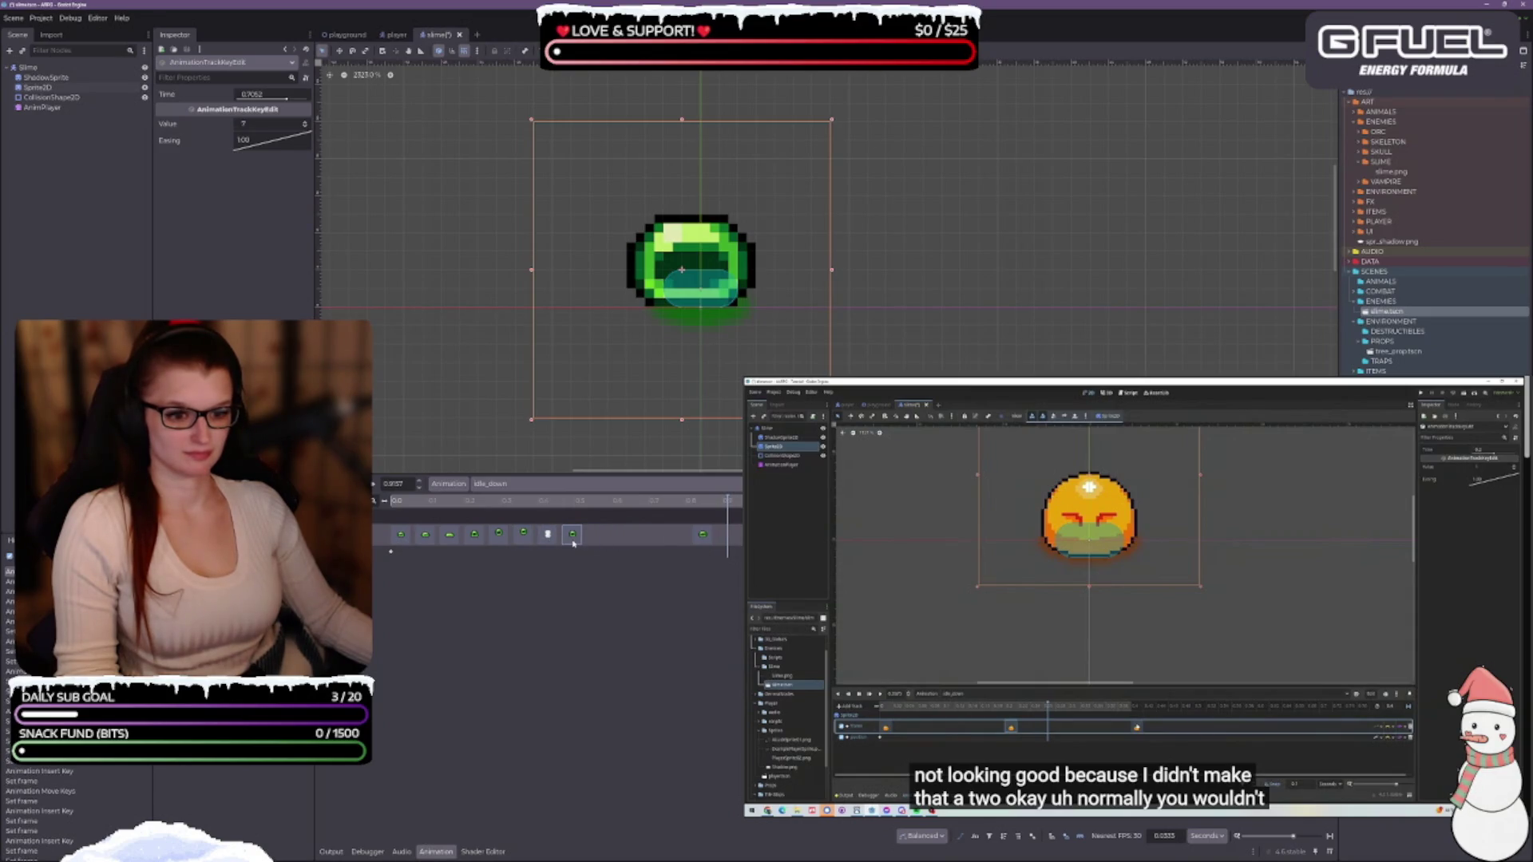
drag(699, 536, 597, 535)
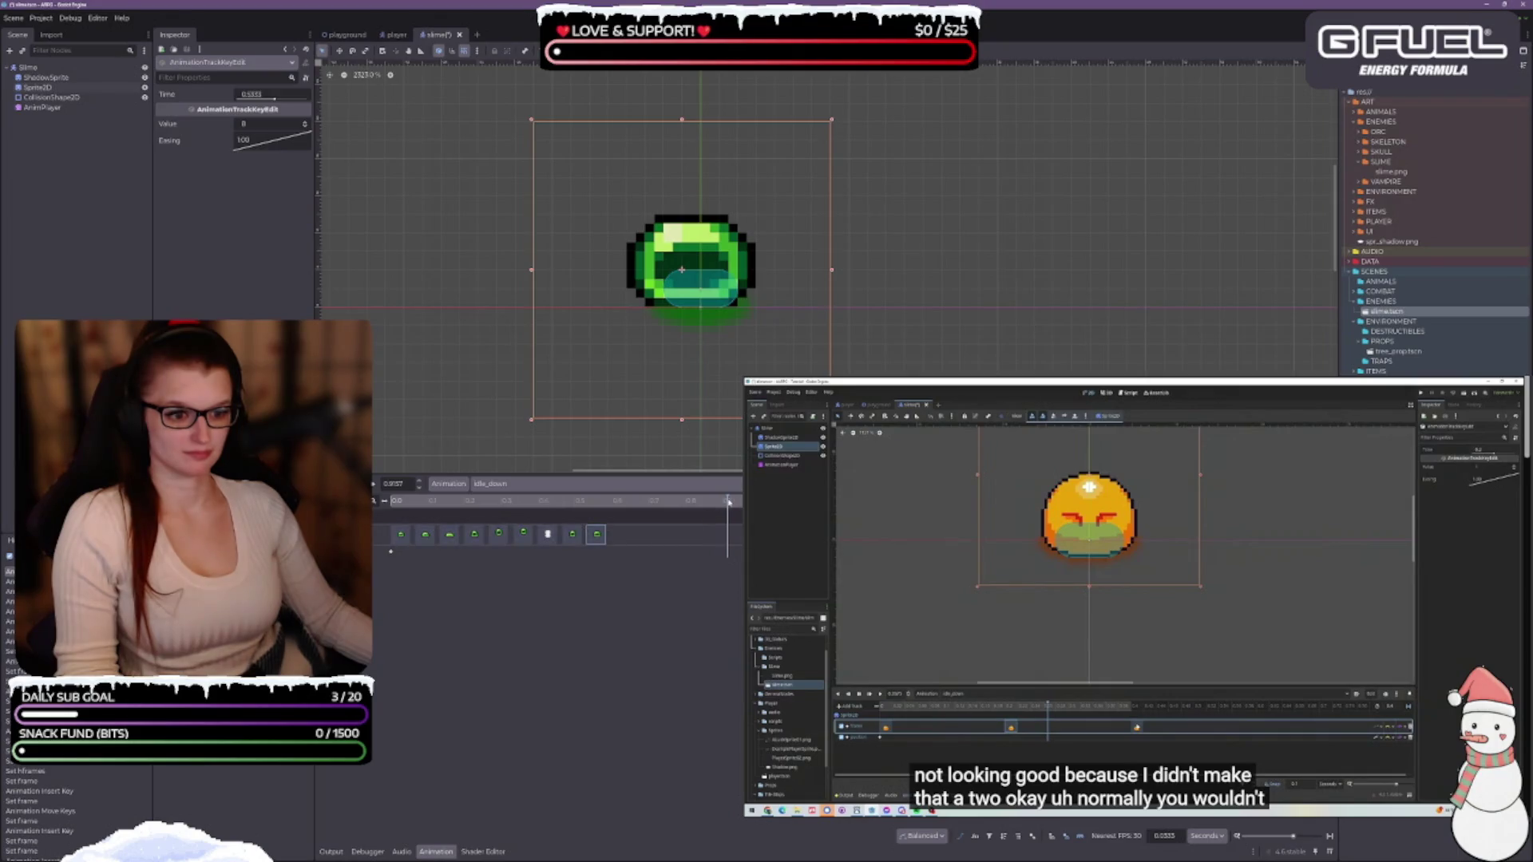
click(654, 501)
click(614, 501)
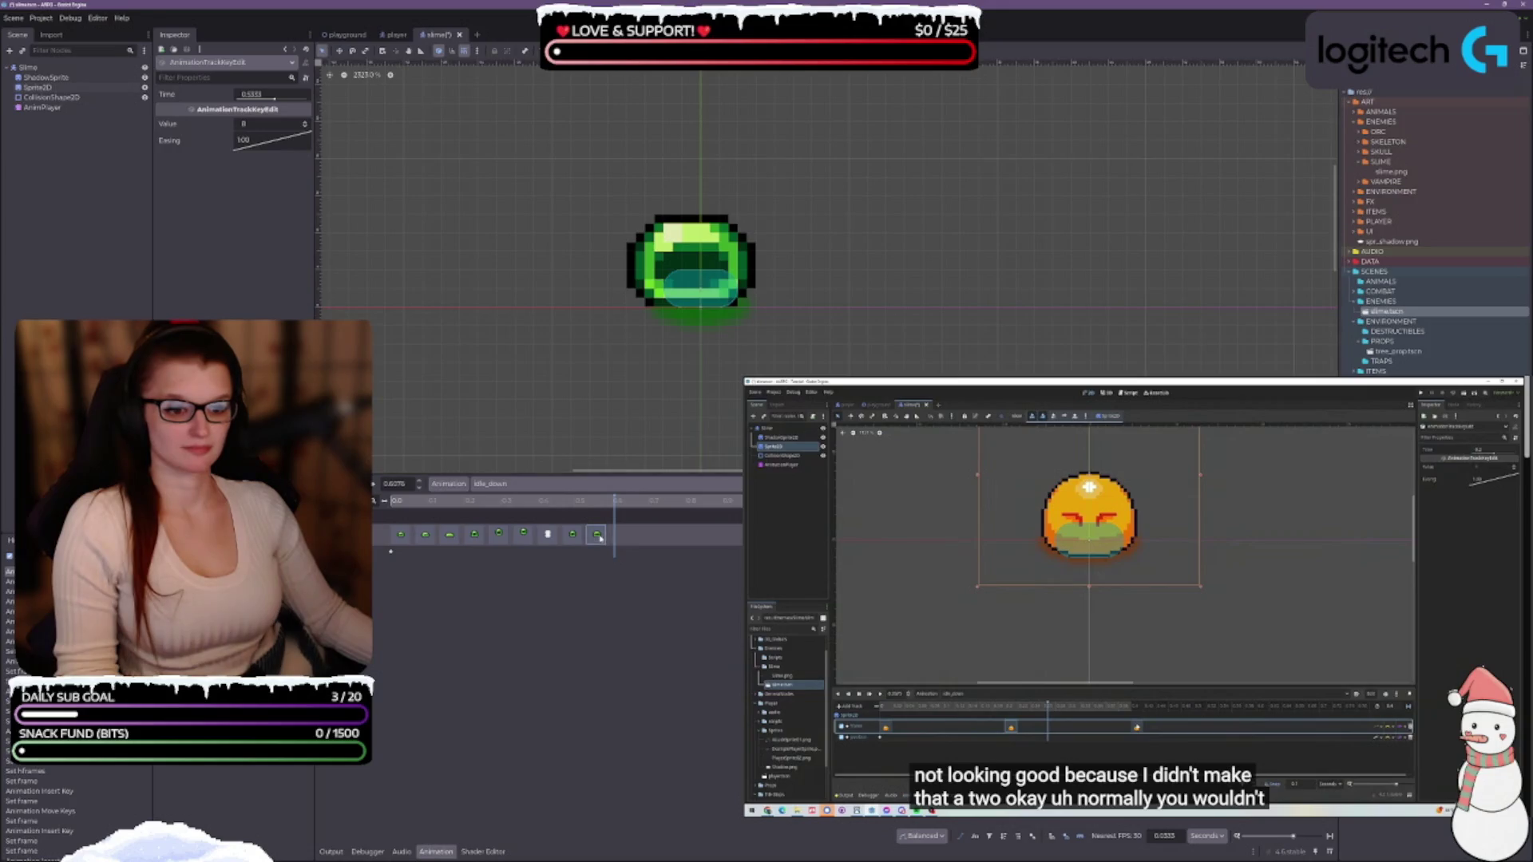
Select the Sprite2D and key Frame 10 at the playhead
click(50, 89)
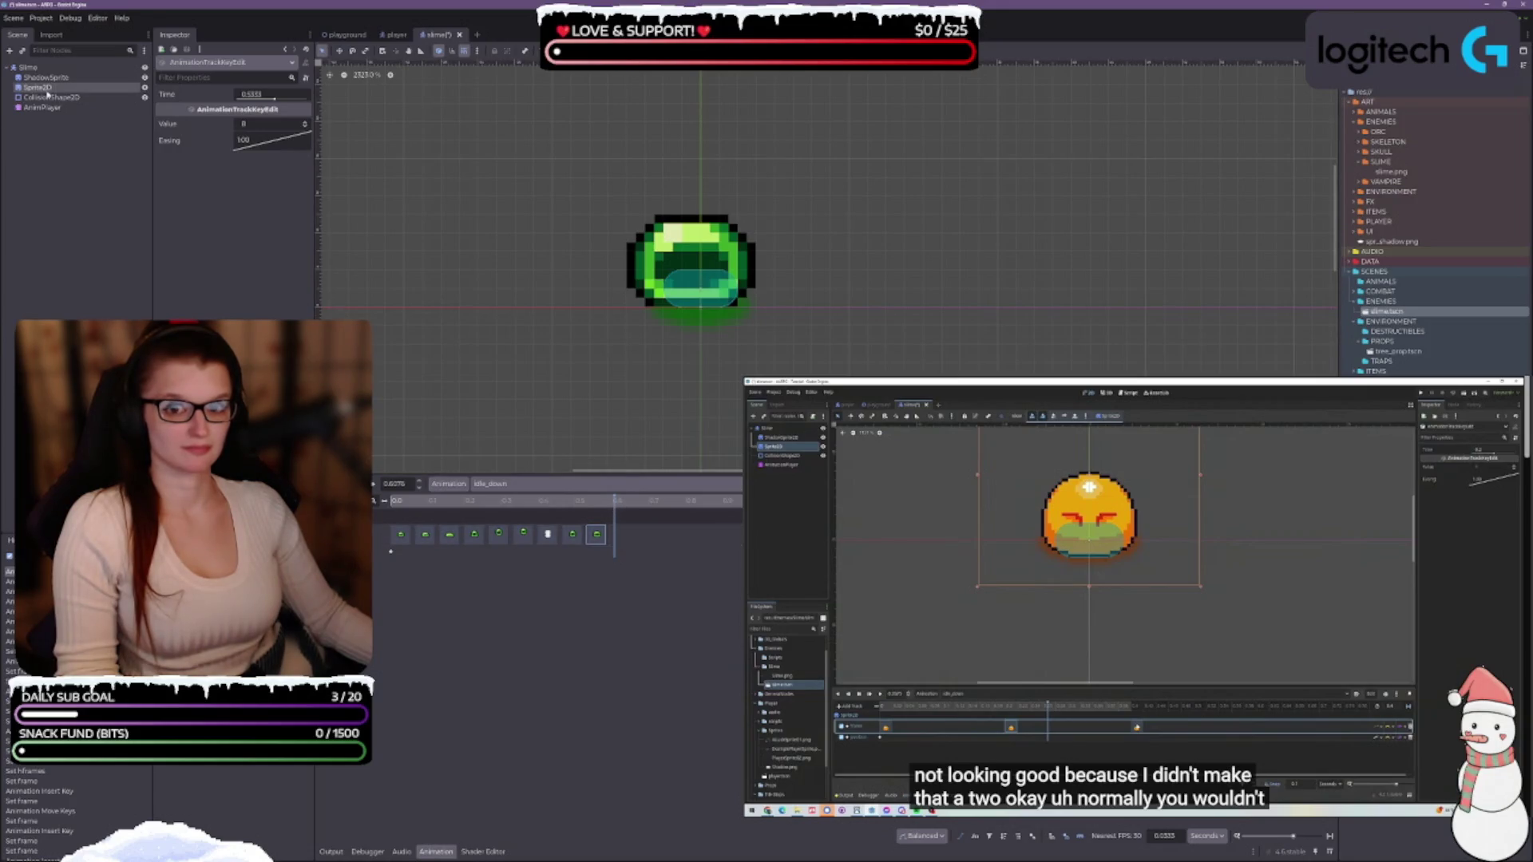
click(292, 182)
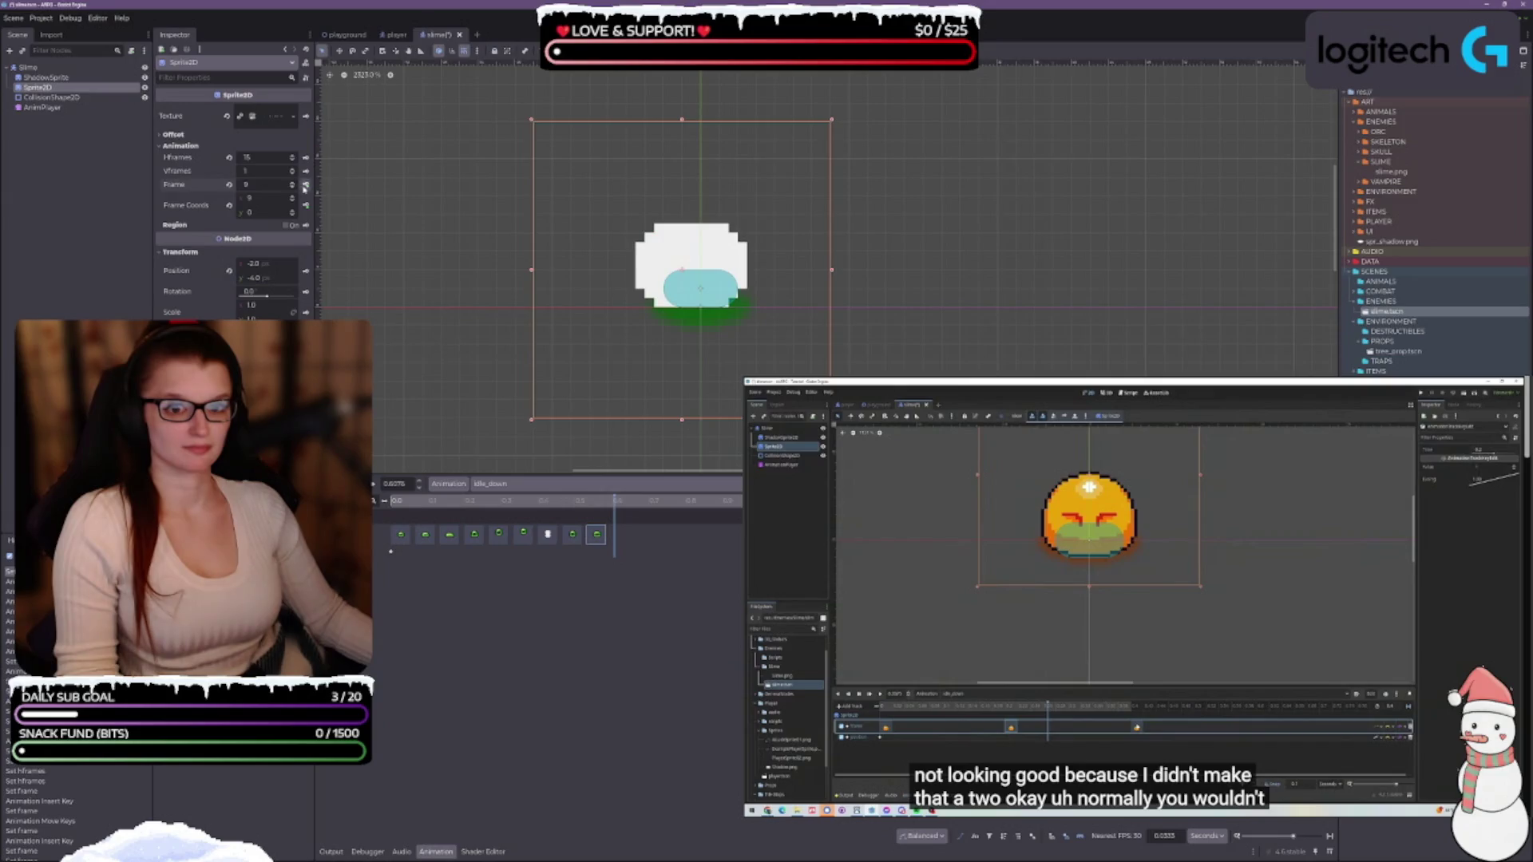
click(306, 185)
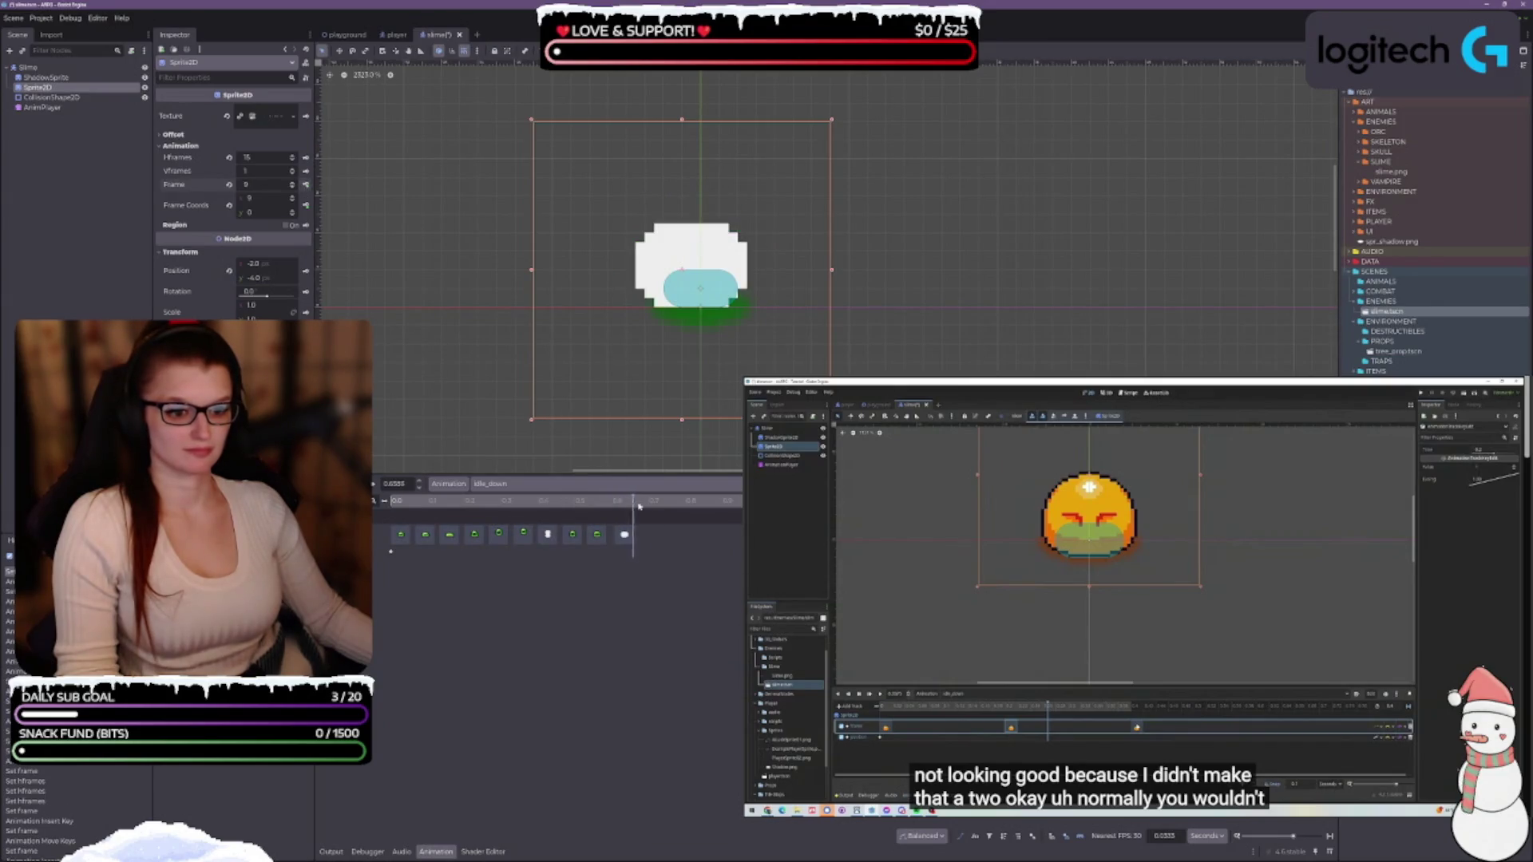
click(294, 200)
click(292, 185)
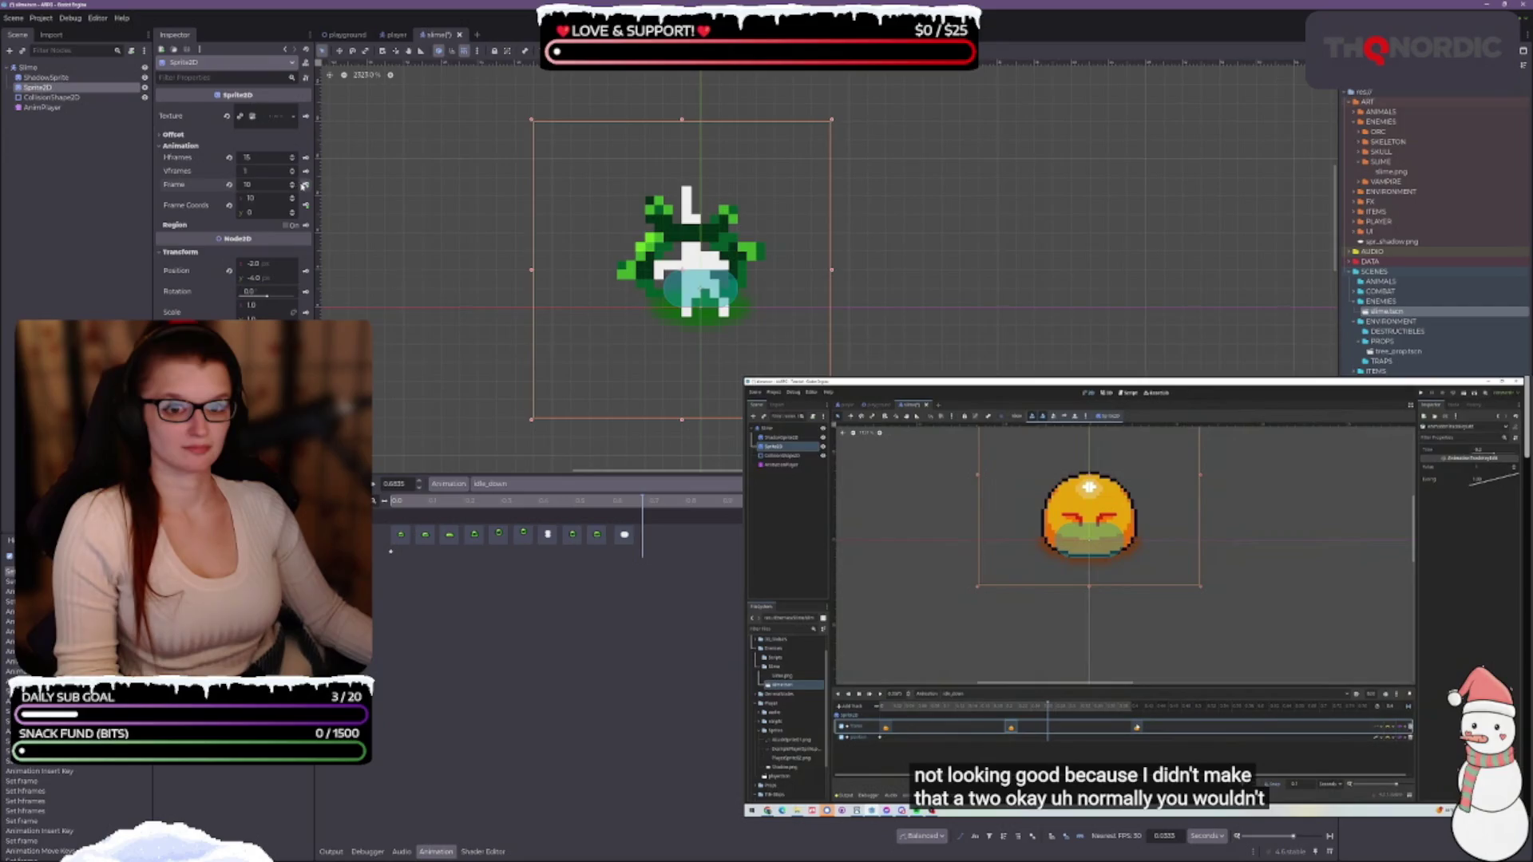
click(306, 185)
click(660, 504)
Key frames 12 and 14 near 0.8 s, then drag the 0.8 key back to about 0.68
click(668, 503)
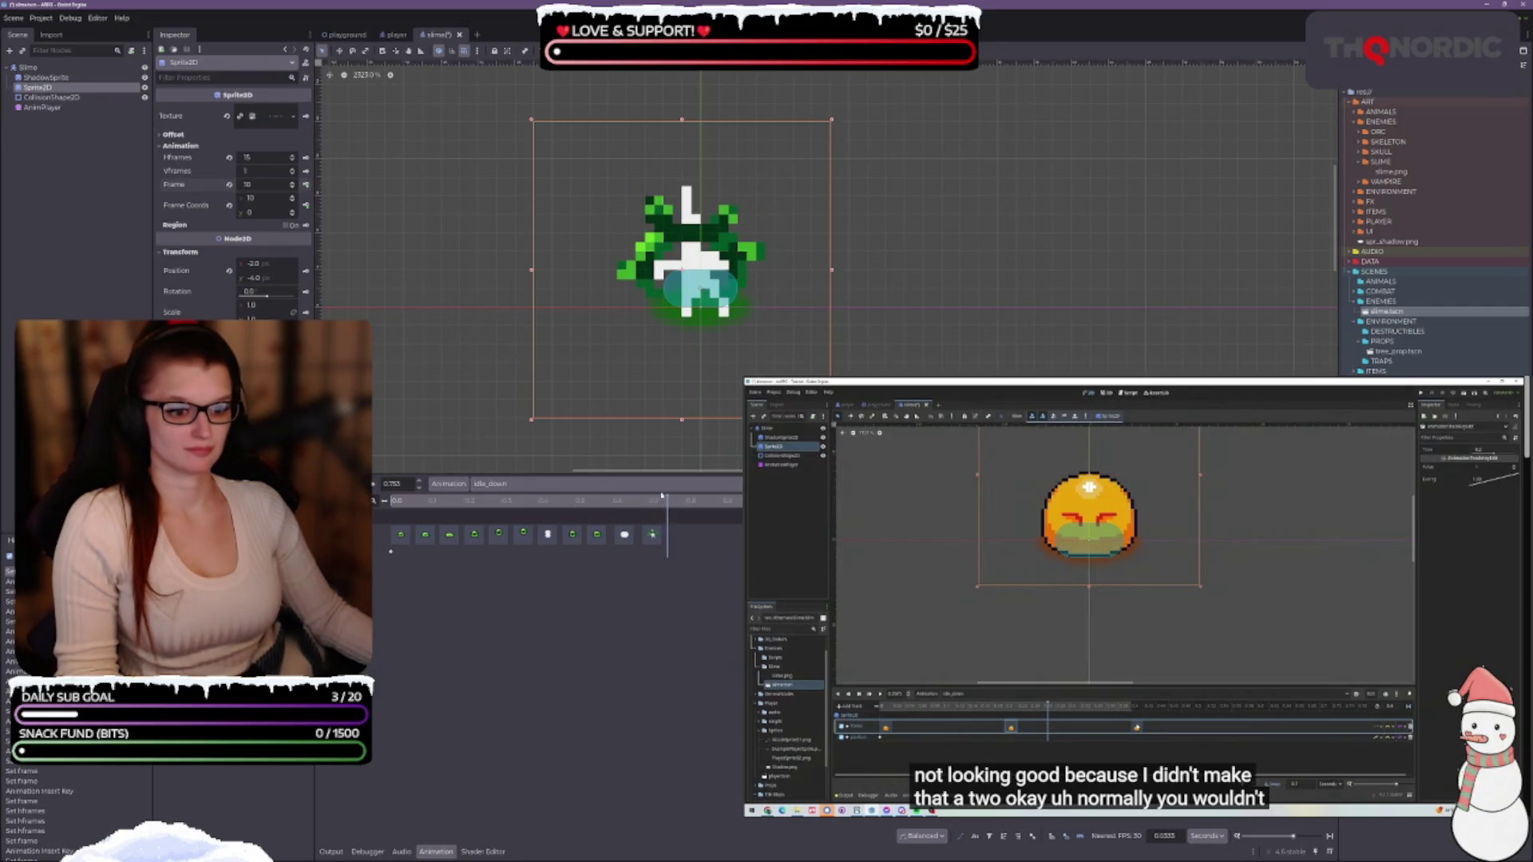
click(293, 185)
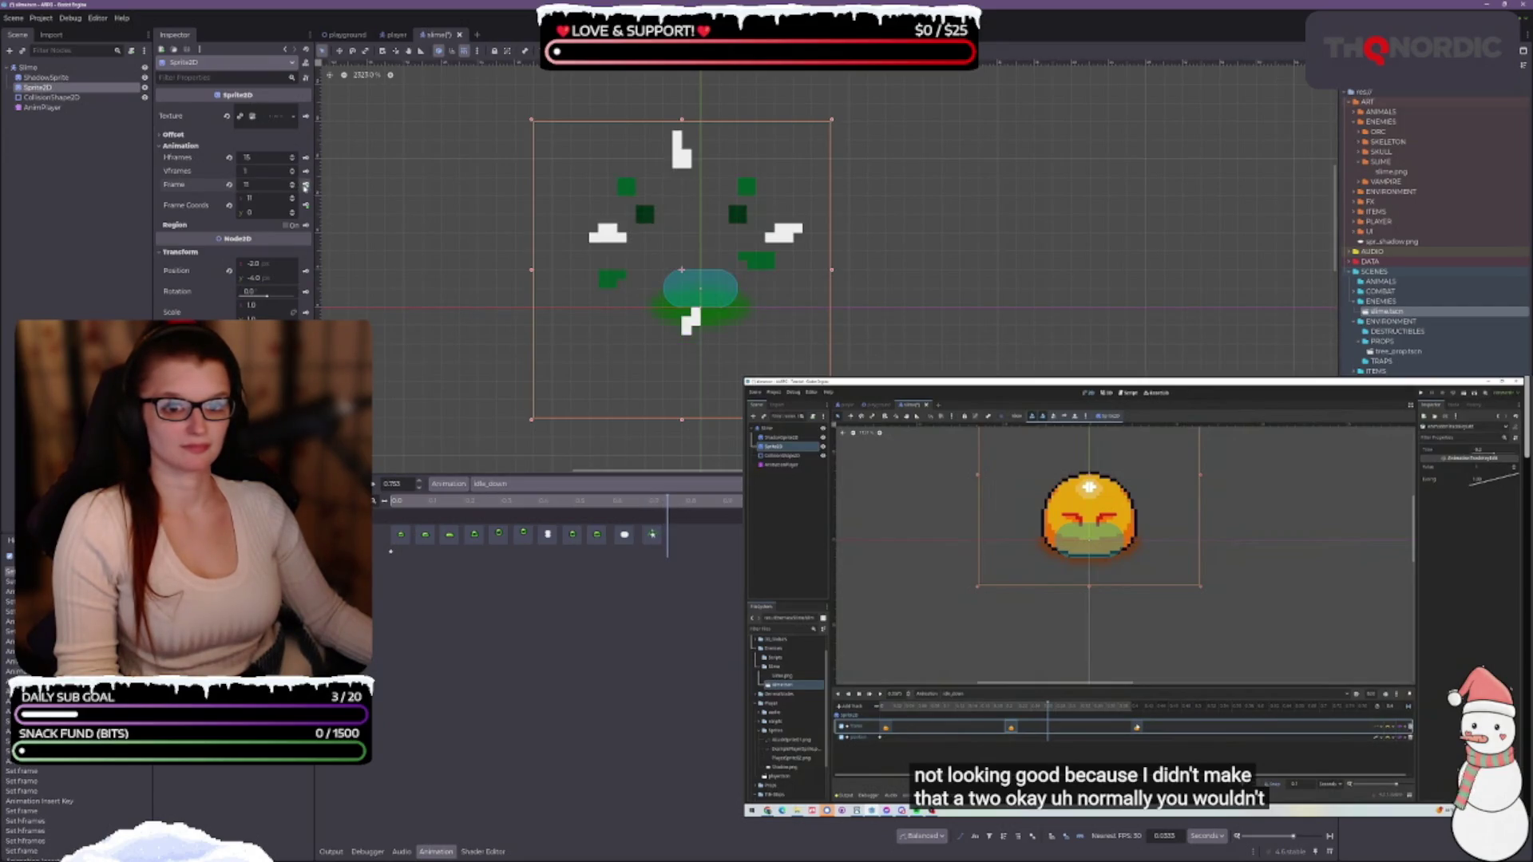
click(305, 185)
click(292, 184)
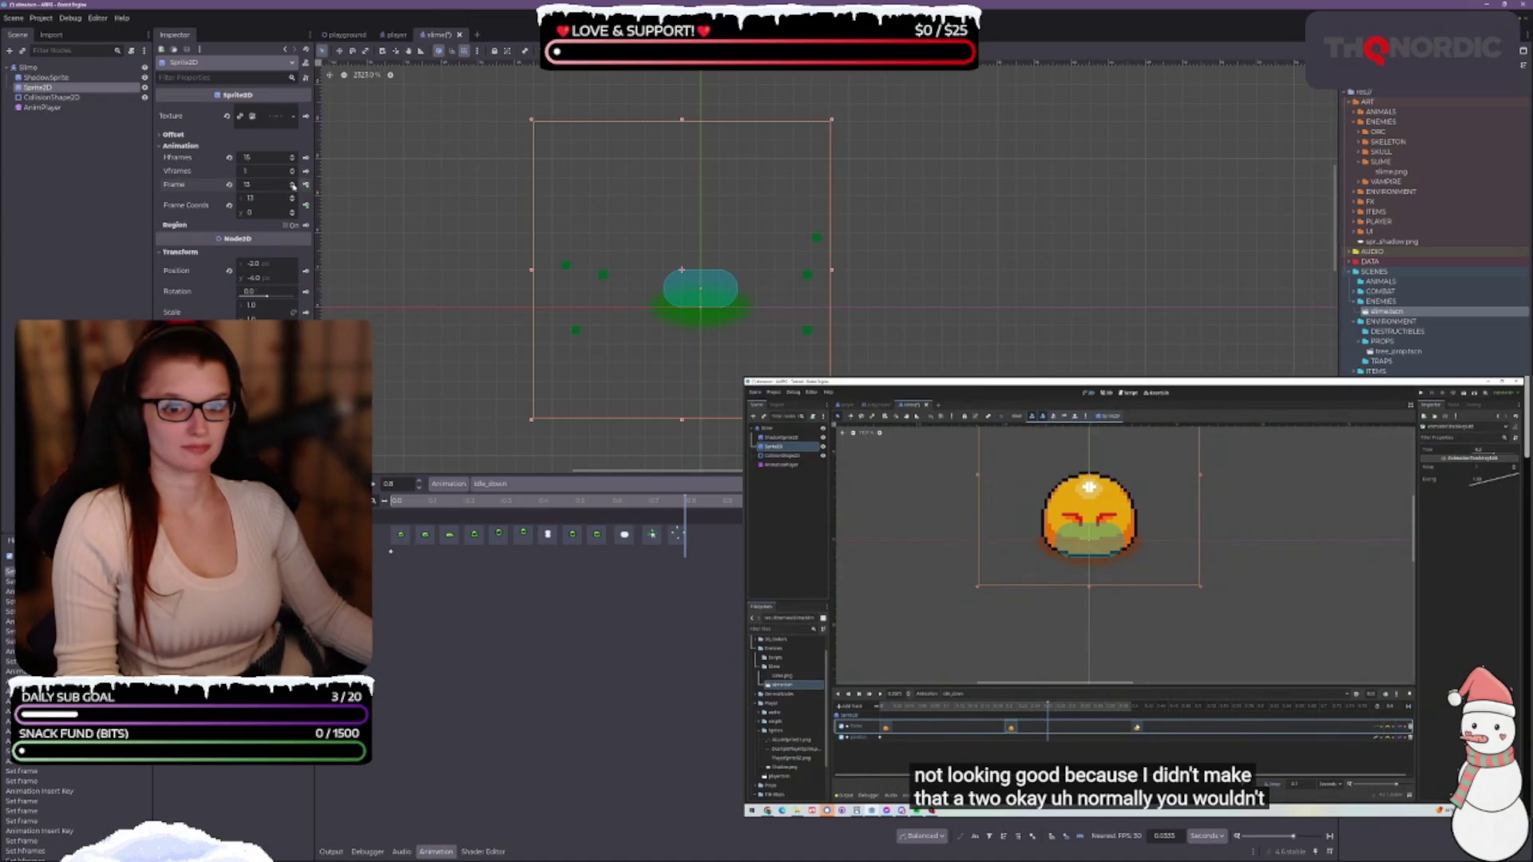
click(305, 185)
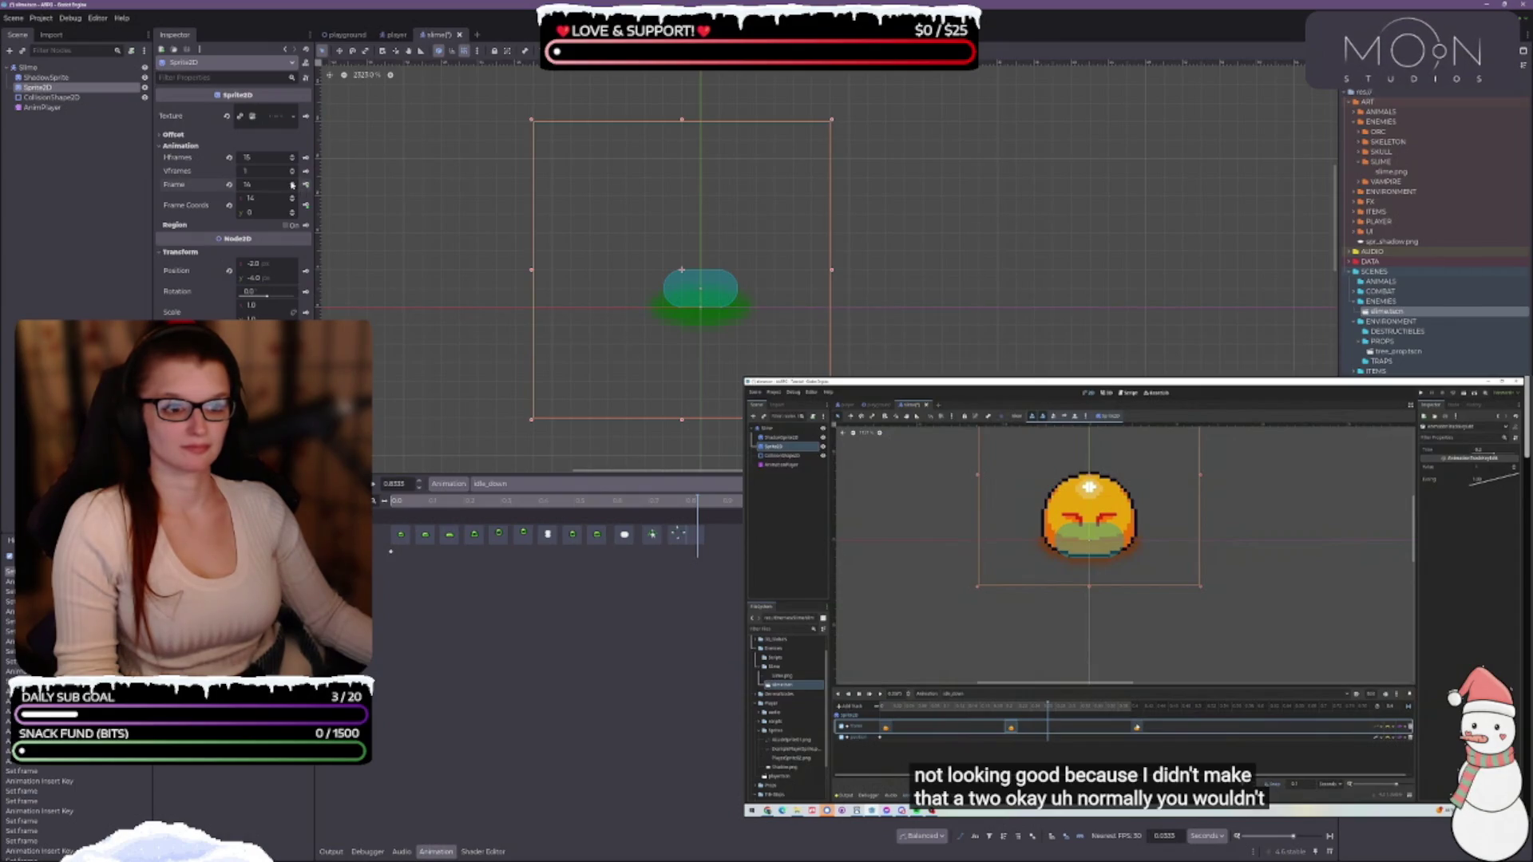
click(292, 185)
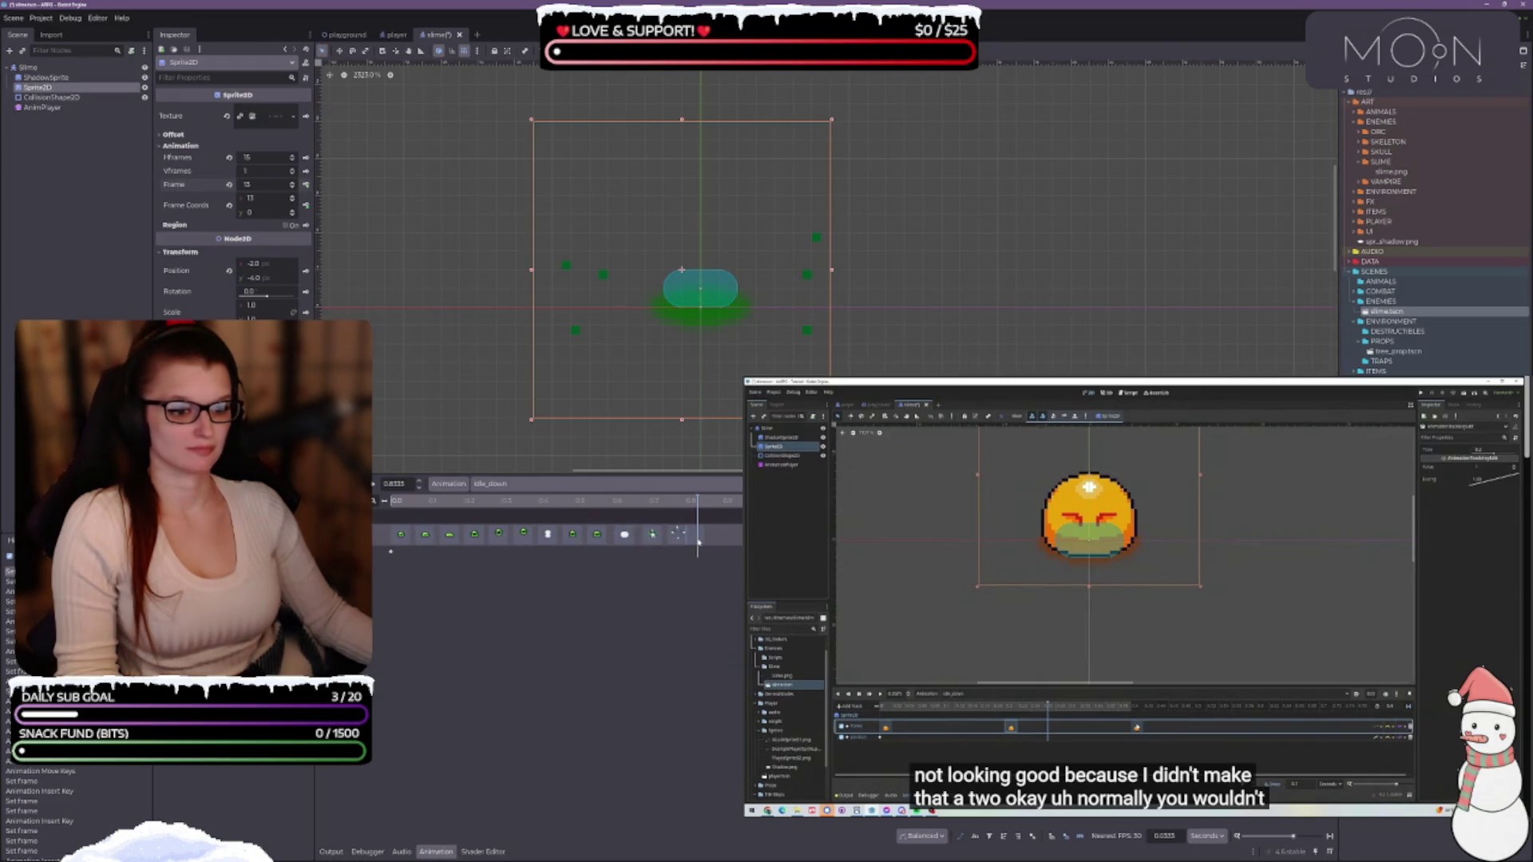
click(703, 537)
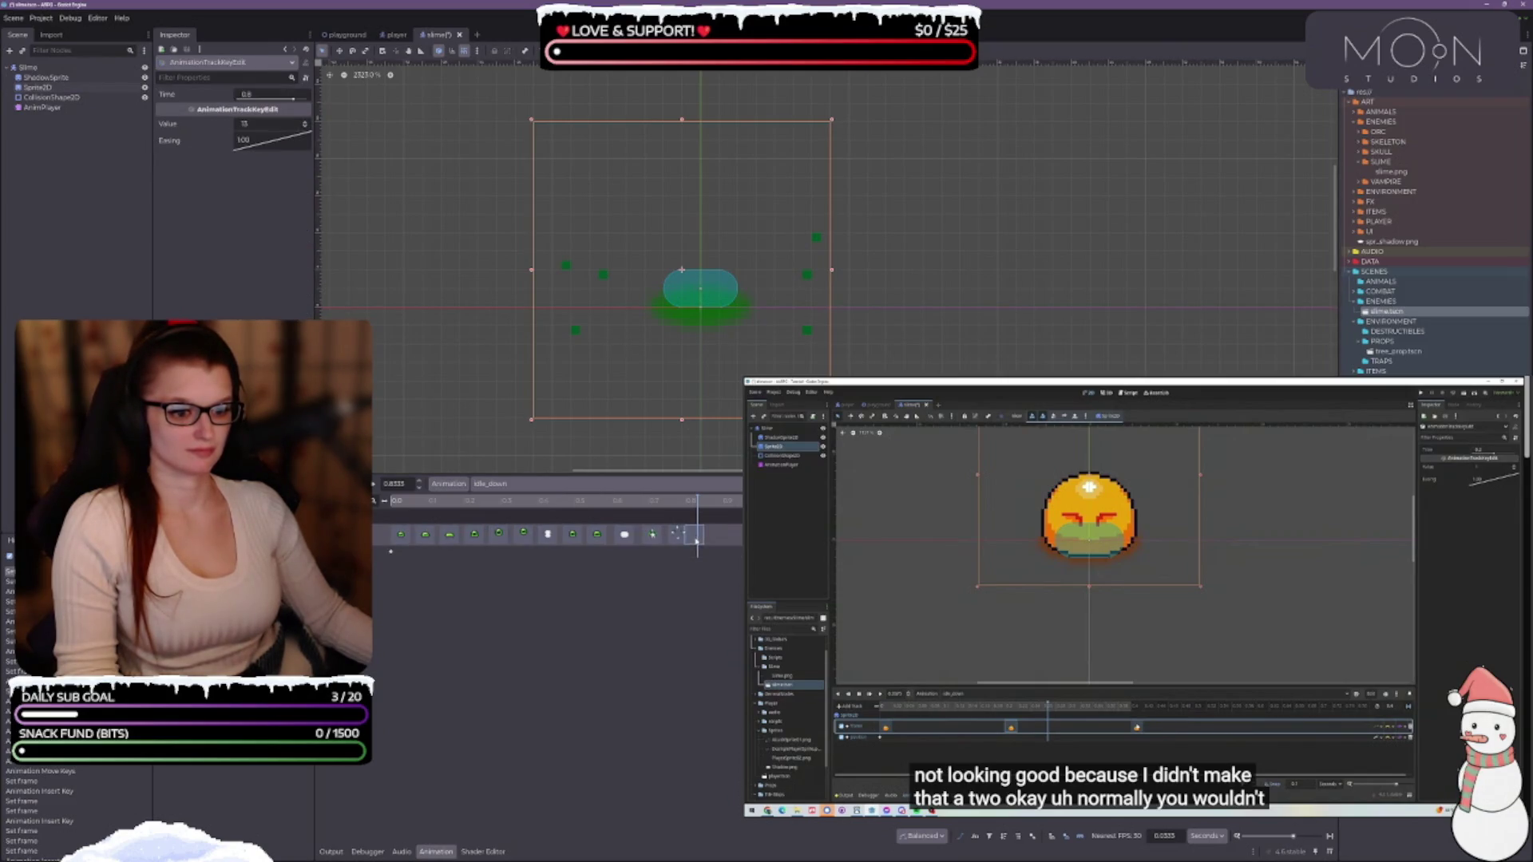
mouse_move(703, 541)
mouse_down()
mouse_move(643, 535)
mouse_move(704, 541)
mouse_up()
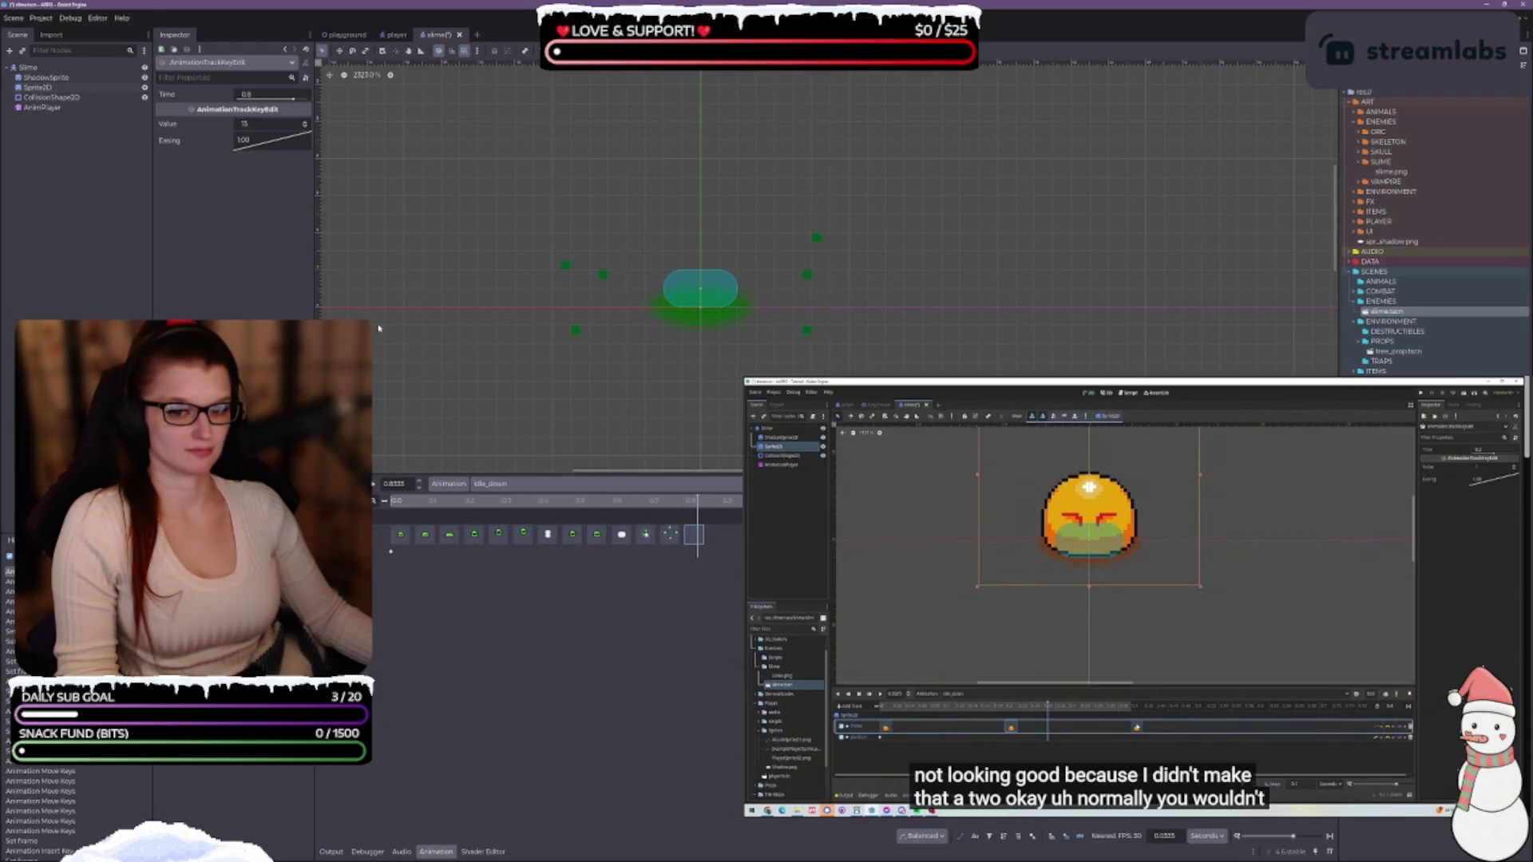
Step Sprite2D's Frame to 15, rewind the animation to 0, and adjust Hframes to 14
click(53, 90)
click(292, 183)
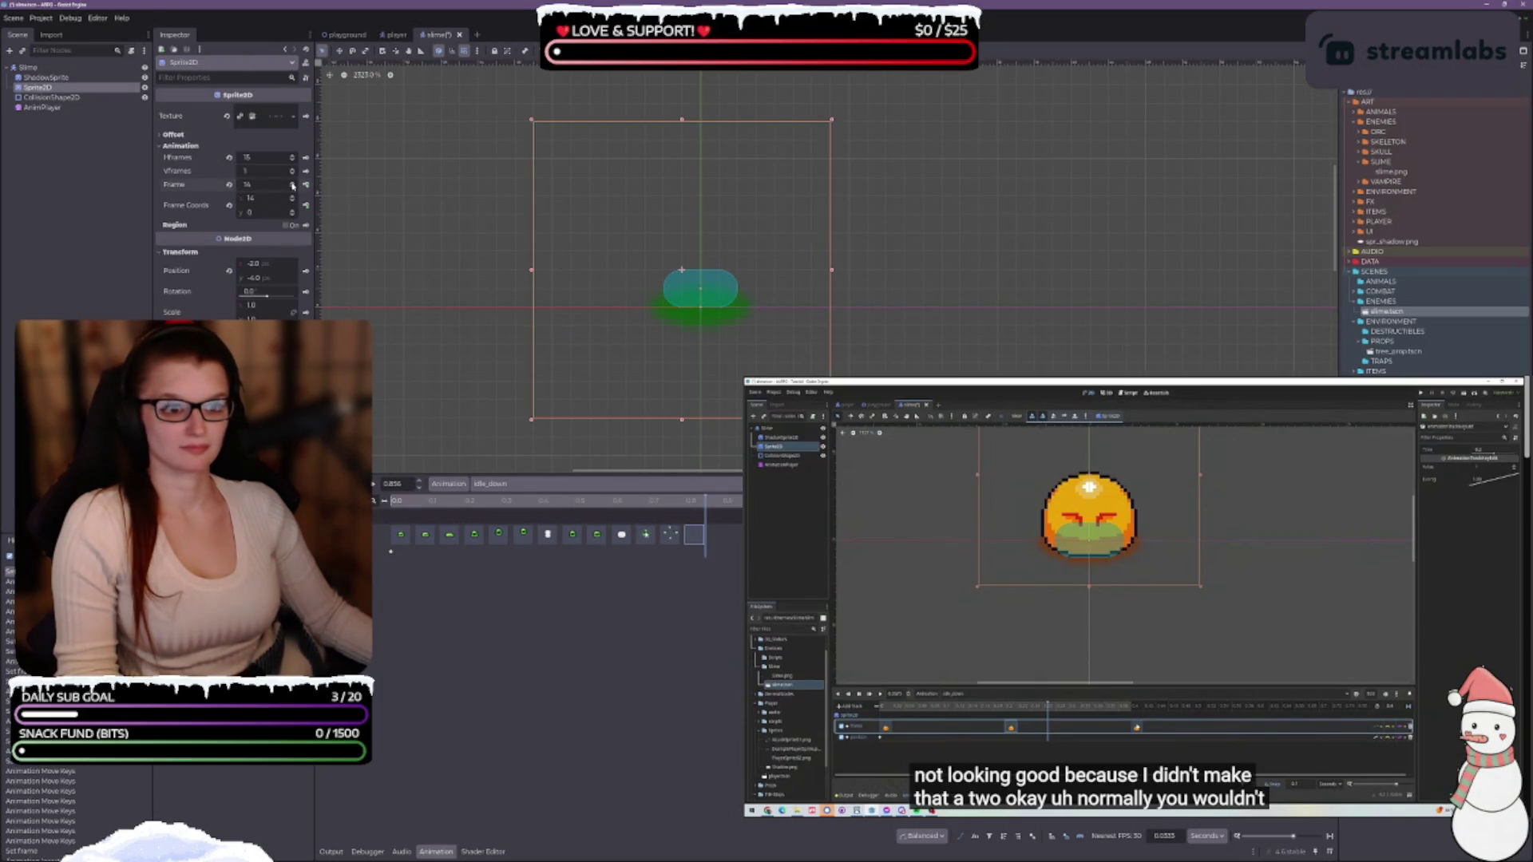
click(292, 184)
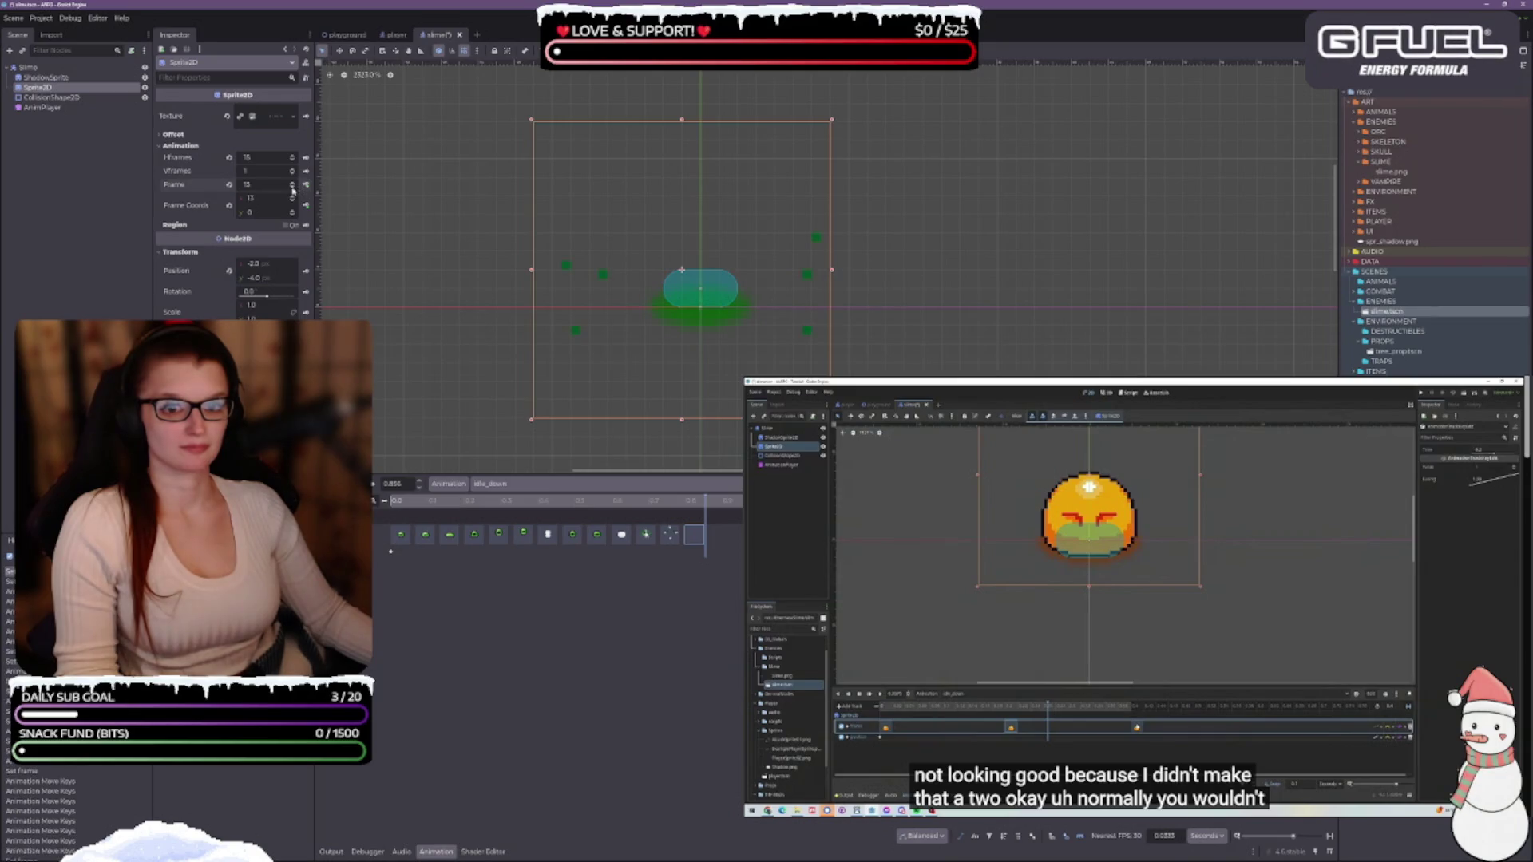
click(292, 161)
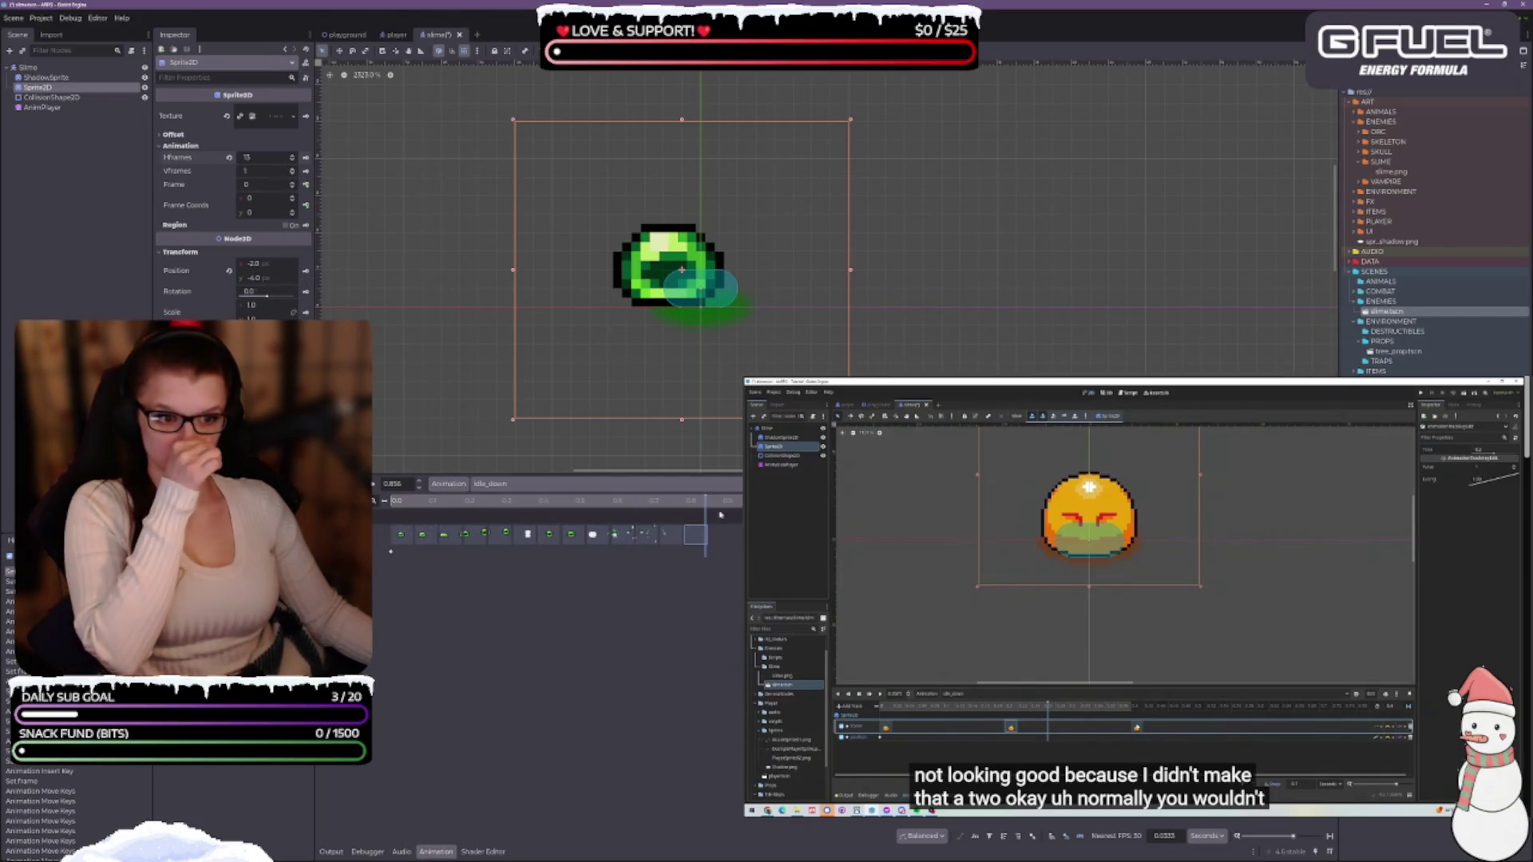
click(464, 501)
click(391, 501)
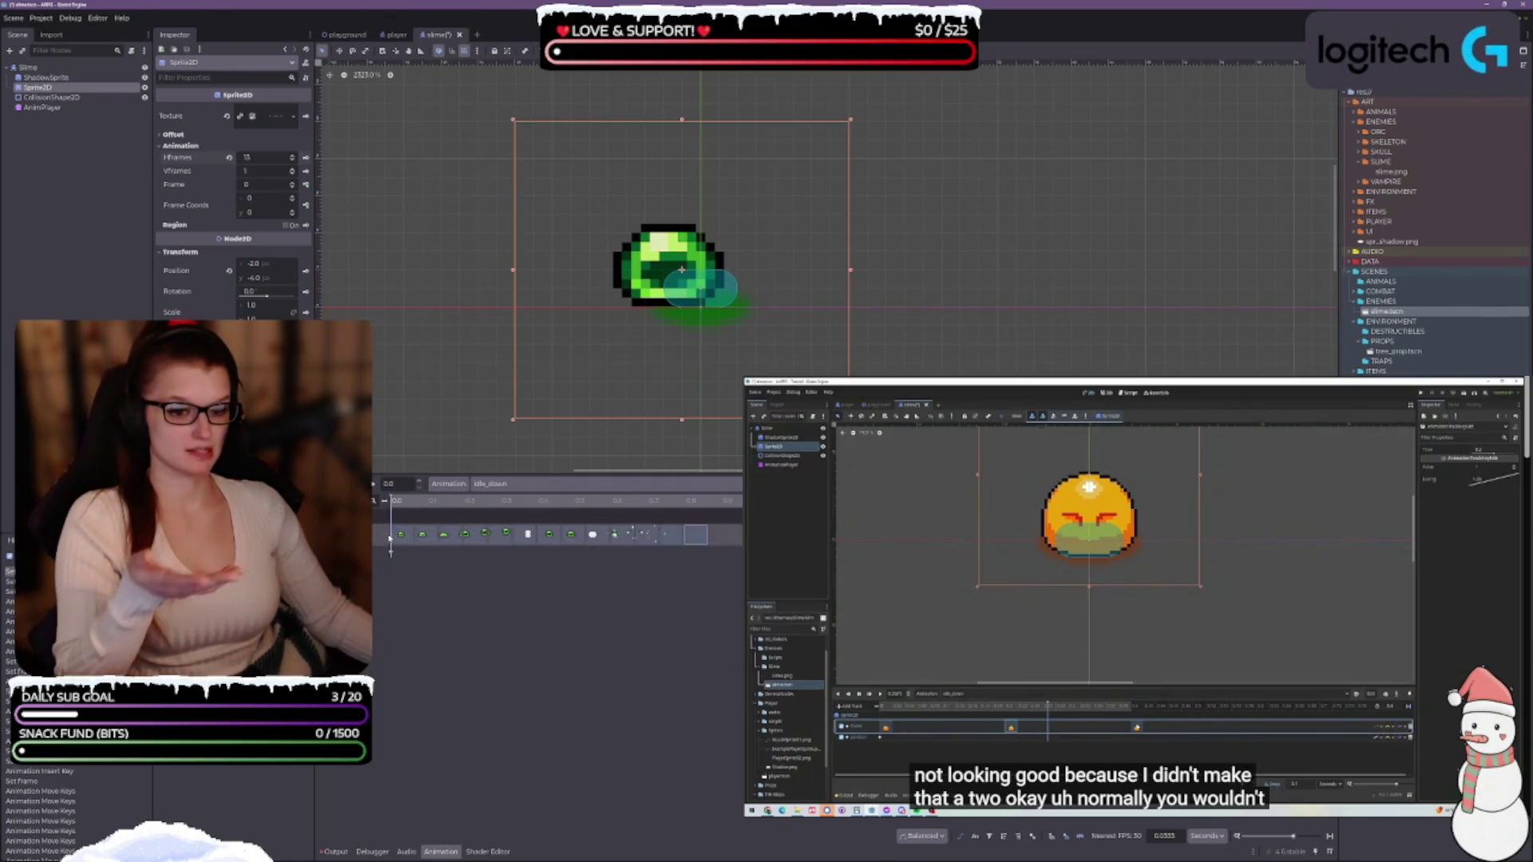
click(292, 156)
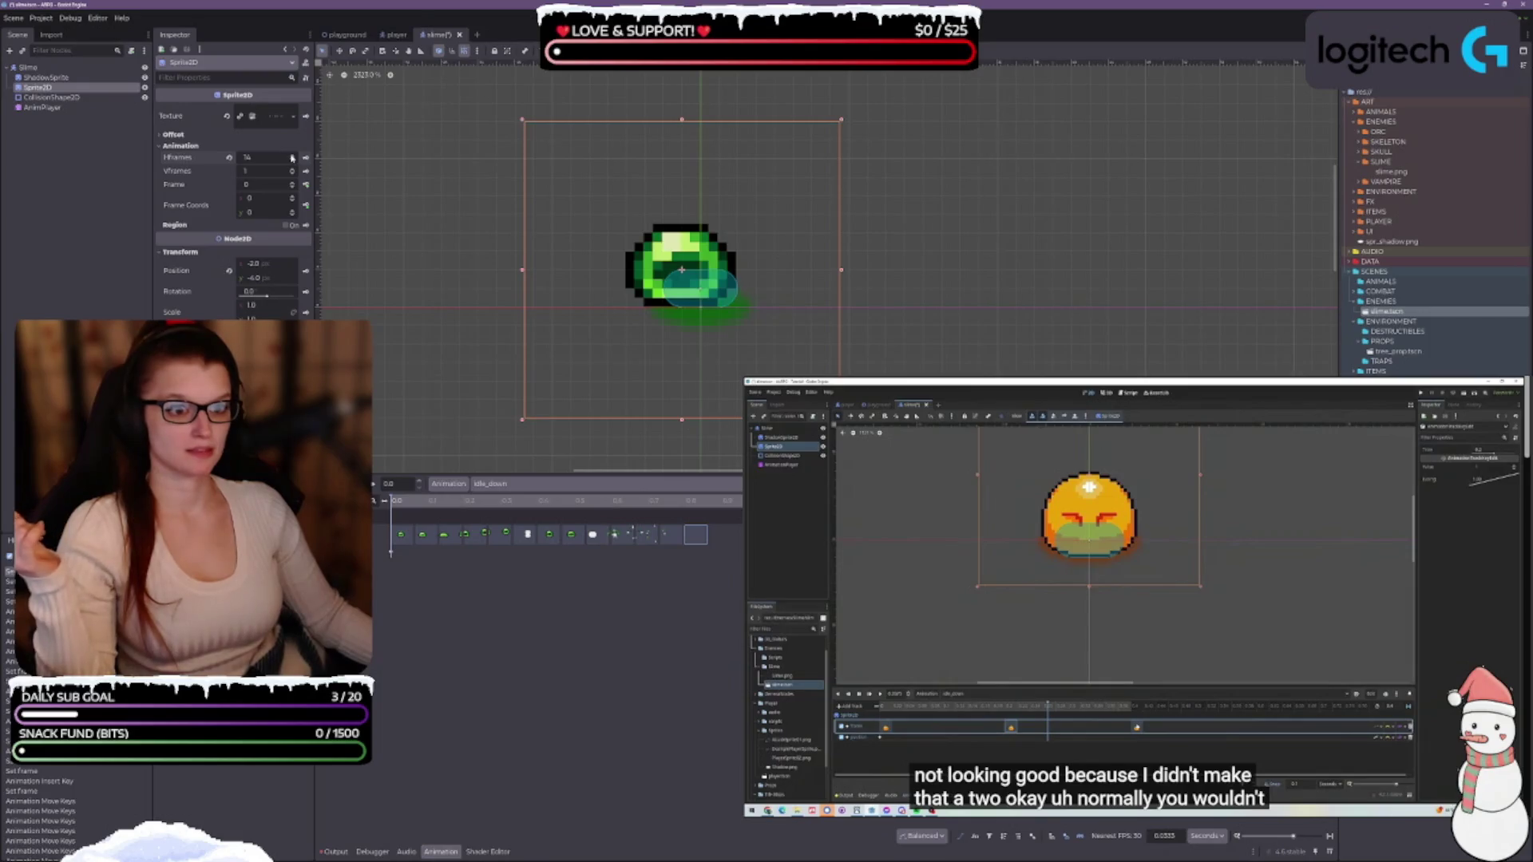
click(292, 155)
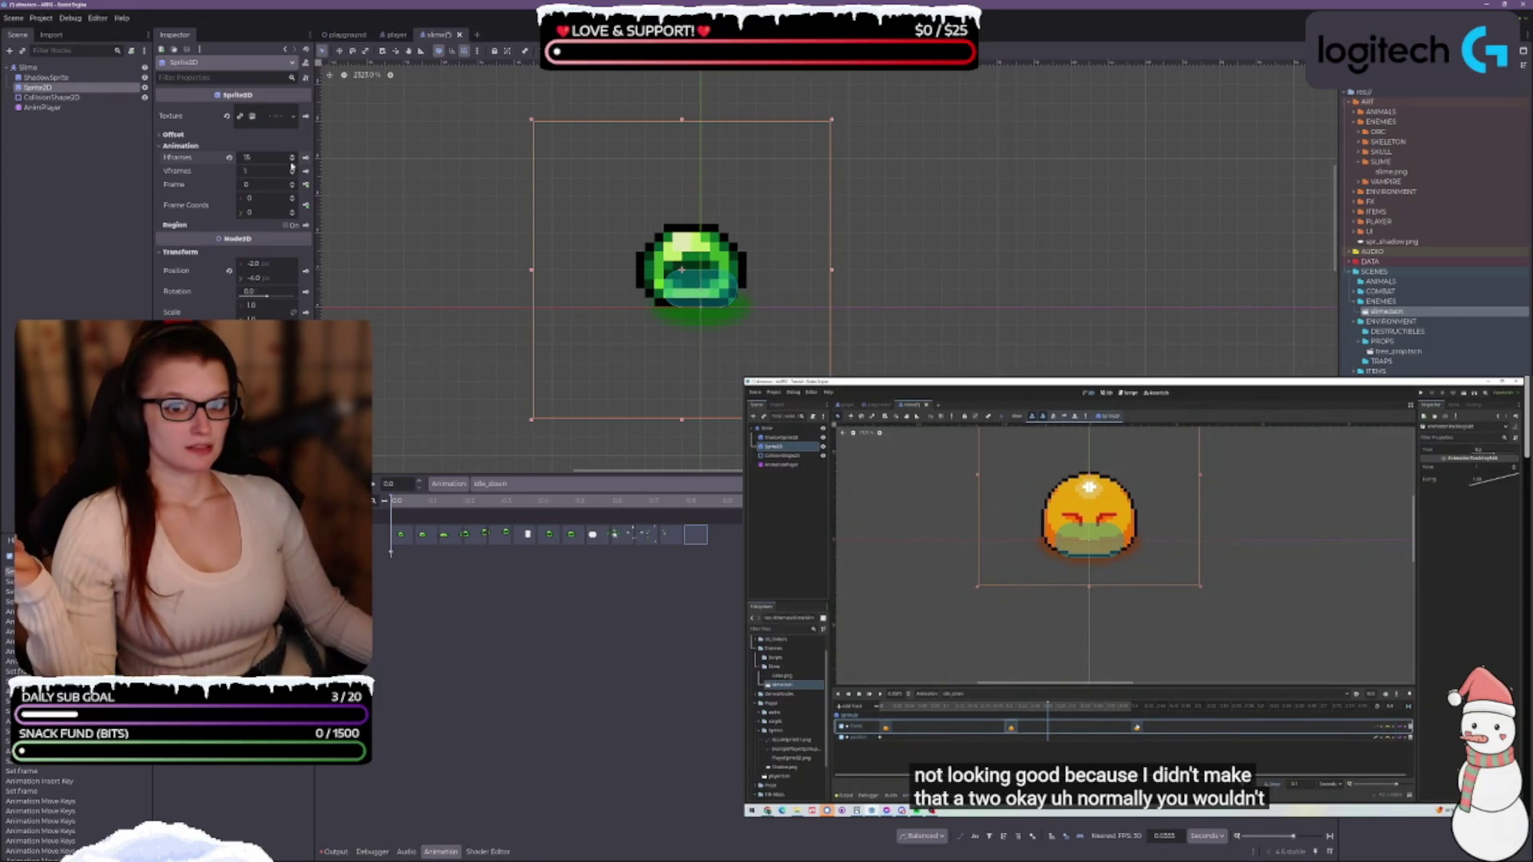
click(292, 160)
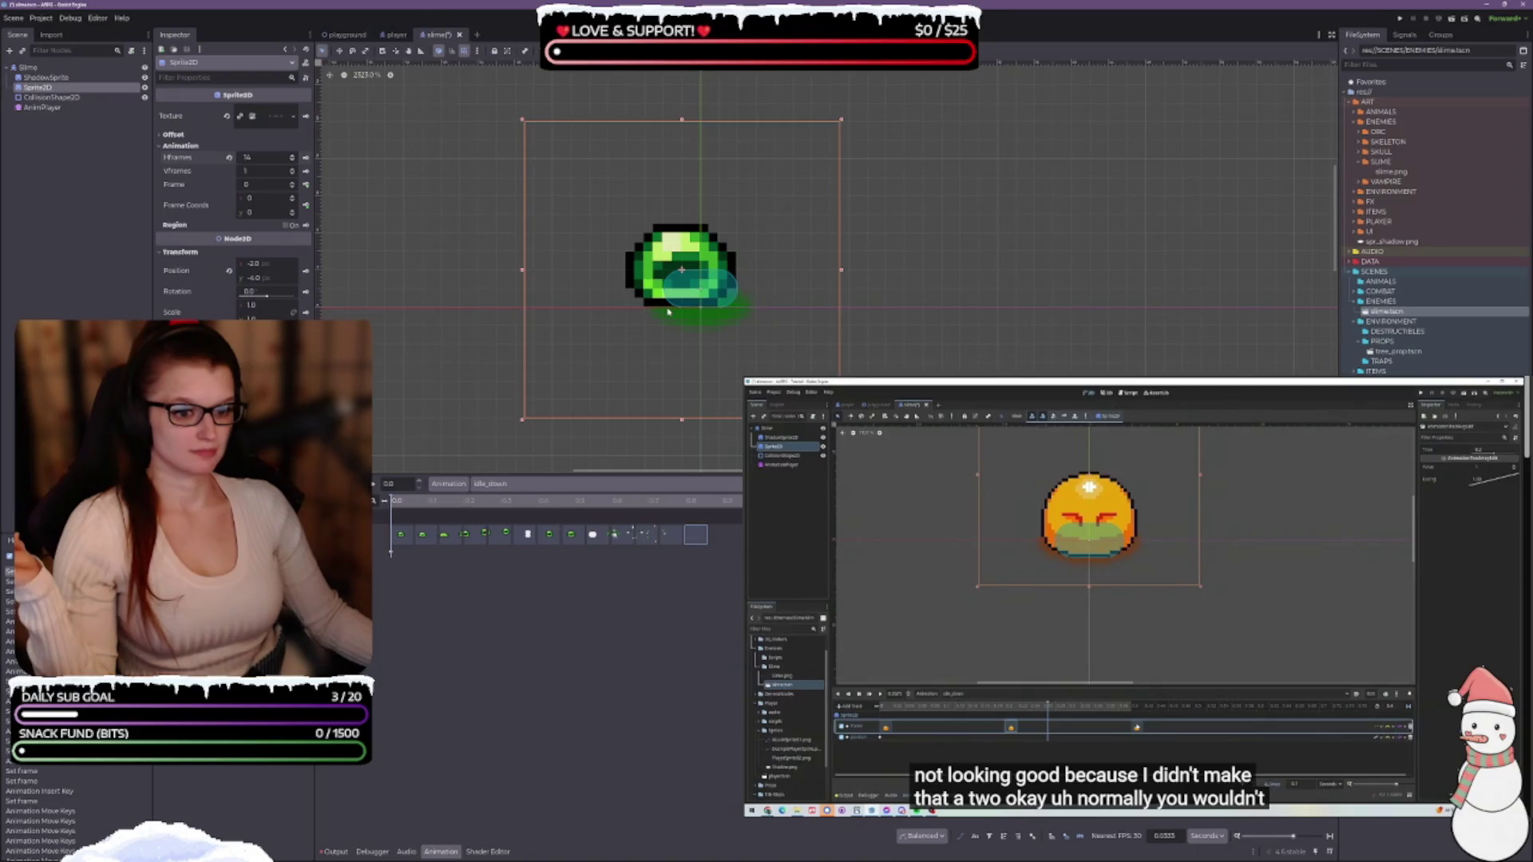
Move the slime sprite to x 0 and set Hframes back to 15
drag(668, 311, 683, 302)
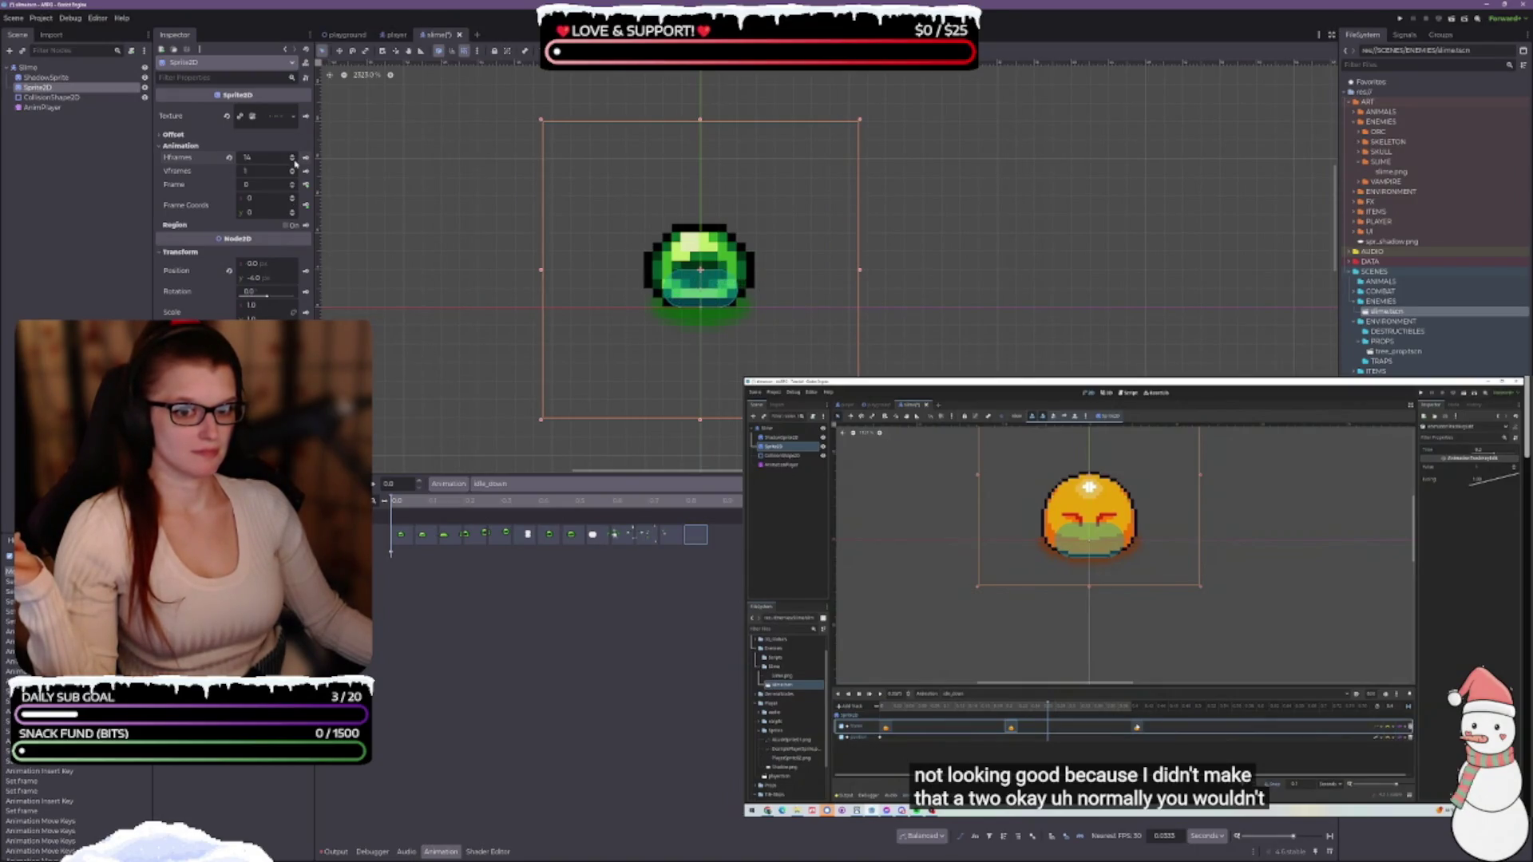
click(293, 161)
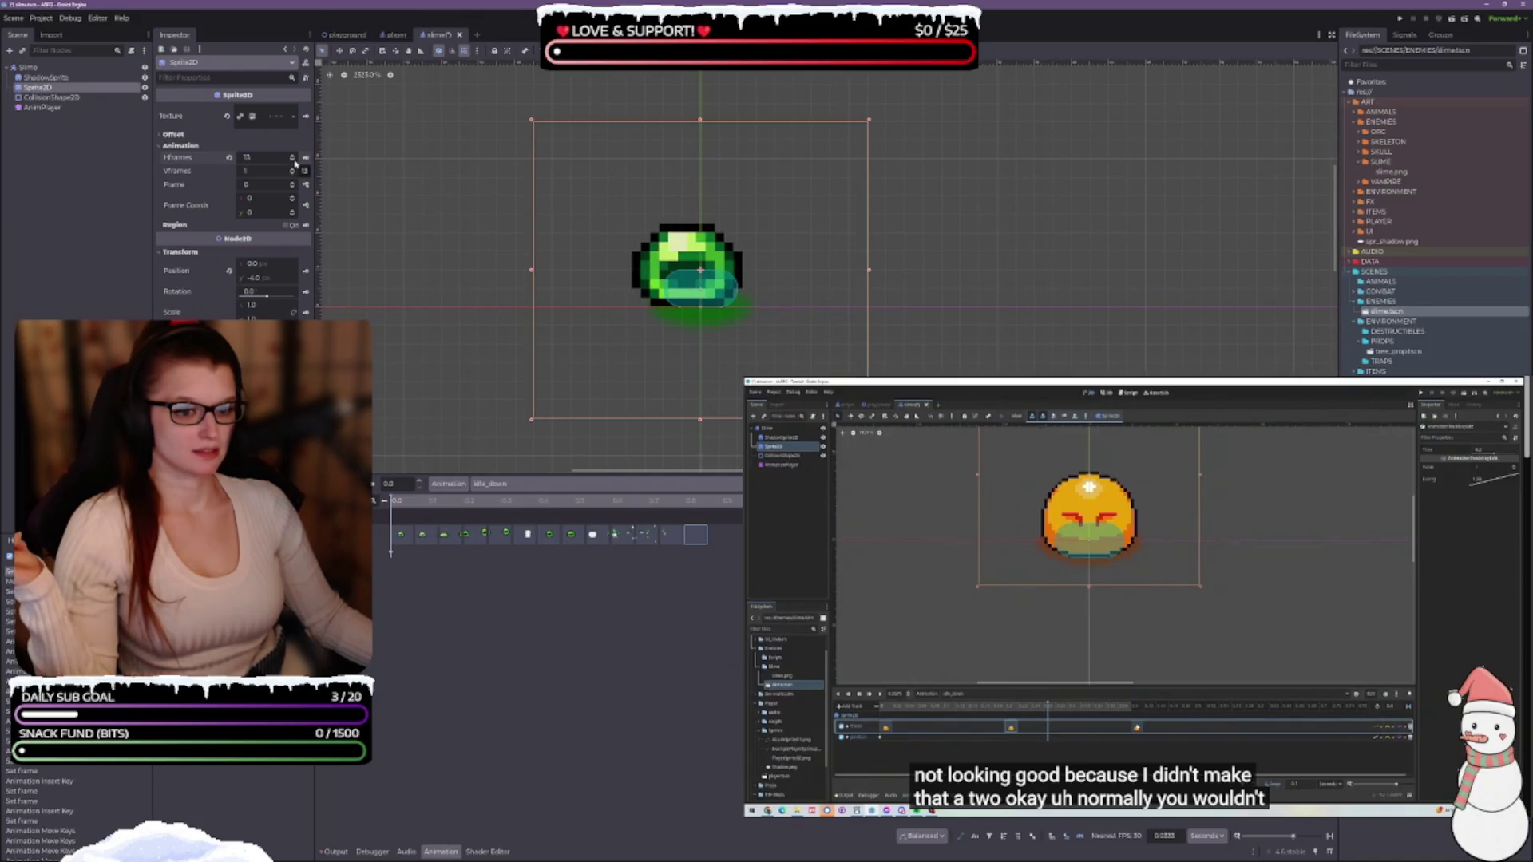
click(292, 157)
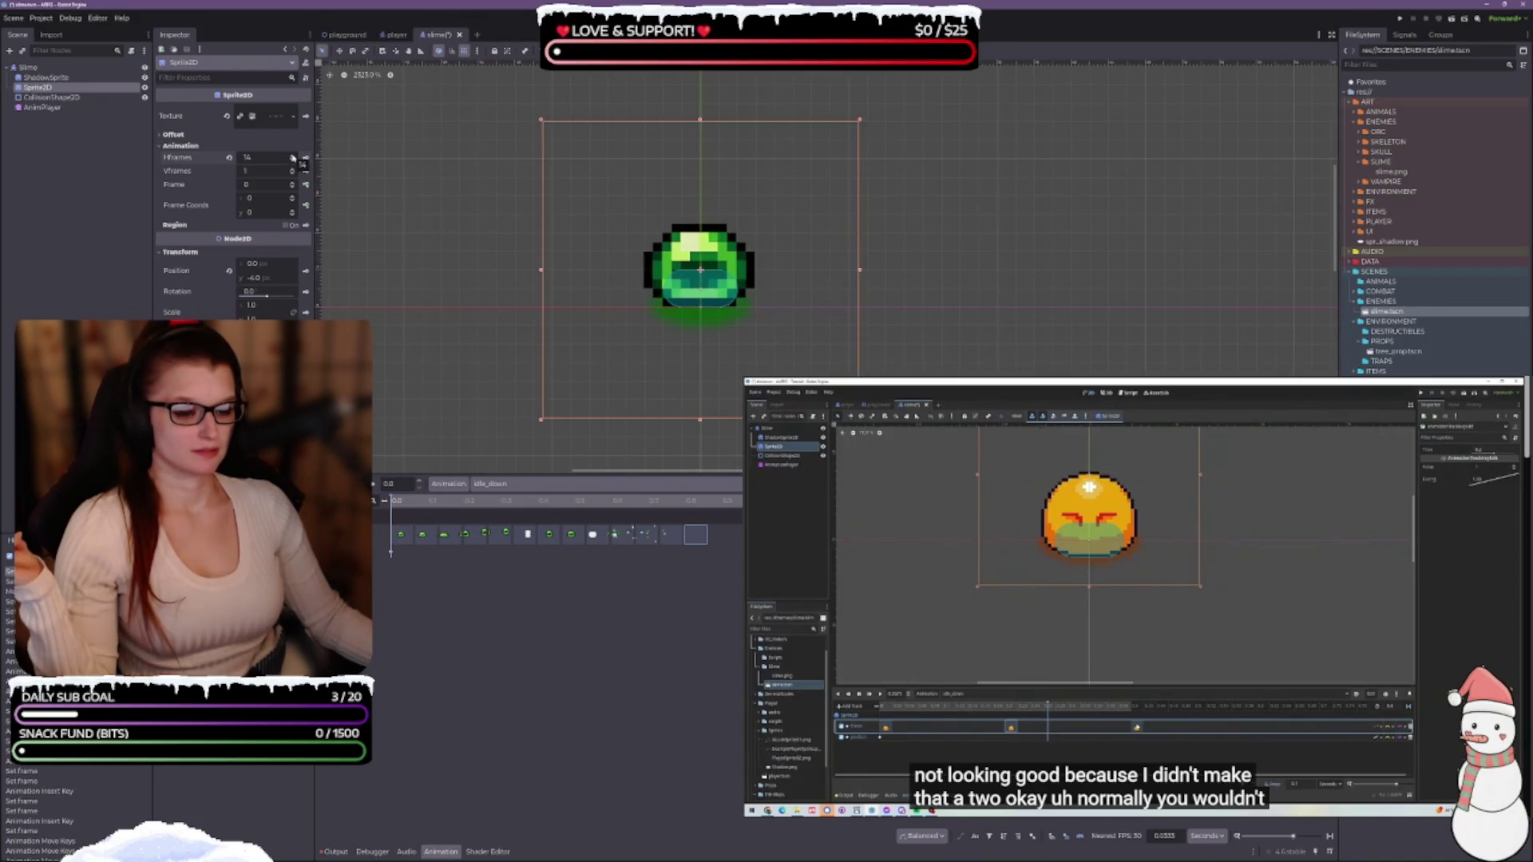
click(292, 157)
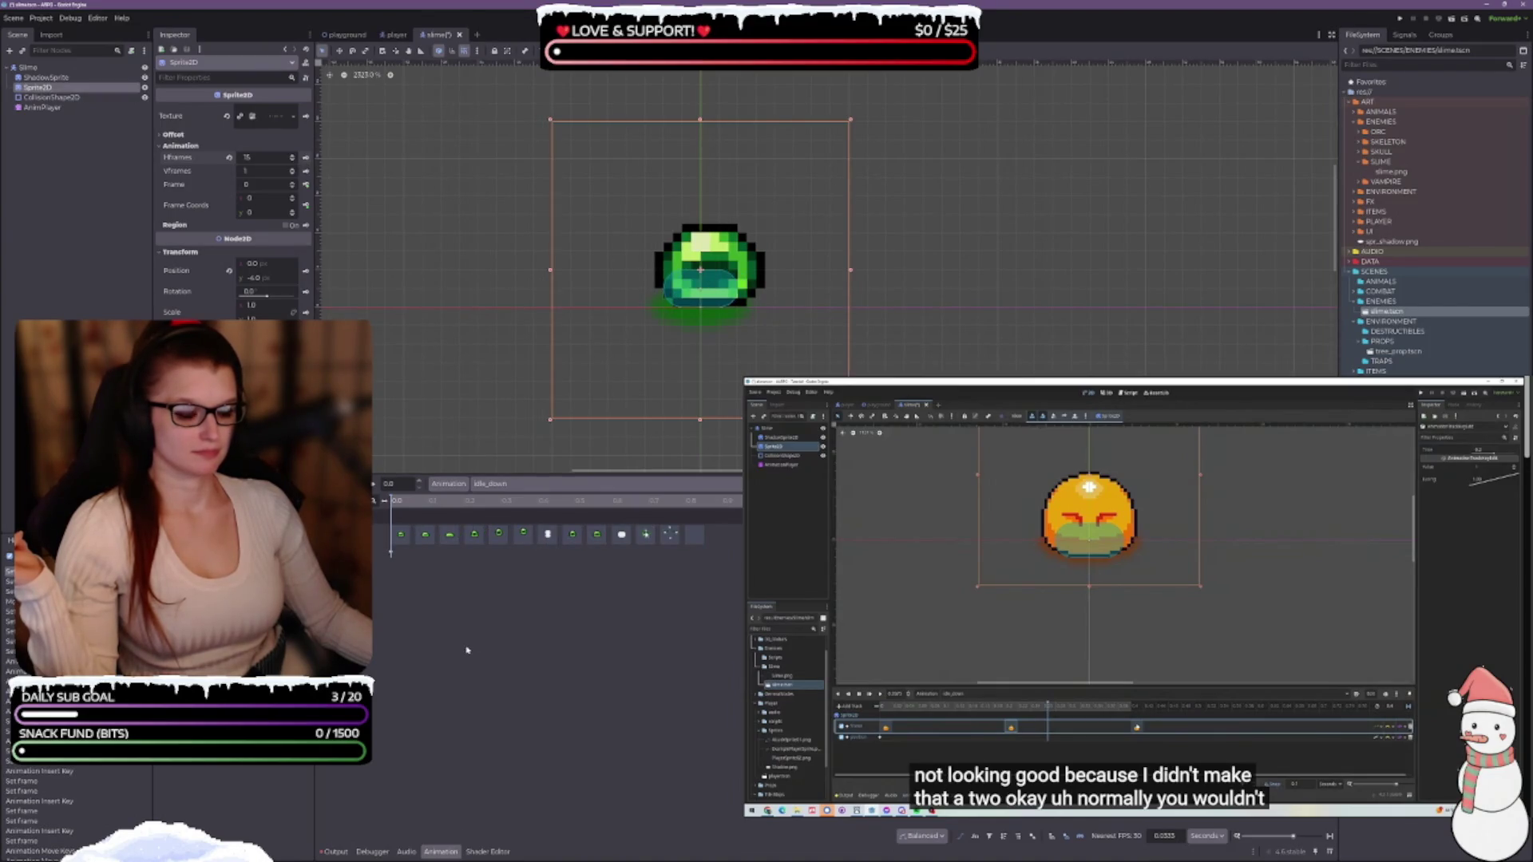
click(402, 535)
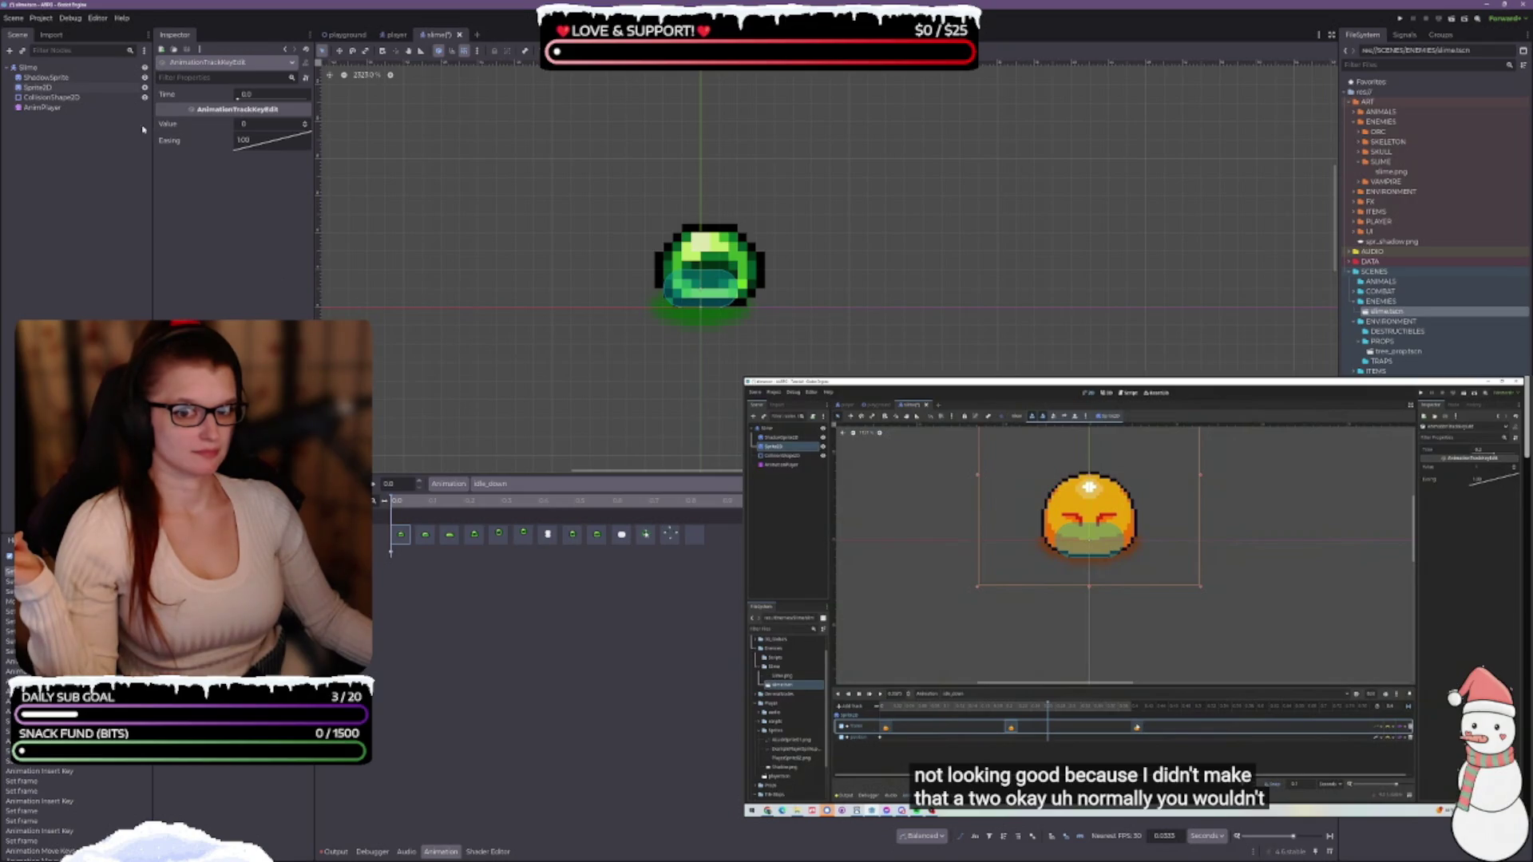
Nudge the Sprite2D left, then undo so it stays at x 0
click(48, 87)
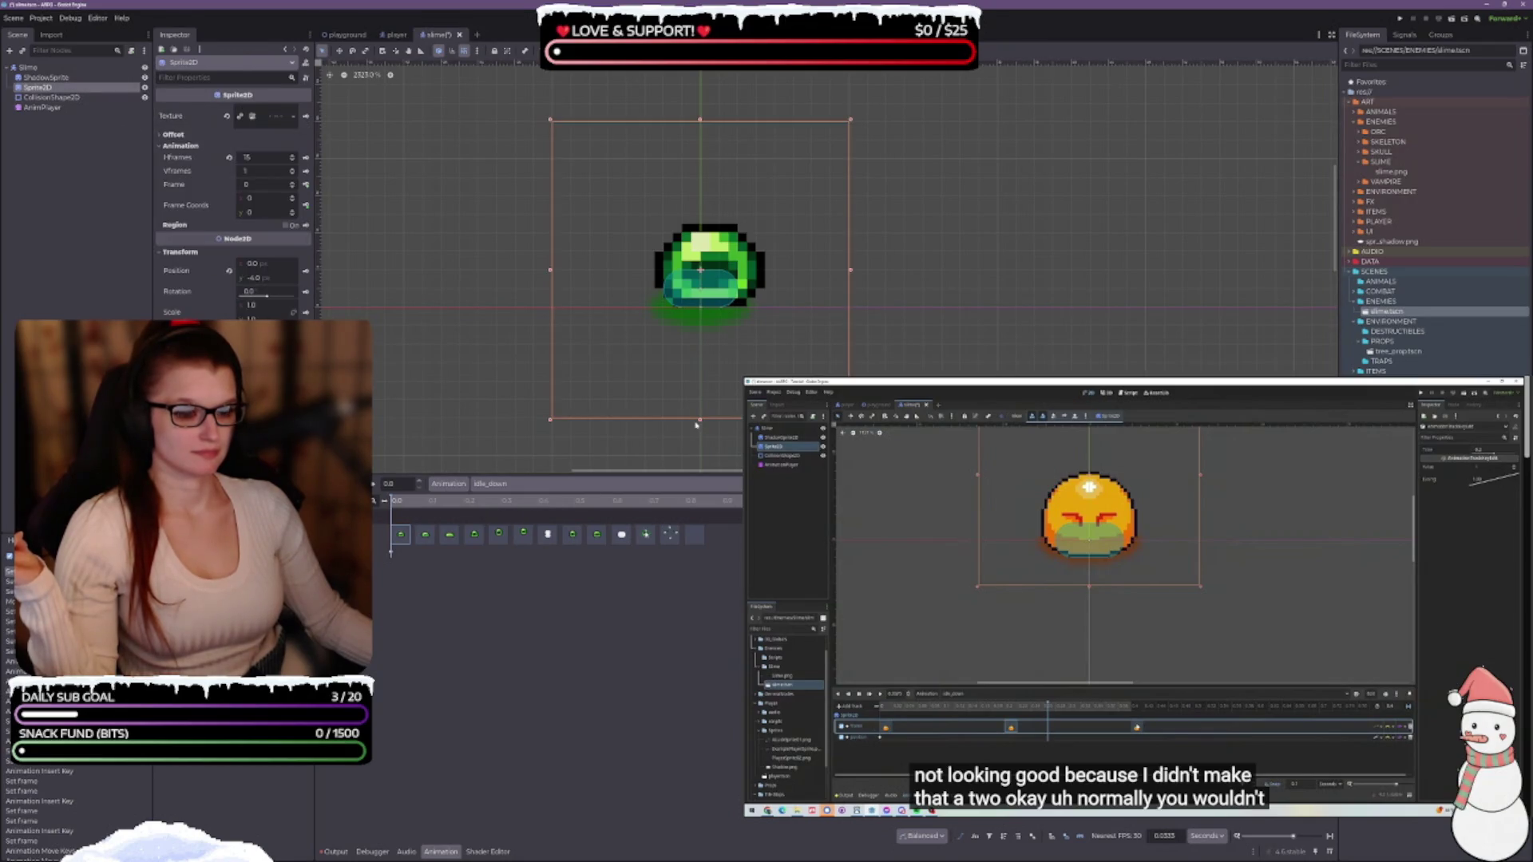
drag(734, 263, 717, 263)
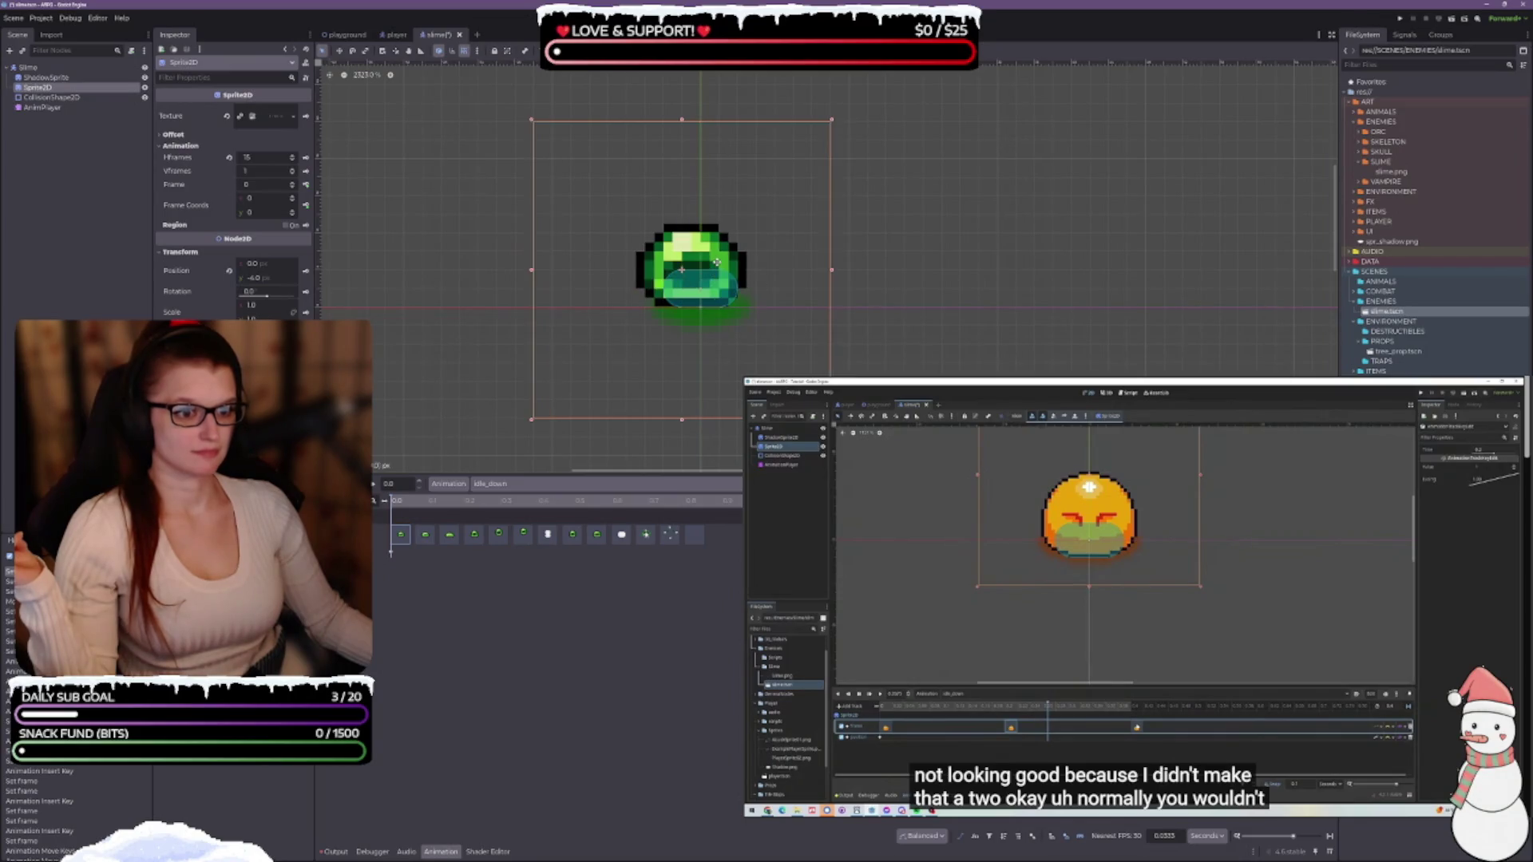
key(ctrl+z)
key(ctrl+shift+z)
key(ctrl+z)
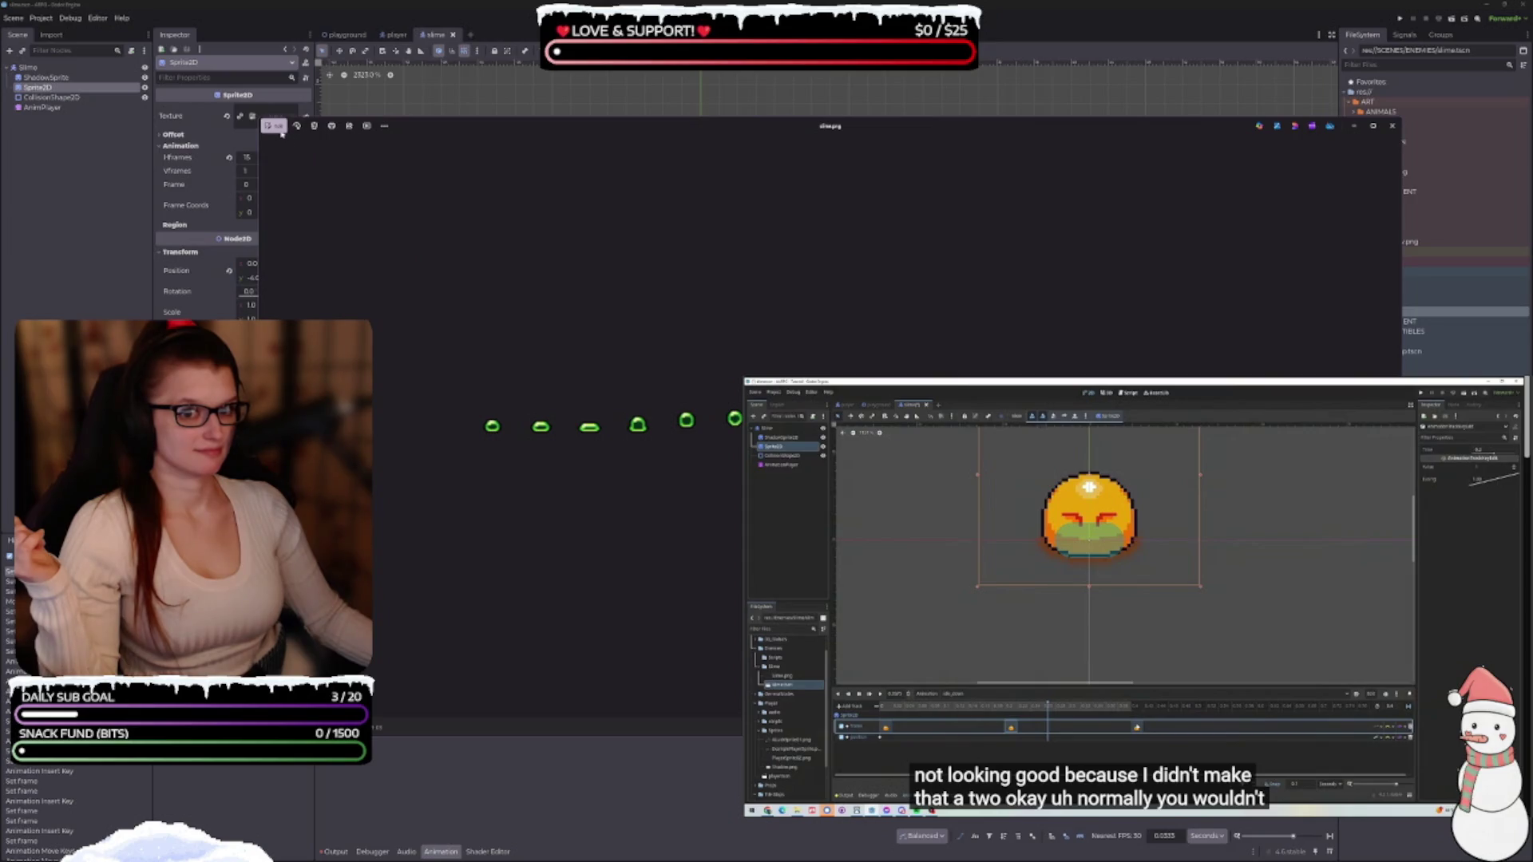
Open slime.png in the Photos editor to show the crop frame
click(274, 126)
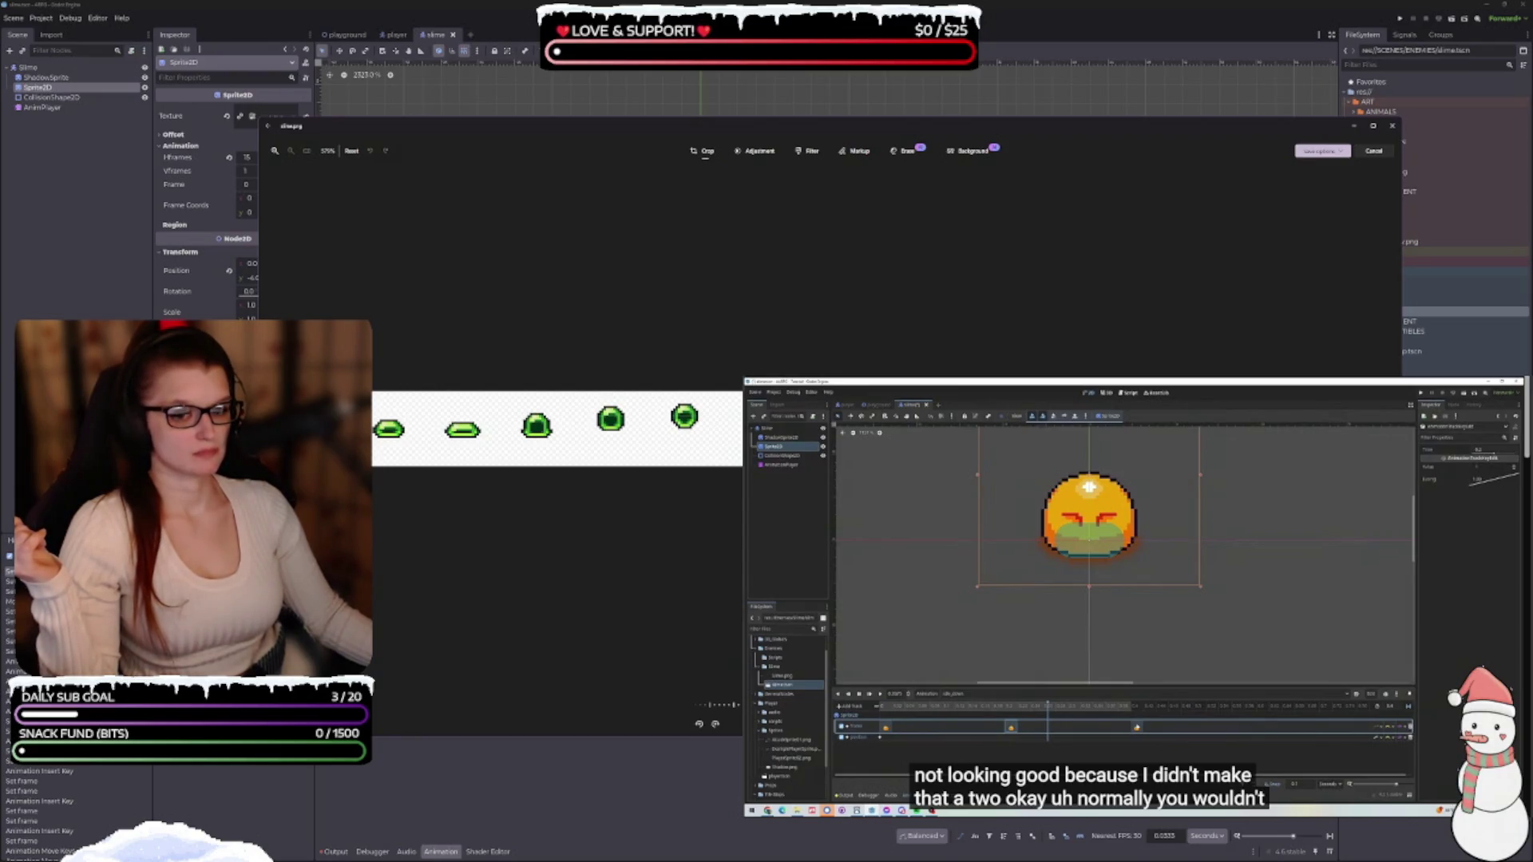
Drag slime.png's left crop edge right past the first two slime frames
drag(351, 429, 428, 439)
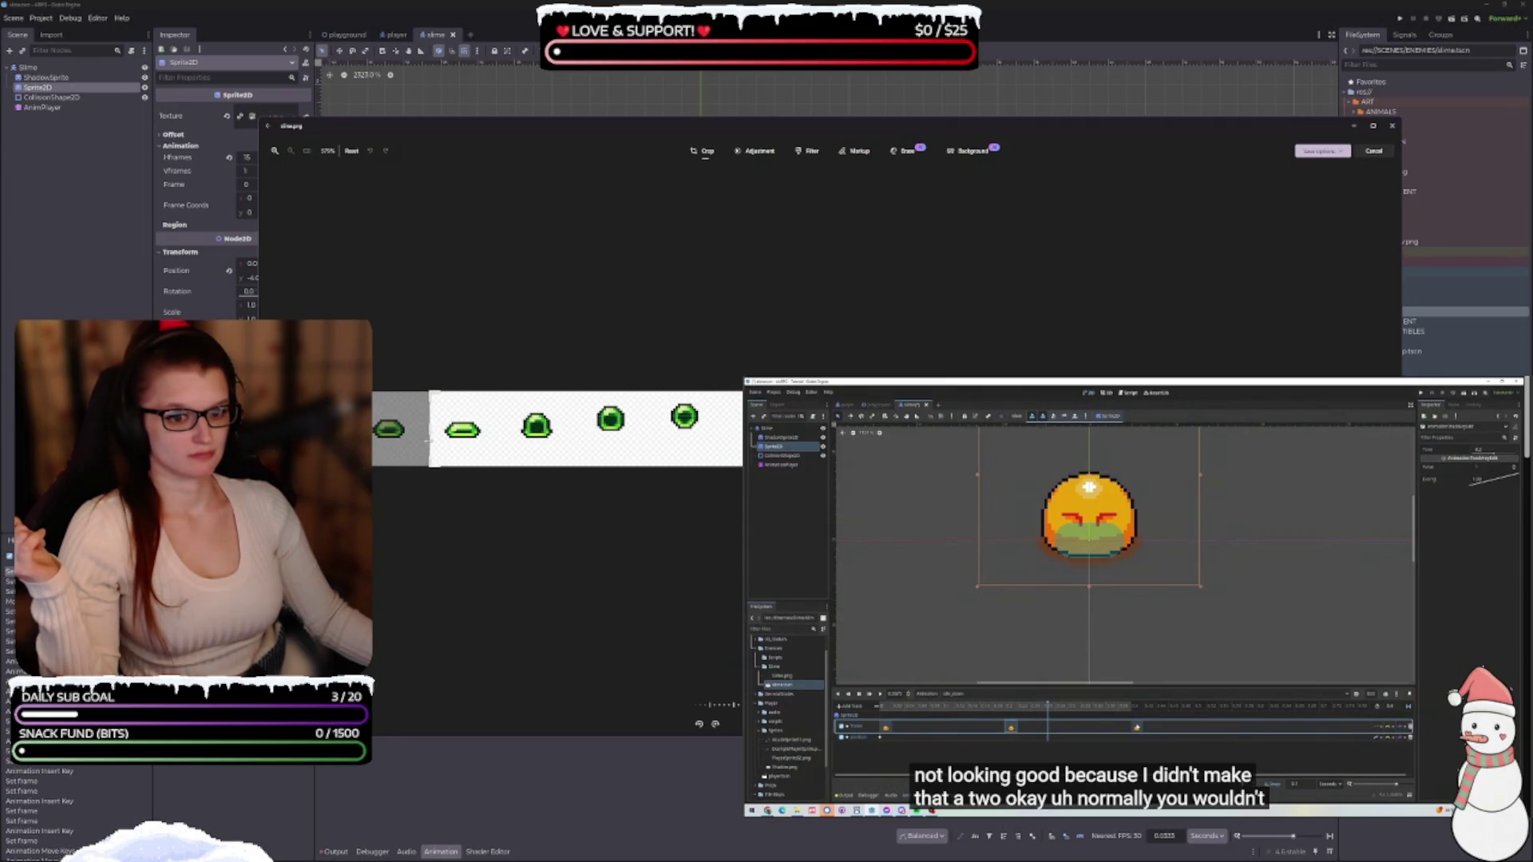
drag(427, 440, 747, 440)
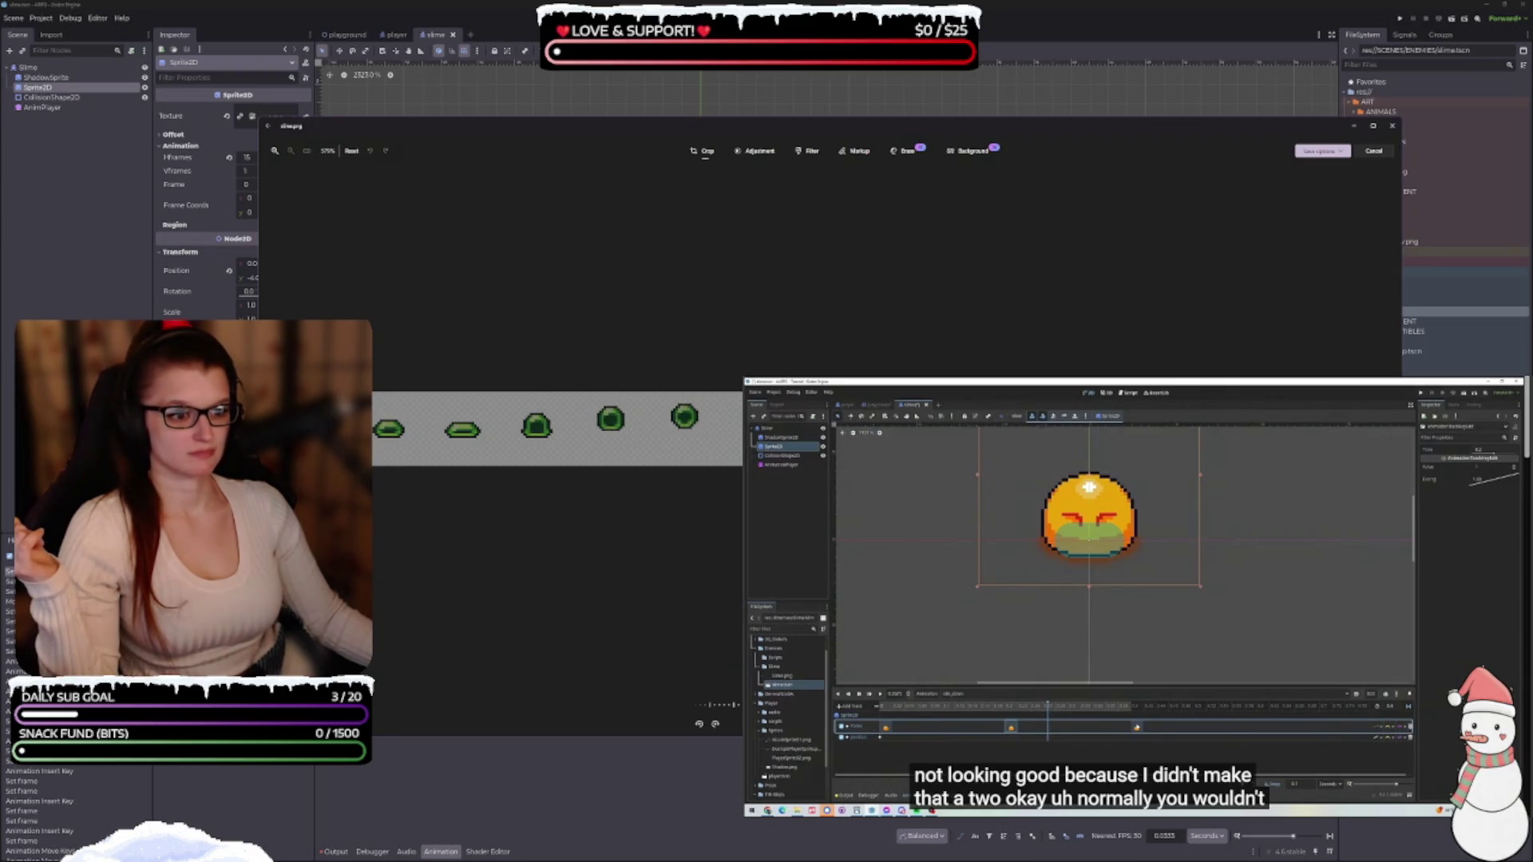
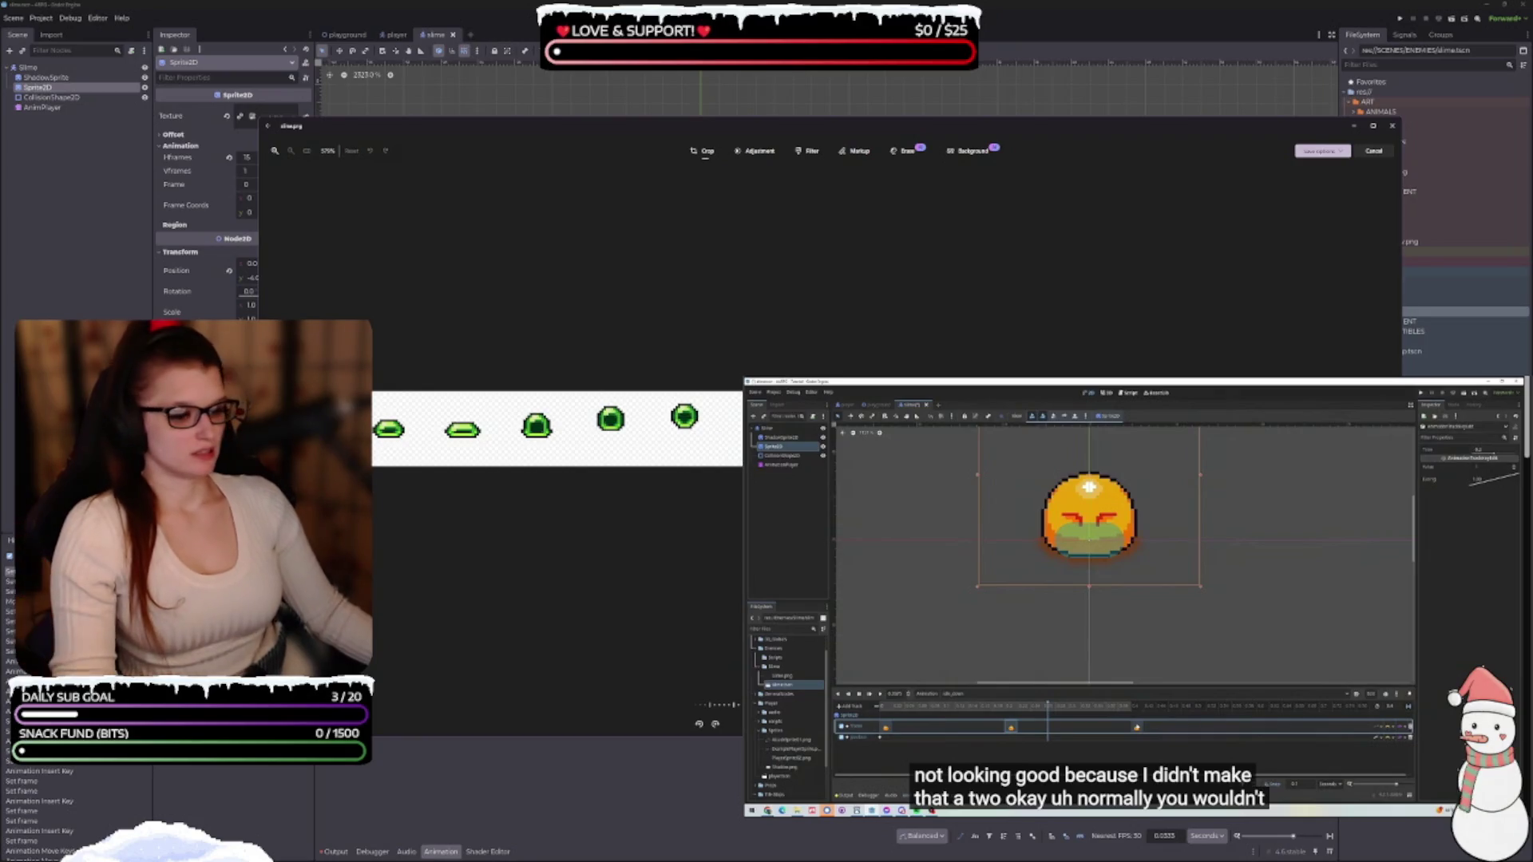
Cancel cropping slime.png in Photos and close the sprite sheet viewer
click(1375, 151)
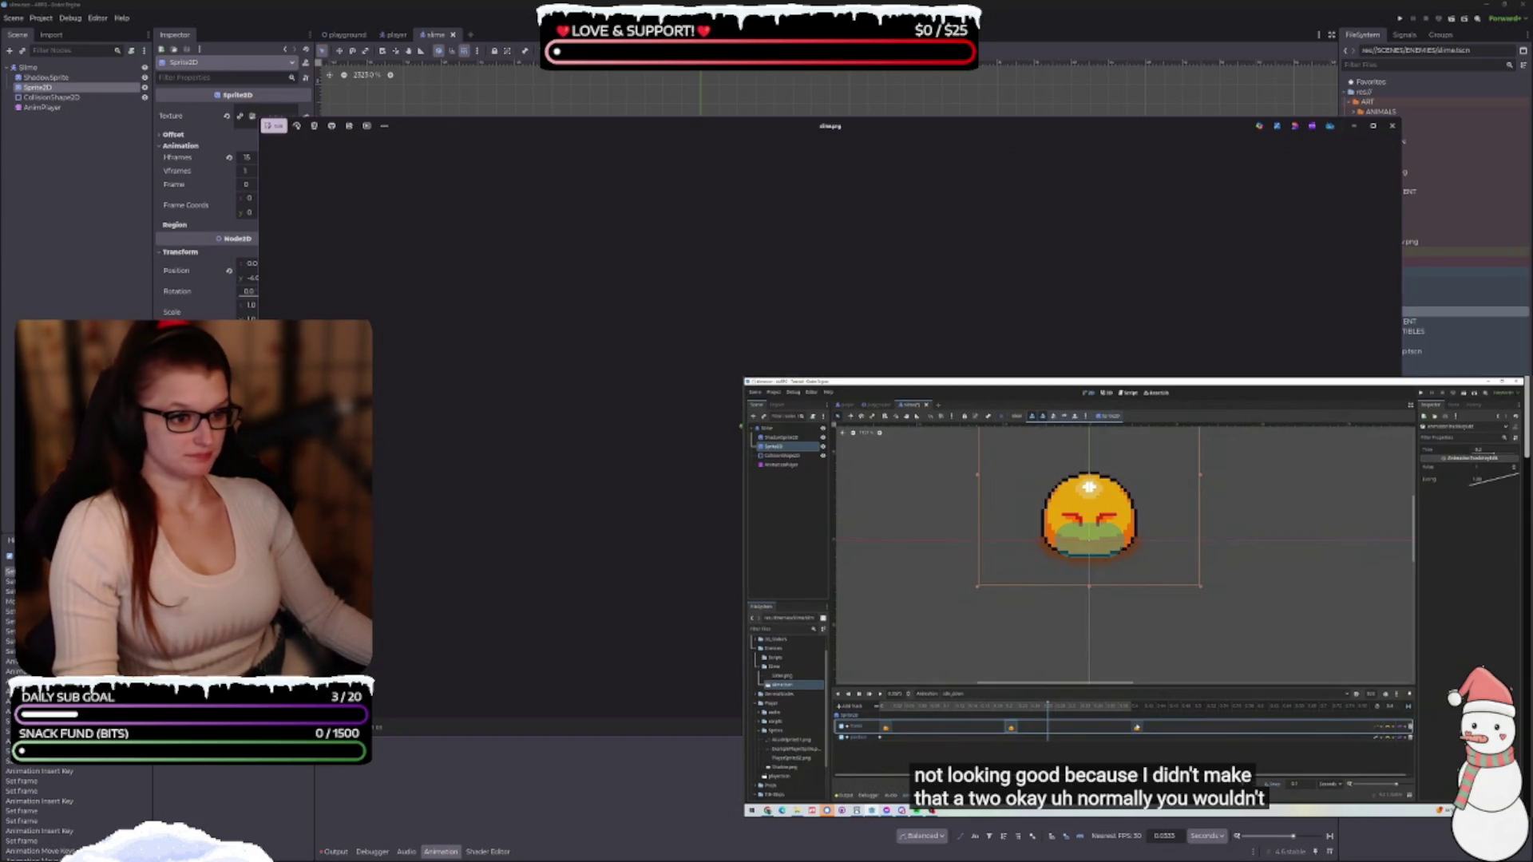
click(1397, 127)
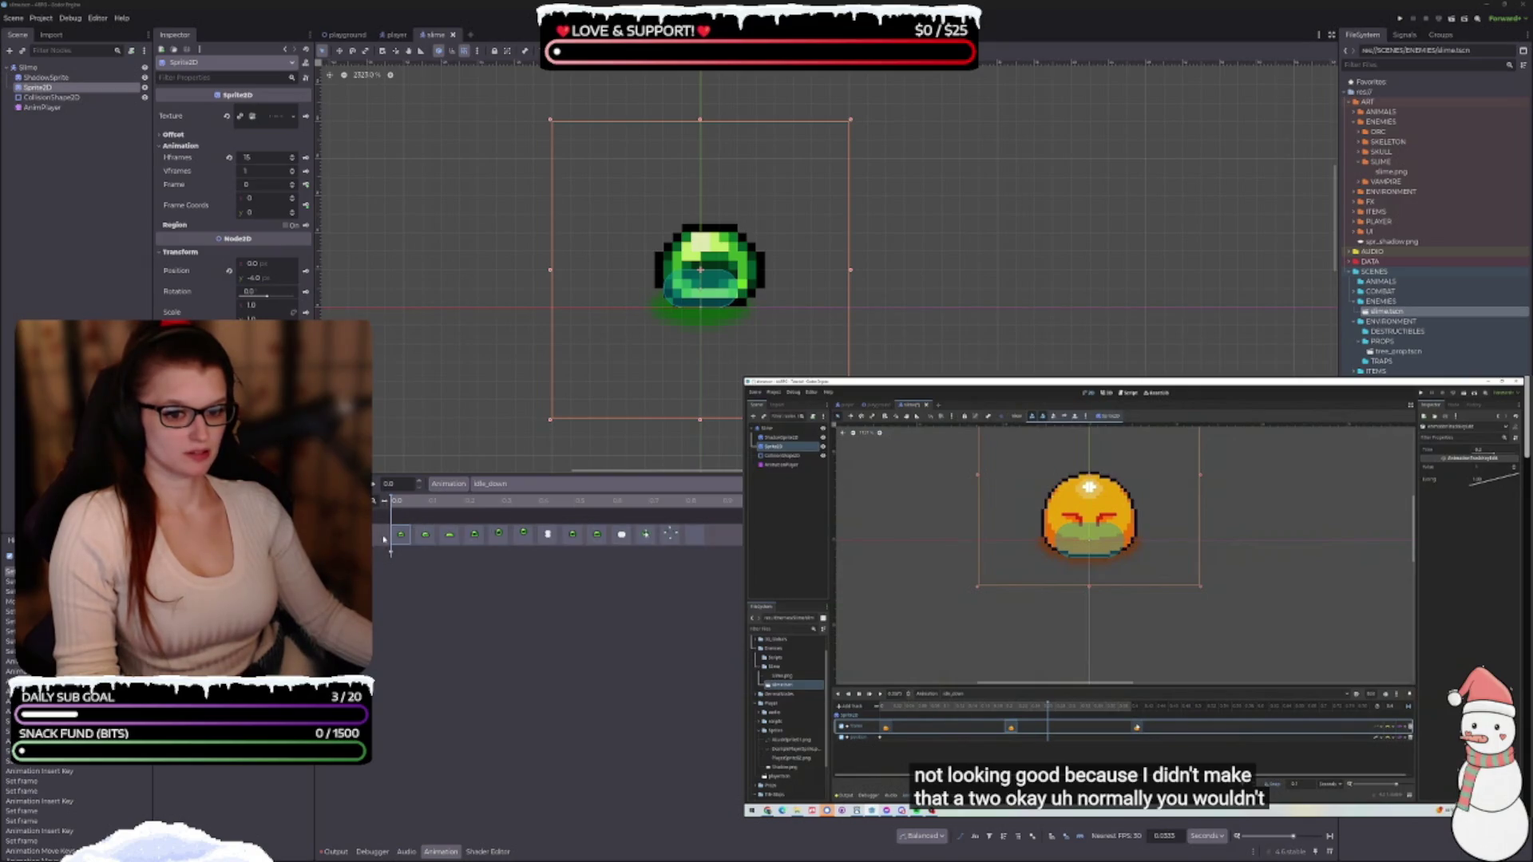
Preview idle_down, insert a frame key, and stop playback on green frame 5
click(372, 485)
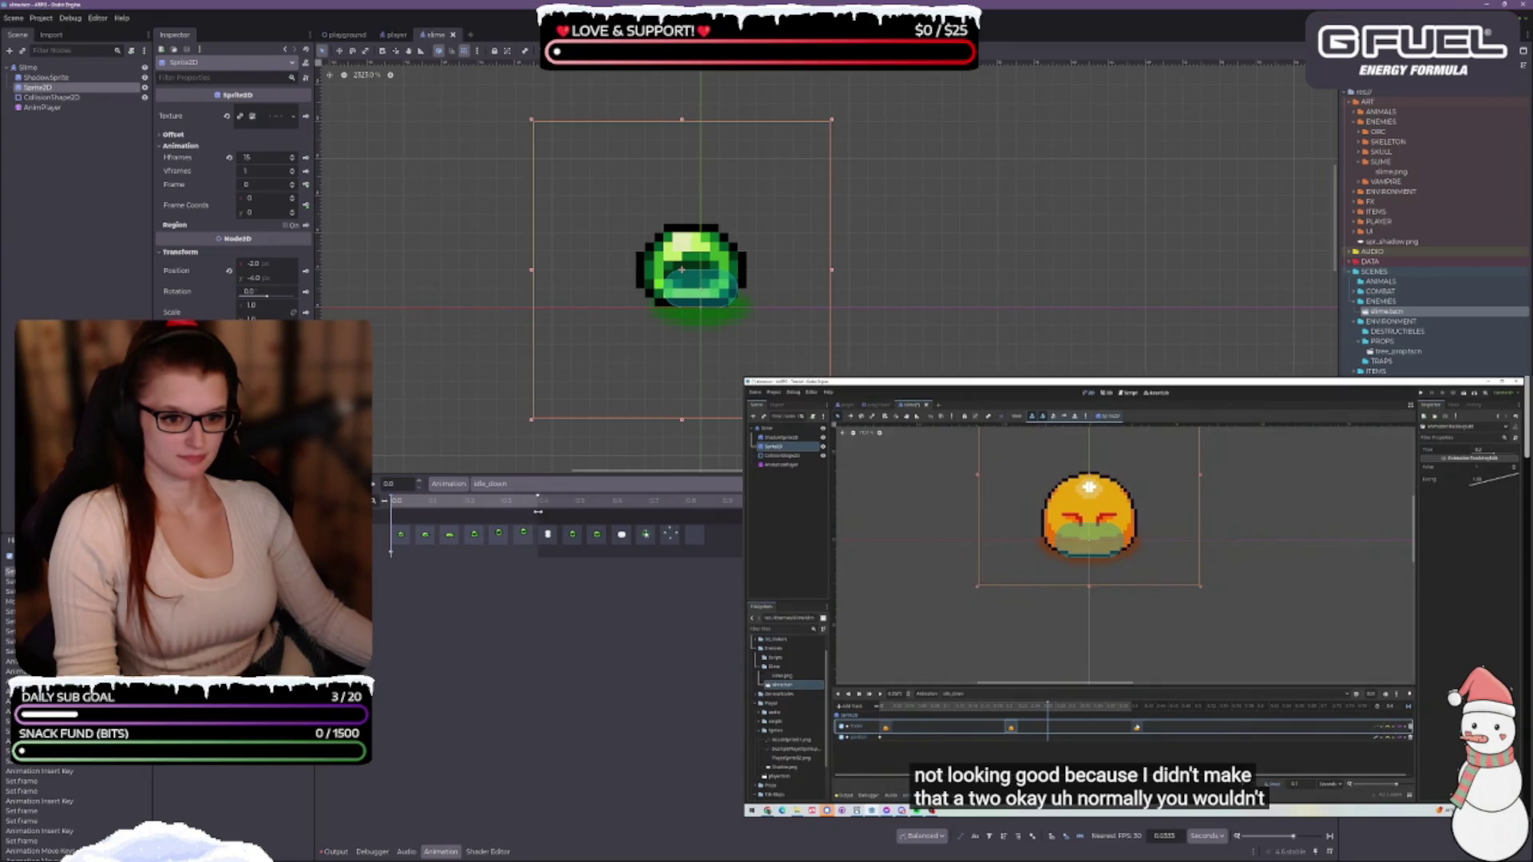
drag(538, 511, 465, 519)
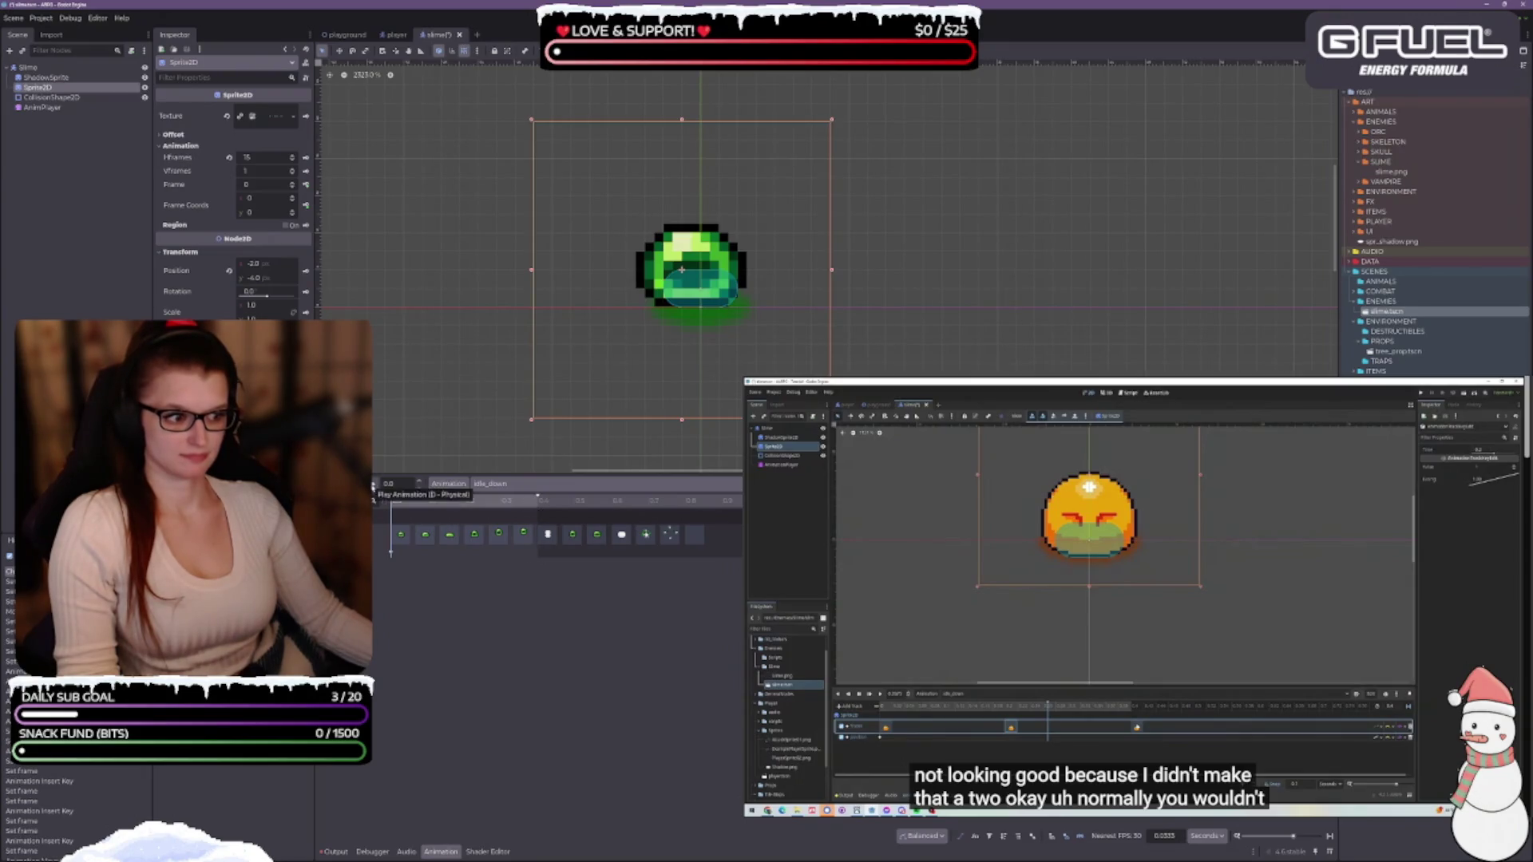
key(k)
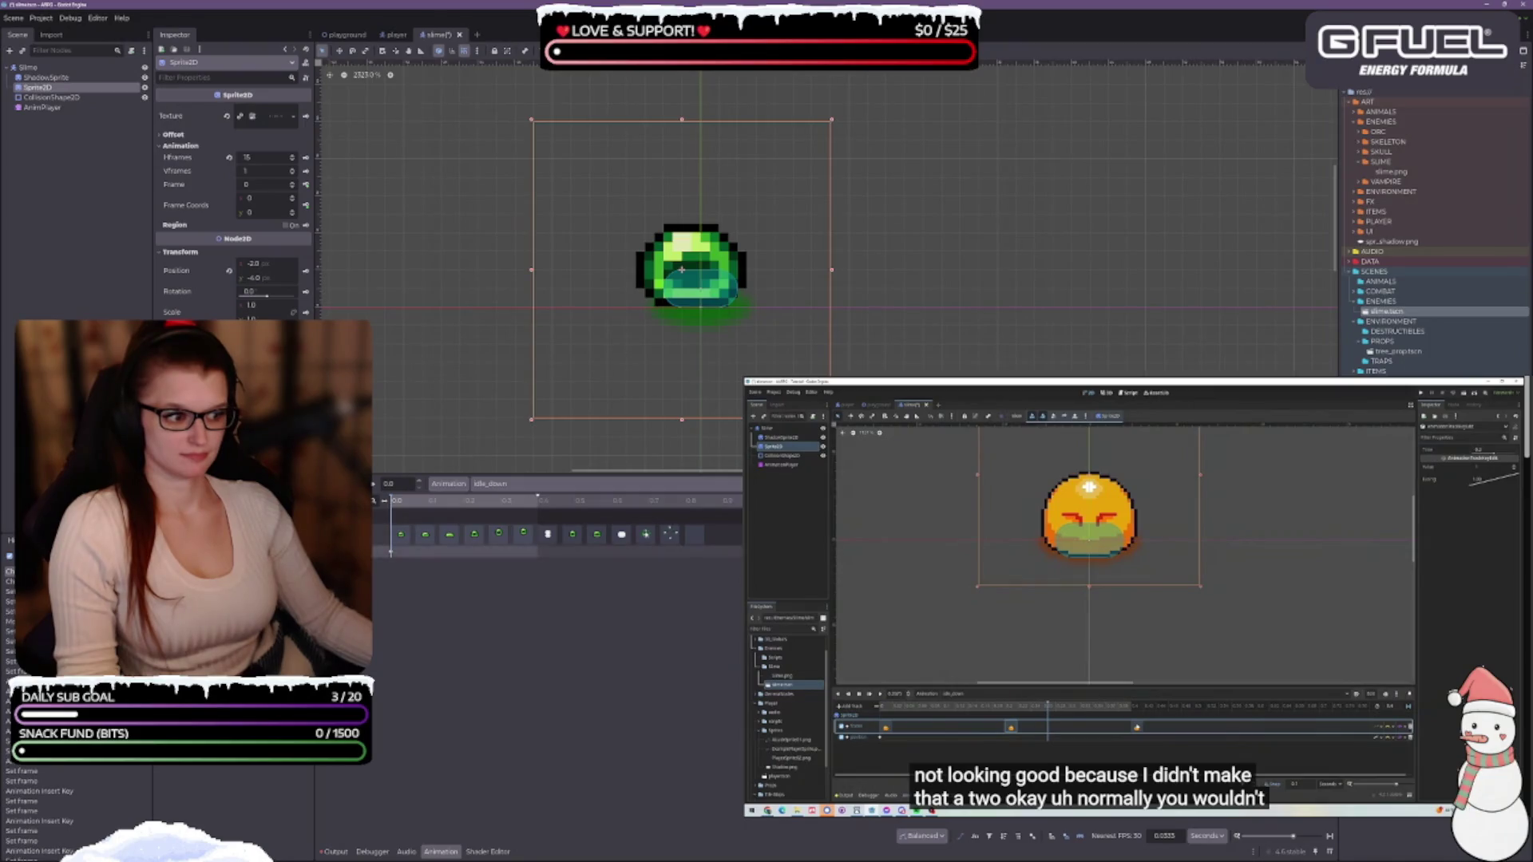
key(ctrl+Right)
click(373, 493)
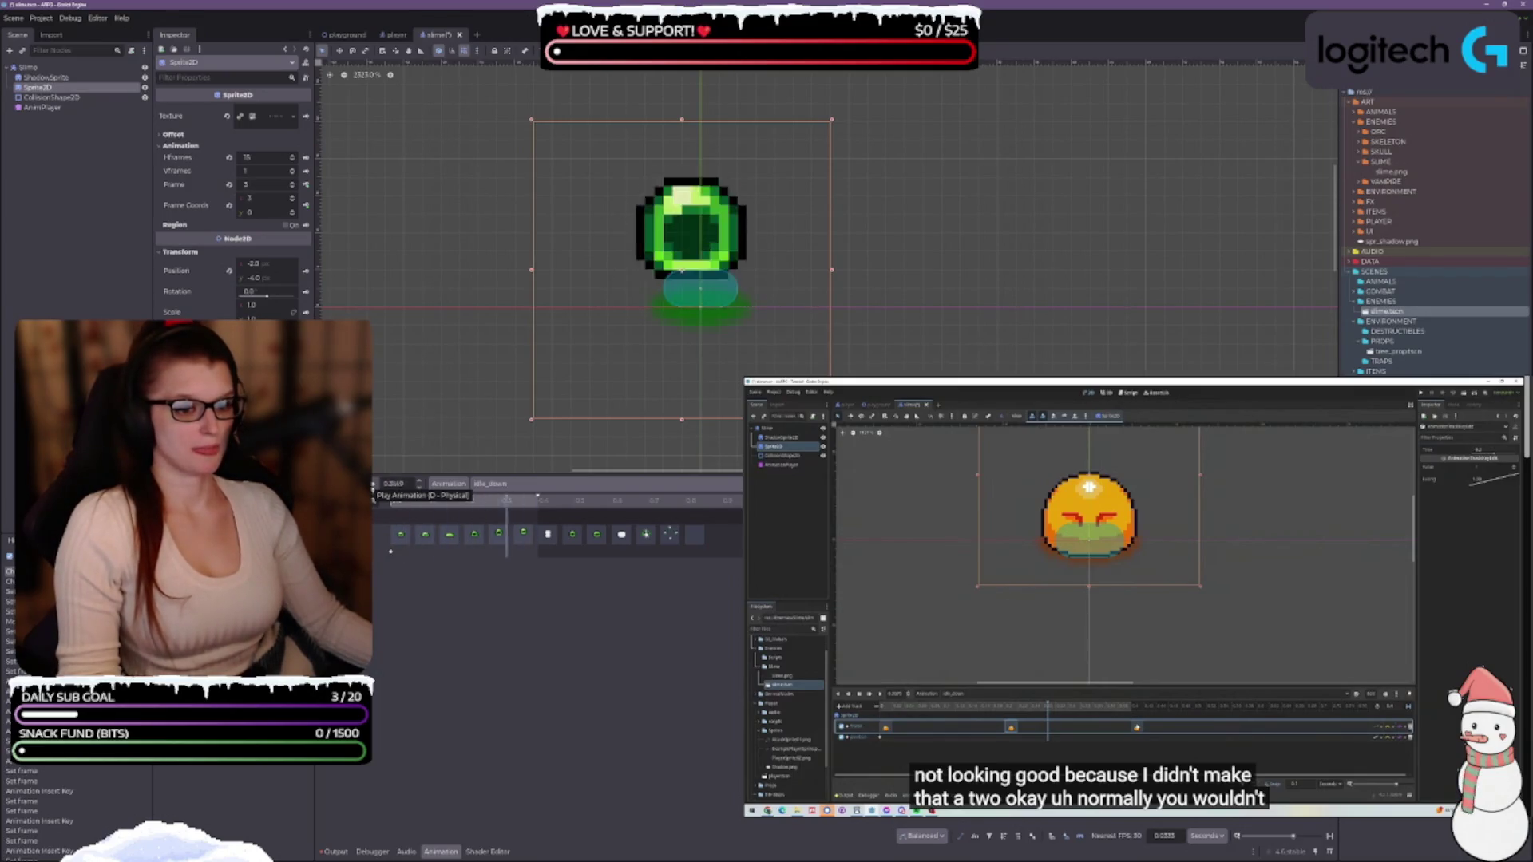
key(s)
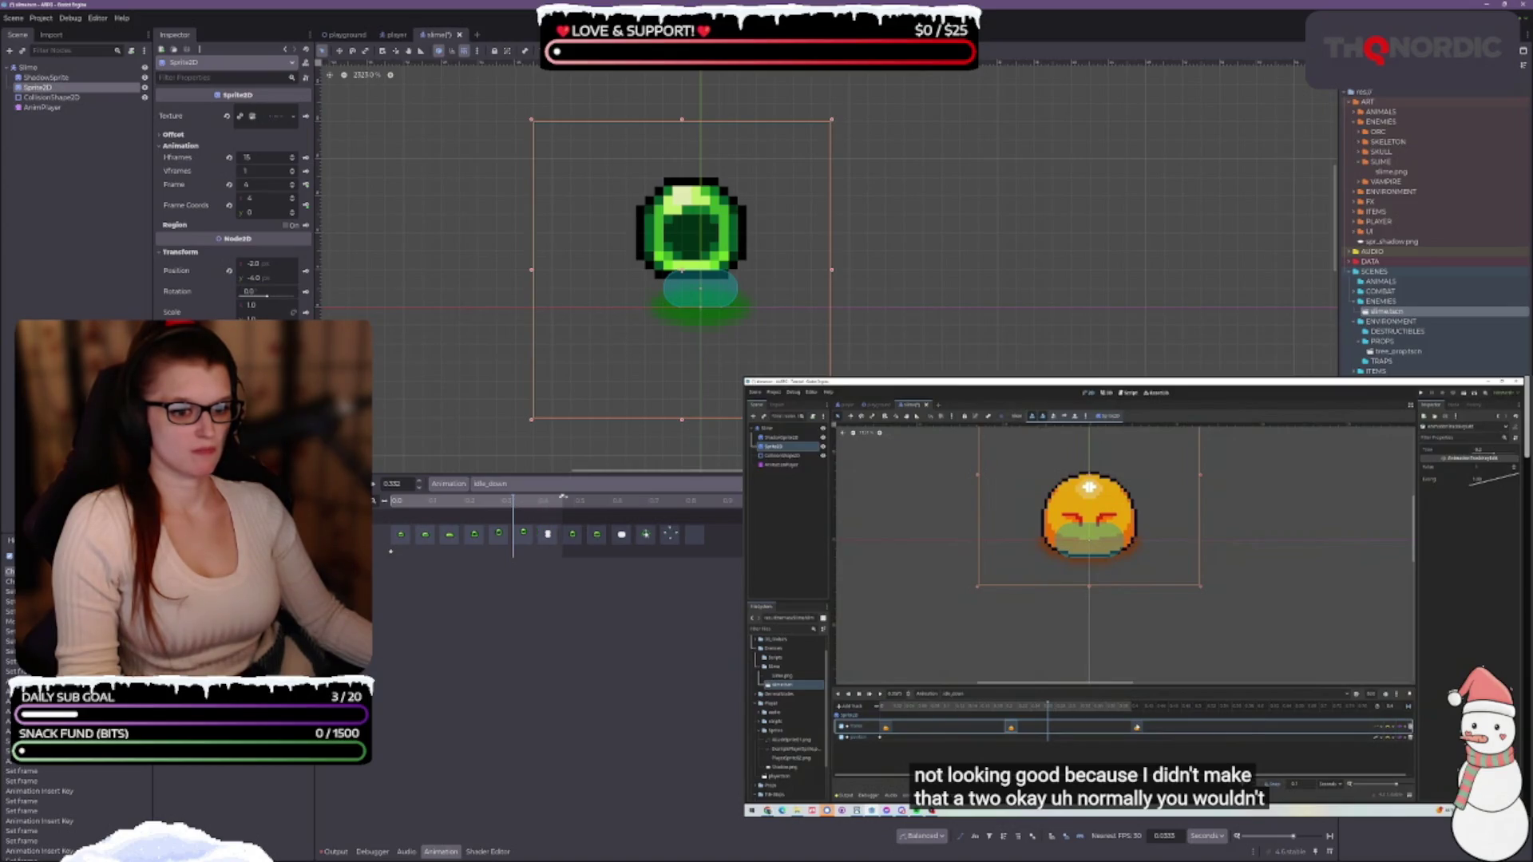
click(373, 484)
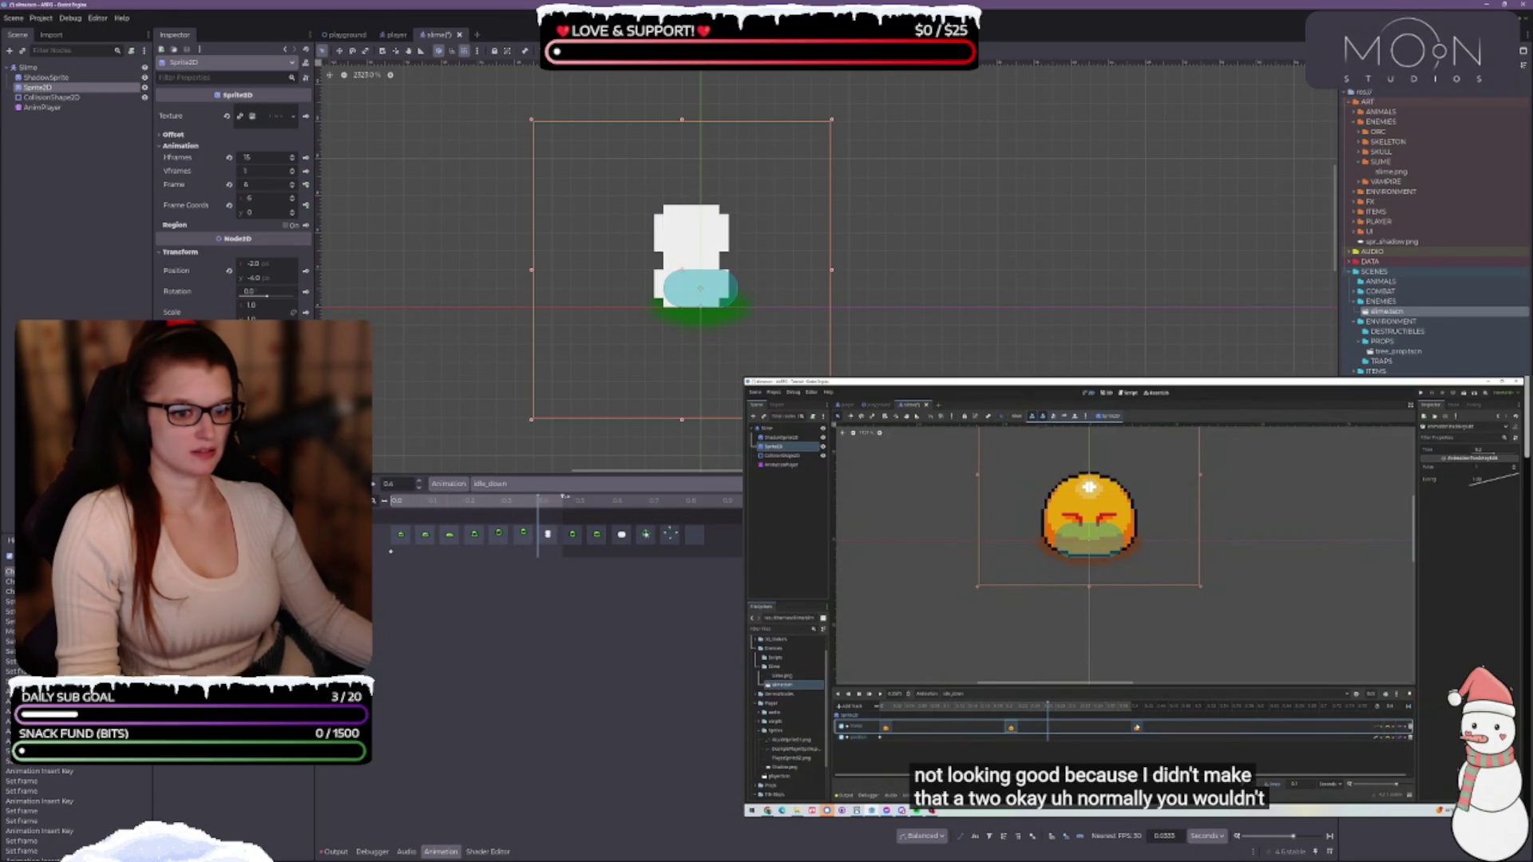
click(524, 501)
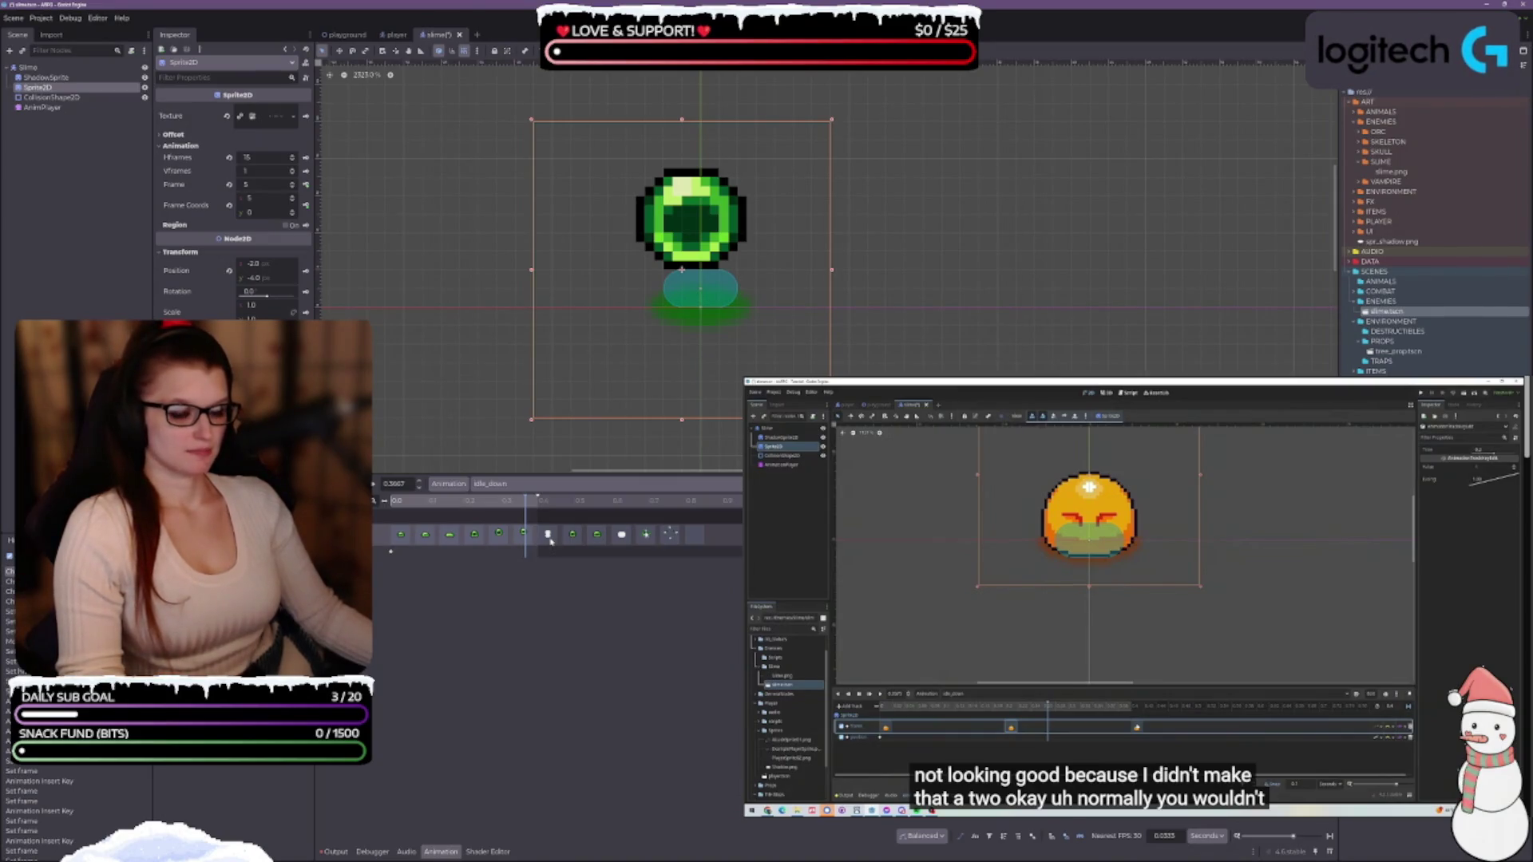
Inspect the value-6 white flash key at 0.4 s and drag it out of the sequence
click(550, 540)
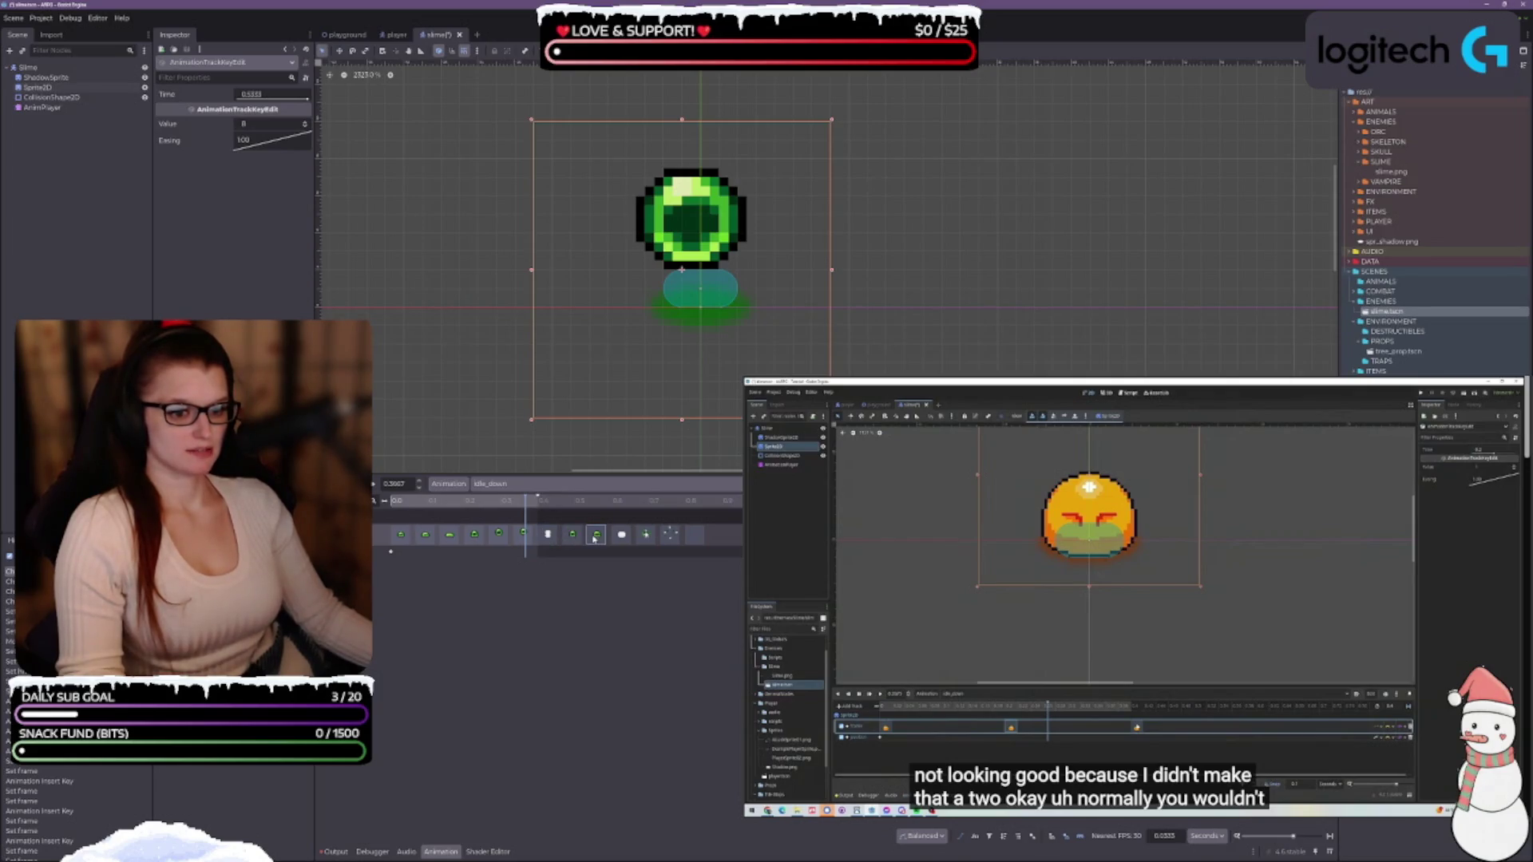
click(548, 534)
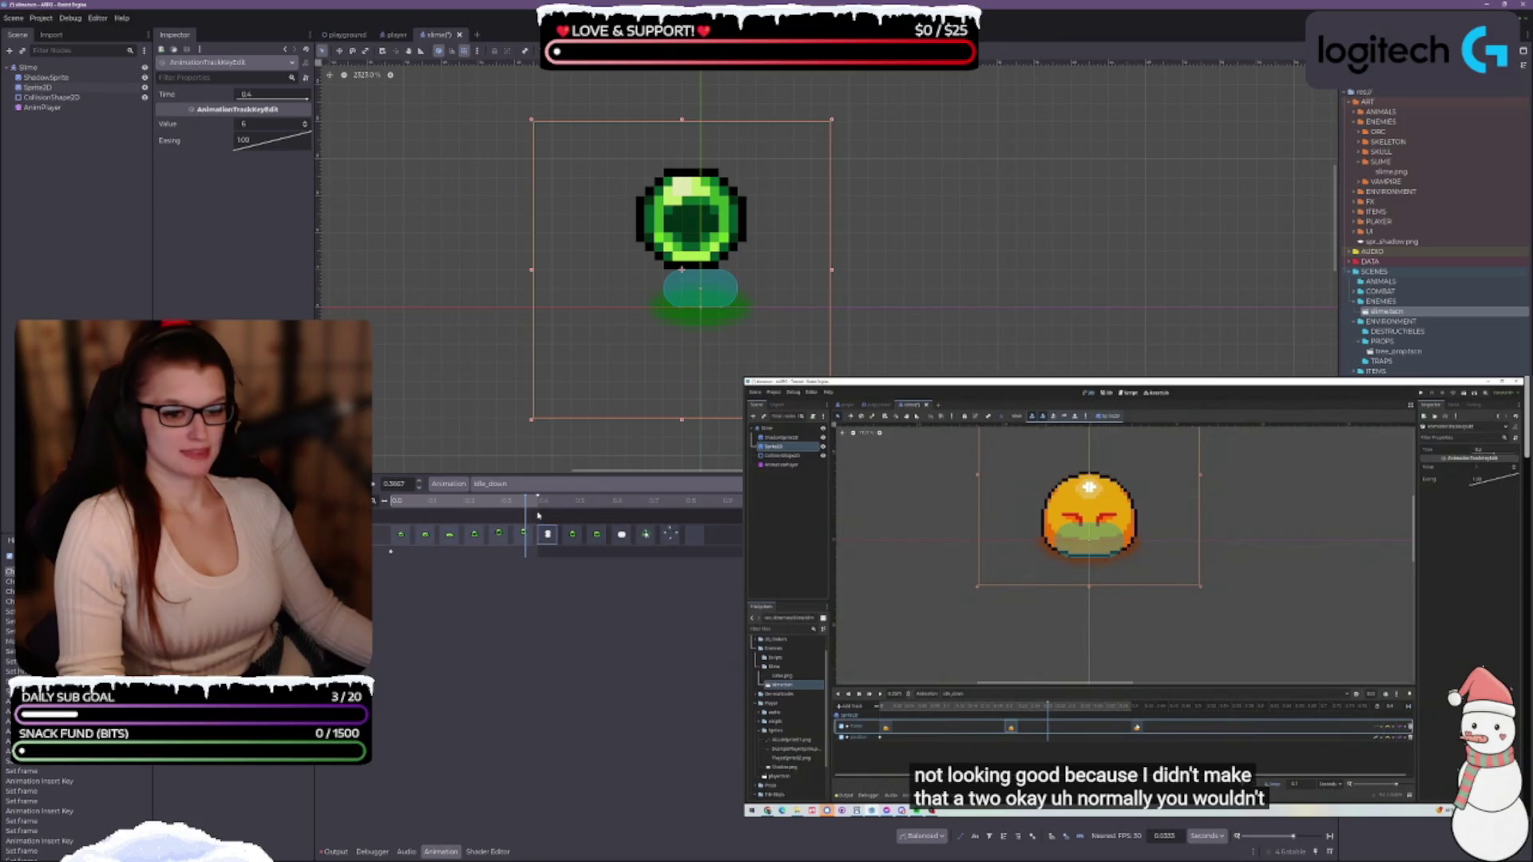
click(525, 499)
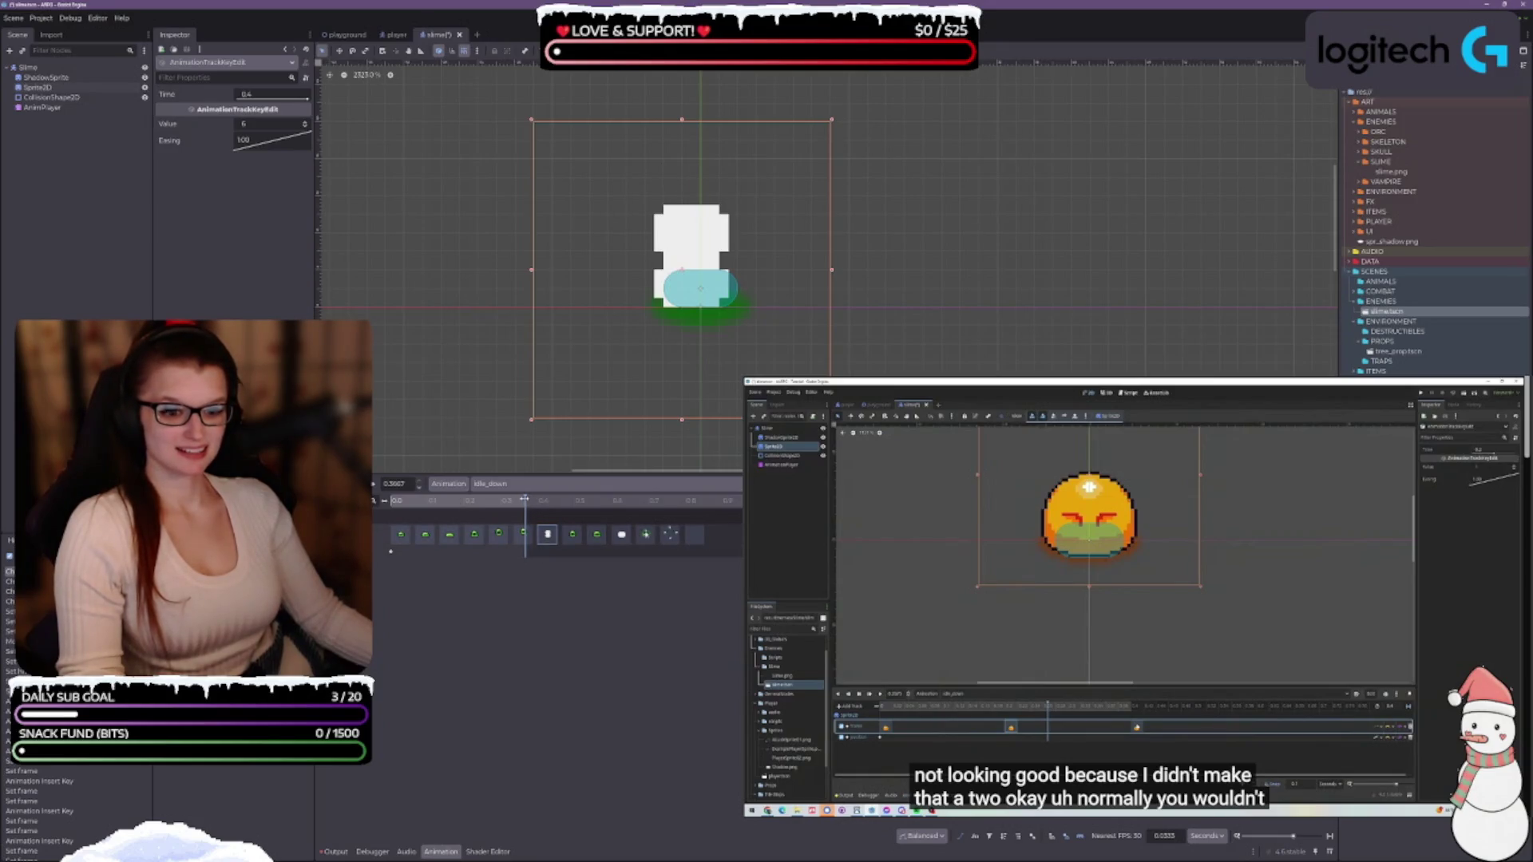
click(523, 500)
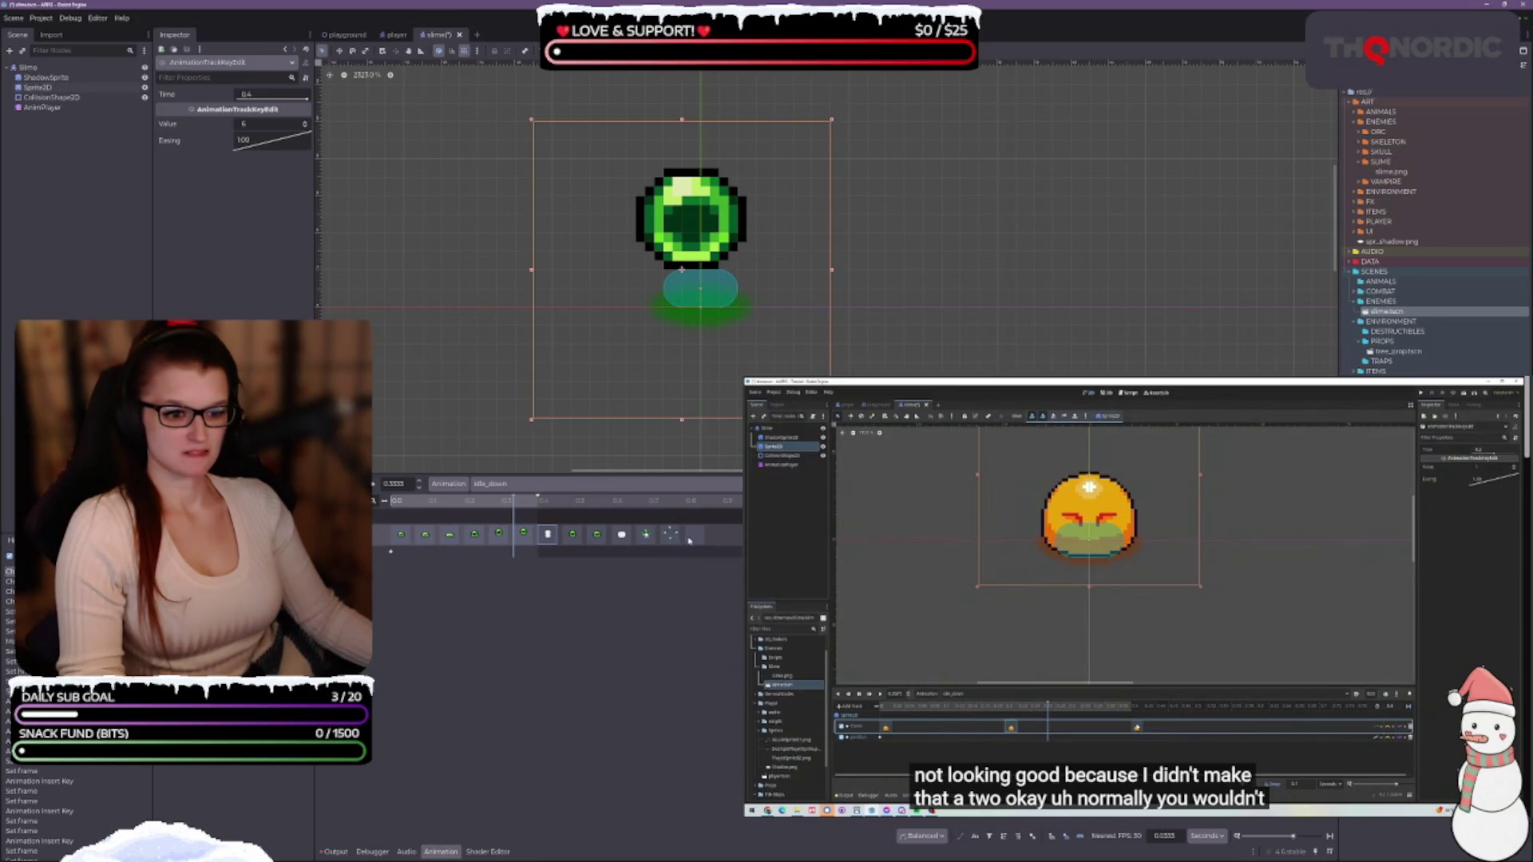
drag(692, 535, 524, 535)
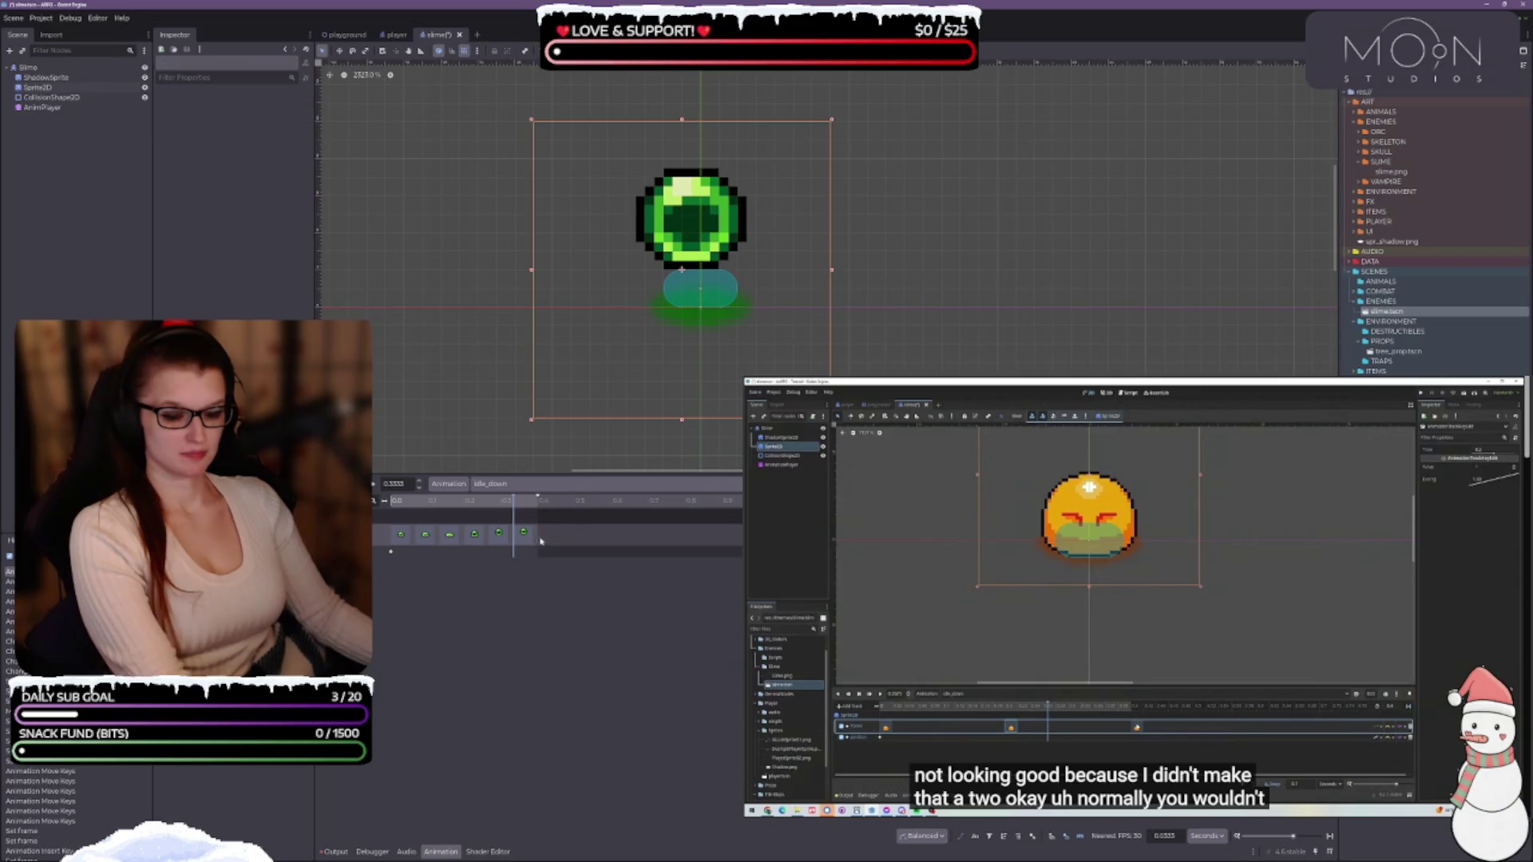
click(374, 485)
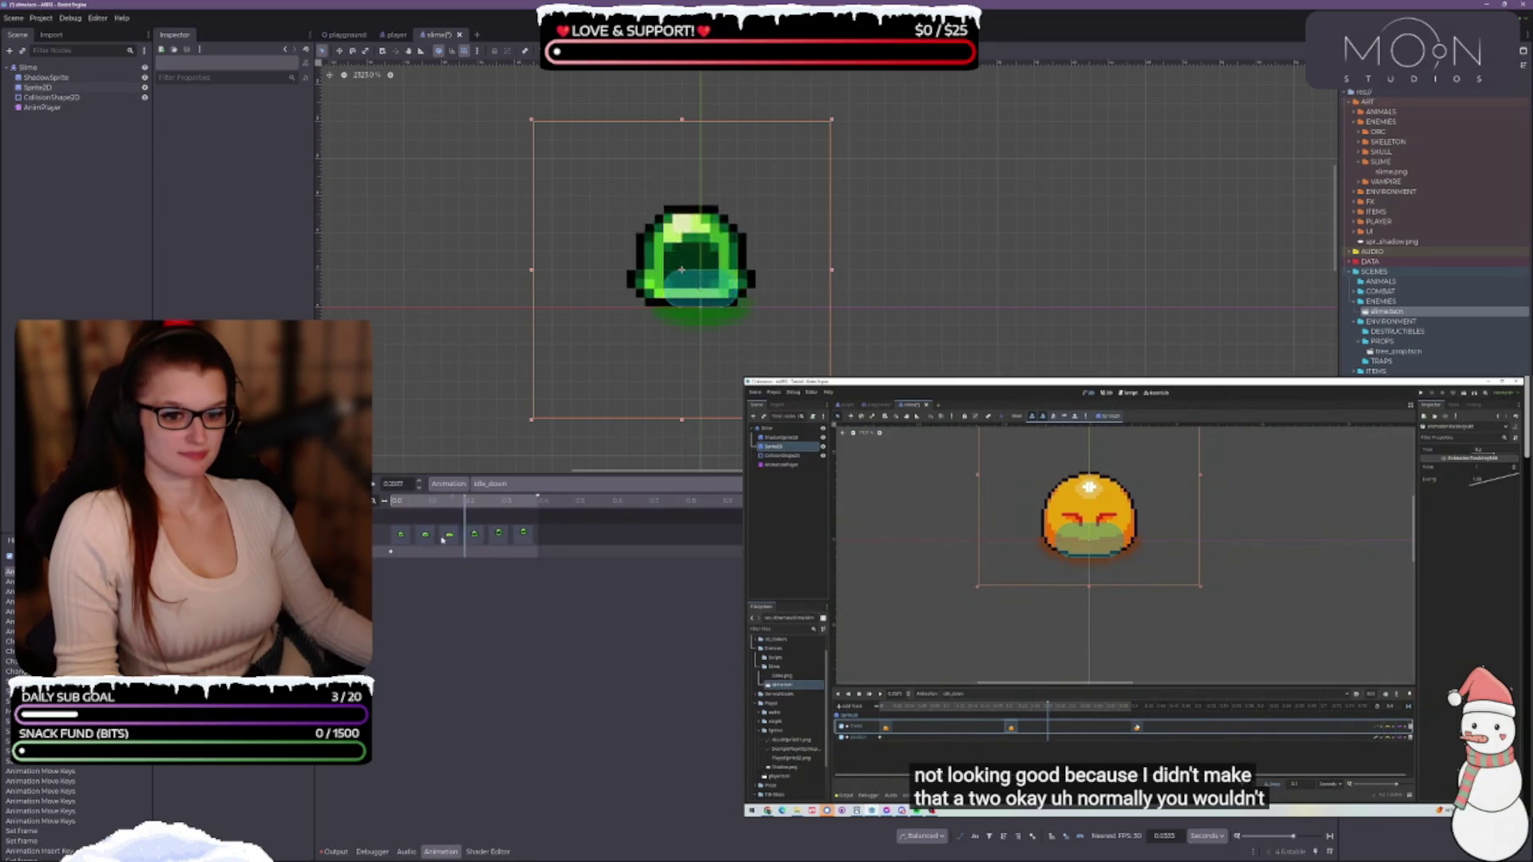
ctrl+scroll(443, 540, up, 3)
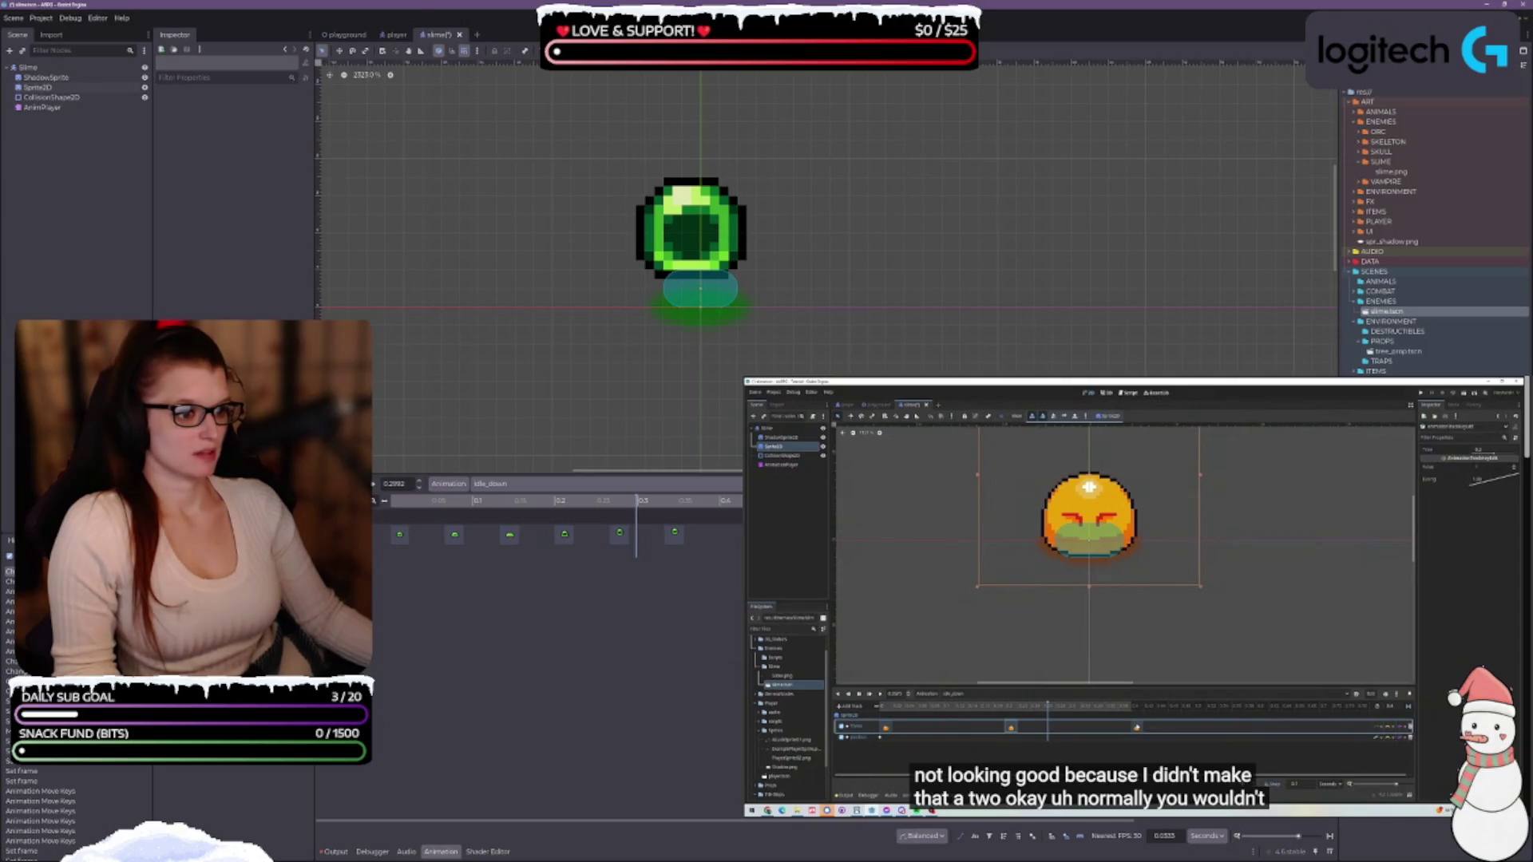
Set the last frame key's time from 0.3333 to 0.6 in the Inspector
click(675, 533)
click(676, 533)
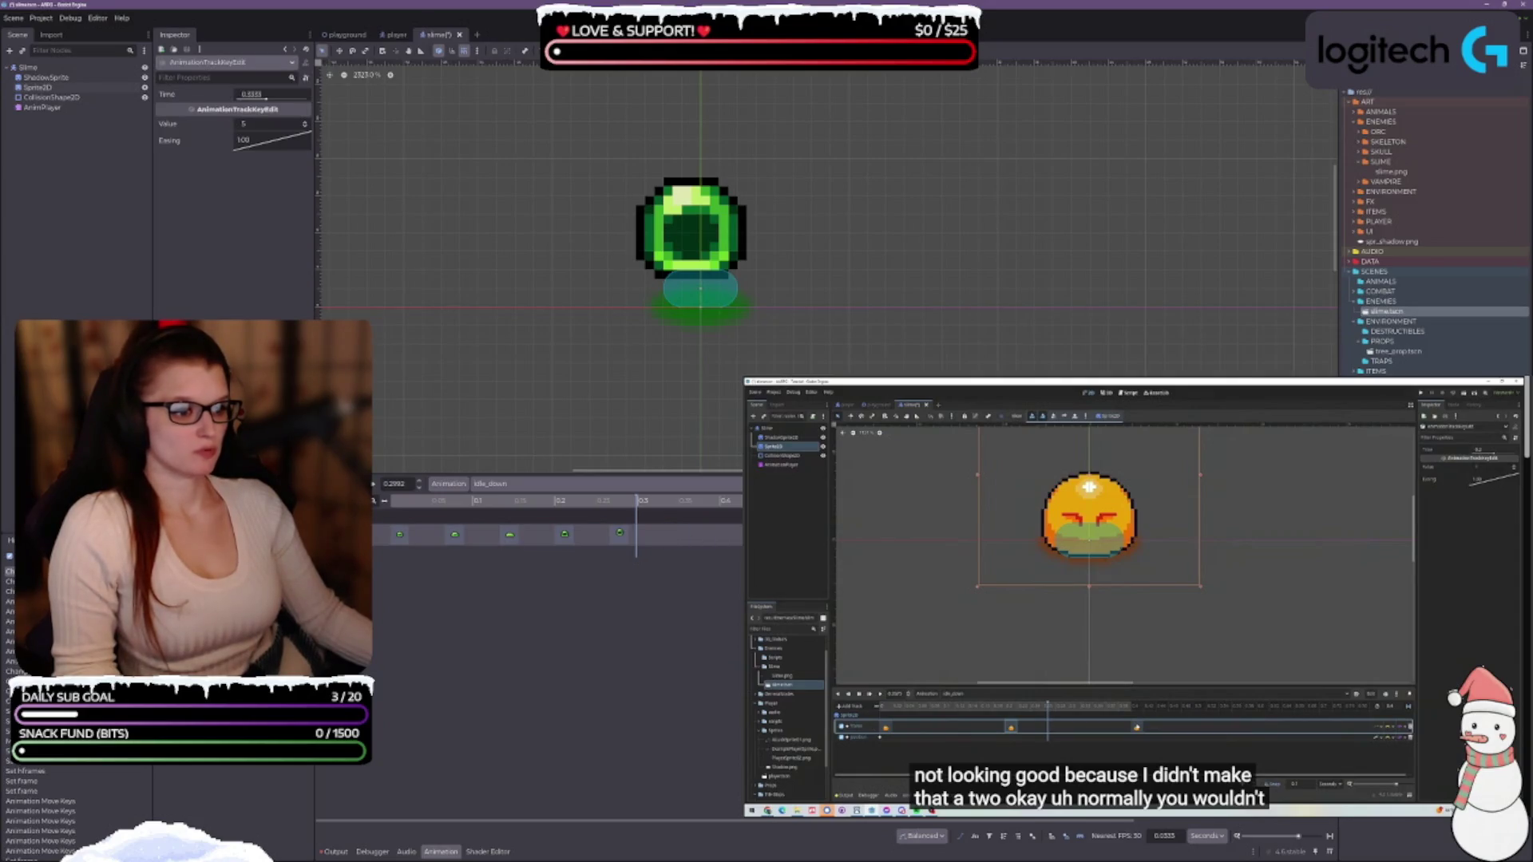
text(0.6)
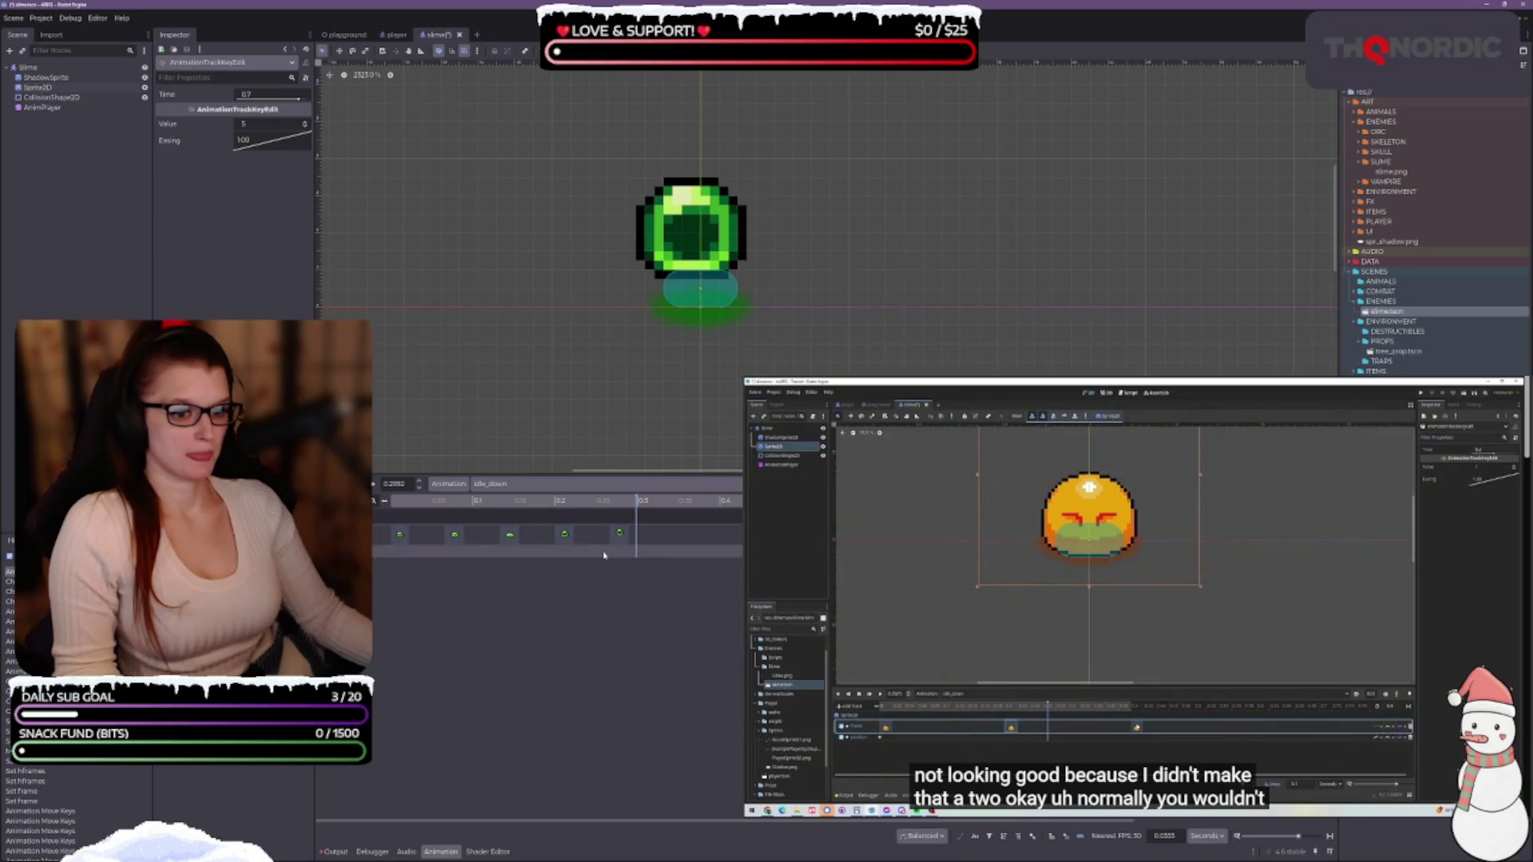
key(Return)
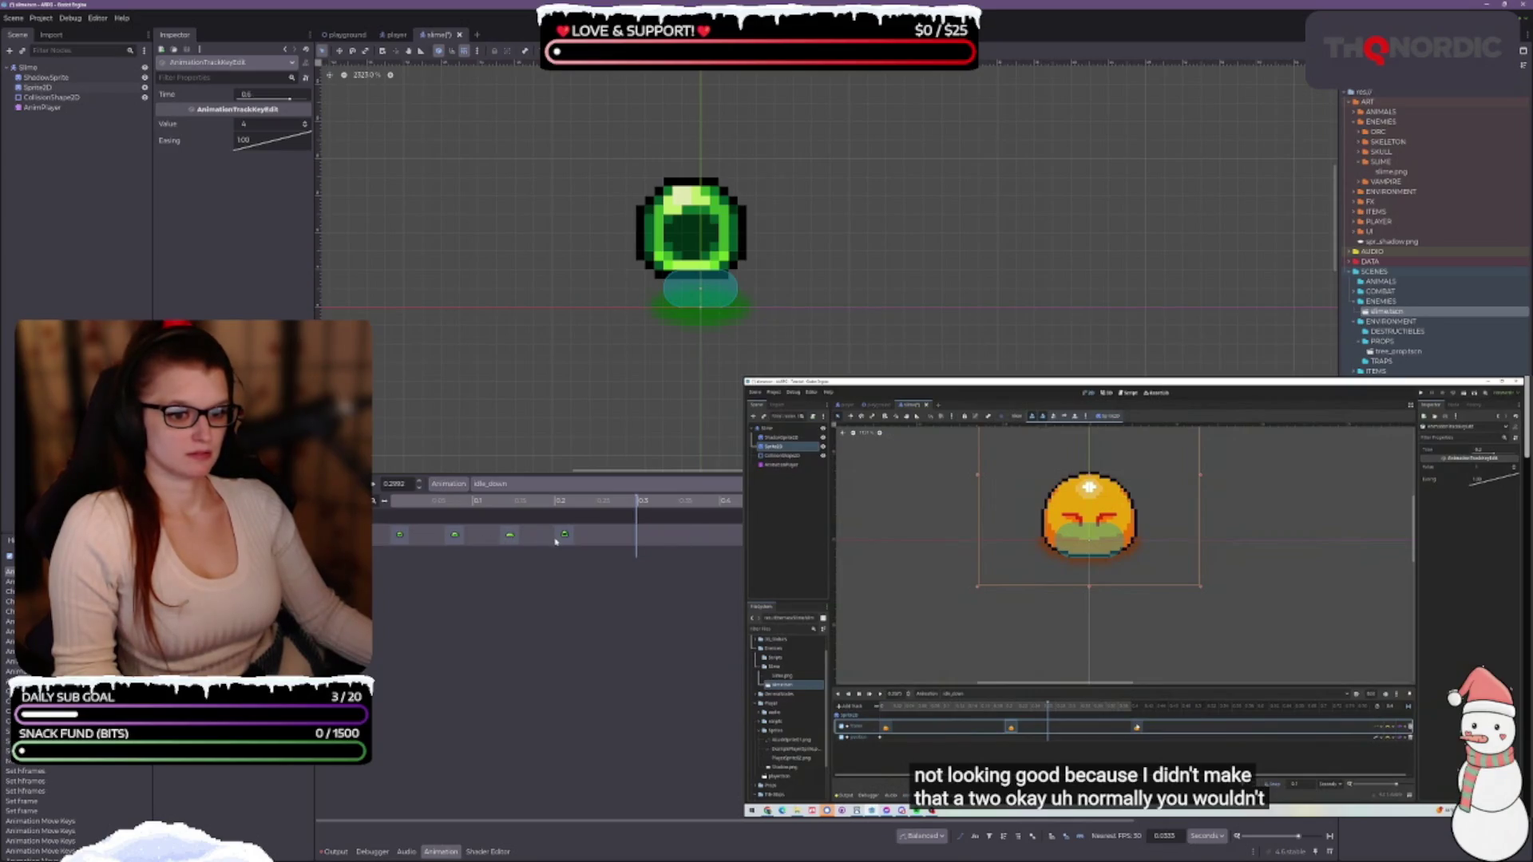
Drag the frame keys along the timeline into roughly 0.1 s spacing
drag(655, 543, 766, 544)
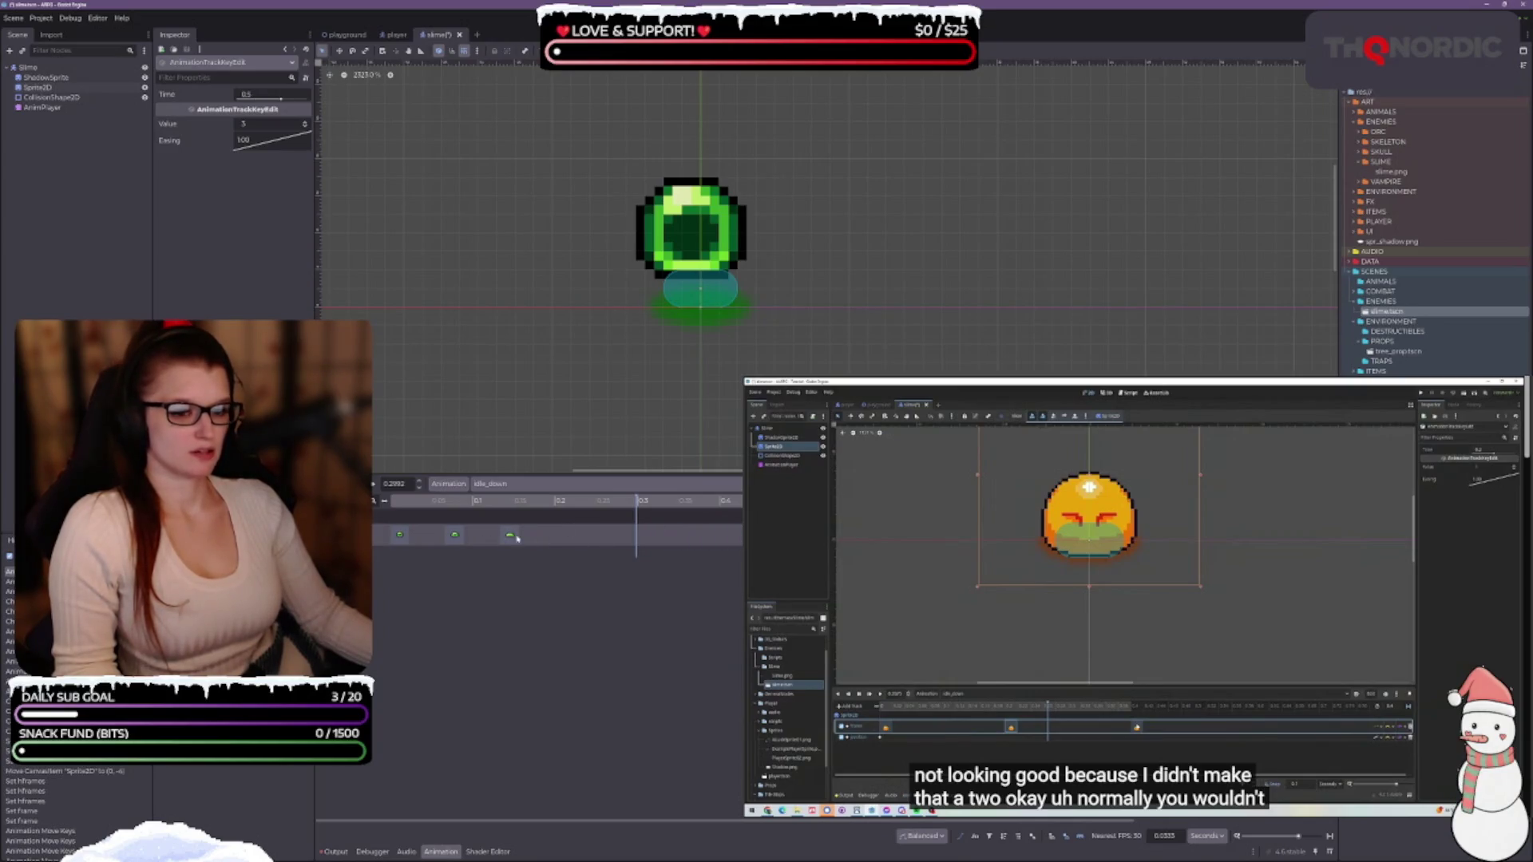
drag(510, 533, 729, 524)
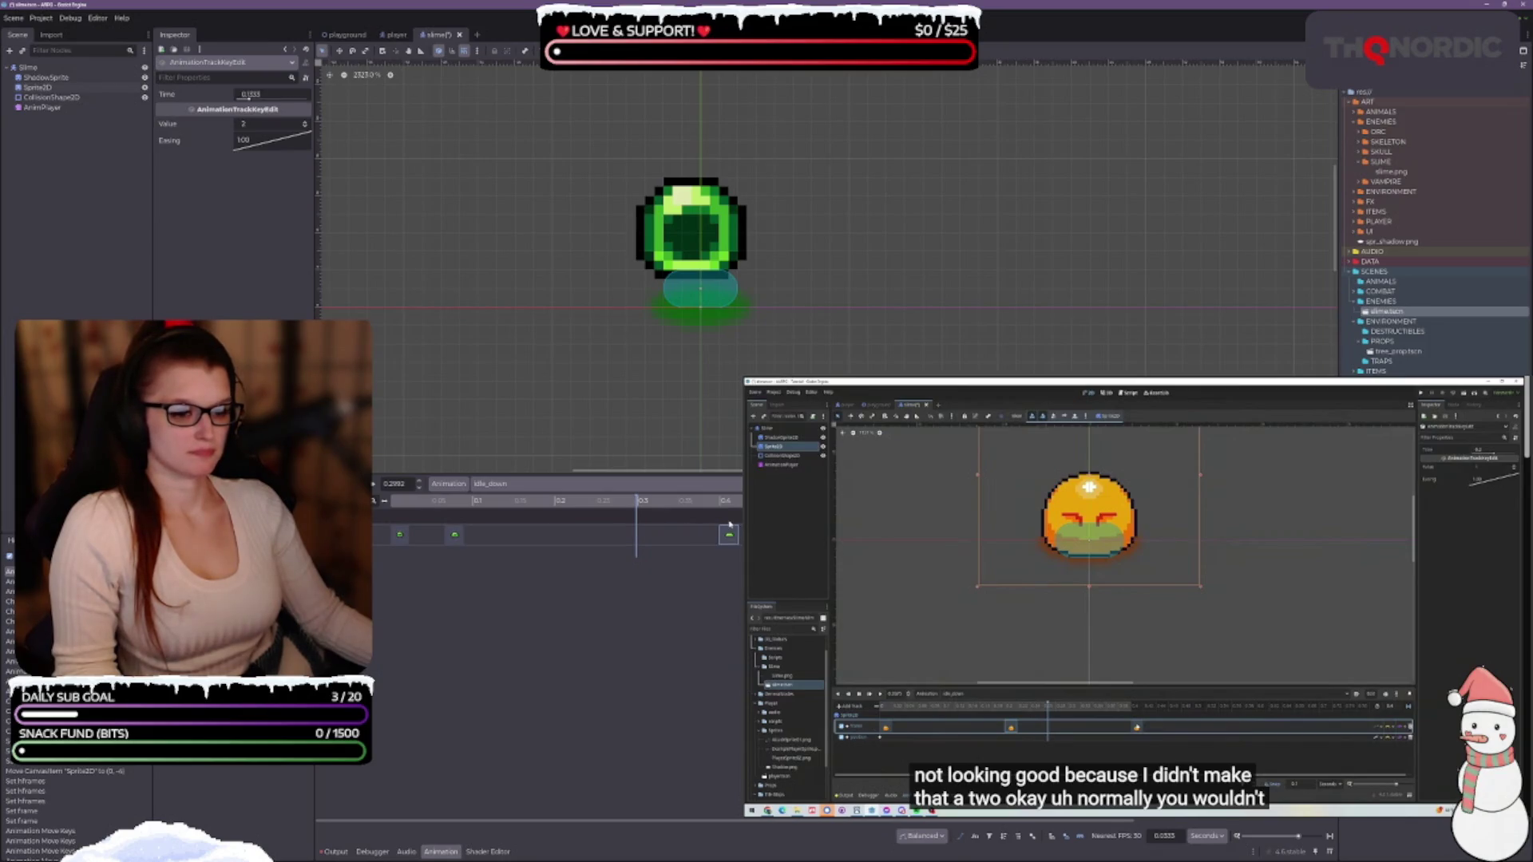
drag(454, 535, 662, 541)
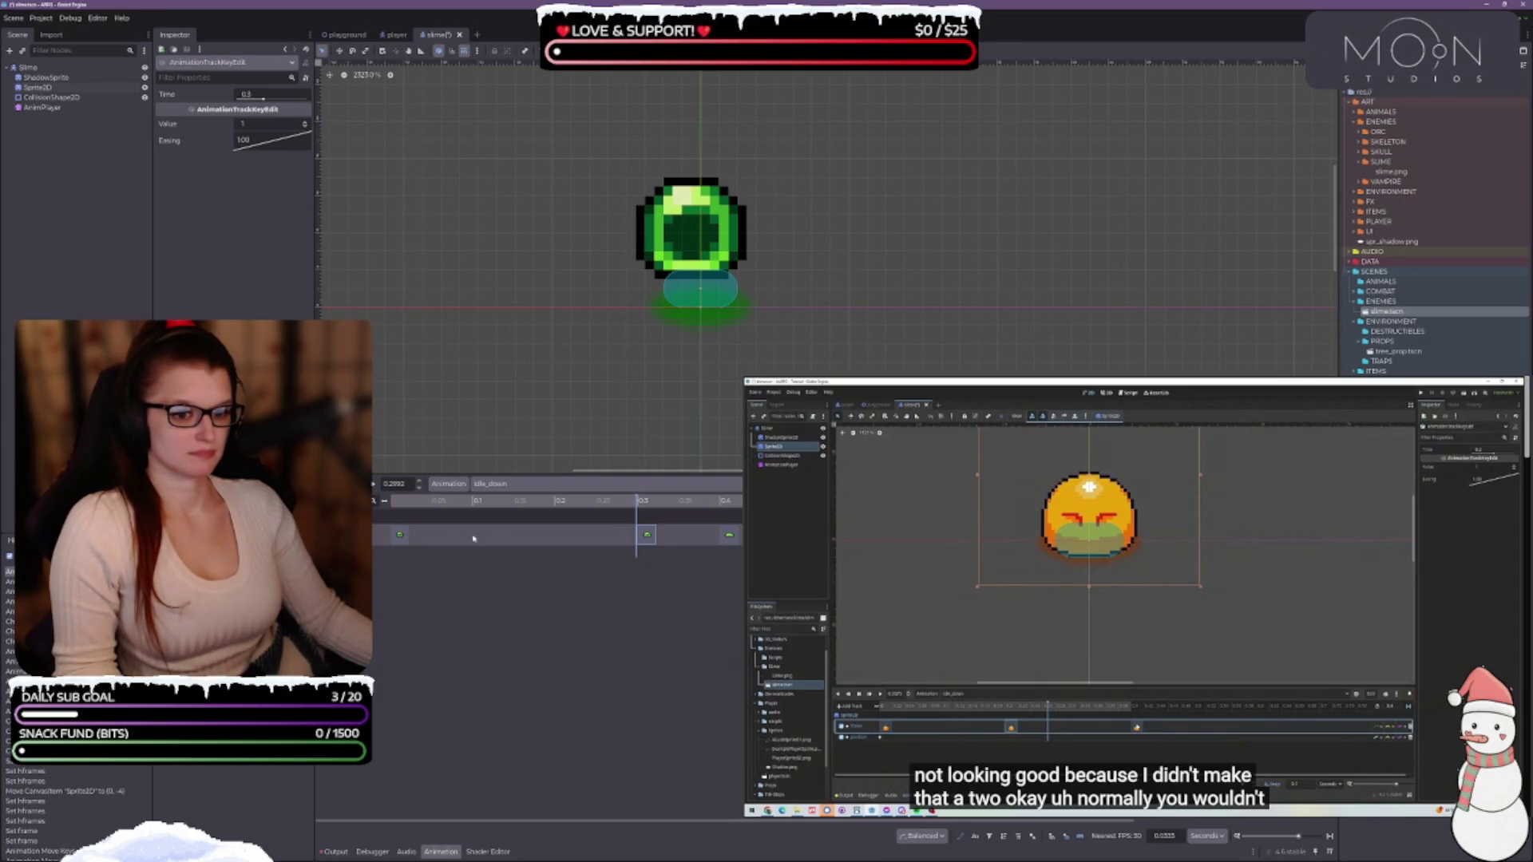
scroll(490, 538, down, 2)
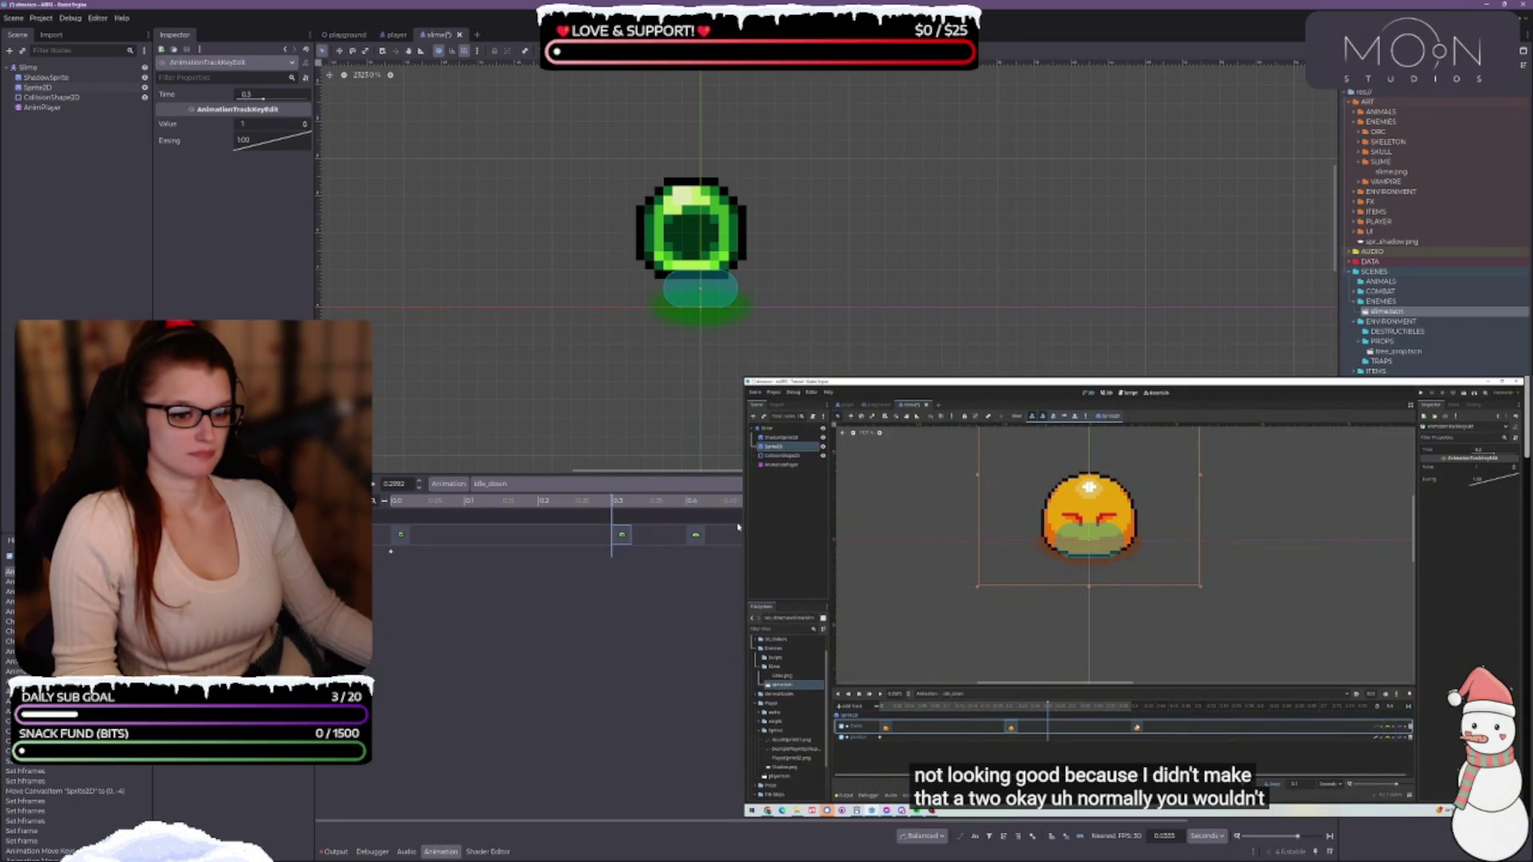
drag(621, 535, 474, 534)
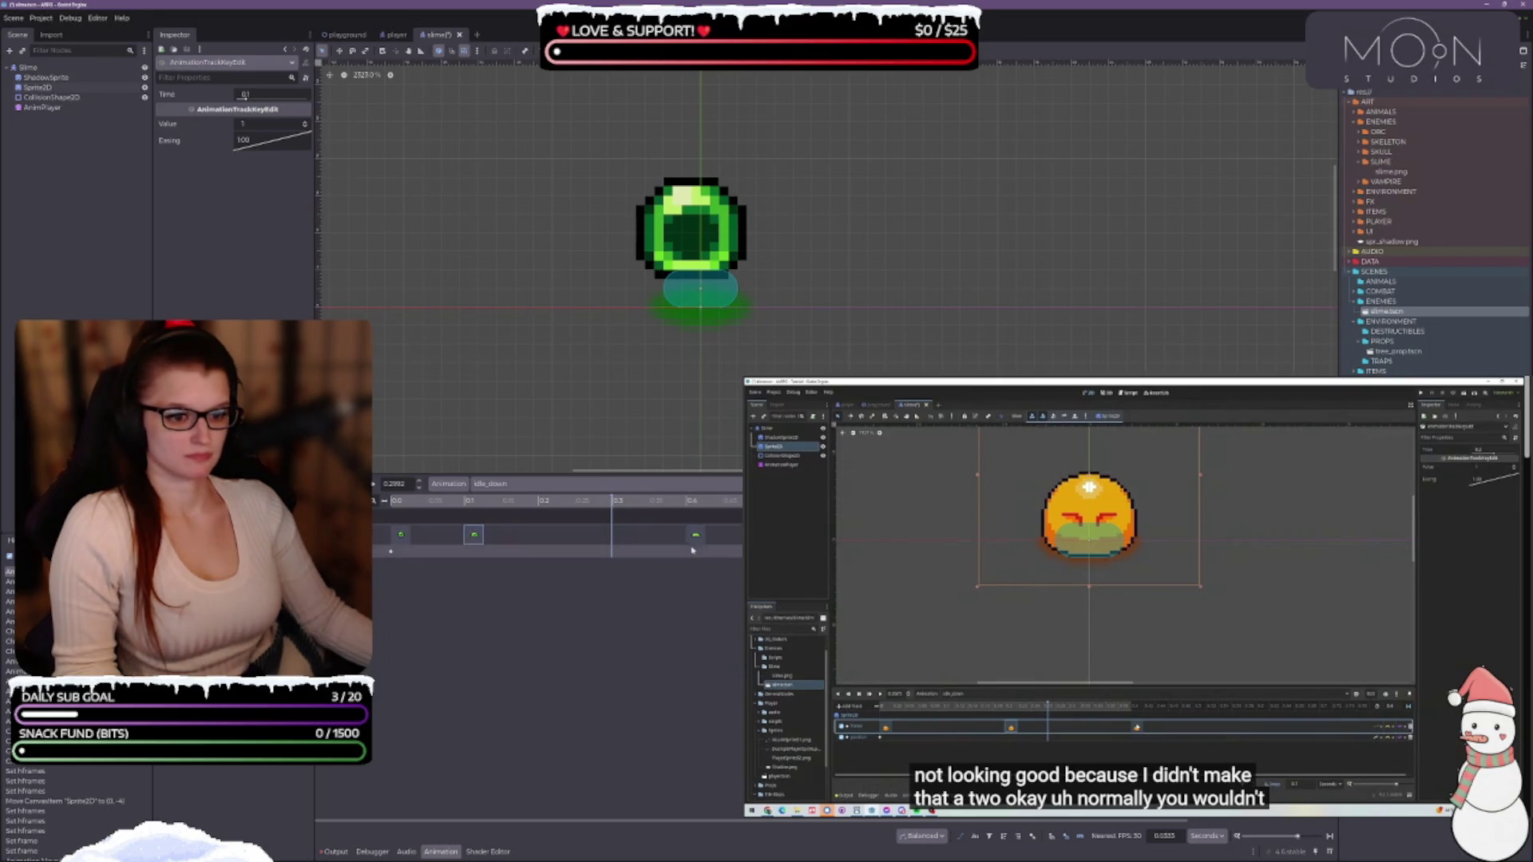
drag(696, 534, 523, 546)
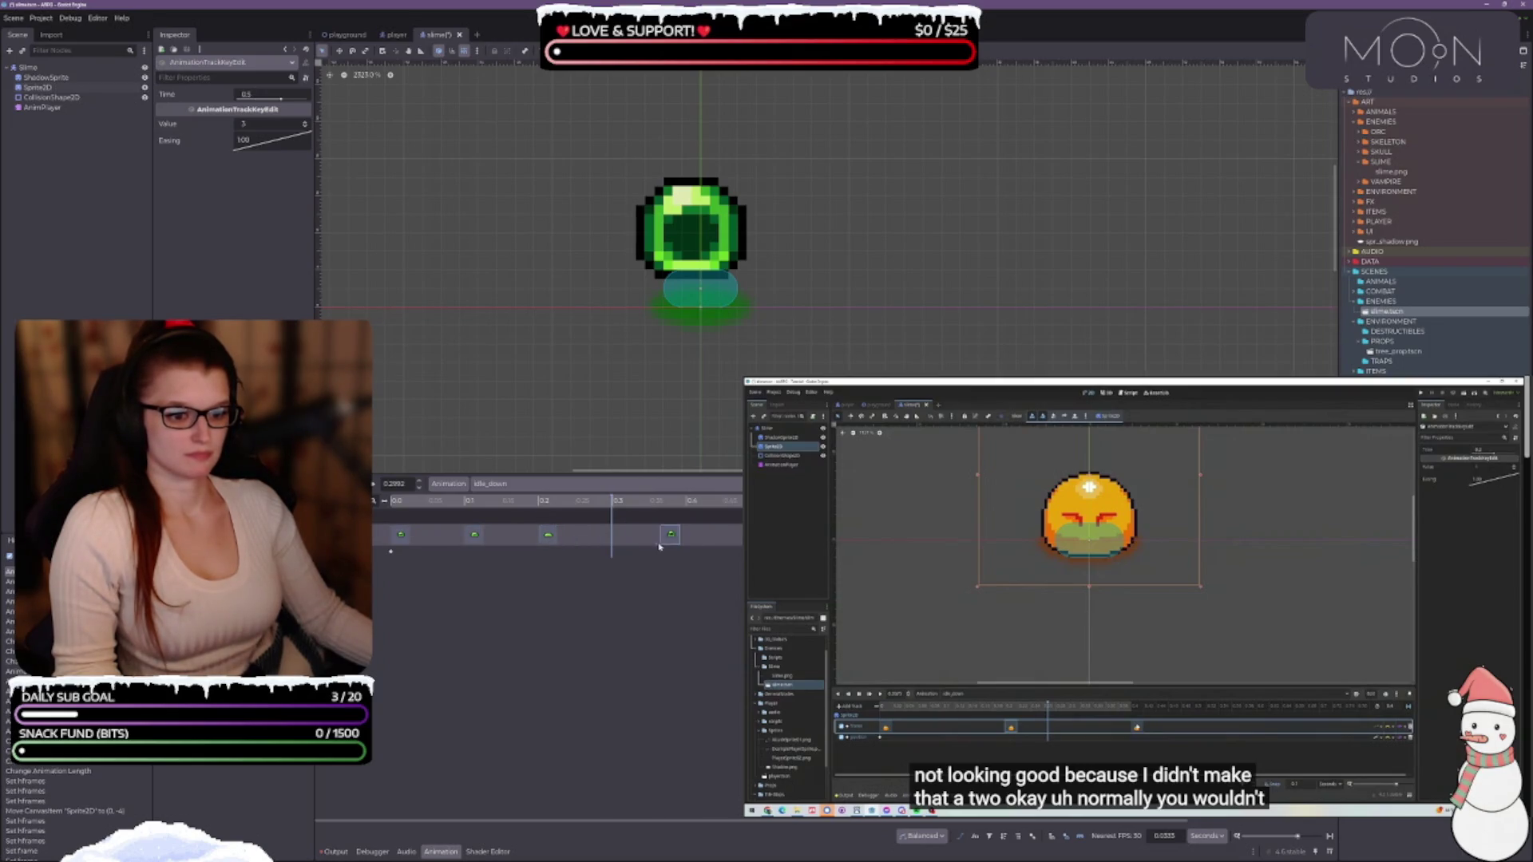
drag(660, 546, 611, 547)
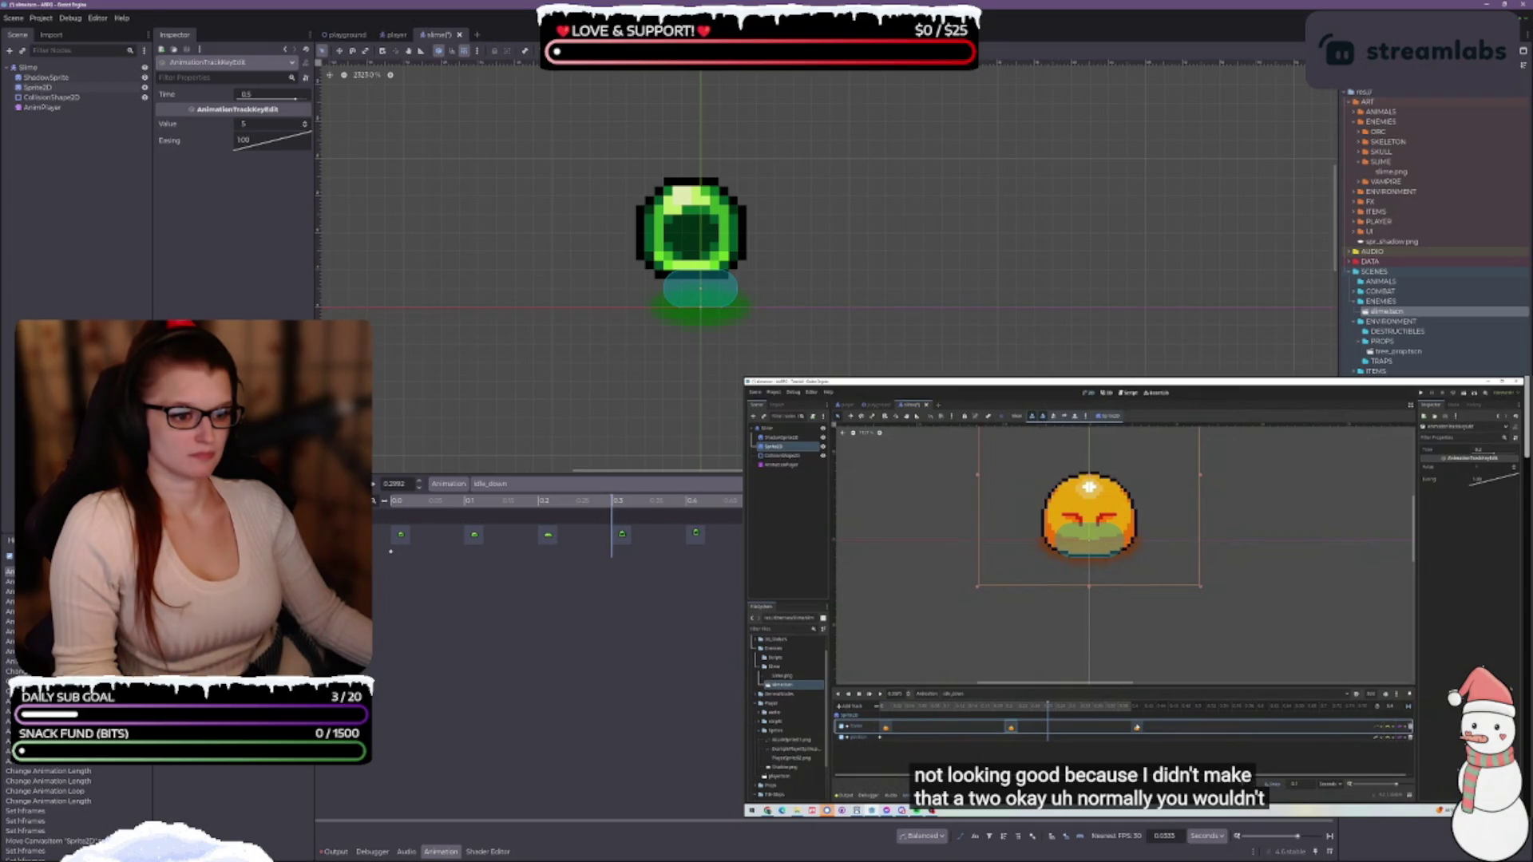
Delete the extra frame key and play the retimed idle_down animation
key(Delete)
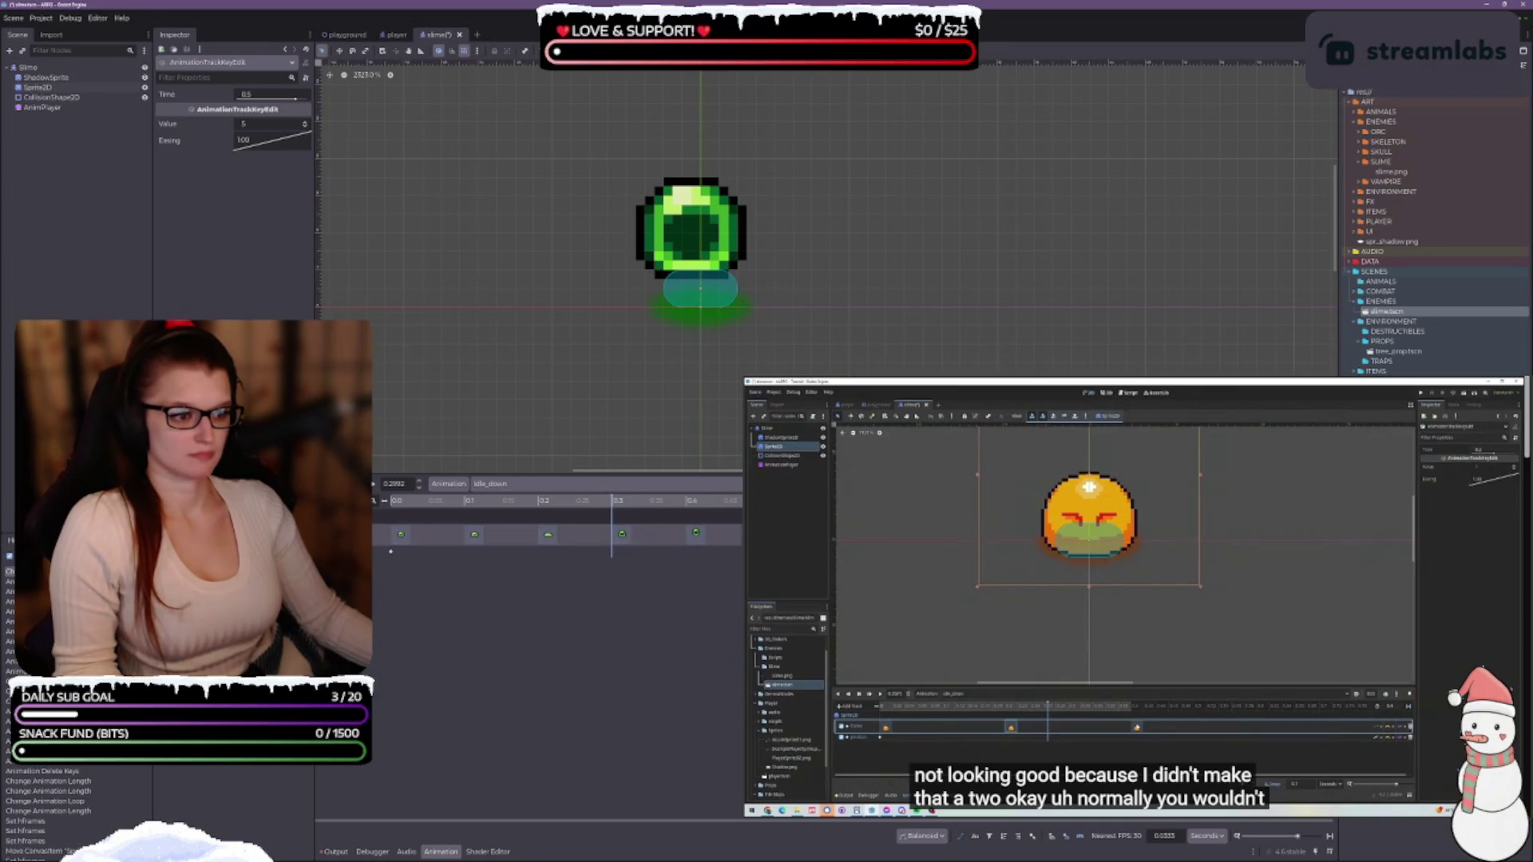
click(373, 485)
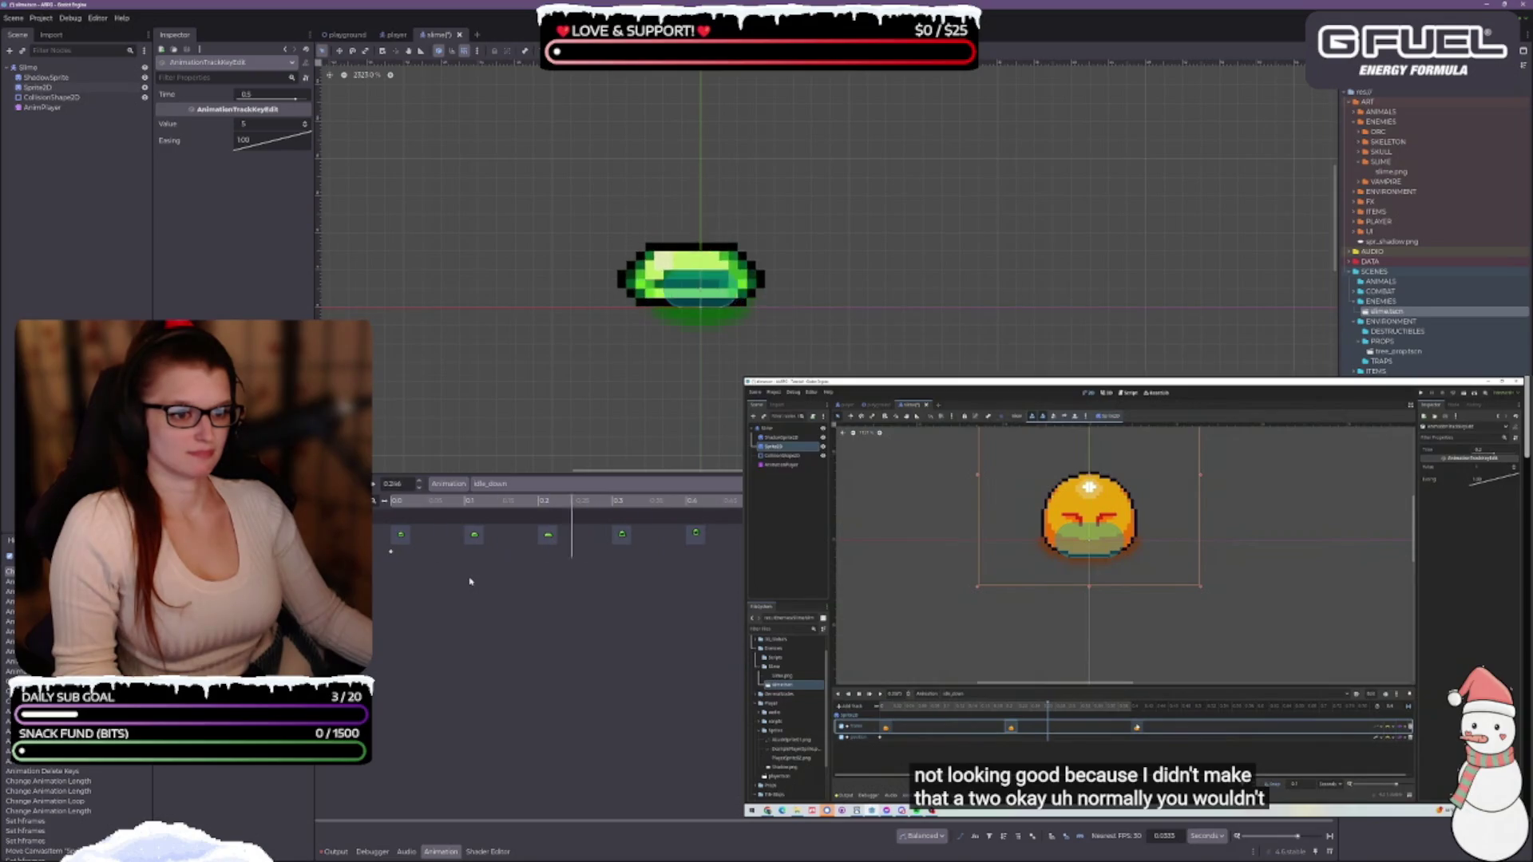
scroll(706, 369, down, 5)
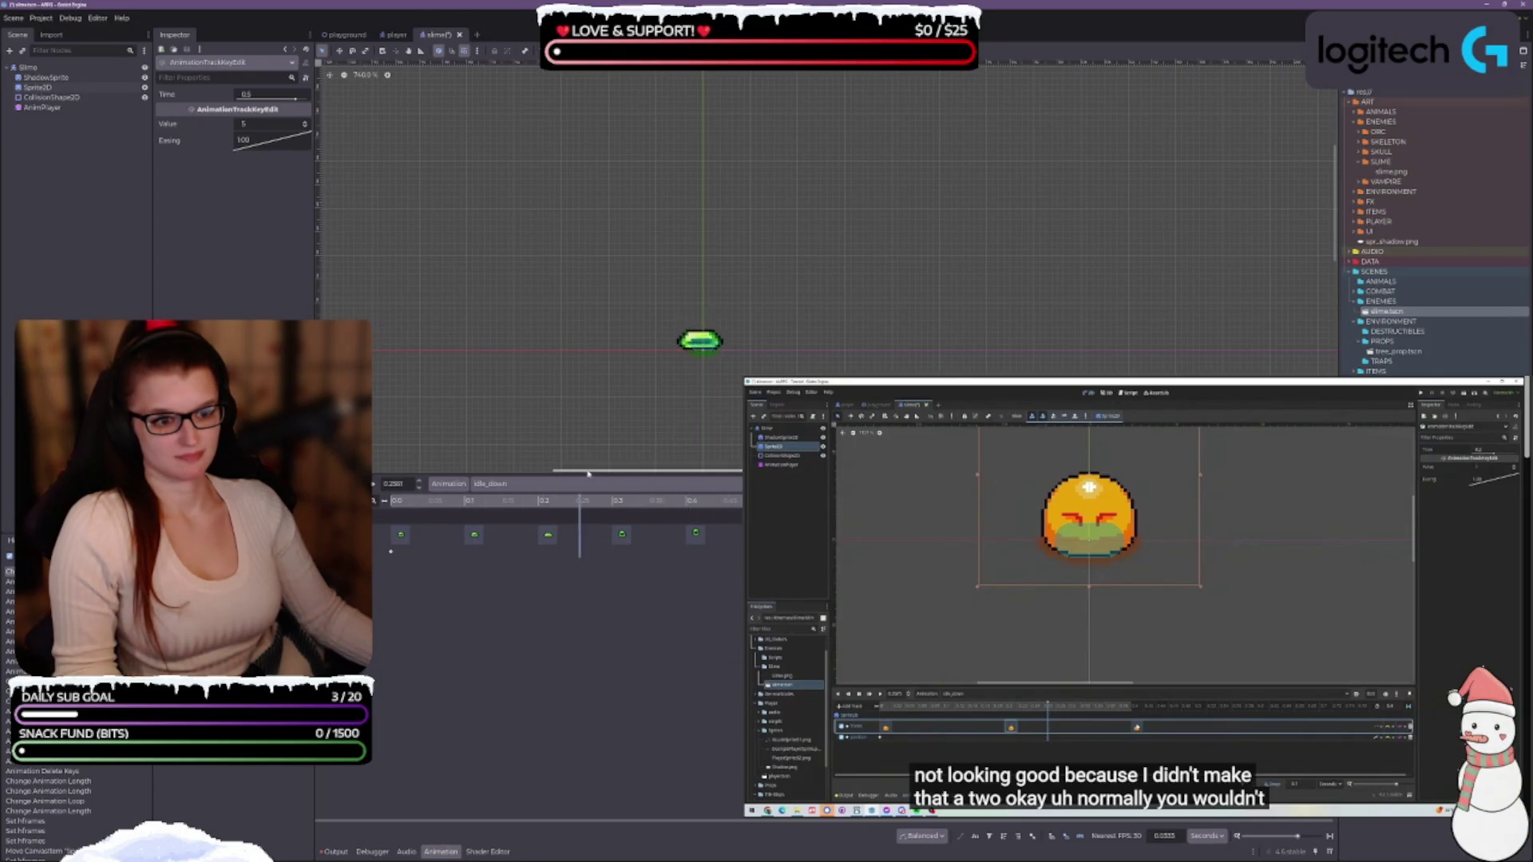
Save the slime scene with Ctrl+S and resume the tutorial video
key(ctrl+s)
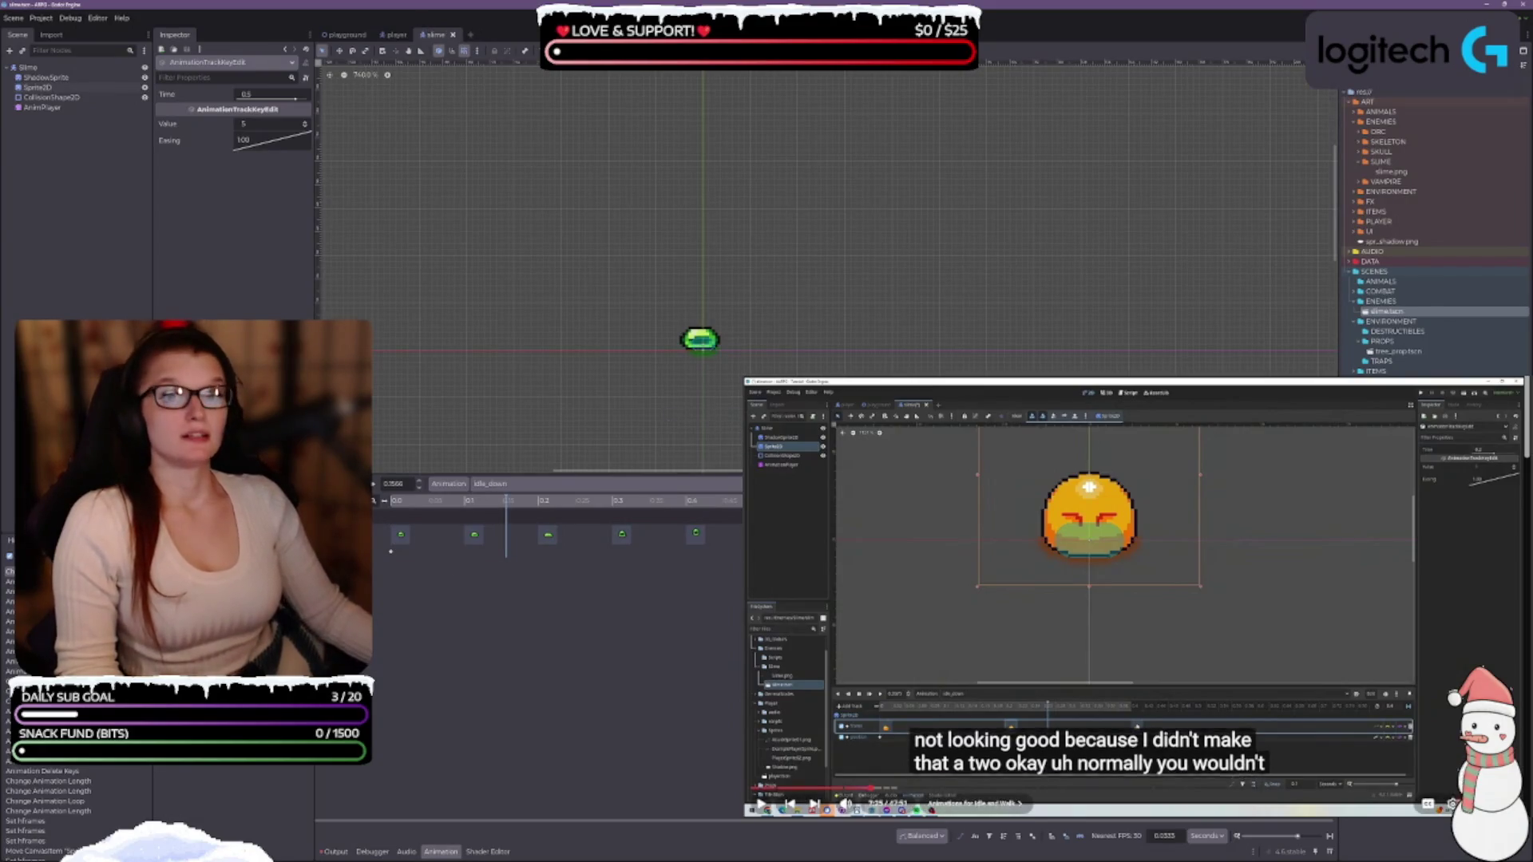
click(1042, 614)
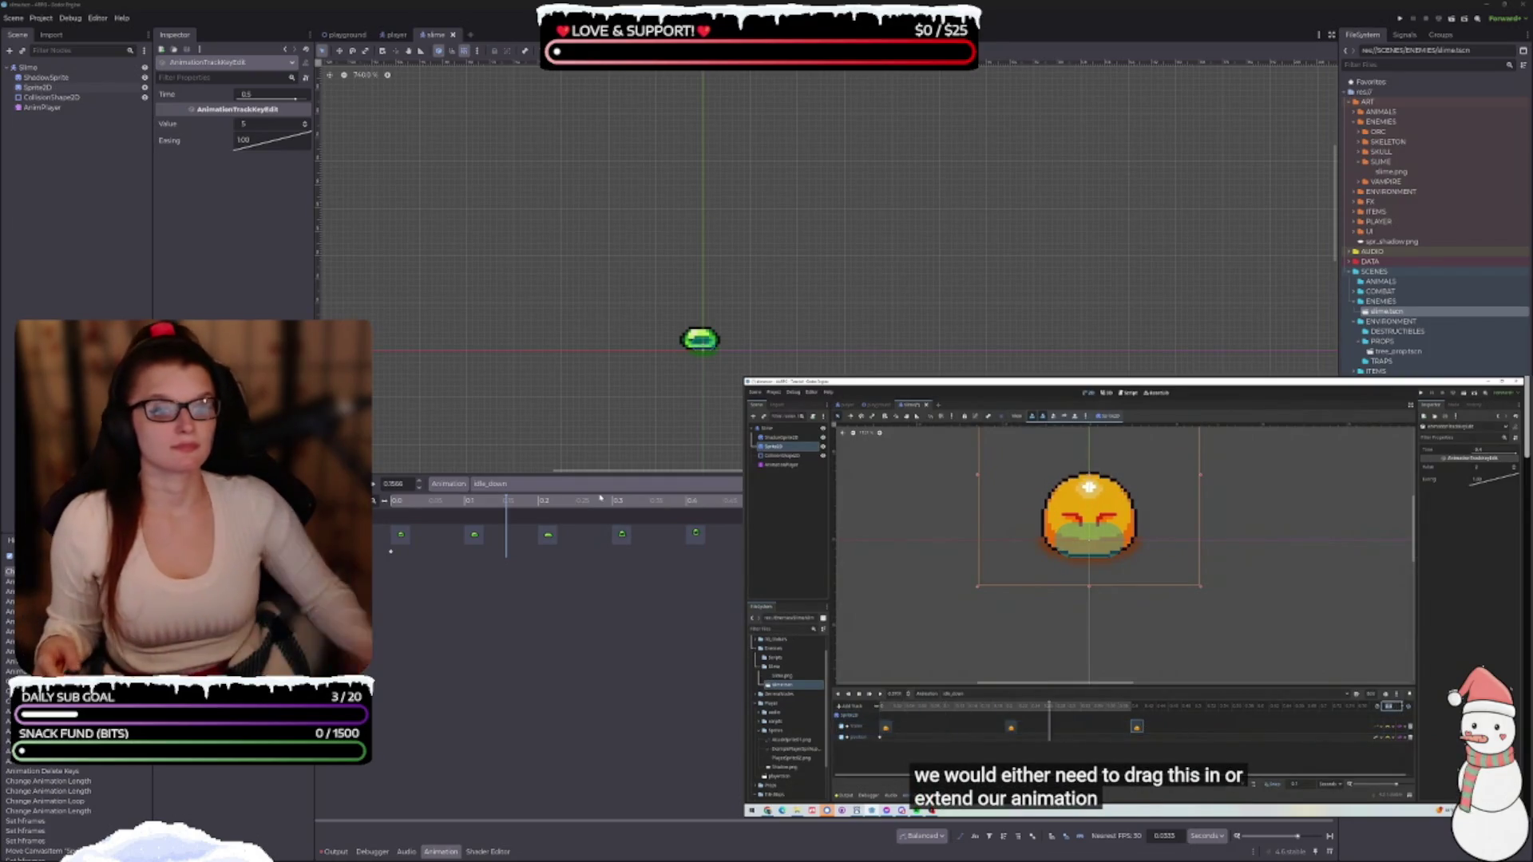
Rename idle_down to idle in the animation library manager and save the scene
click(449, 483)
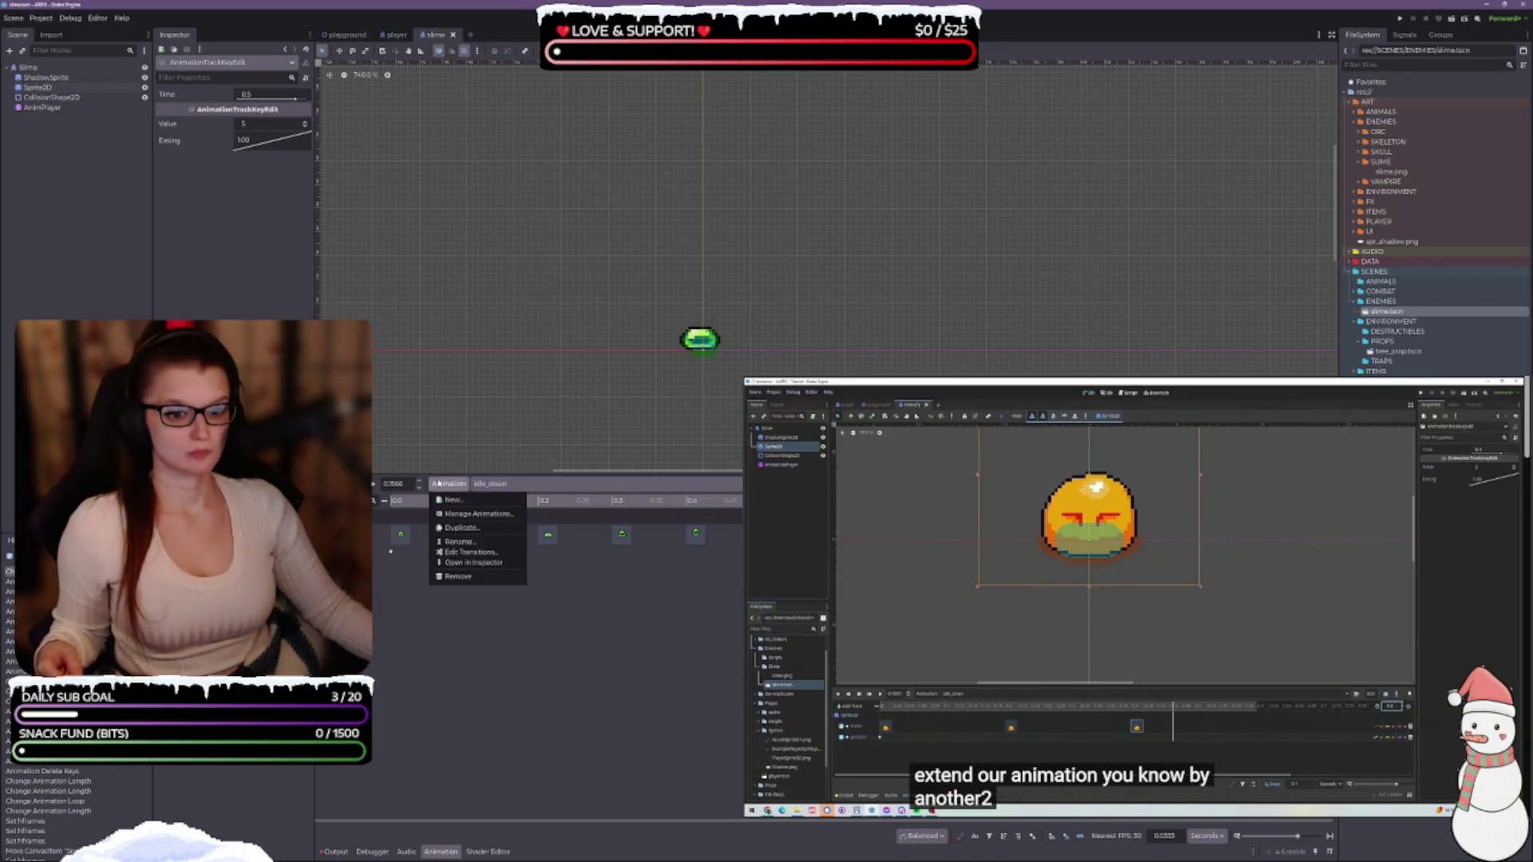
click(477, 514)
double_click(451, 274)
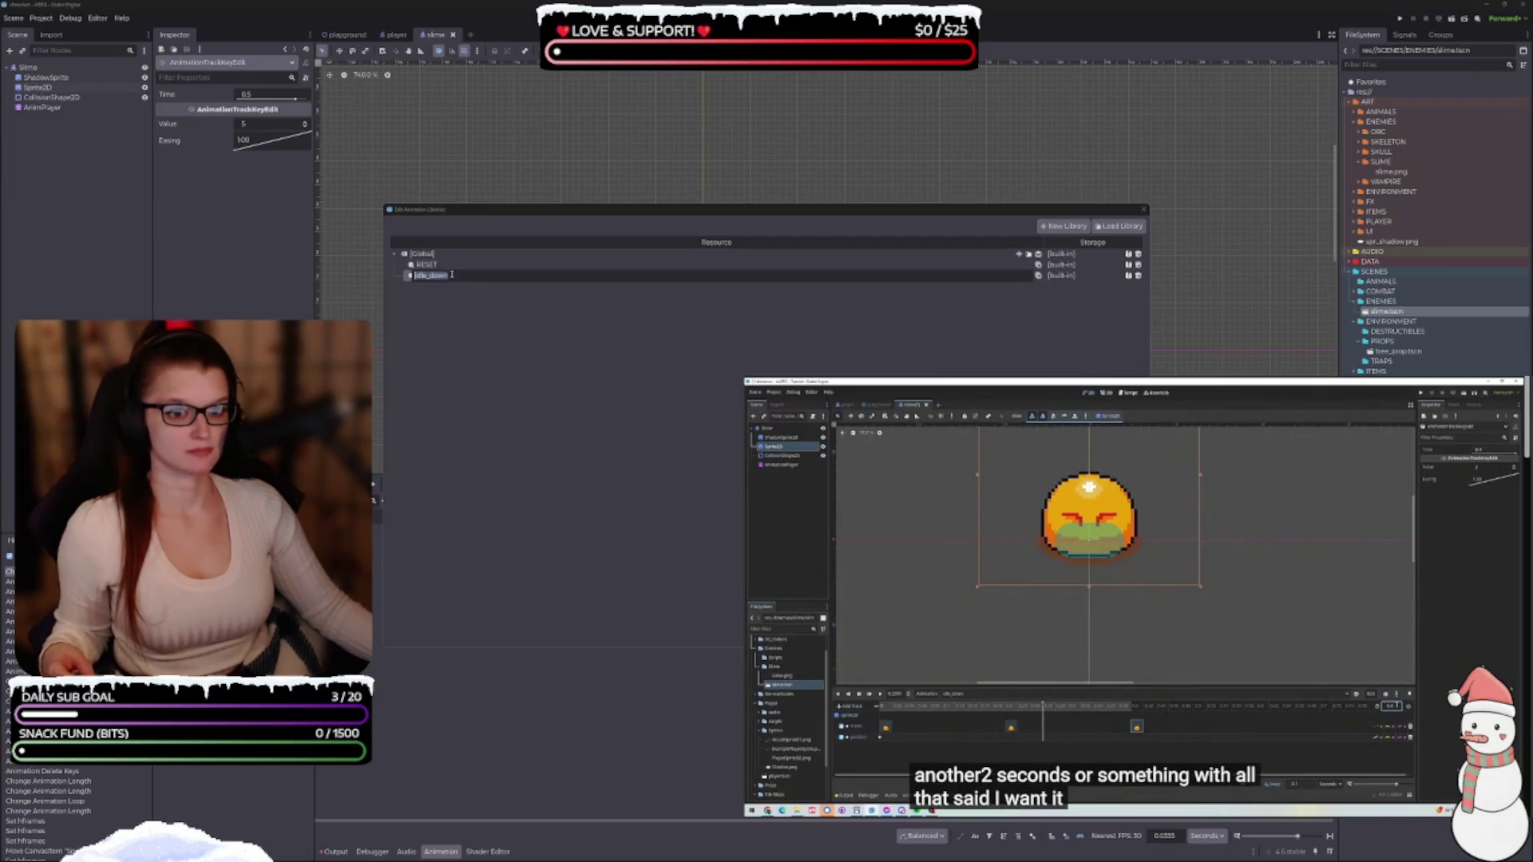
click(469, 276)
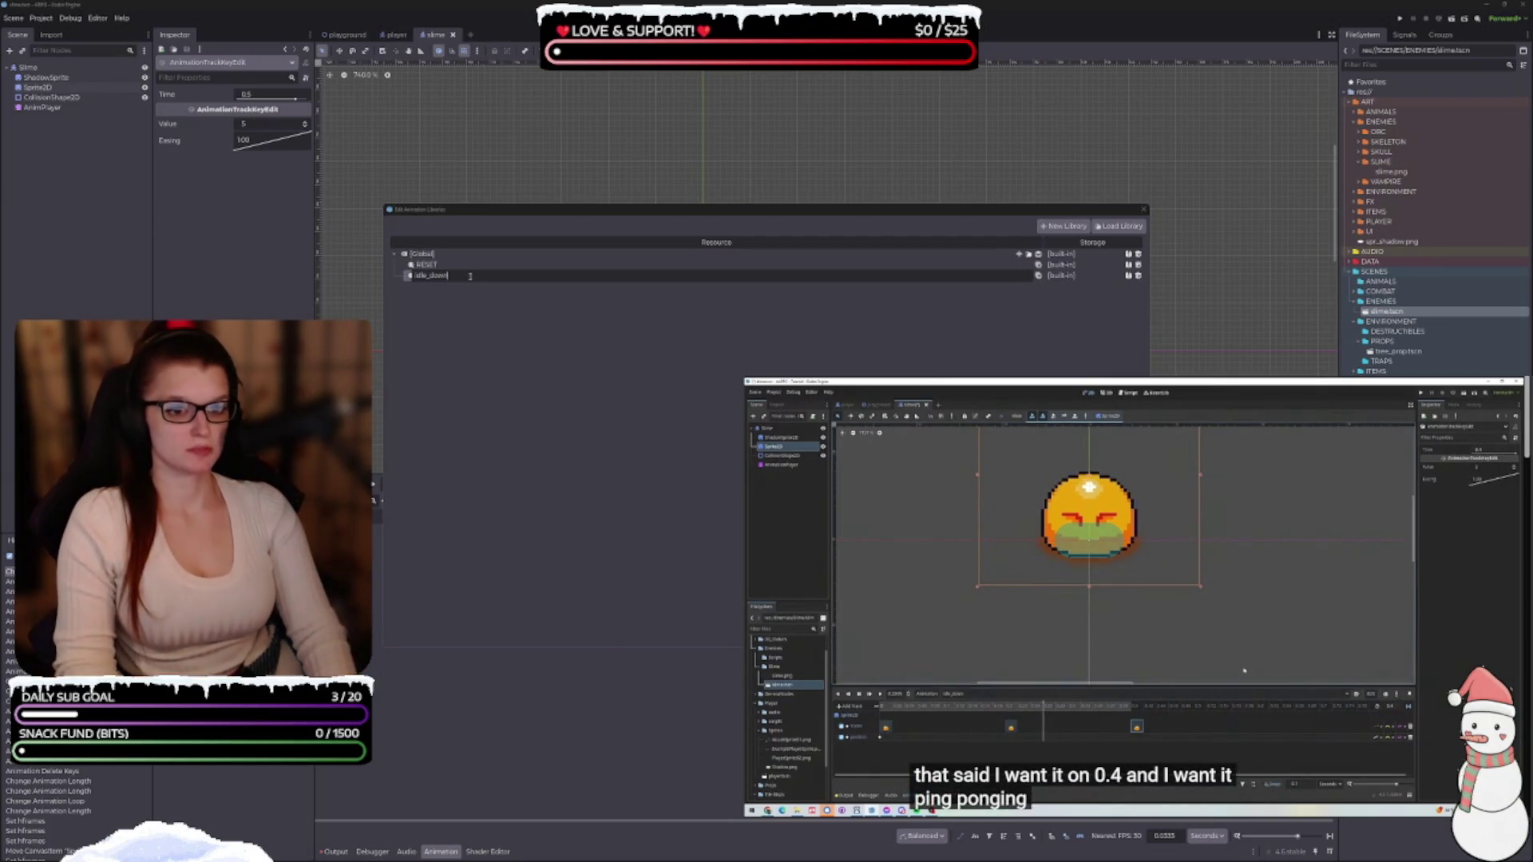
key(BackSpace)
key(BackSpace)
key(BackSpace)
key(Return)
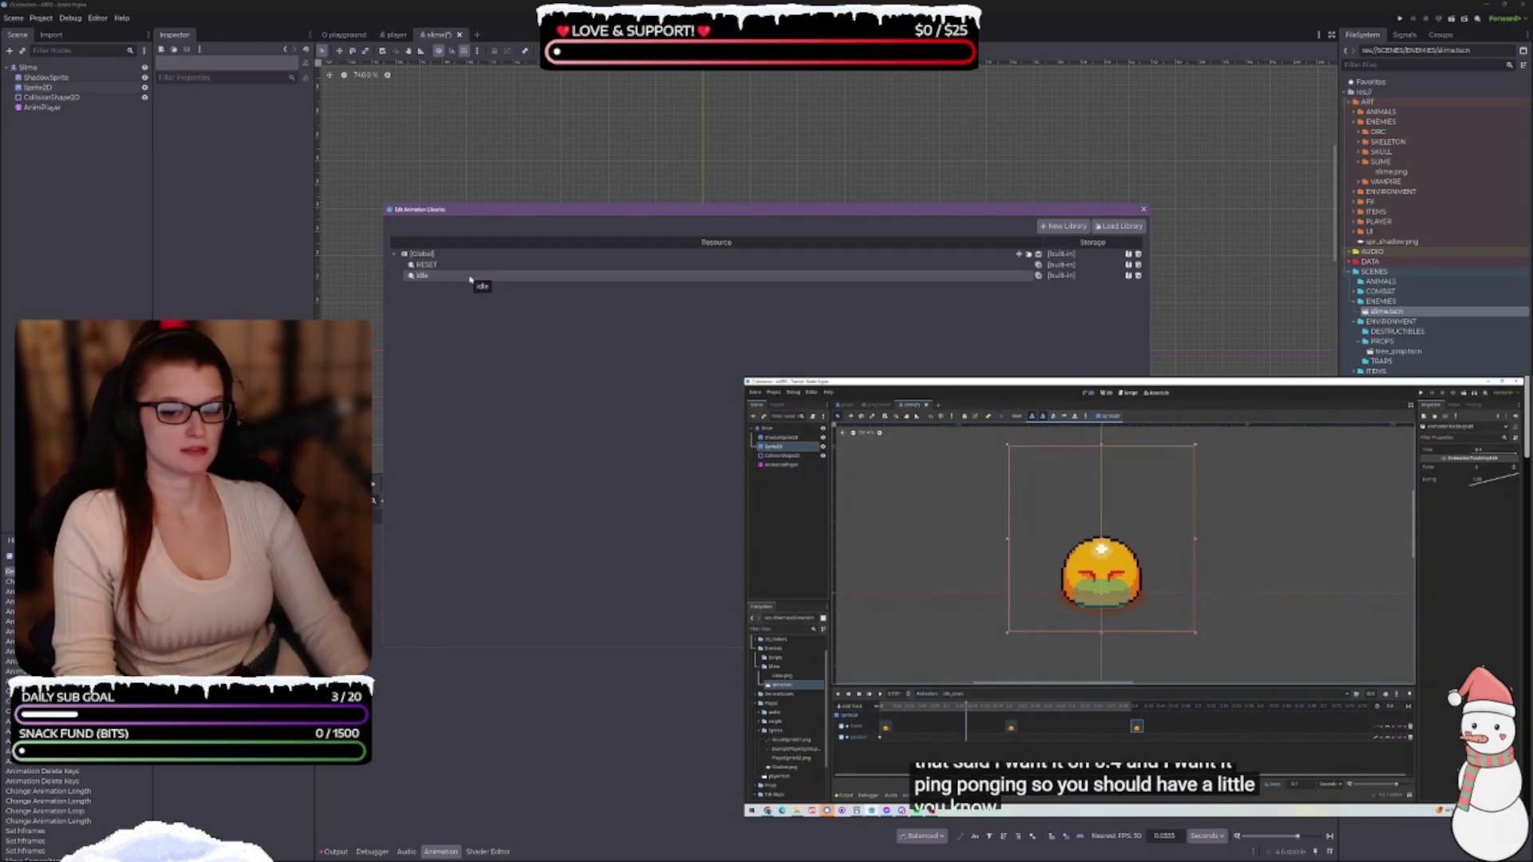
key(Escape)
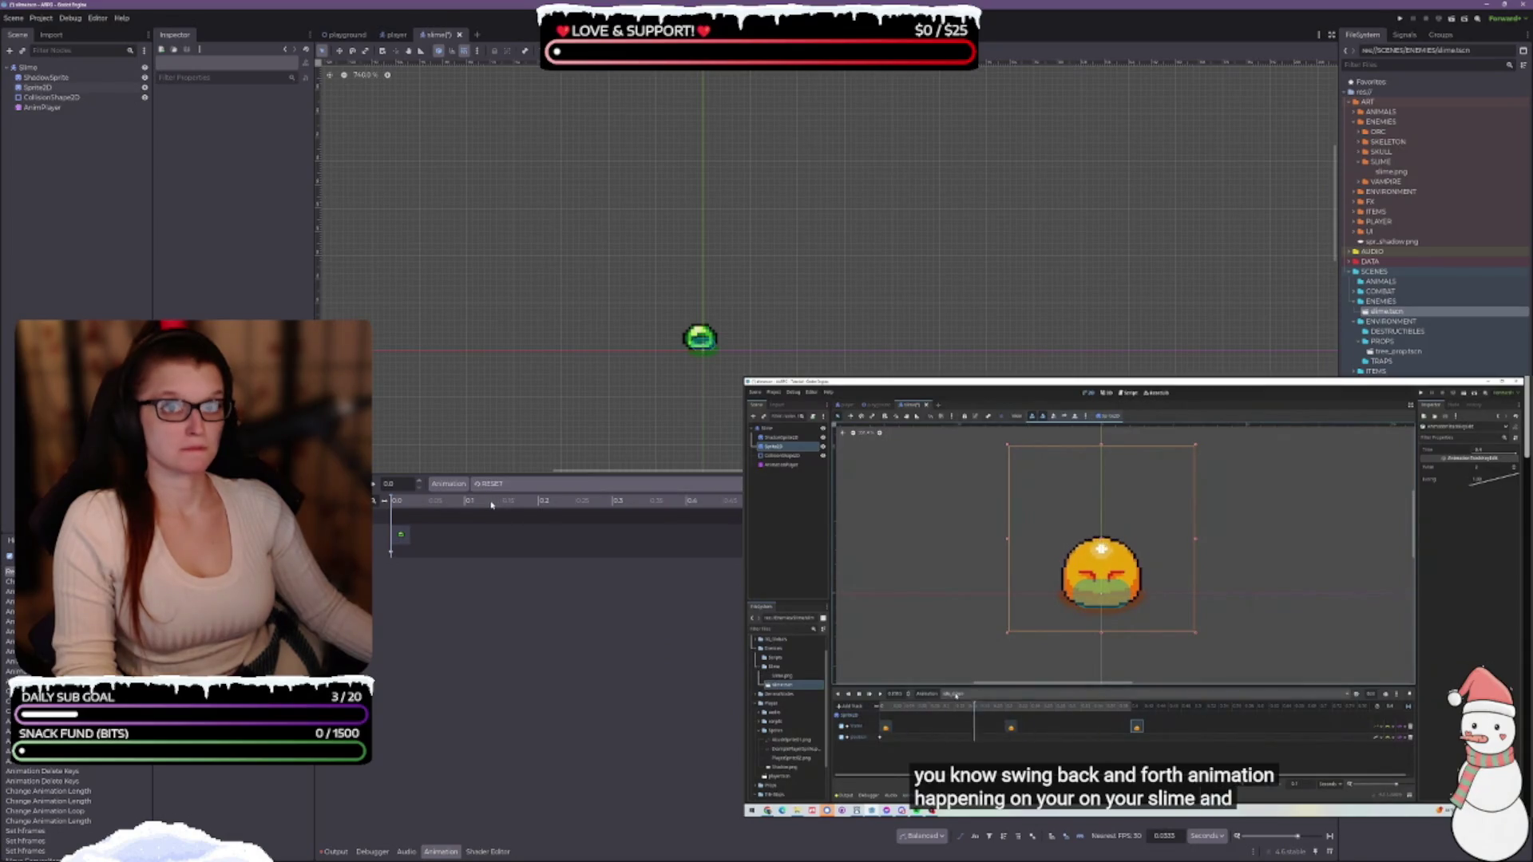
key(ctrl+s)
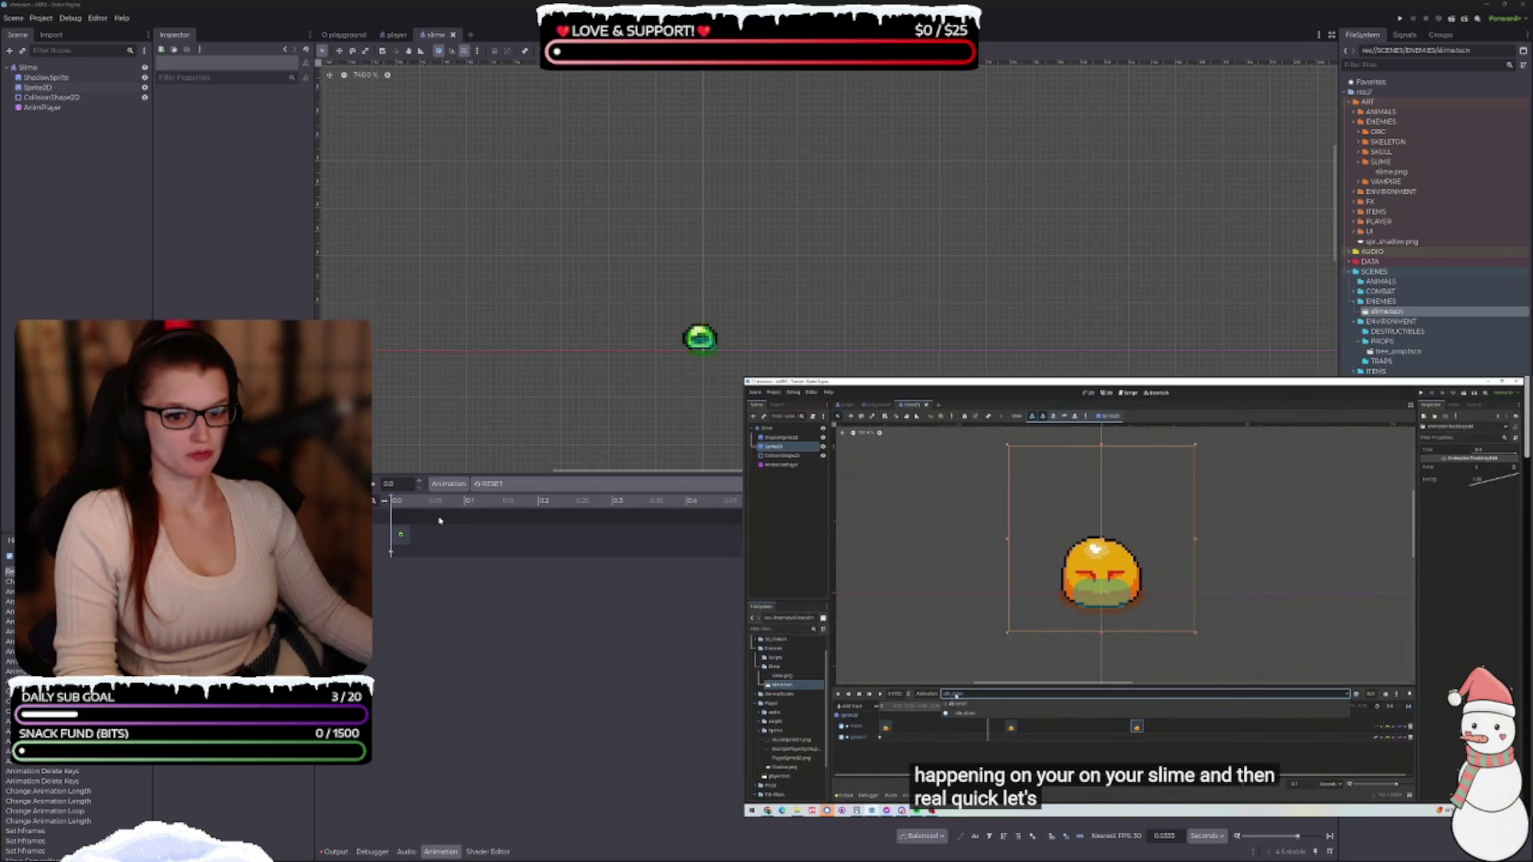
Load the idle animation and rename it to move in the library manager
click(449, 484)
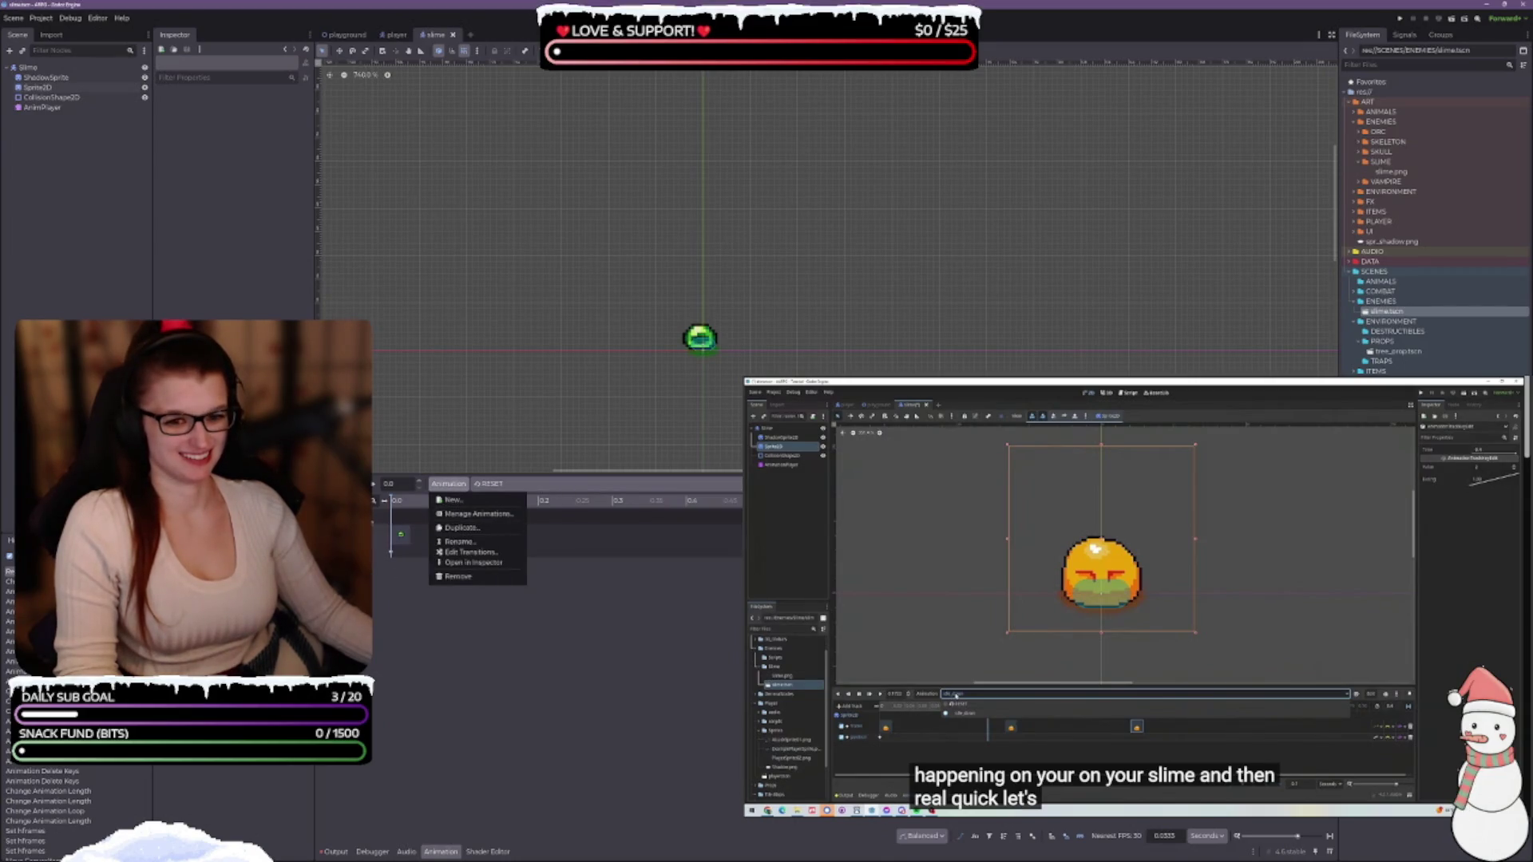
click(489, 484)
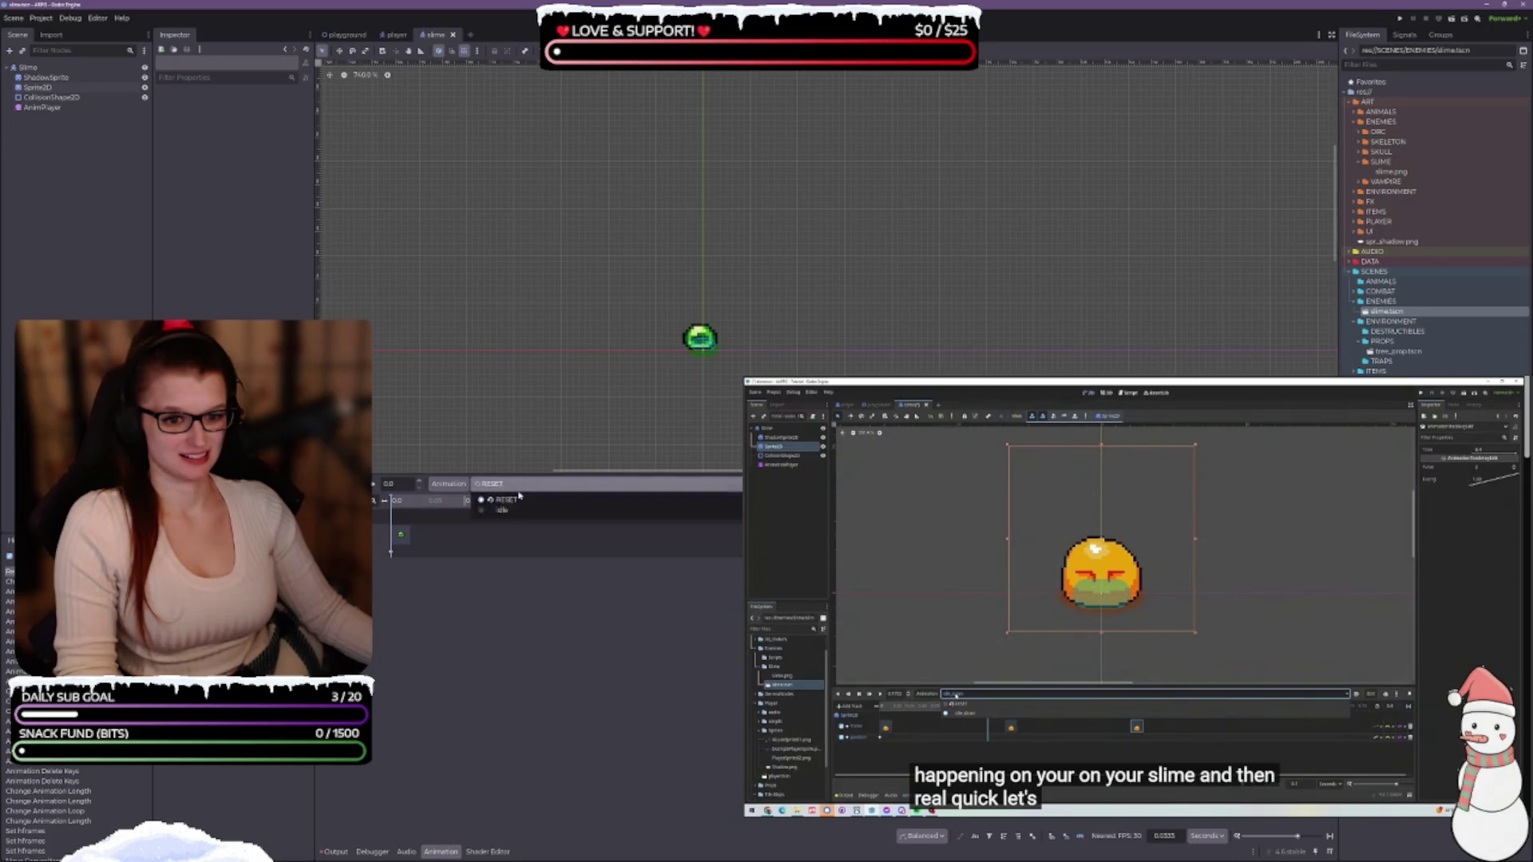
click(510, 509)
click(449, 484)
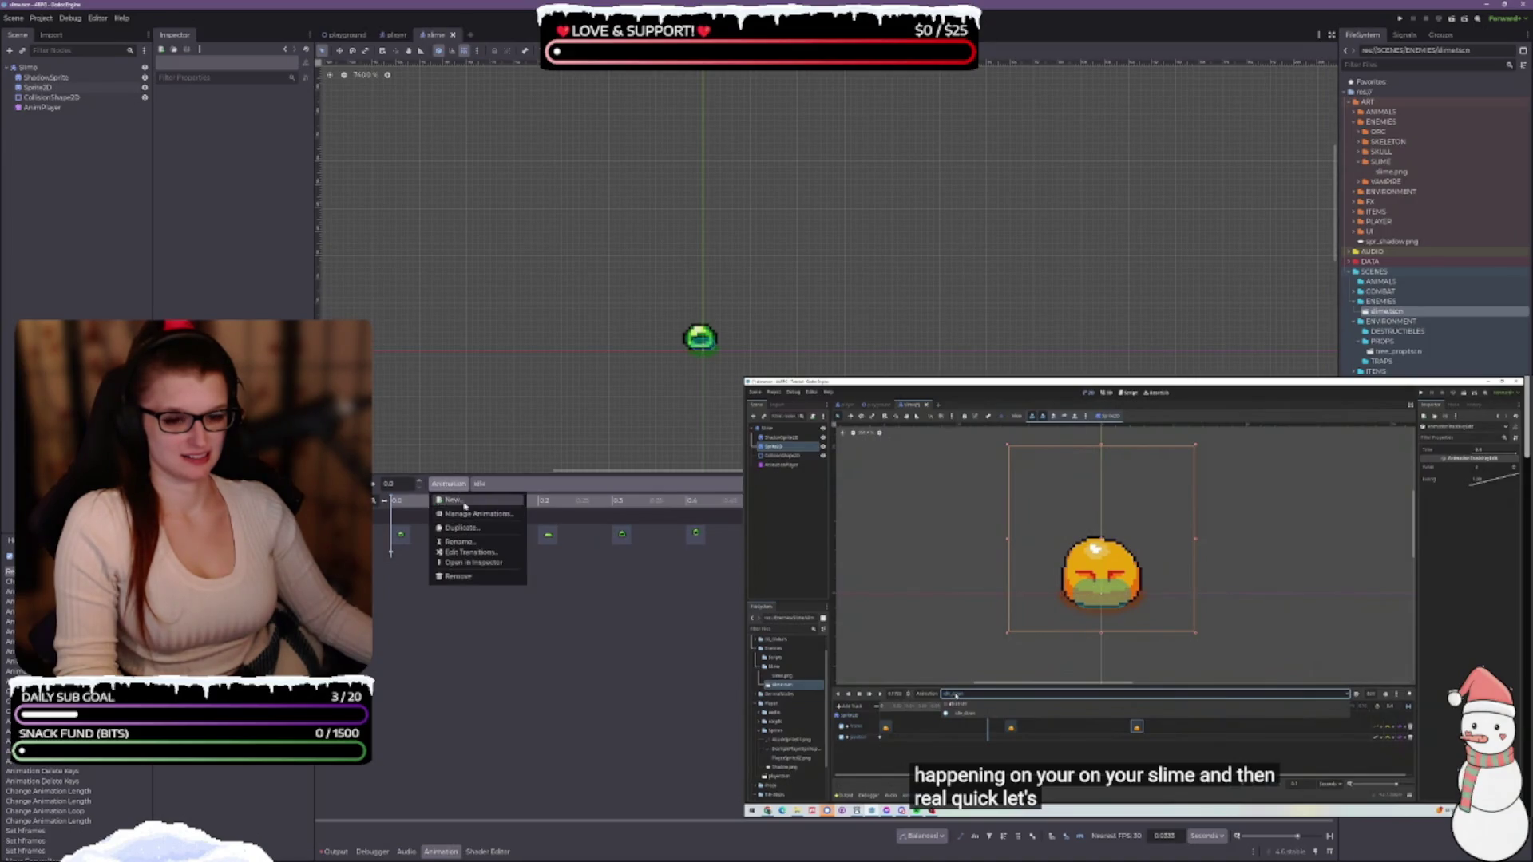
click(471, 515)
double_click(422, 275)
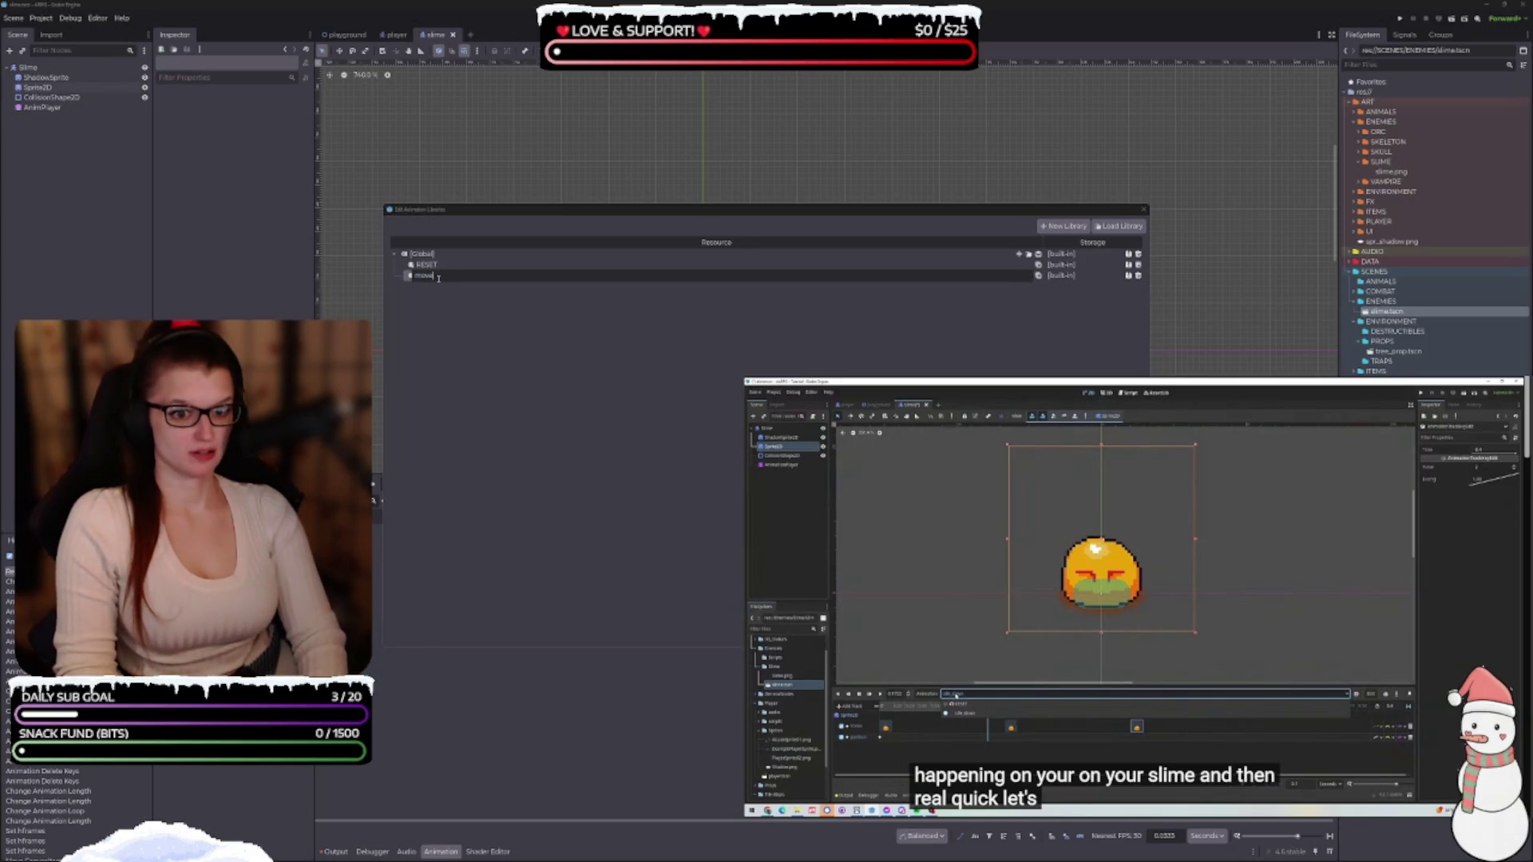
text(move)
key(Return)
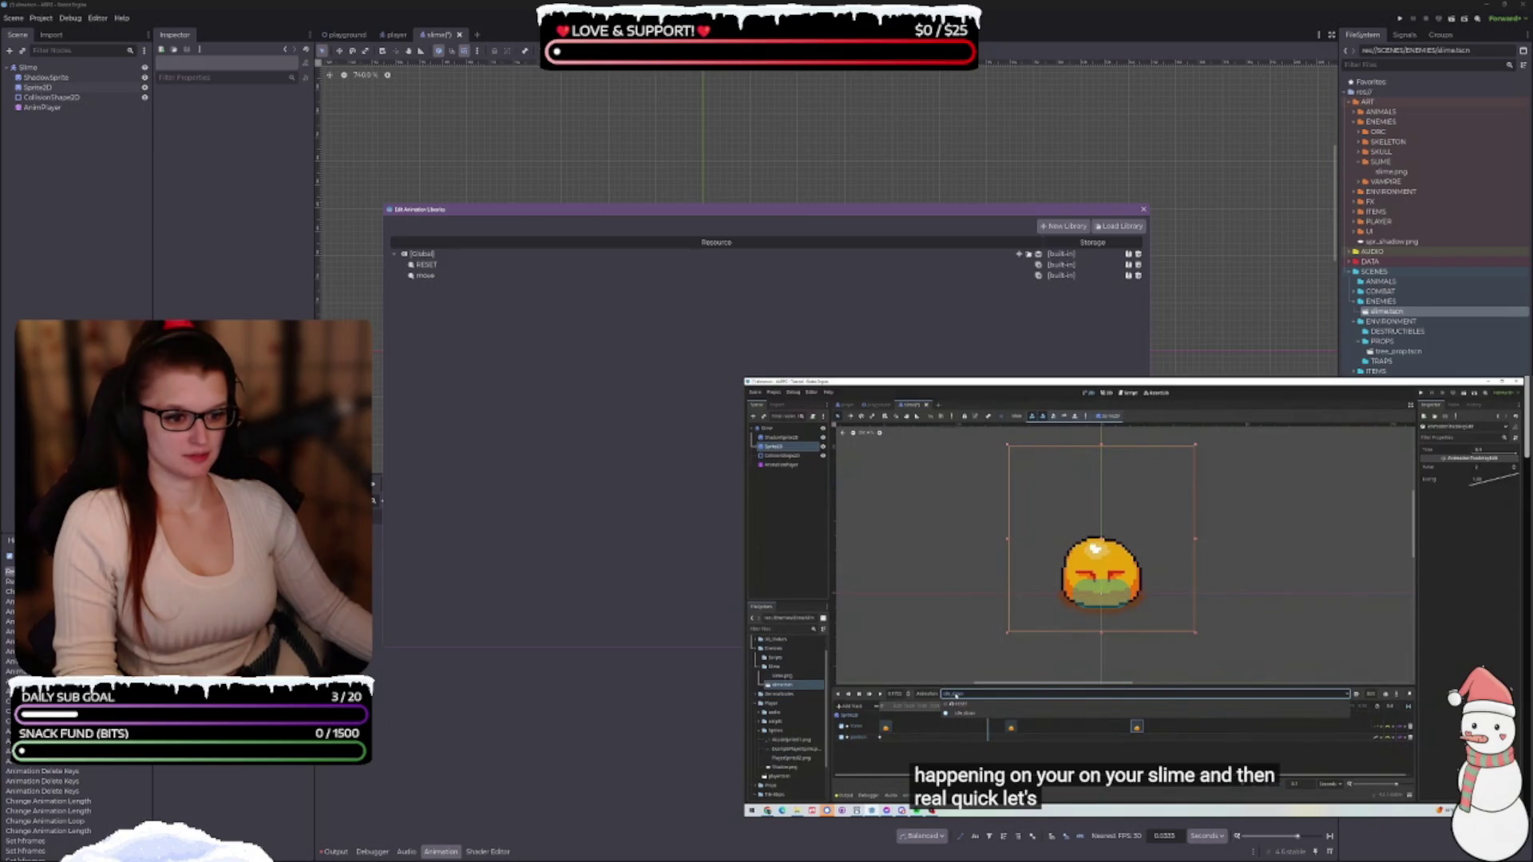
key(Escape)
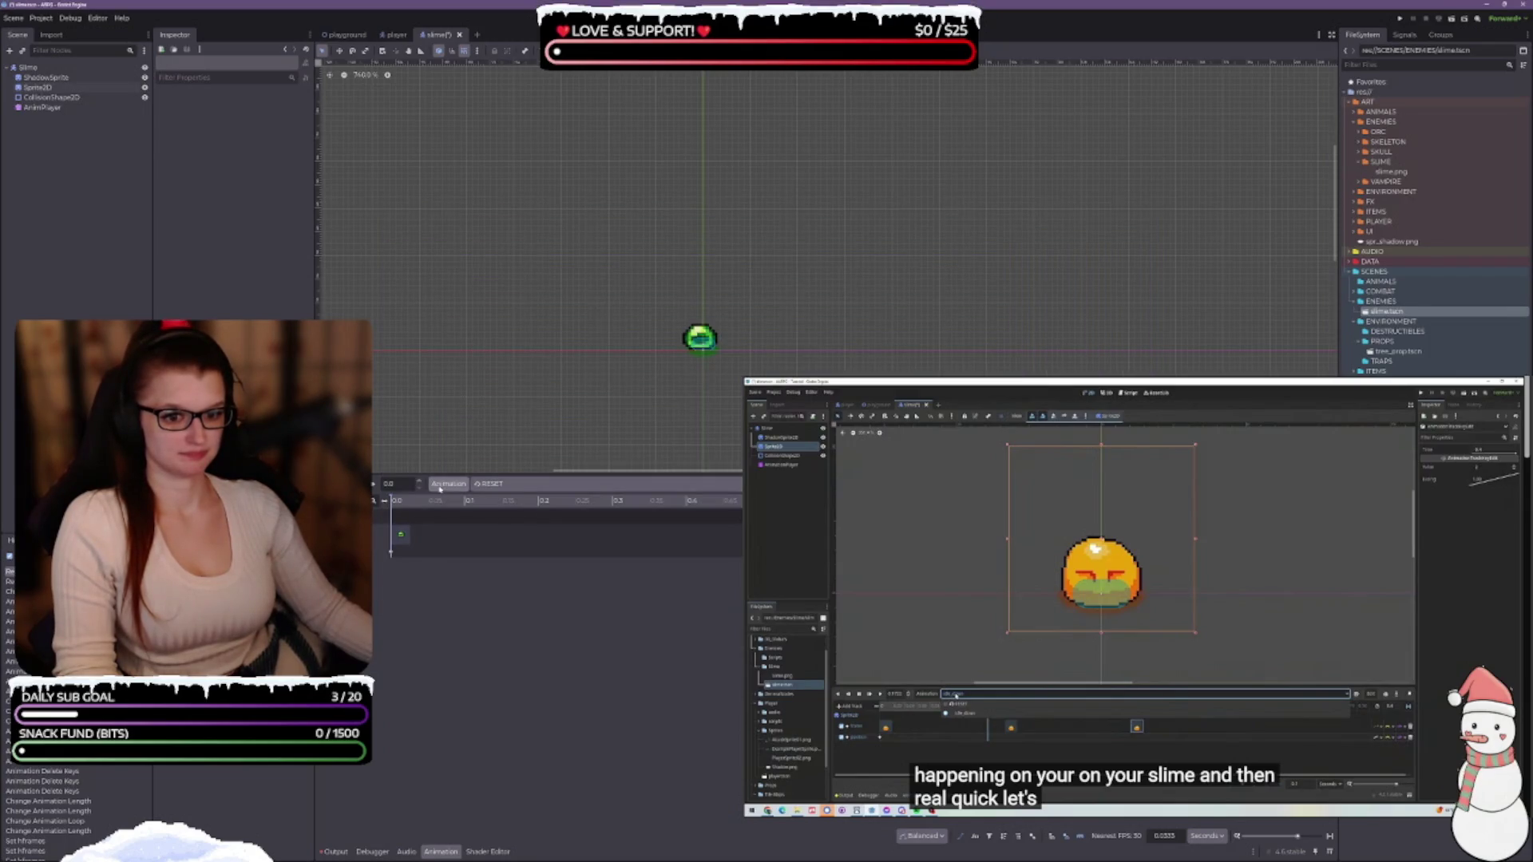
Abandon a stray new-animation prompt and copy the move animation in the library manager
click(448, 484)
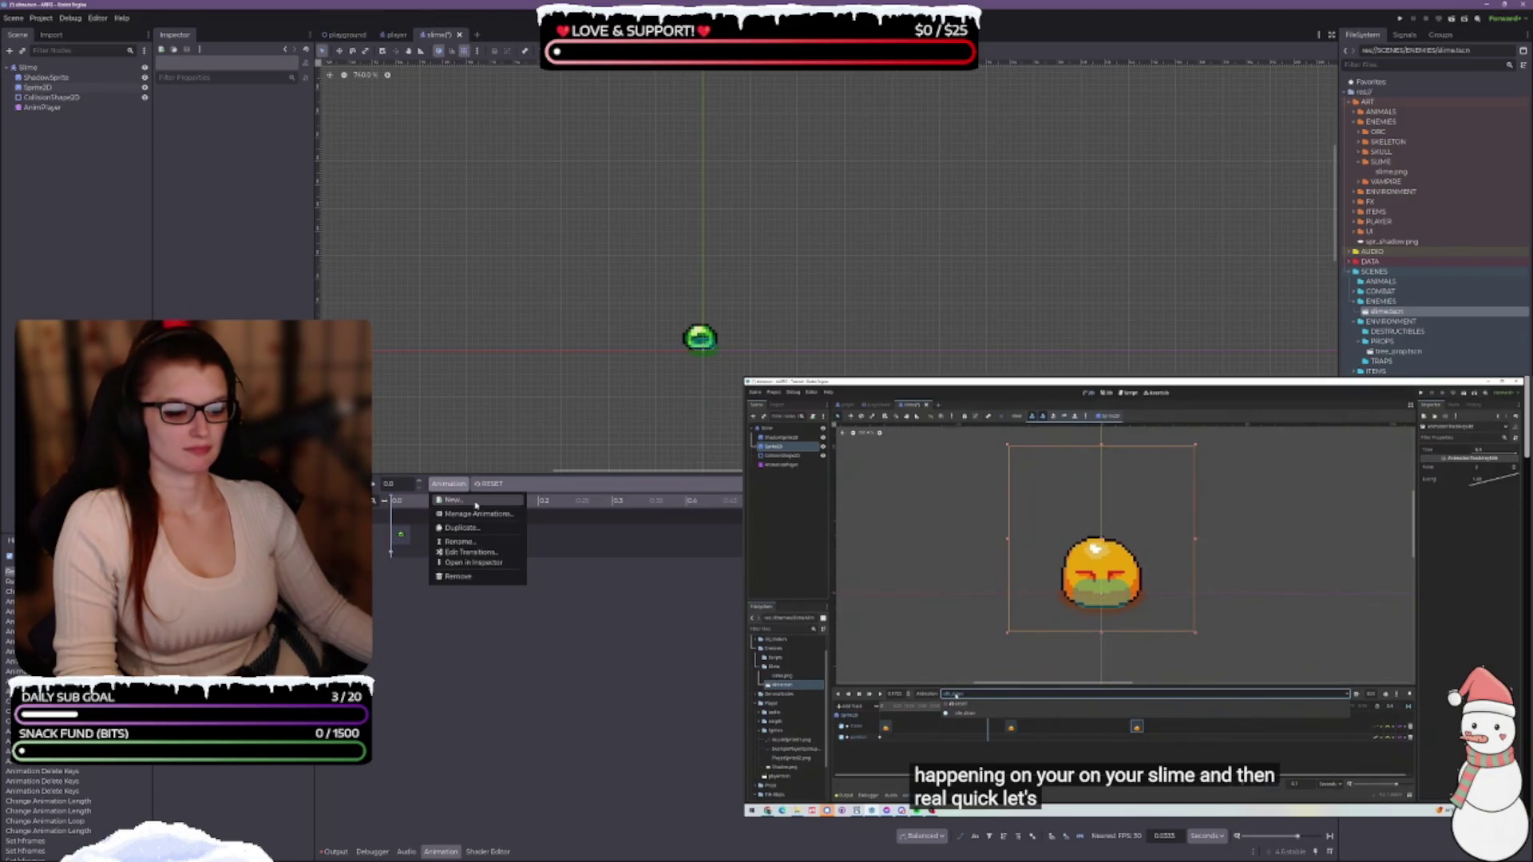
click(476, 502)
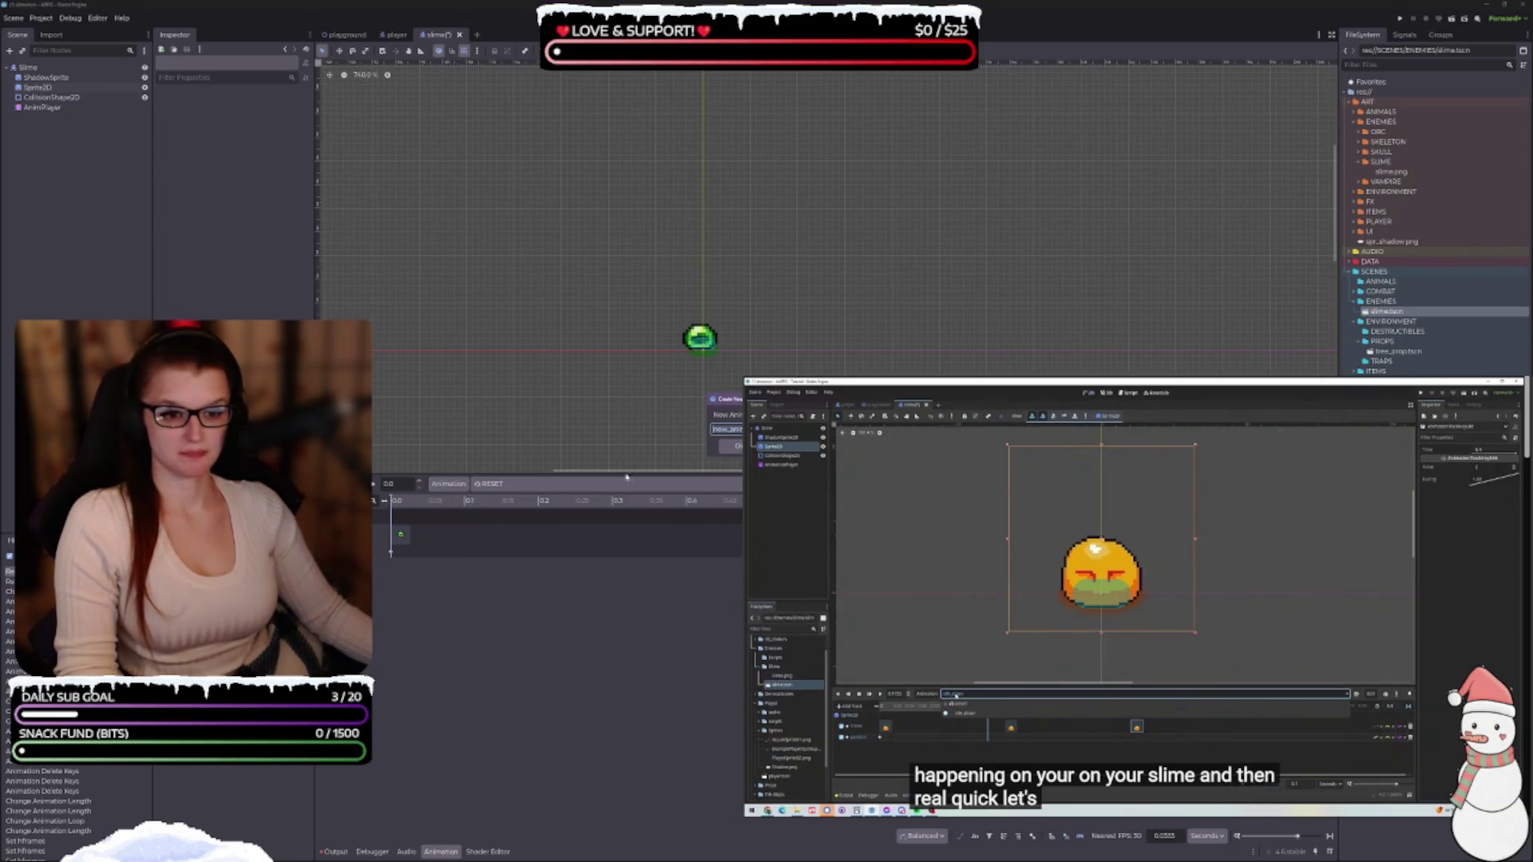
key(Return)
click(448, 484)
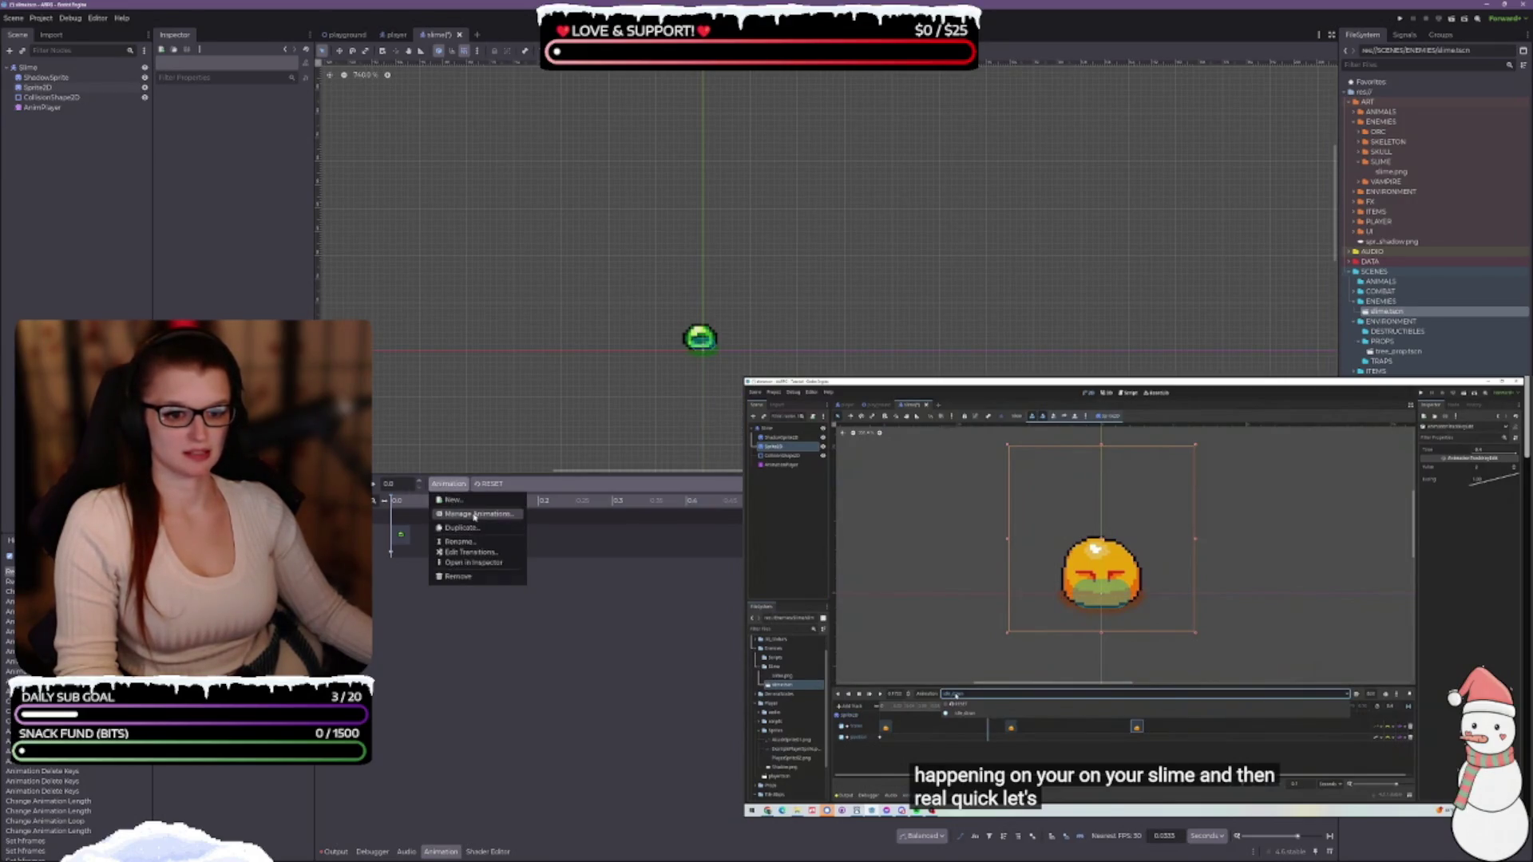
click(477, 515)
click(463, 275)
click(465, 276)
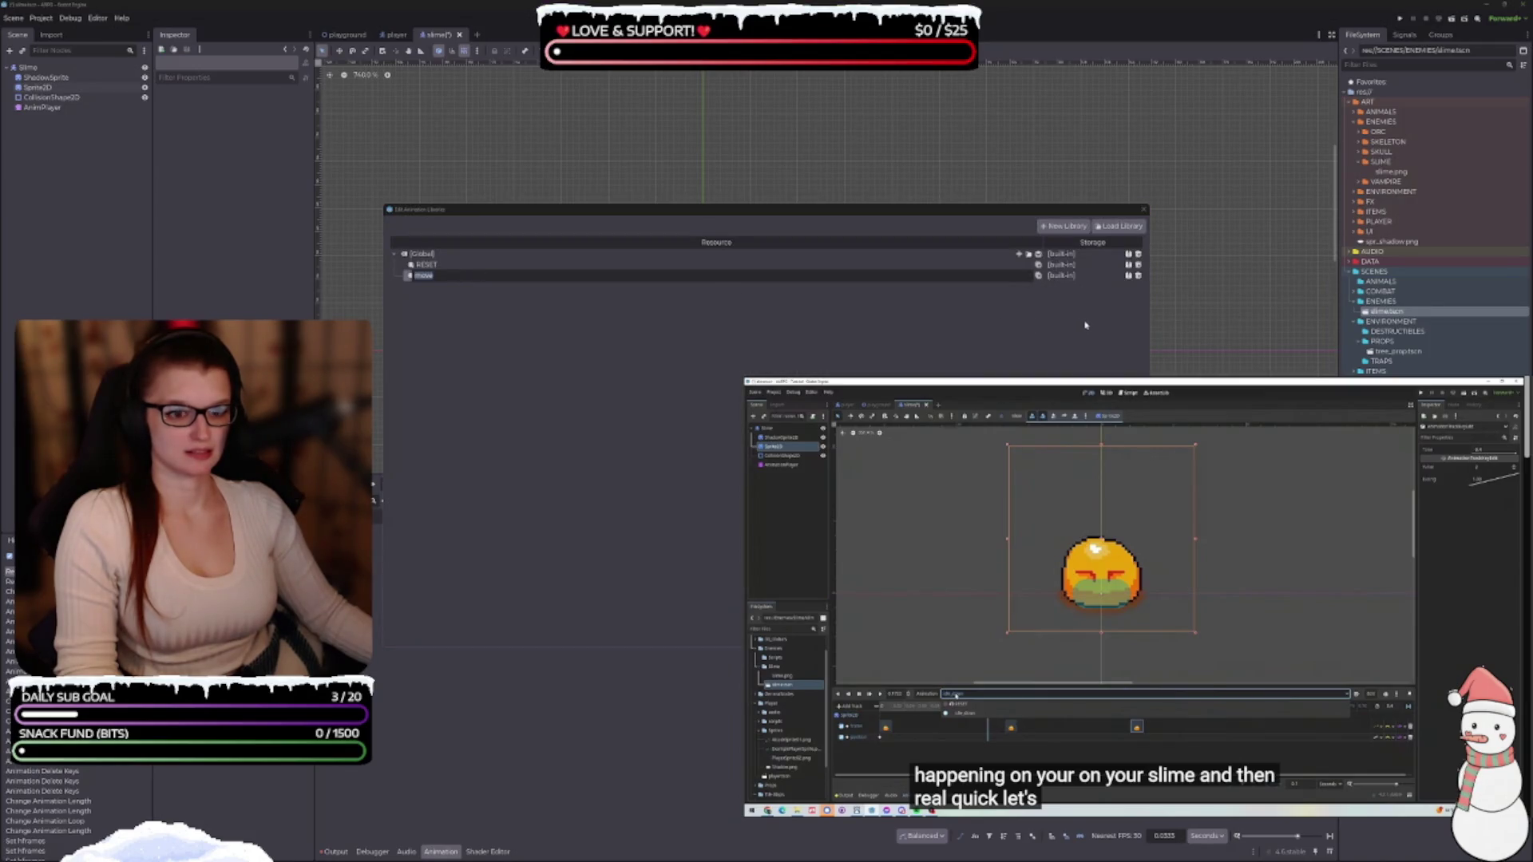
key(Return)
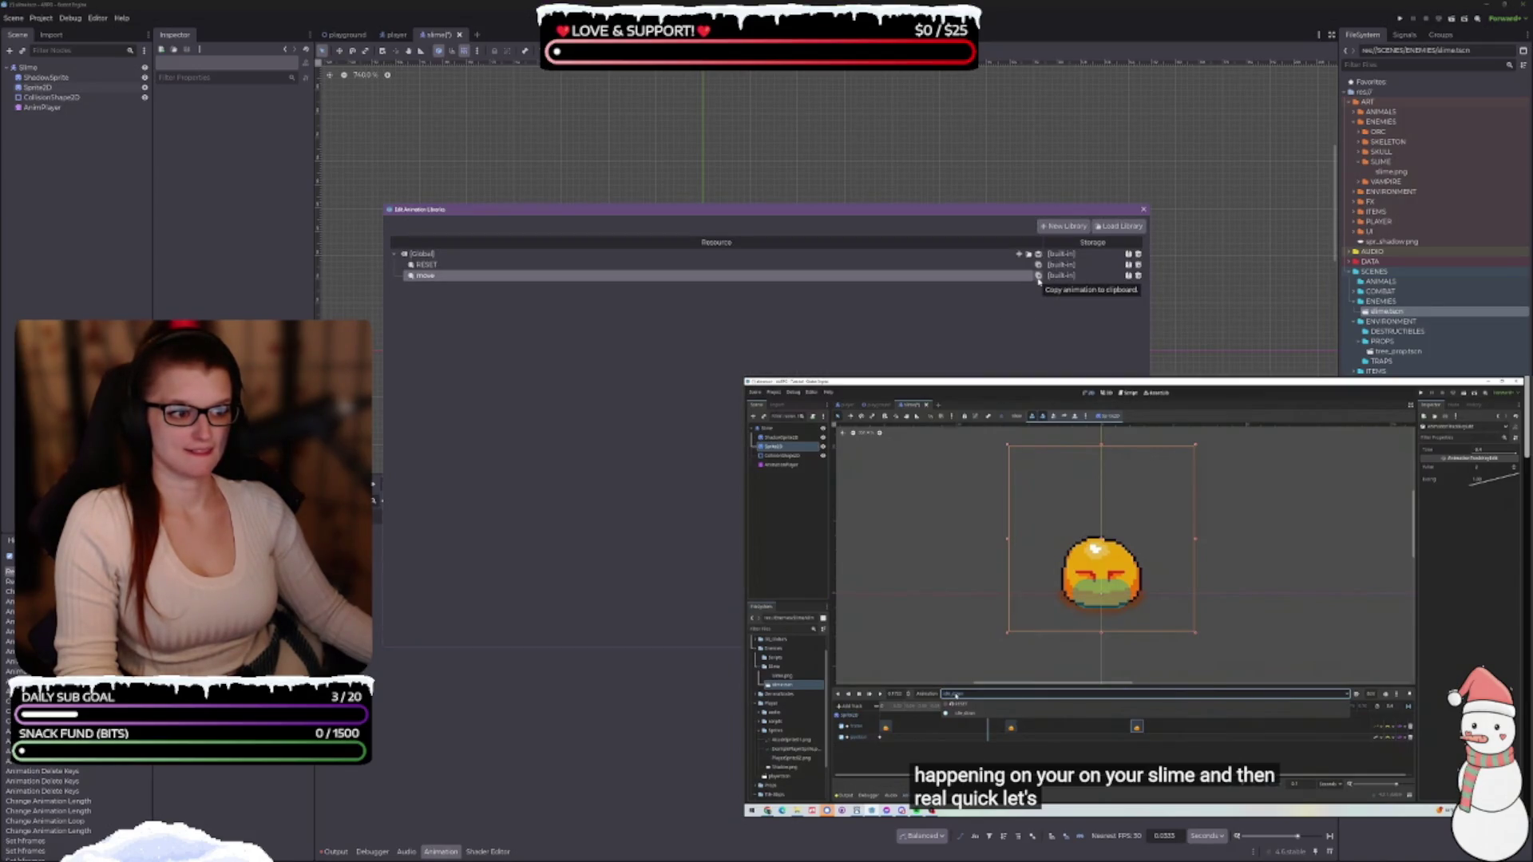
Paste the copy into the [Global] library, rename it idle, and load idle
click(1039, 254)
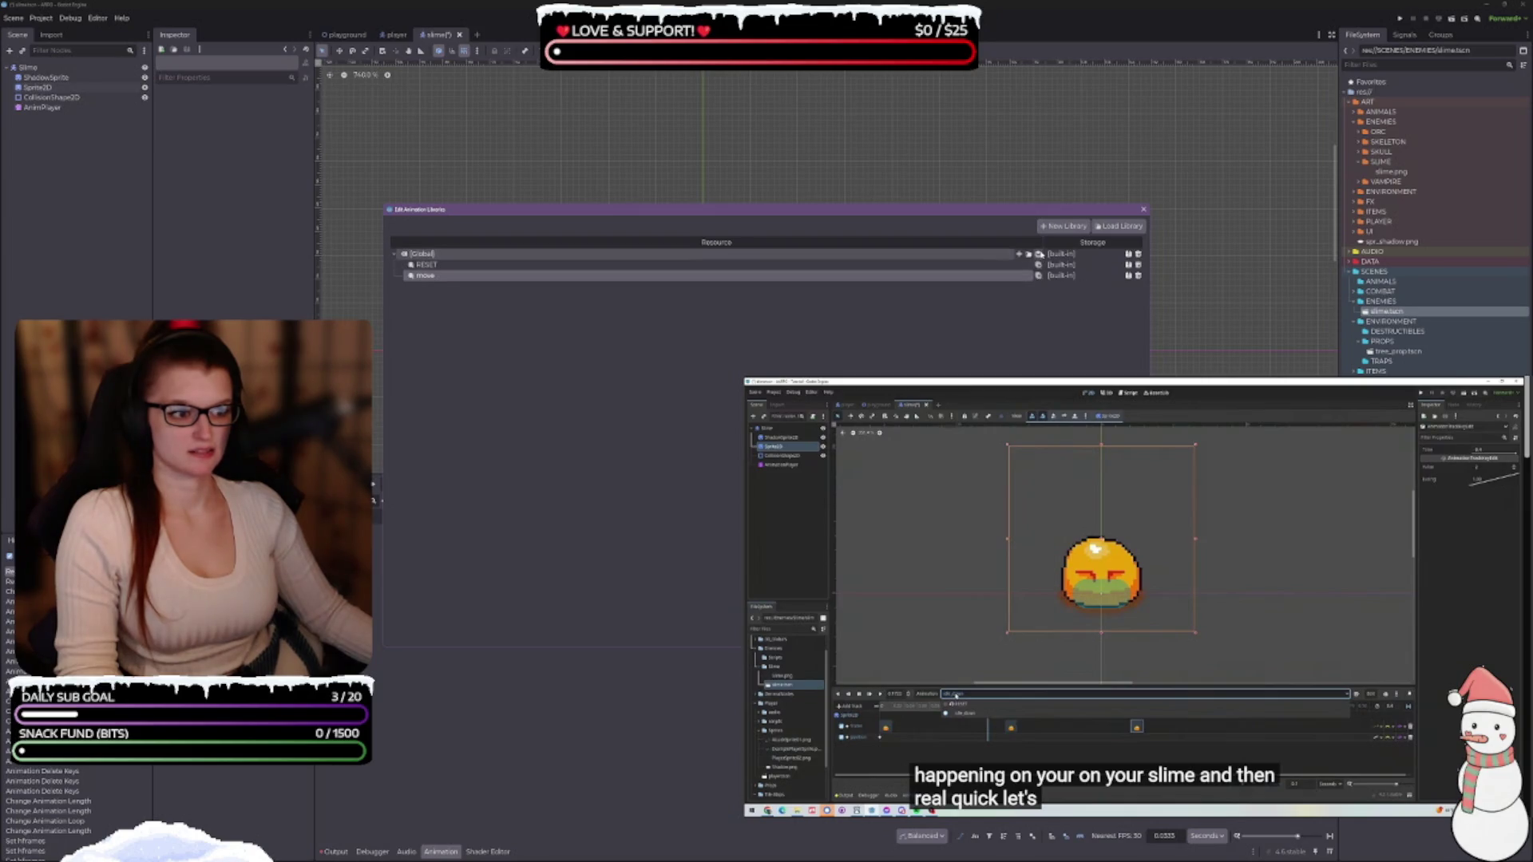
click(1039, 254)
double_click(435, 276)
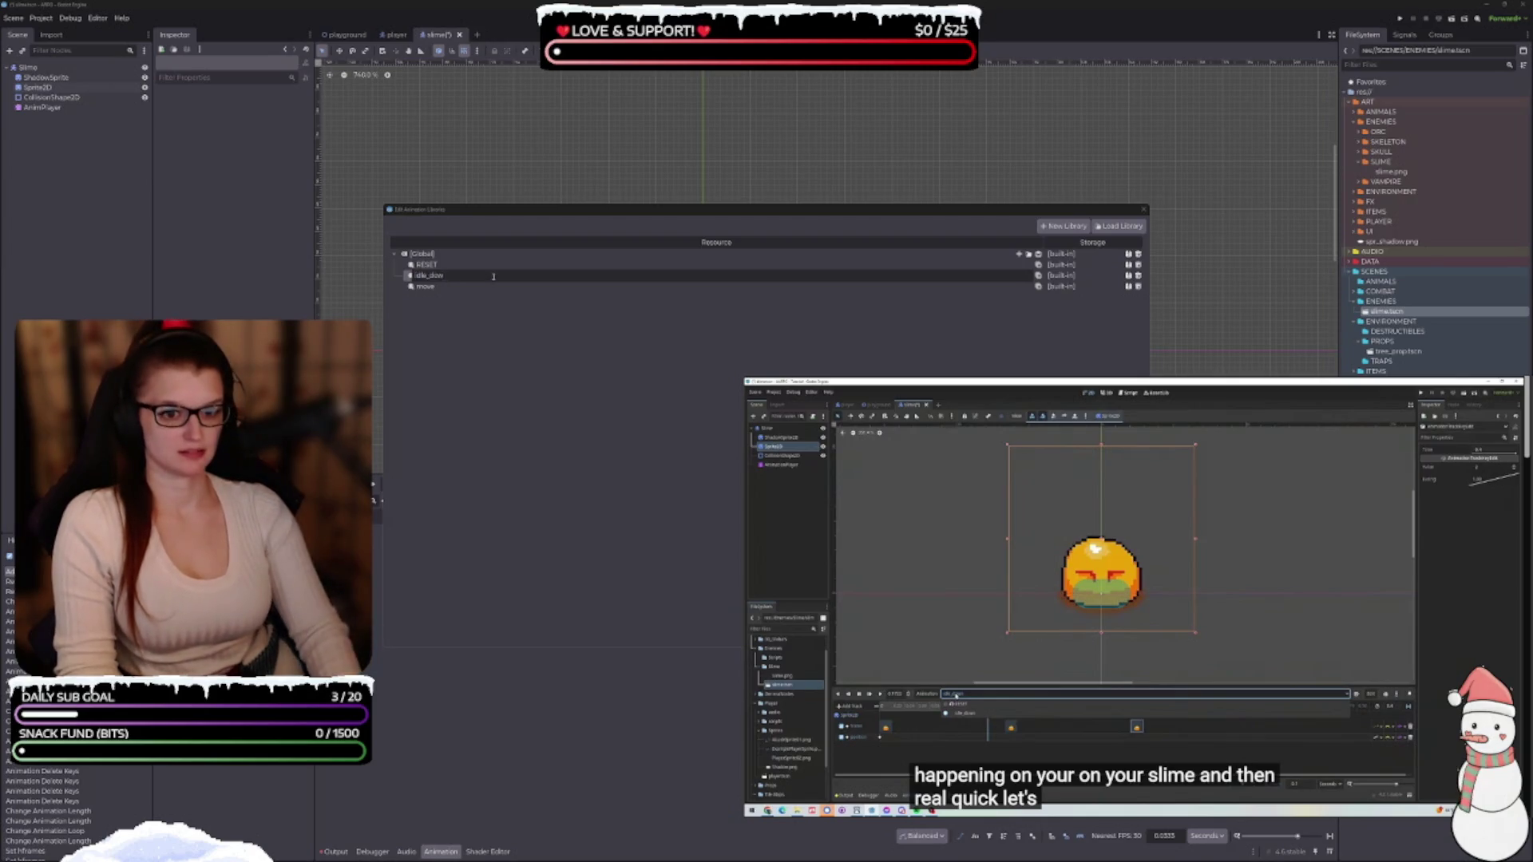
text(idle)
key(Return)
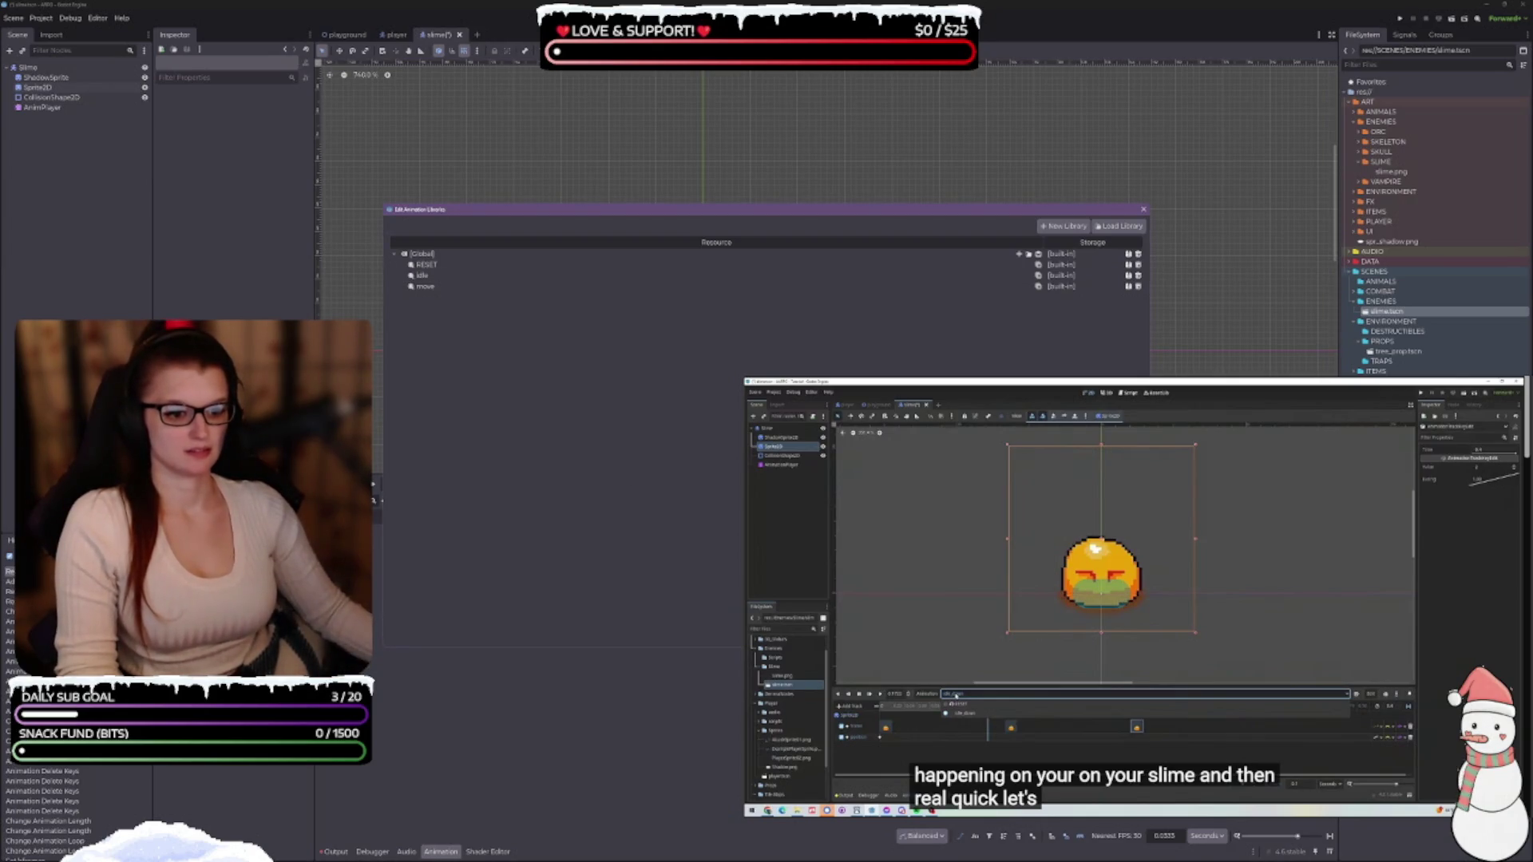
key(Escape)
click(489, 484)
click(512, 513)
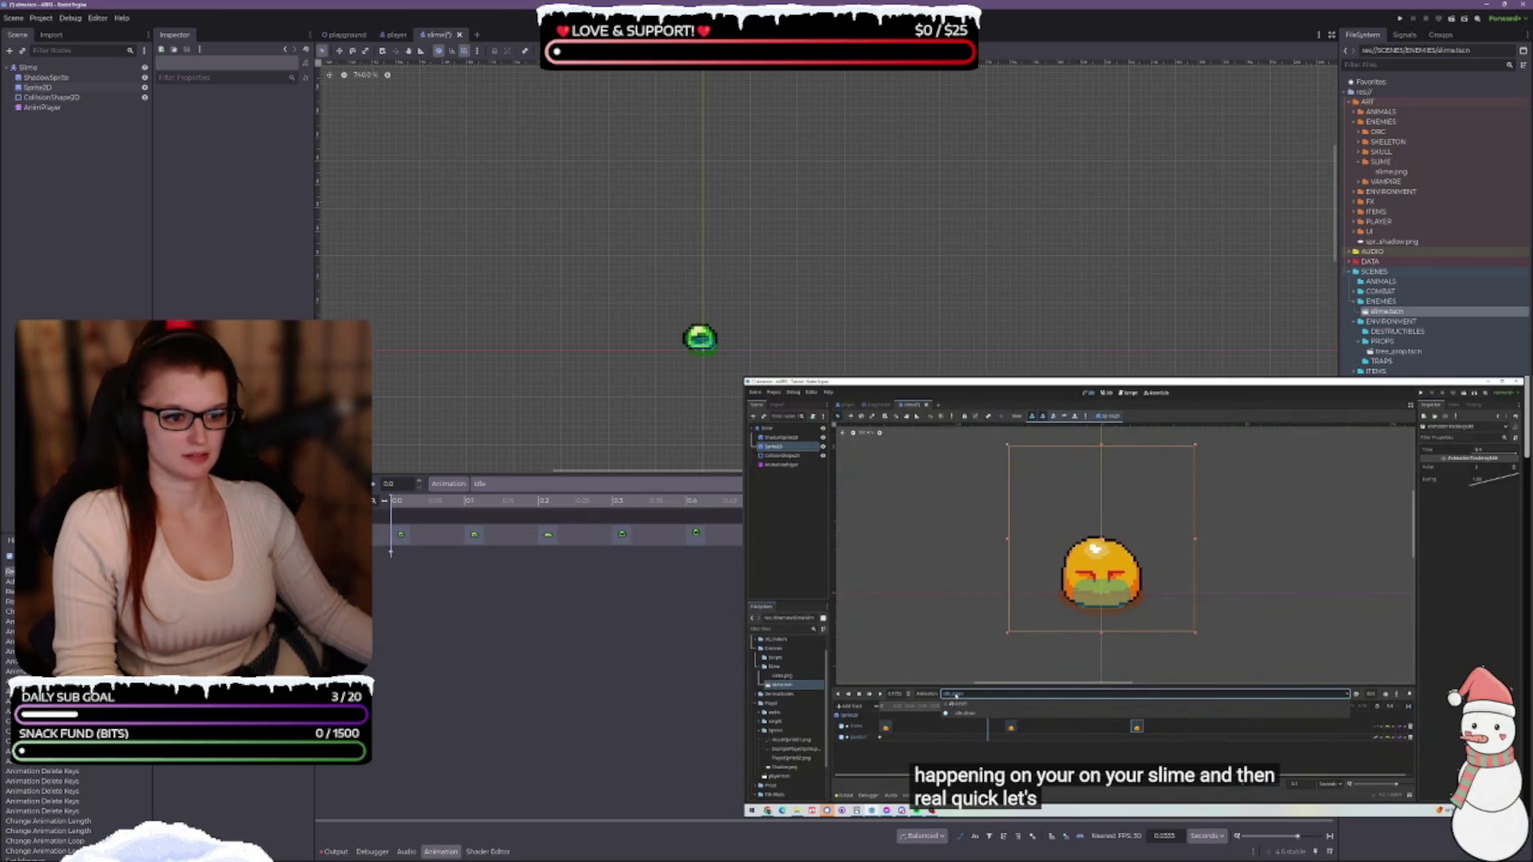
Trim idle to two frame keys, deleting later keys and moving the 0.1 s key to 0.3 s
click(696, 533)
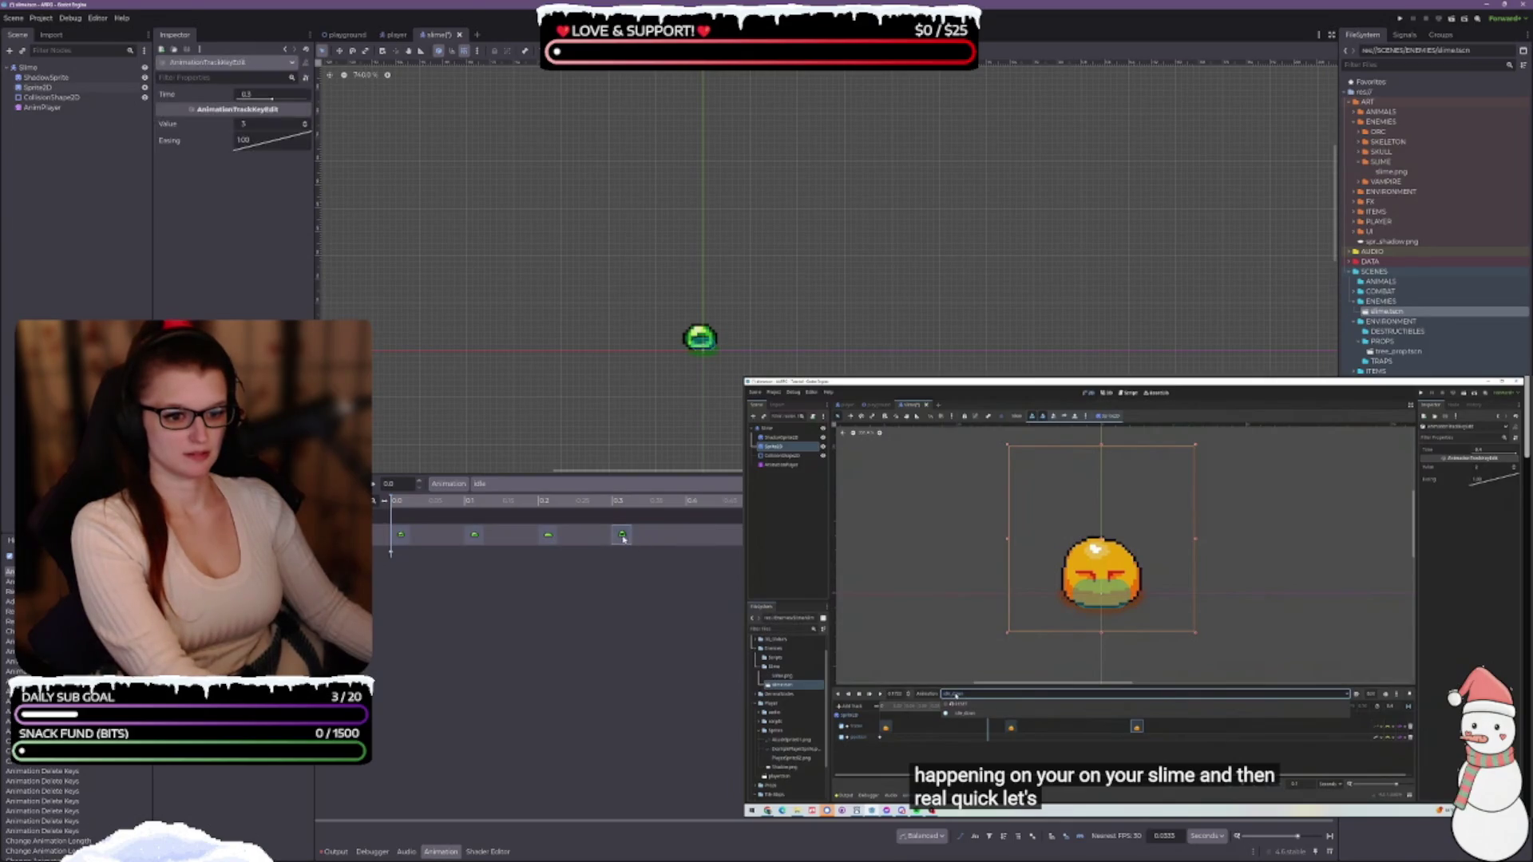
key(Delete)
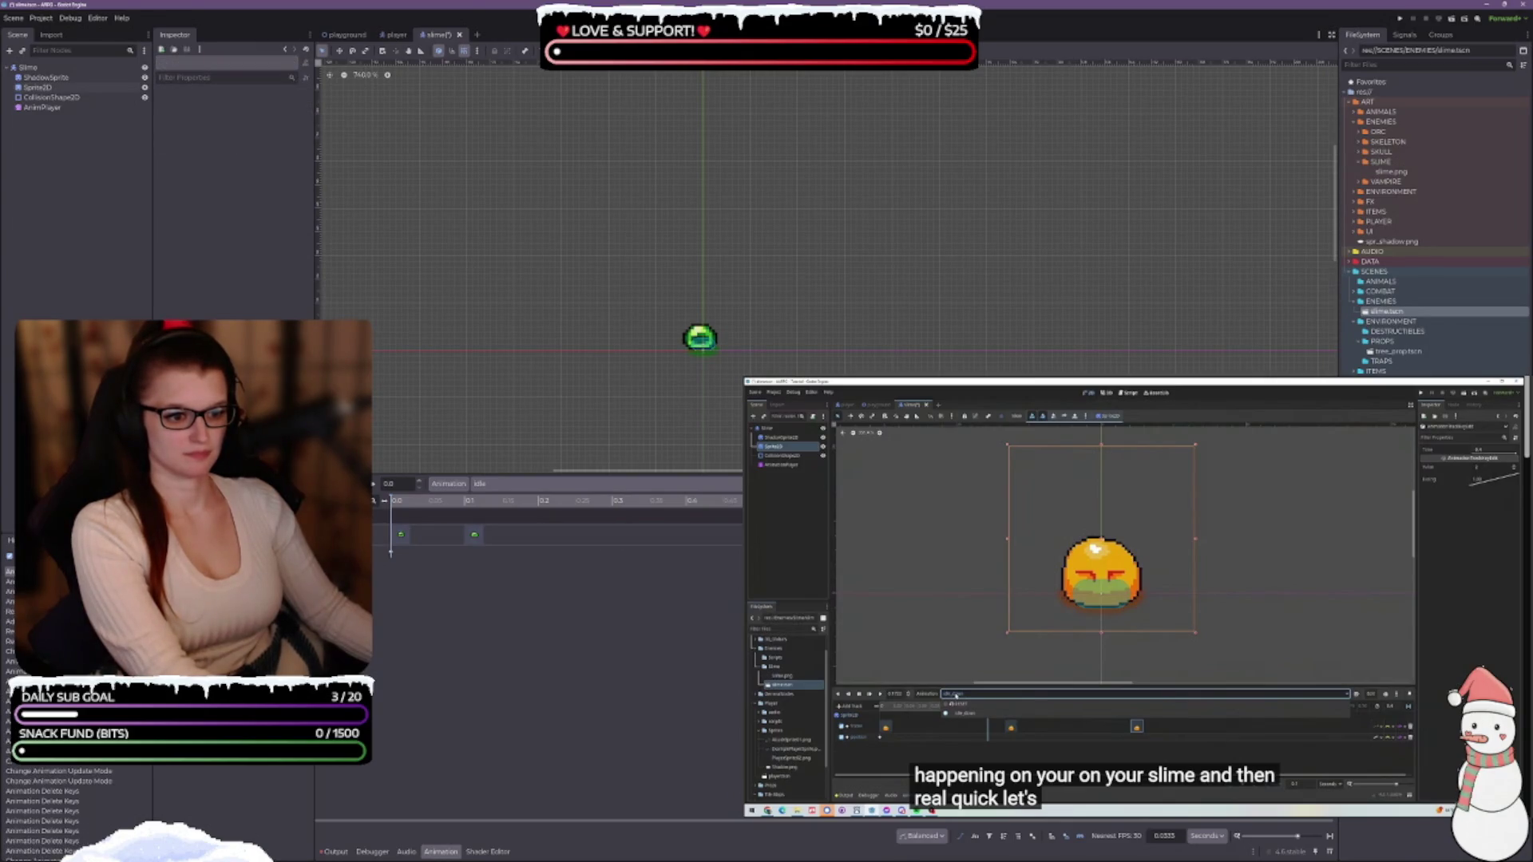
mouse_move(741, 505)
mouse_down()
mouse_move(493, 506)
mouse_move(539, 504)
mouse_up()
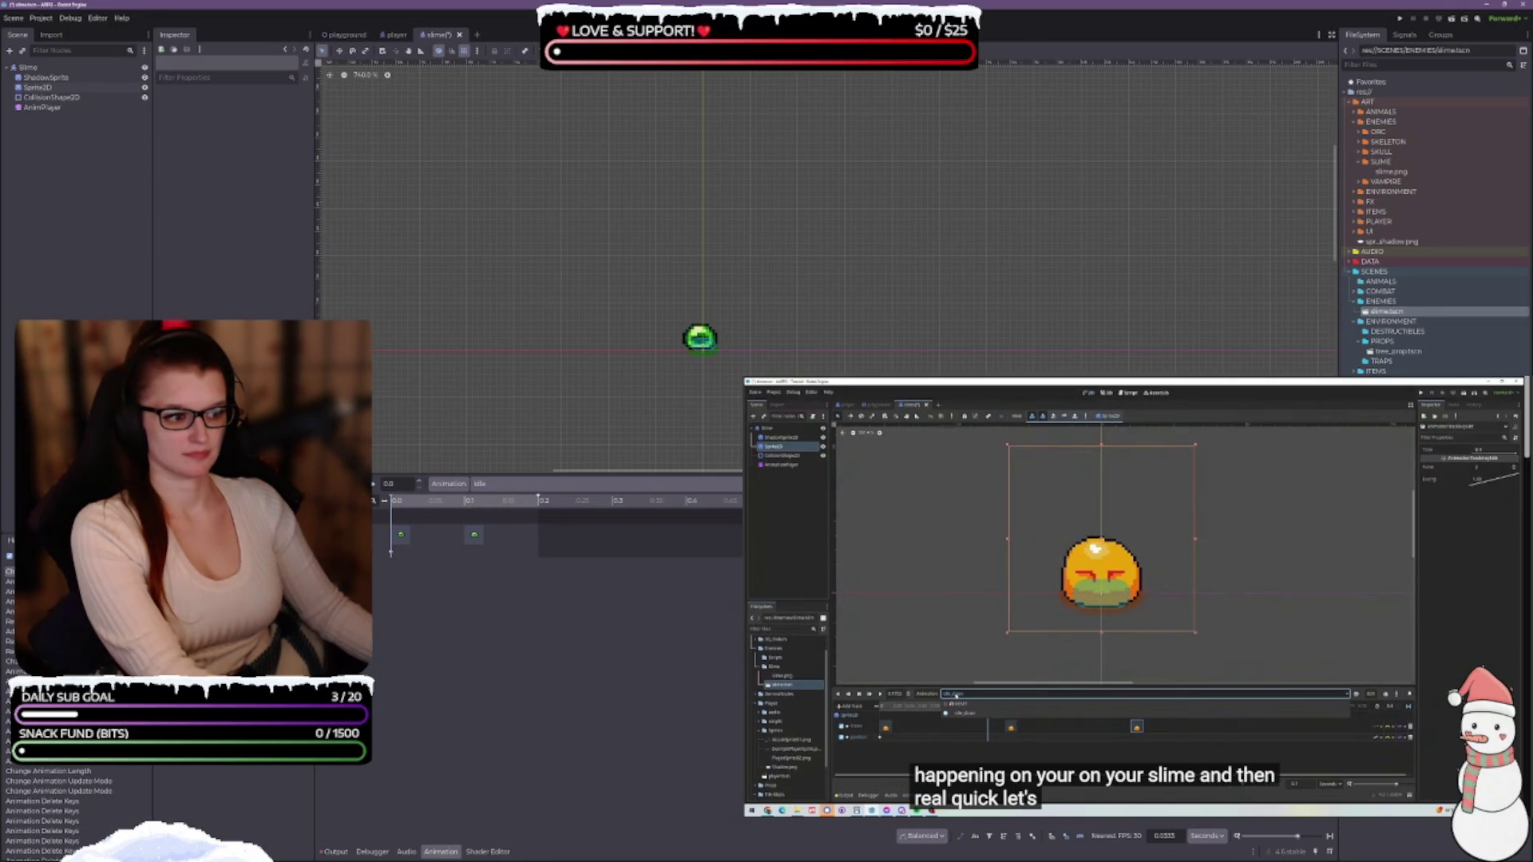
key(shift+d)
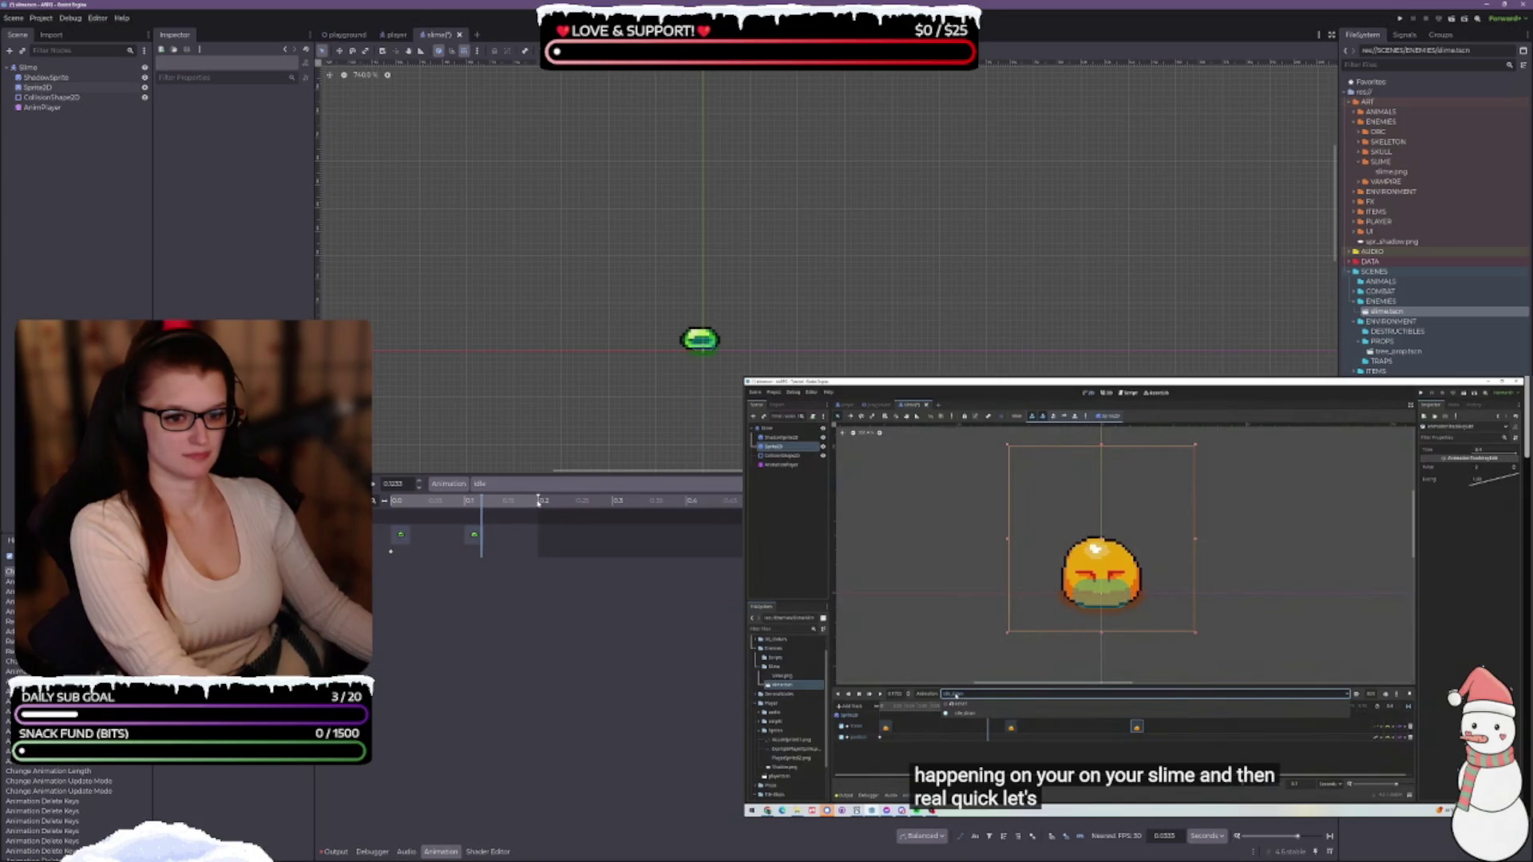
drag(538, 499, 747, 499)
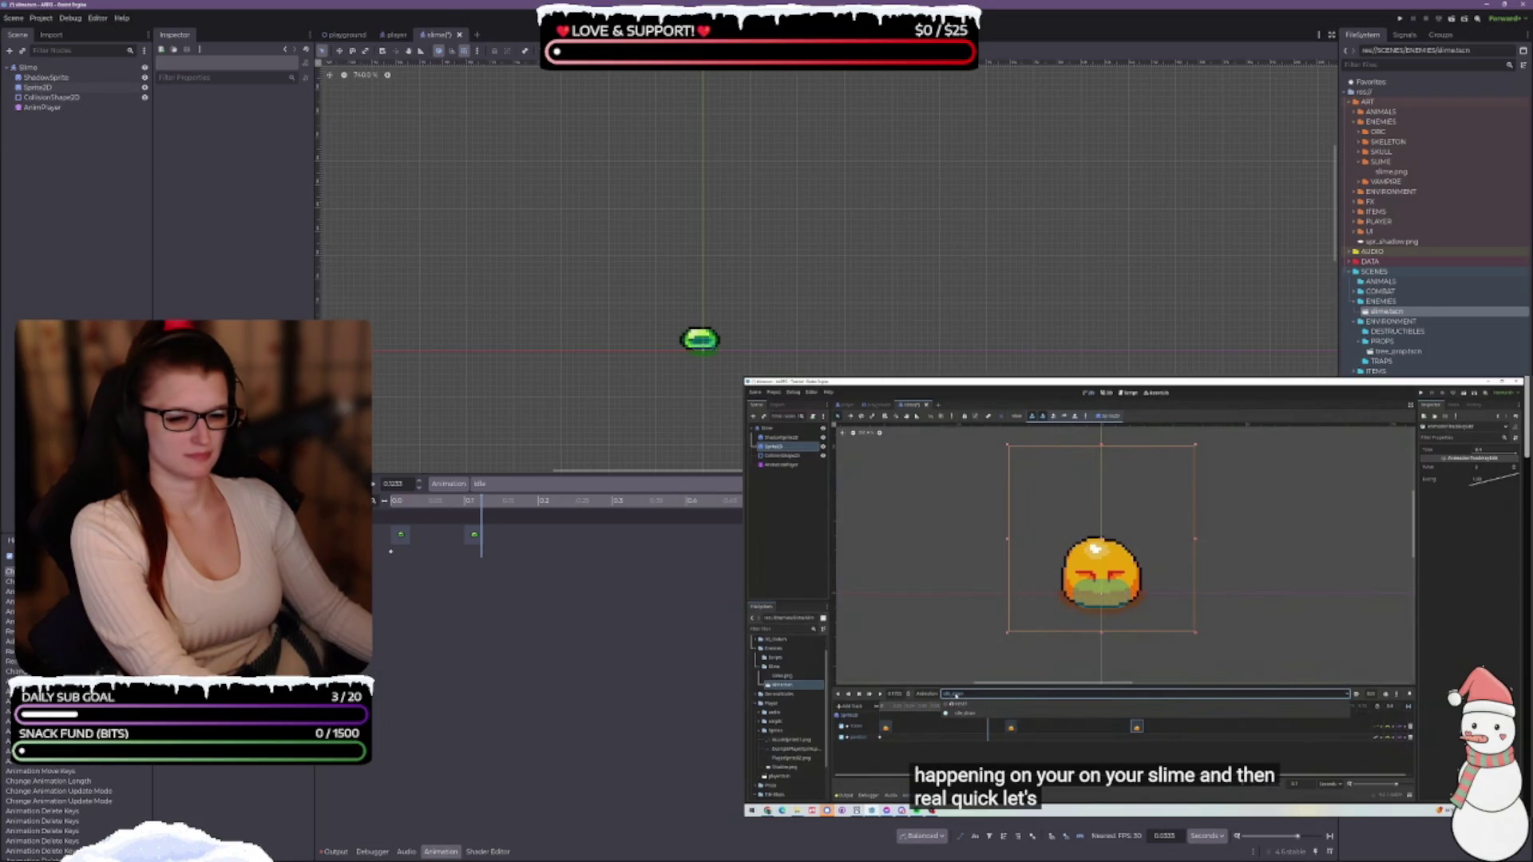
drag(475, 541, 622, 536)
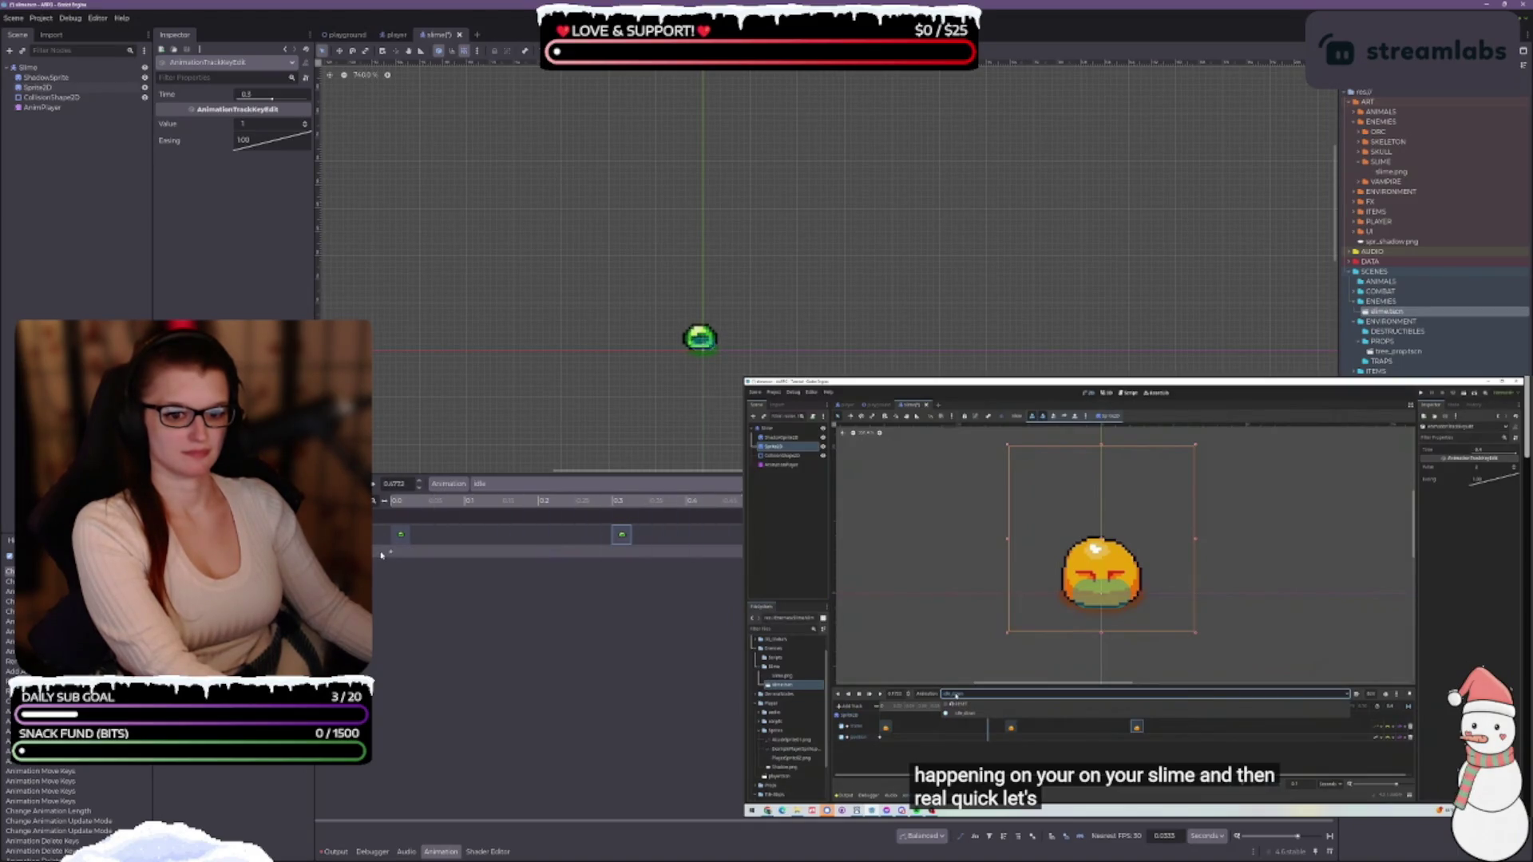
click(50, 87)
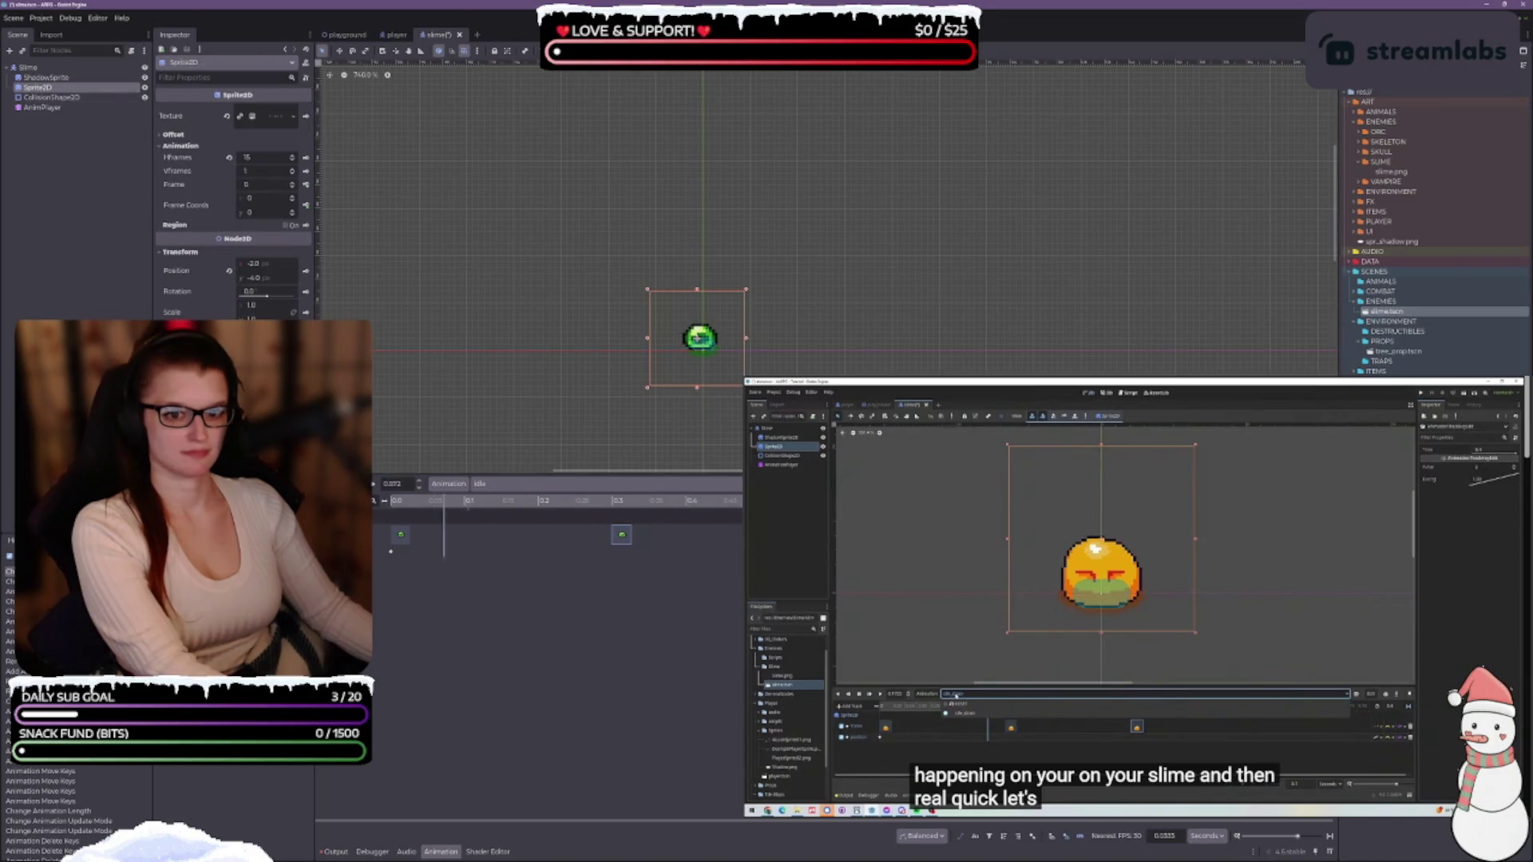
scroll(710, 391, up, 3)
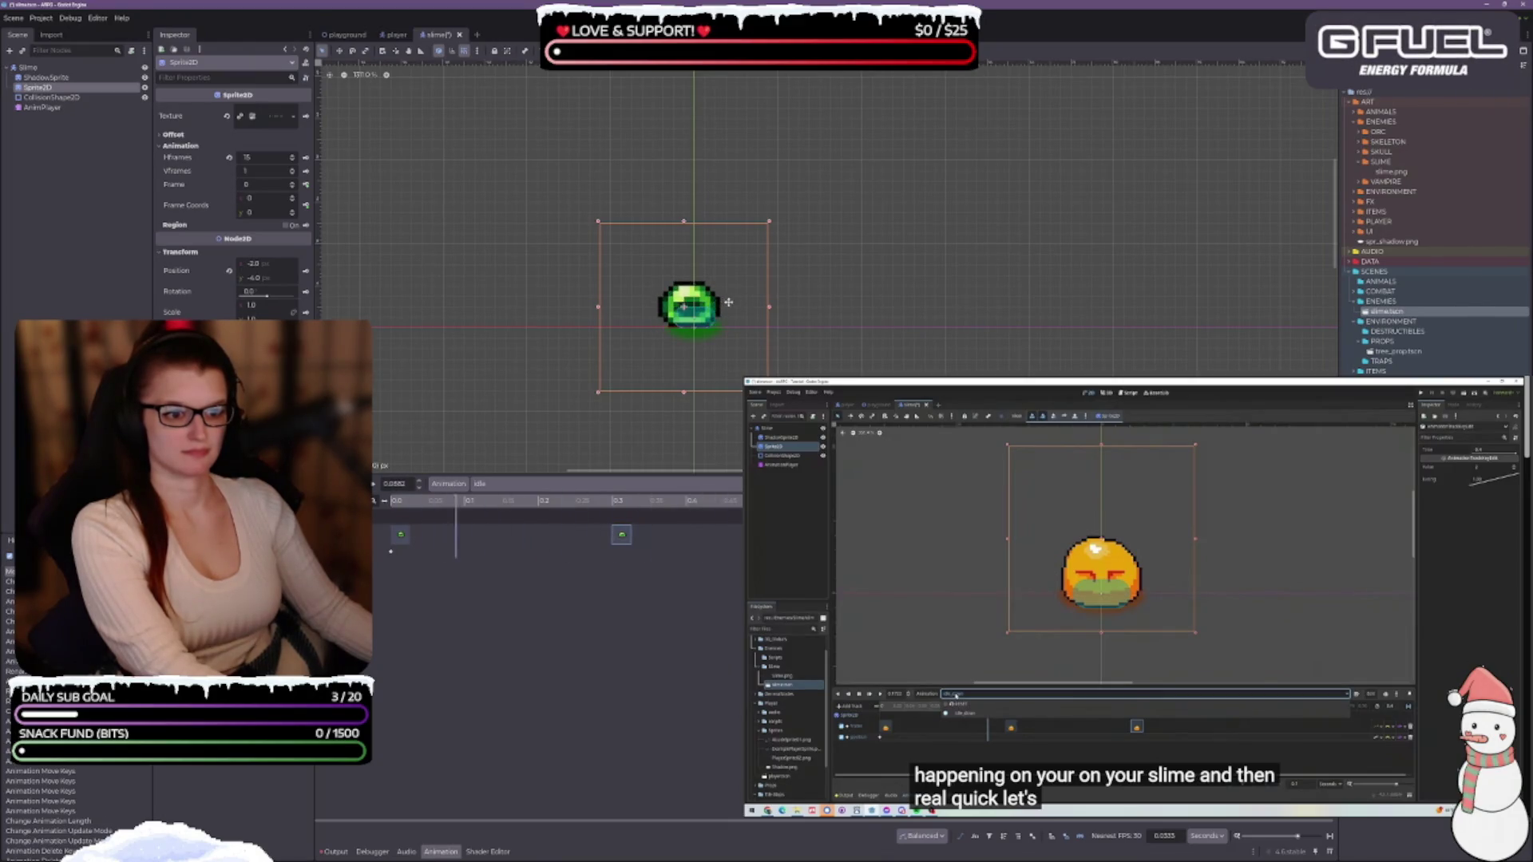
click(72, 96)
click(71, 87)
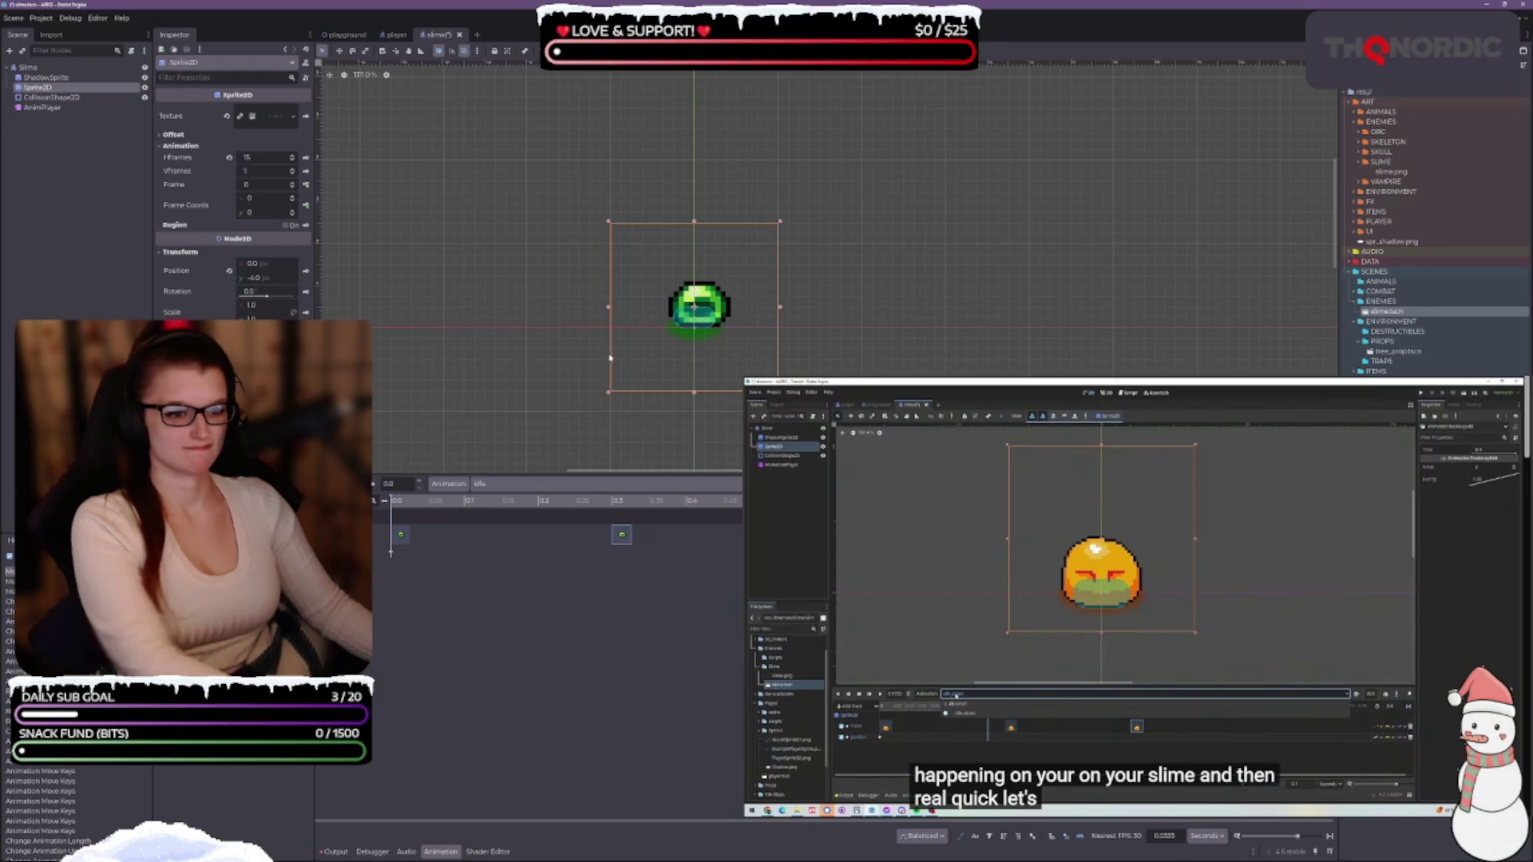
click(478, 52)
mouse_move(517, 107)
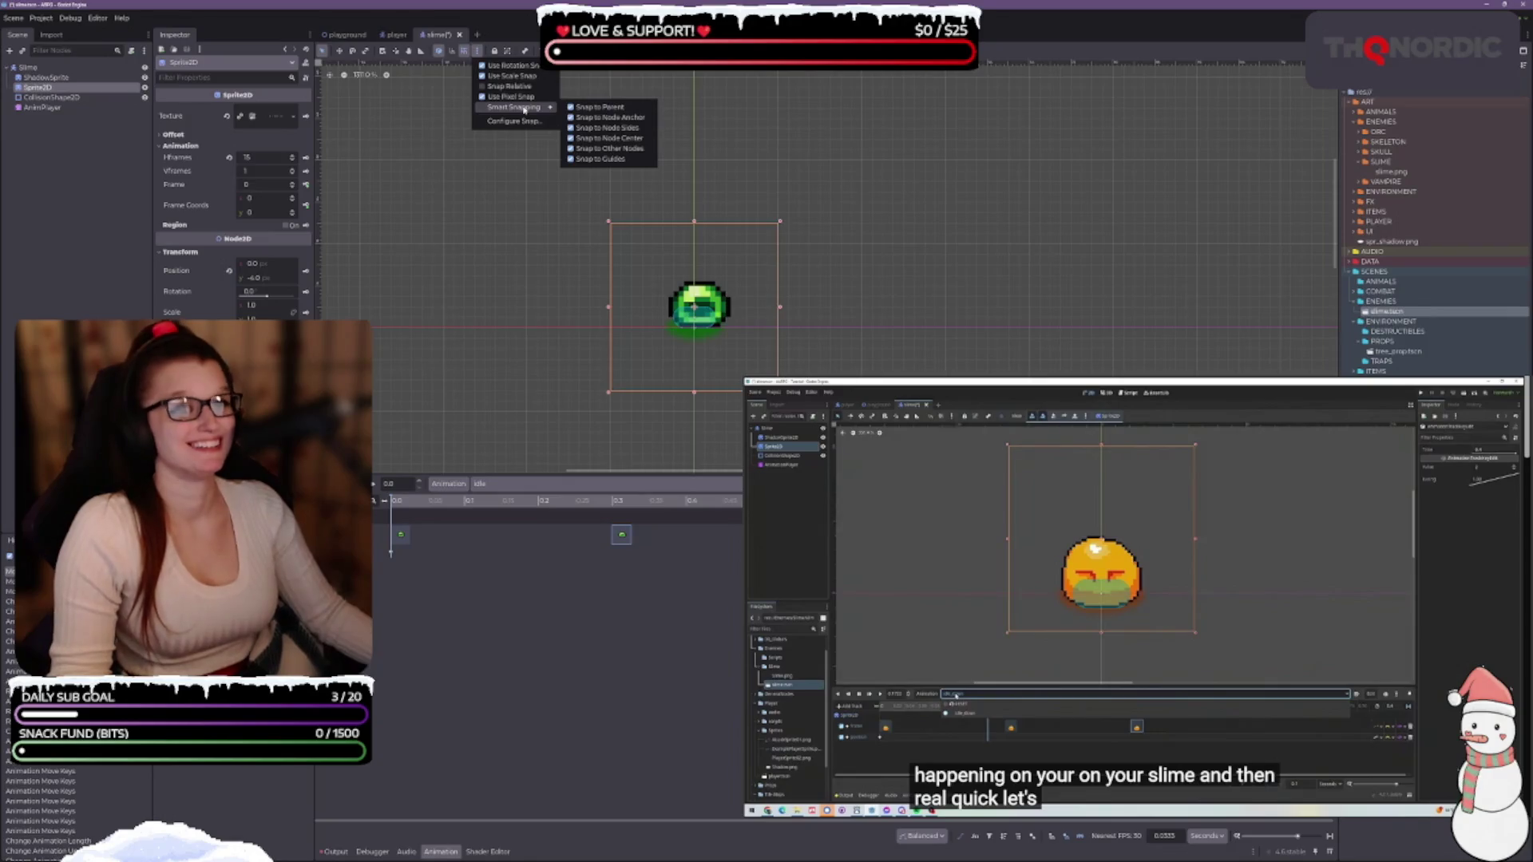
click(516, 122)
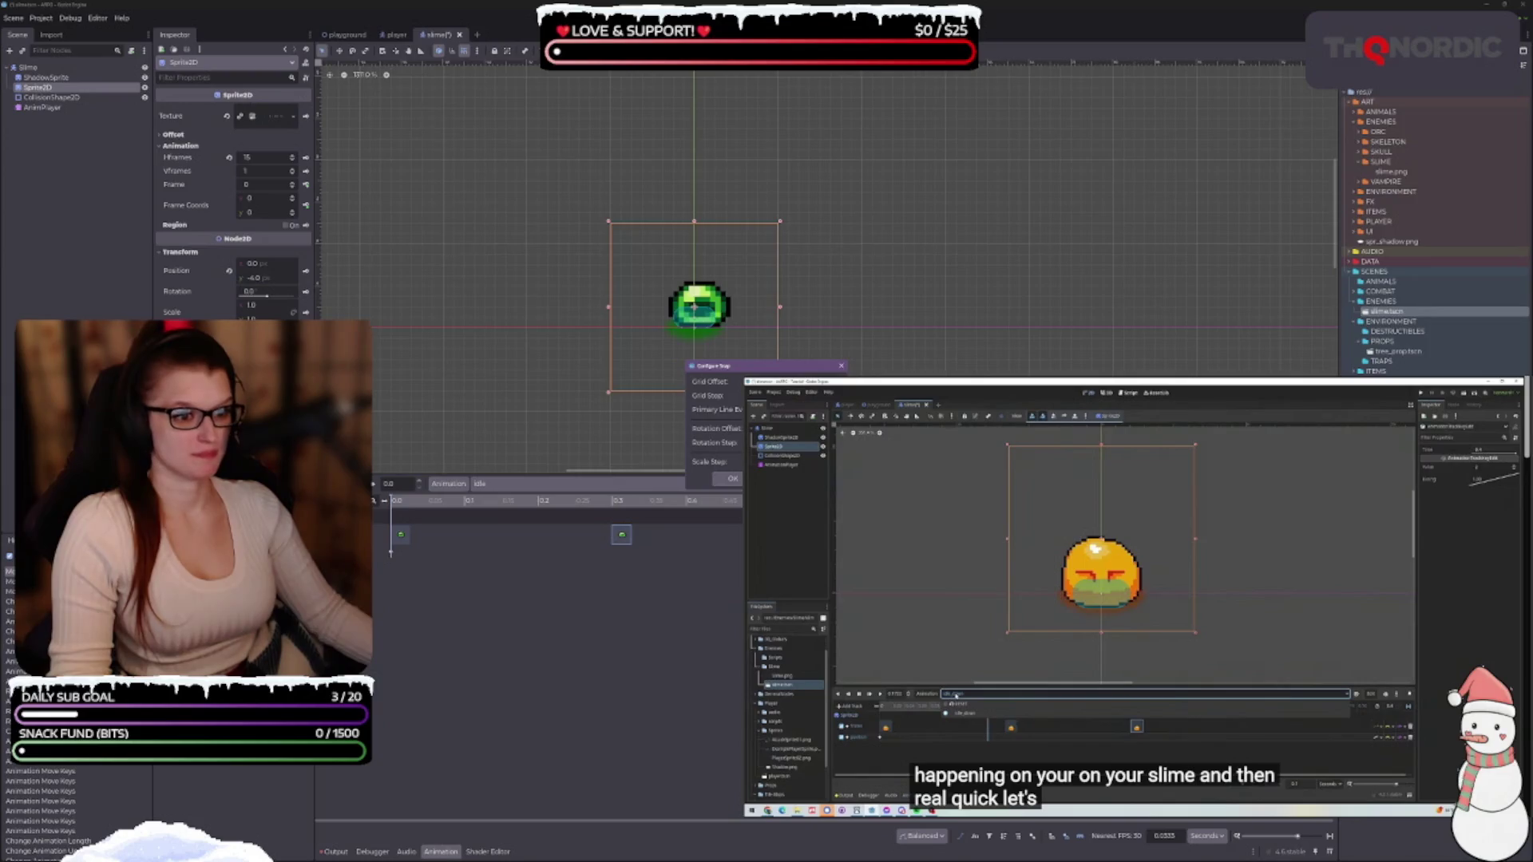
click(732, 479)
scroll(717, 357, up, 3)
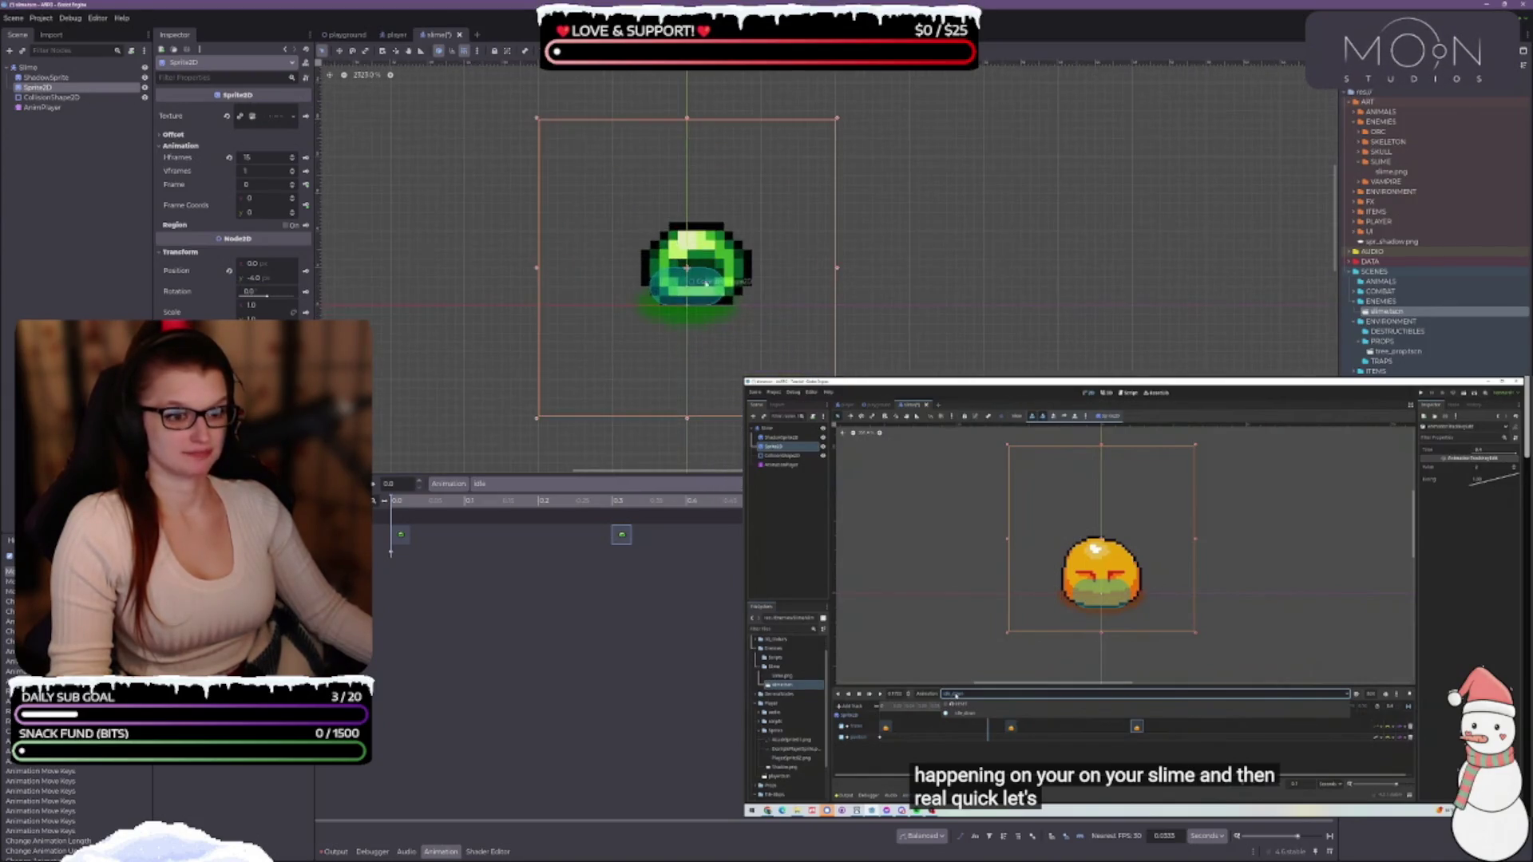
scroll(787, 352, down, 2)
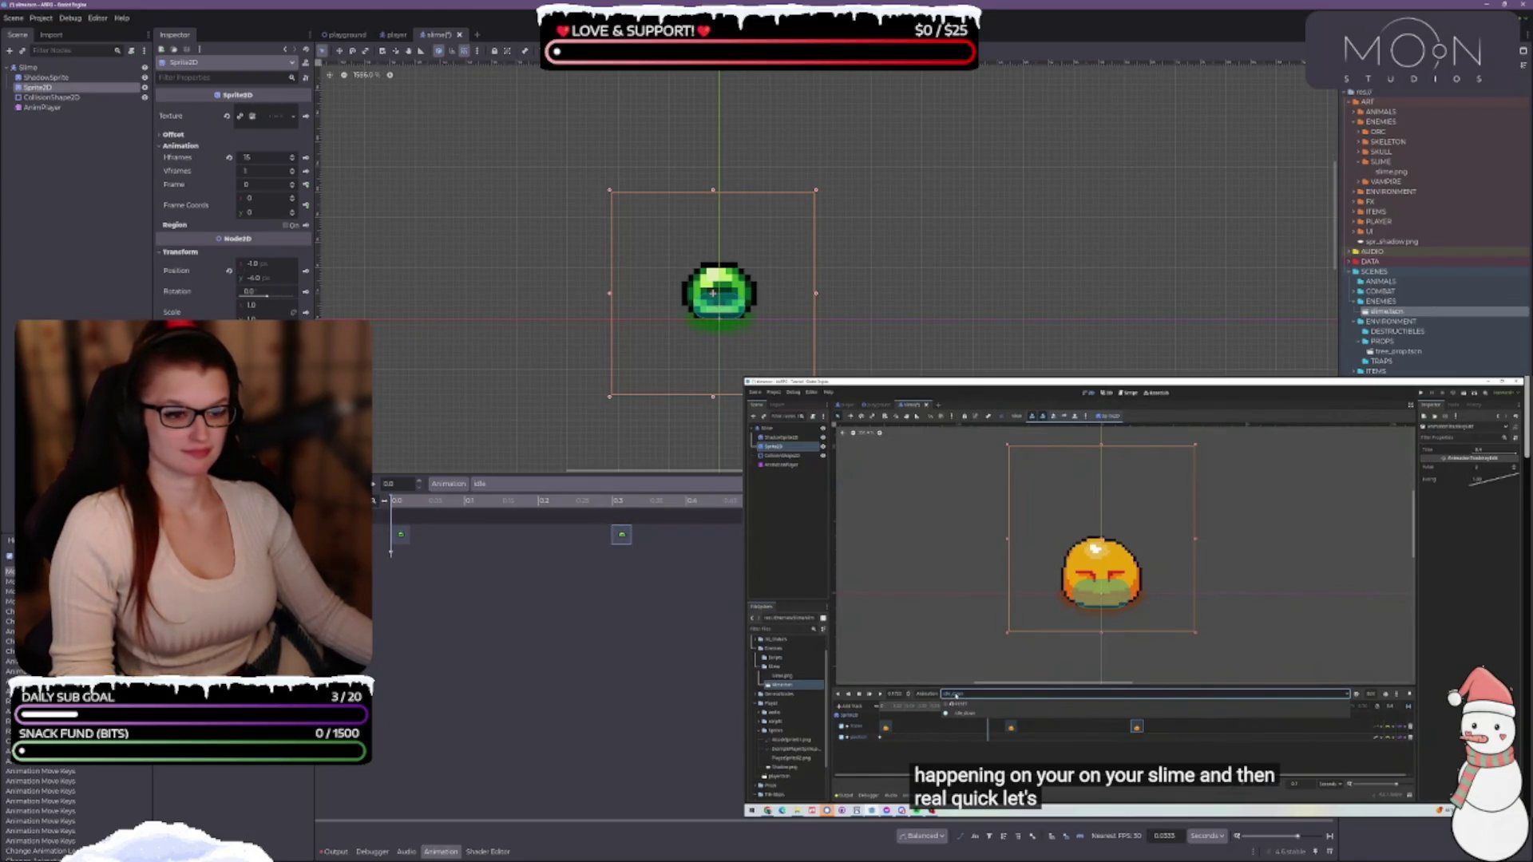
click(48, 77)
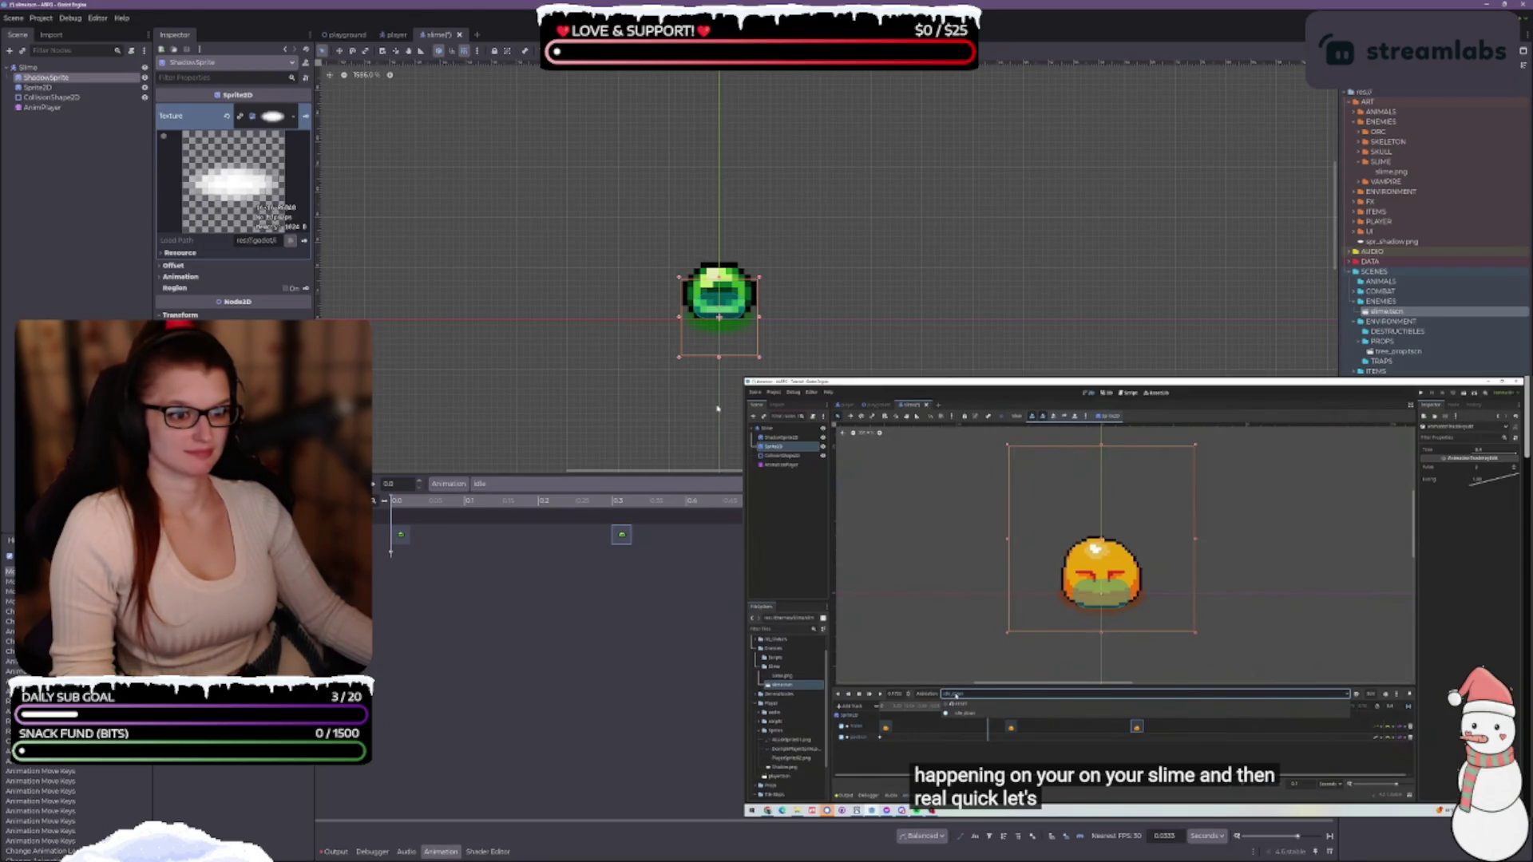
Check the slime's root, Sprite2D and collision shape nodes, then deselect the keyframe
click(61, 87)
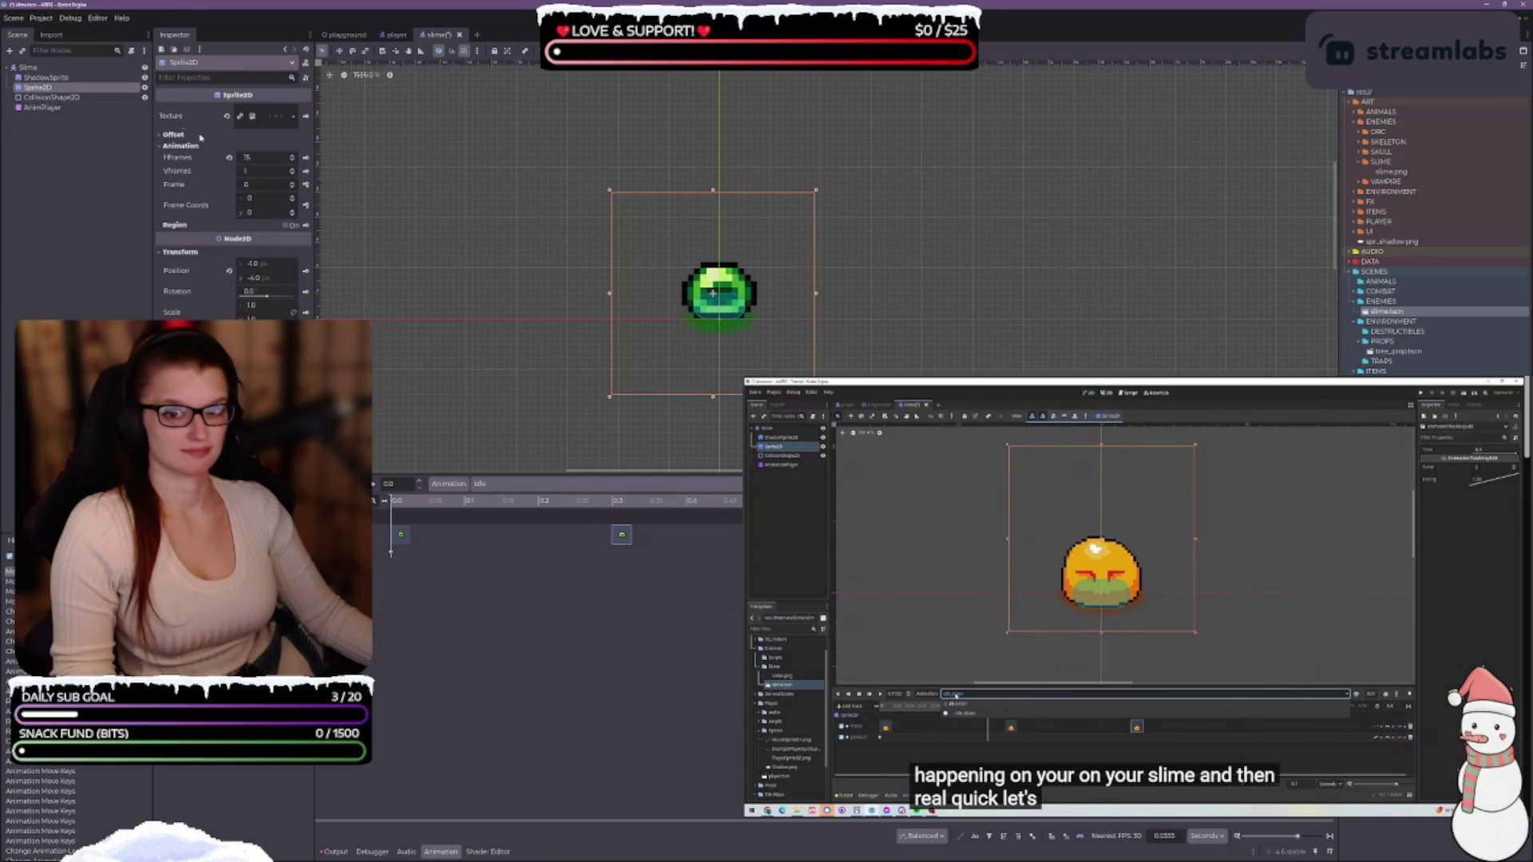
click(40, 68)
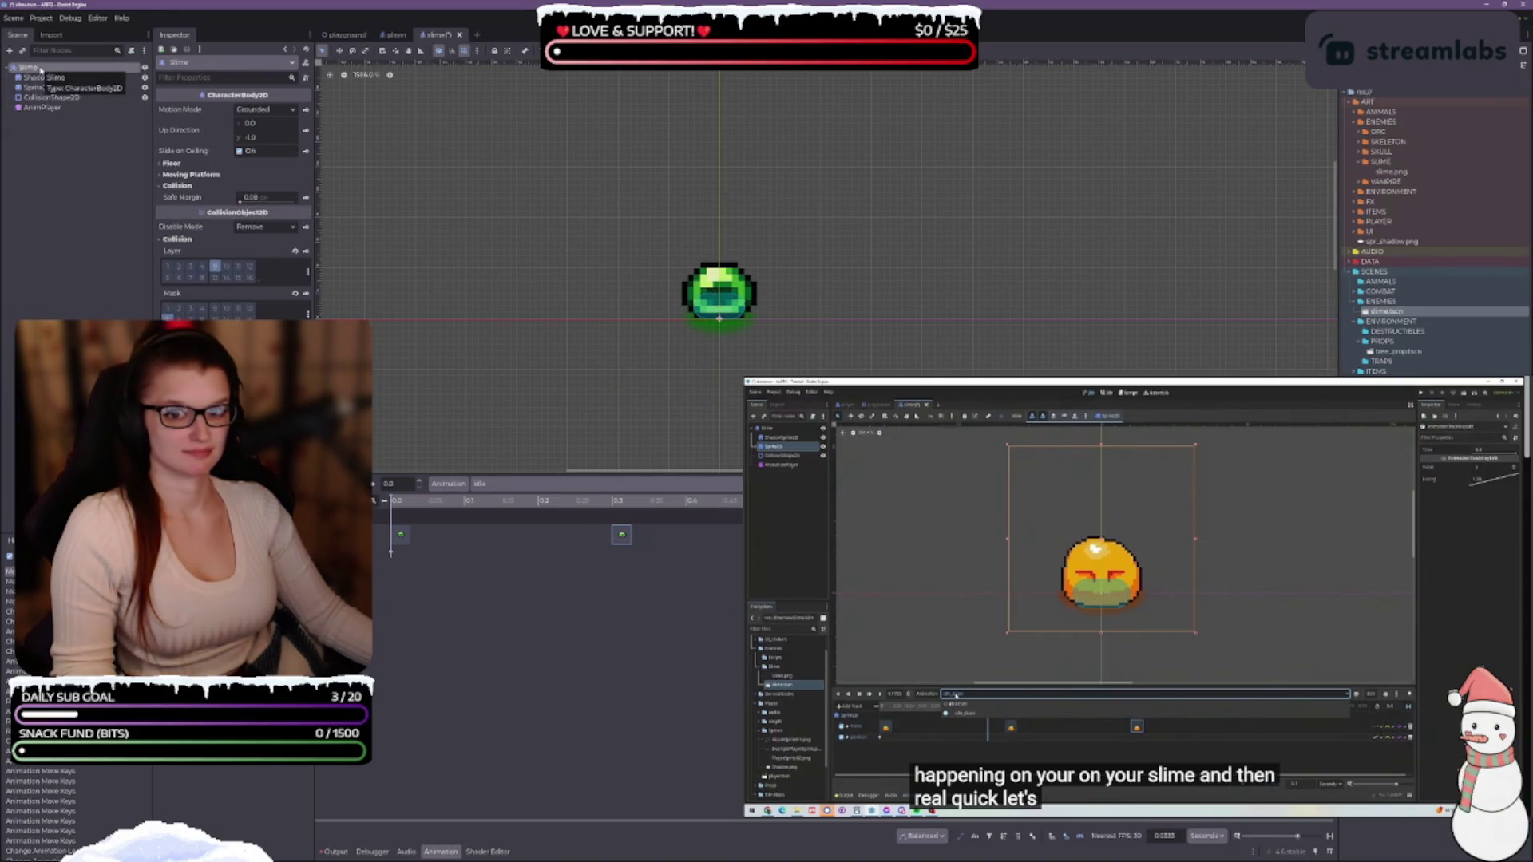
click(38, 87)
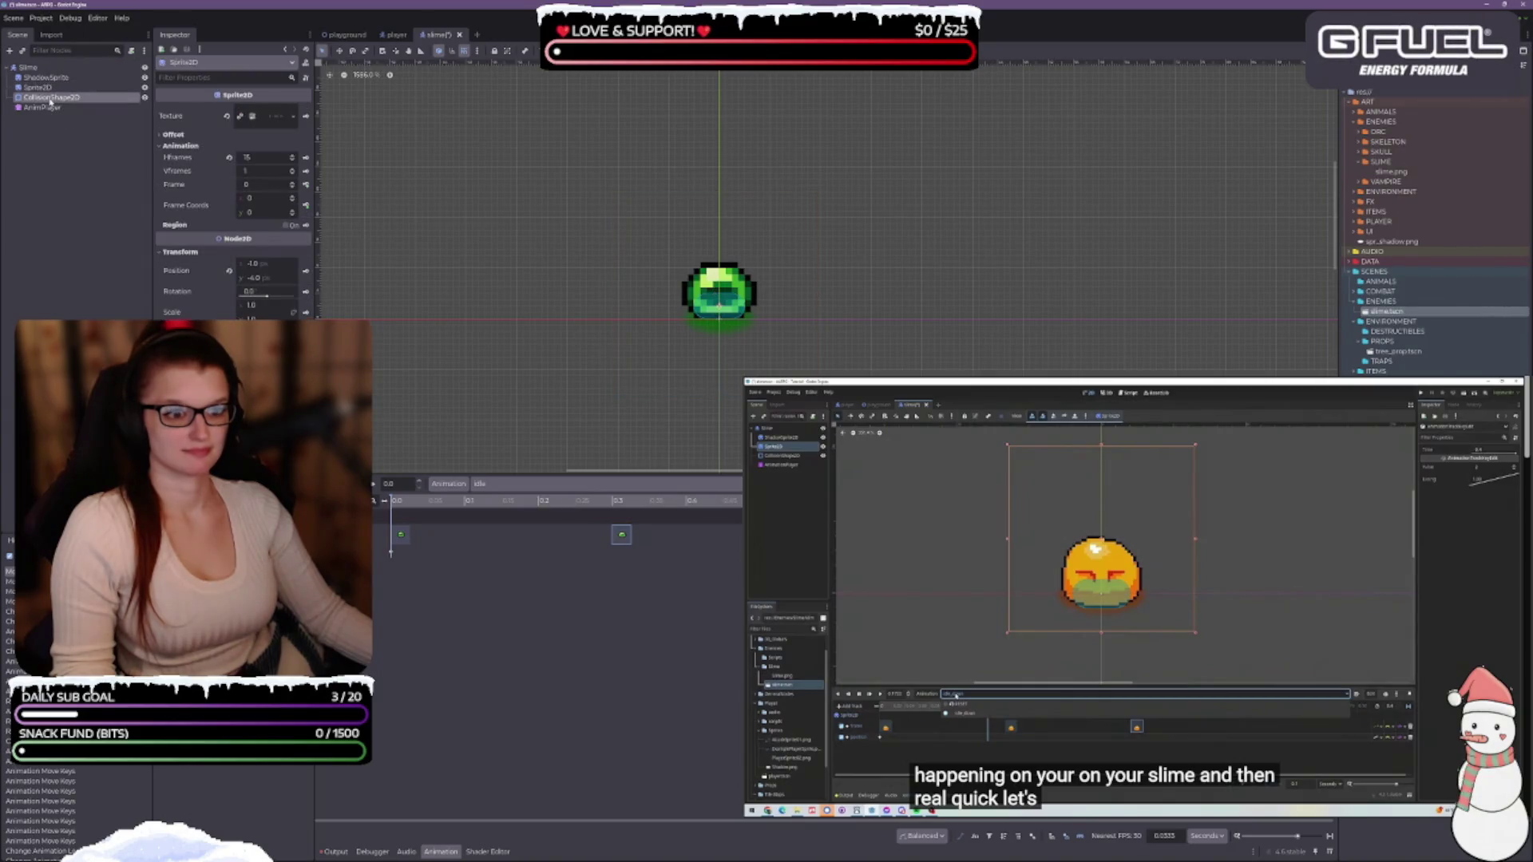
click(50, 97)
click(38, 87)
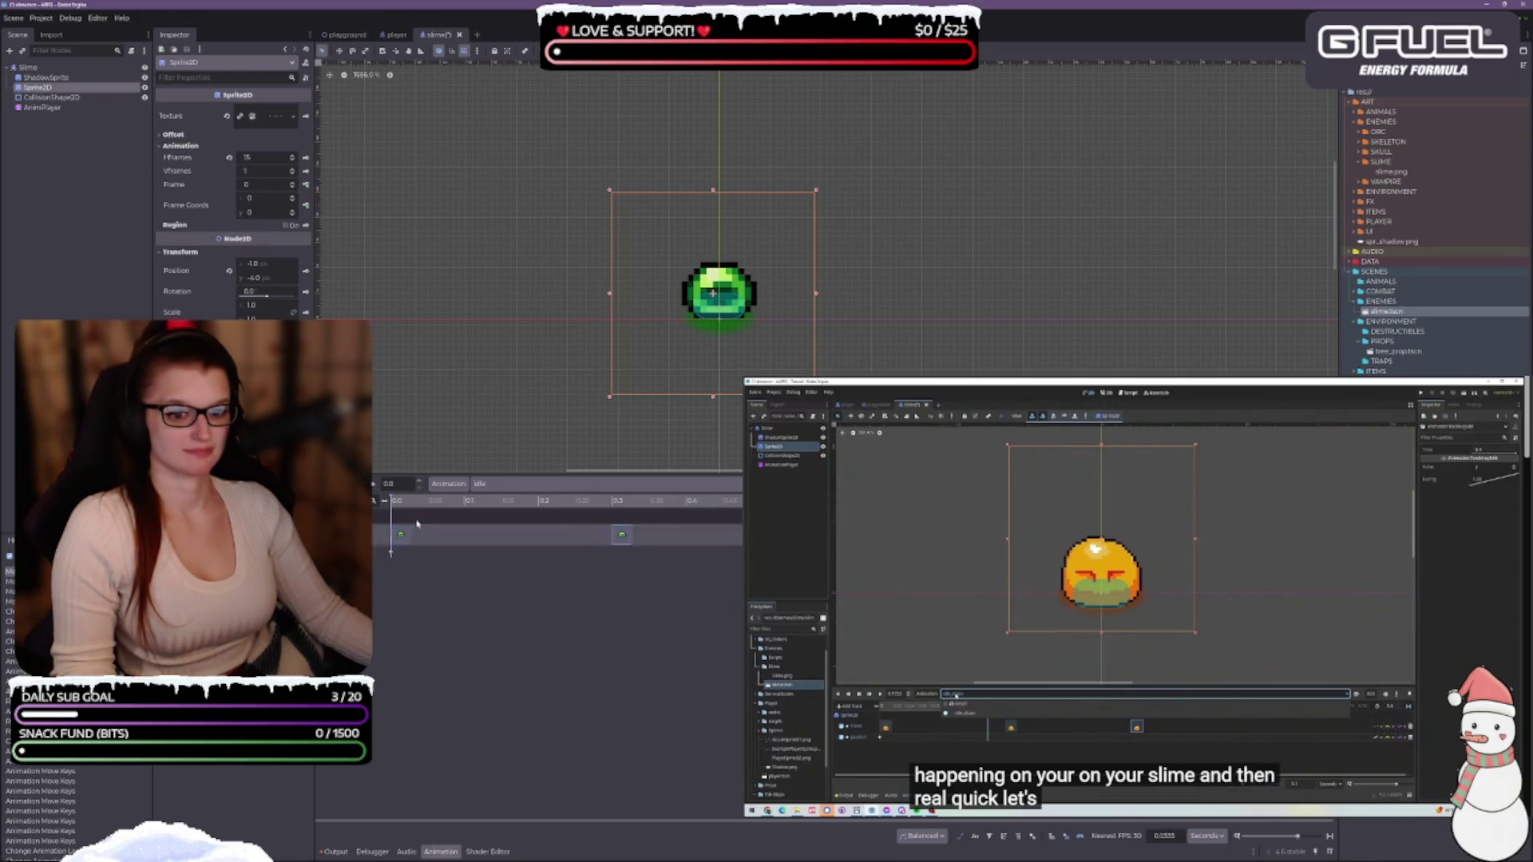
click(306, 274)
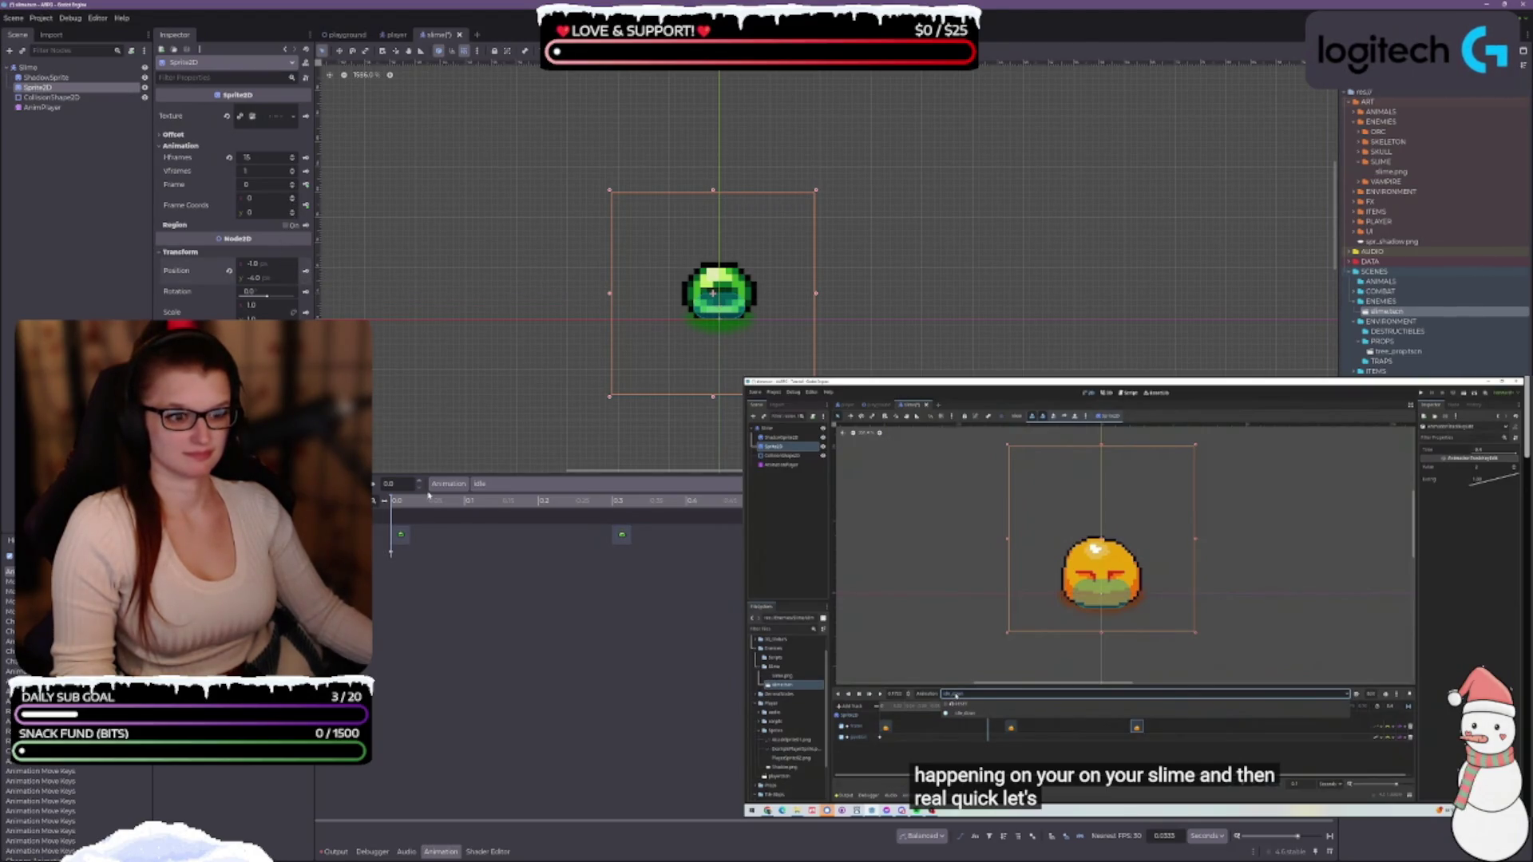
Load the move animation, nudge Sprite2D one pixel right, save, and preview it
click(495, 484)
click(505, 521)
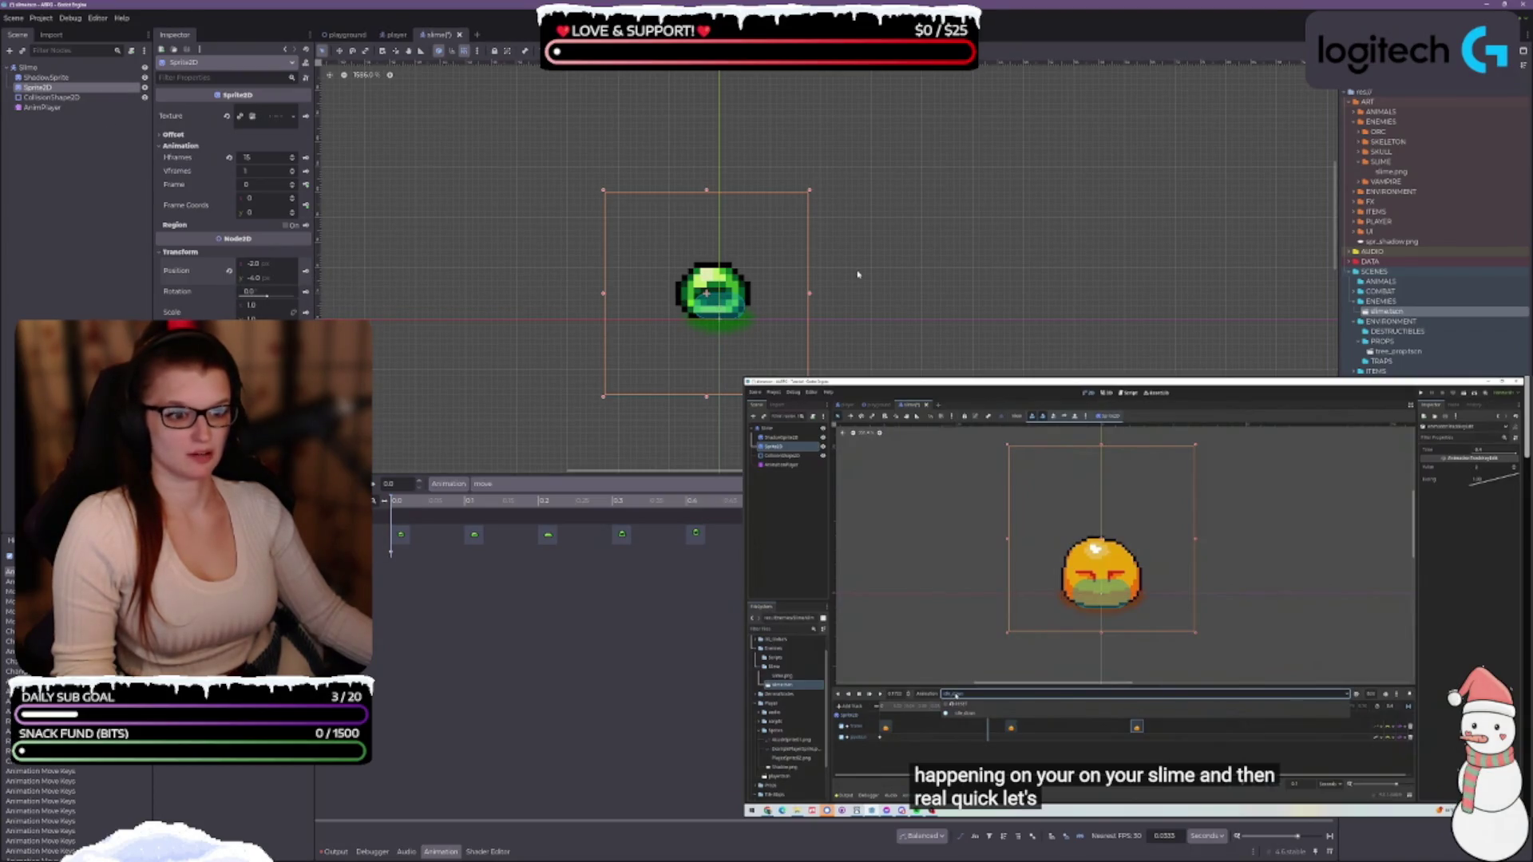
key(Right)
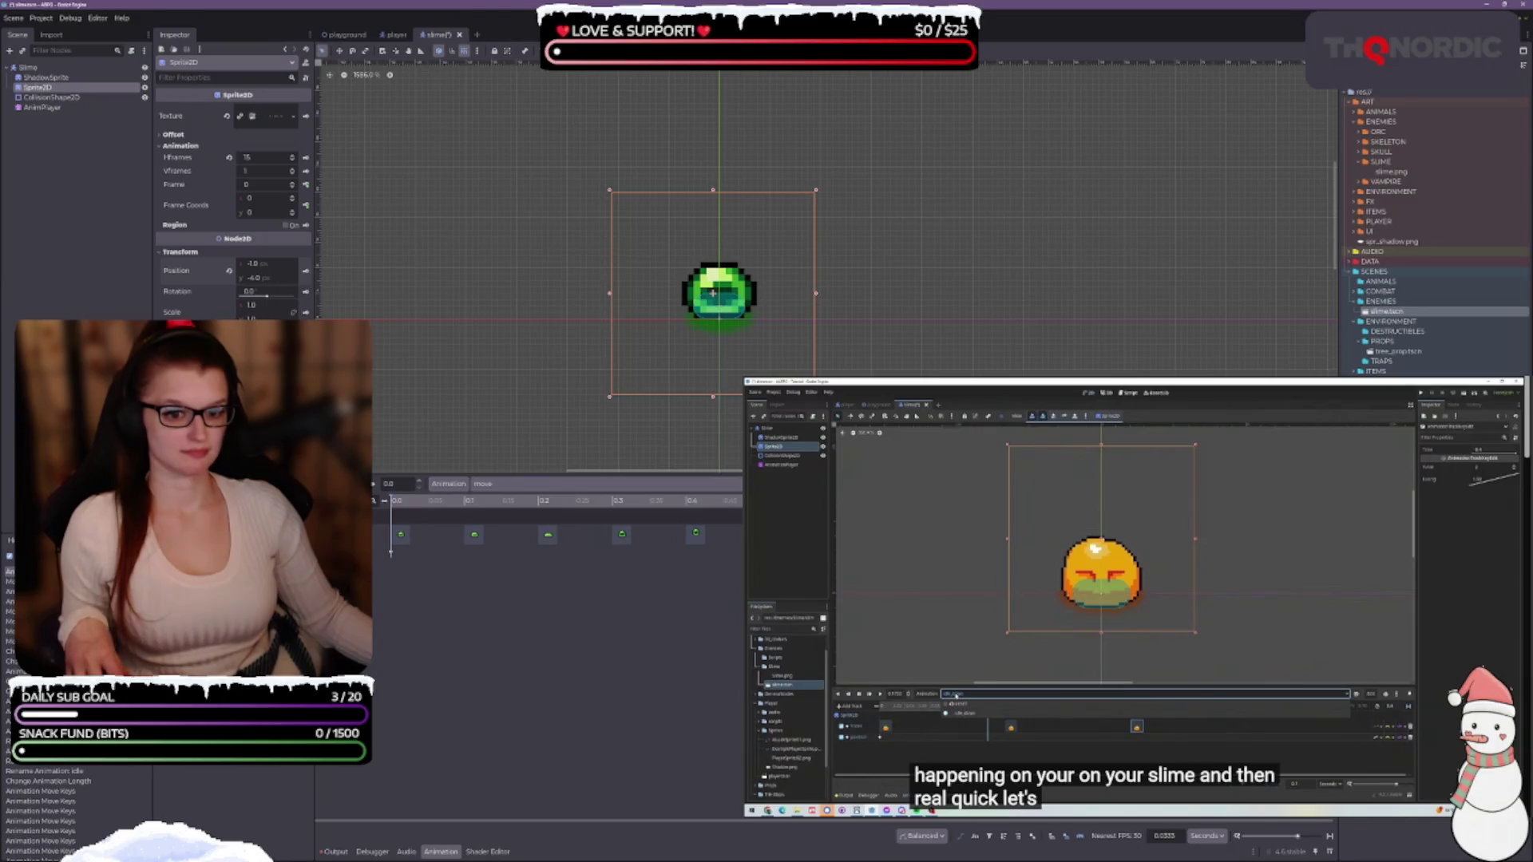
mouse_move(1118, 599)
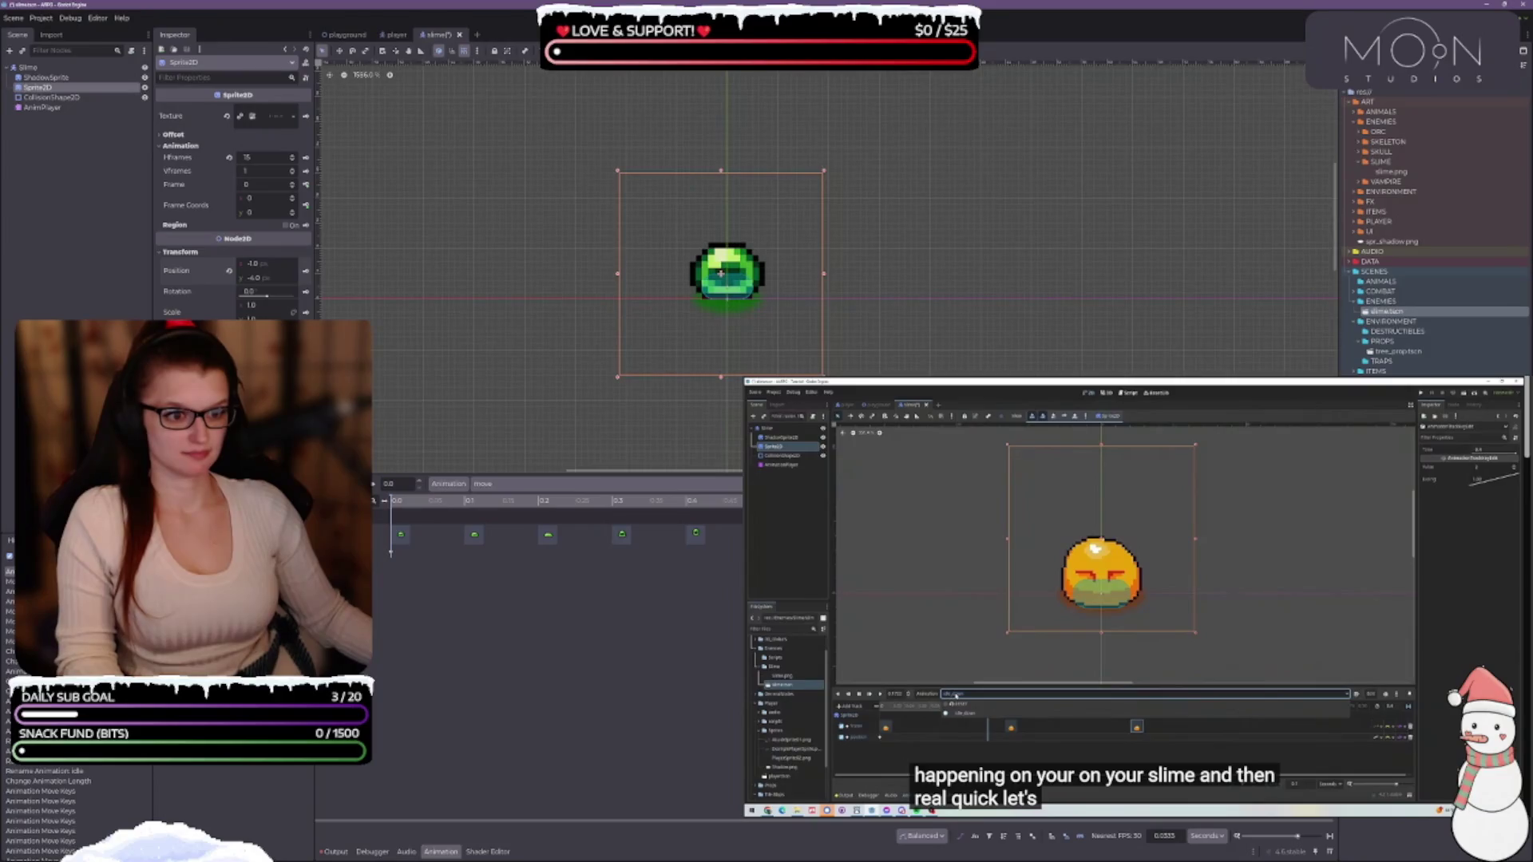
key(ctrl+s)
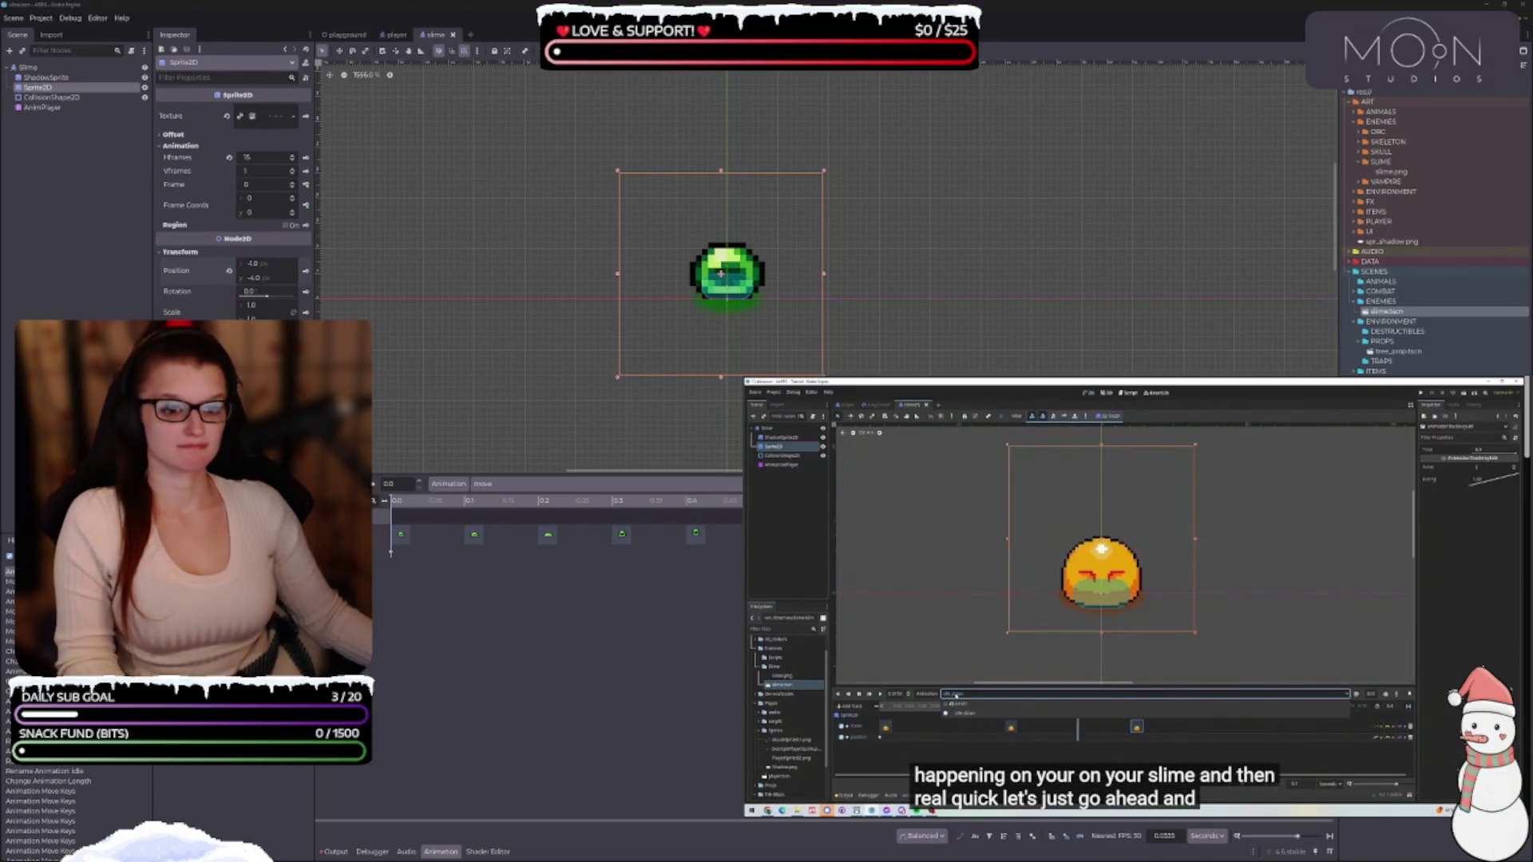
click(373, 485)
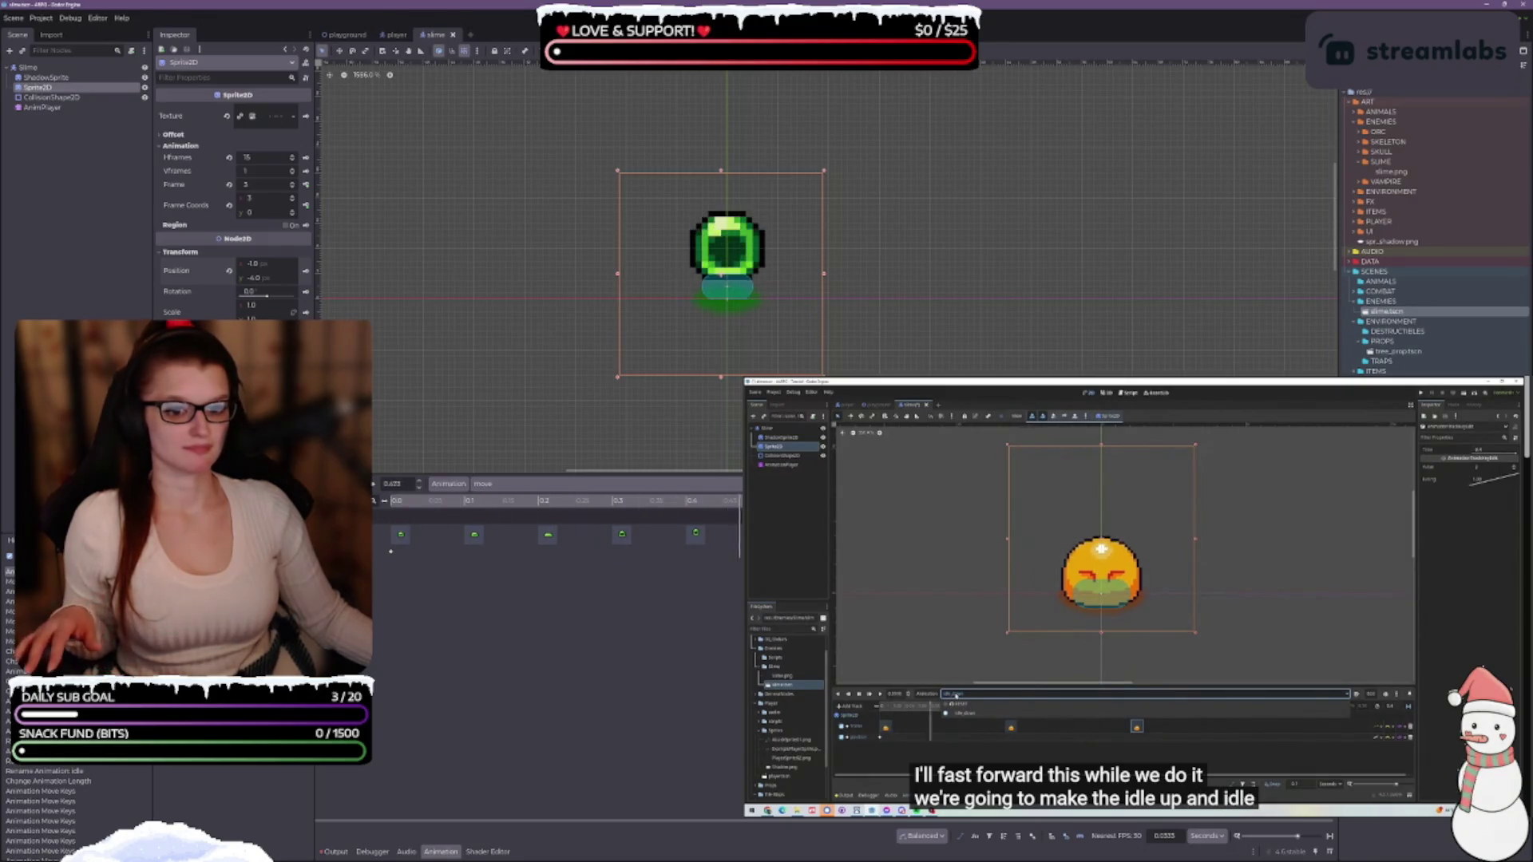
Switch the animation dropdown back to idle and play it
click(483, 484)
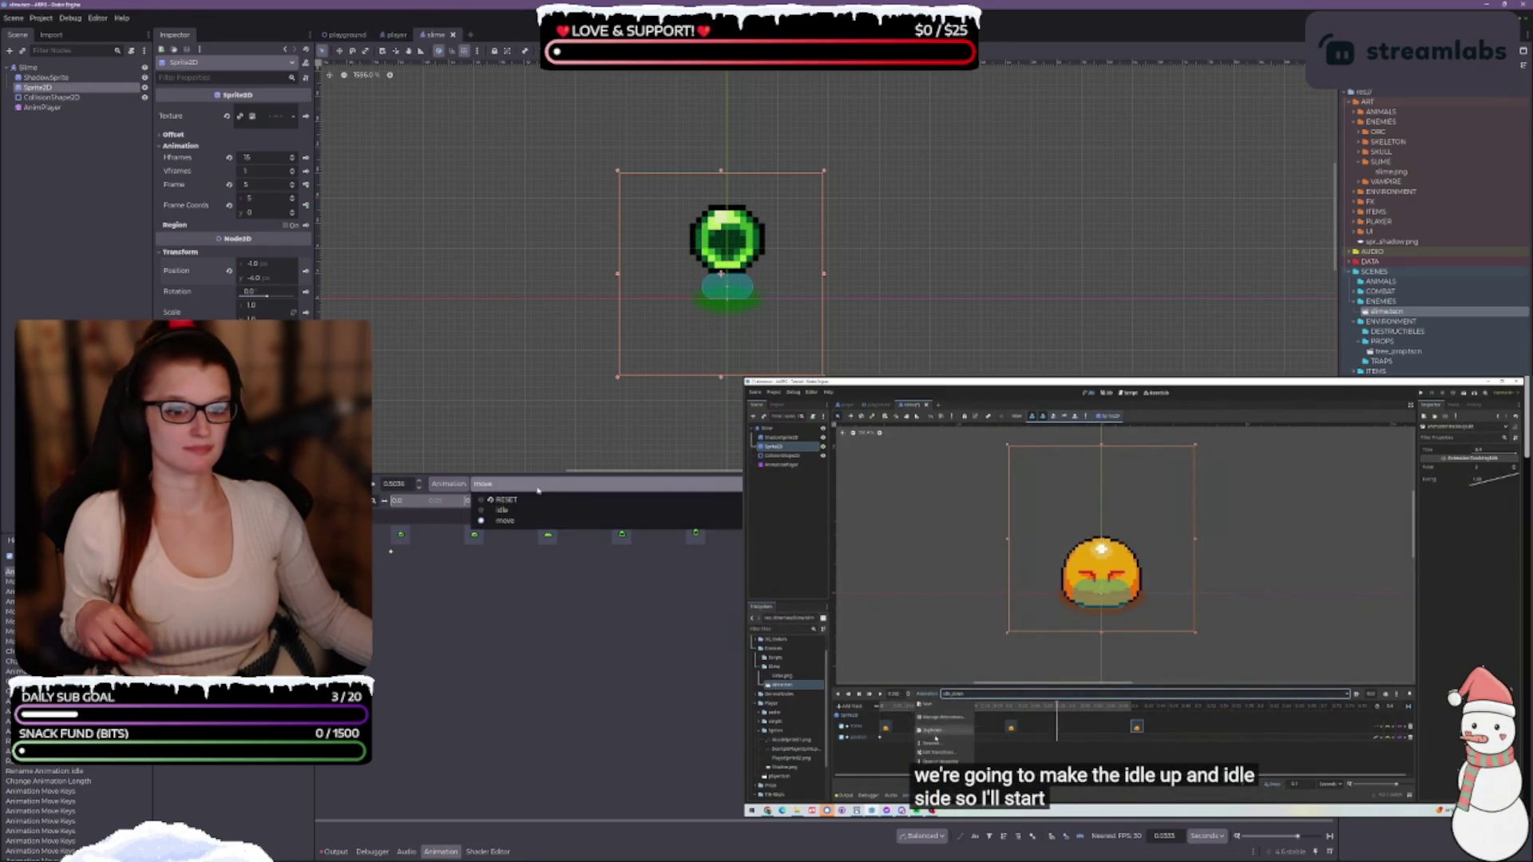
click(491, 498)
click(377, 491)
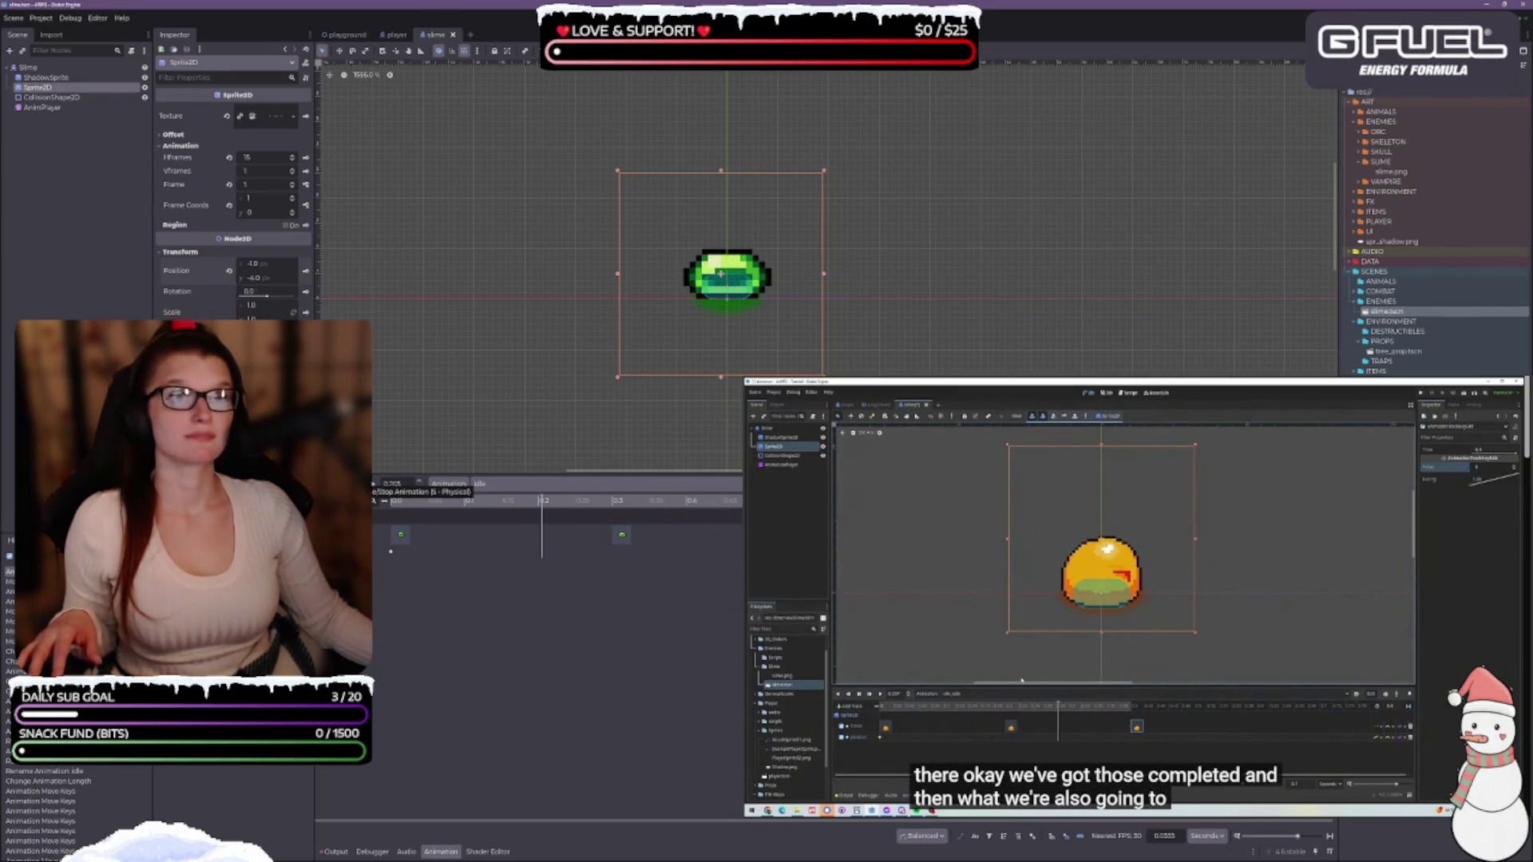
click(448, 484)
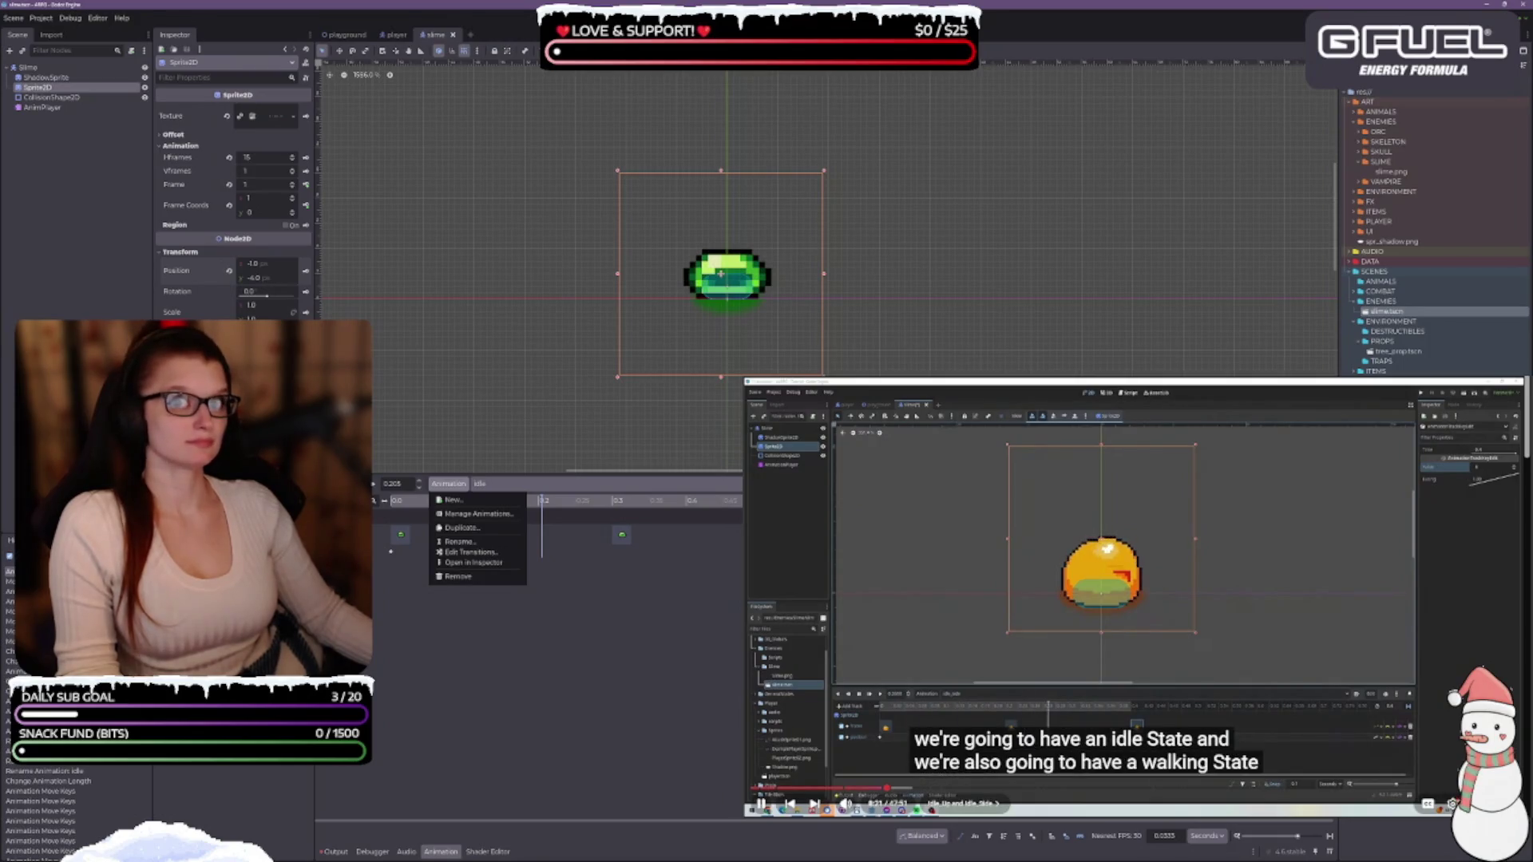
Pause the tutorial and create a new slime animation named 'hit' via Animation > New
click(422, 515)
click(448, 484)
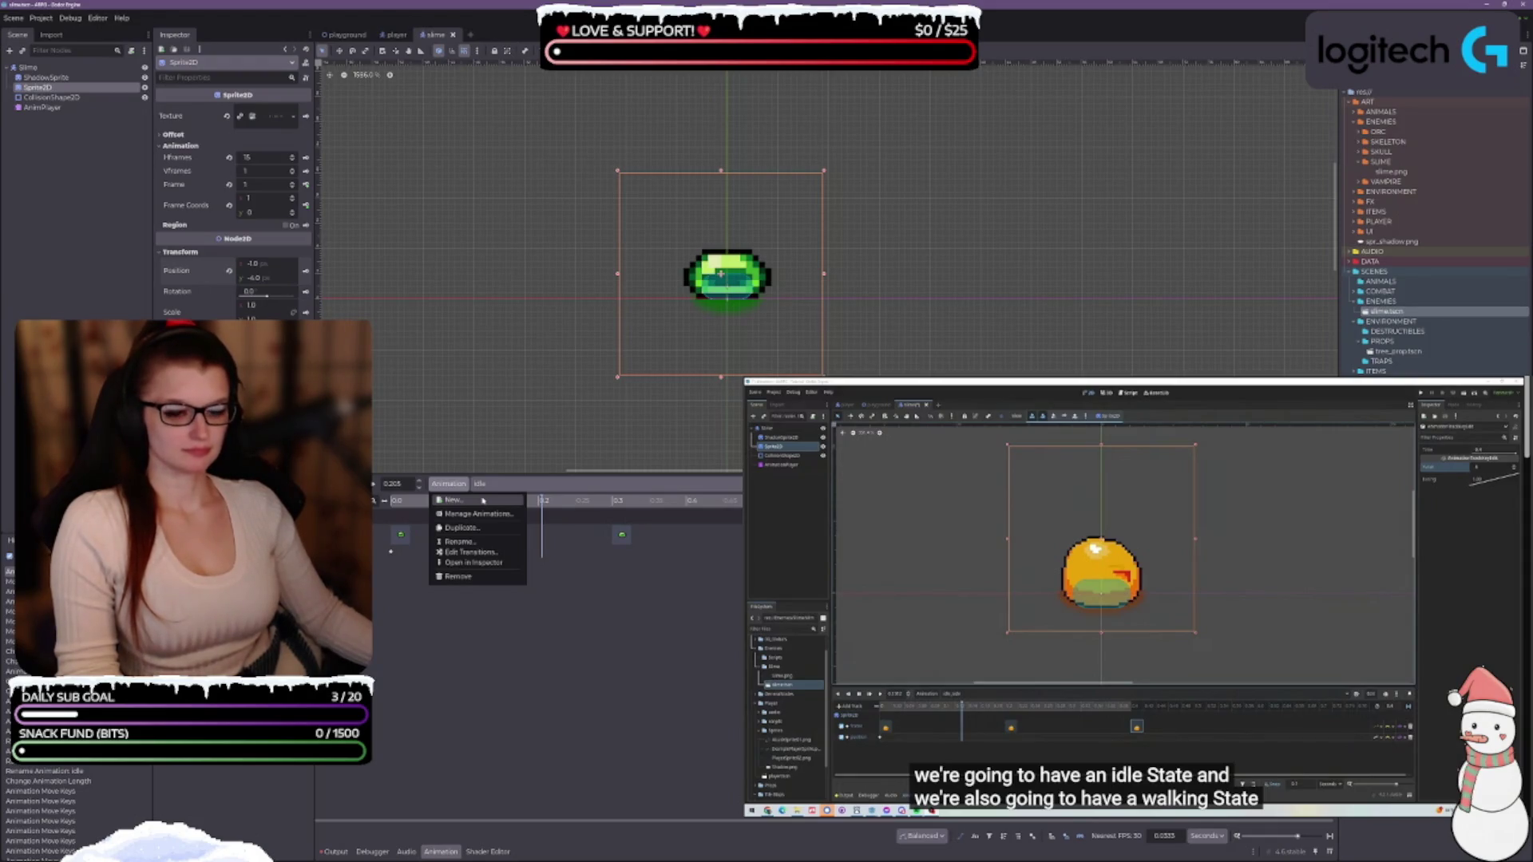
click(482, 499)
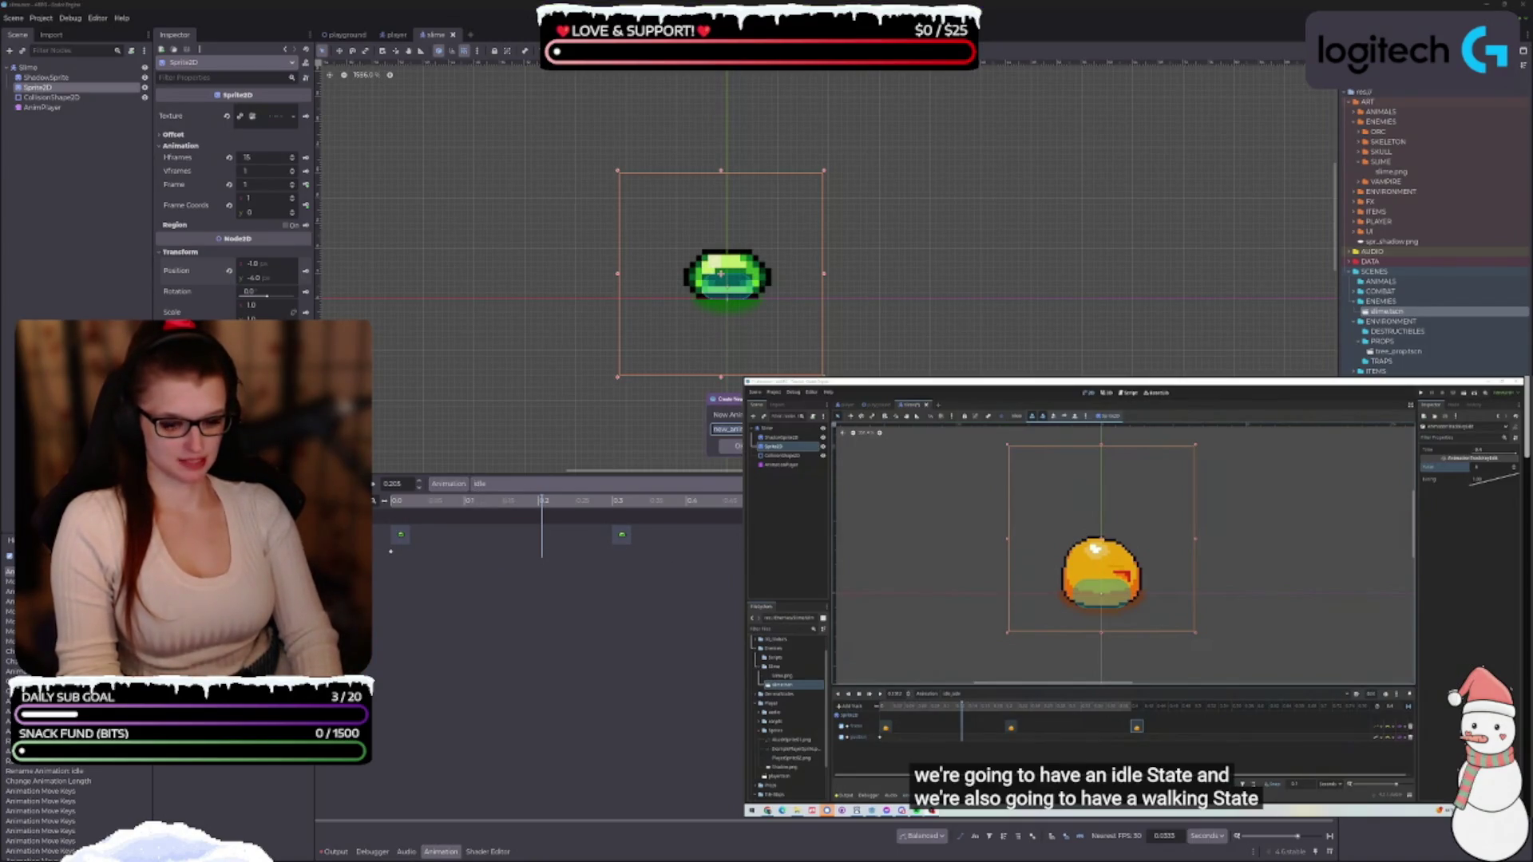
text(wa)
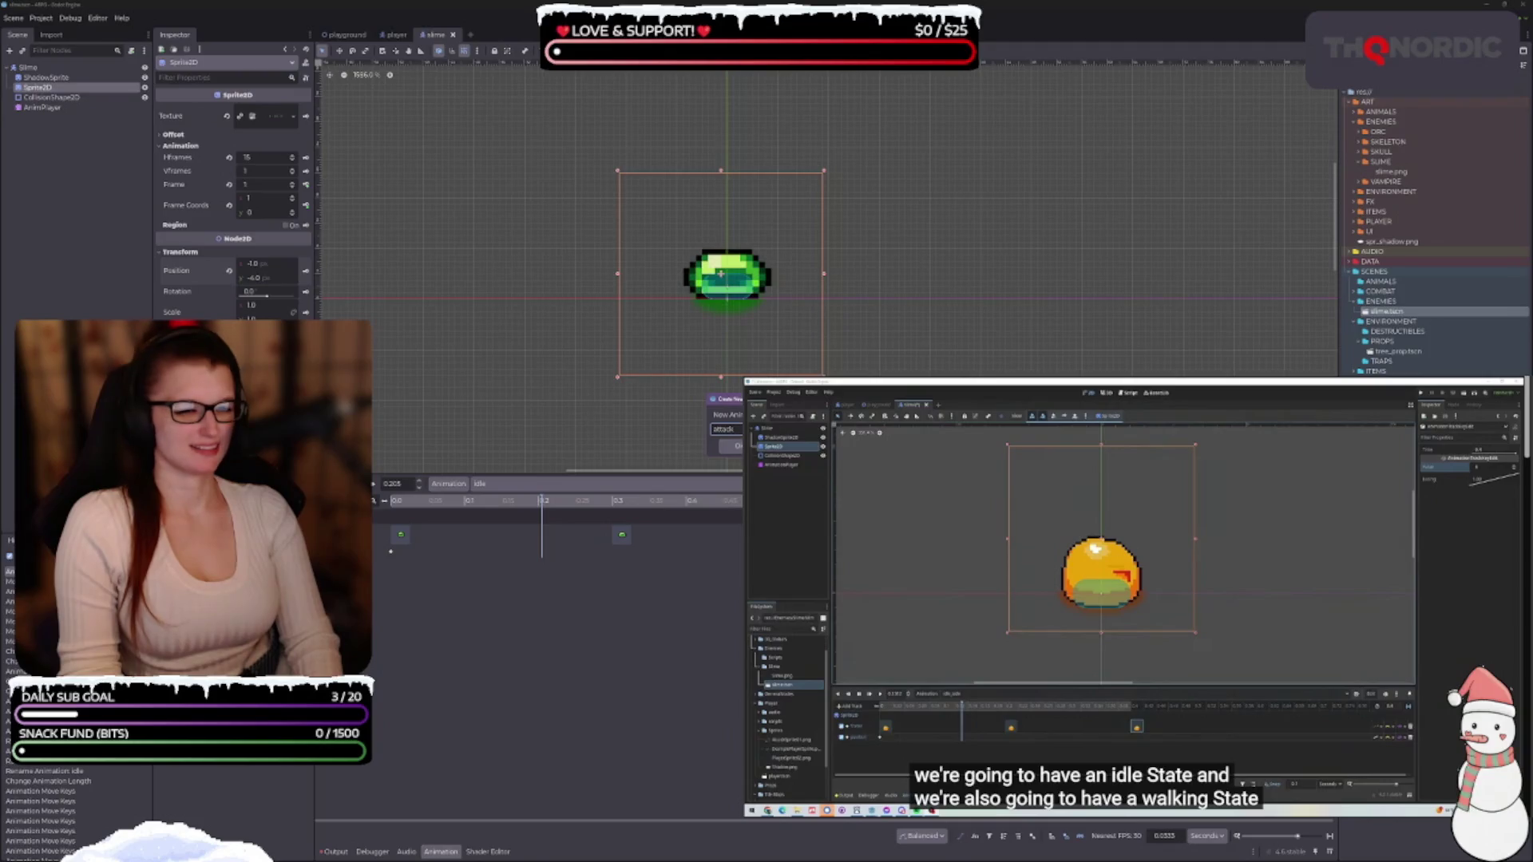
key(BackSpace)
key(BackSpace)
key(BackSpace)
text(hit)
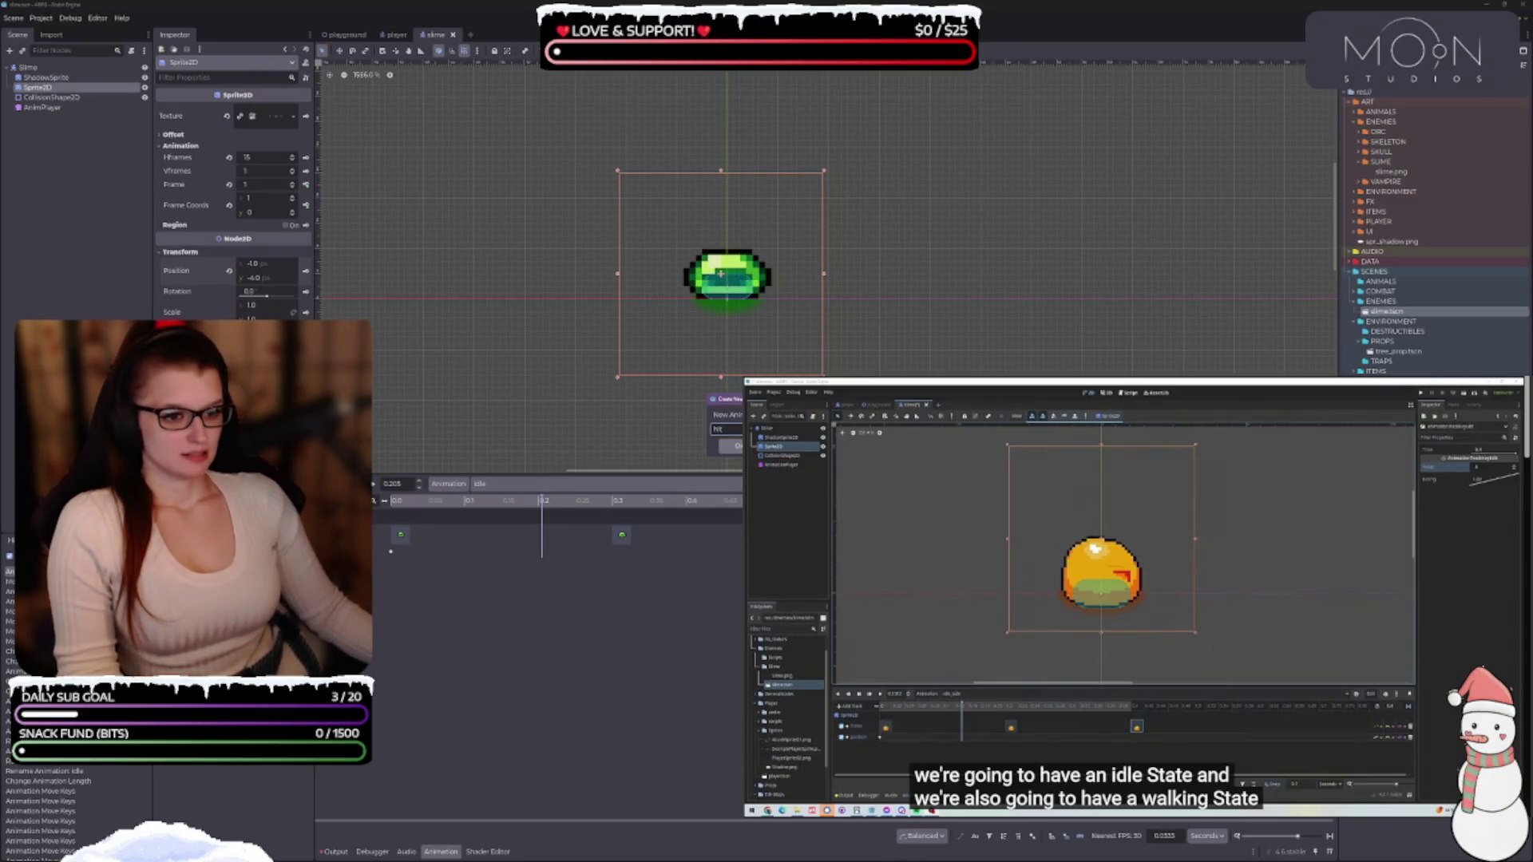
key(Return)
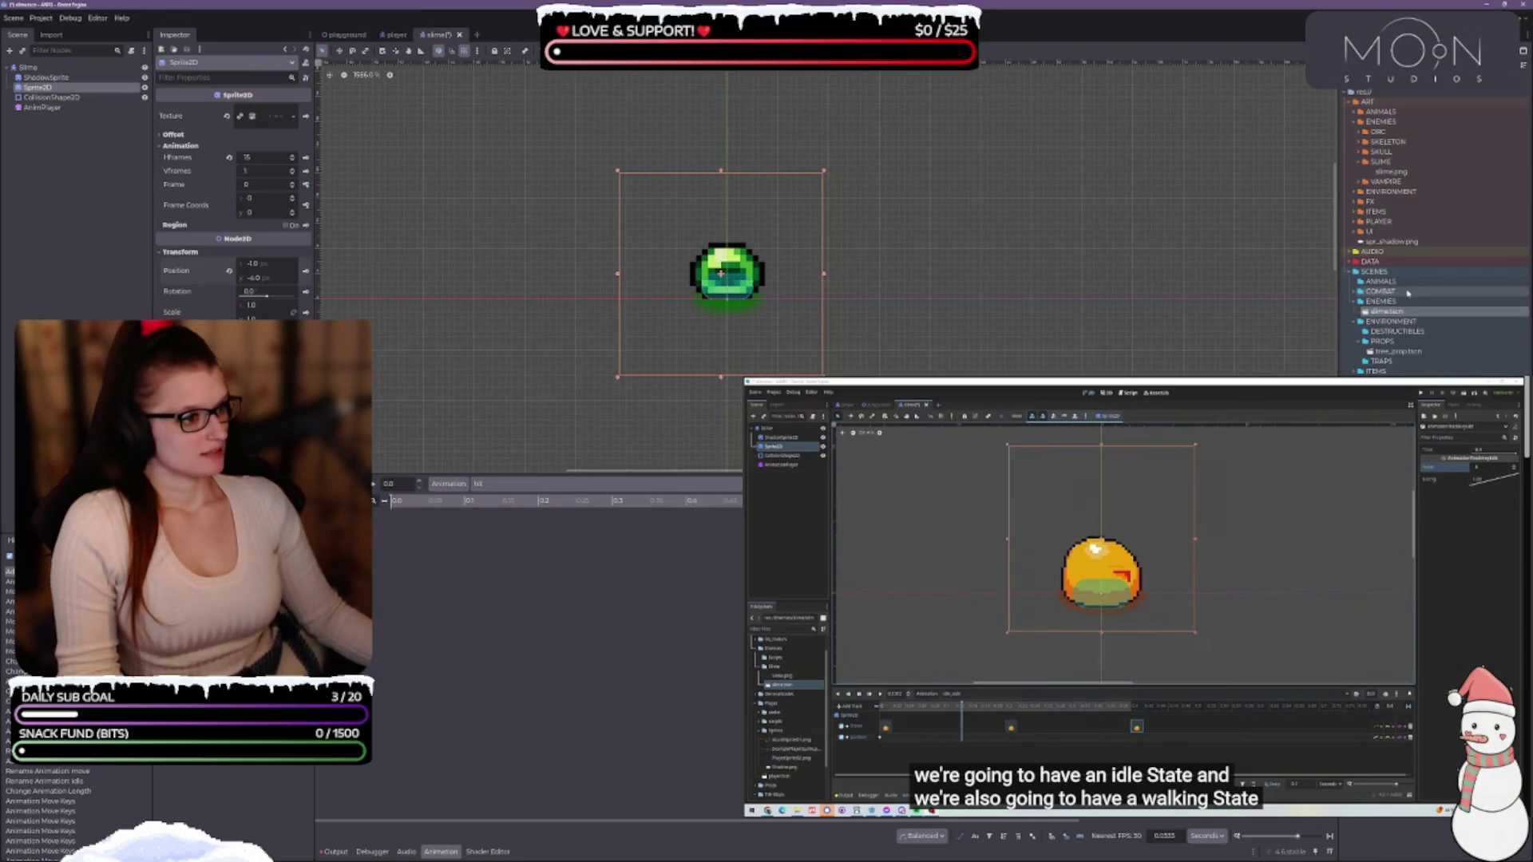
Look through the player scene's AnimationPlayer list, keeping atk_sword_right shown
click(395, 34)
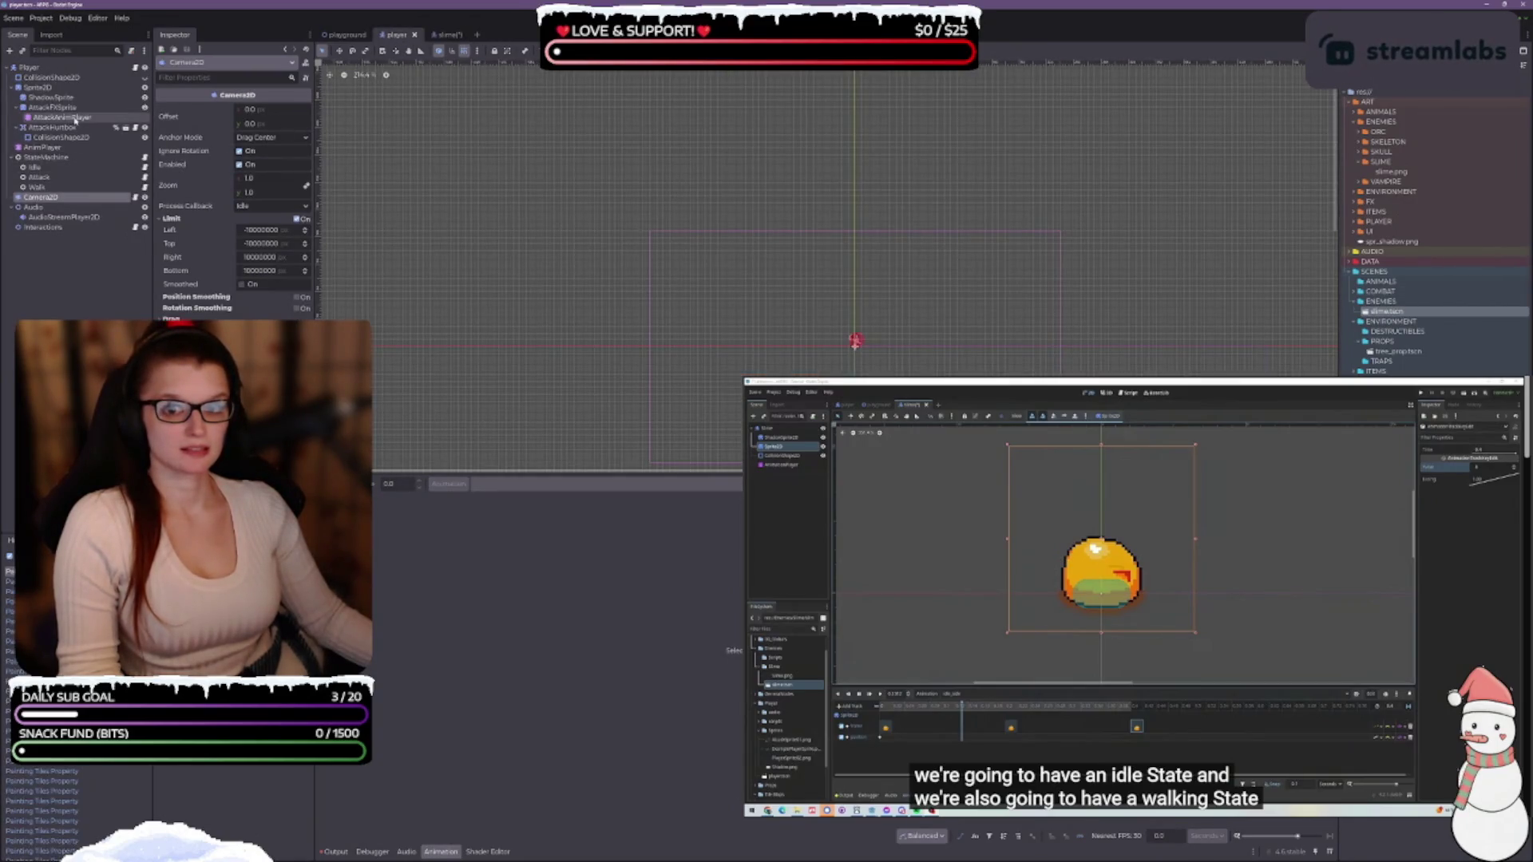
click(72, 149)
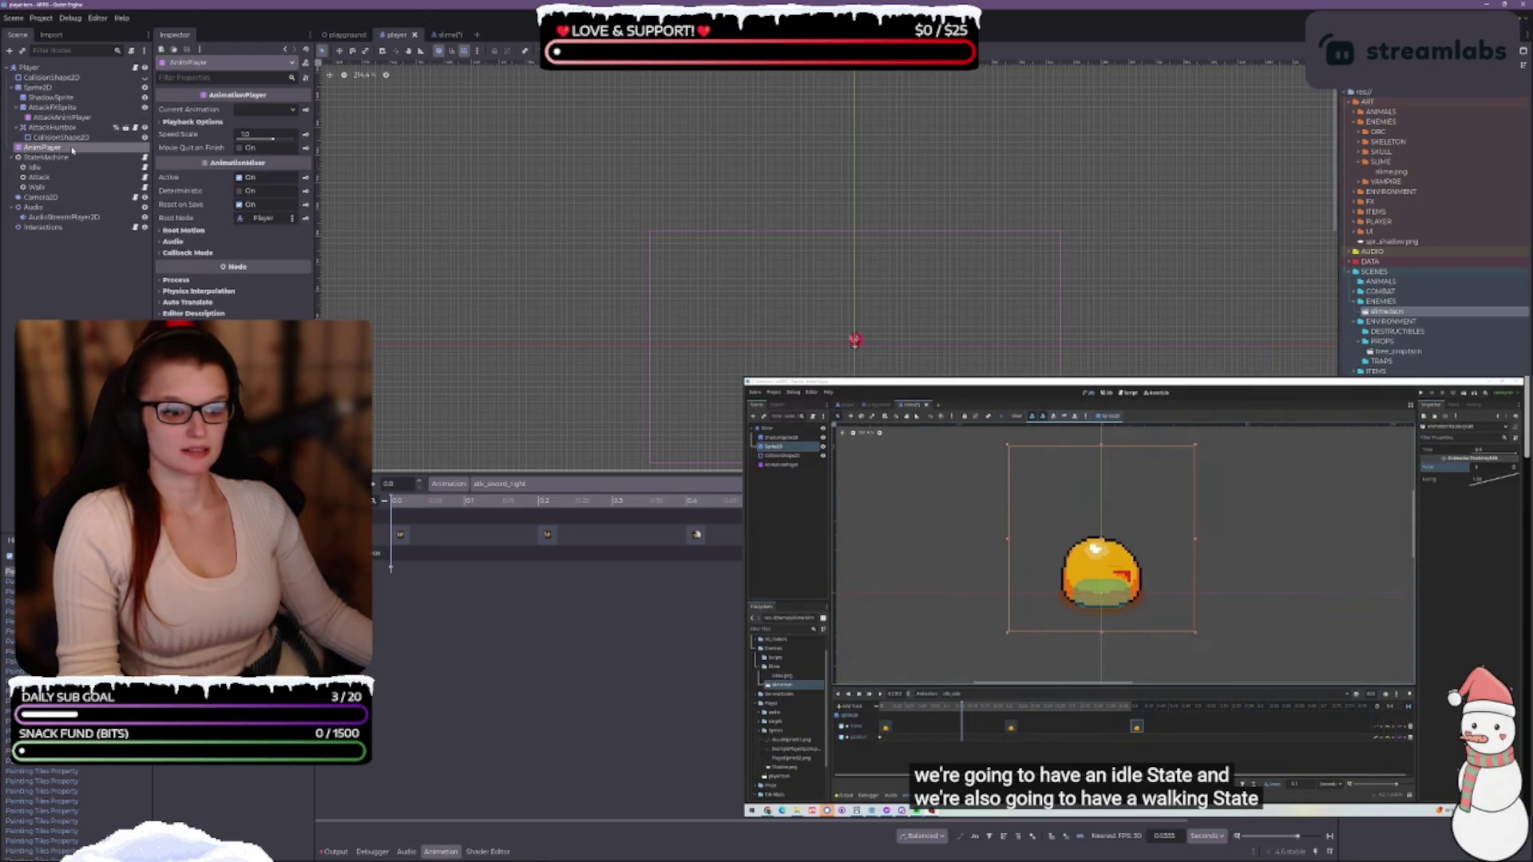
click(553, 485)
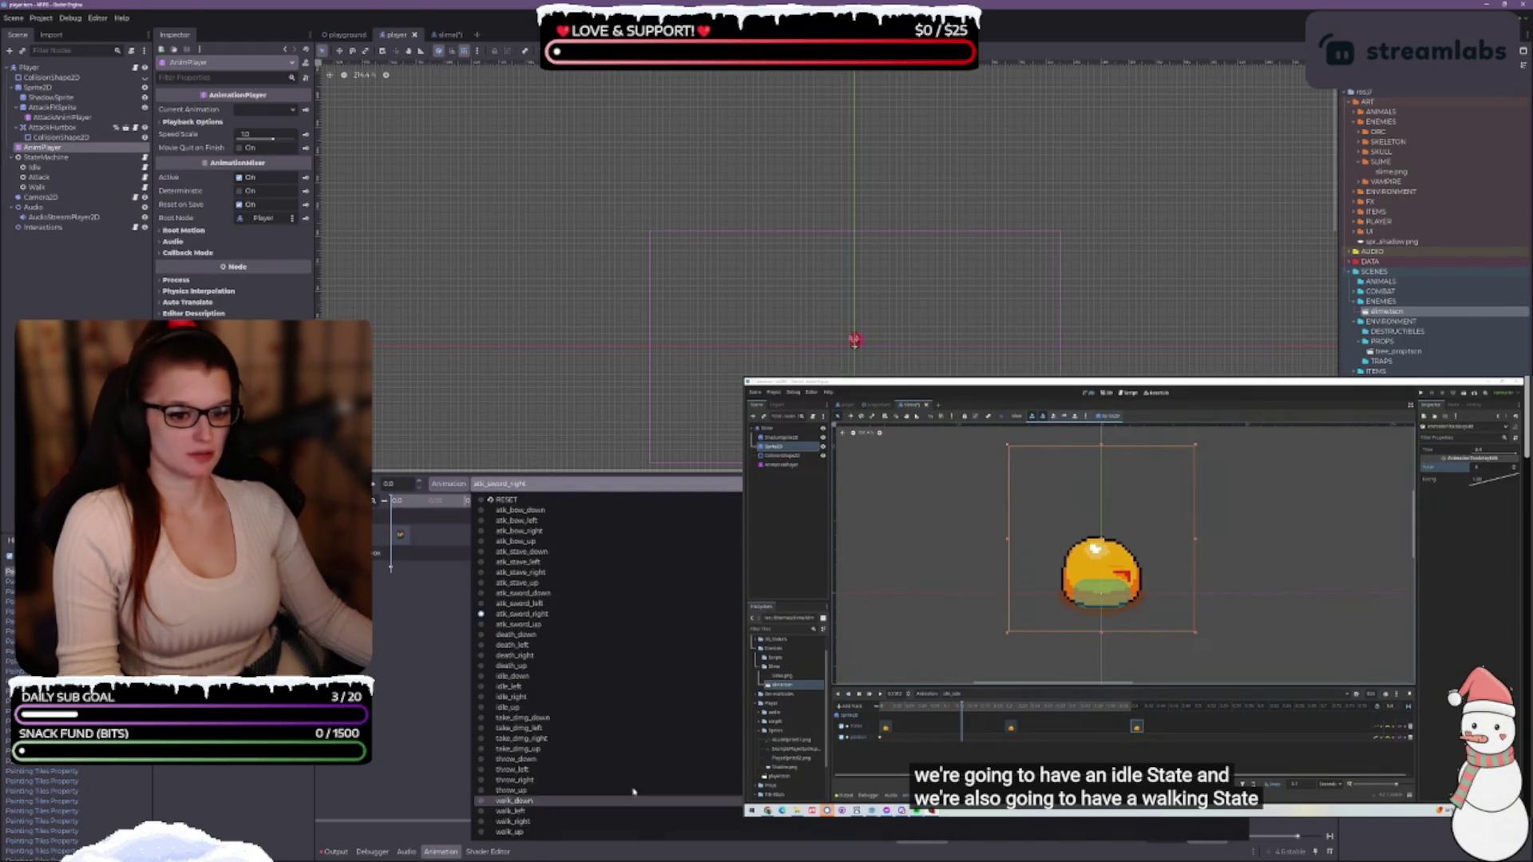
click(404, 671)
Return to the slime scene and choose Animation > Manage Animations
click(444, 35)
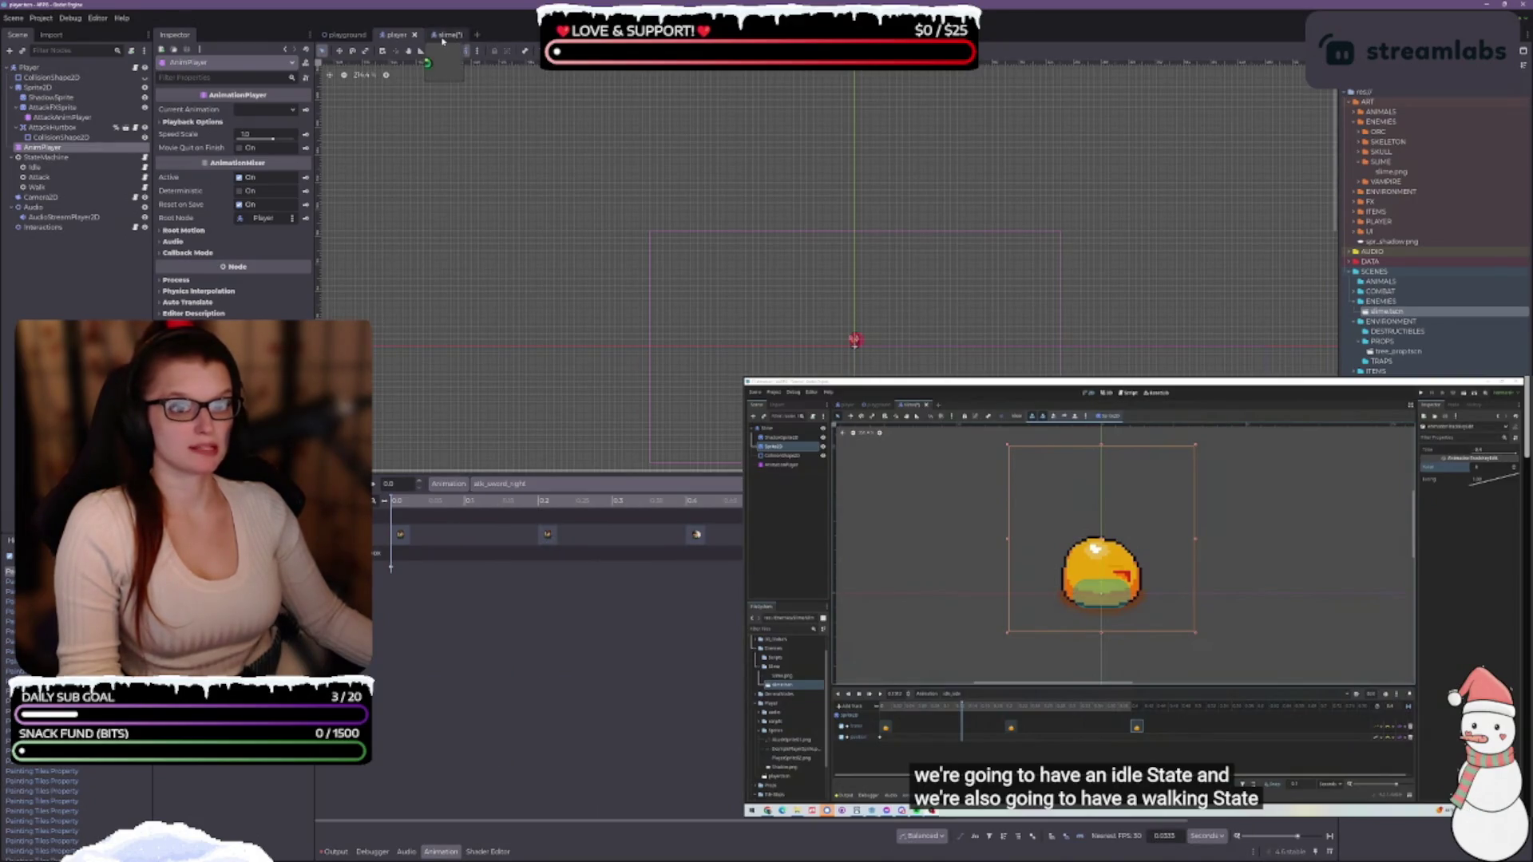
click(497, 484)
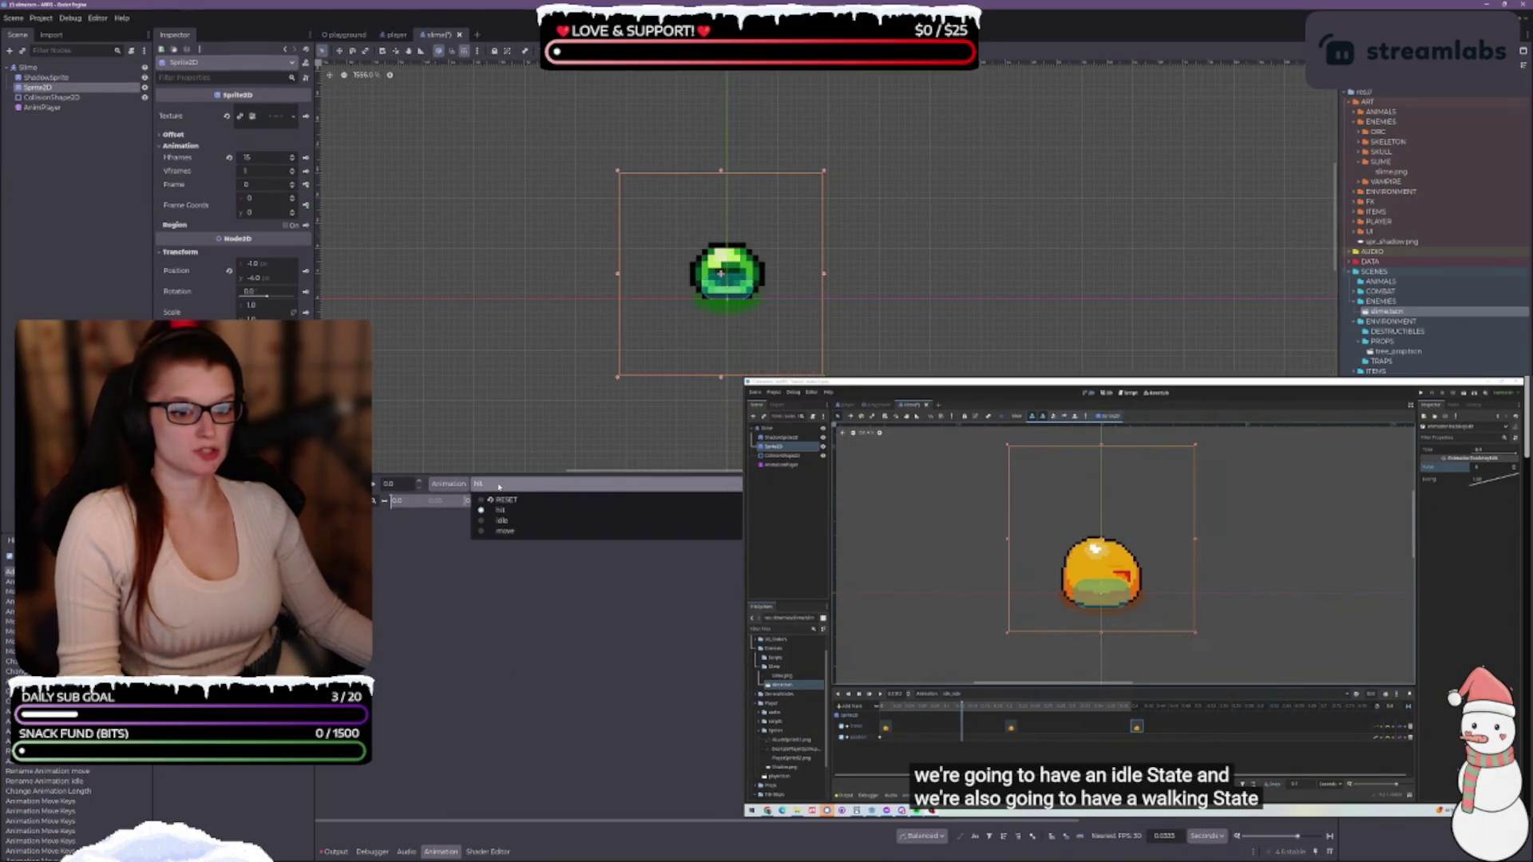
click(452, 485)
click(452, 485)
click(479, 511)
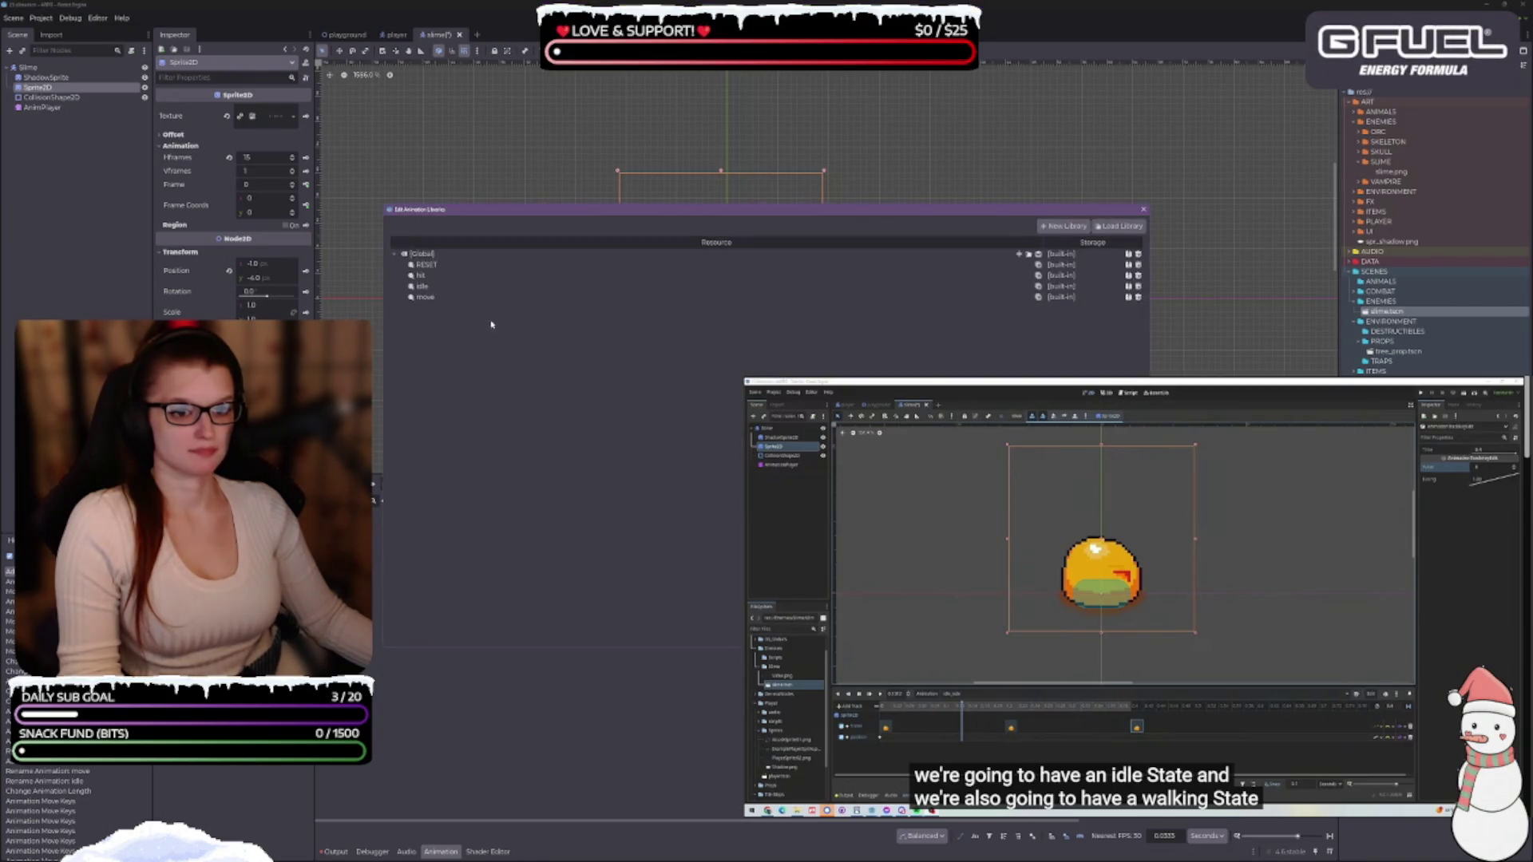
Rename the slime's hit animation to take_dmg
double_click(421, 275)
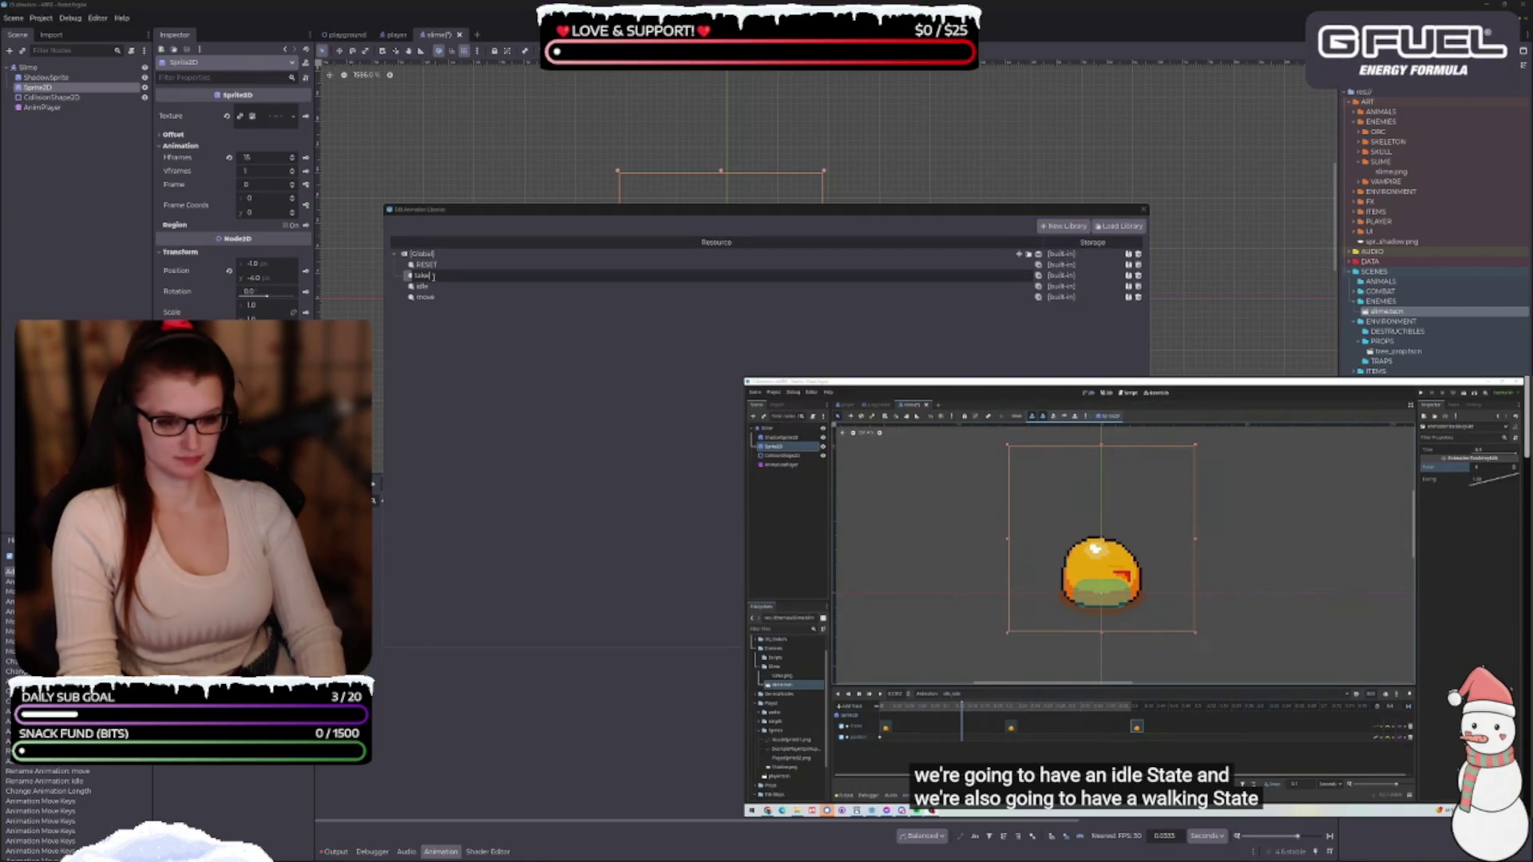
text(_dmg)
key(Return)
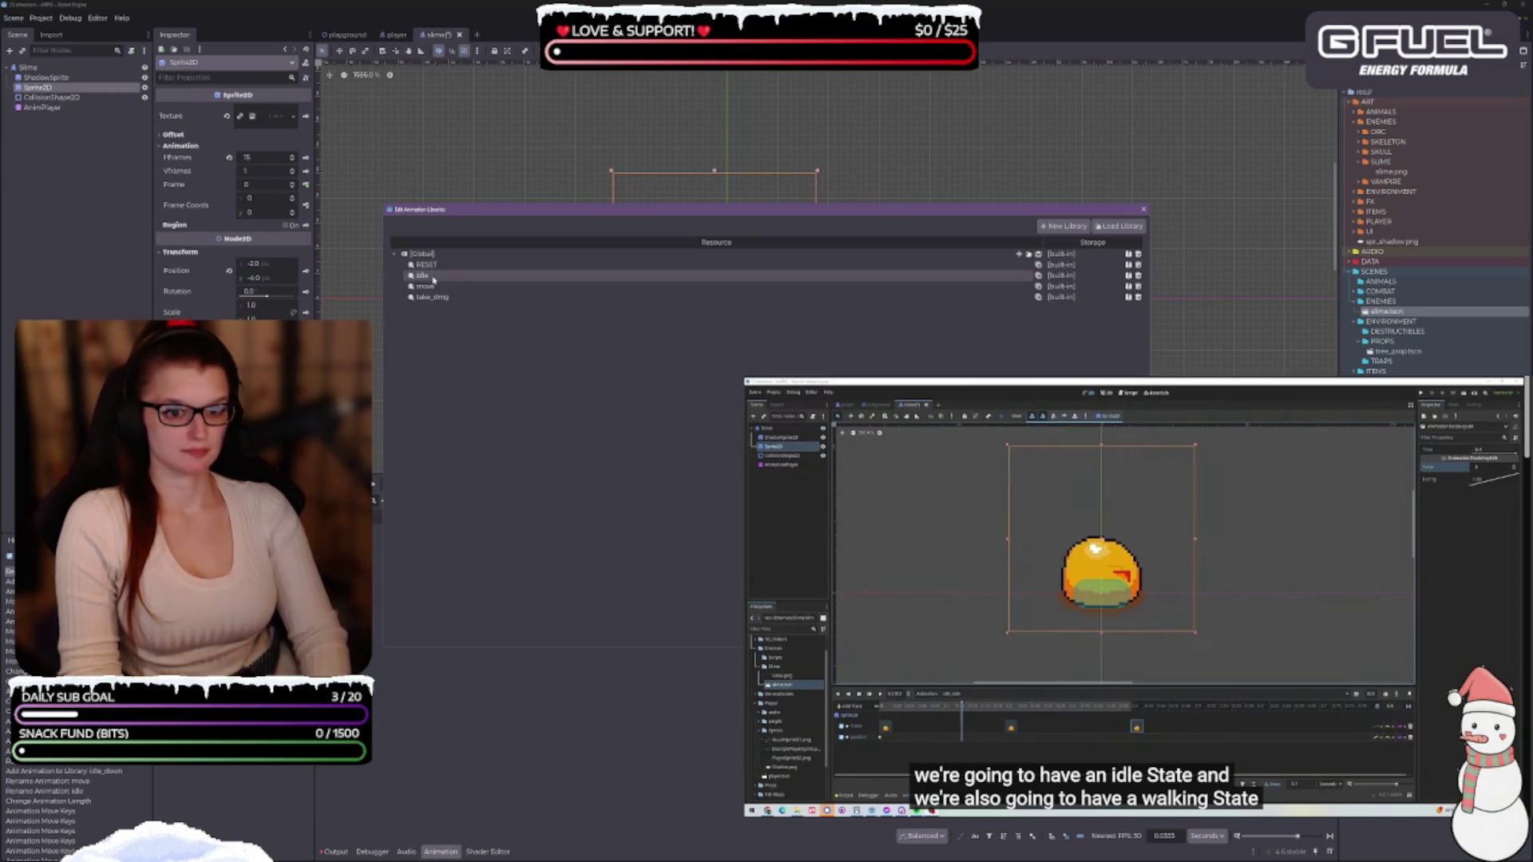
Add a new death animation to the [Global] library and close the libraries editor
click(1019, 254)
text(death)
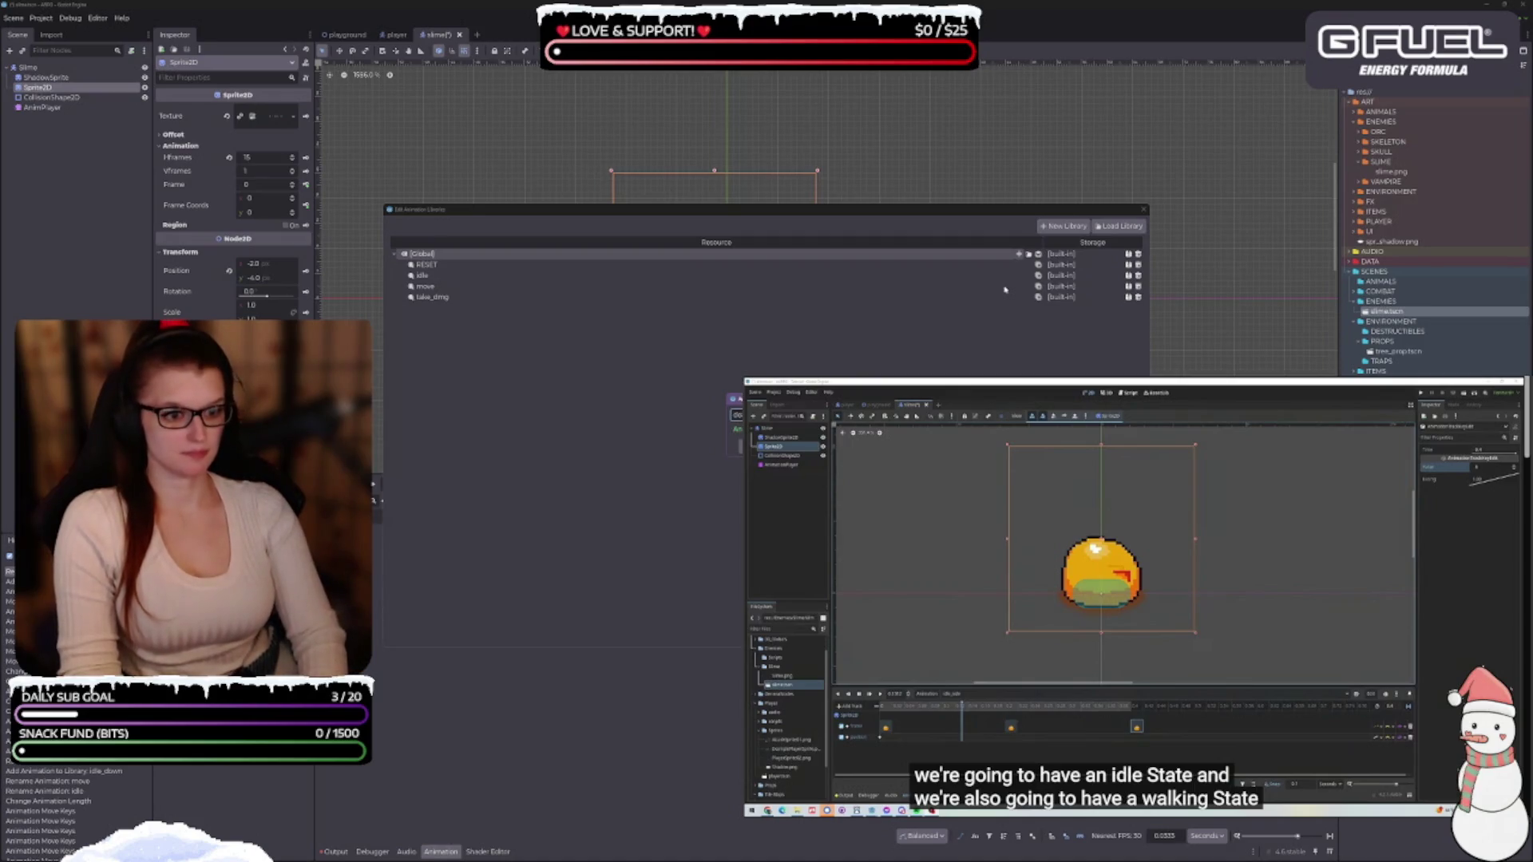
key(Return)
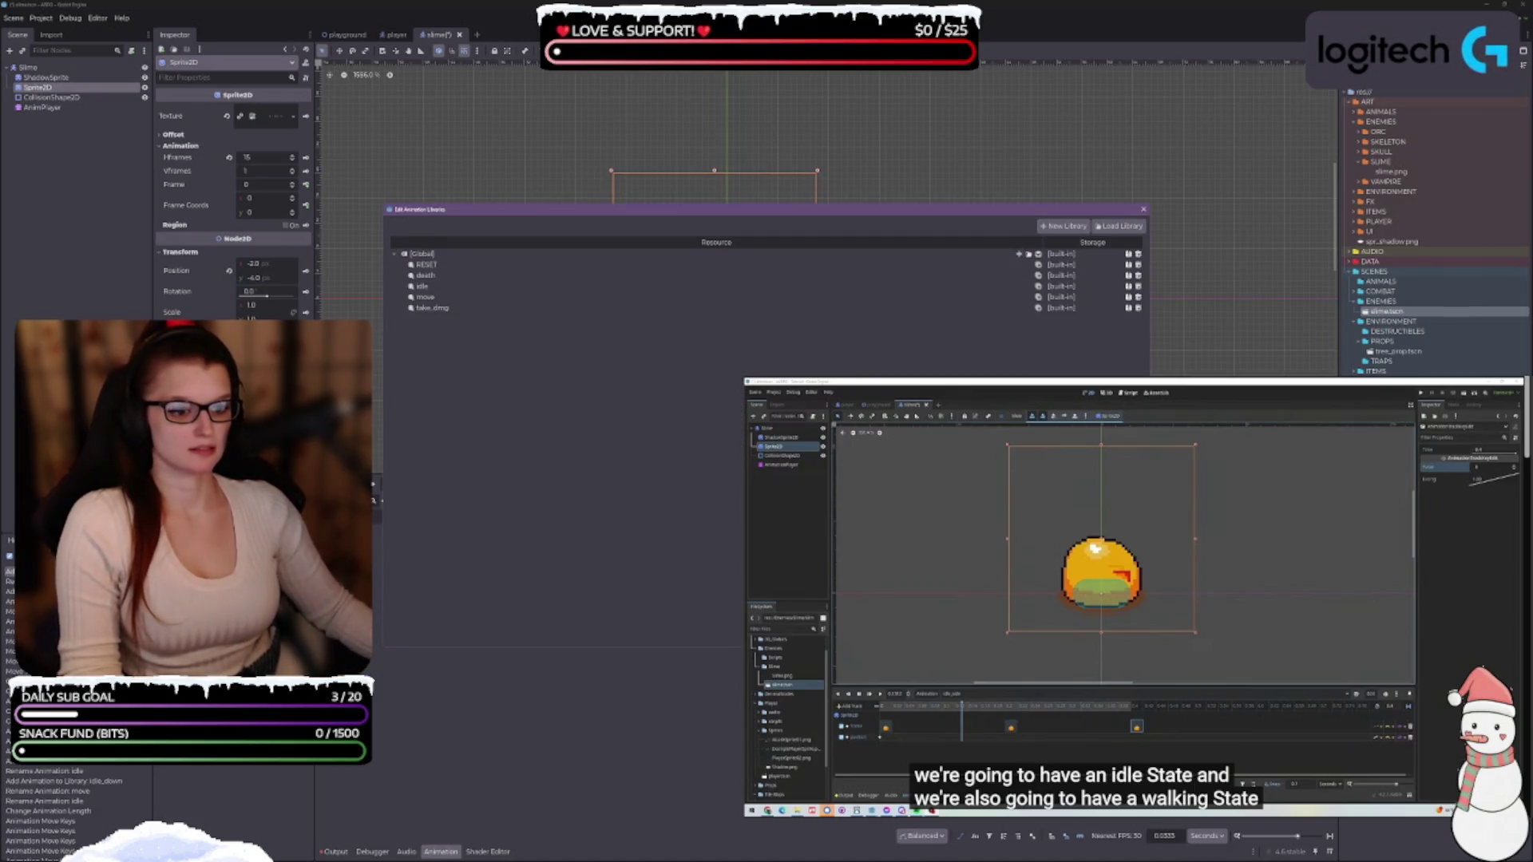
key(Escape)
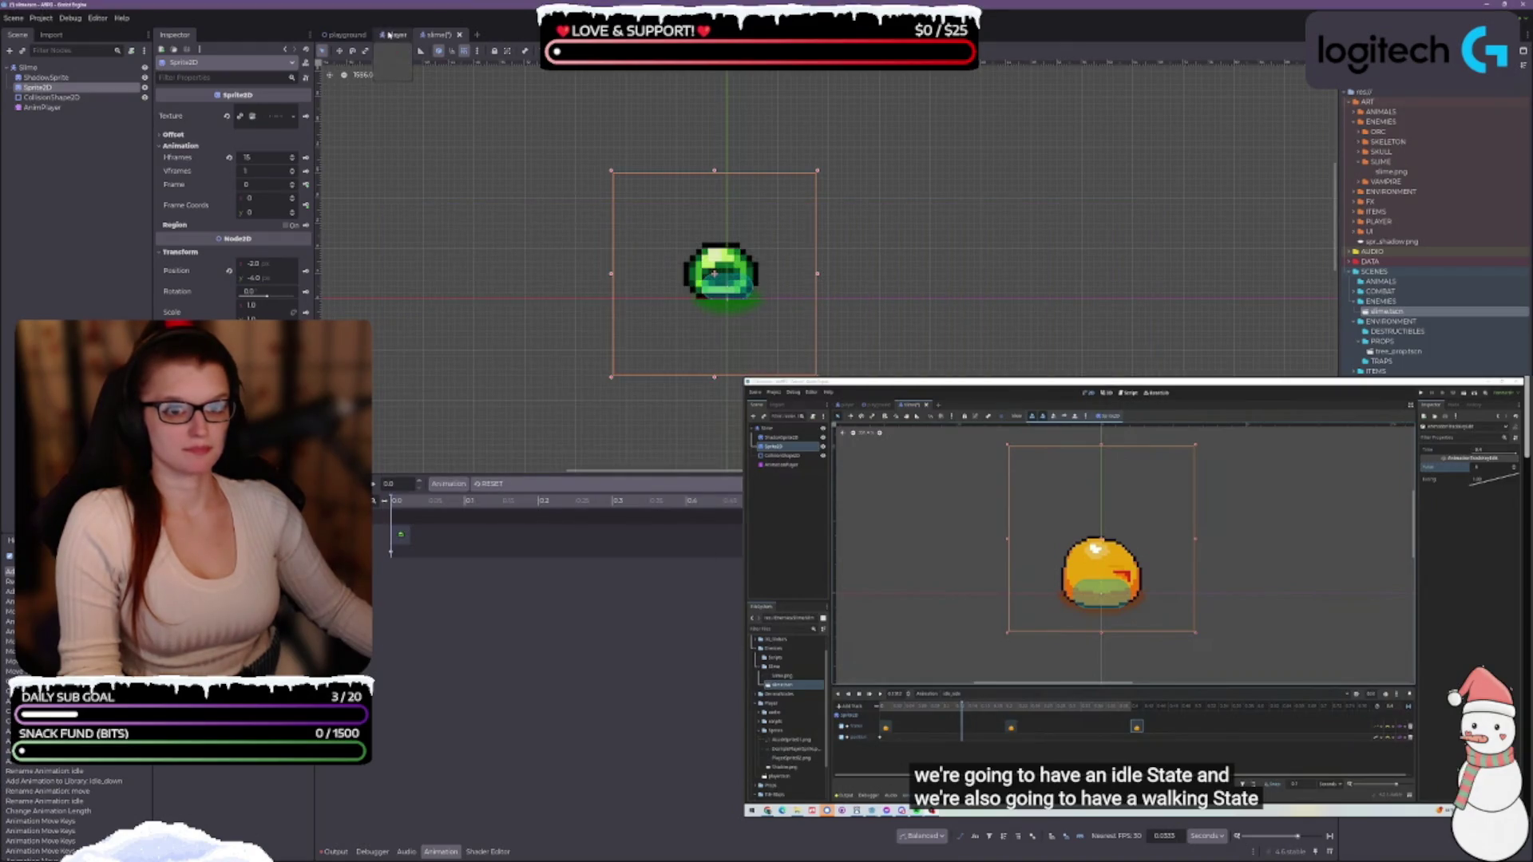
View the player's atk_sword_right keyframes for reference
click(397, 34)
click(523, 484)
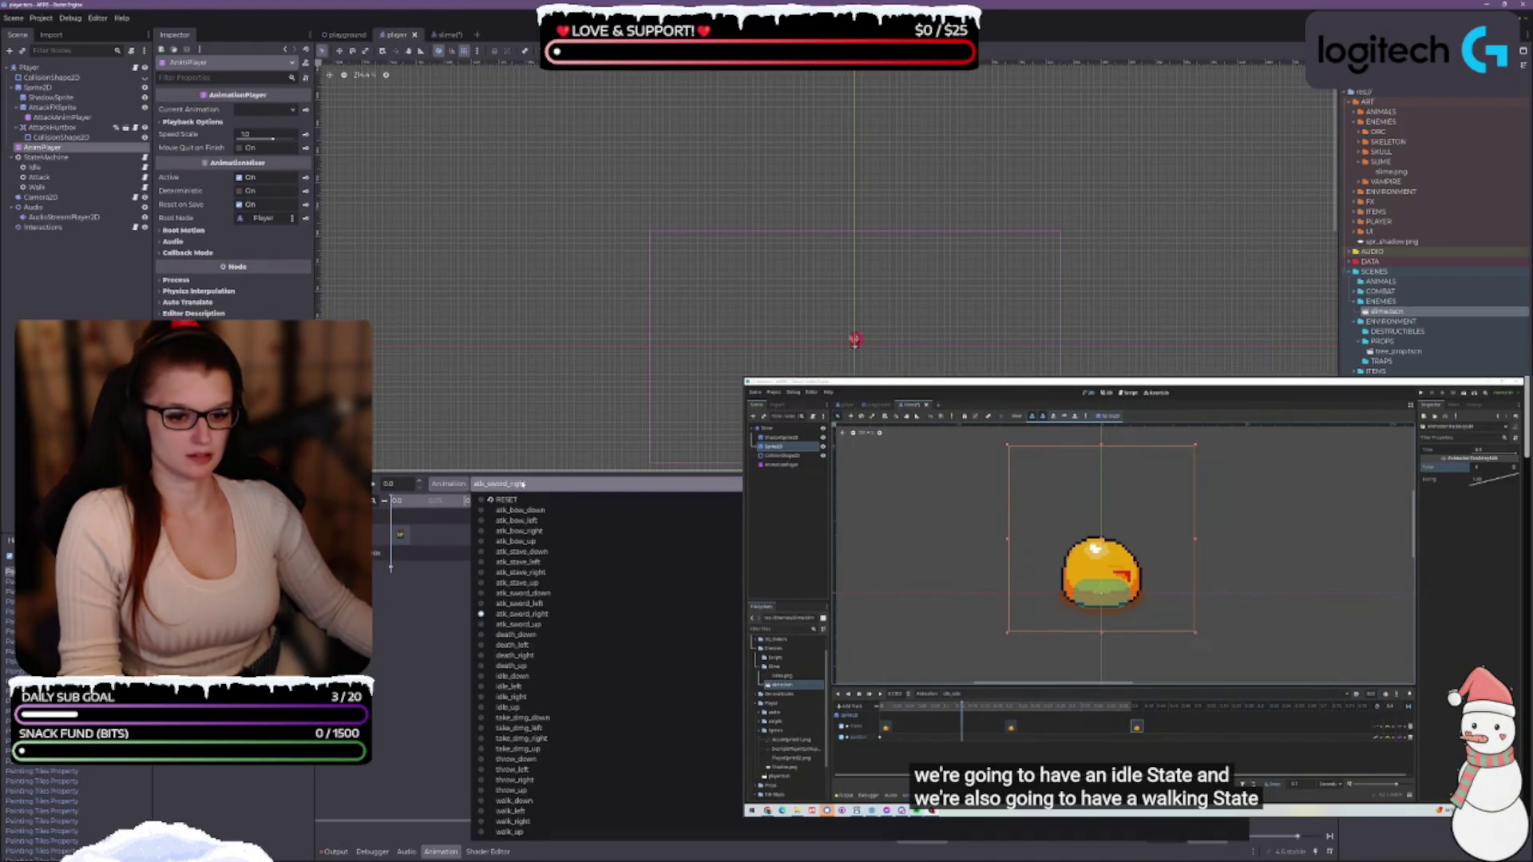
click(495, 438)
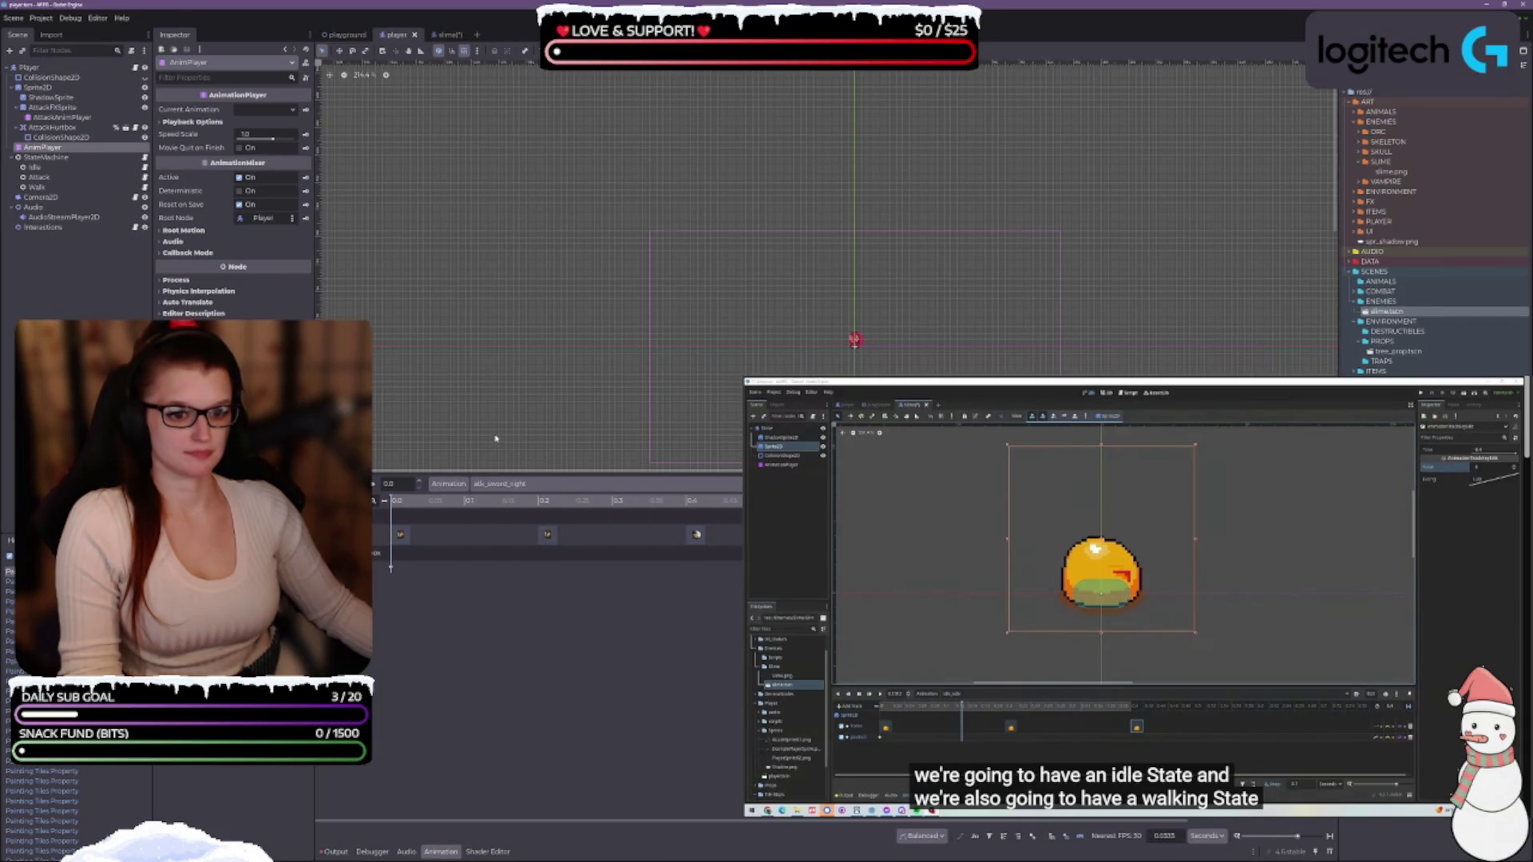
Back in the slime scene, load the empty take_dmg animation for editing
click(440, 36)
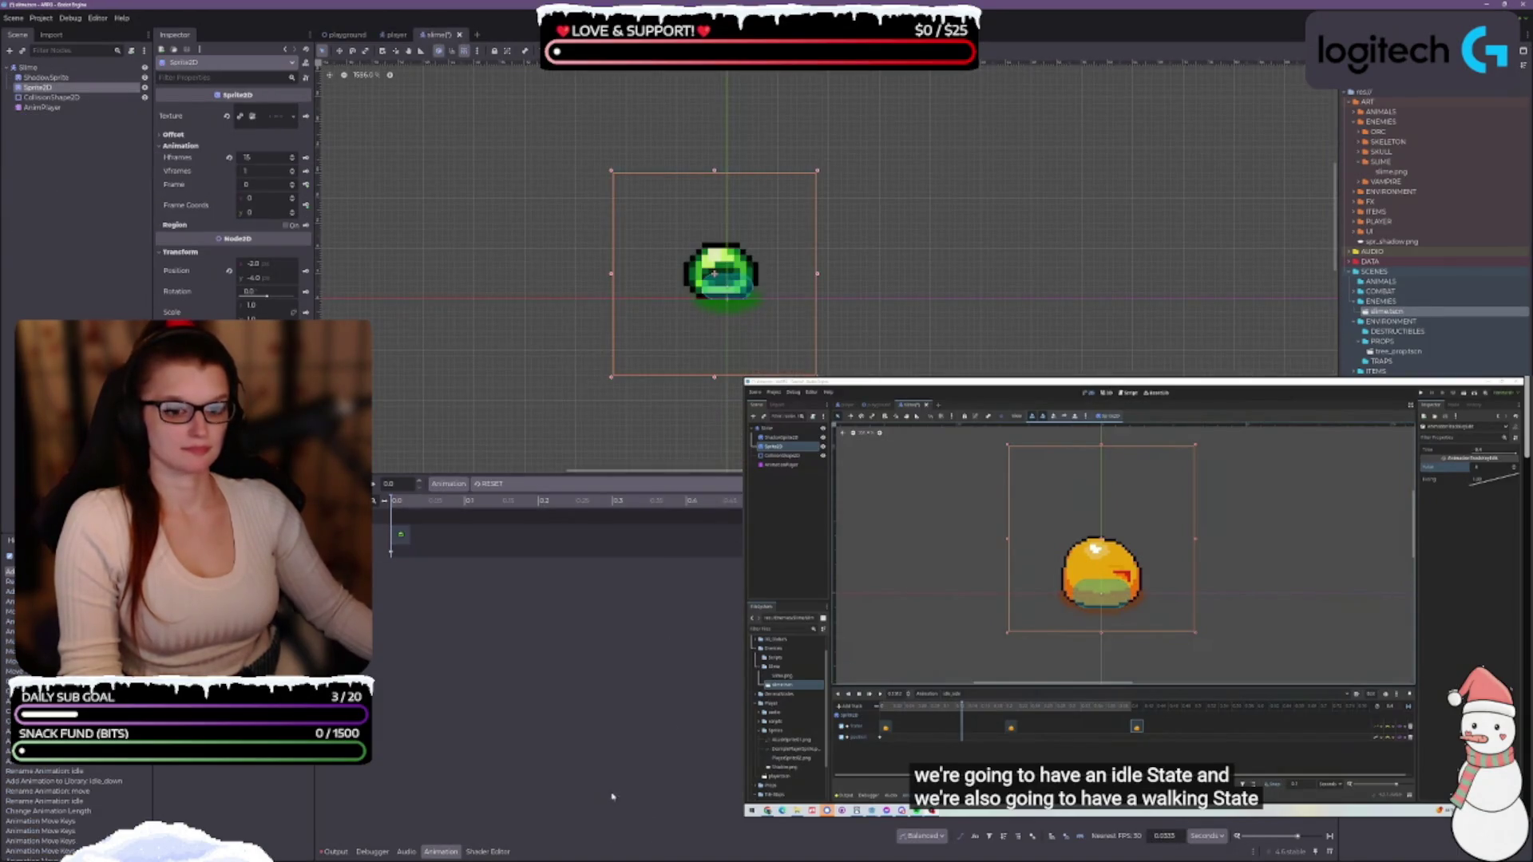
click(489, 484)
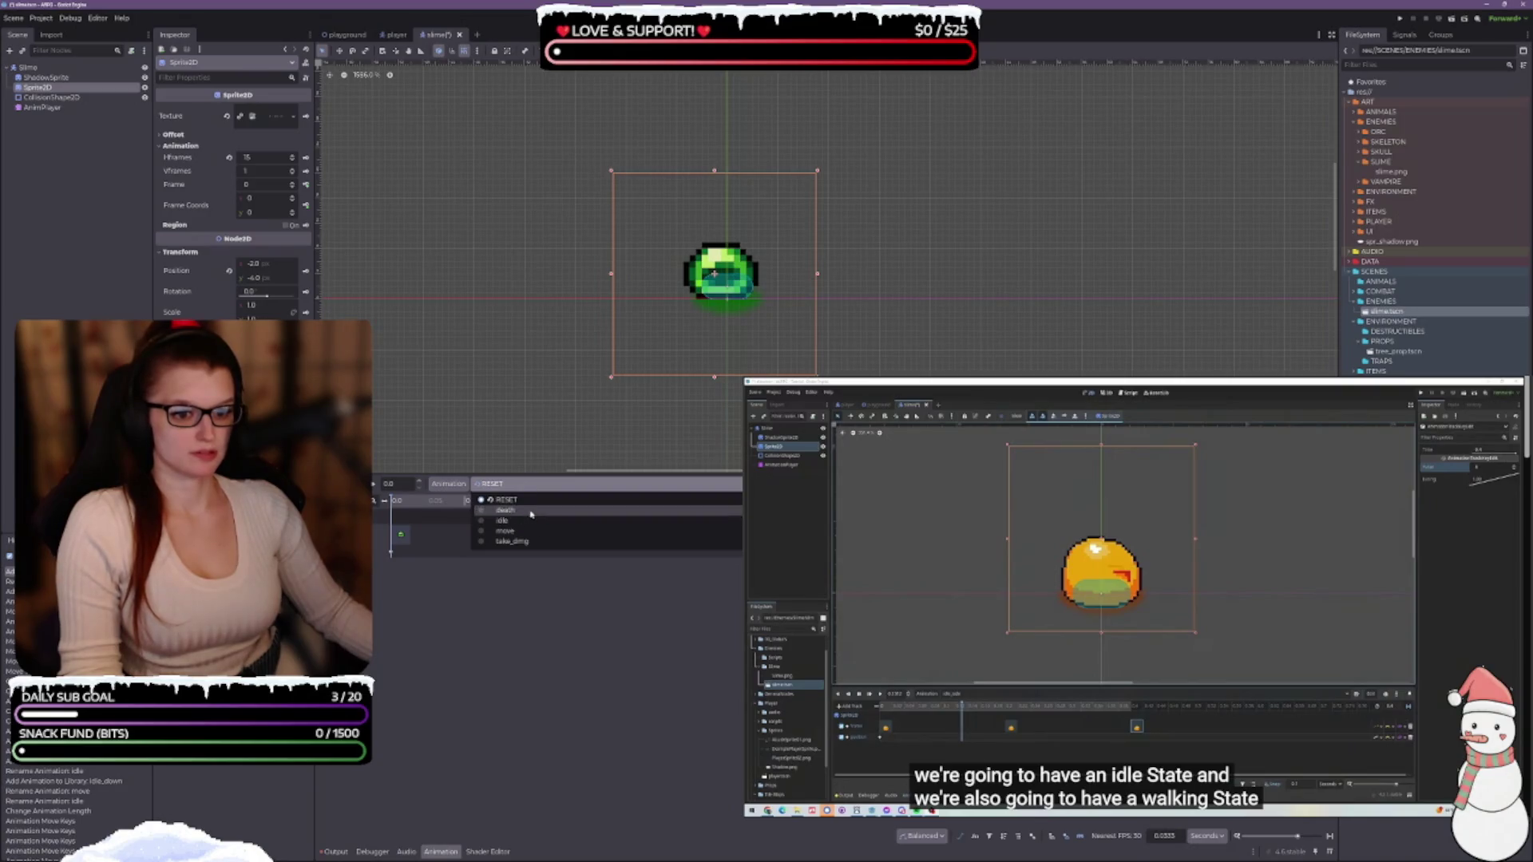
click(513, 542)
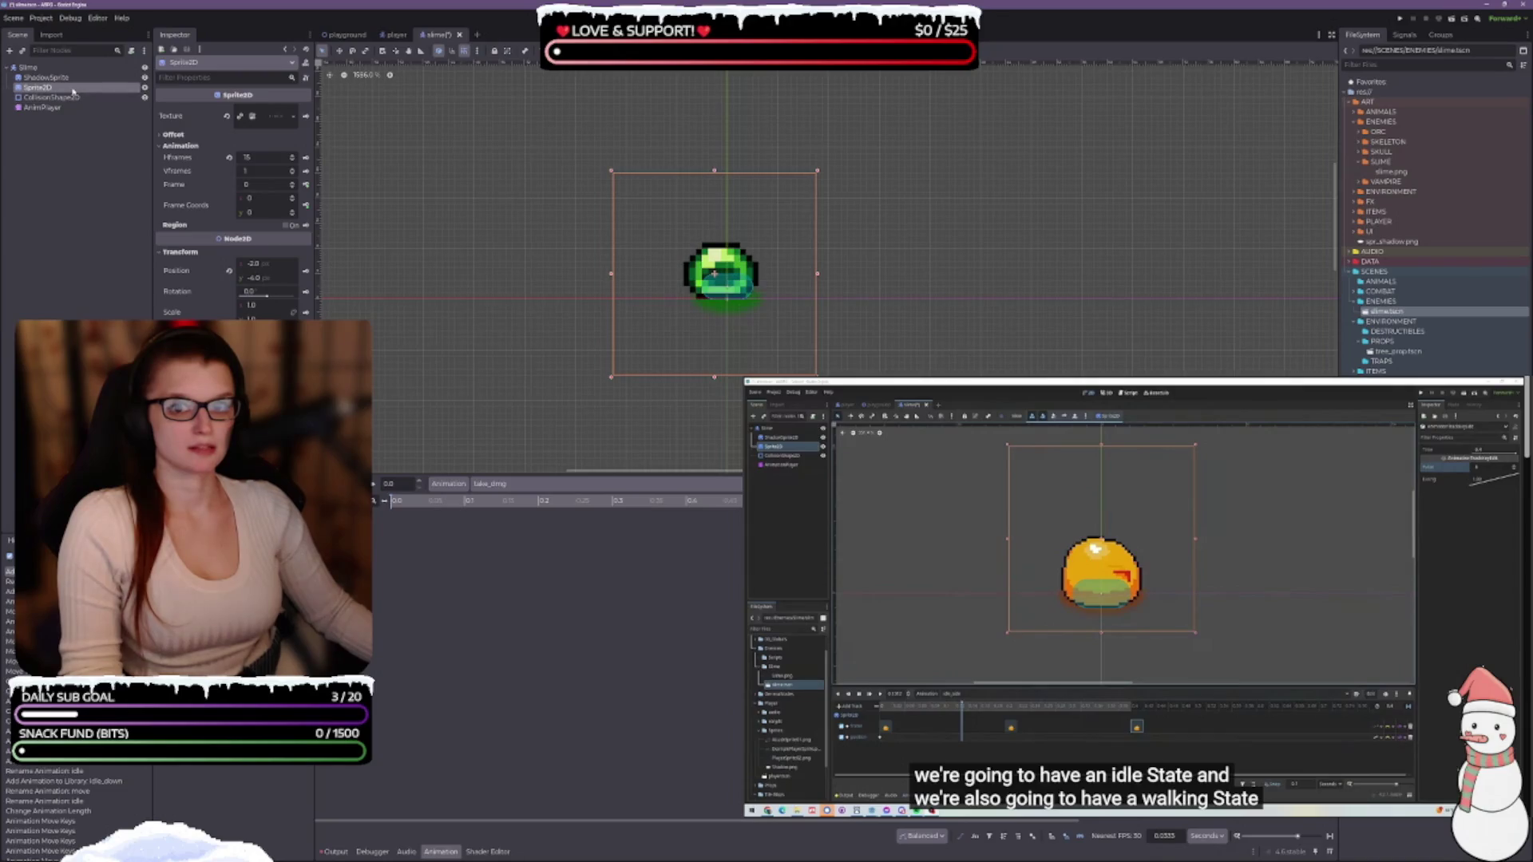
Key the Sprite2D frame and position into take_dmg, creating the position track
click(306, 186)
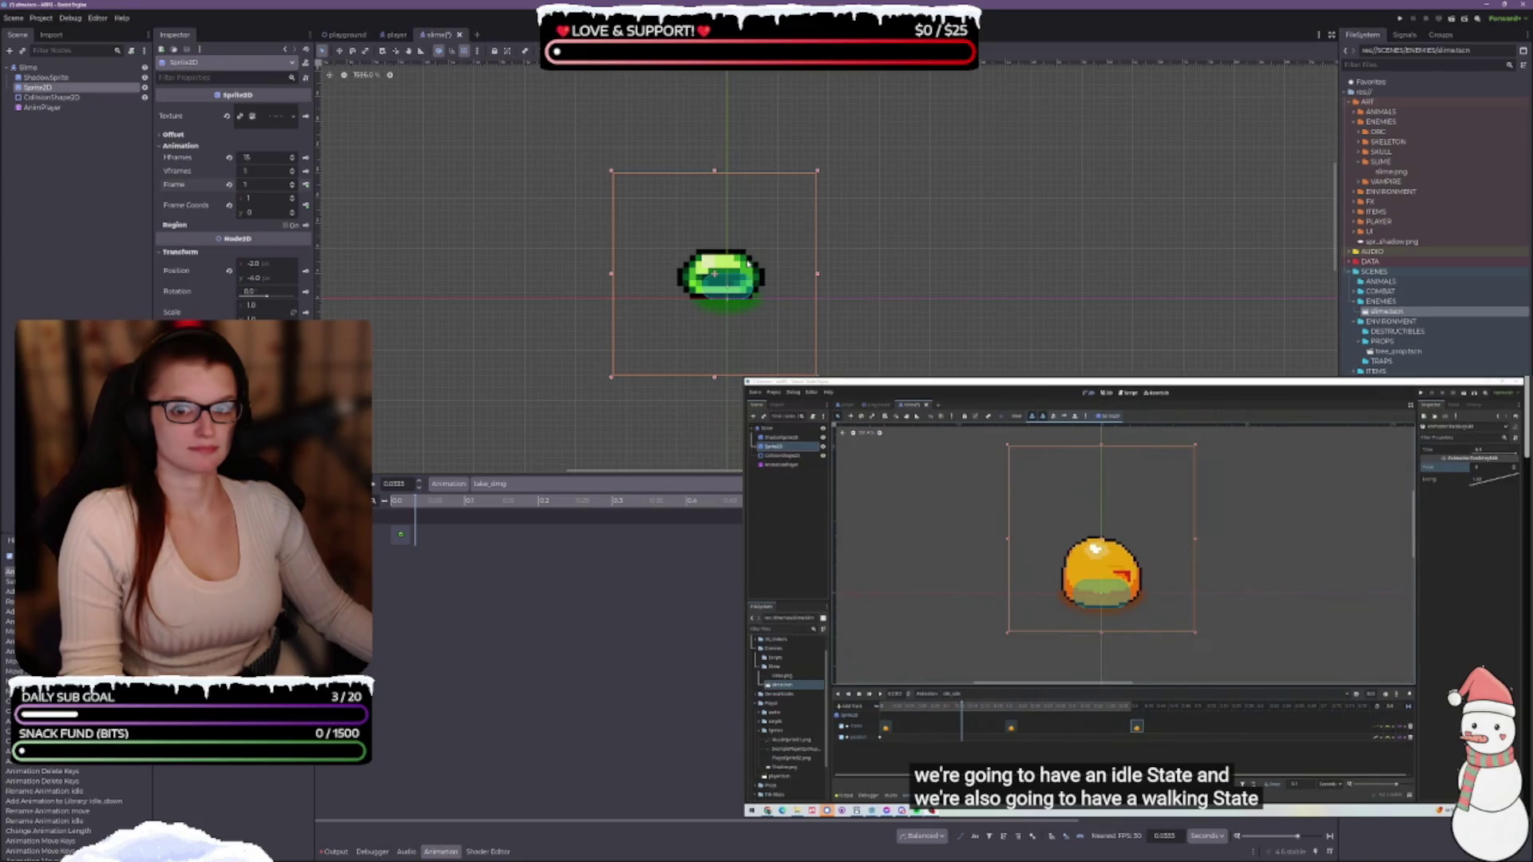
drag(741, 262, 748, 262)
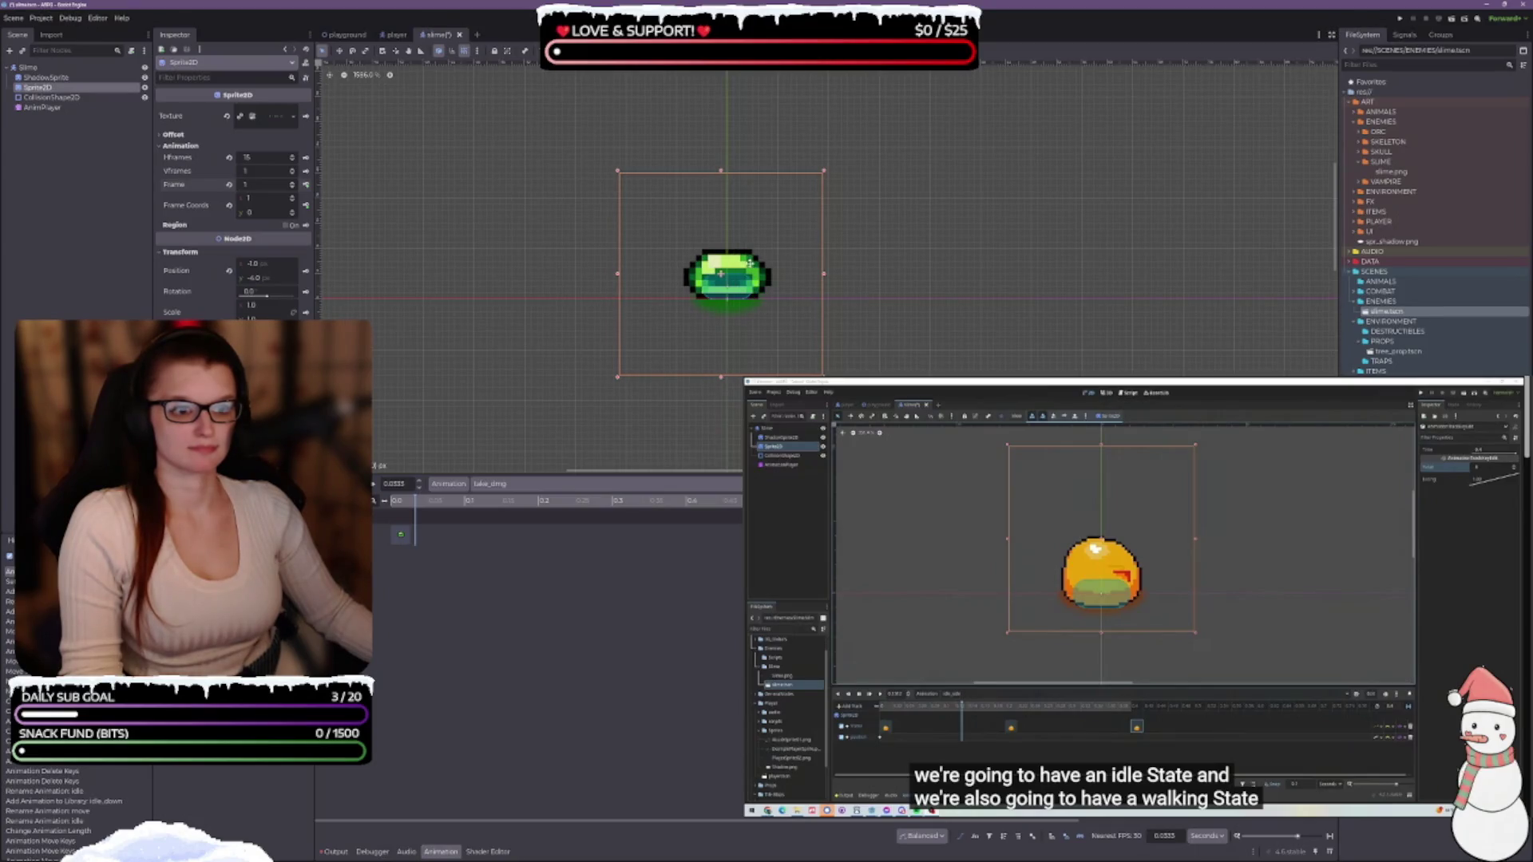
click(309, 275)
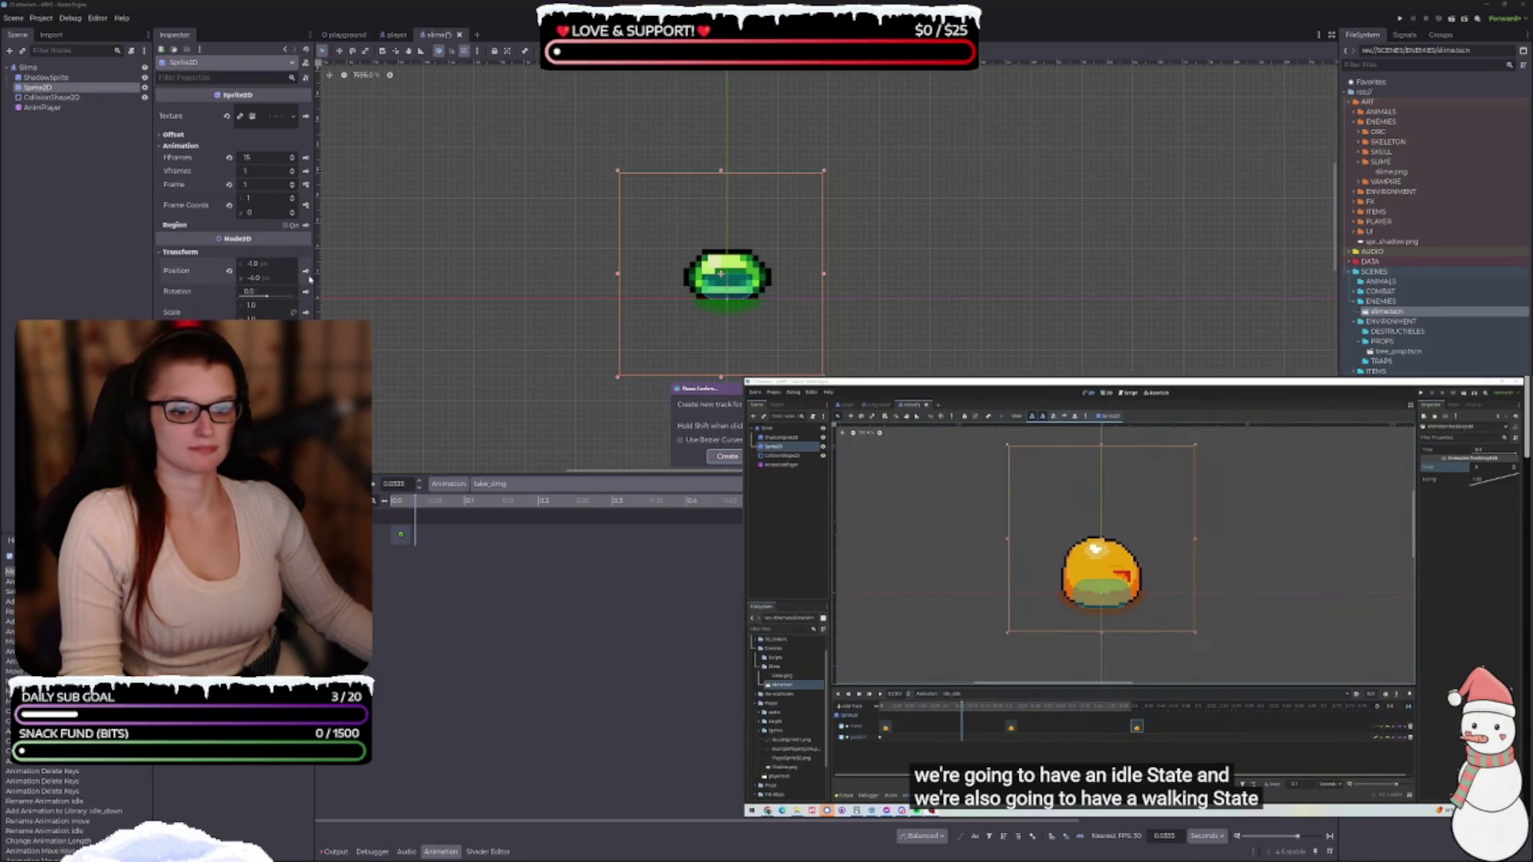
click(726, 456)
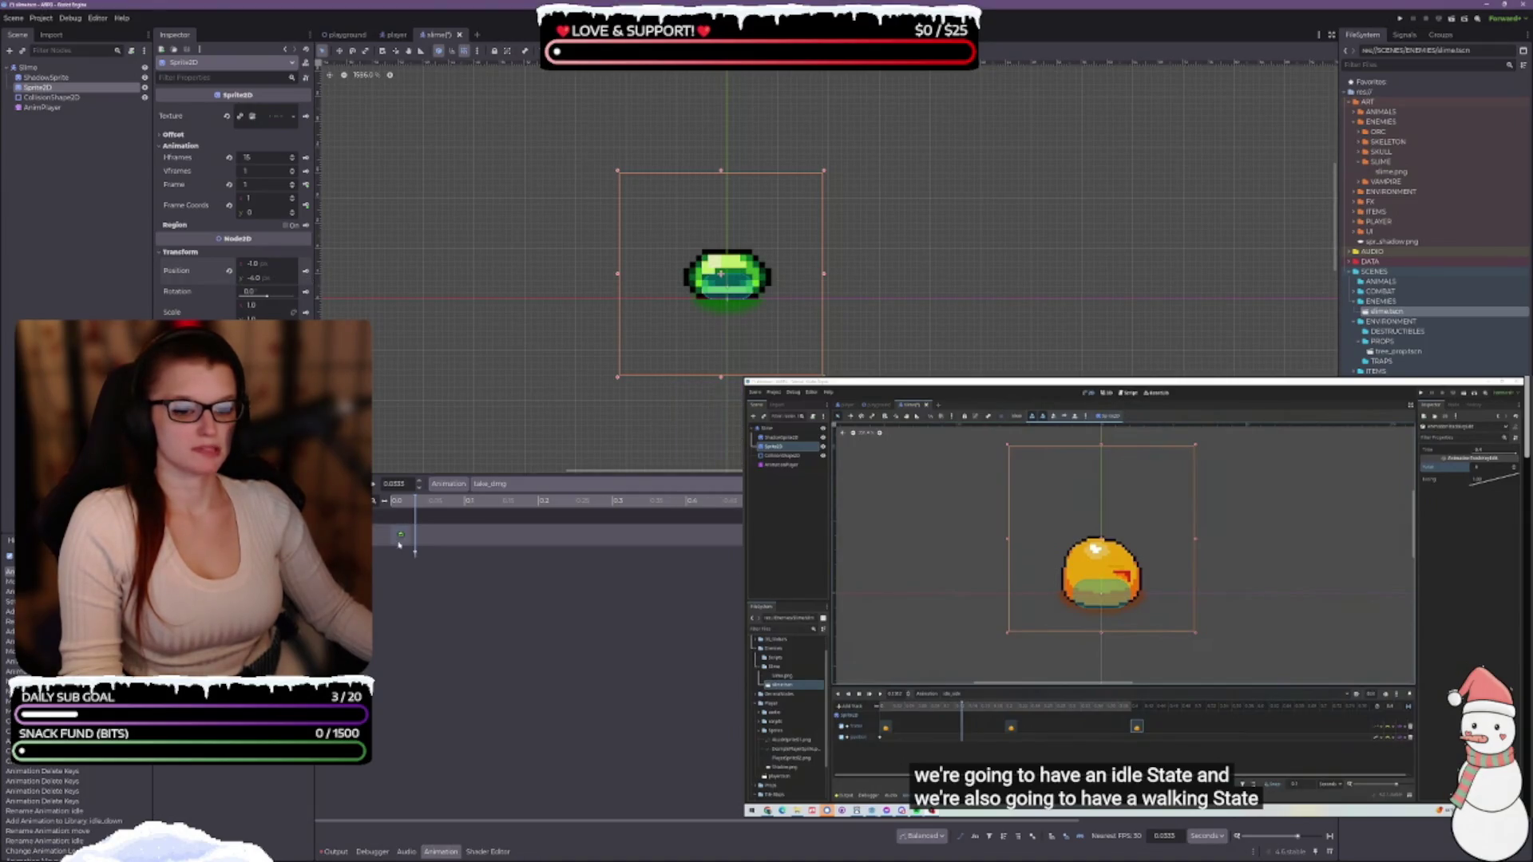
Set the first frame key at 0 s to the white sprite (frame 6) and preview at 0.09 s
drag(416, 505, 391, 506)
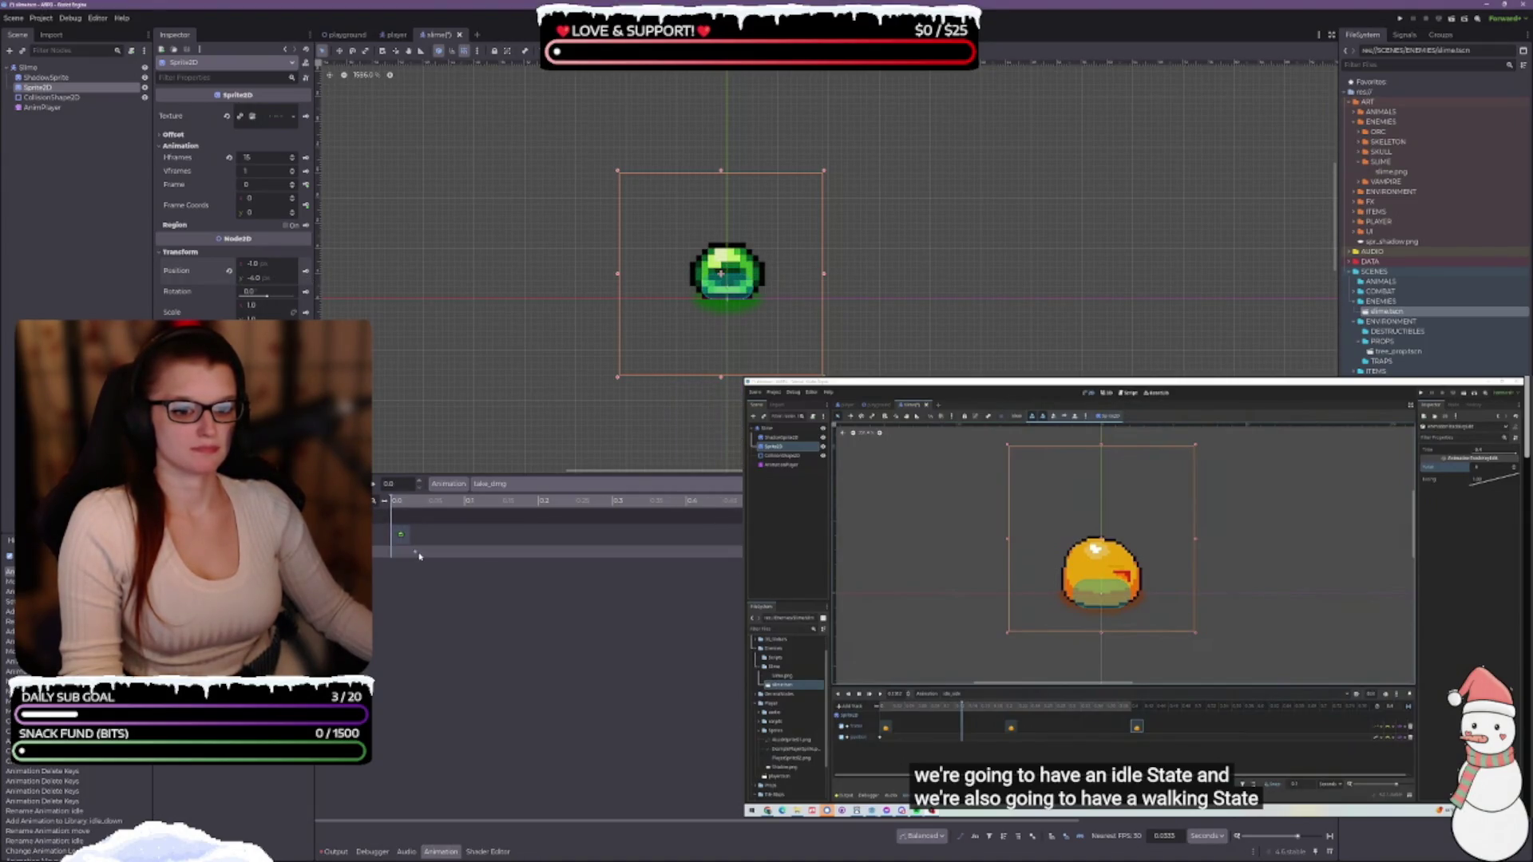
click(416, 554)
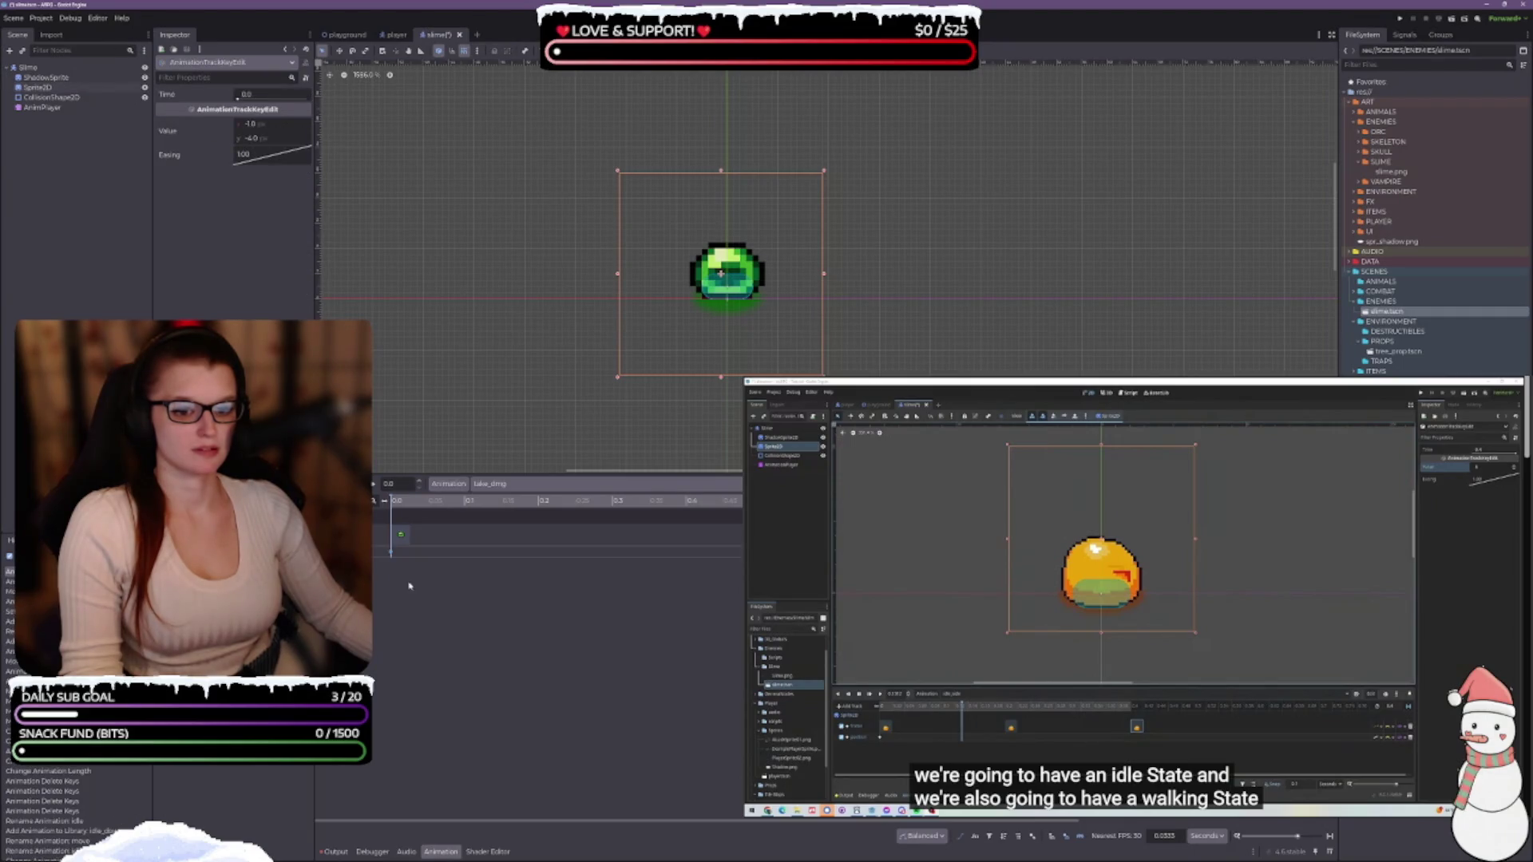
click(402, 535)
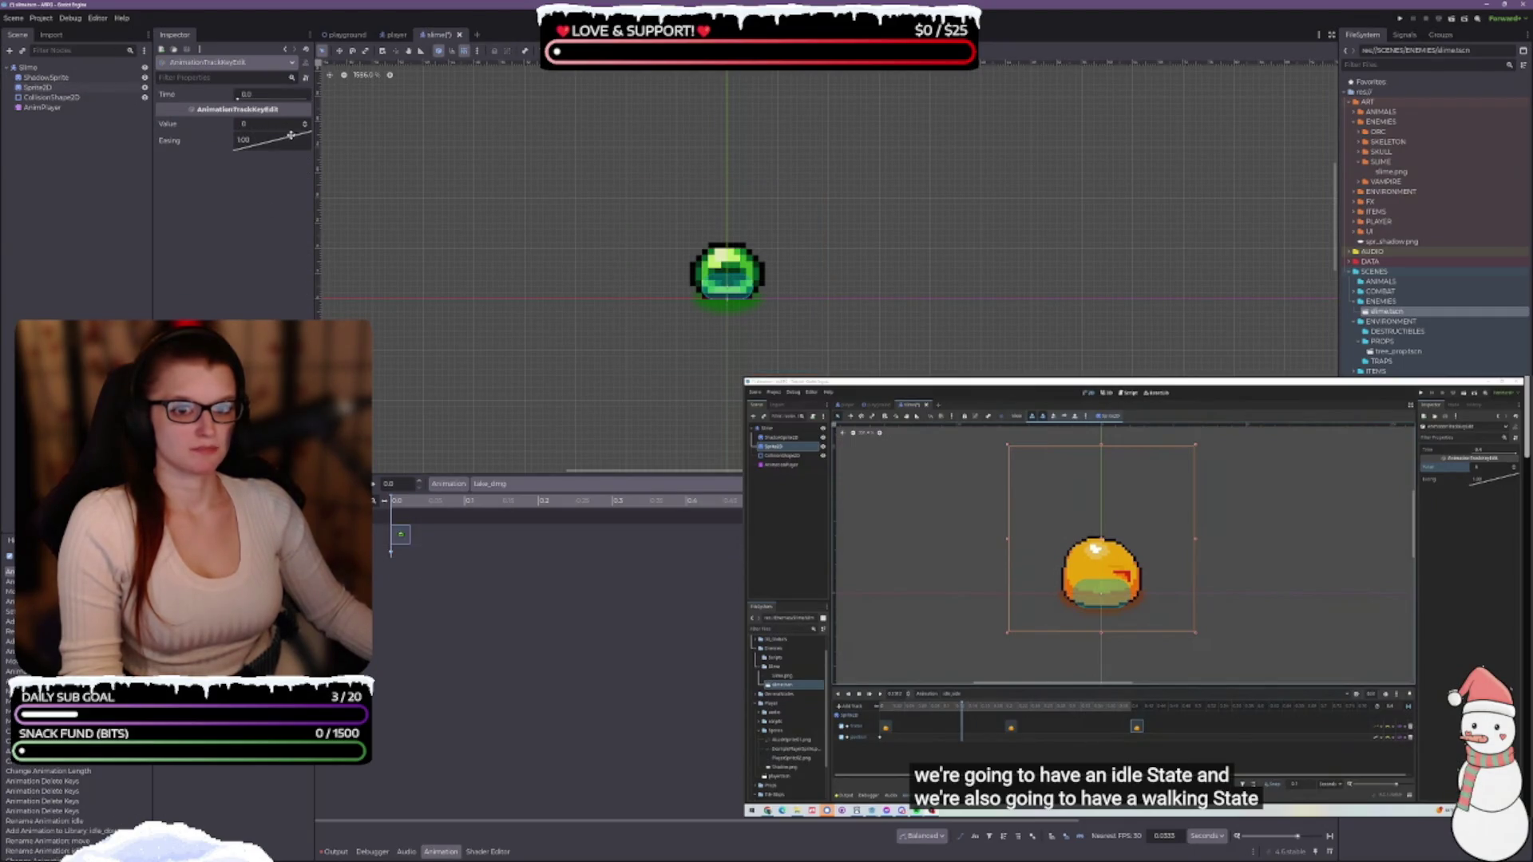
click(305, 124)
click(305, 123)
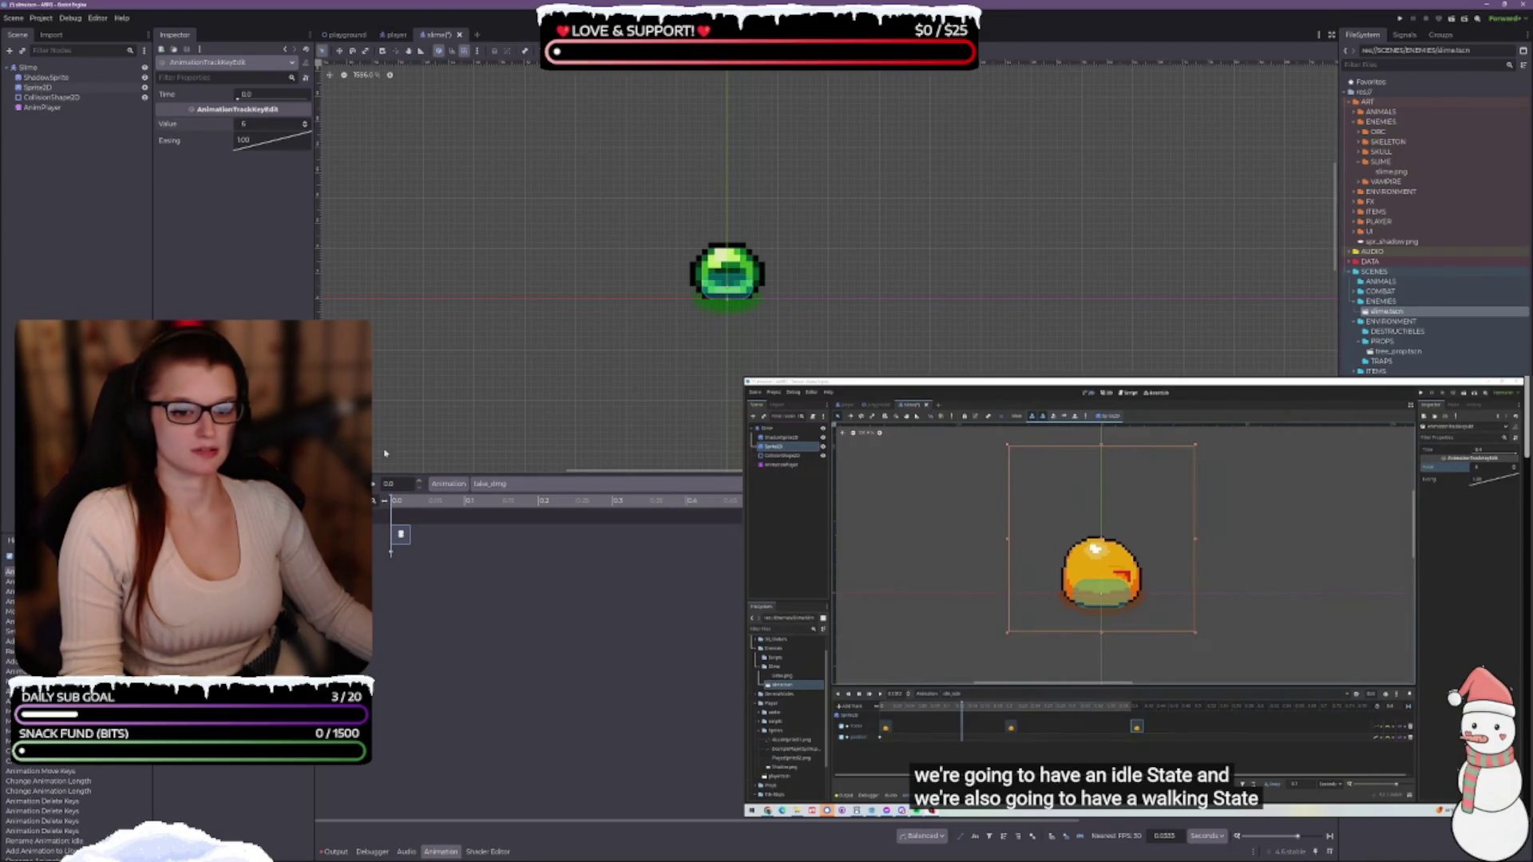
click(395, 524)
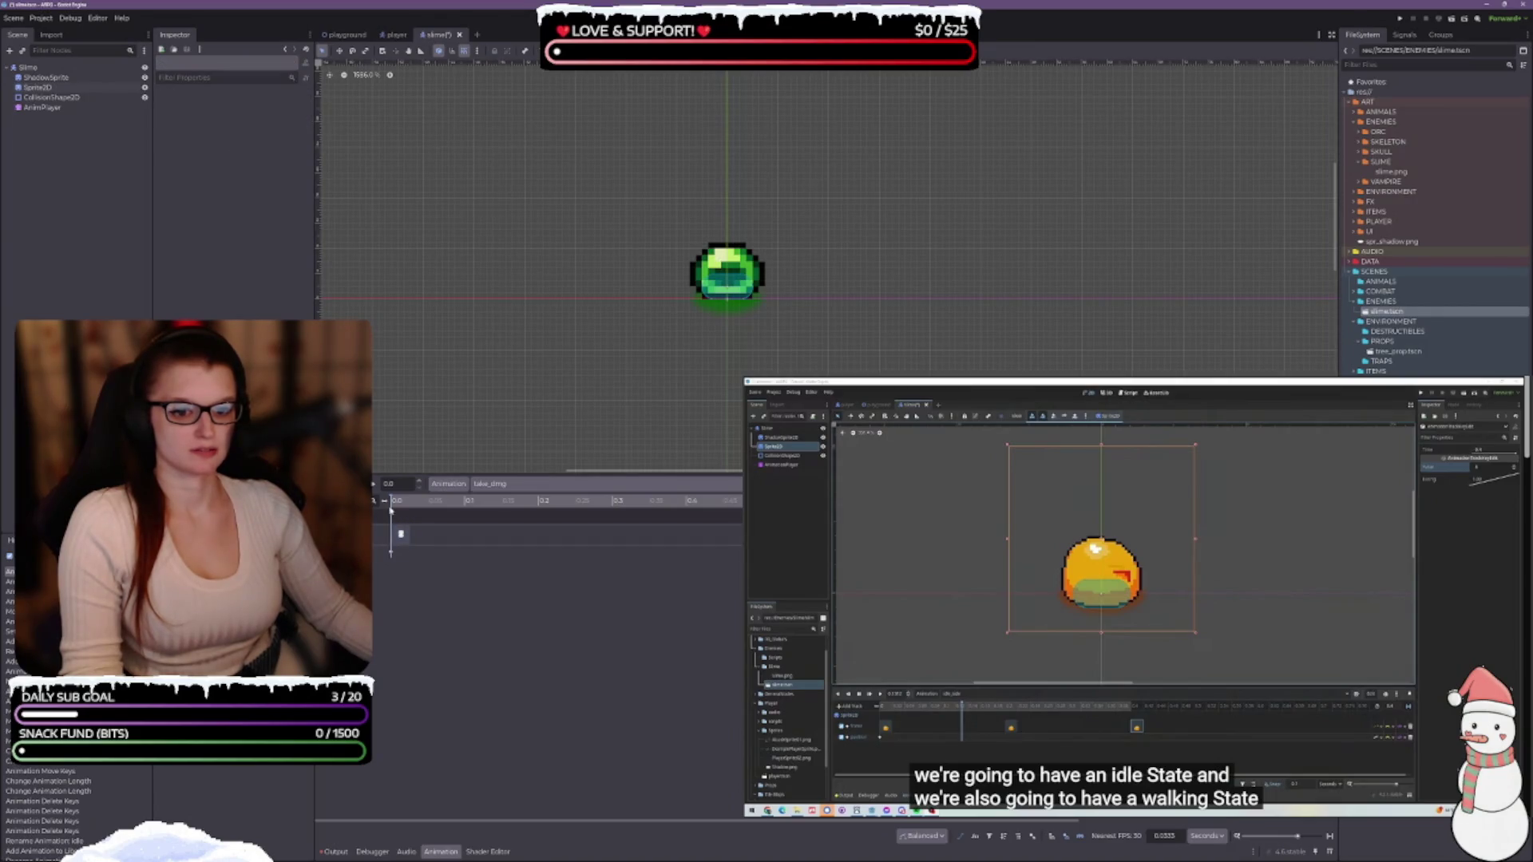
click(464, 504)
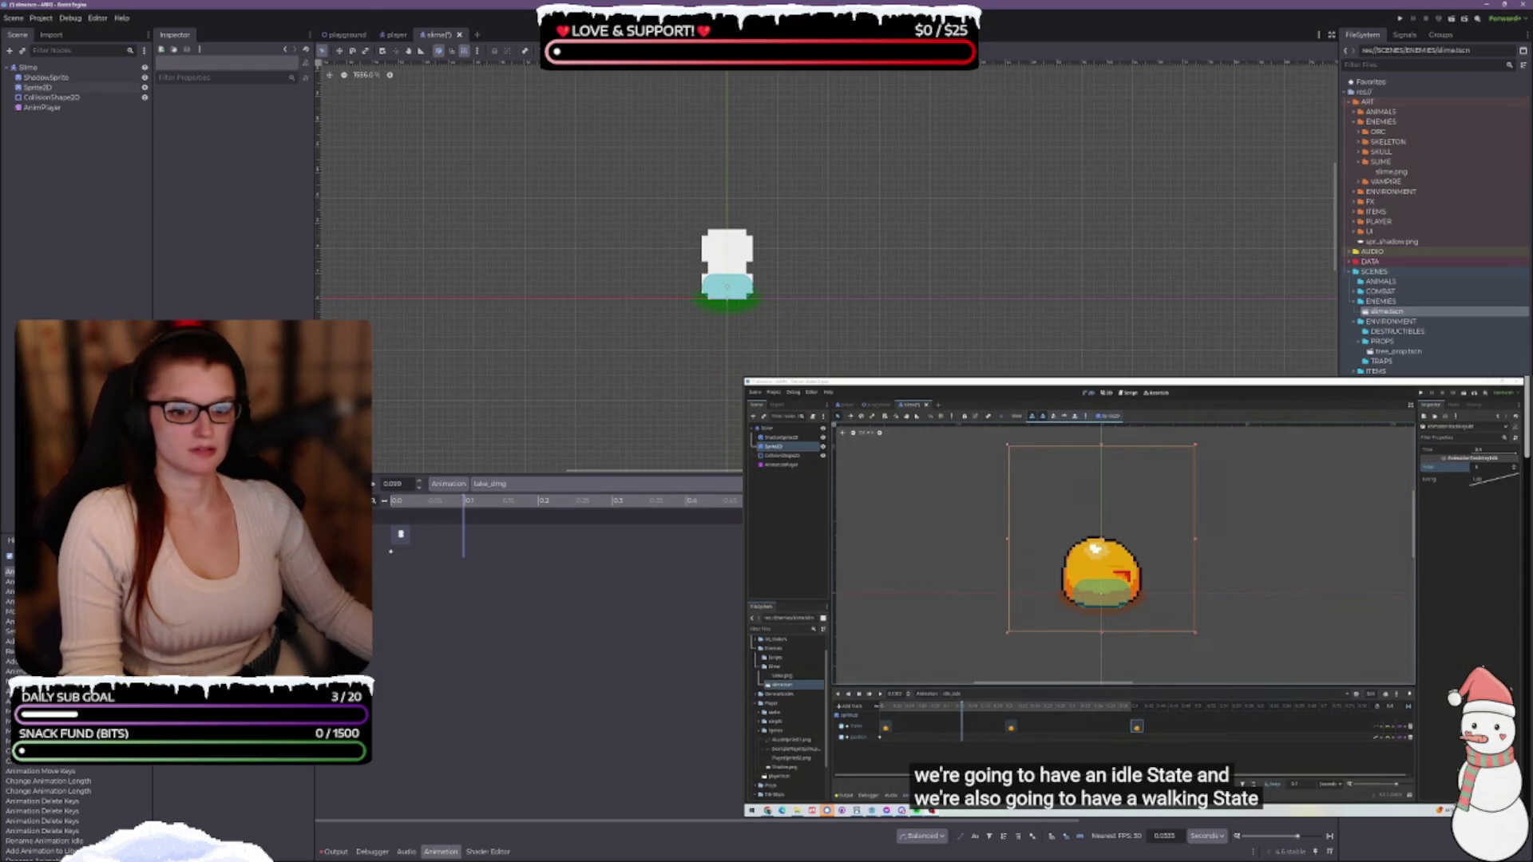
Add more take_dmg frame keys, setting the 0.1 s key to frame 7 and keying frame 8
click(64, 88)
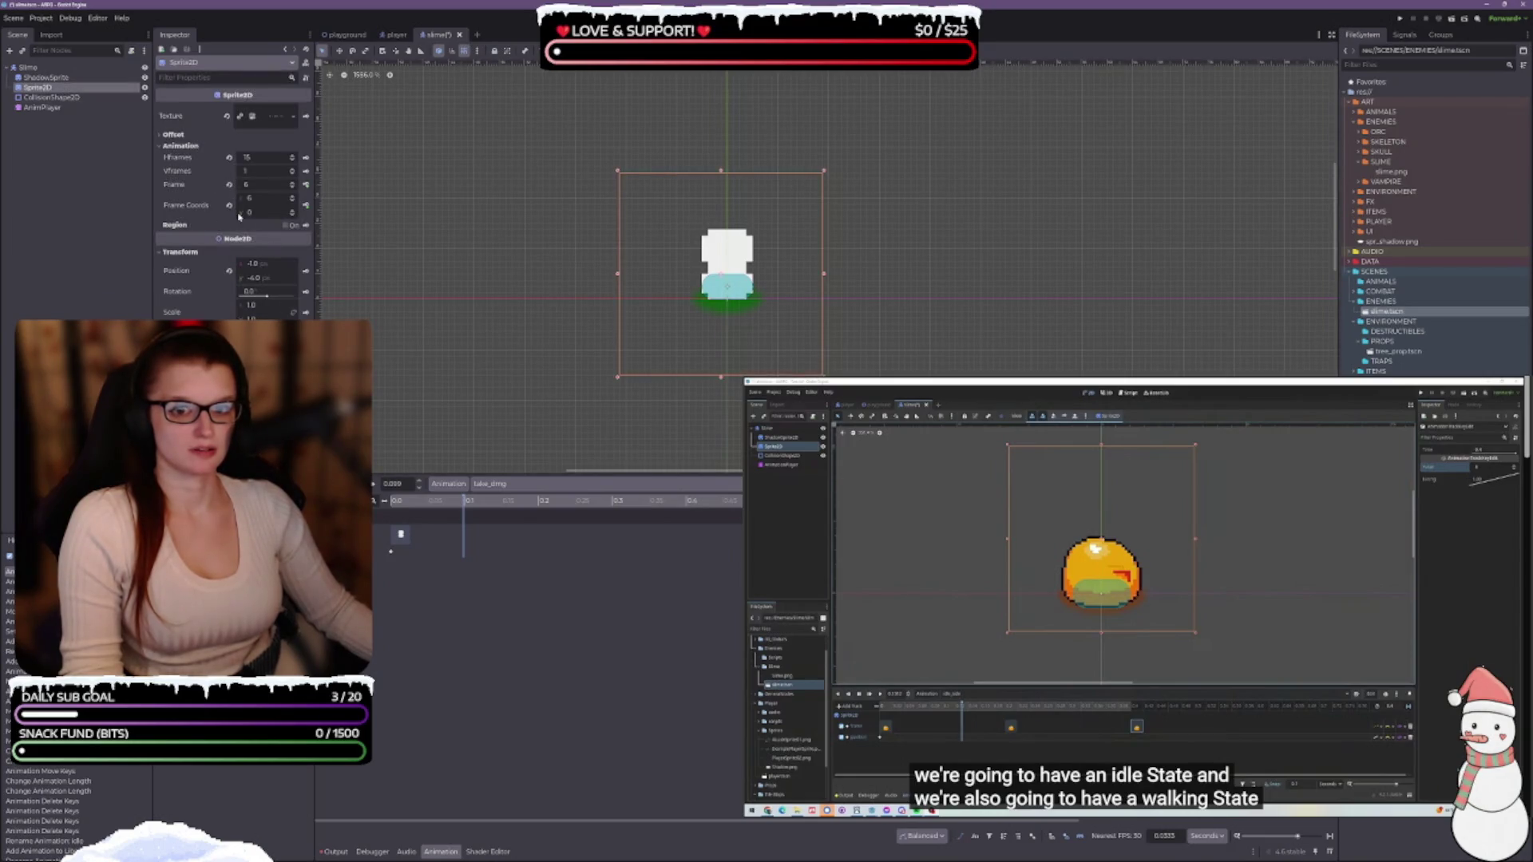
click(306, 185)
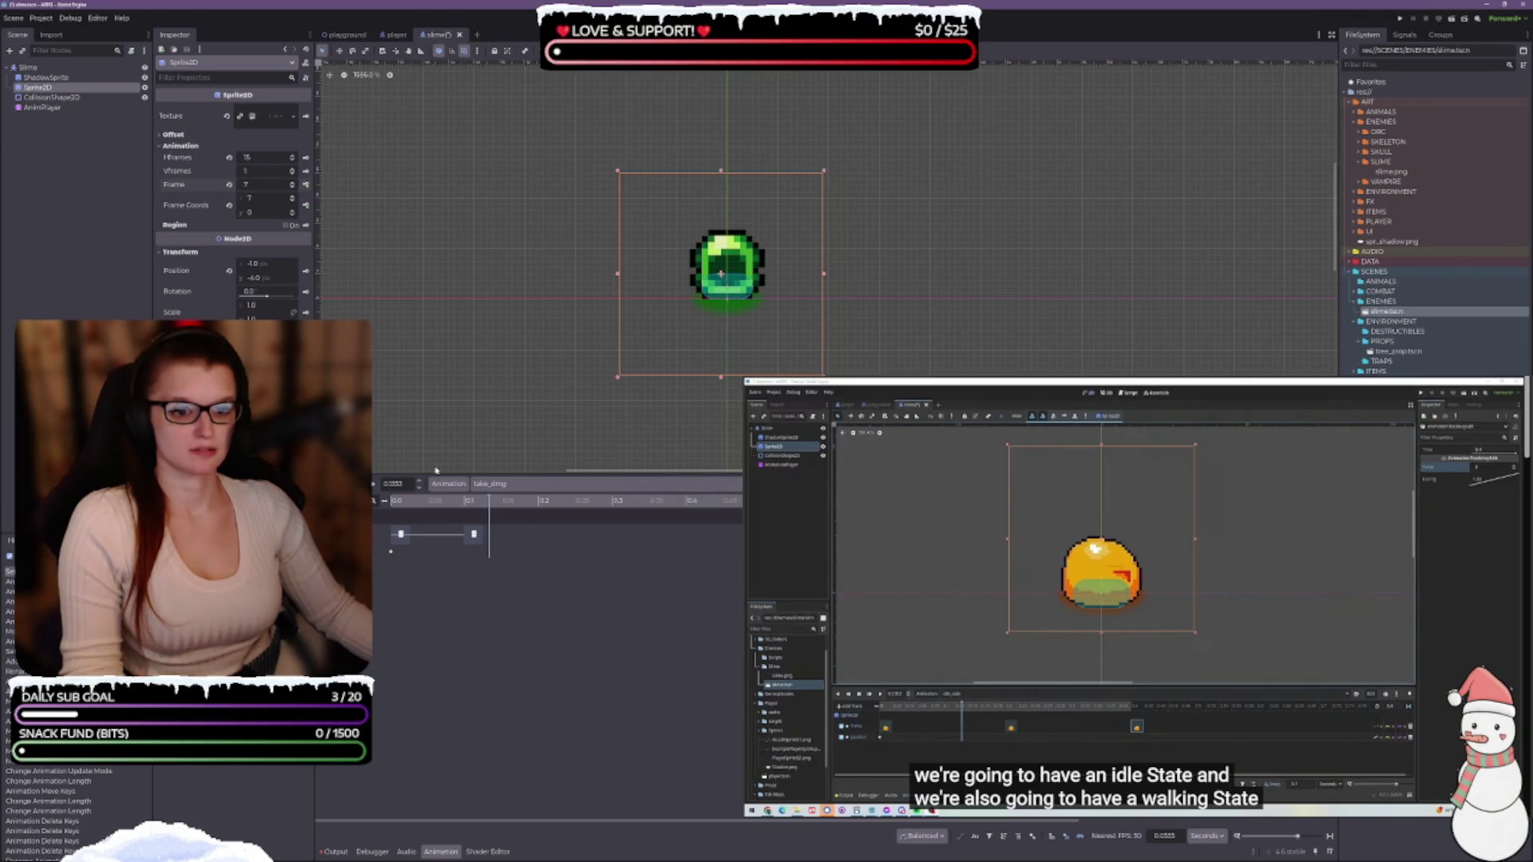
click(473, 534)
click(306, 123)
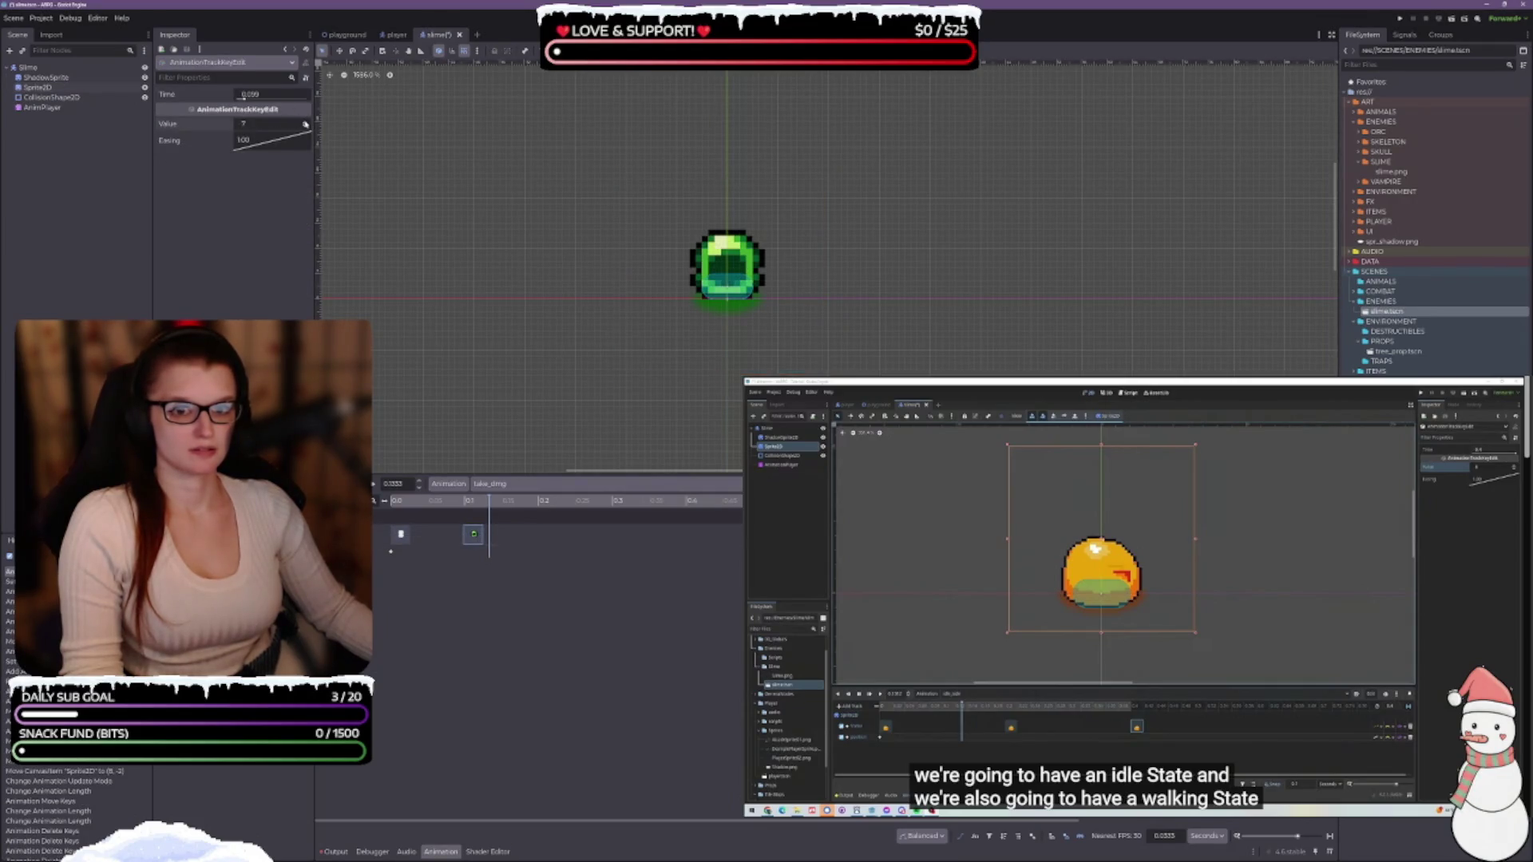
click(80, 88)
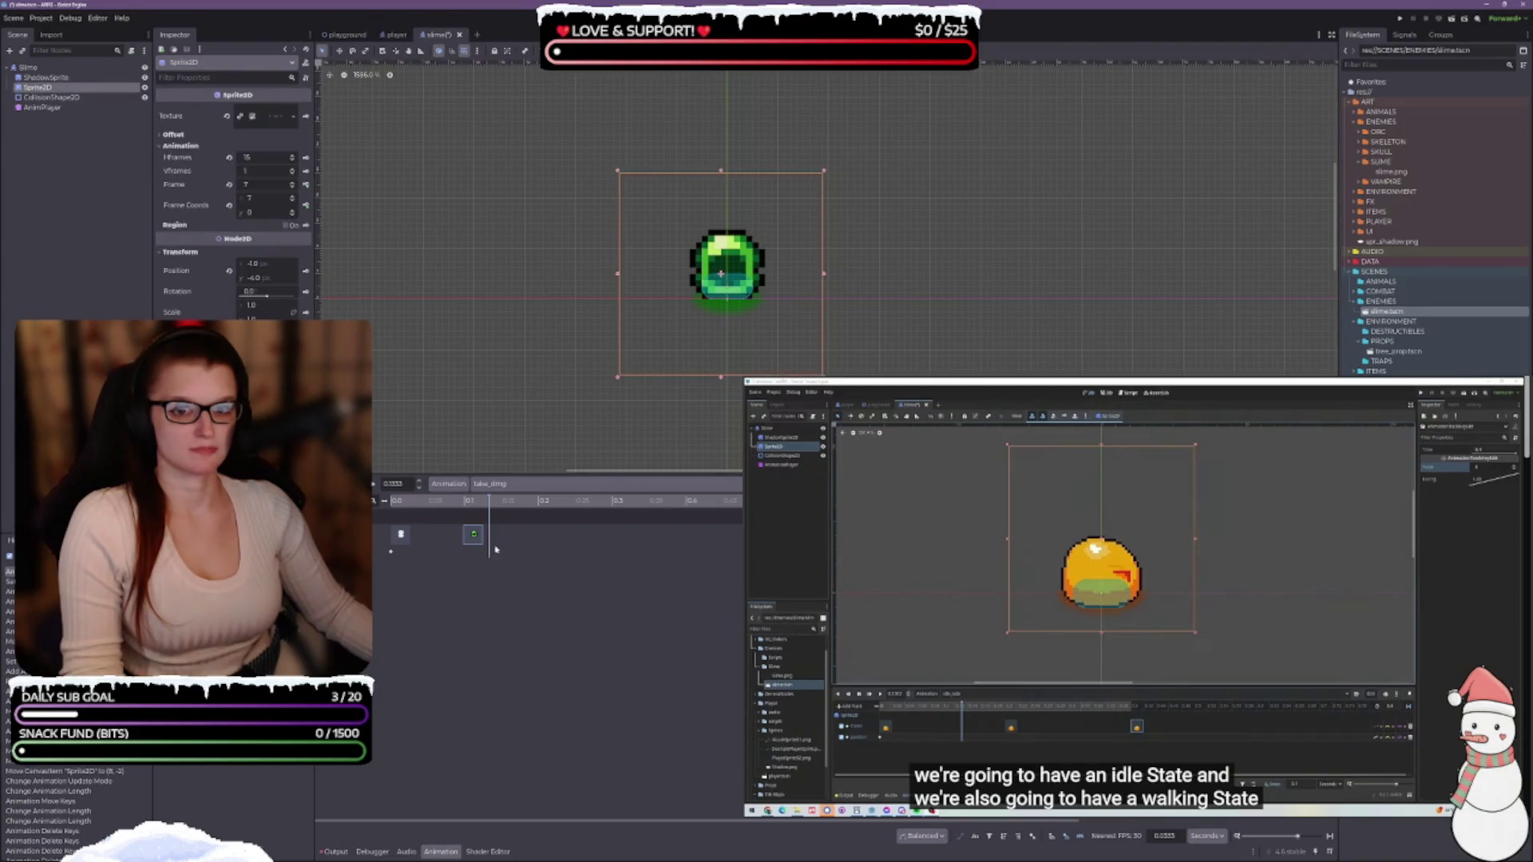
click(292, 182)
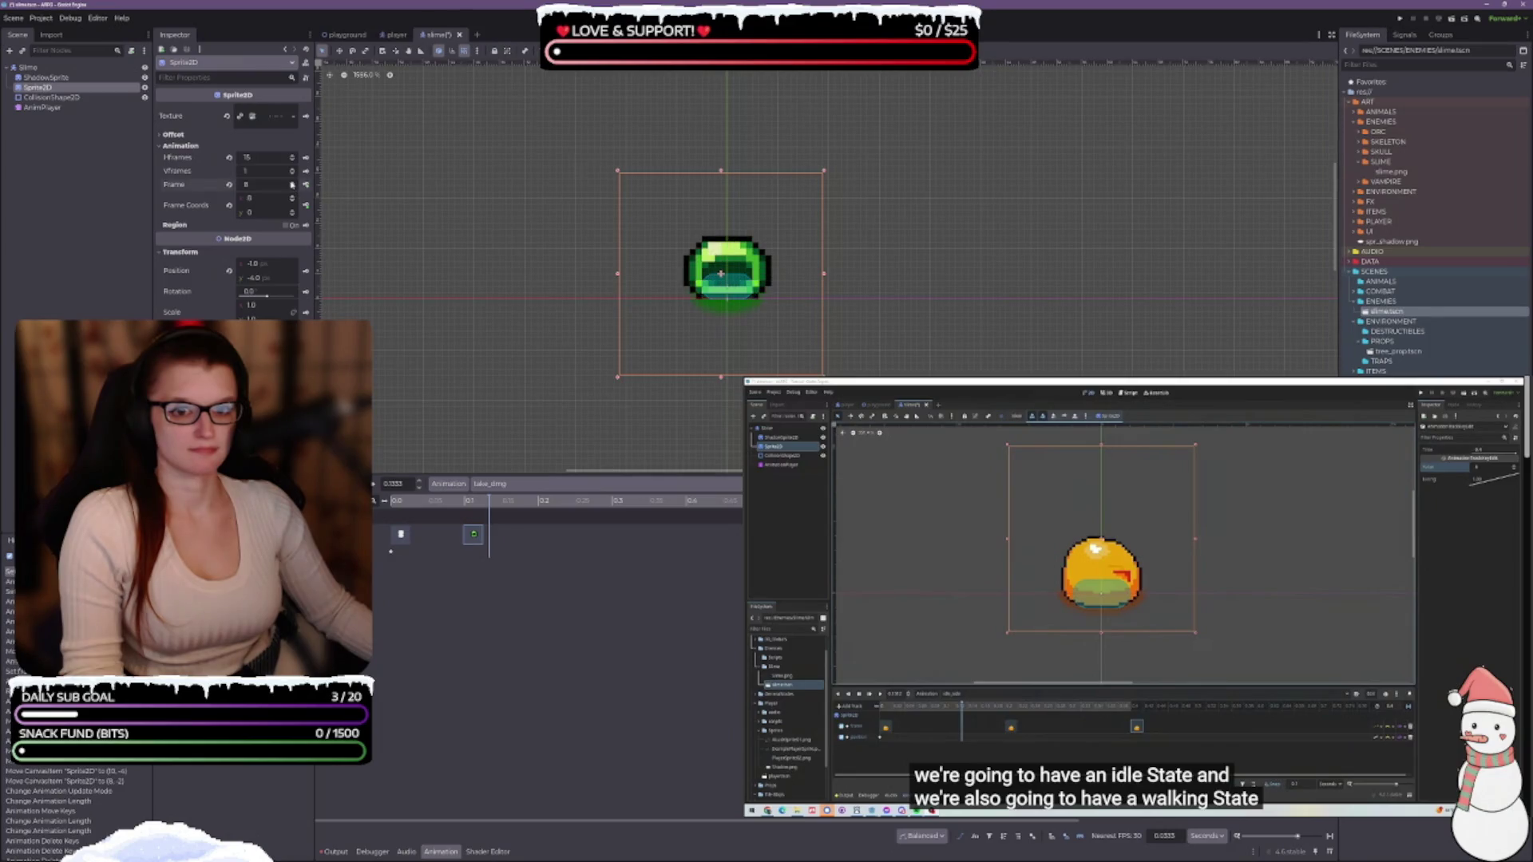
click(306, 186)
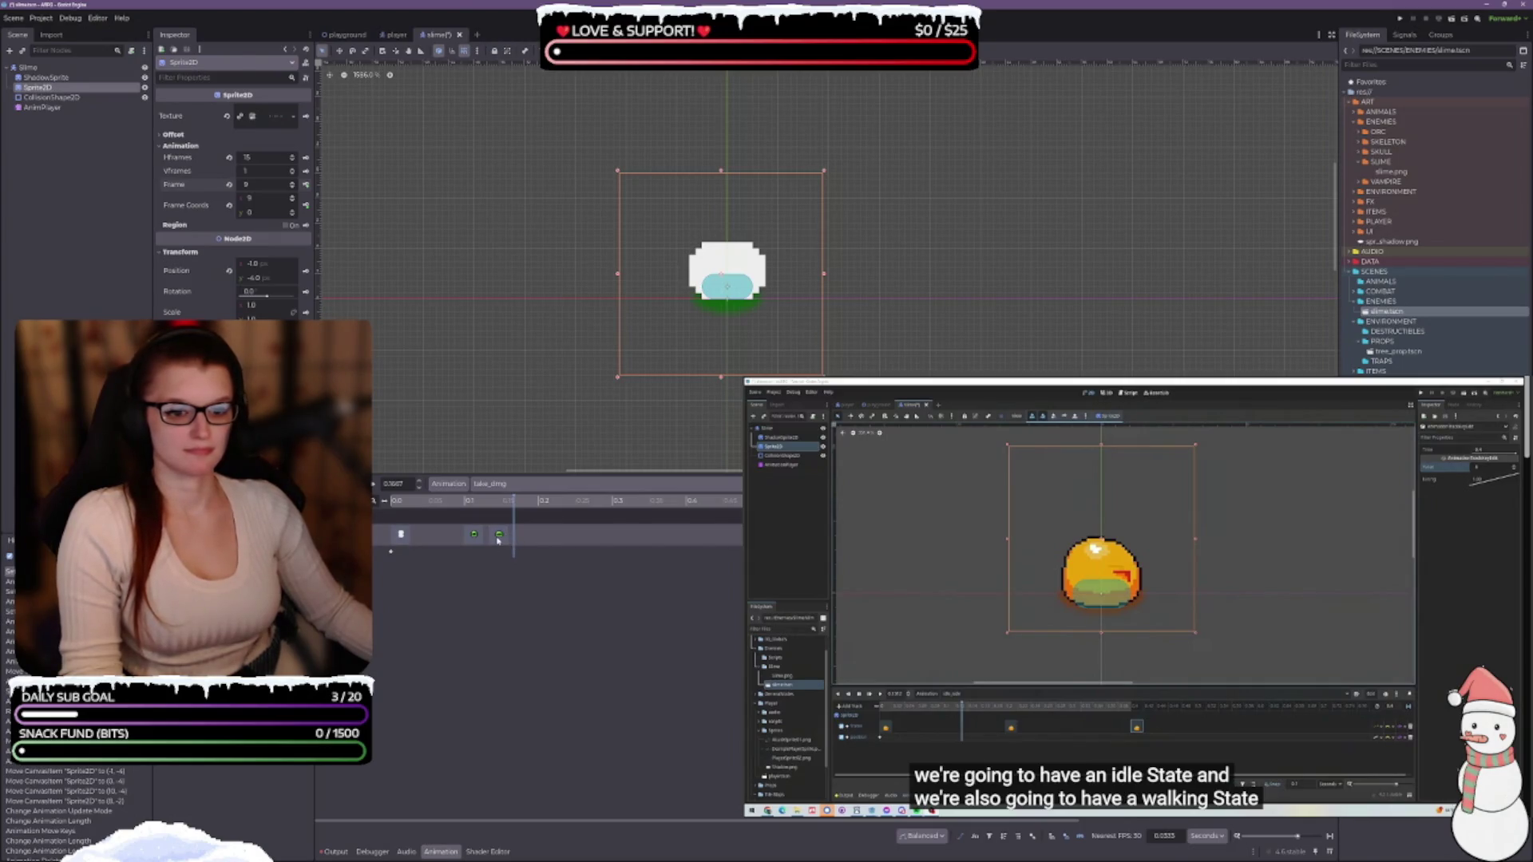
Move the last key to 0.2 s, shorten take_dmg to 0.3 s, and preview it looping
drag(500, 534, 560, 536)
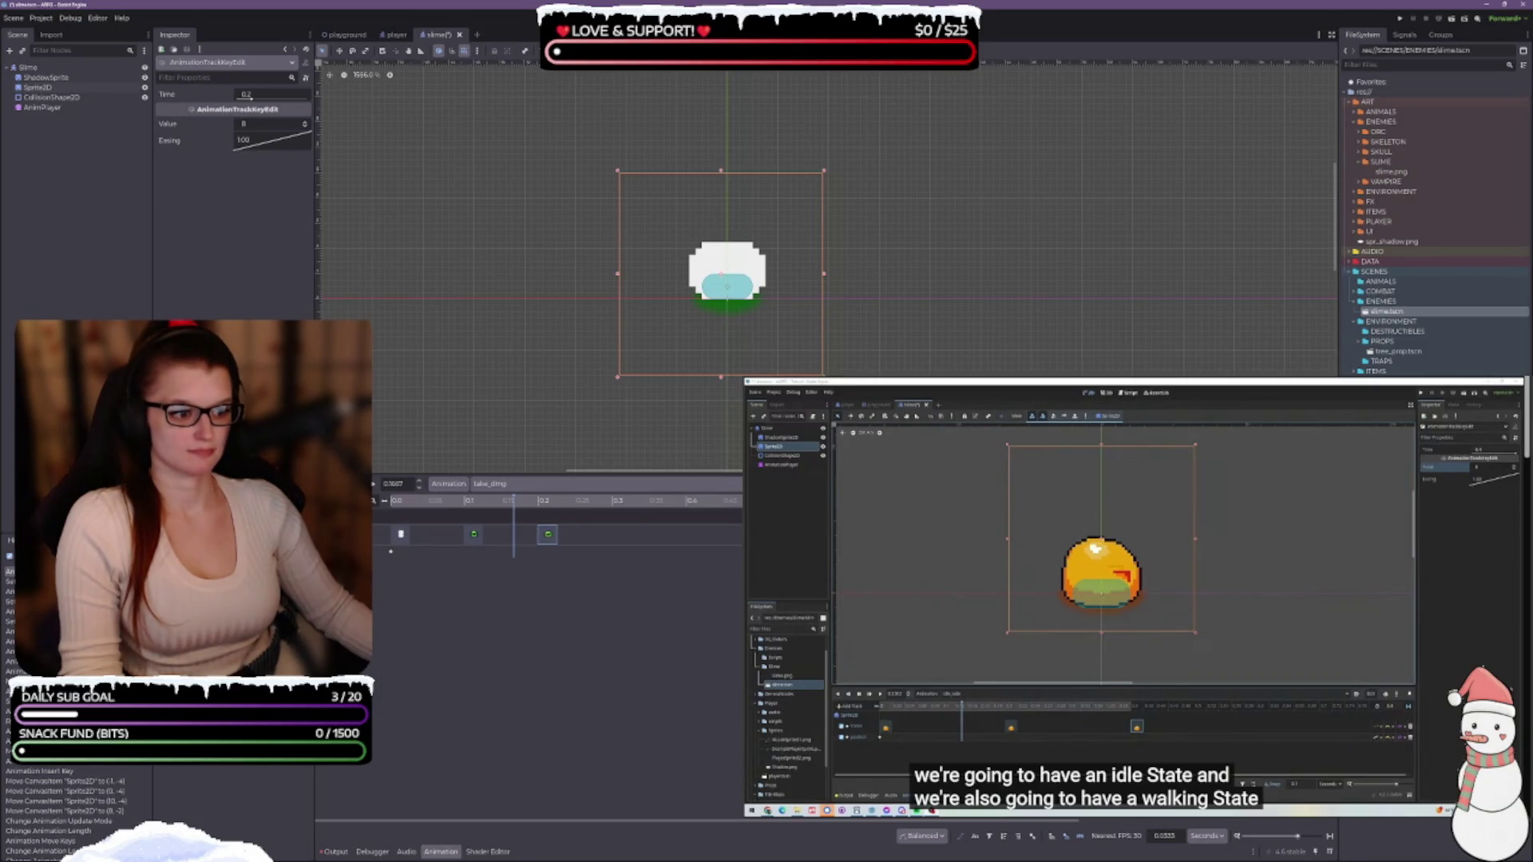
drag(763, 499, 614, 502)
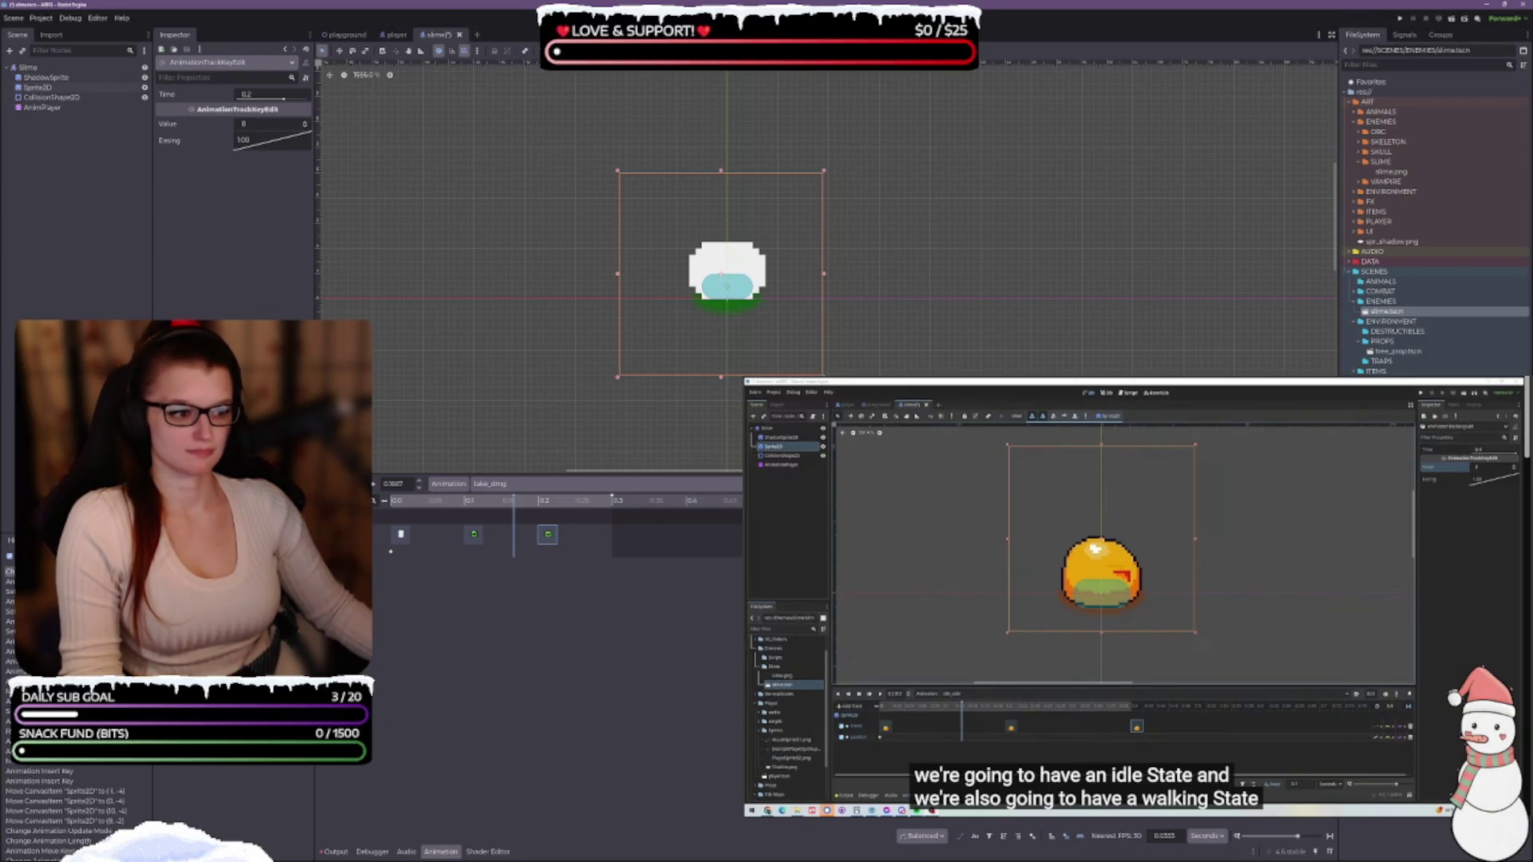
click(447, 575)
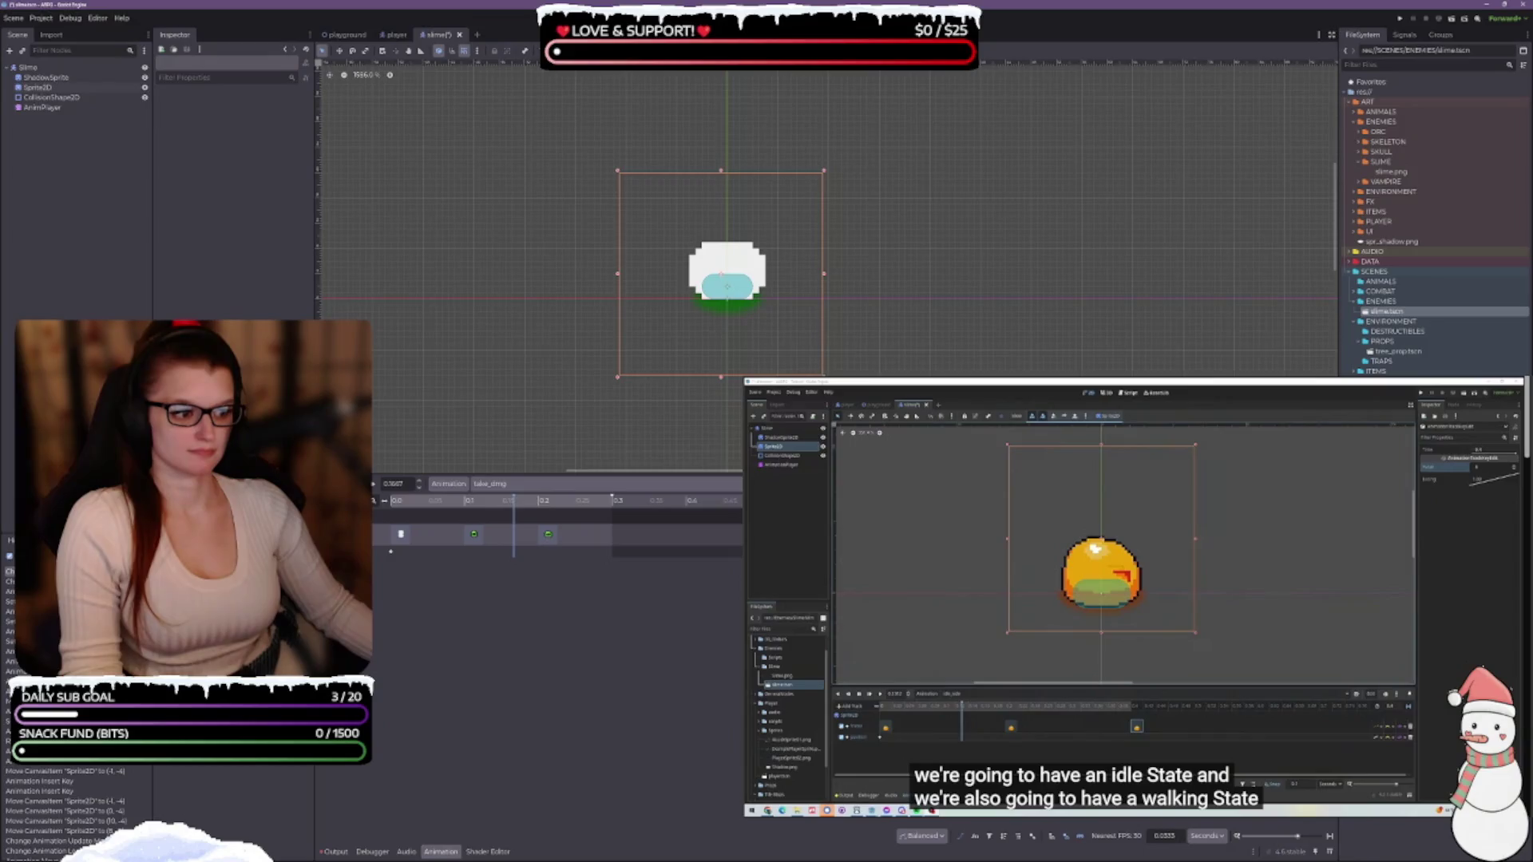
click(373, 485)
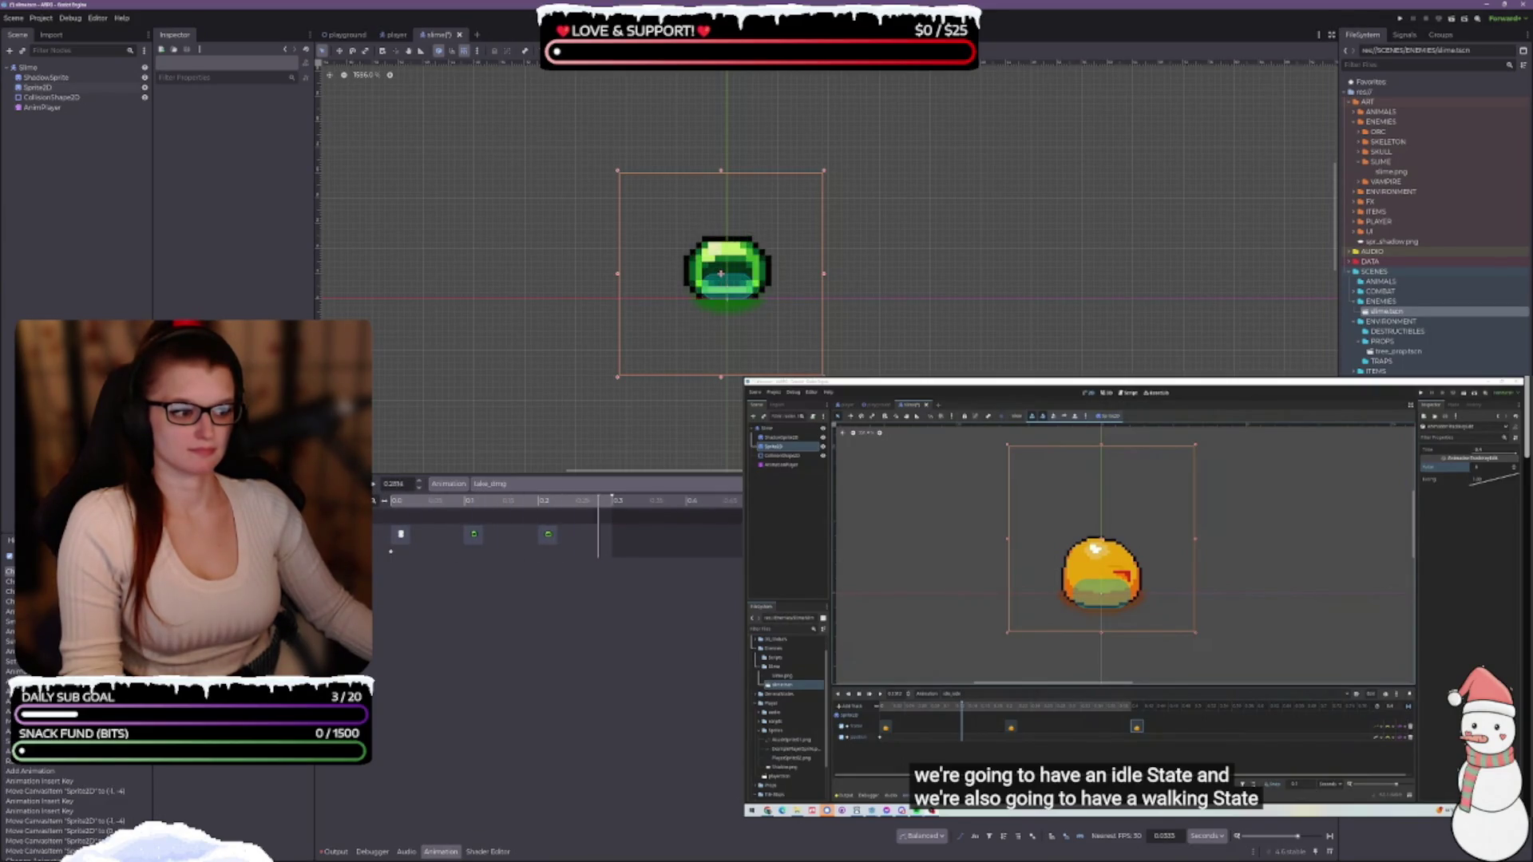
Insert a key at 0.0, replay take_dmg to check it, and save the slime scene
key(s)
key(Insert)
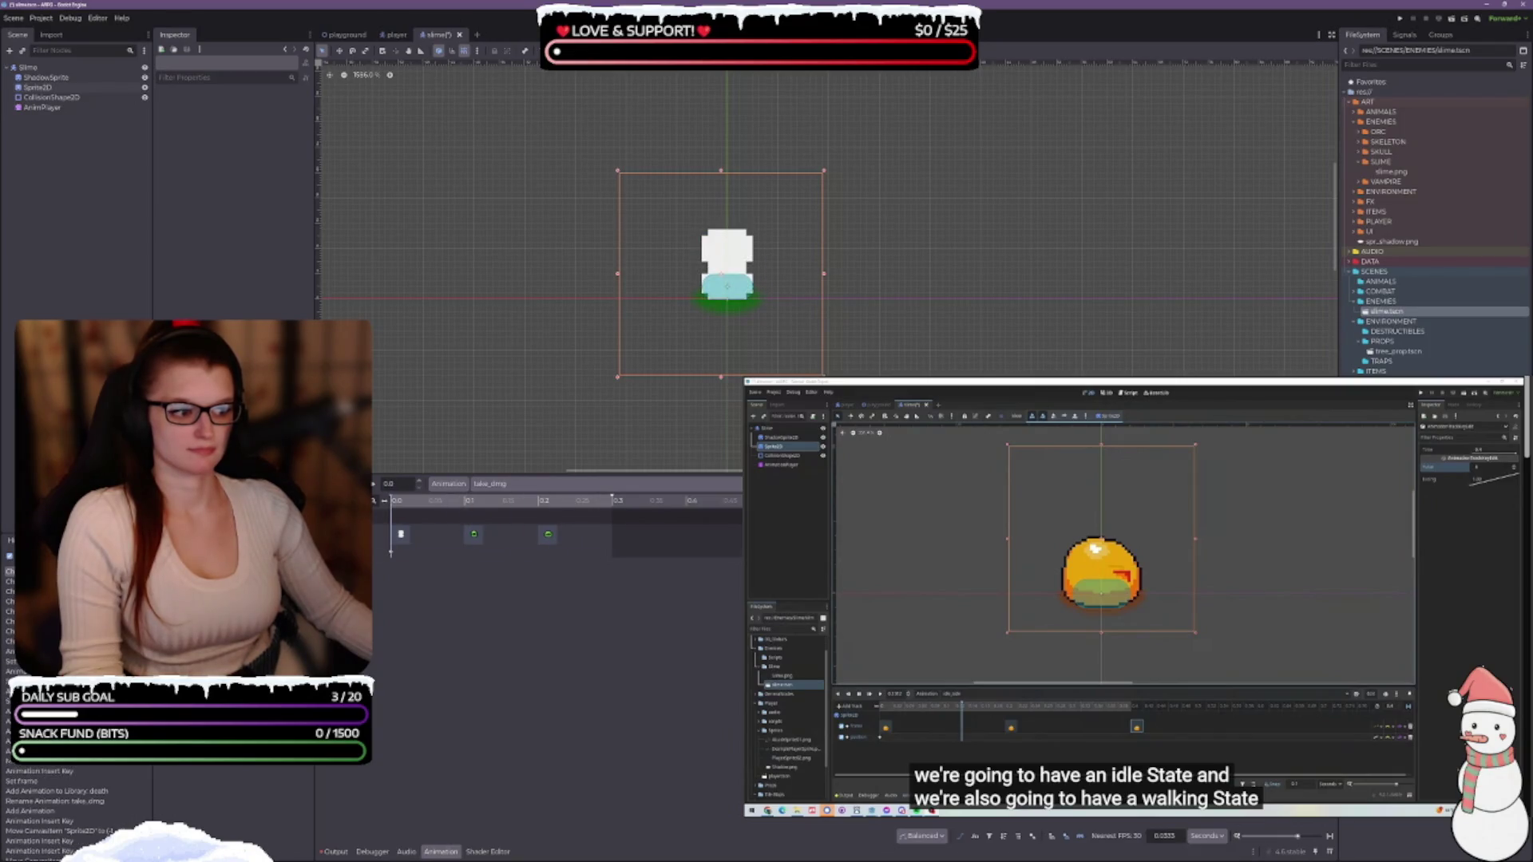
click(374, 485)
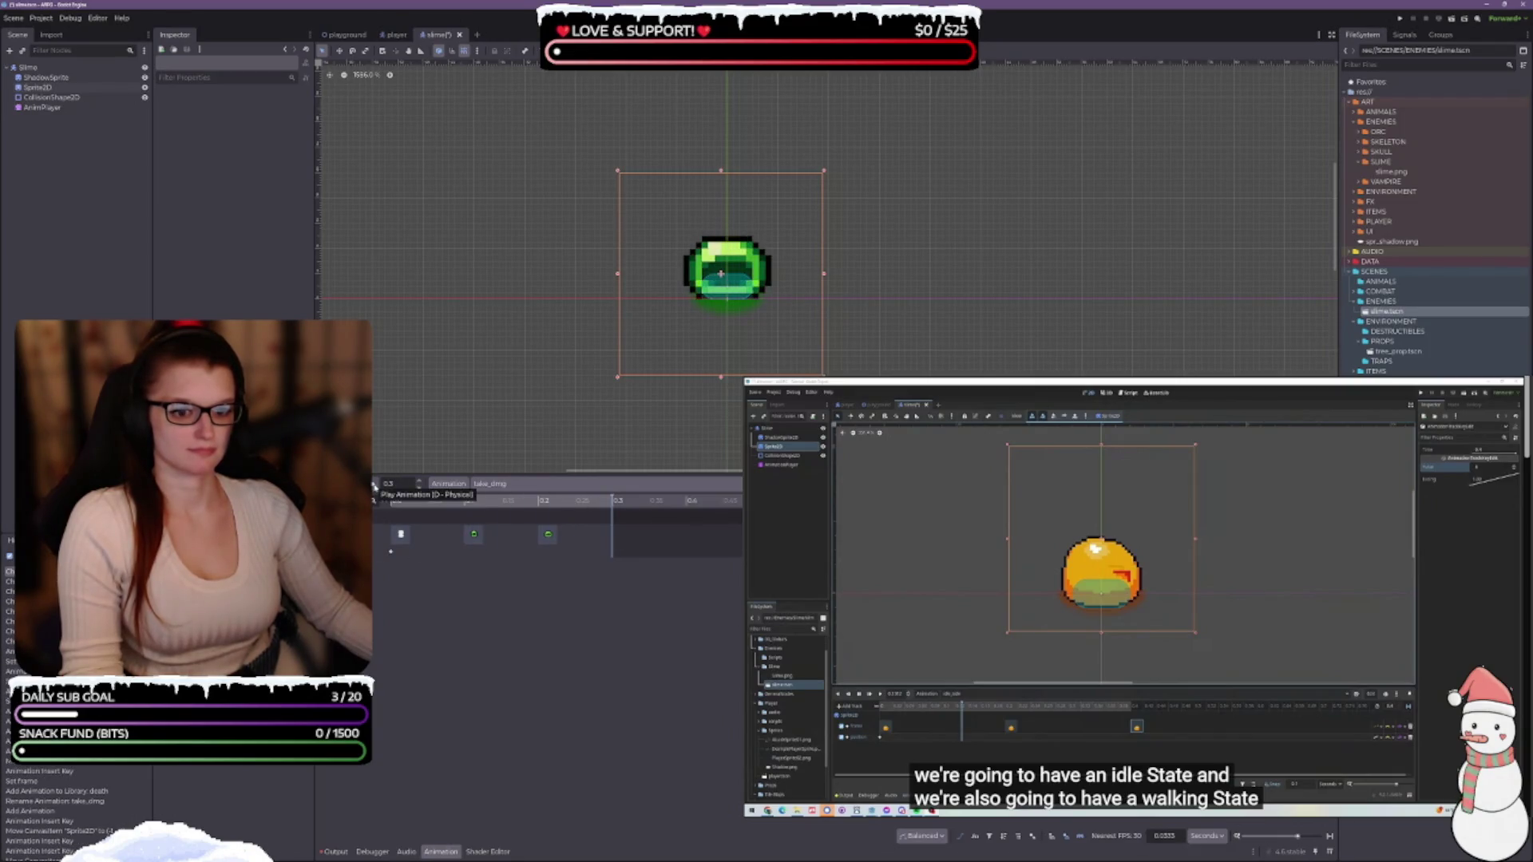
click(374, 485)
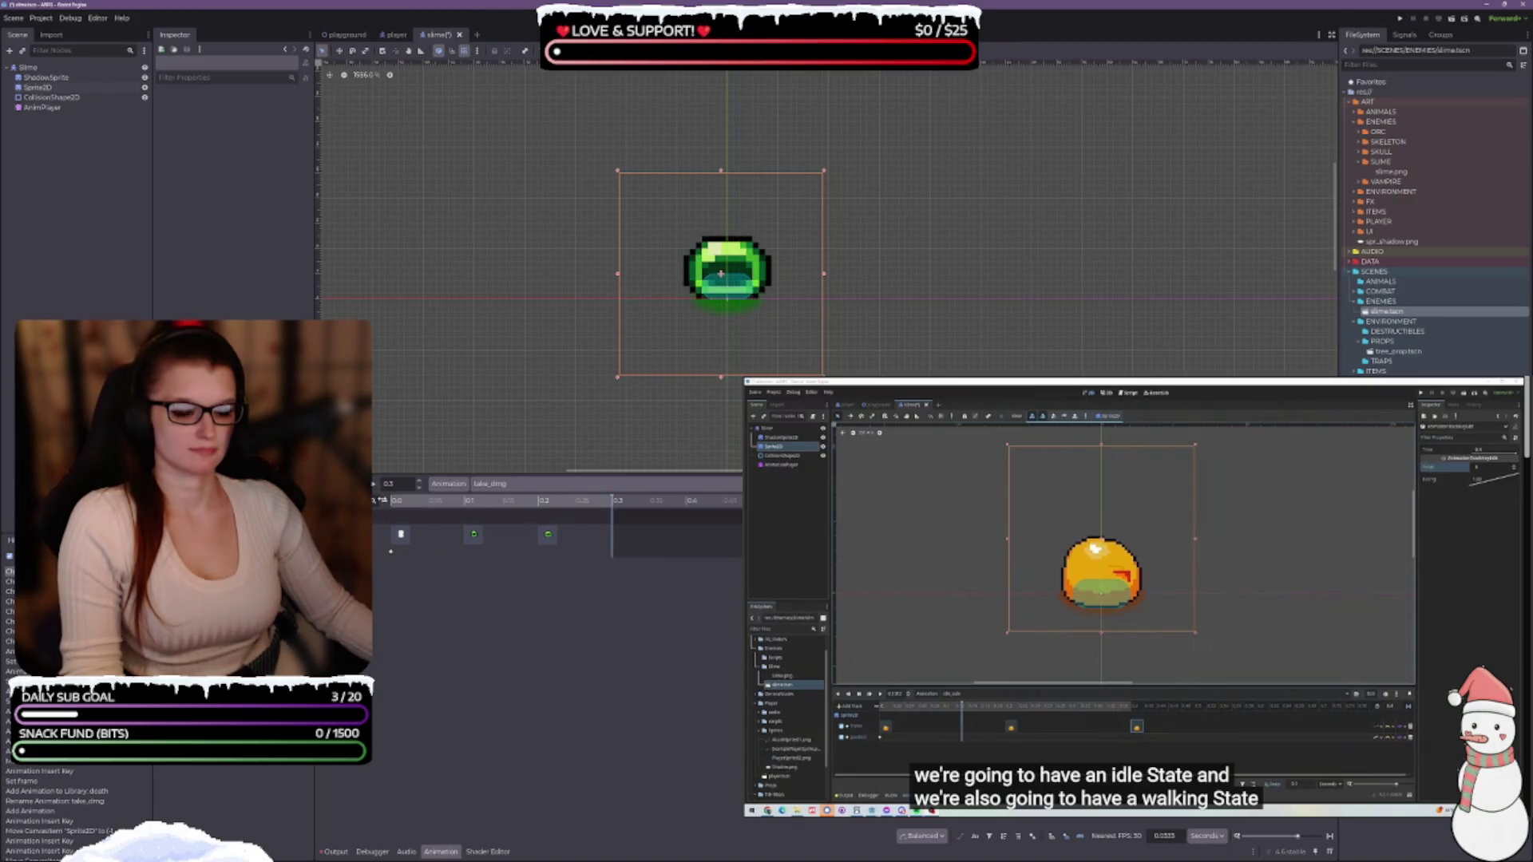
key(ctrl+s)
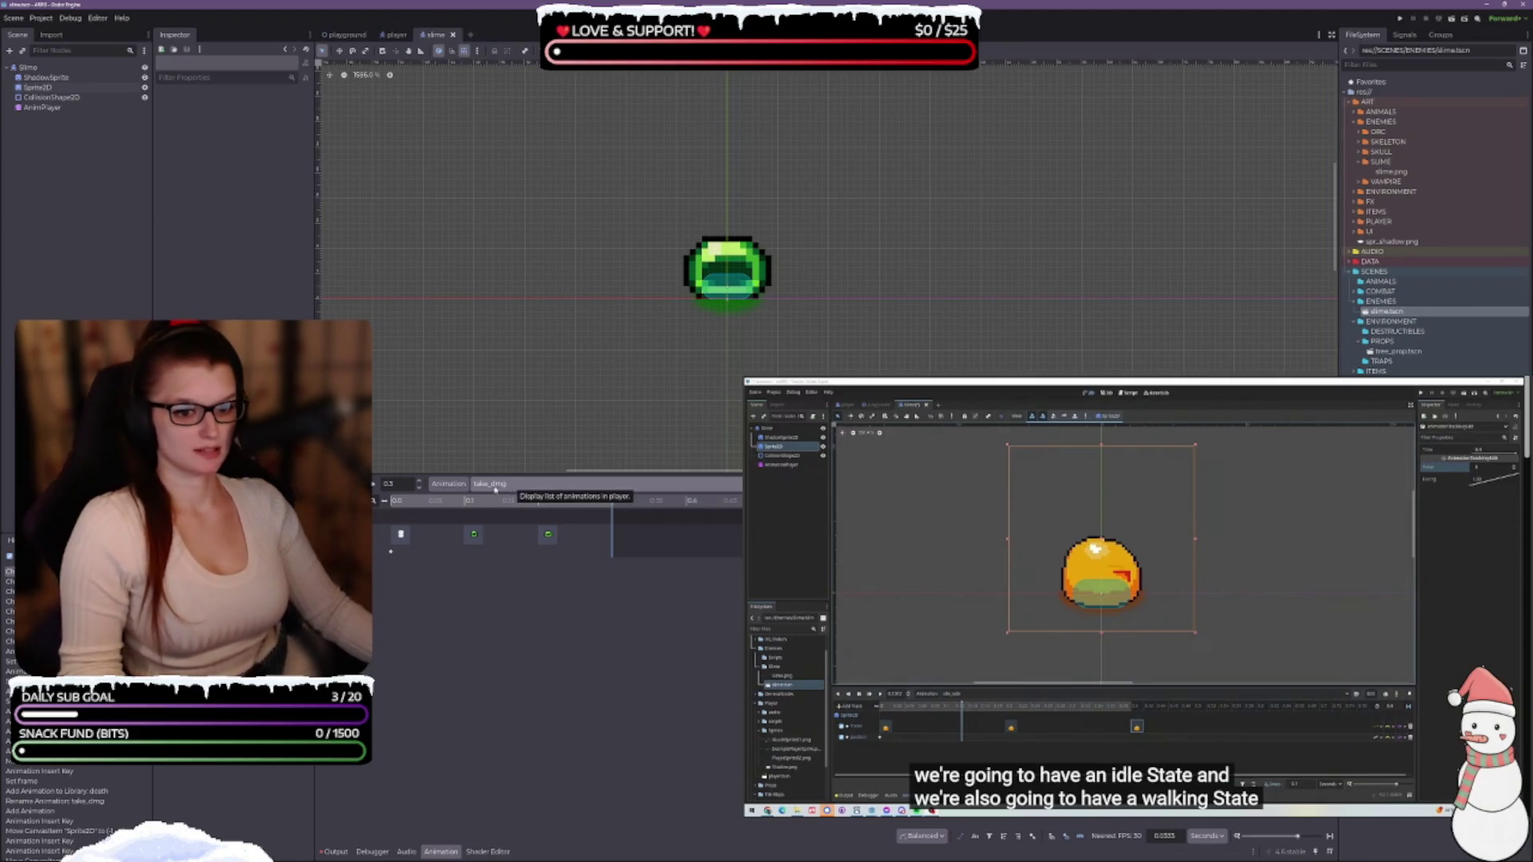
Open the slime's animation list dropdown in the Animation panel
click(449, 484)
click(455, 487)
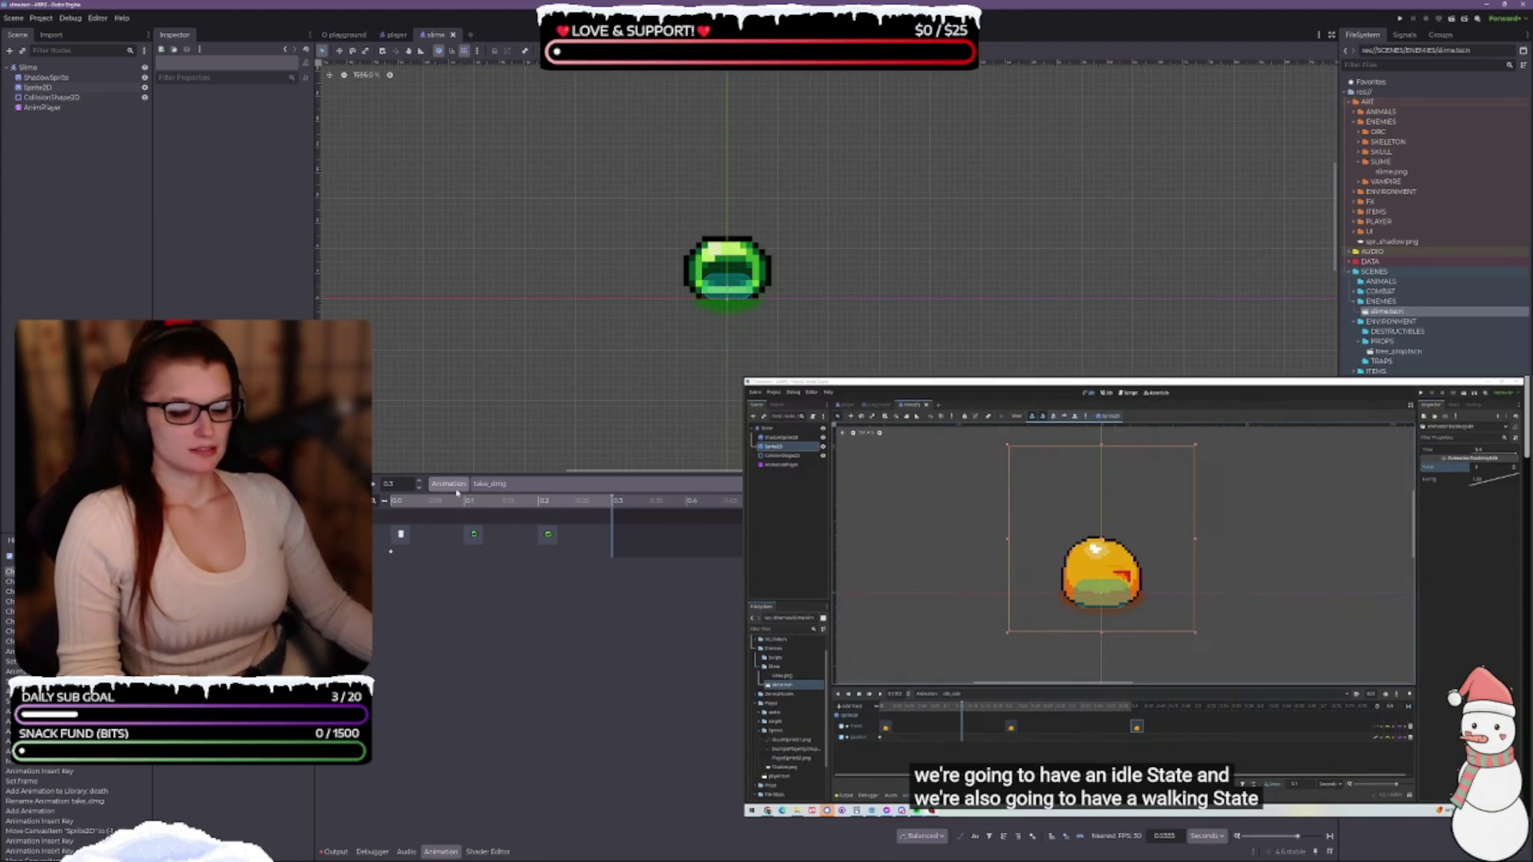
click(456, 487)
click(492, 484)
click(492, 484)
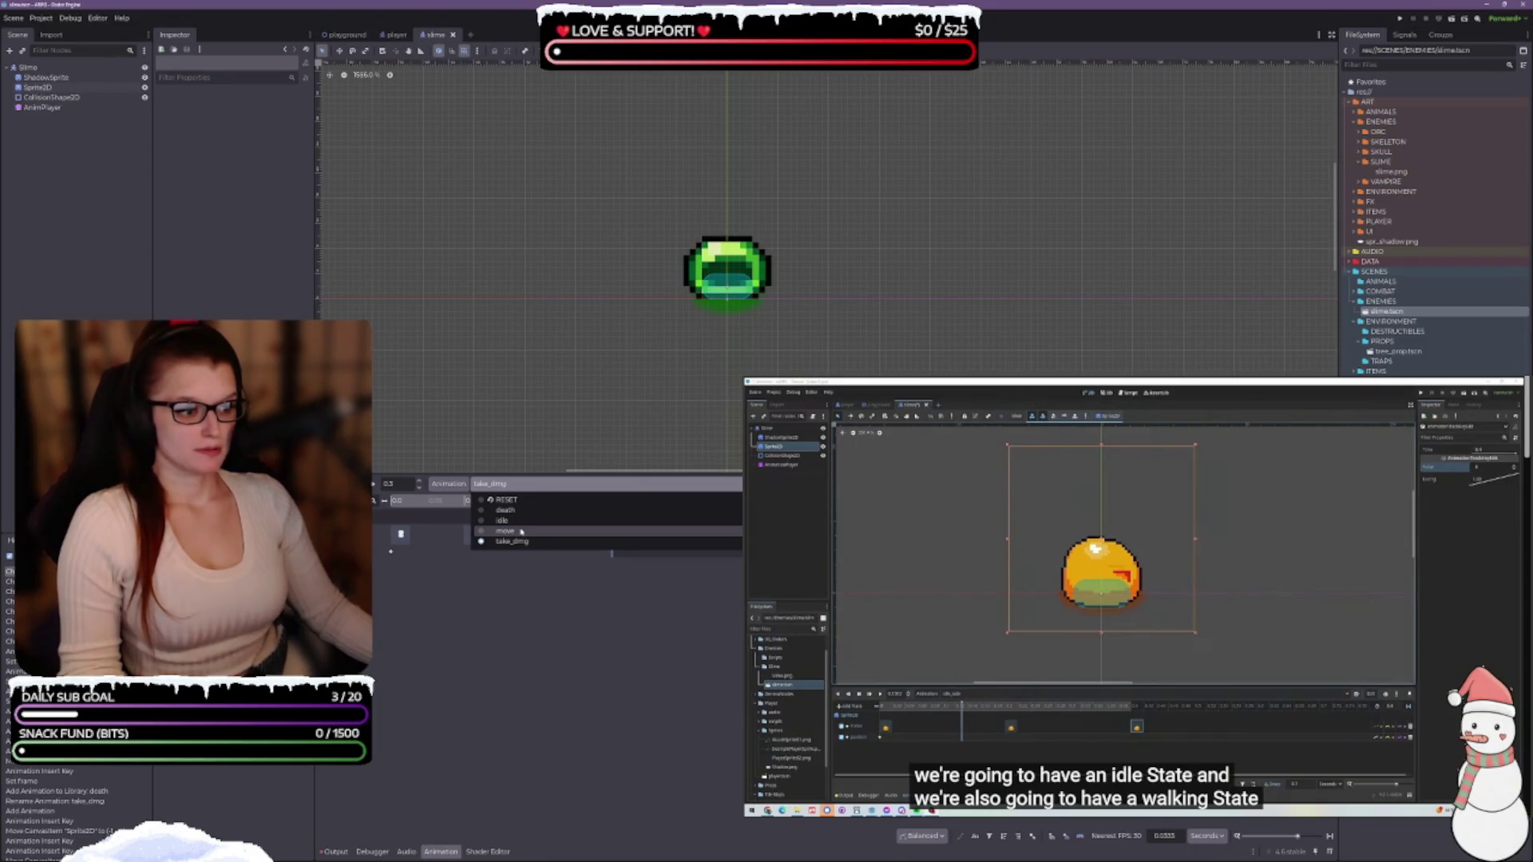
Play the slime's move animation and save the scene
click(521, 531)
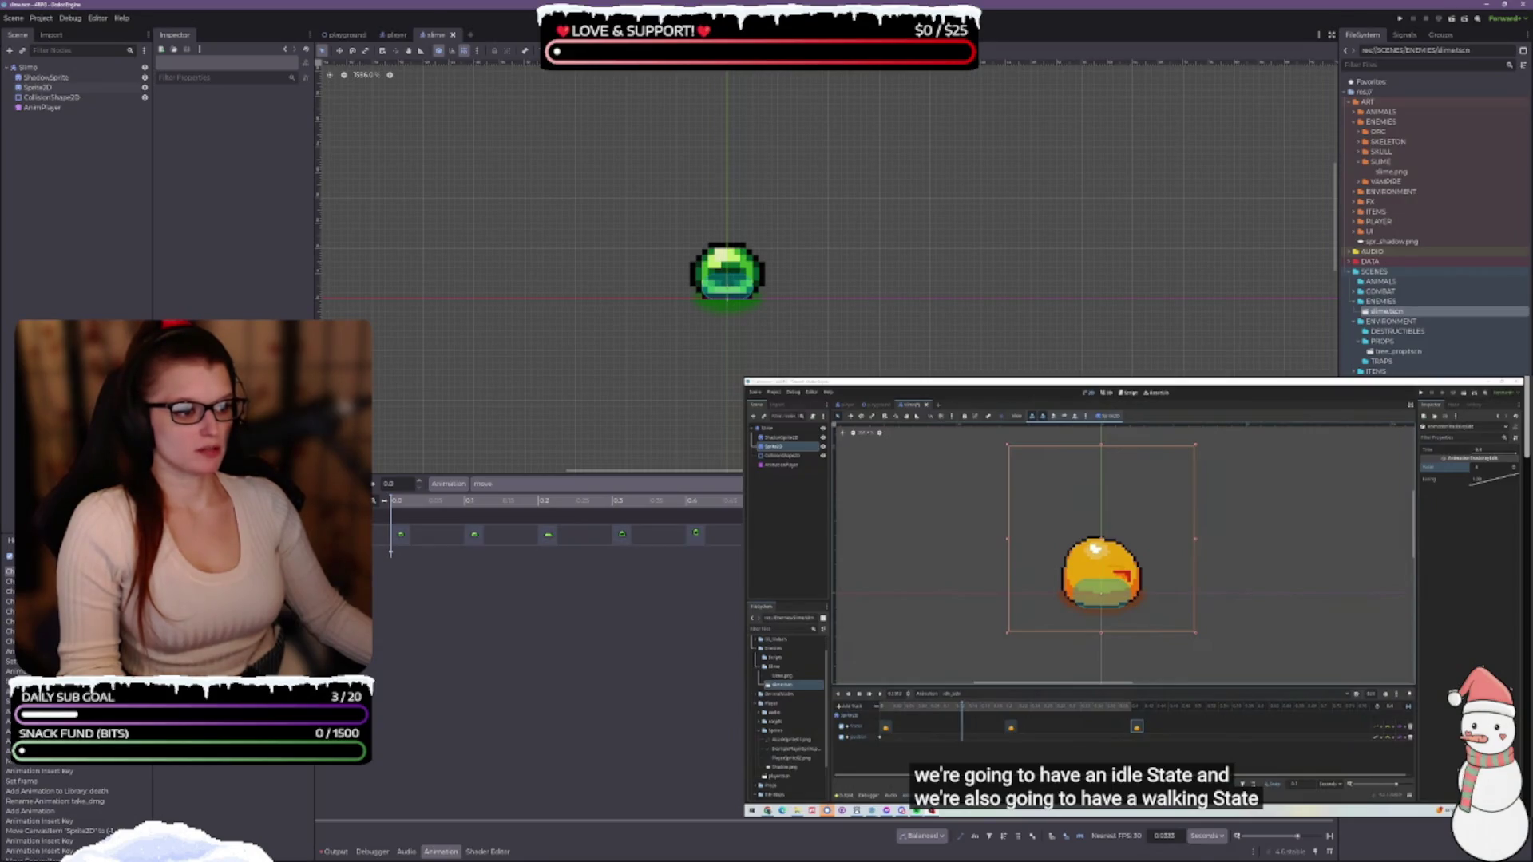
key(d)
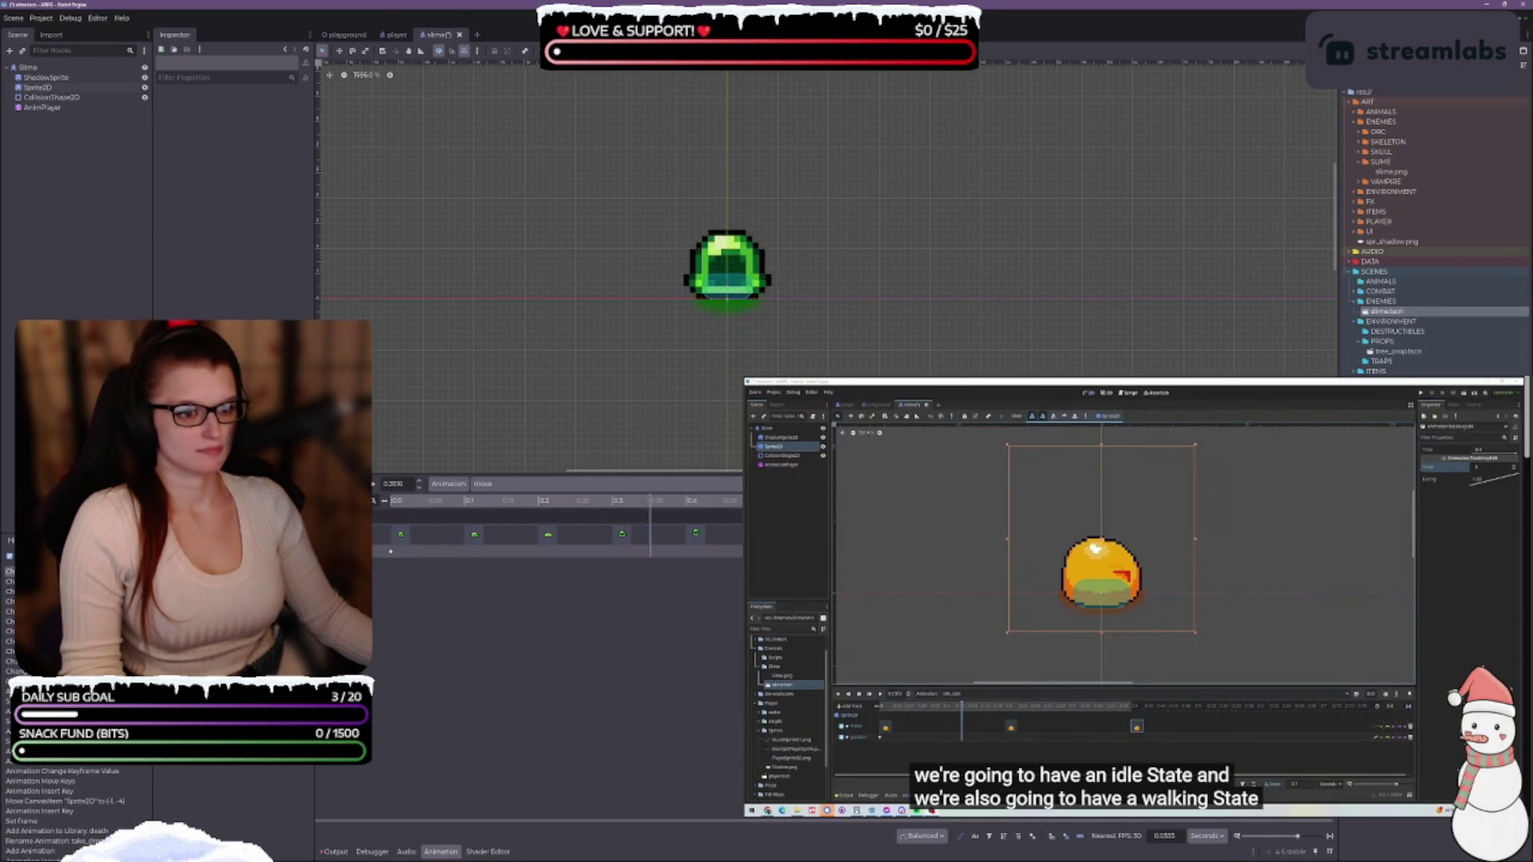
key(ctrl+s)
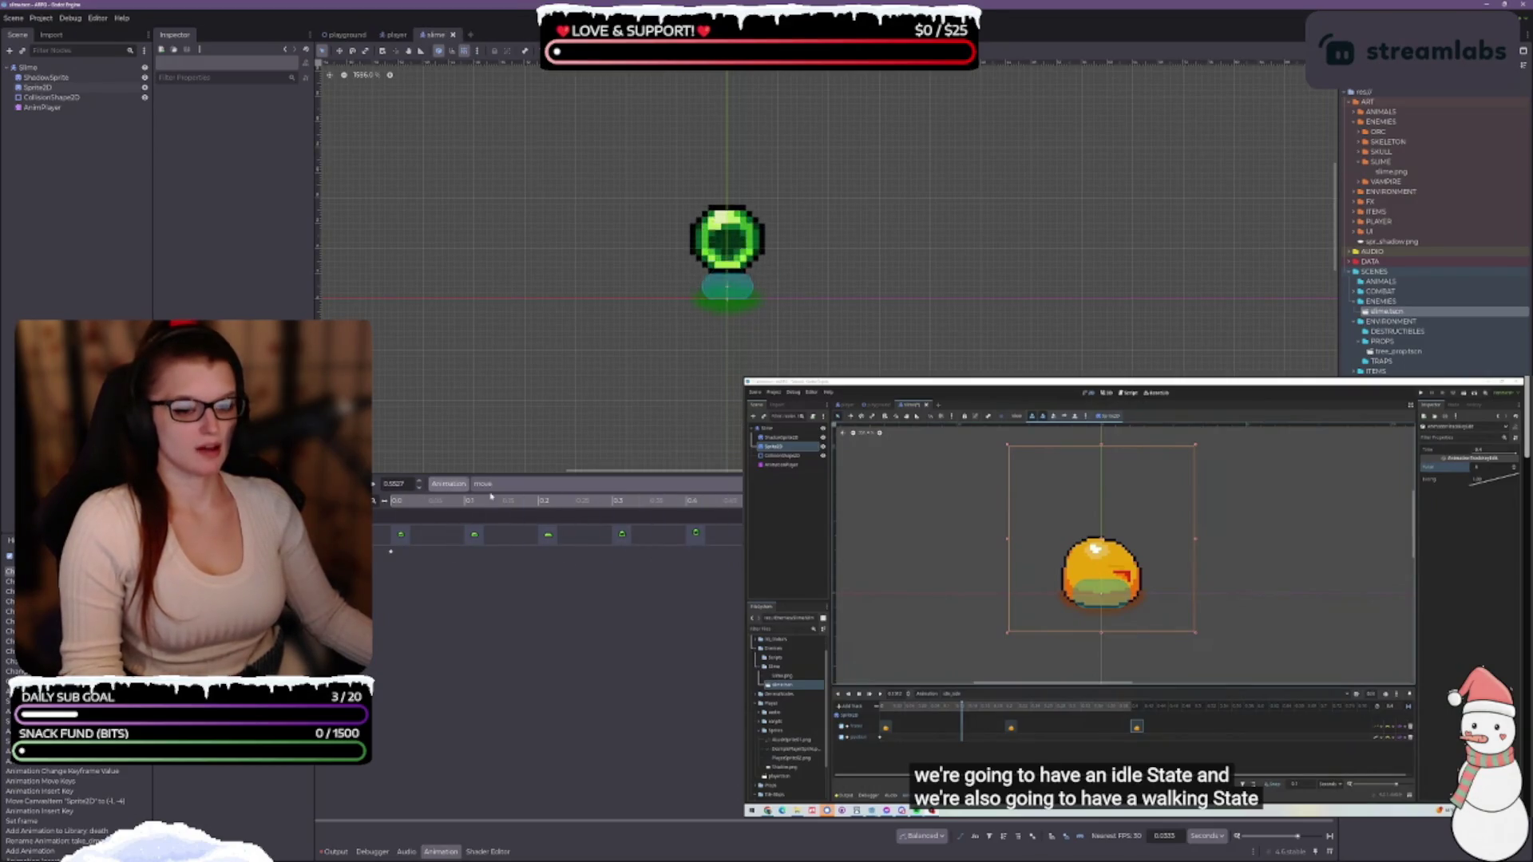
Switch through idle to the empty death animation
click(495, 485)
click(503, 520)
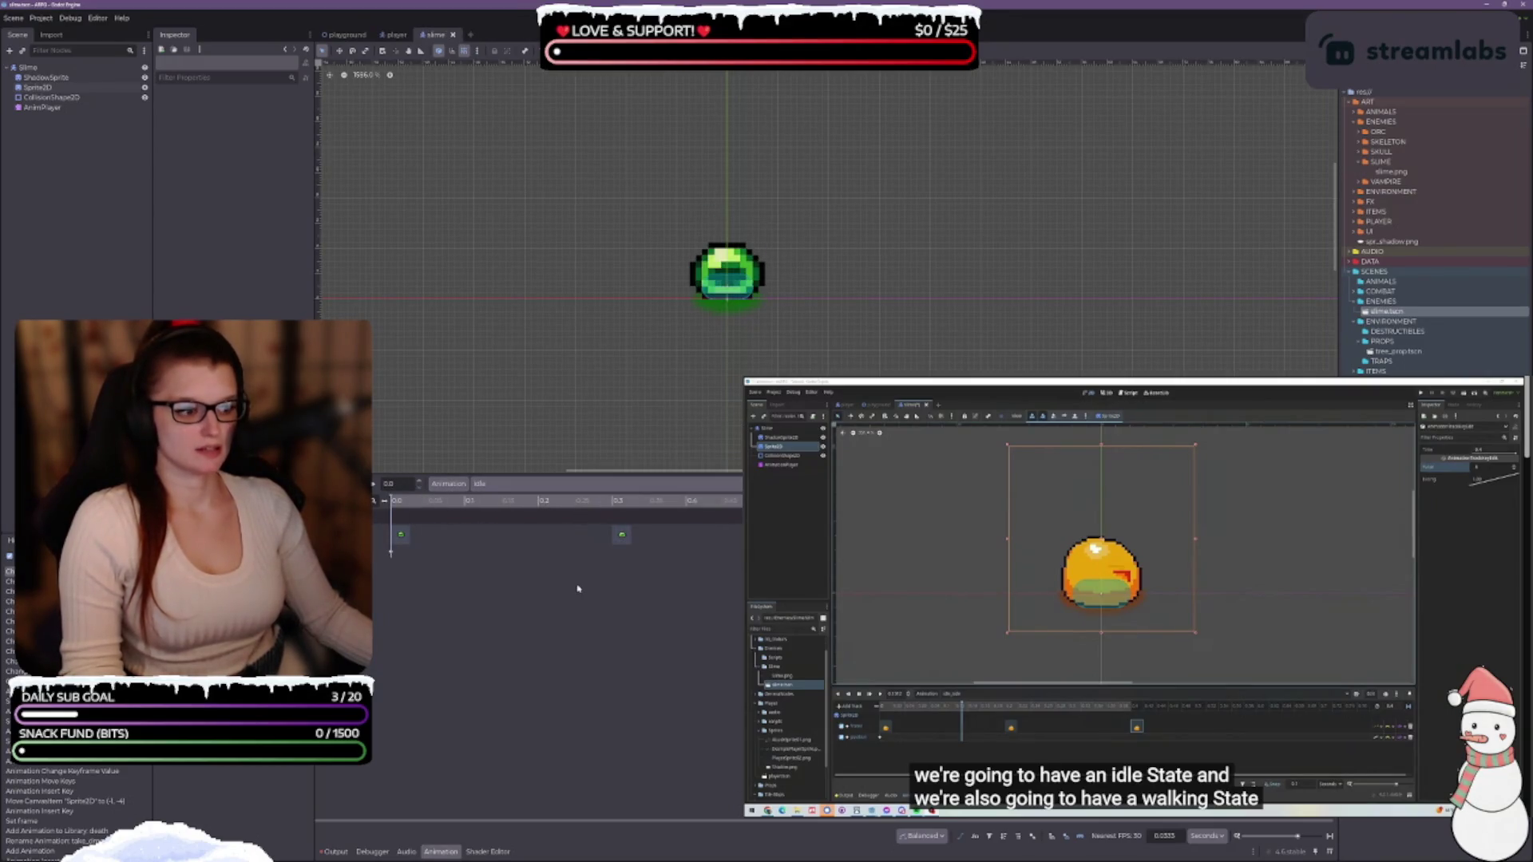
click(495, 484)
click(506, 510)
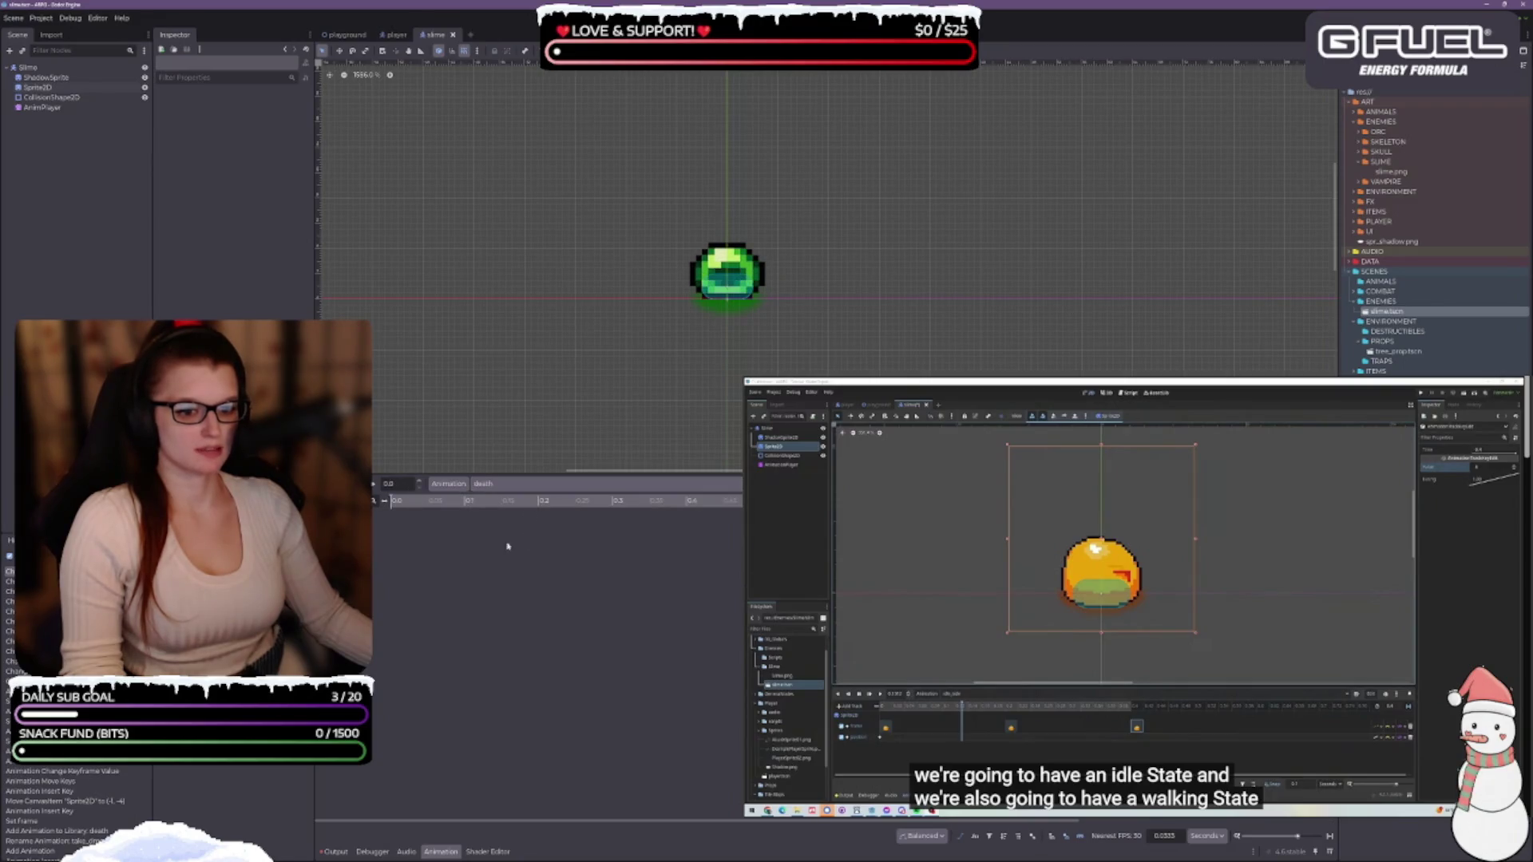
Step the Sprite2D to its white death frame and key it, creating the death frame track
click(38, 87)
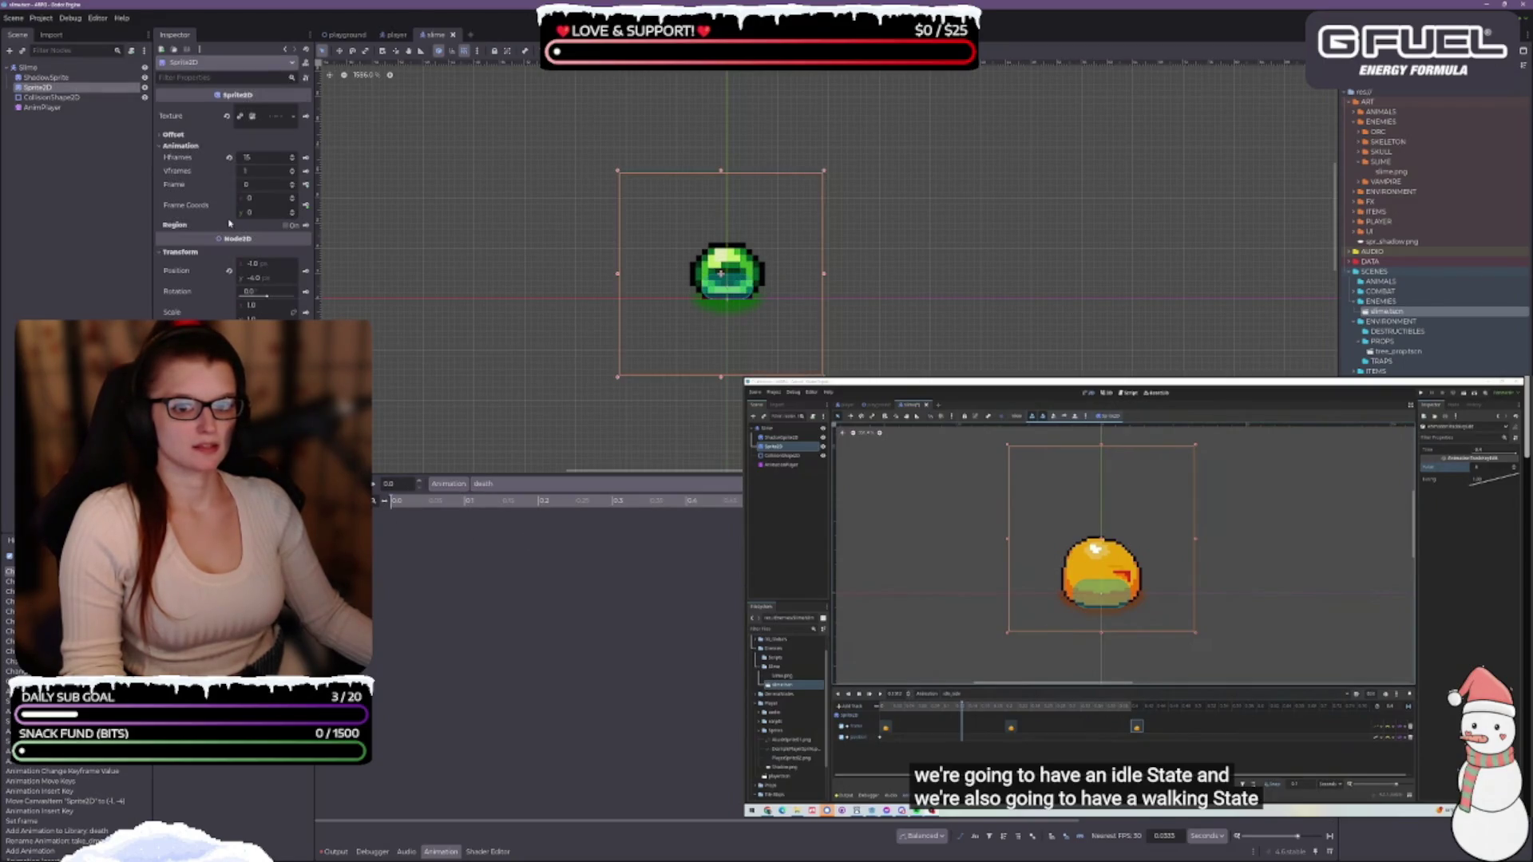
click(292, 183)
click(292, 184)
click(291, 184)
click(291, 183)
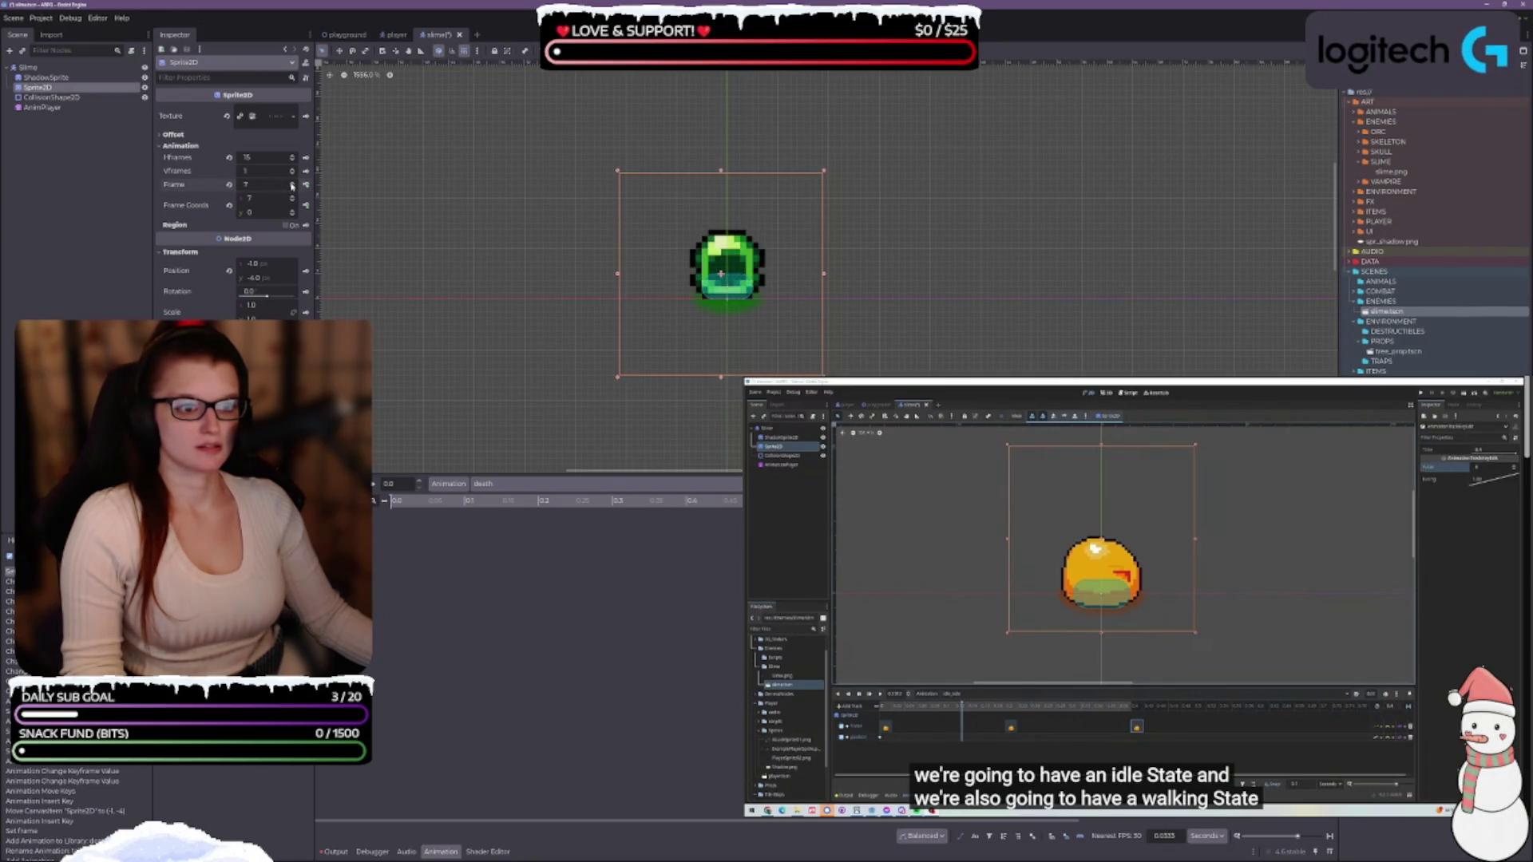
click(292, 184)
click(292, 183)
click(306, 185)
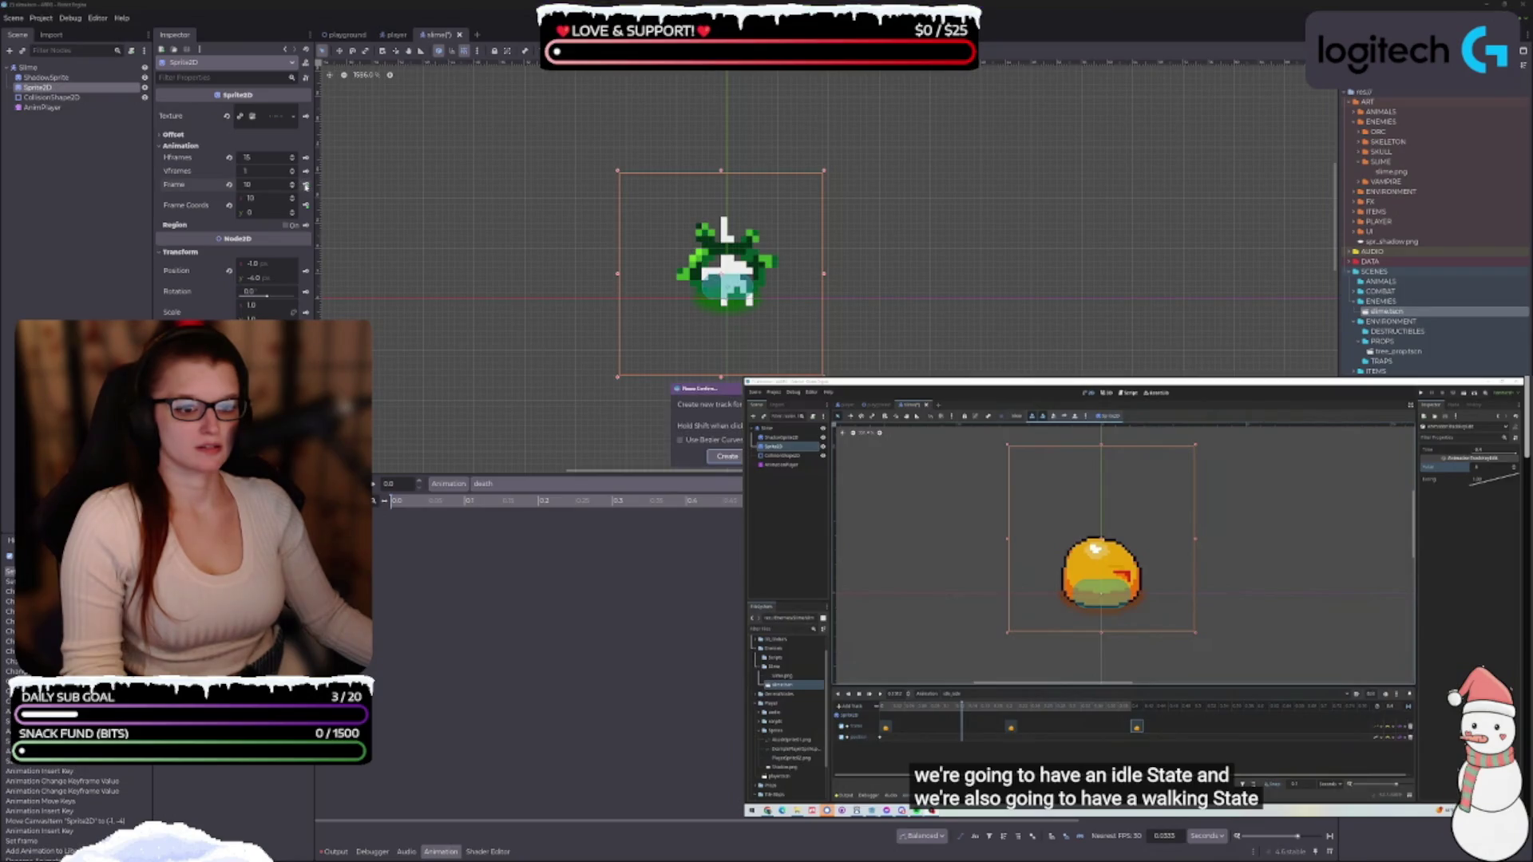
click(728, 456)
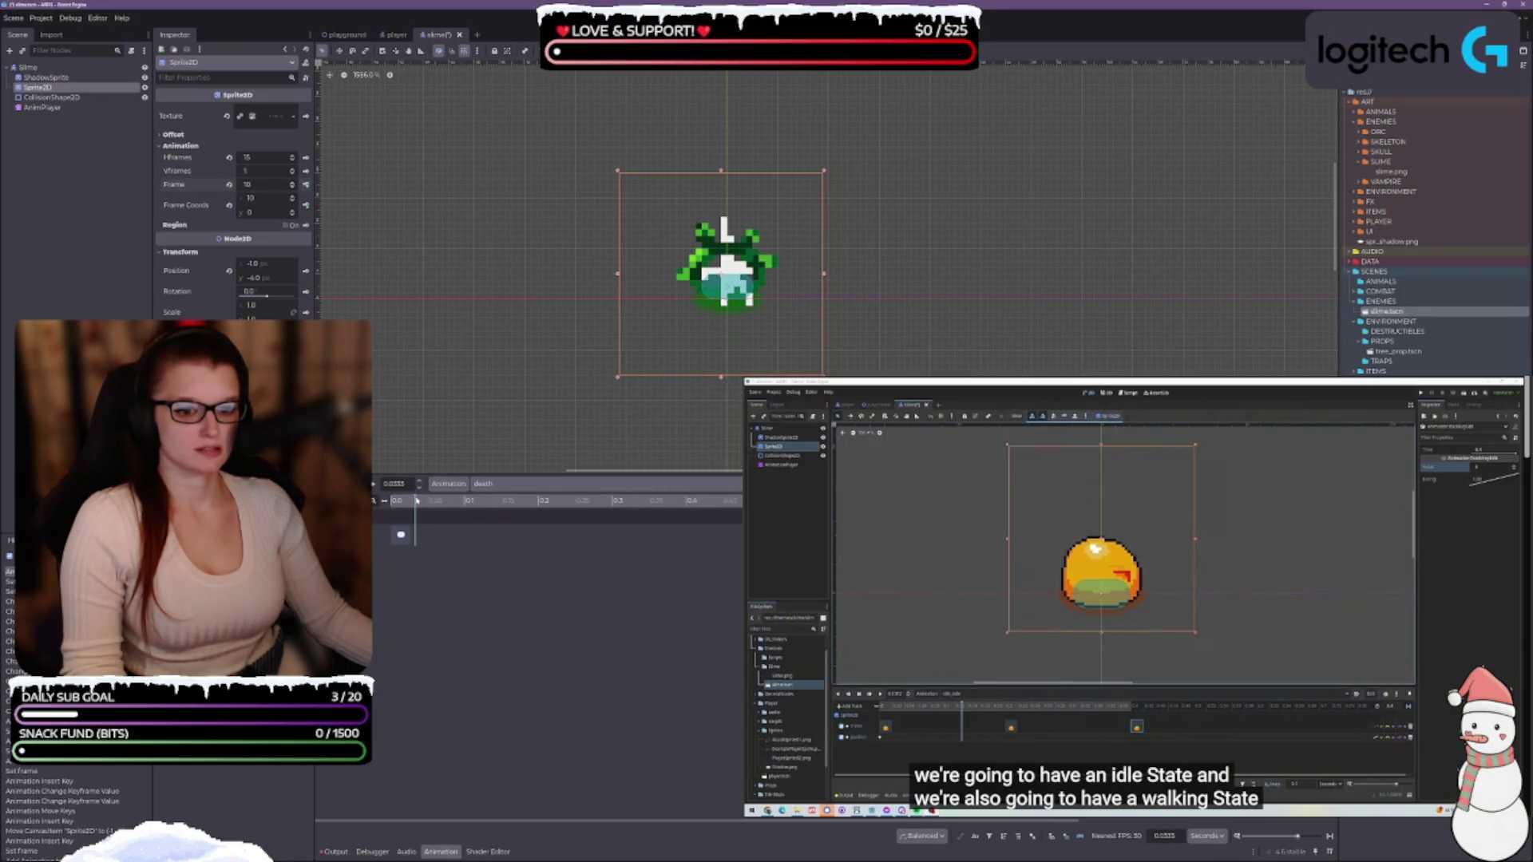
At time 0, set the sprite's x position to 0 and key it on a new position track
drag(417, 501, 392, 500)
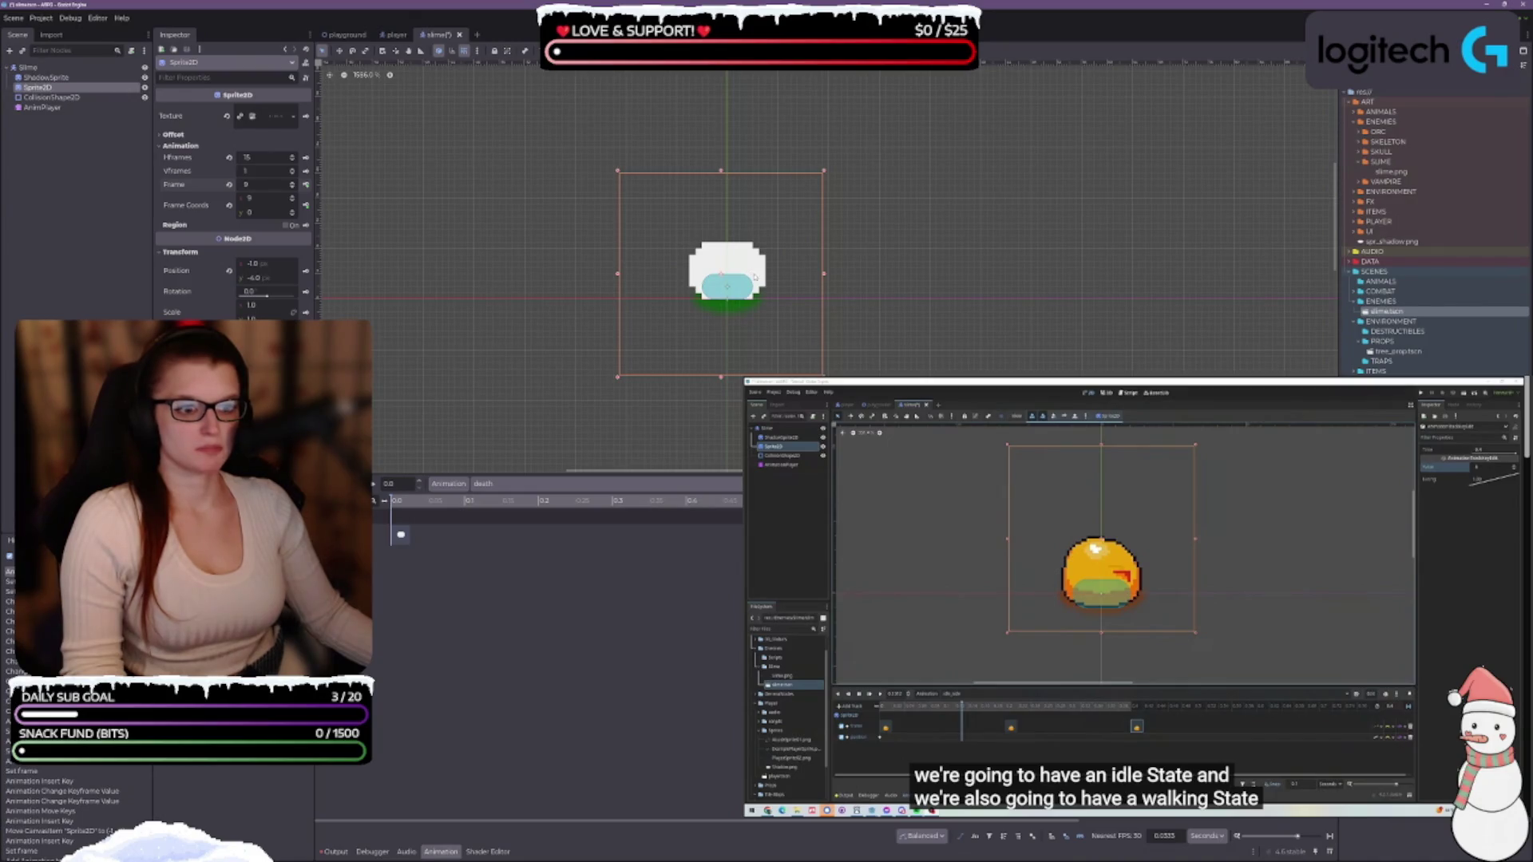
drag(755, 278, 742, 264)
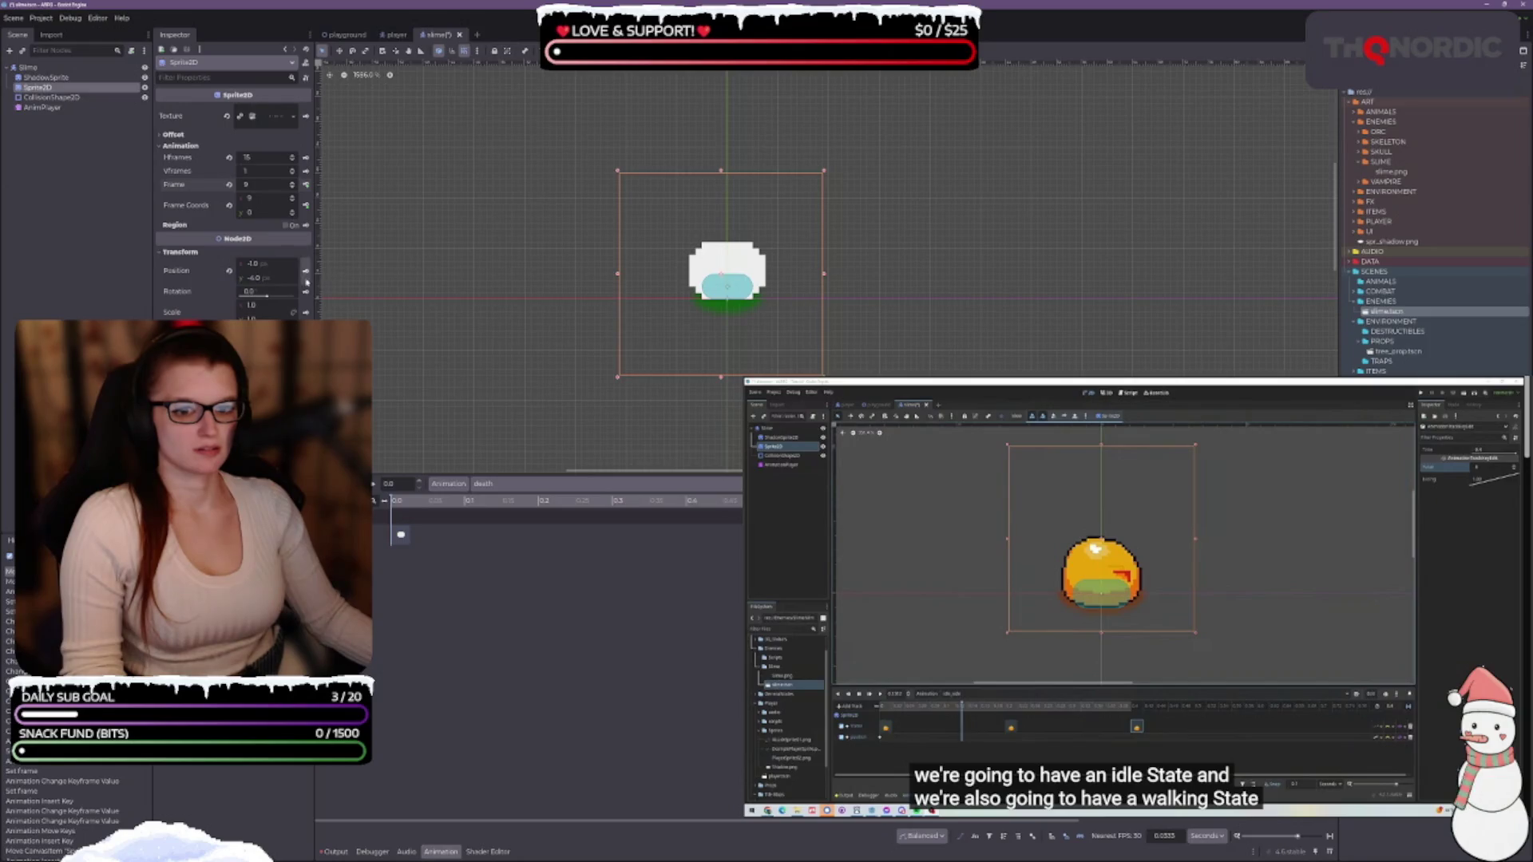
click(306, 273)
click(716, 458)
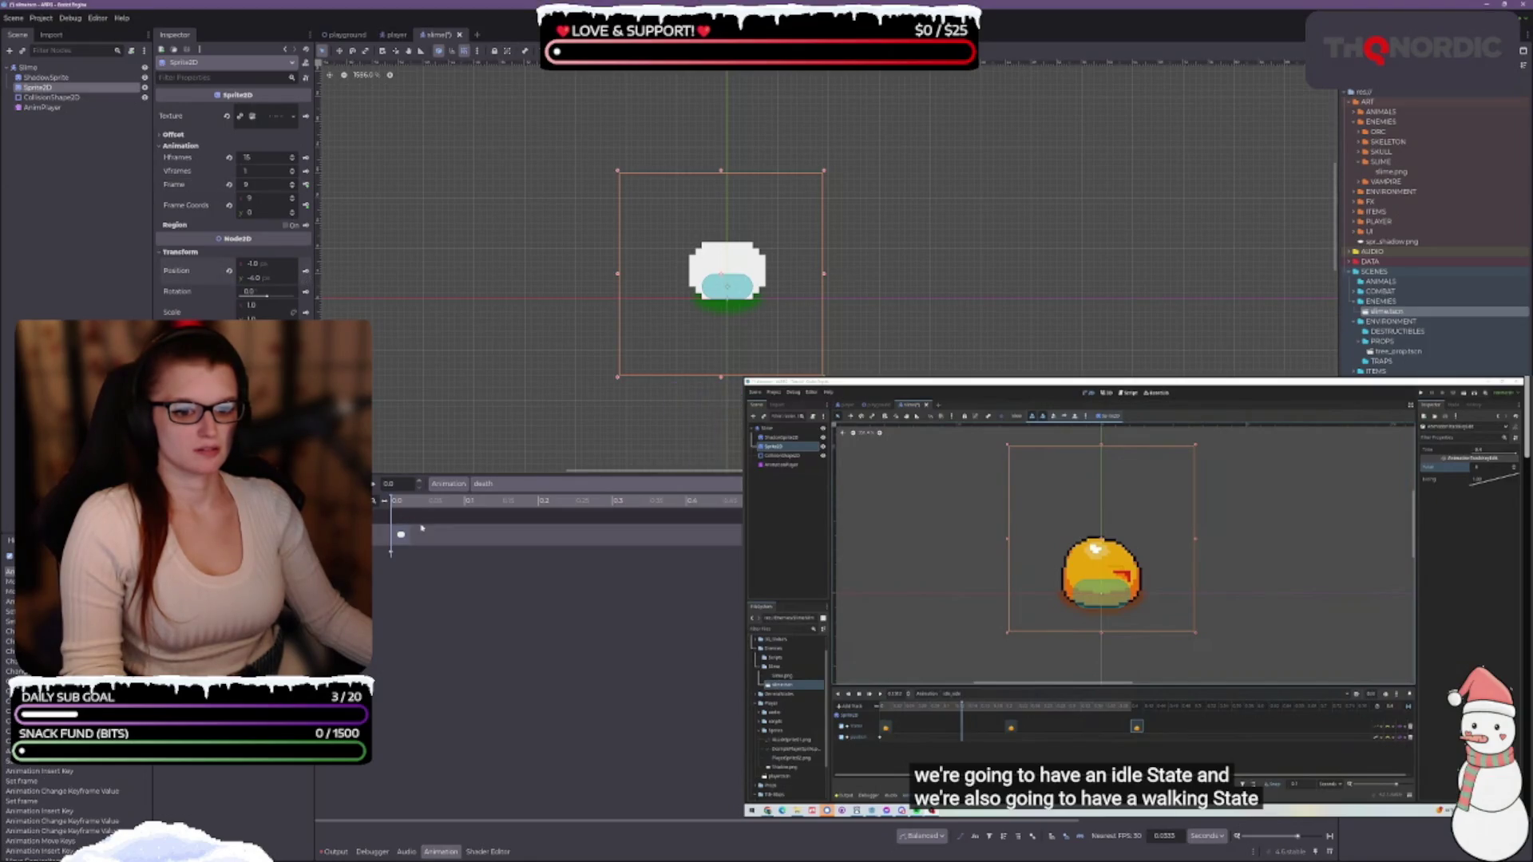
click(402, 535)
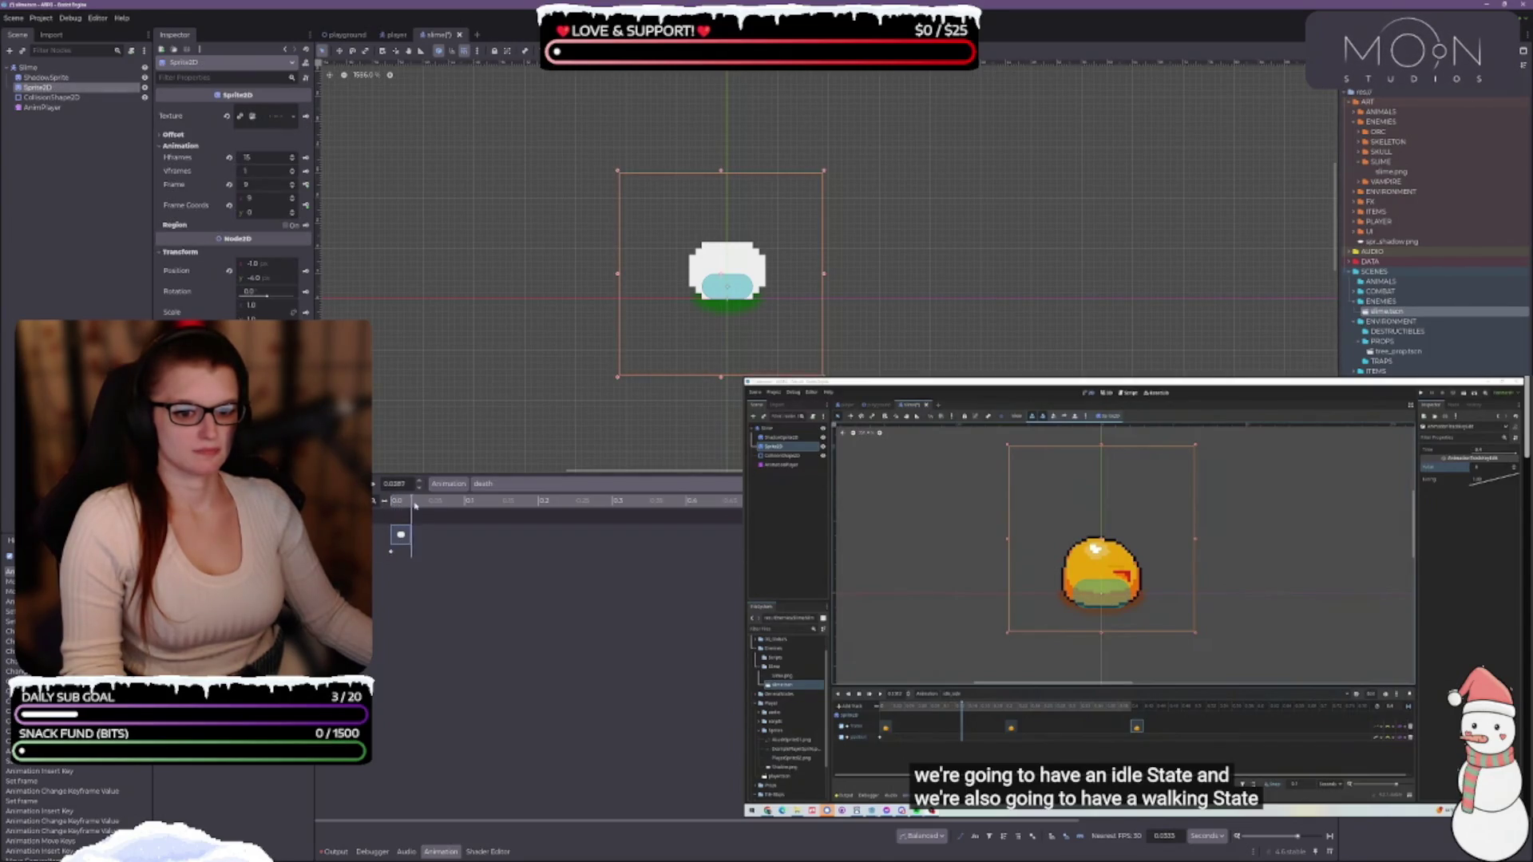
Key further burst frames 11 through 13 at times up to 0.1333 s
click(293, 199)
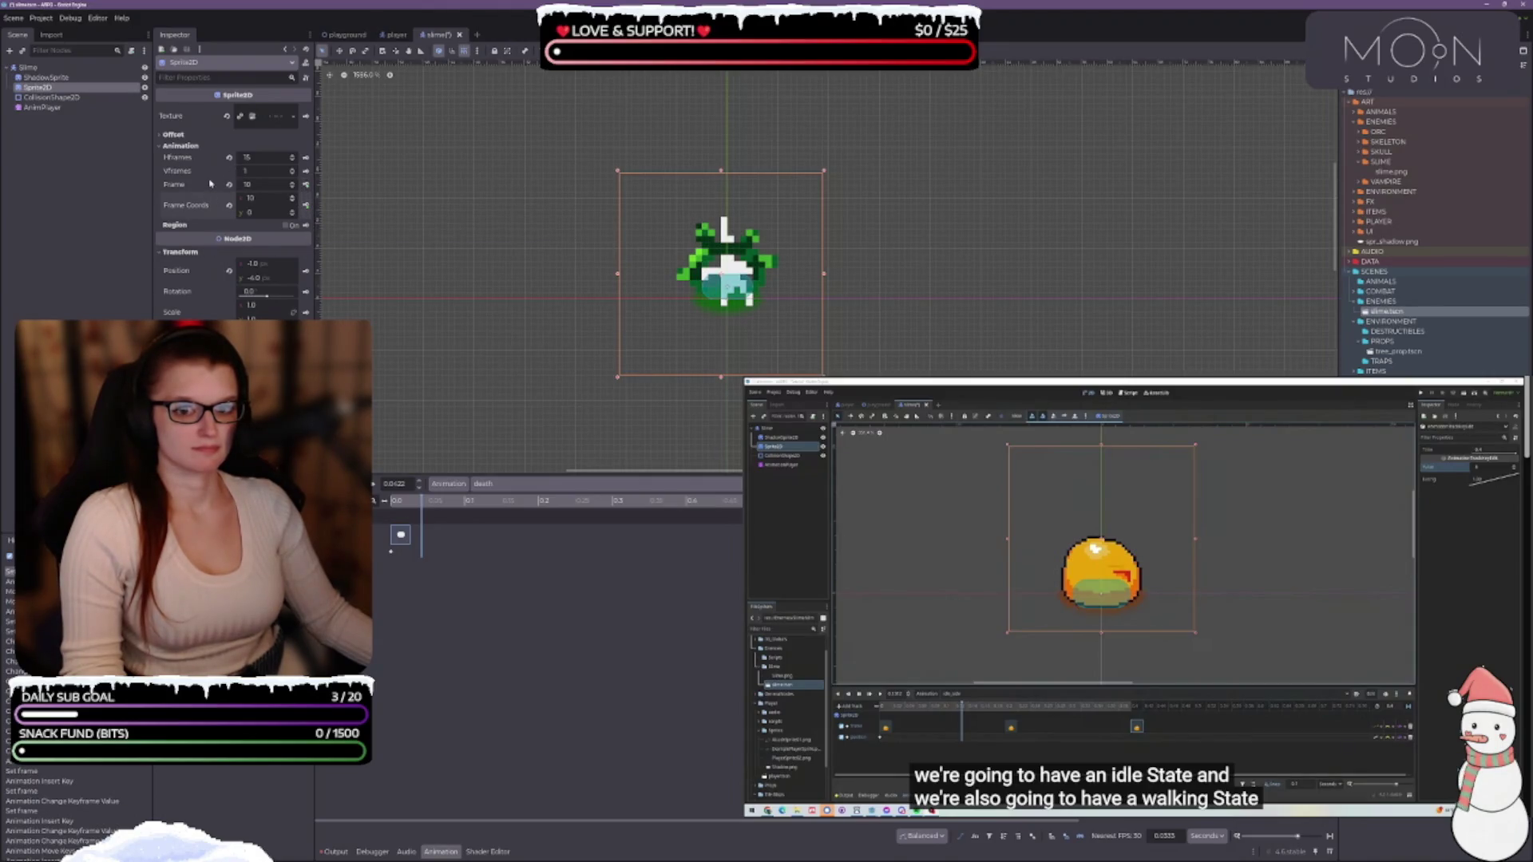
click(307, 185)
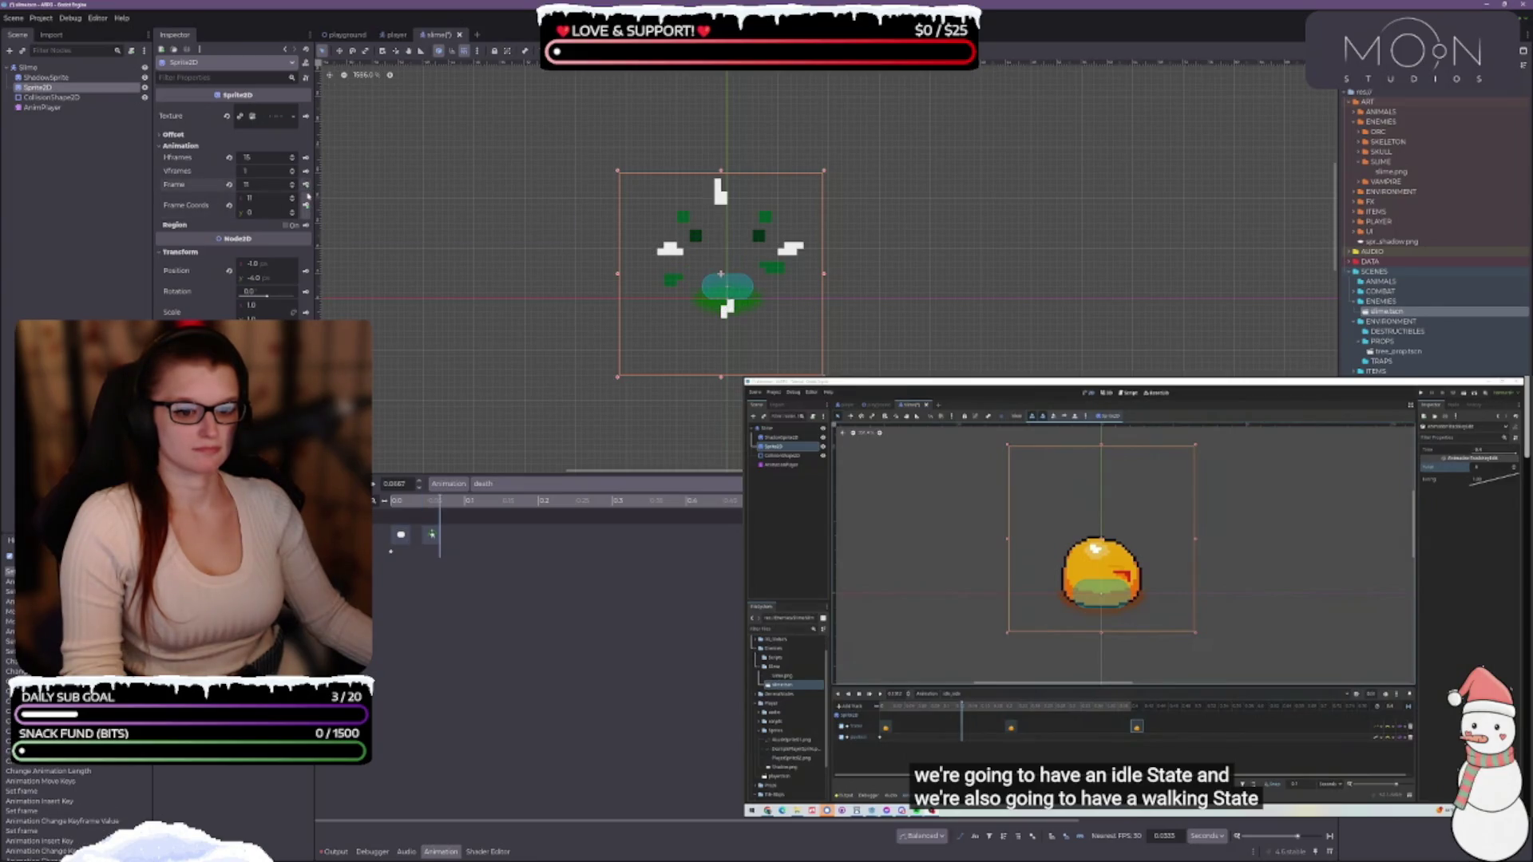
click(292, 184)
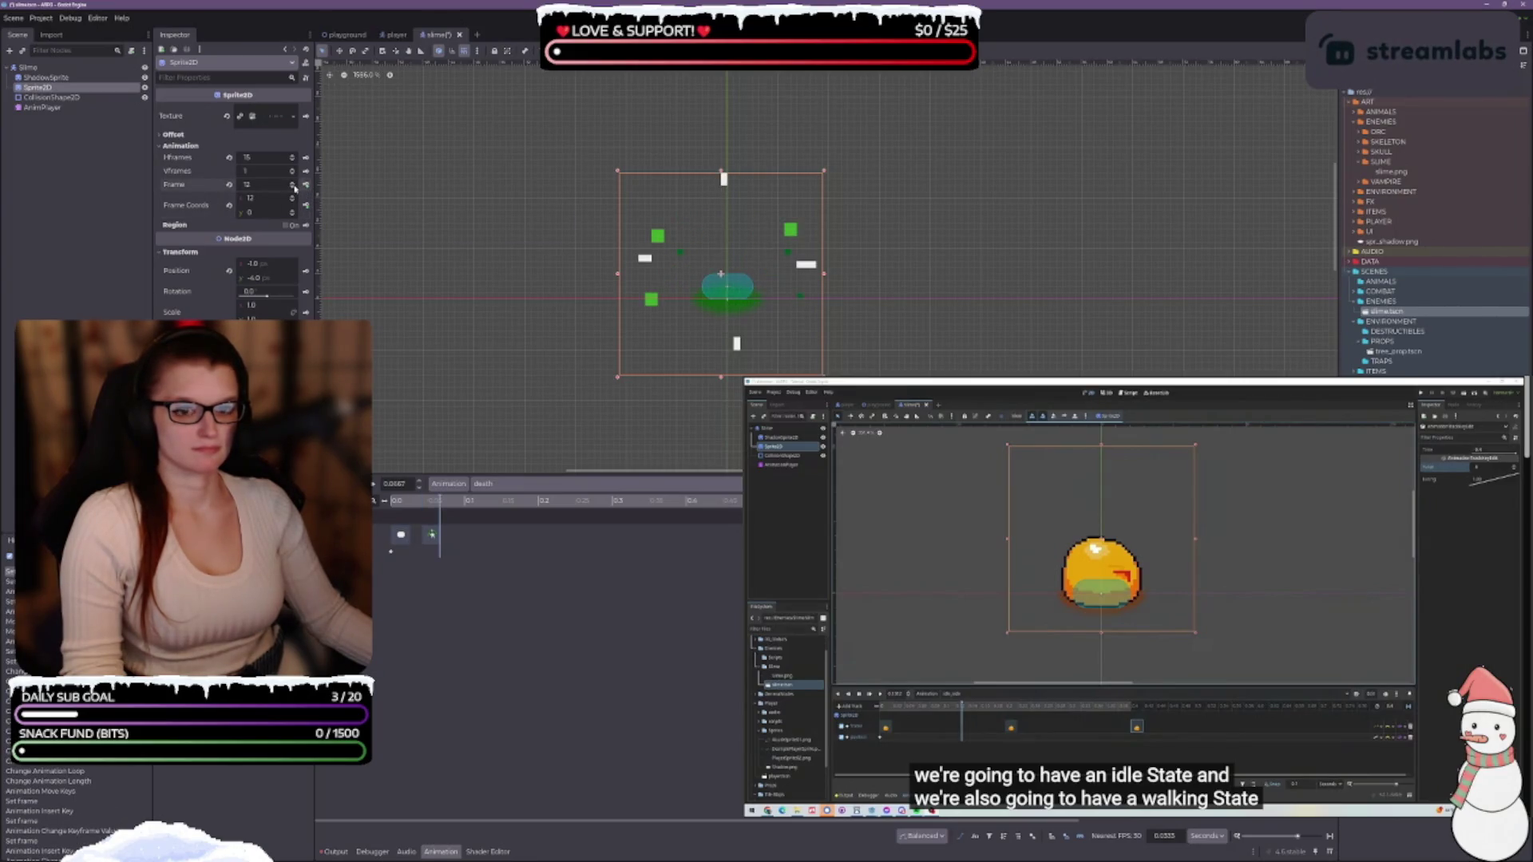
click(305, 185)
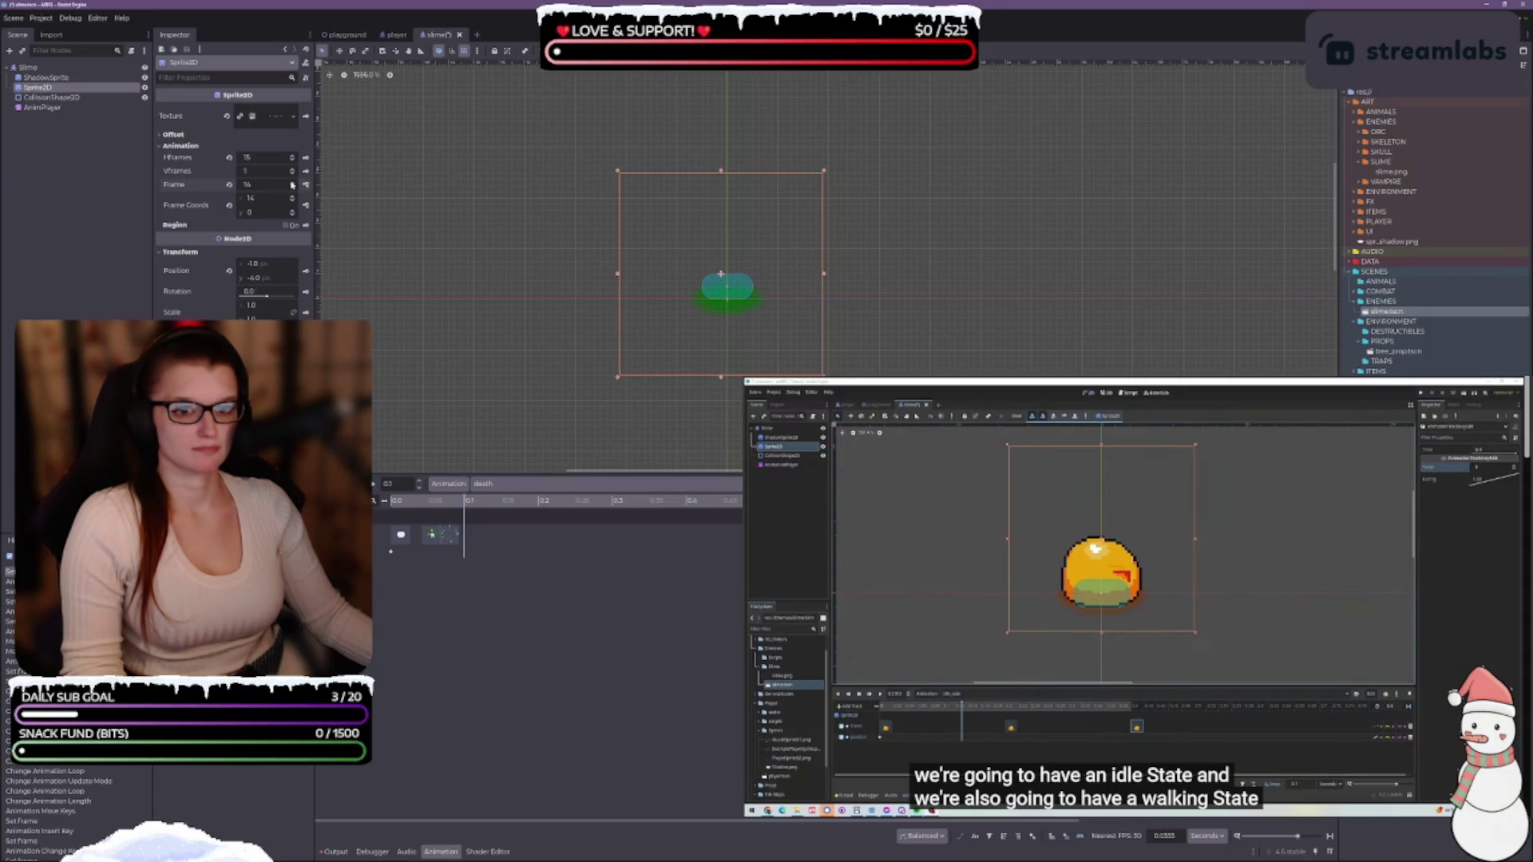
click(305, 185)
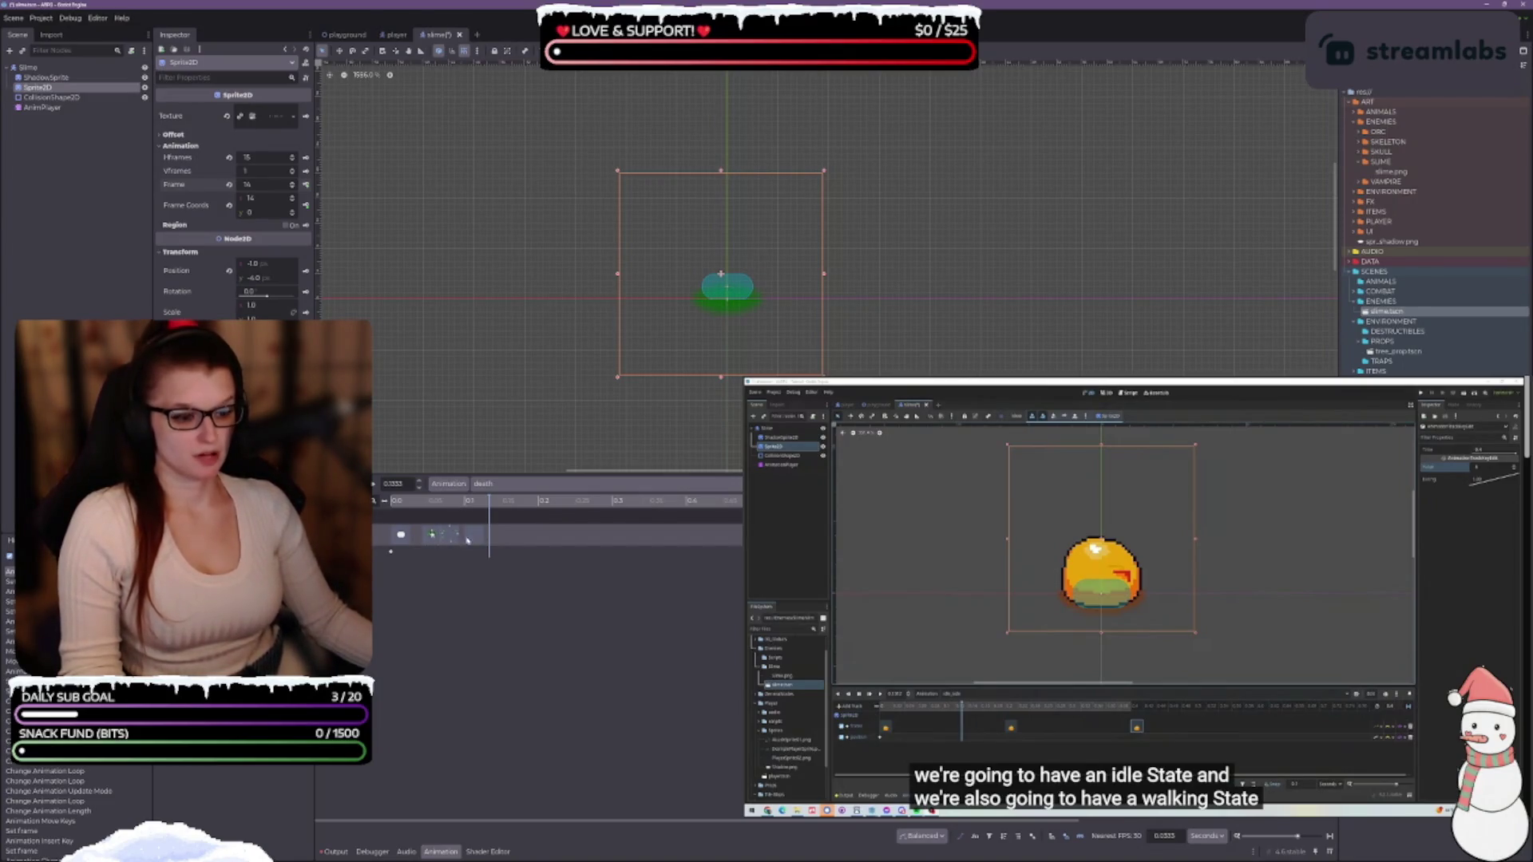
click(470, 535)
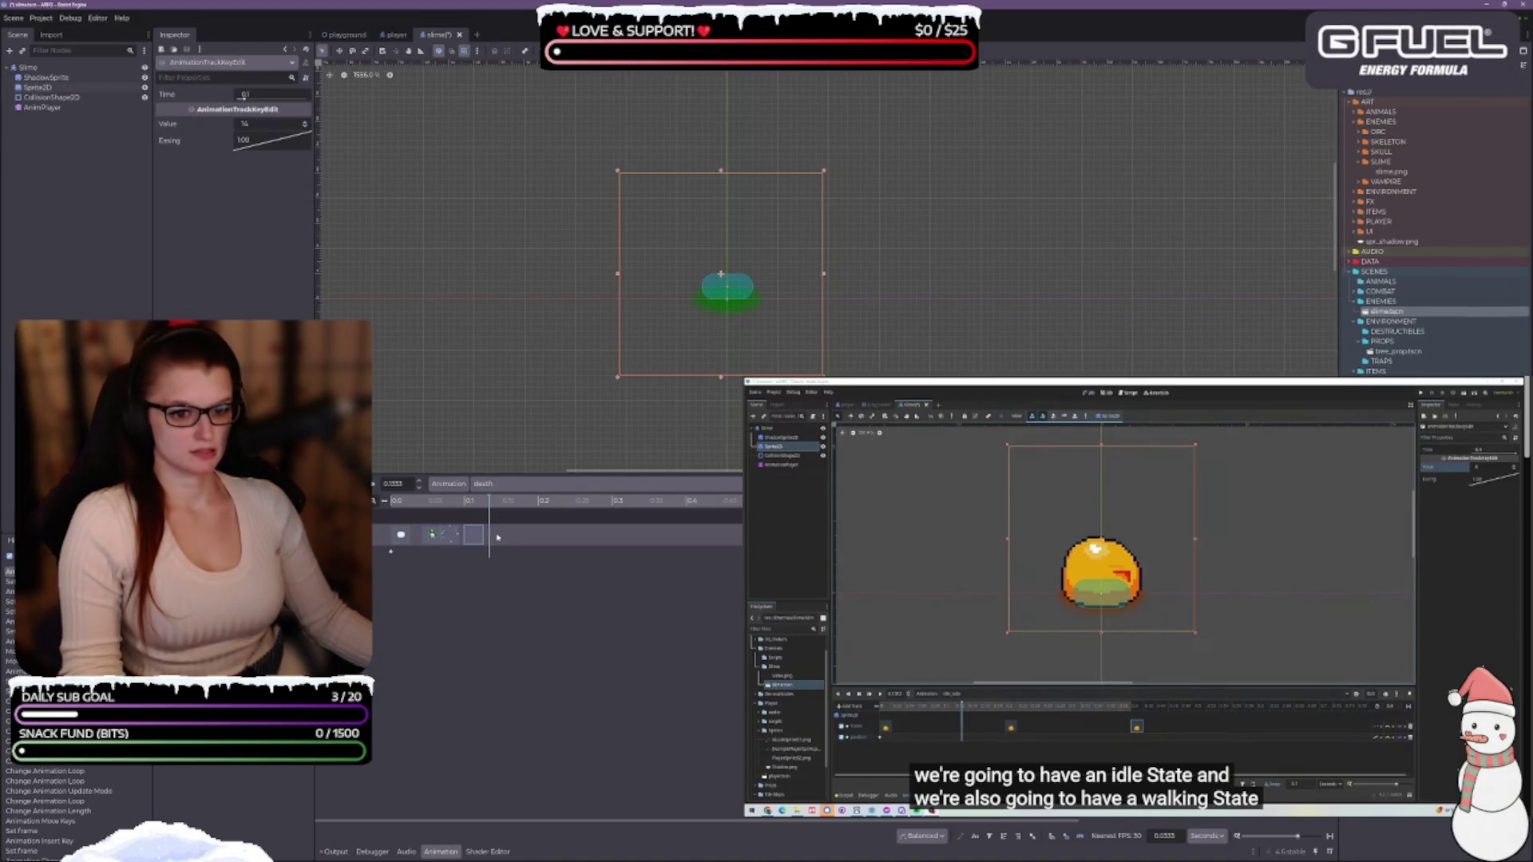
Delete one death key, move the 0.0667 s key to 0.2 s, shorten the animation, and preview
key(Delete)
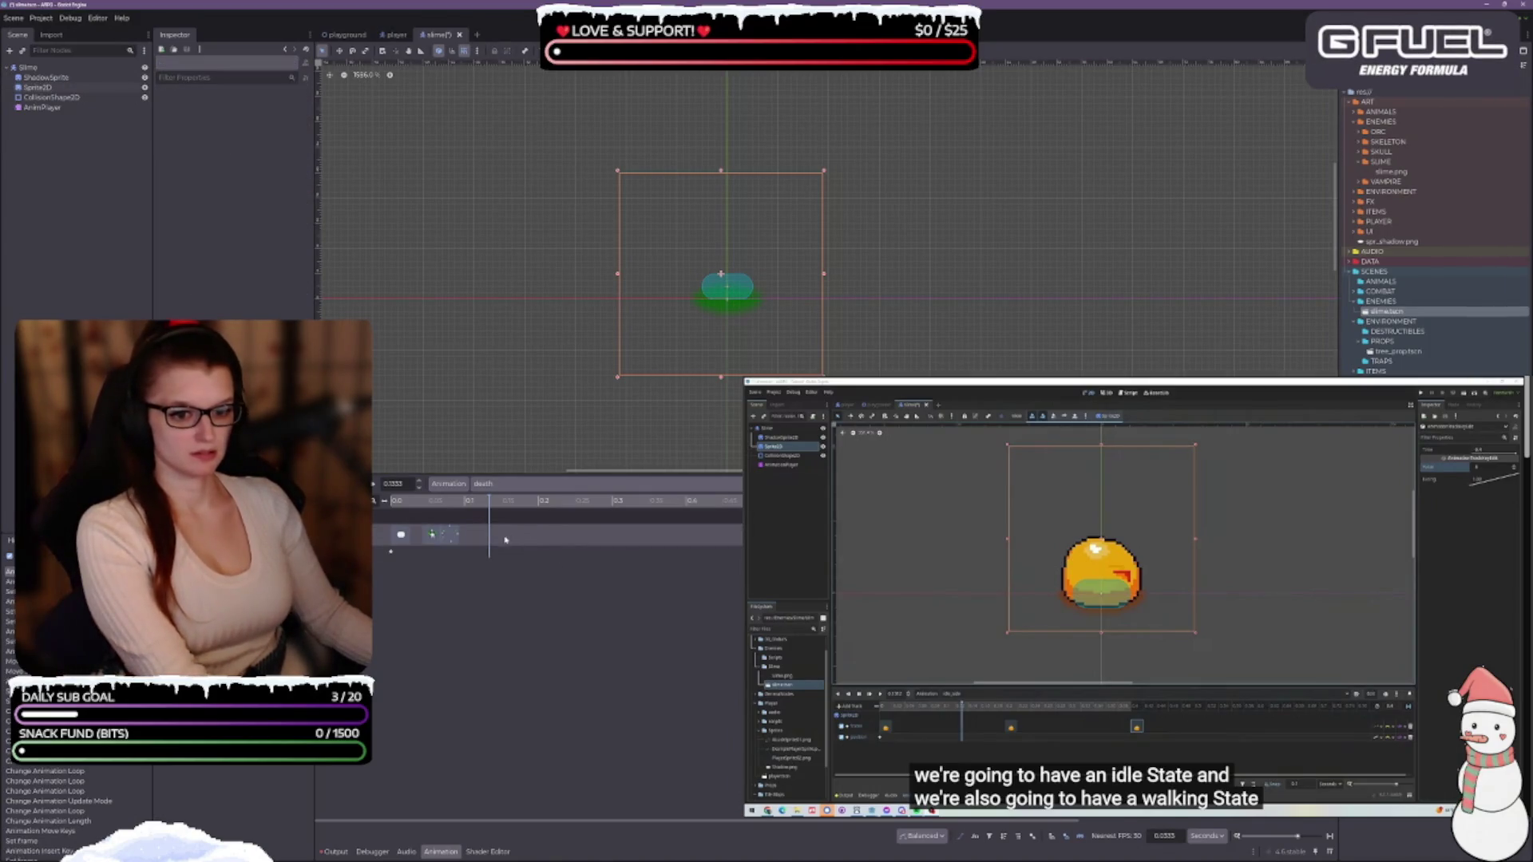
click(446, 540)
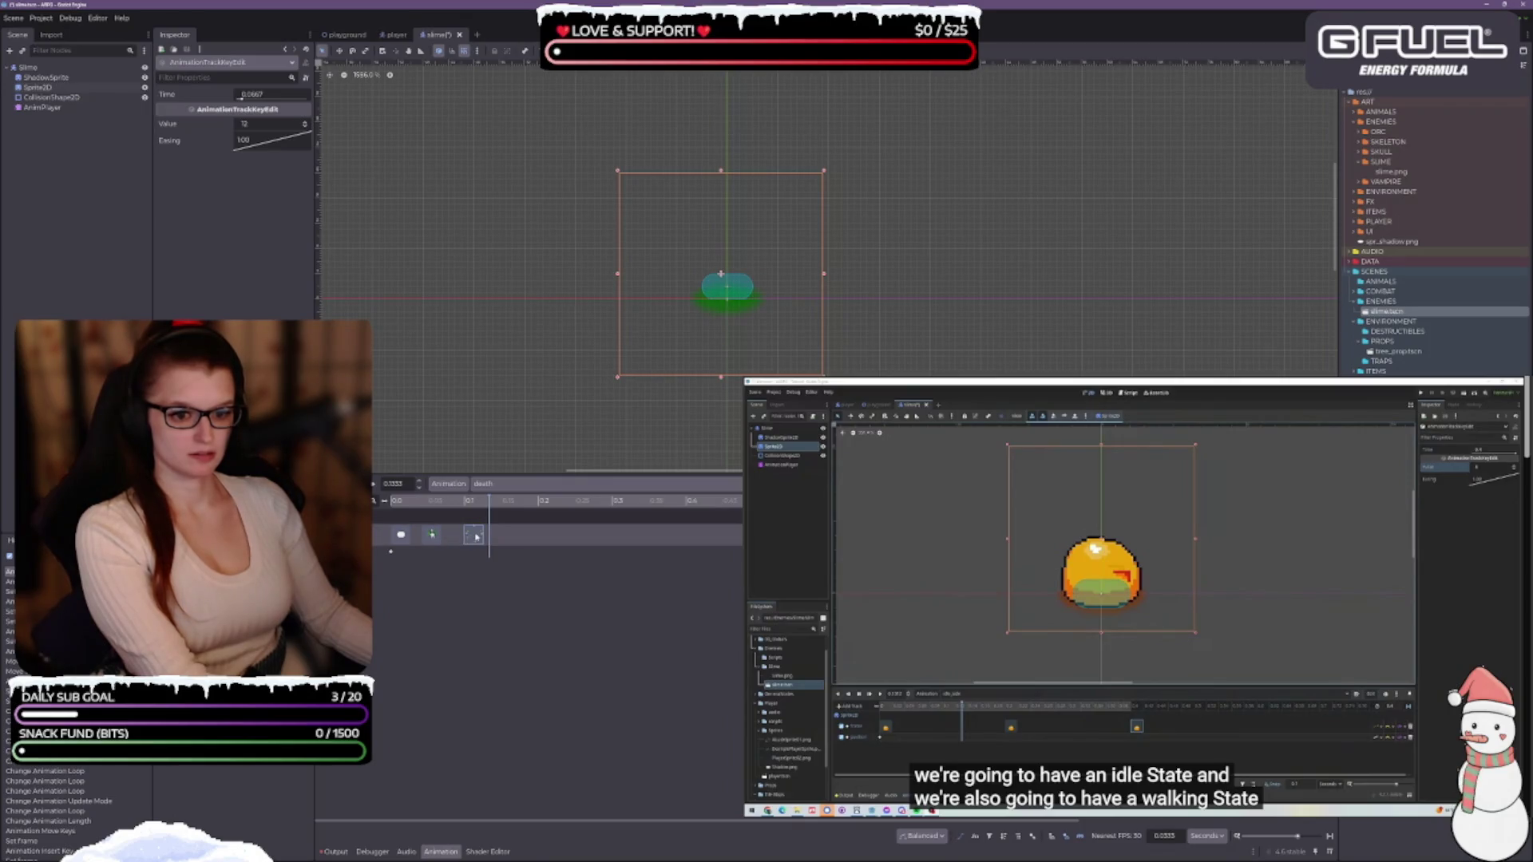
drag(538, 536, 546, 537)
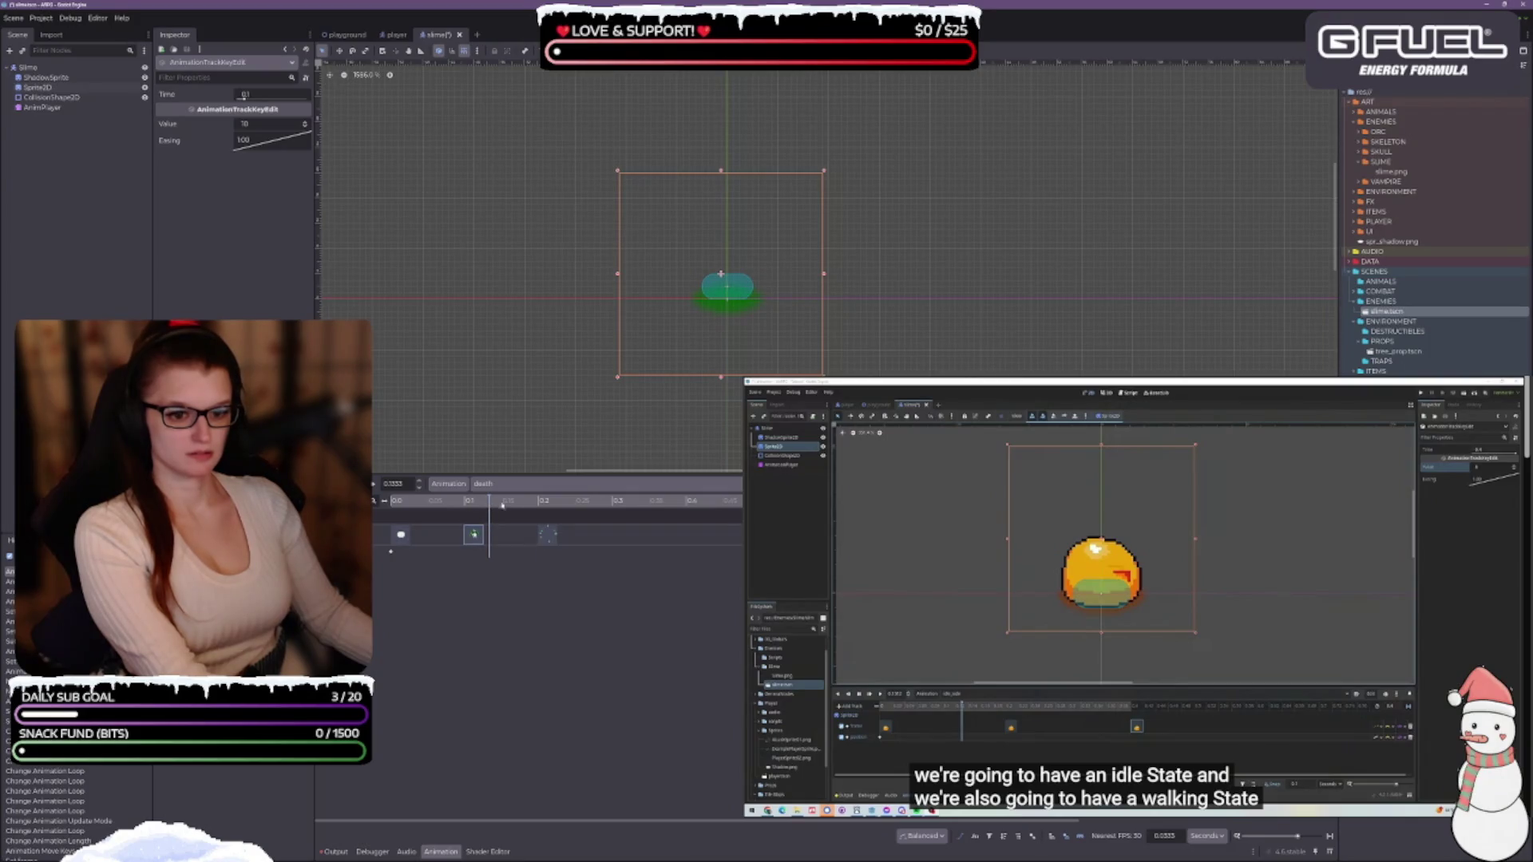
drag(739, 505, 612, 504)
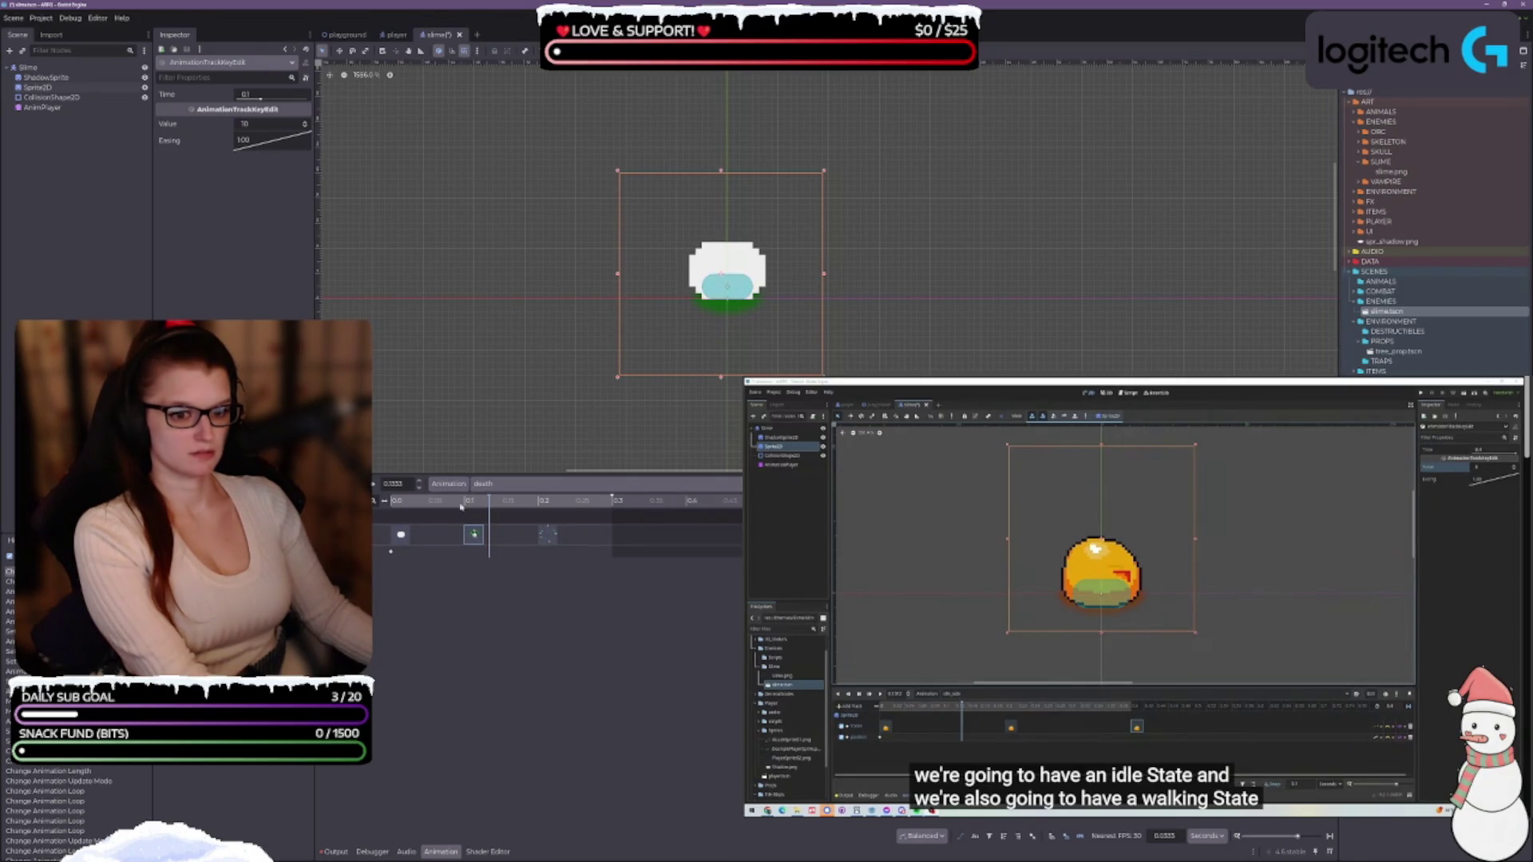
click(373, 484)
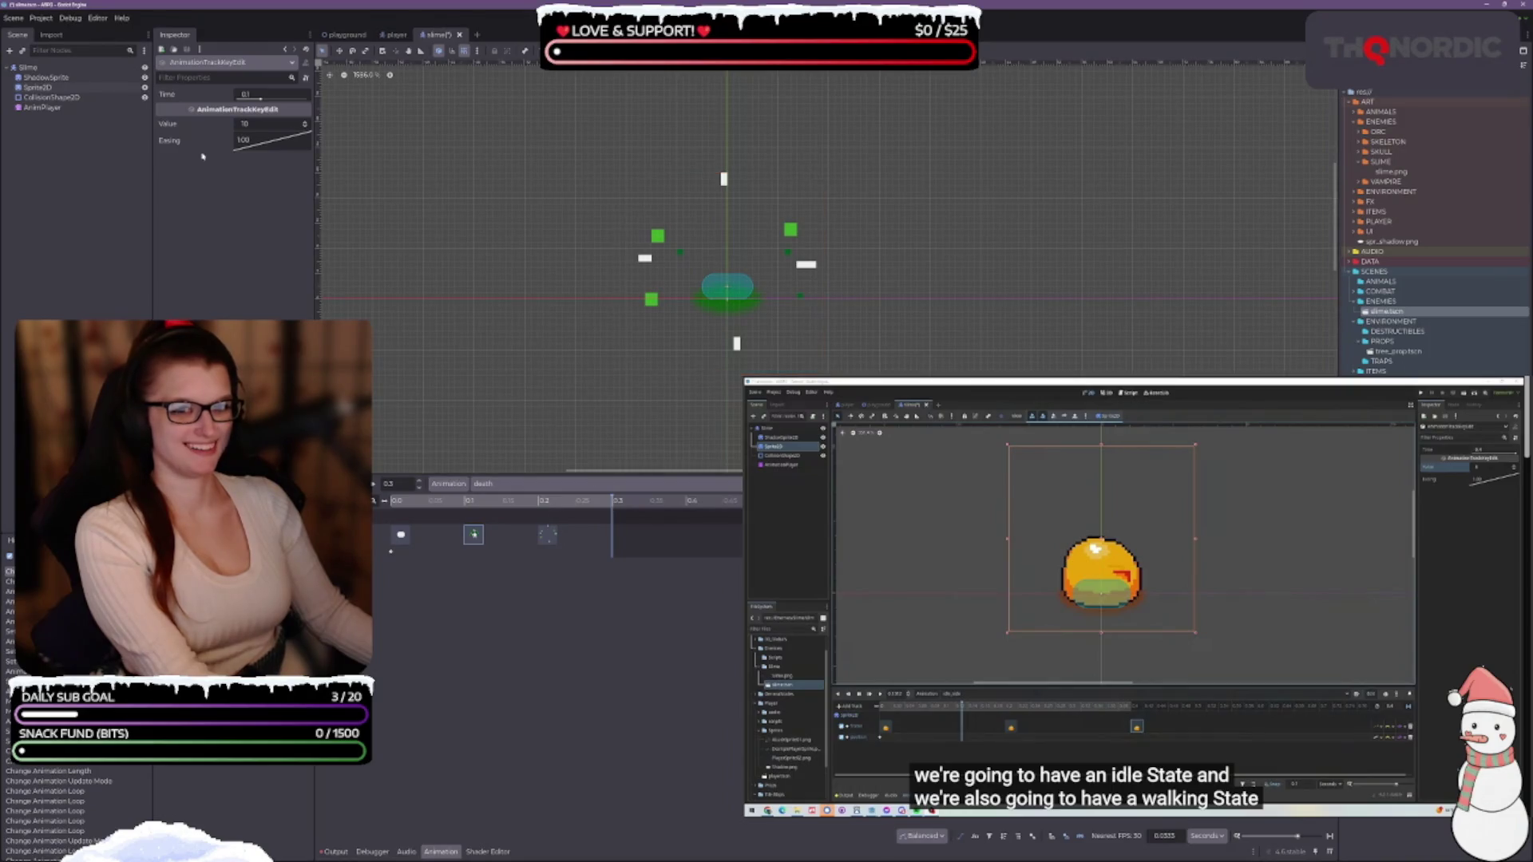
Set the Sprite2D frame to 14, extend death to about 0.4 s, and replay it
click(80, 87)
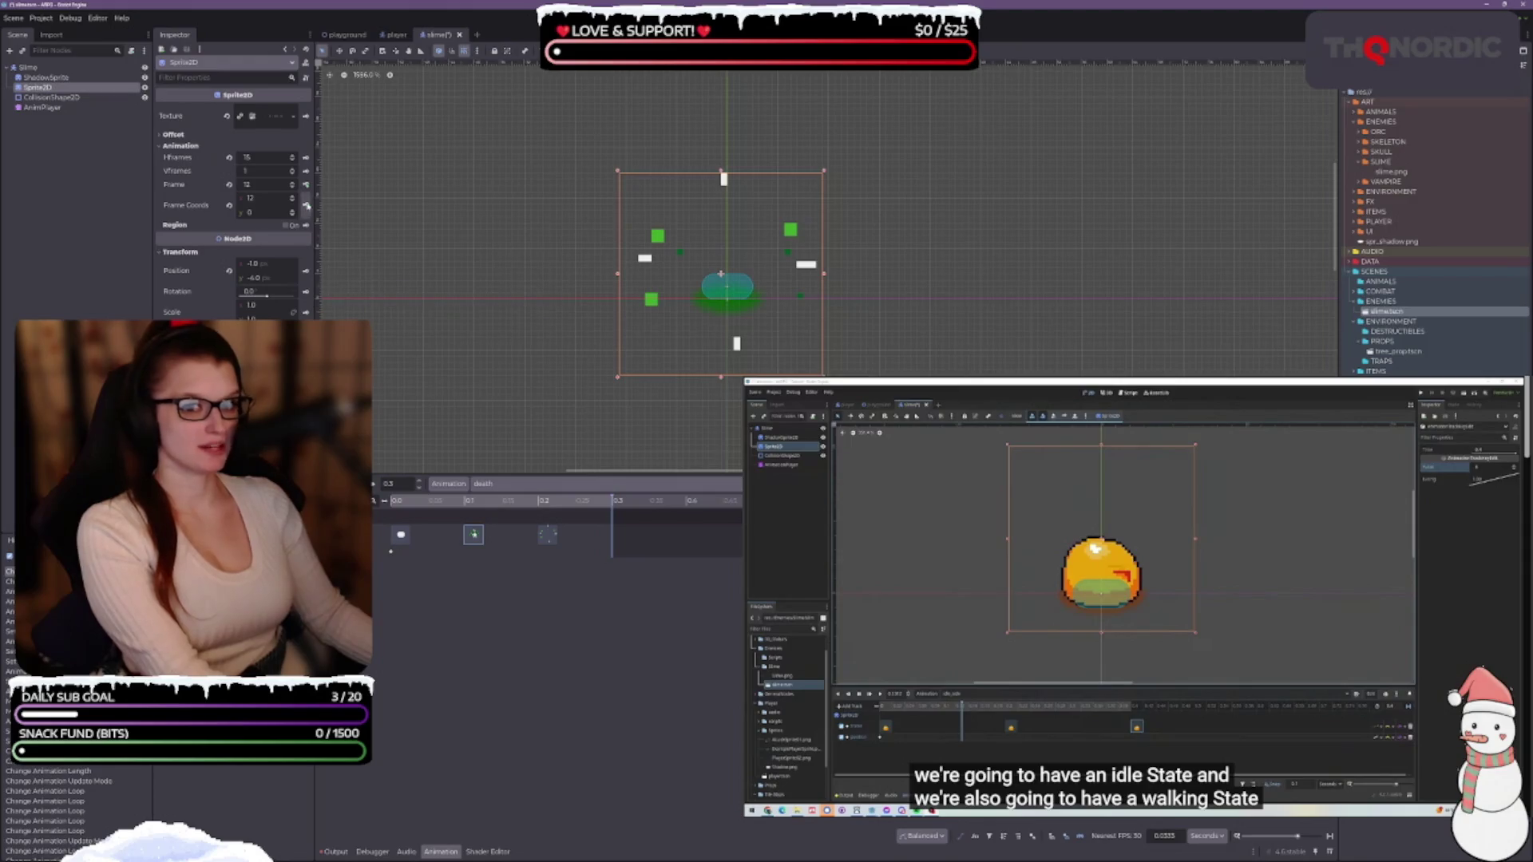
click(292, 182)
click(292, 182)
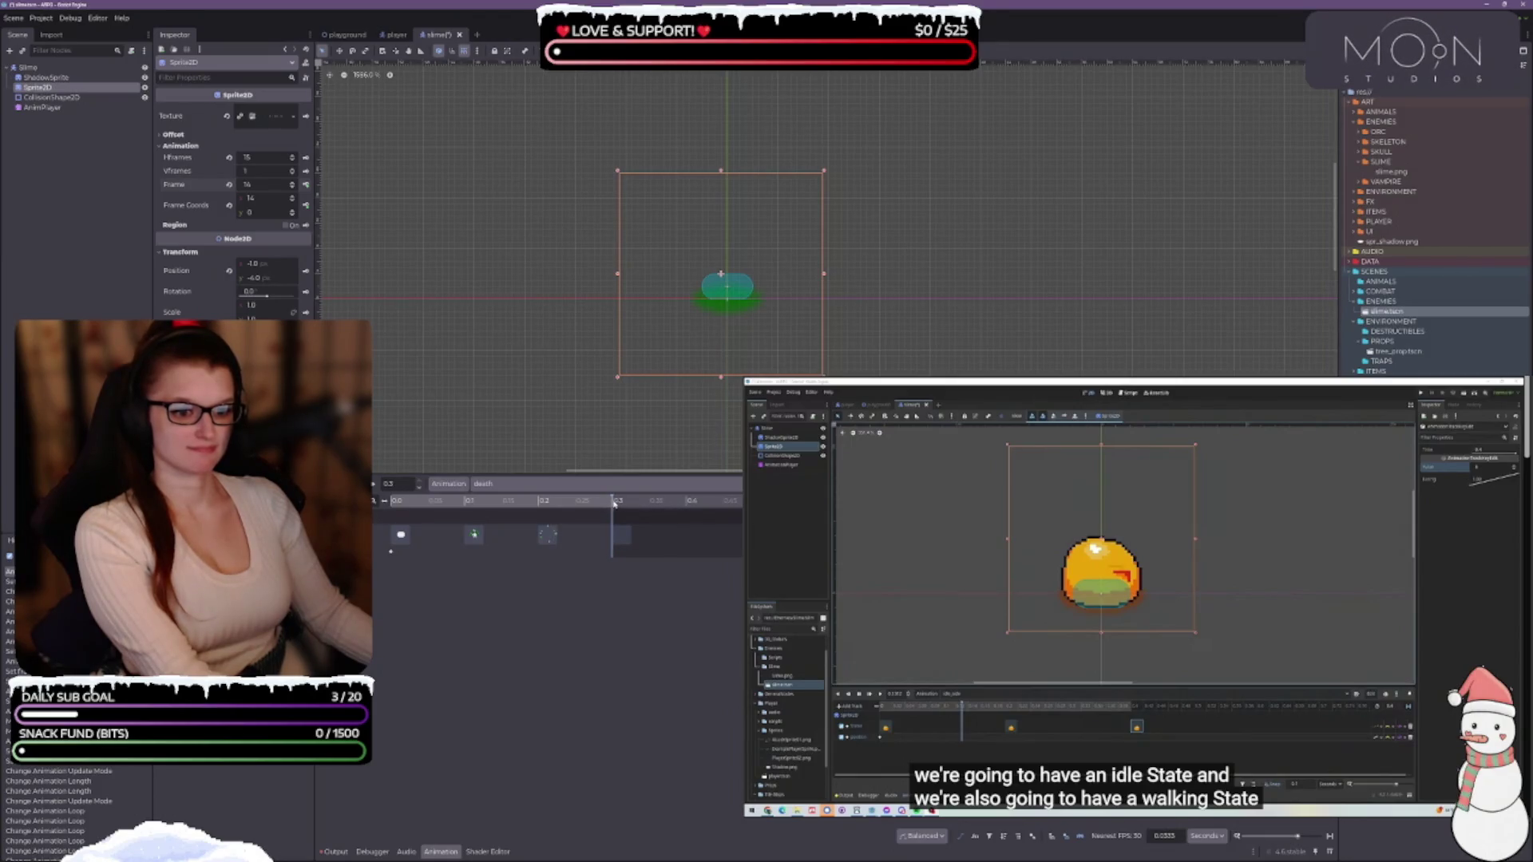
drag(614, 500, 685, 502)
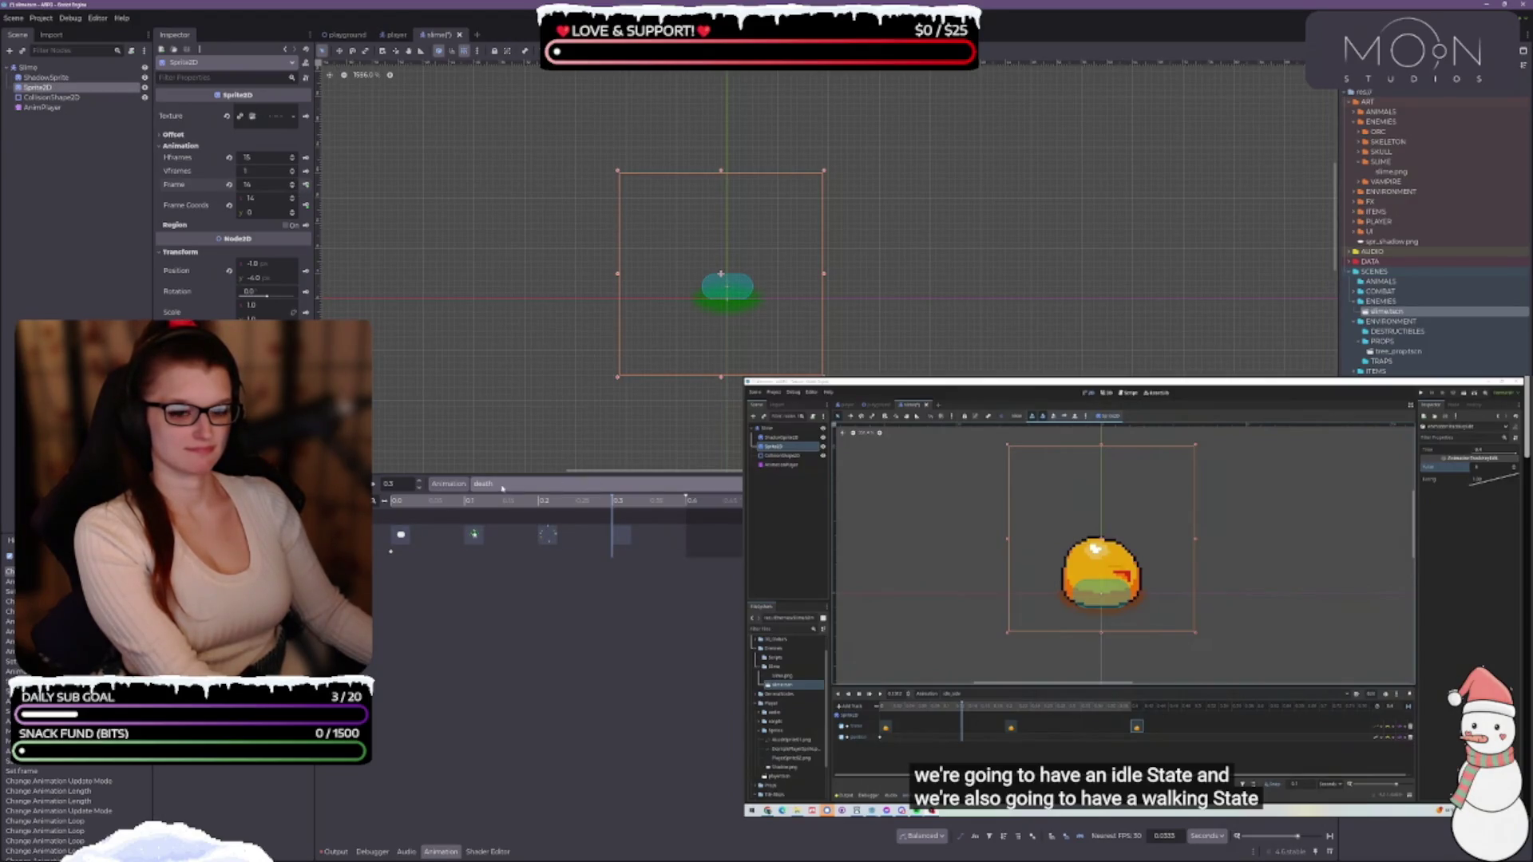
click(373, 484)
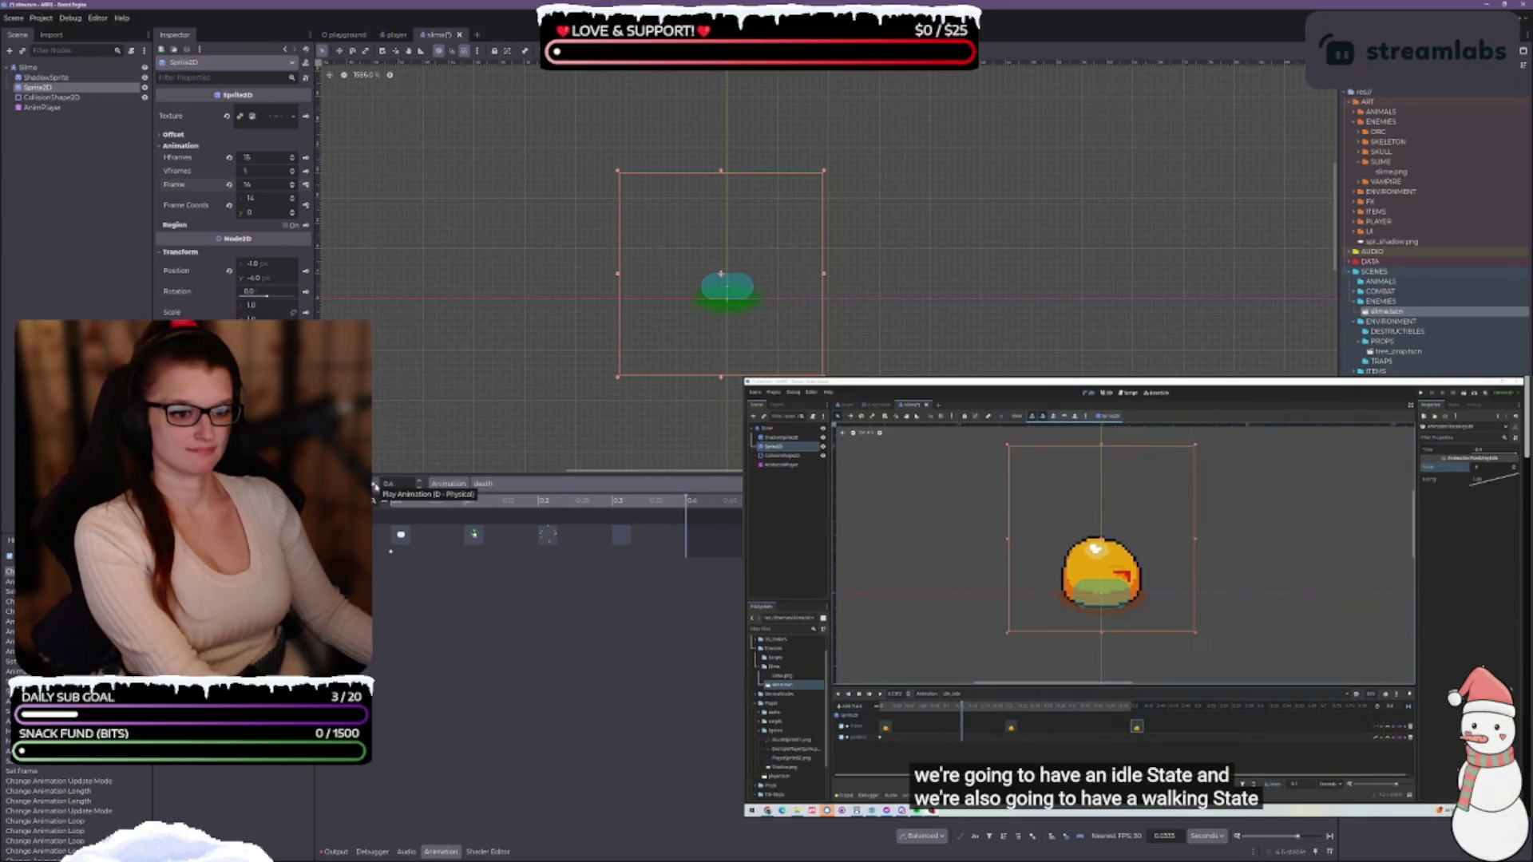
click(374, 483)
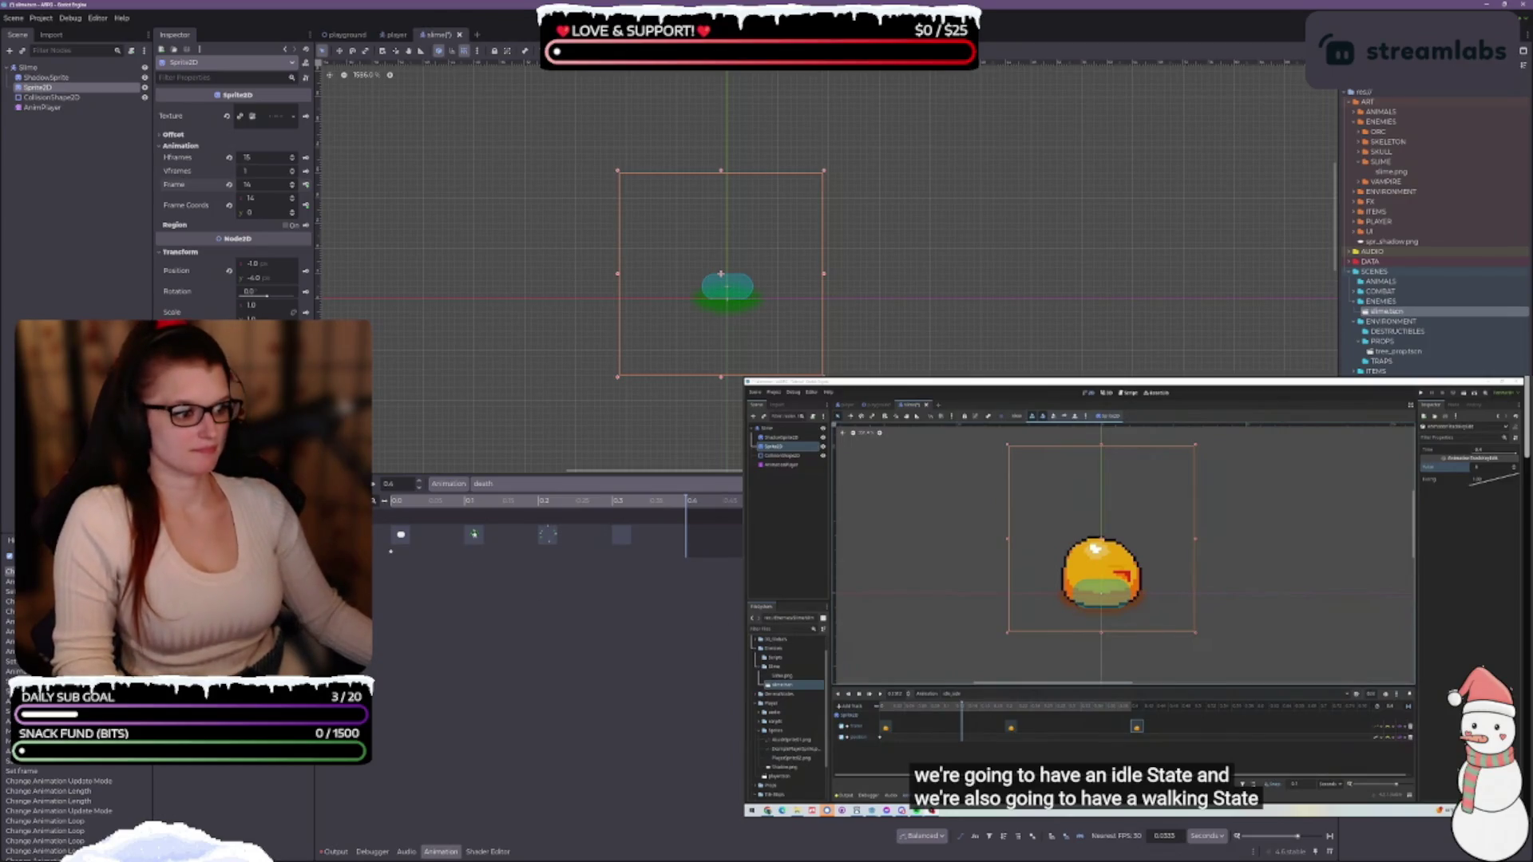
Open and cancel the Create New Node dialog, then pause the reference tutorial video
key(ctrl+a)
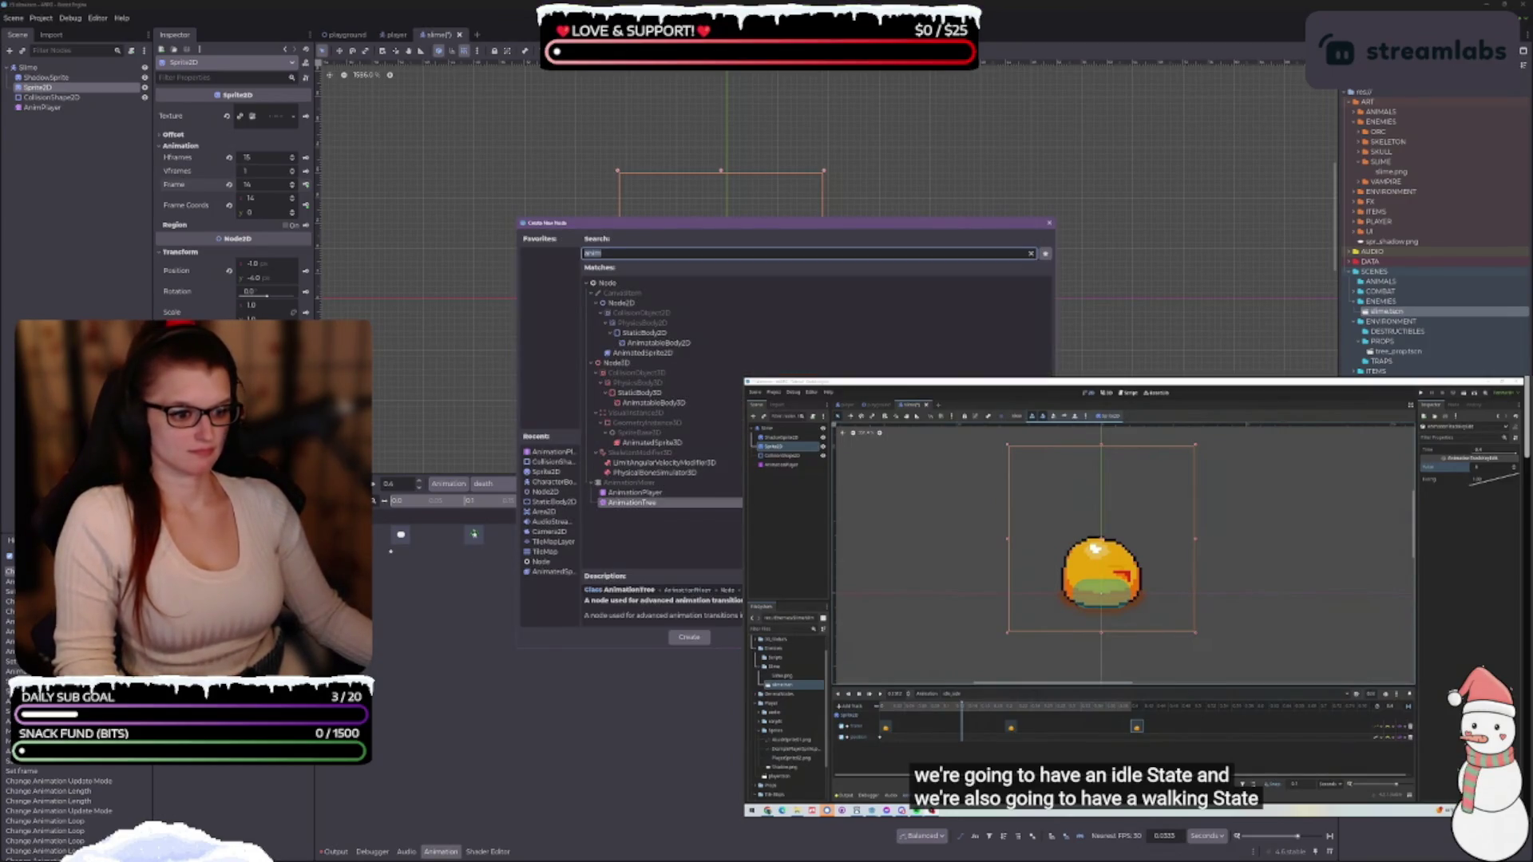
key(Escape)
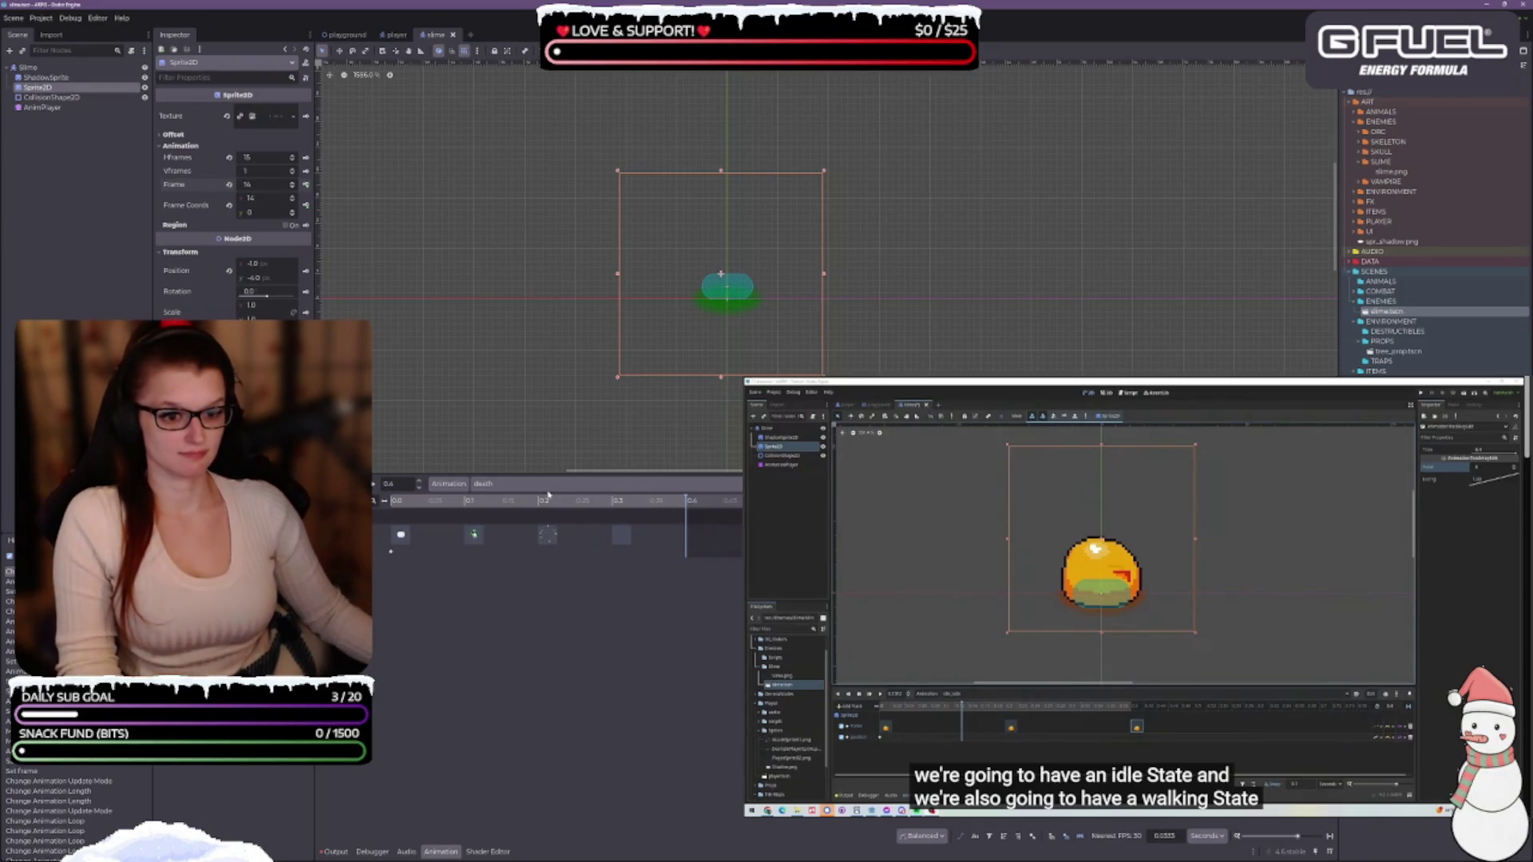
click(1089, 564)
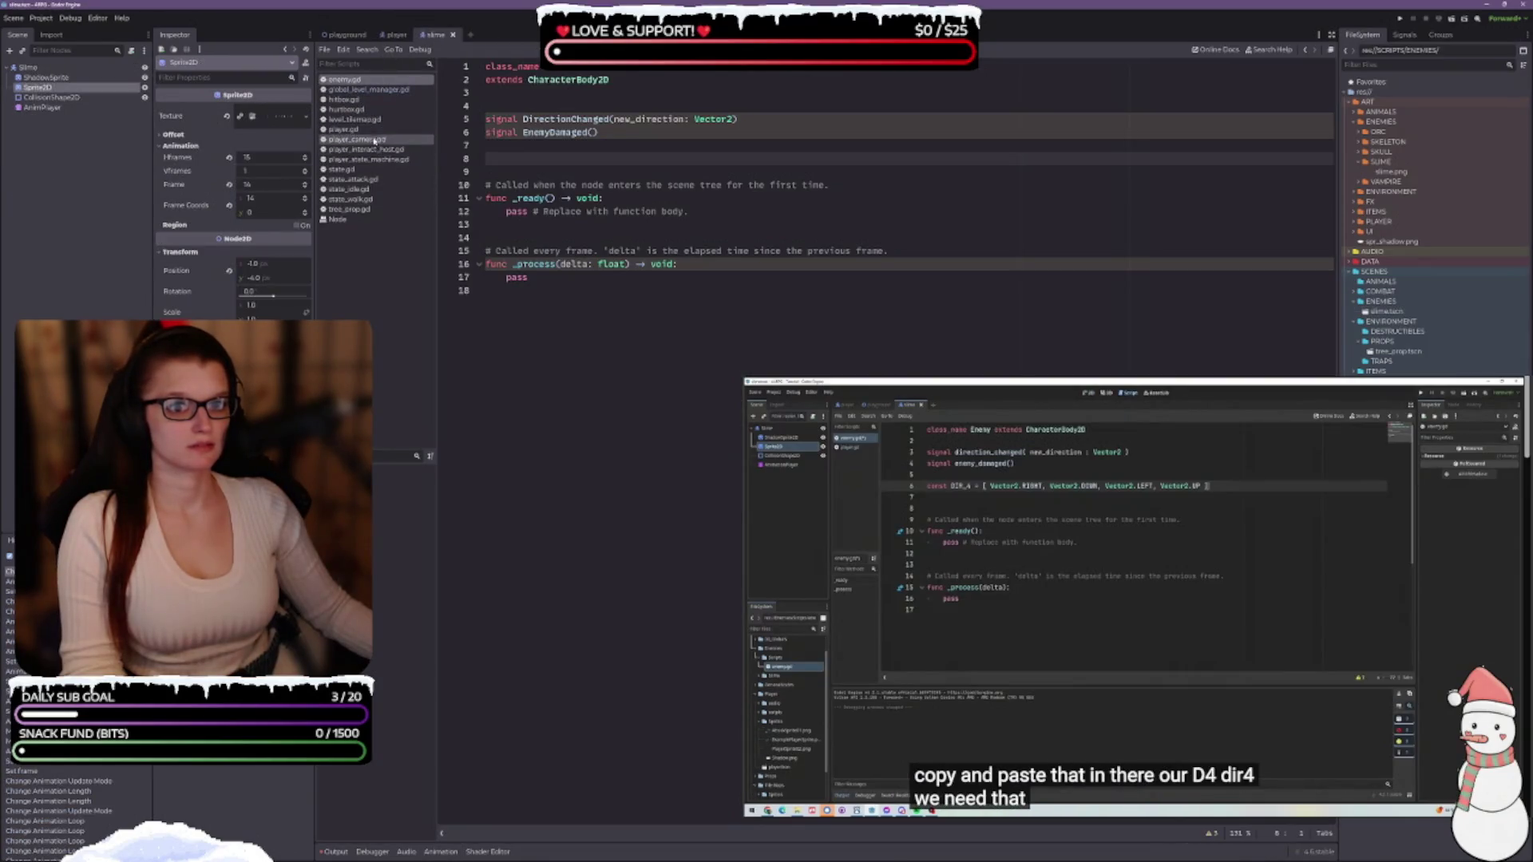
Copy the DIR_4 constant line from player.gd and paste it into enemy.gd below the signals
click(373, 130)
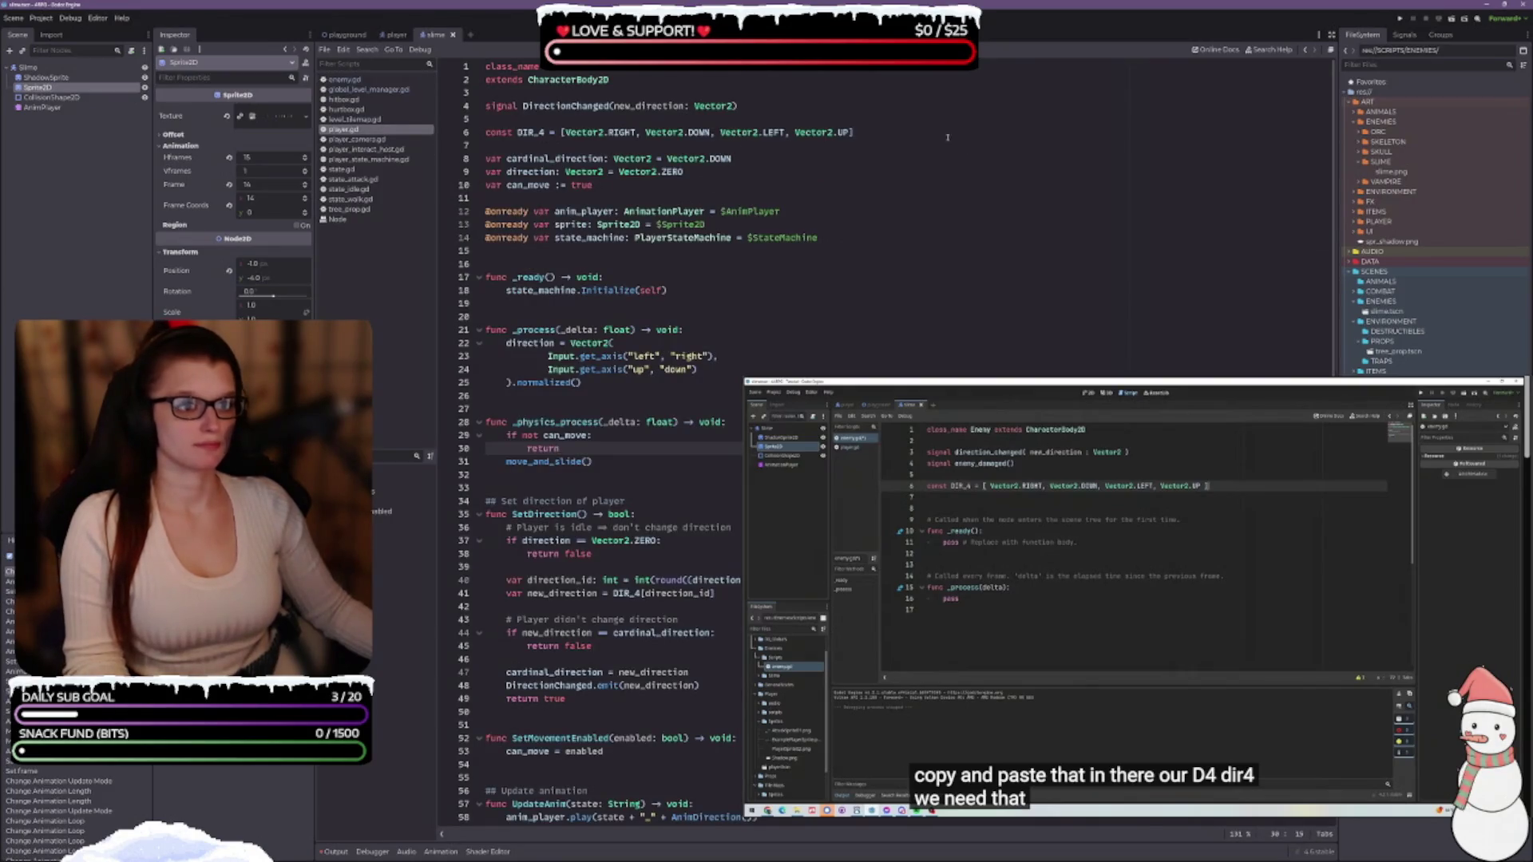
drag(855, 132, 447, 134)
key(ctrl+c)
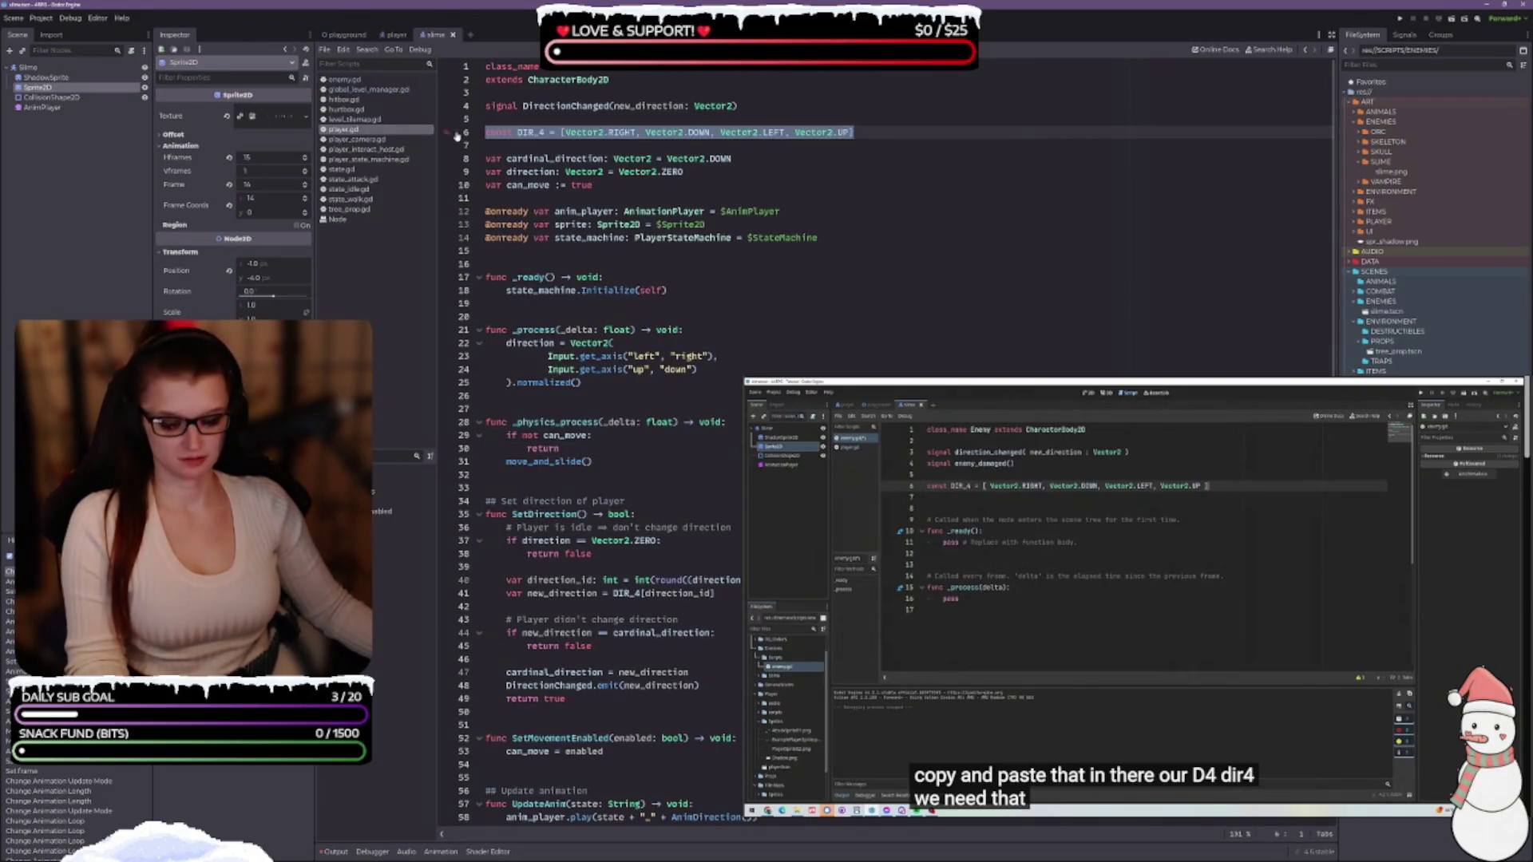
click(395, 34)
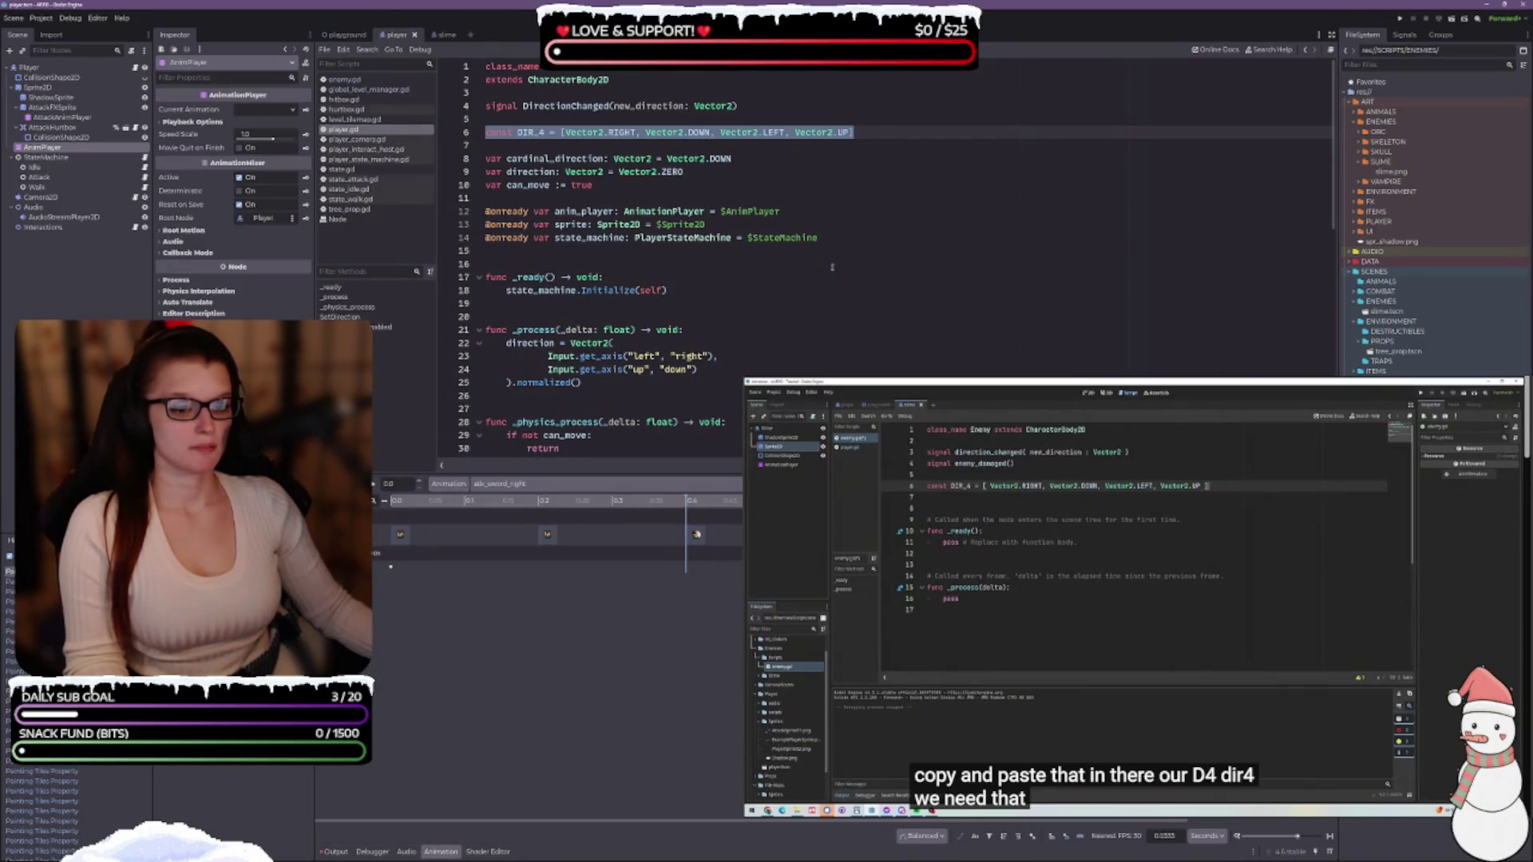
click(435, 36)
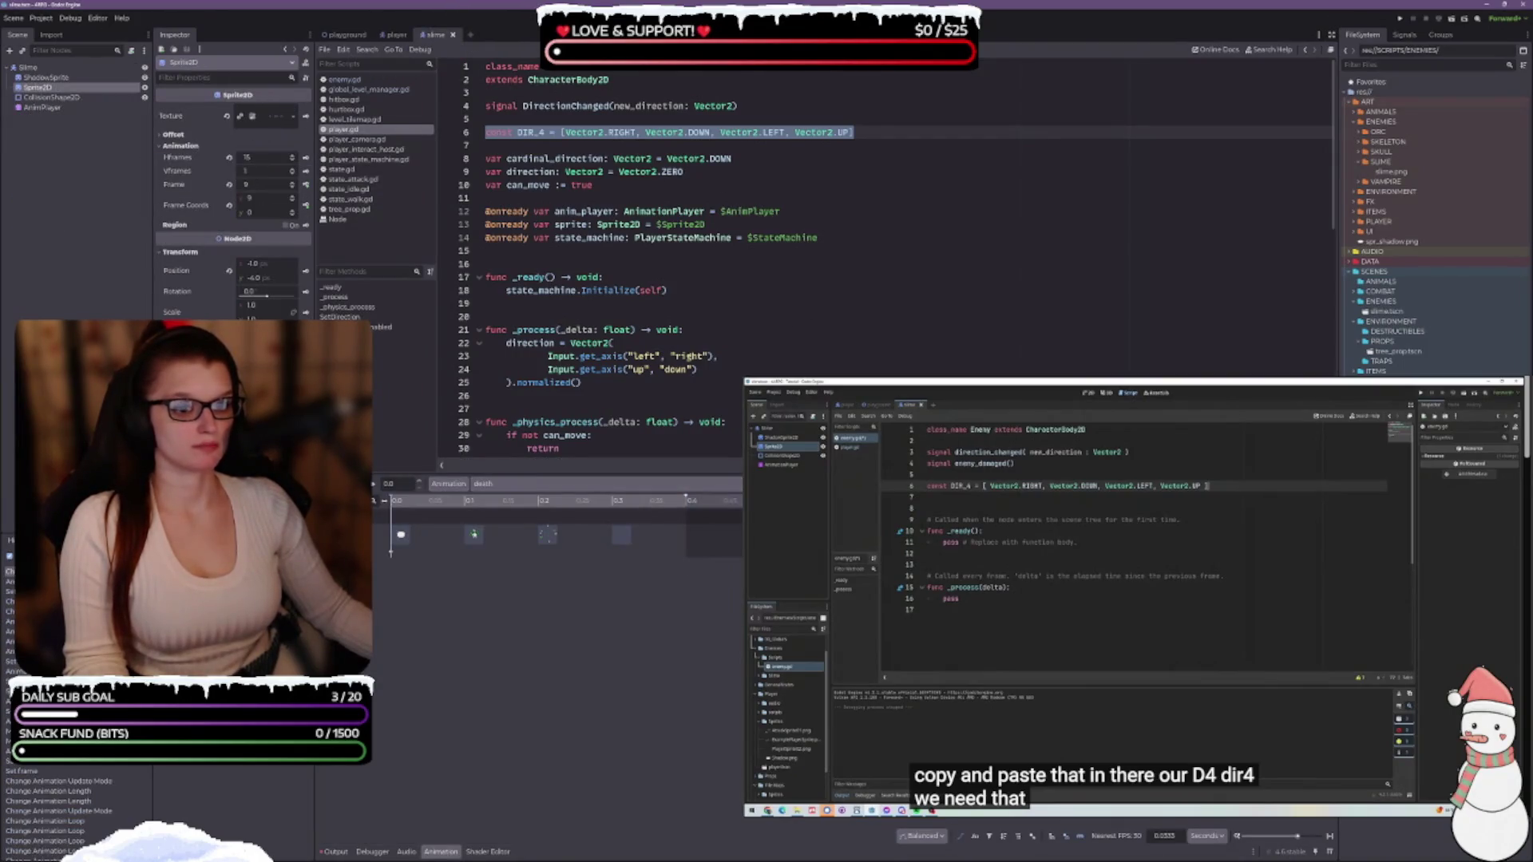
click(441, 852)
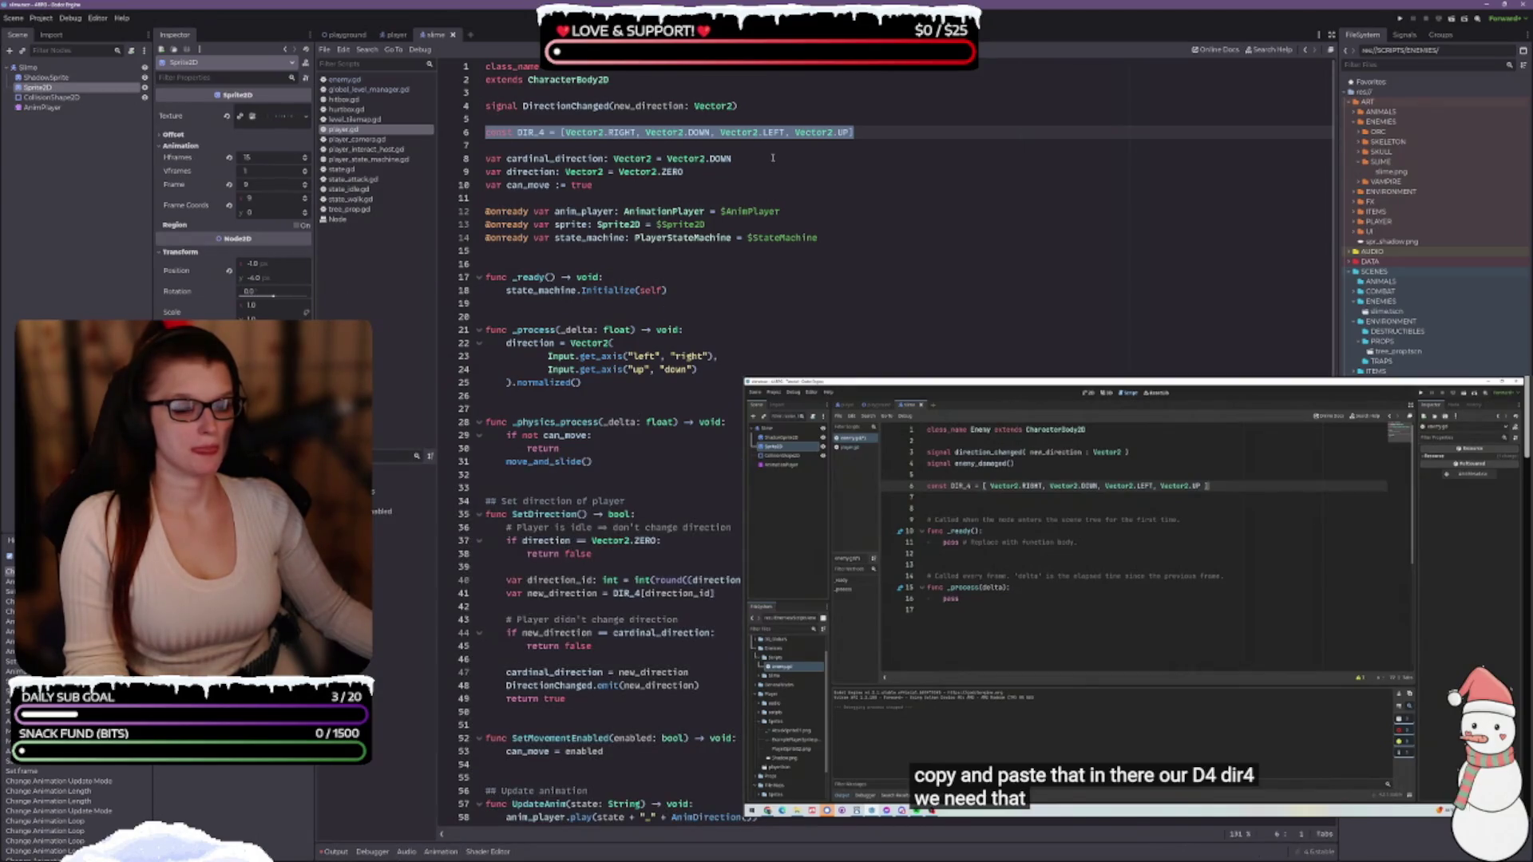
click(384, 81)
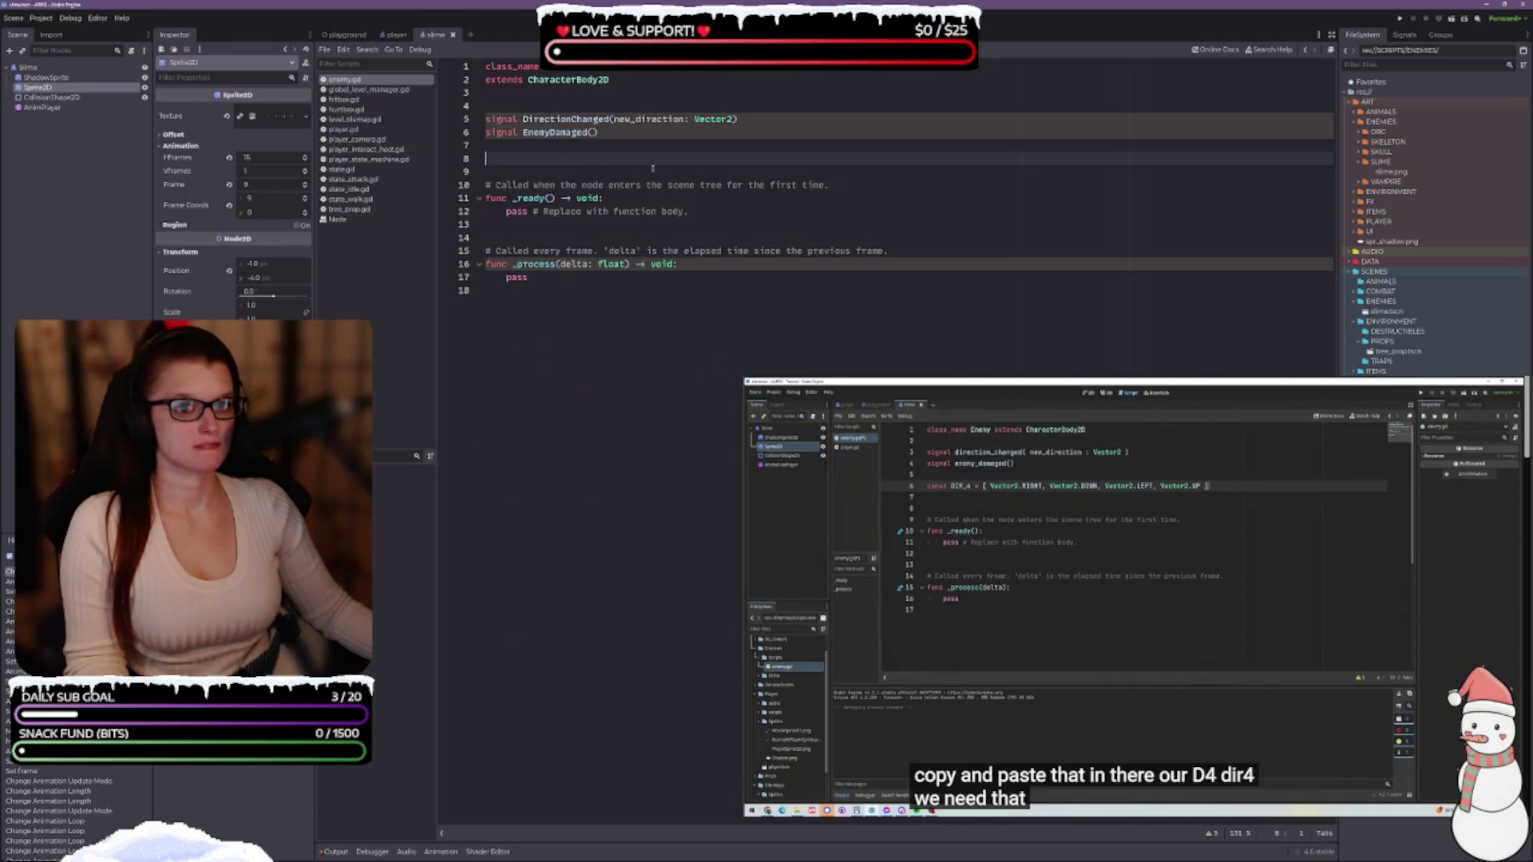
key(ctrl+v)
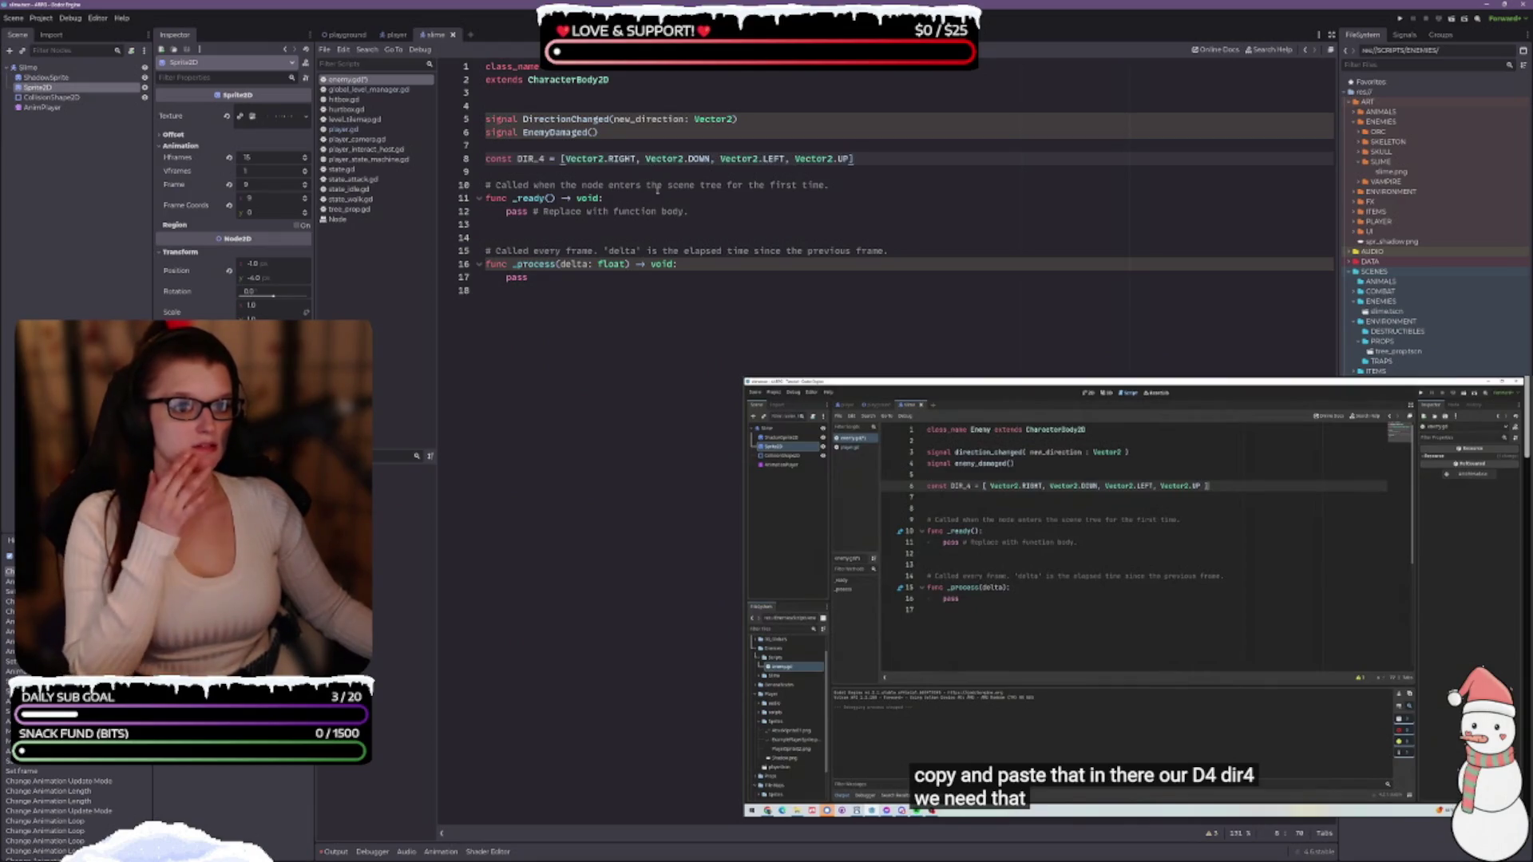
Delete enemy.gd's template comments, tidy blank lines, save, and open space below DIR_4
drag(830, 185, 479, 185)
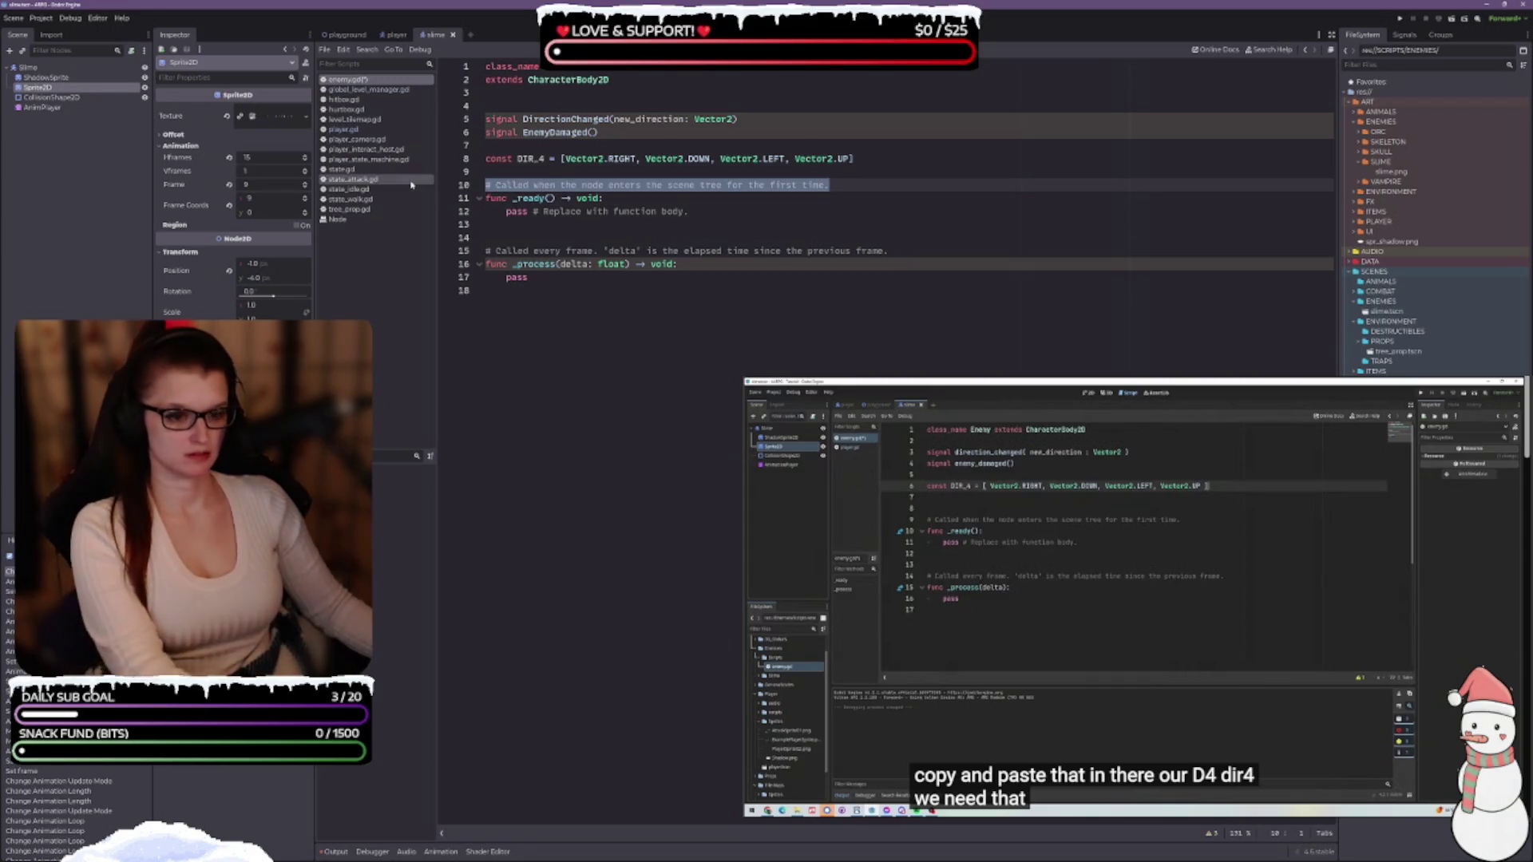
key(BackSpace)
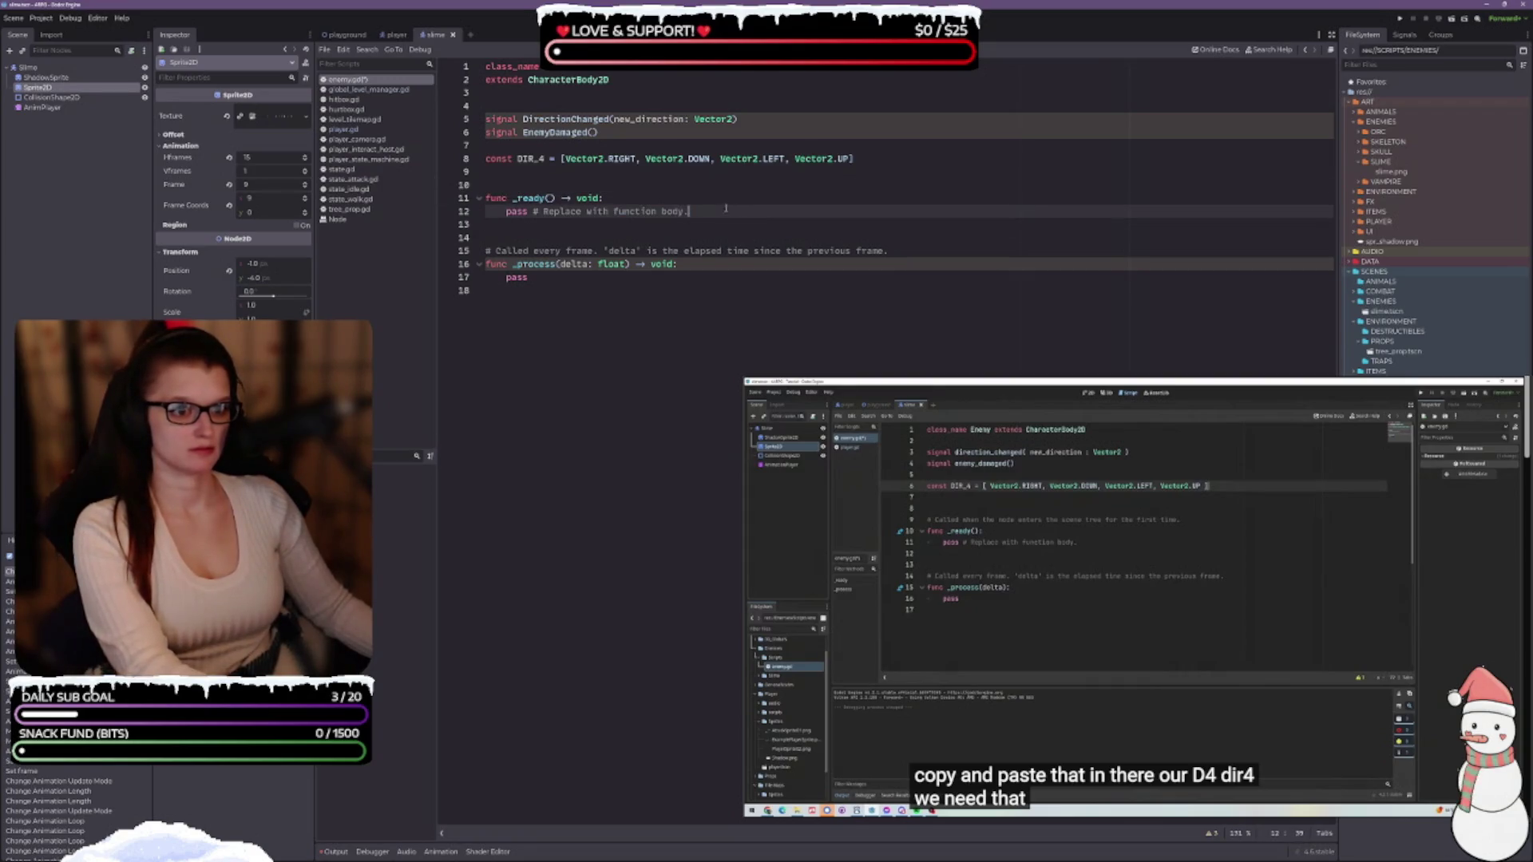
drag(691, 212, 527, 211)
key(BackSpace)
drag(906, 251, 482, 251)
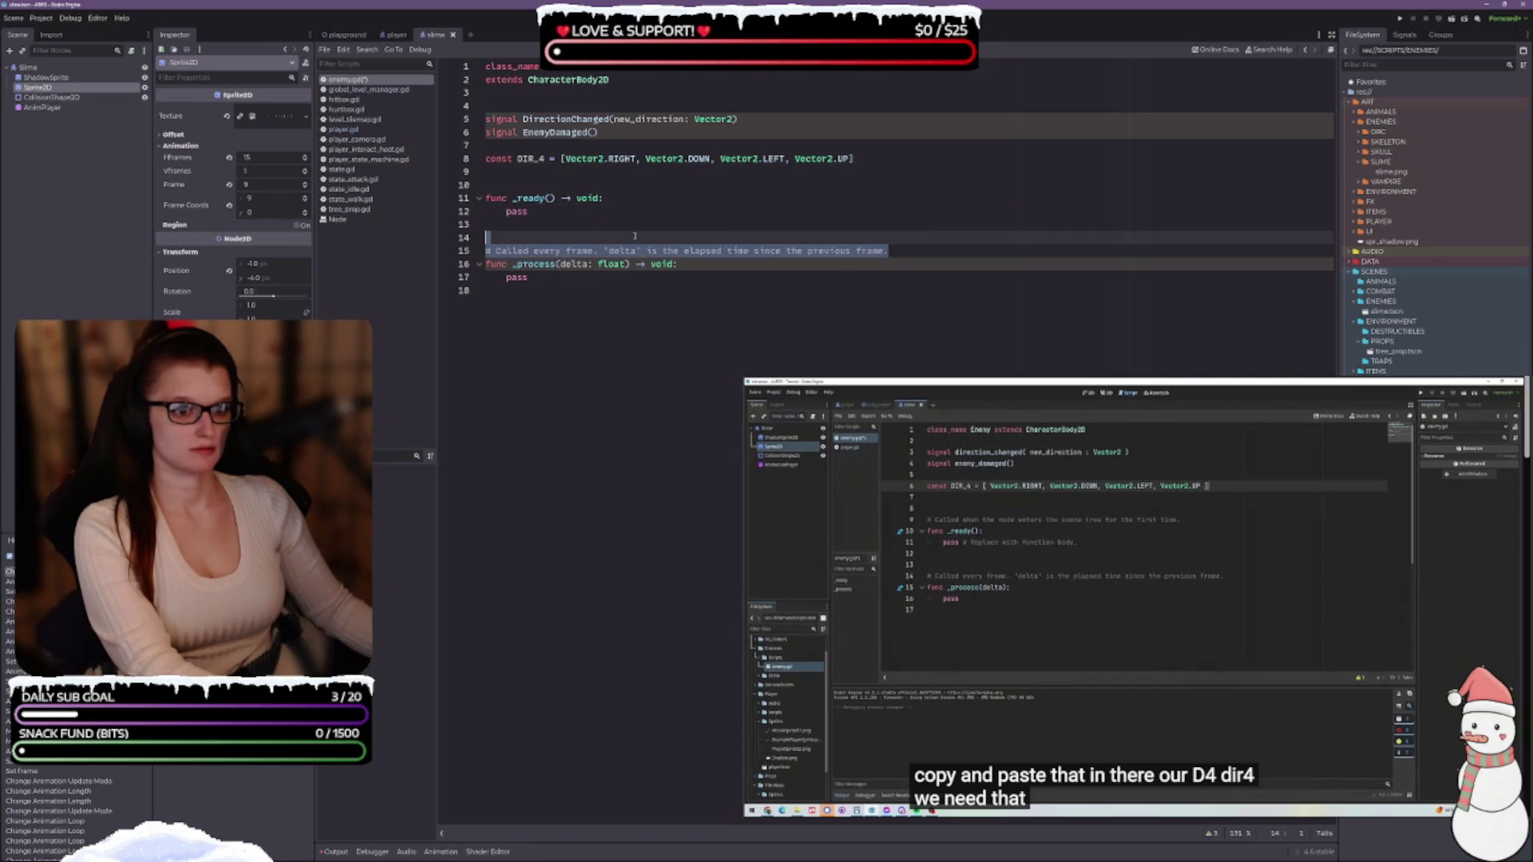
key(BackSpace)
key(Return)
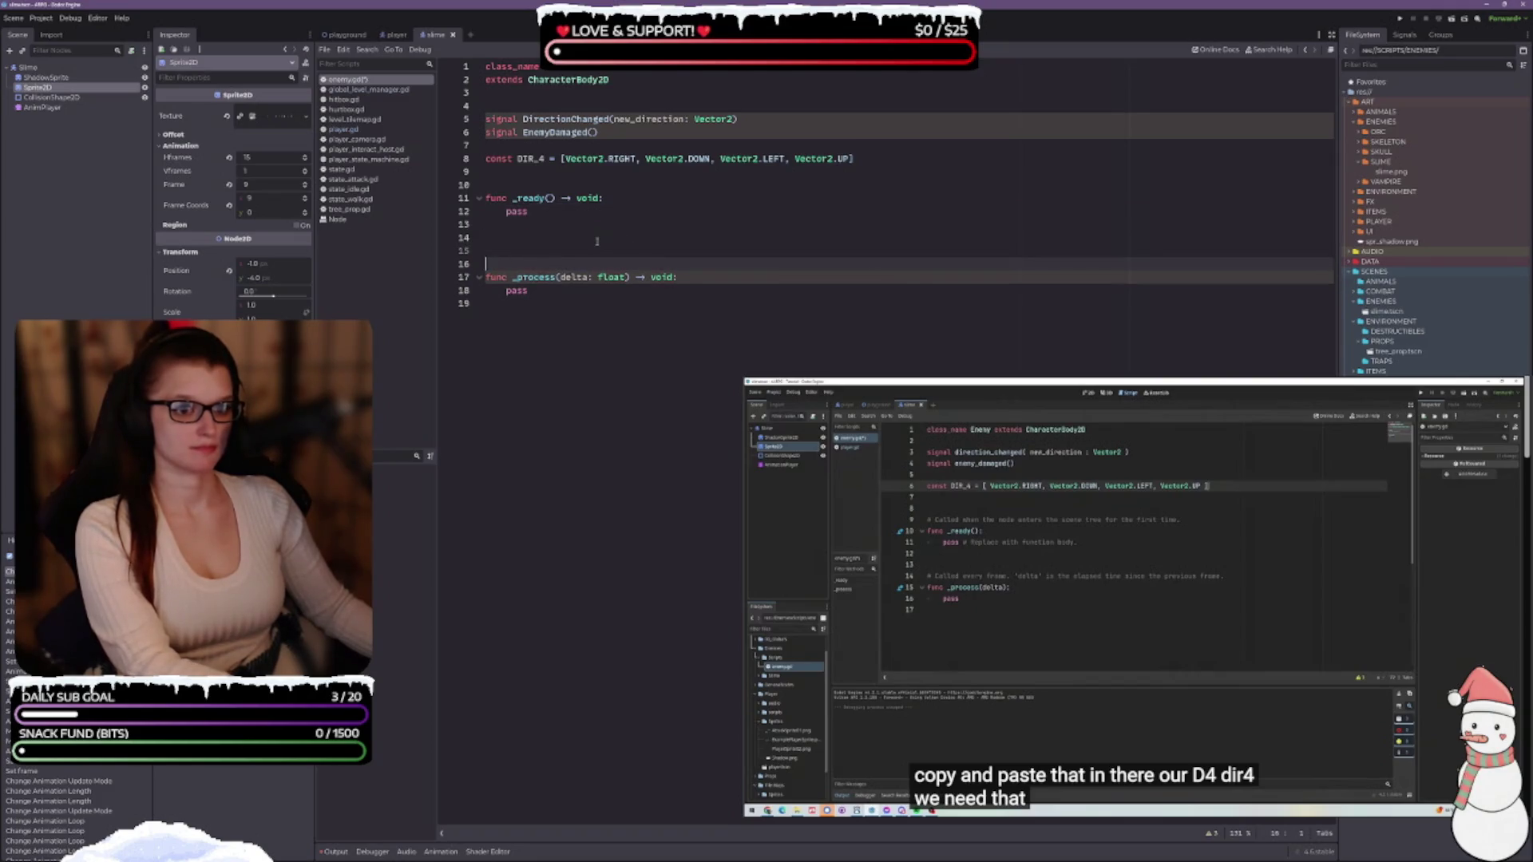
key(BackSpace)
key(BackSpace)
click(656, 171)
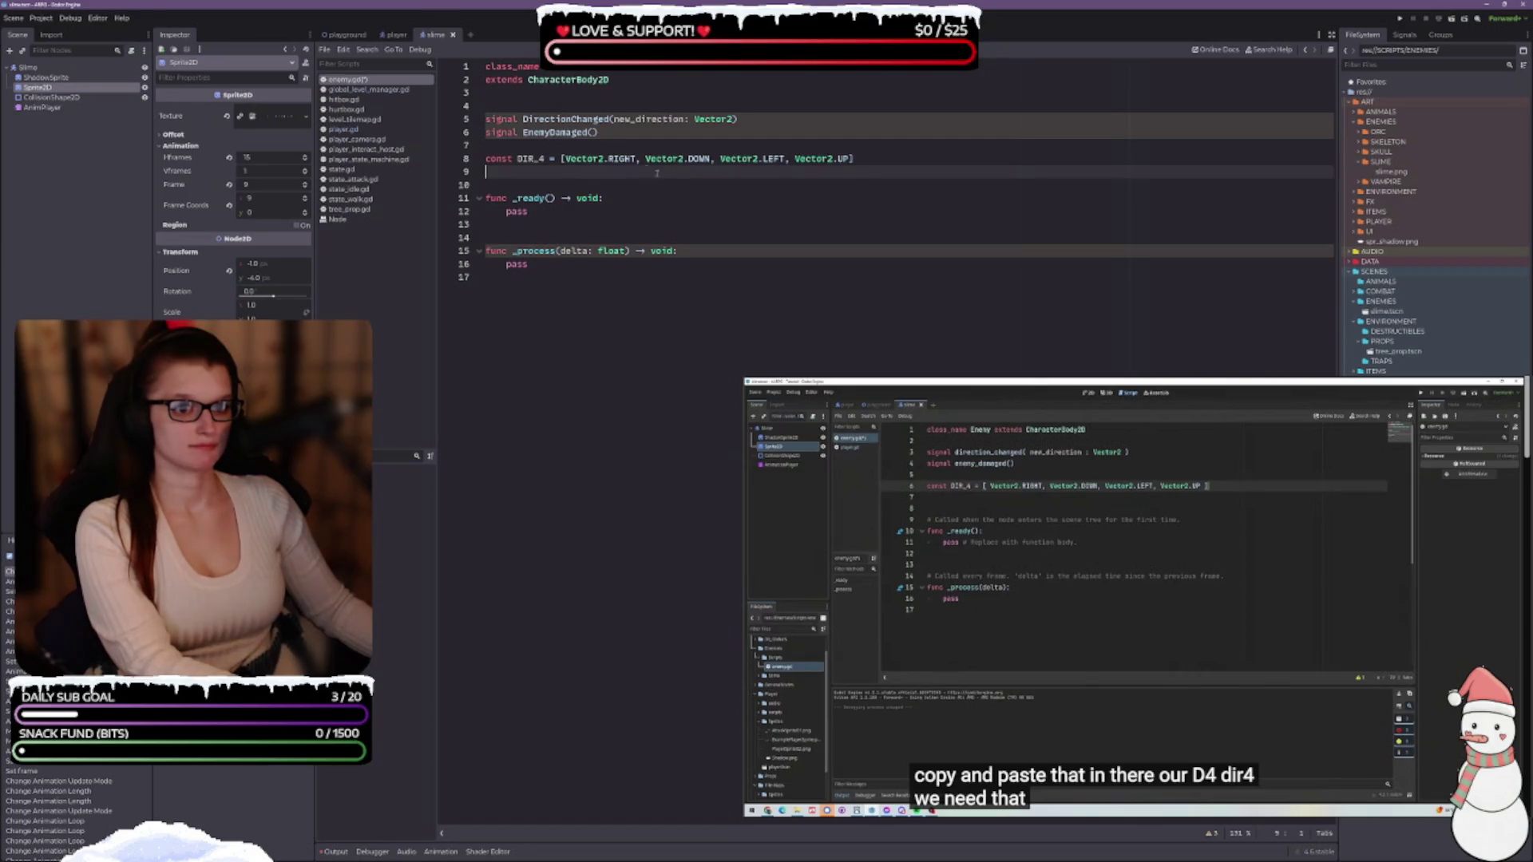
key(ctrl+s)
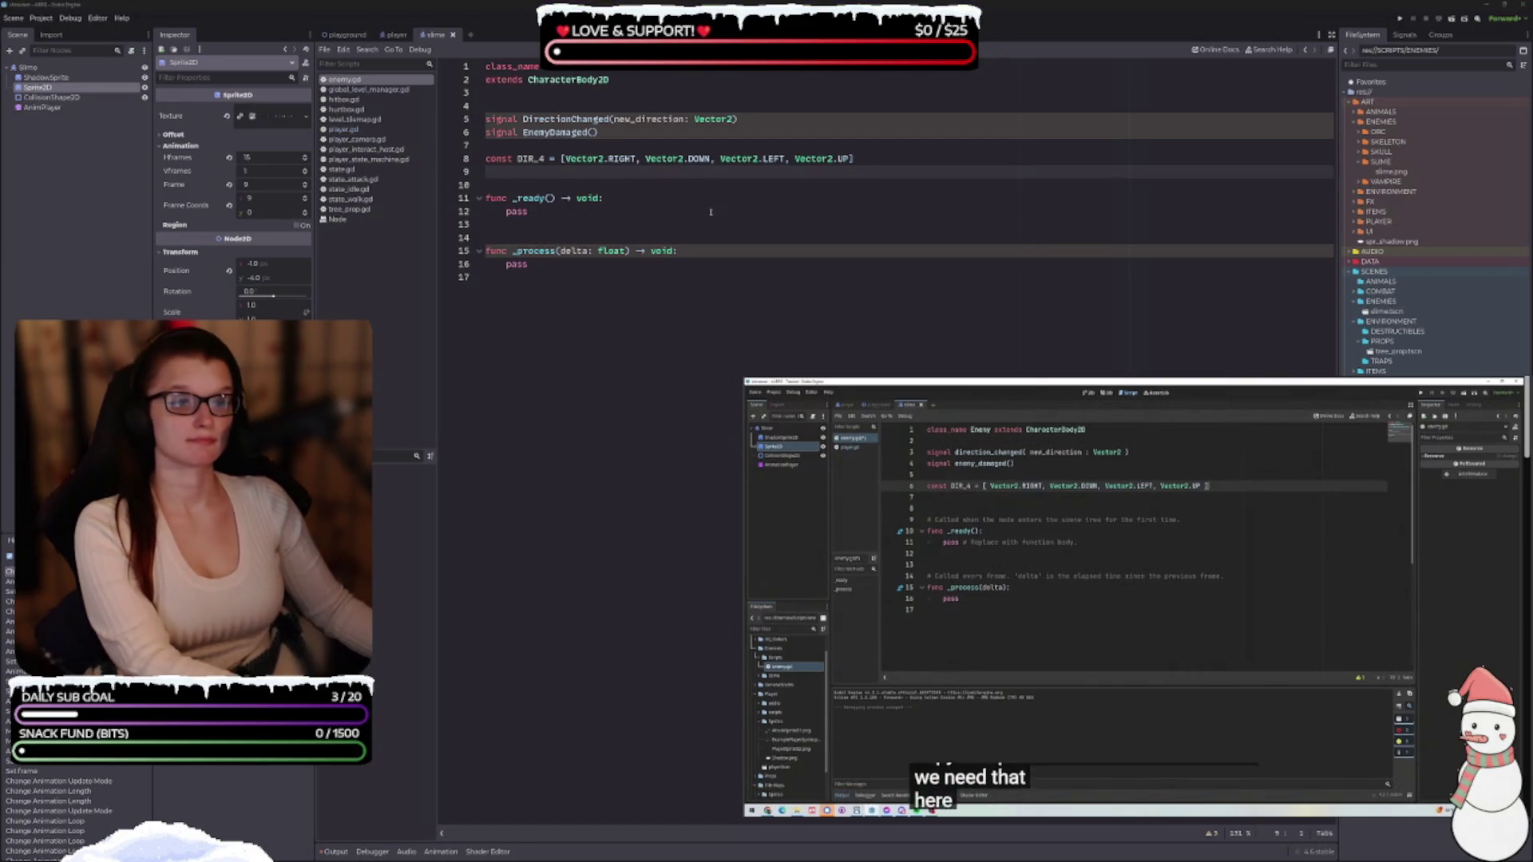
click(860, 165)
key(Return)
key(Return)
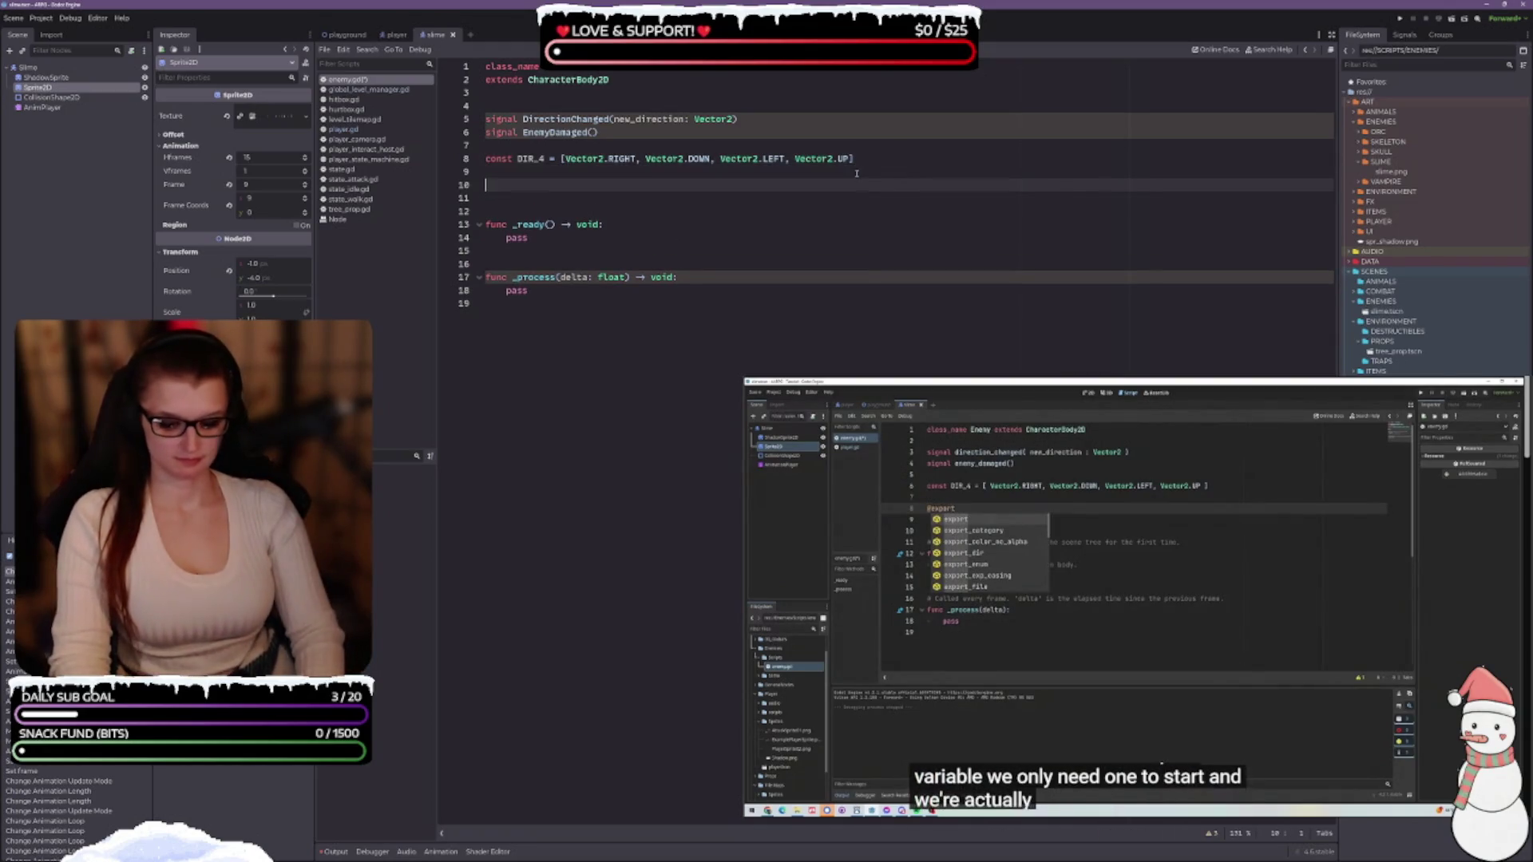
text(@export)
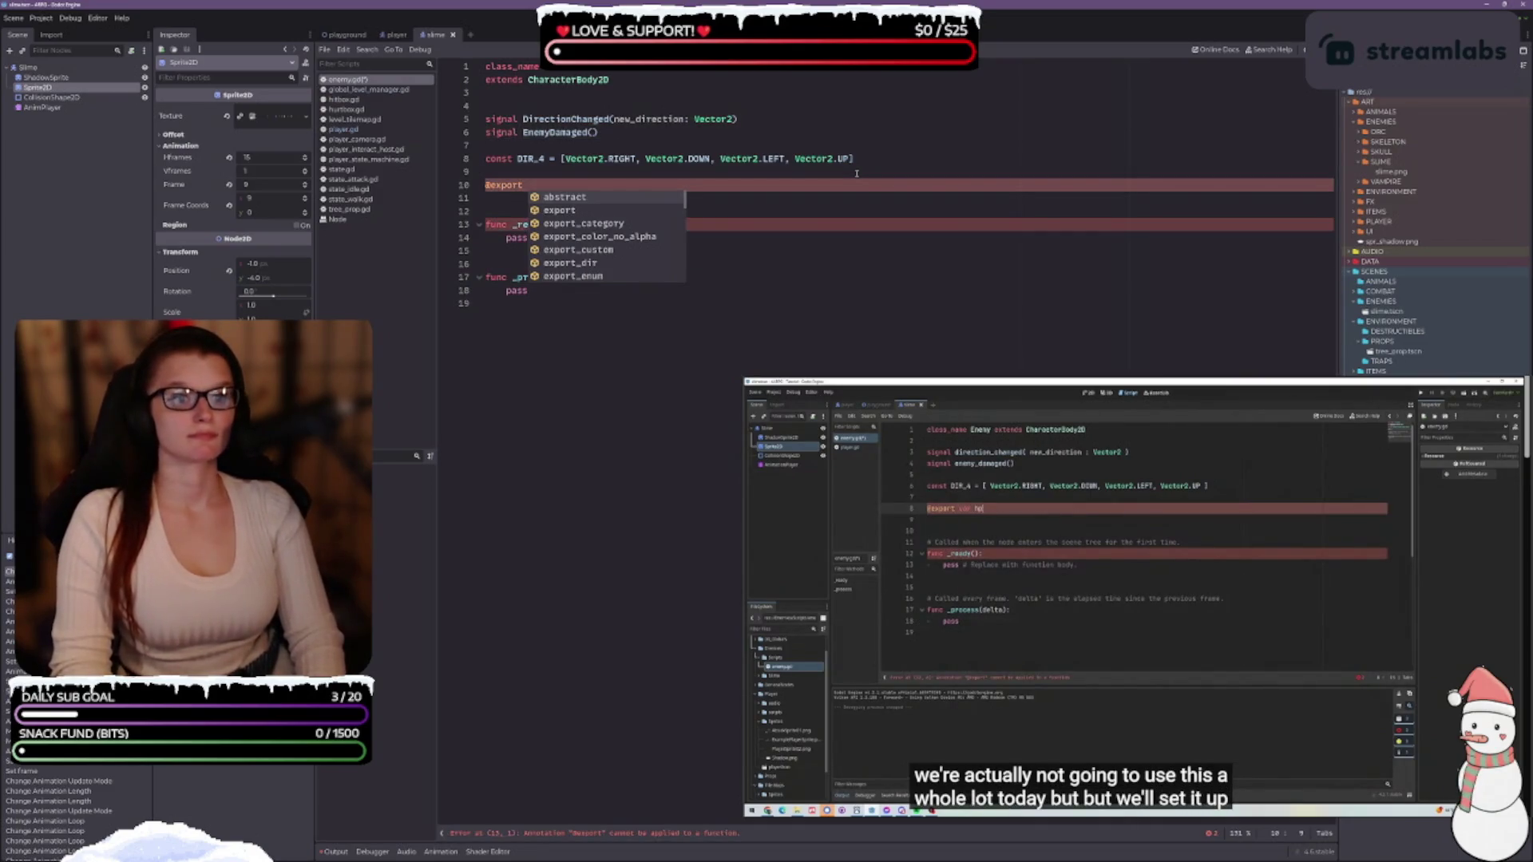
text( var hp)
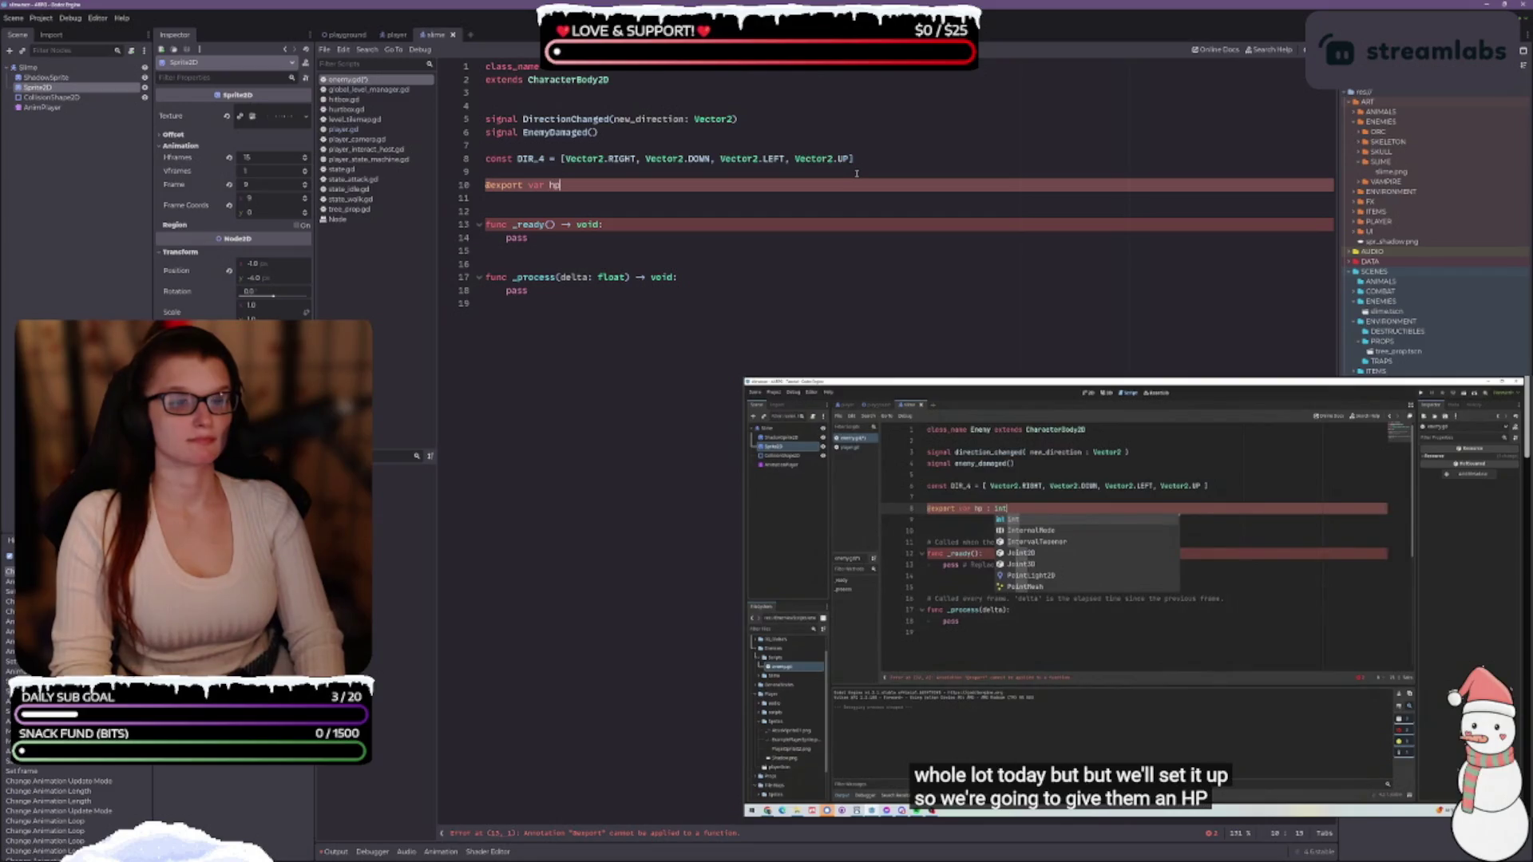
text(: int)
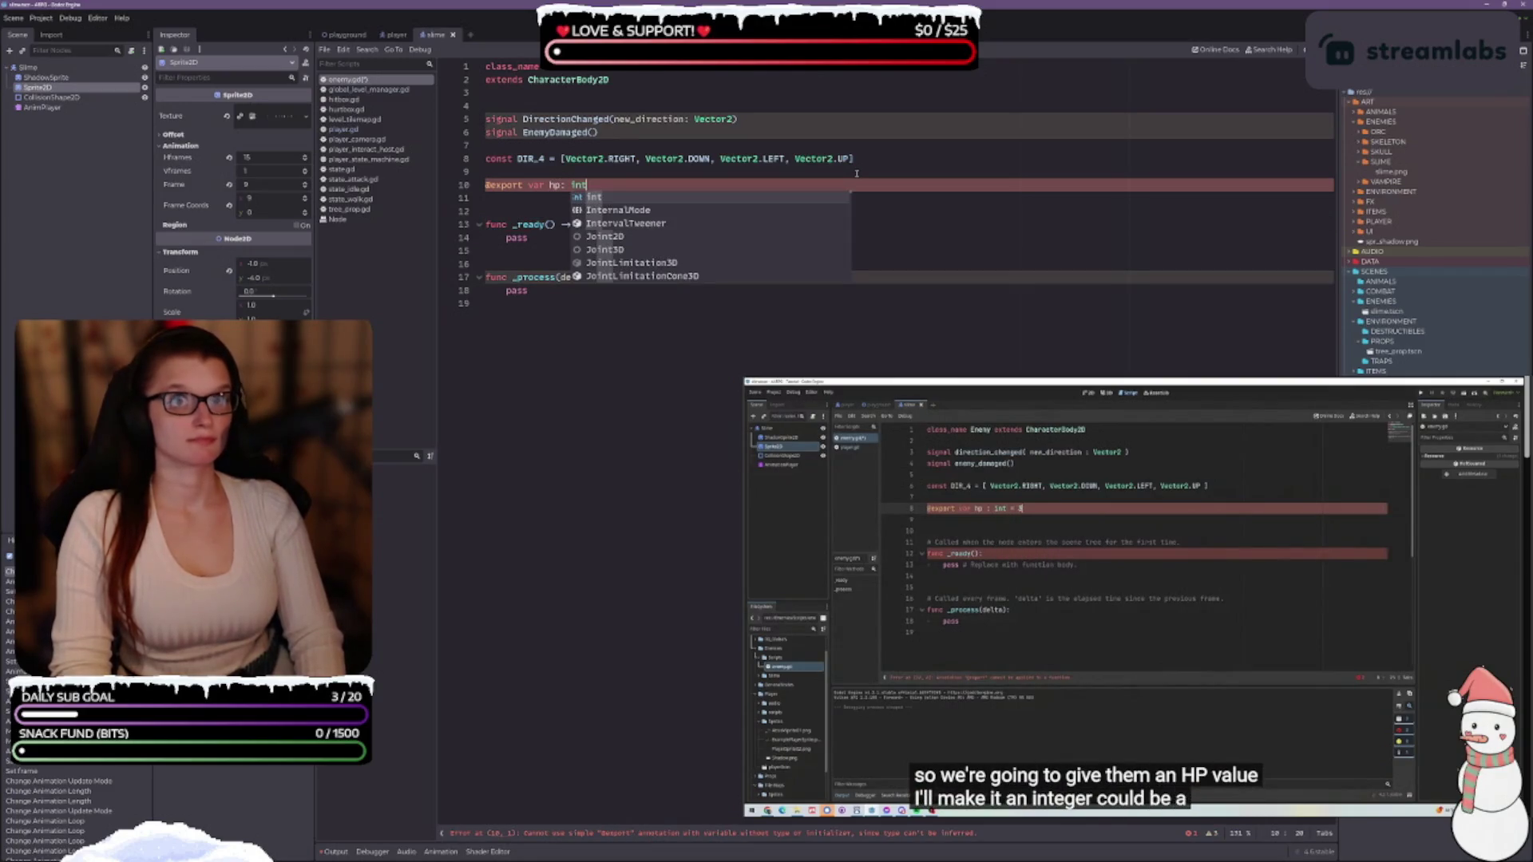
text( = 3)
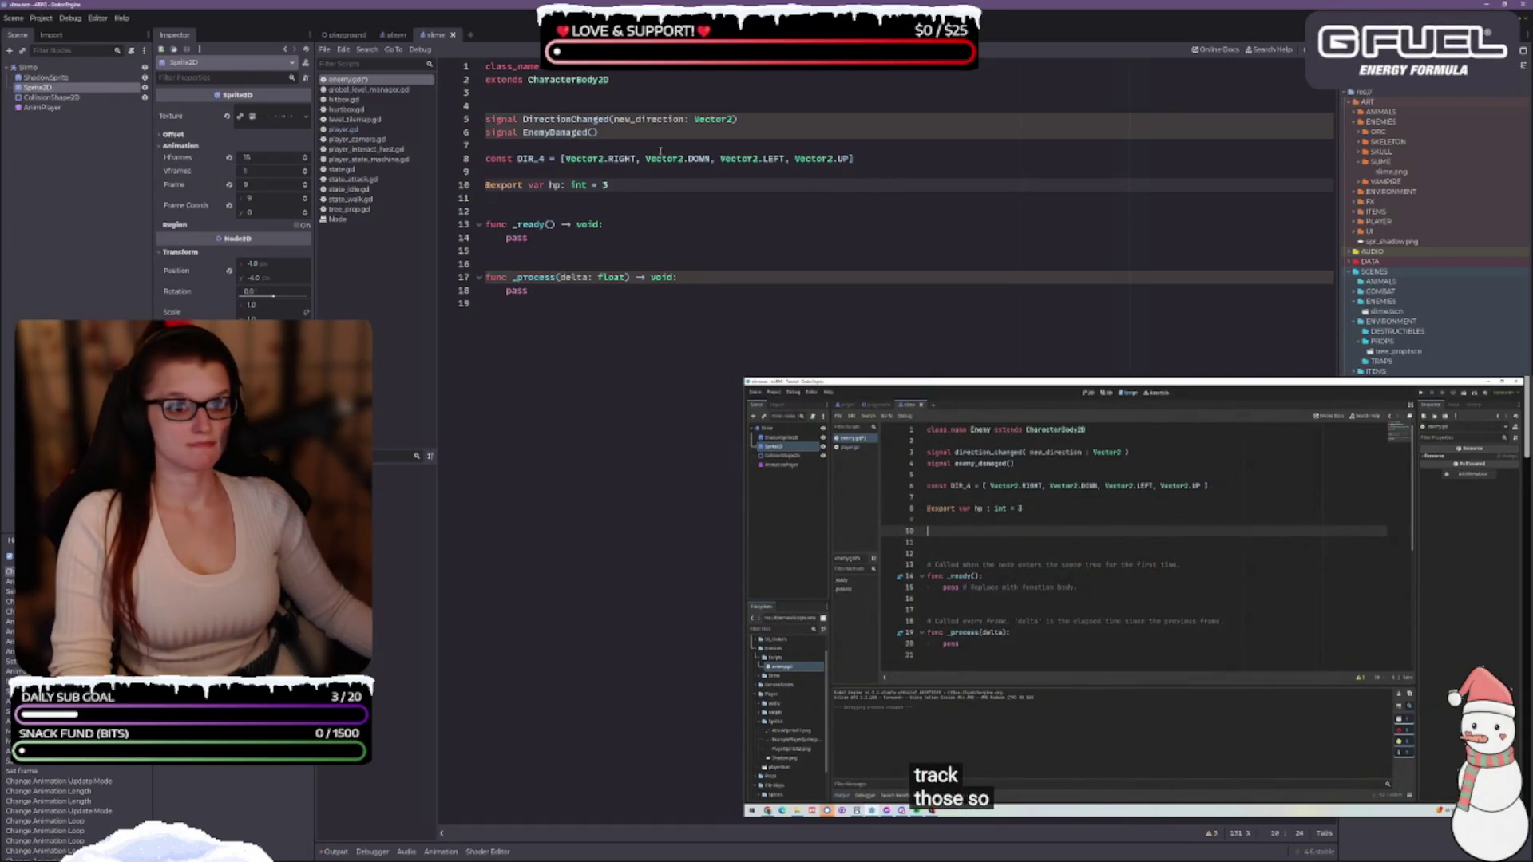
key(ctrl+s)
click(1134, 597)
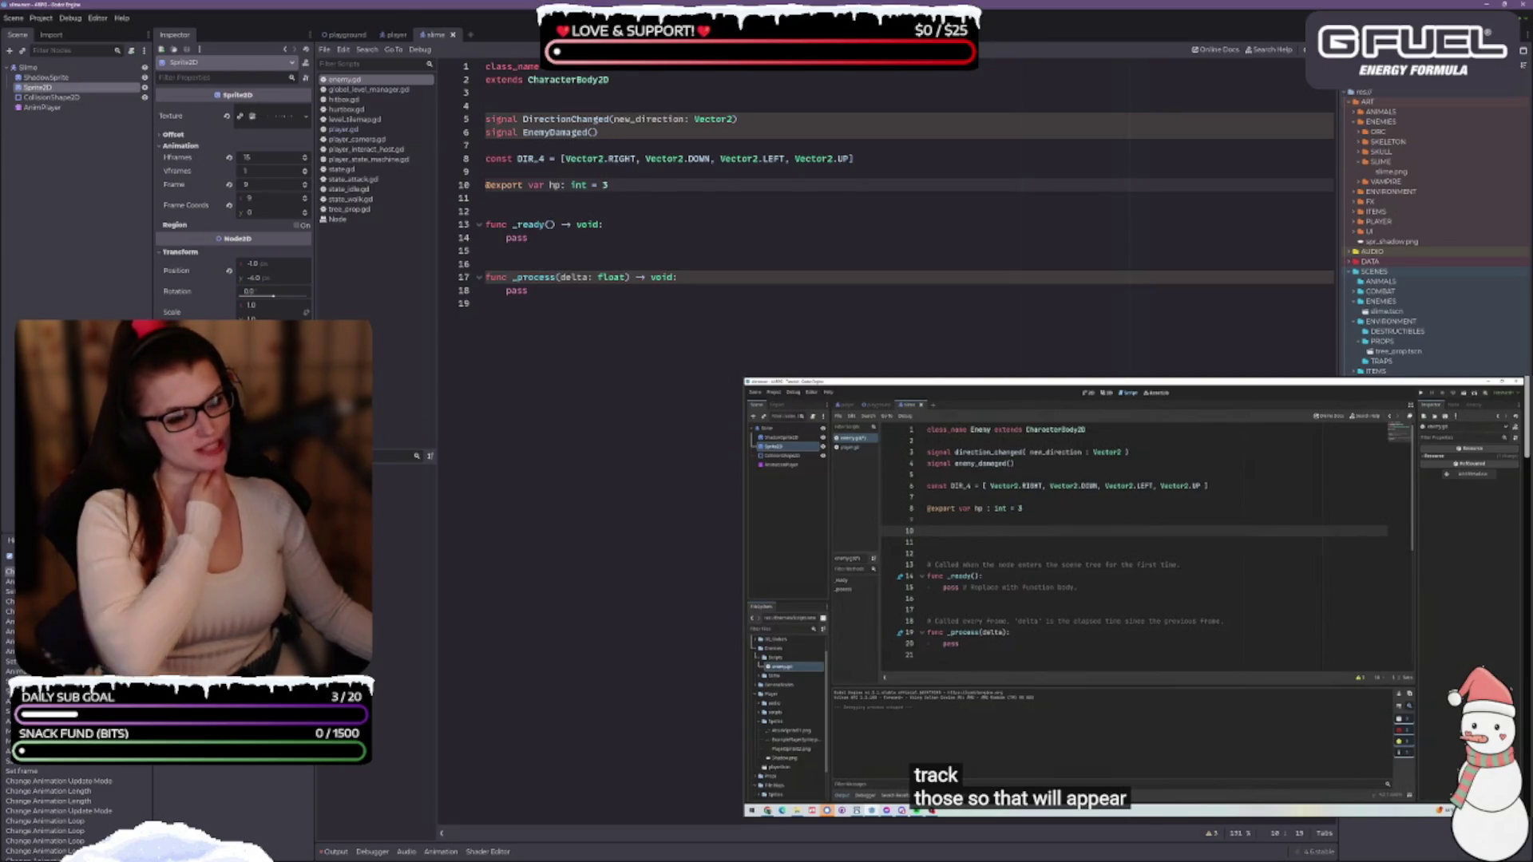
Briefly rename hp to health, then revert the variable name back to hp
key(BackSpace)
key(BackSpace)
text(health)
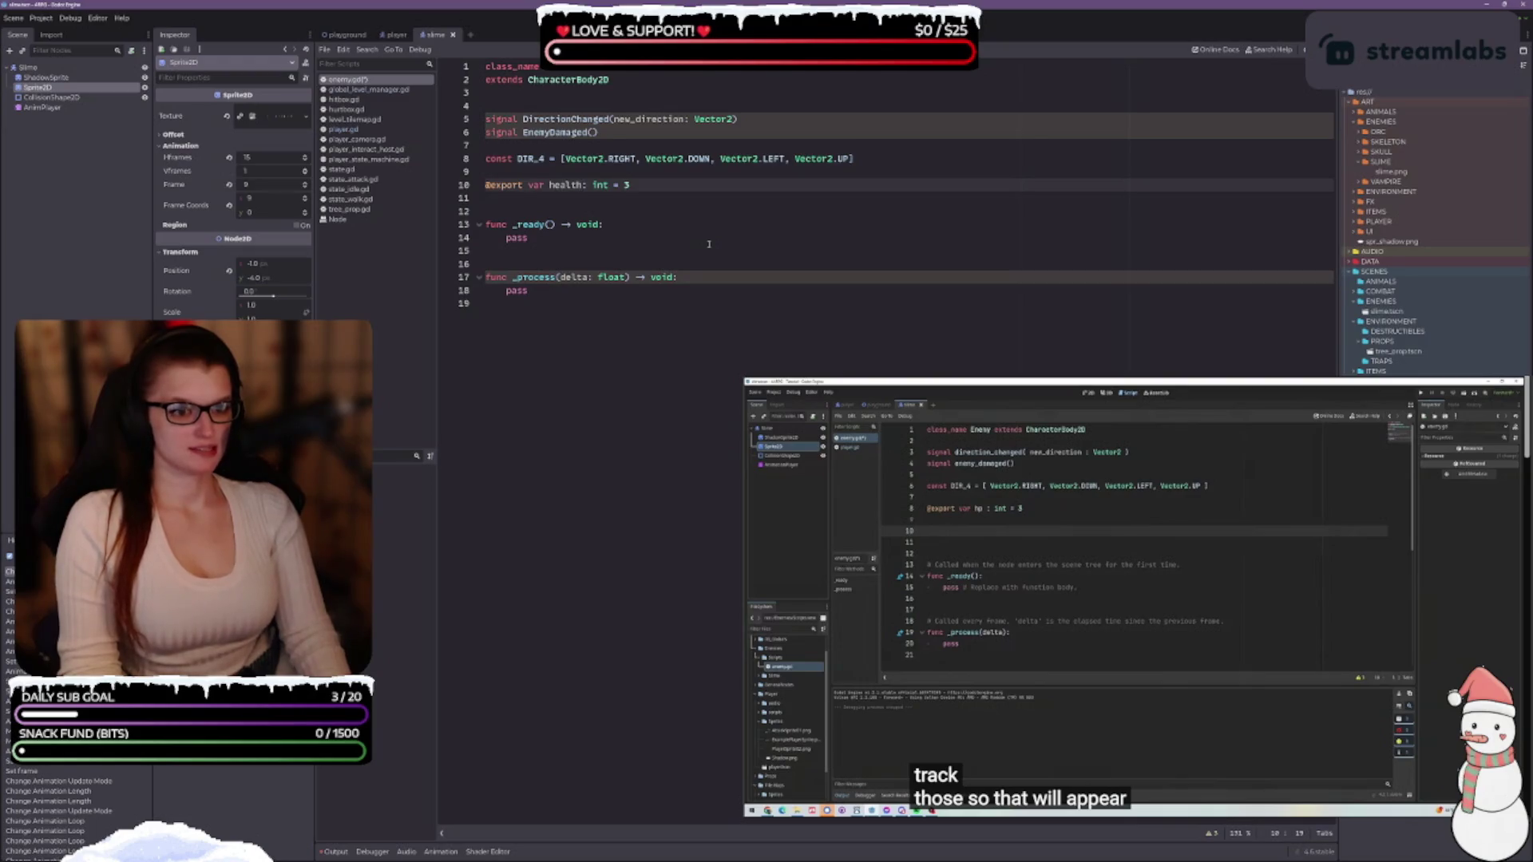
key(BackSpace)
key(BackSpace)
key(BackSpace)
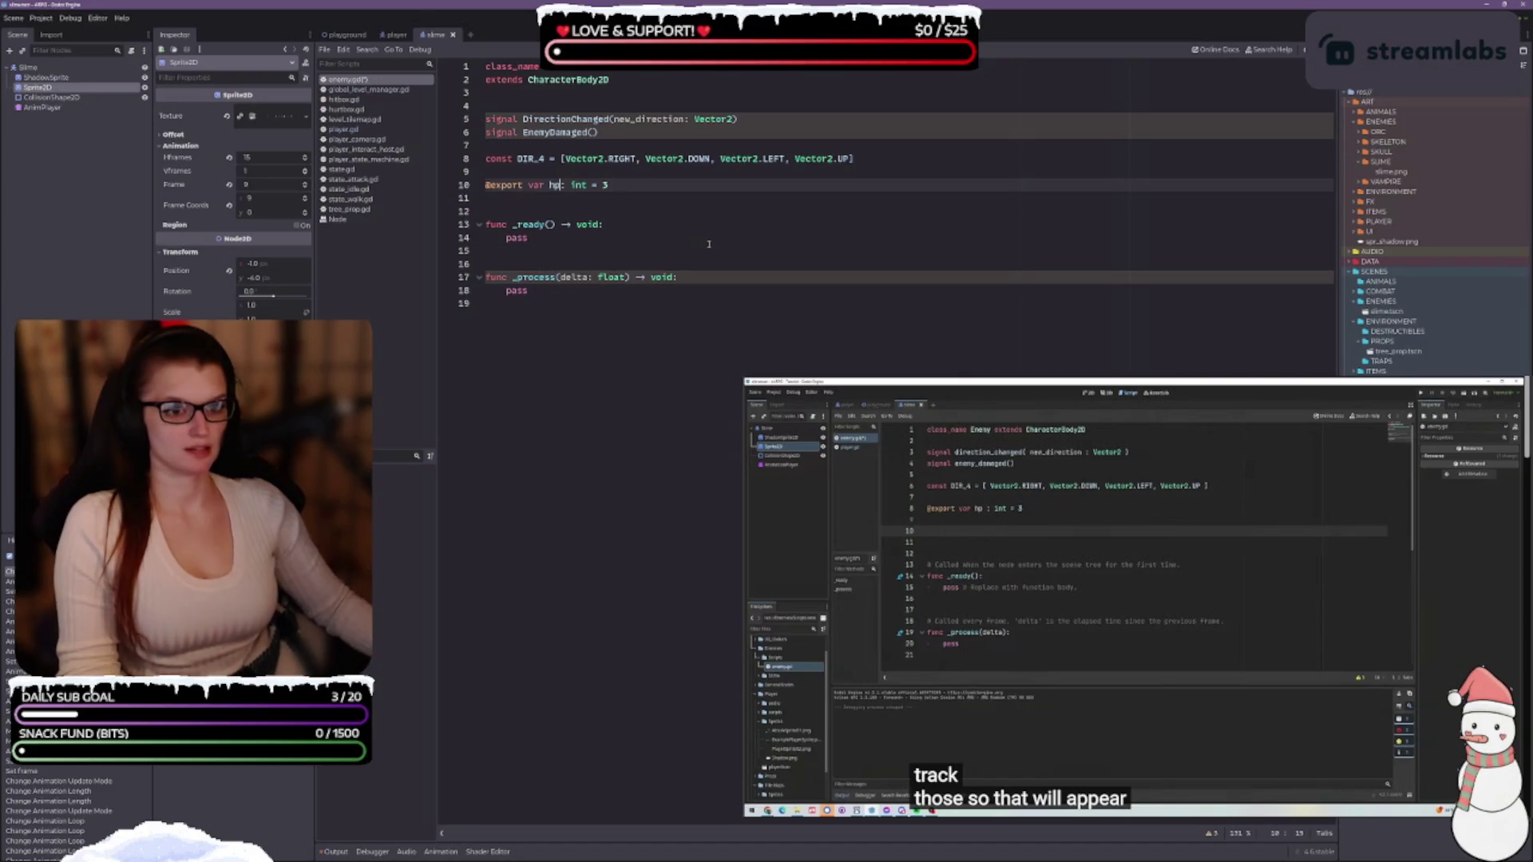
click(1129, 595)
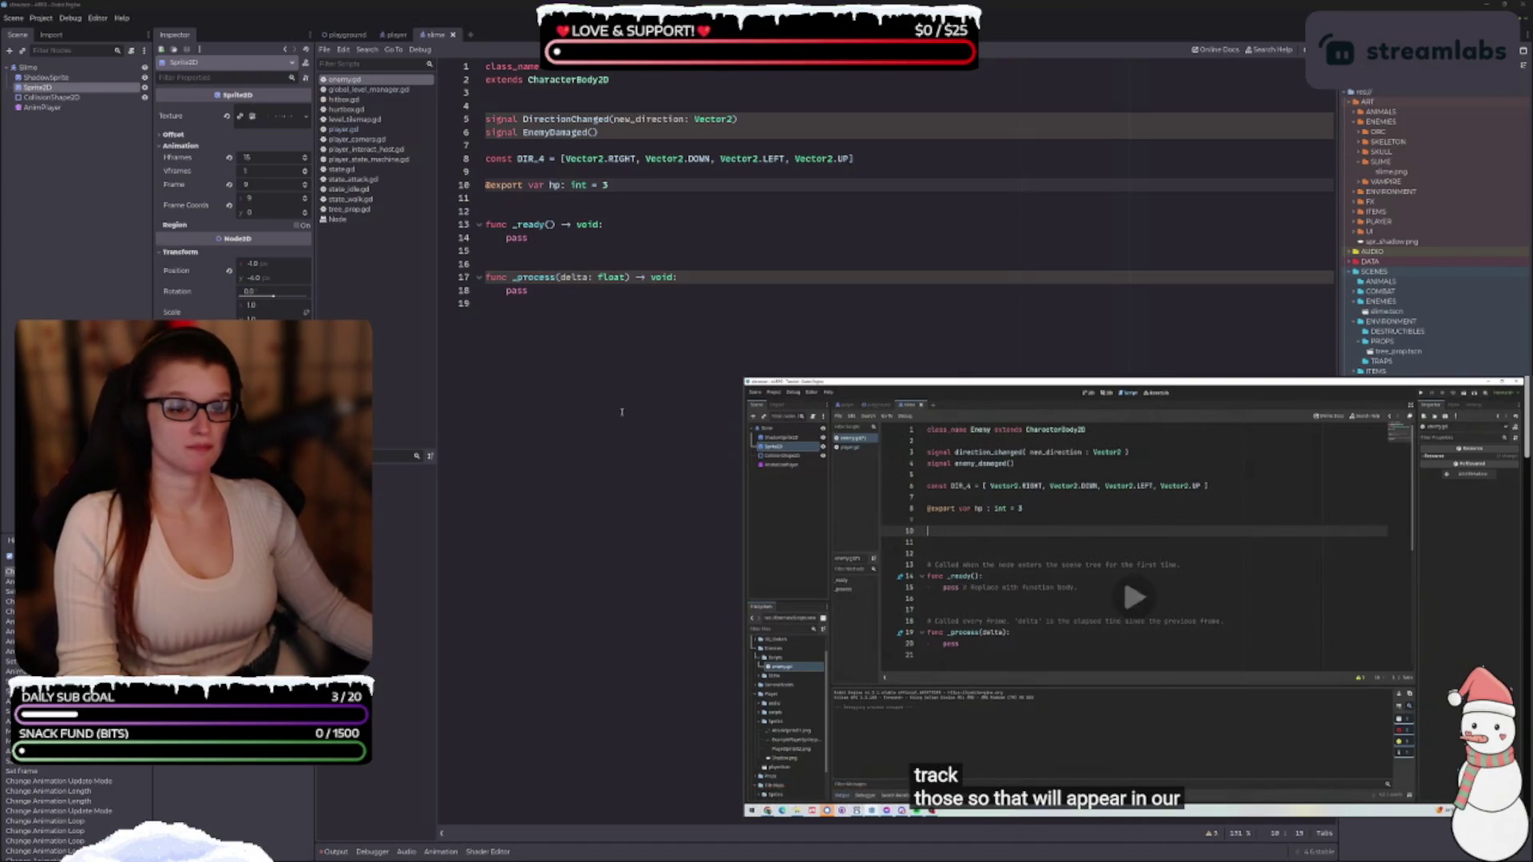
click(633, 192)
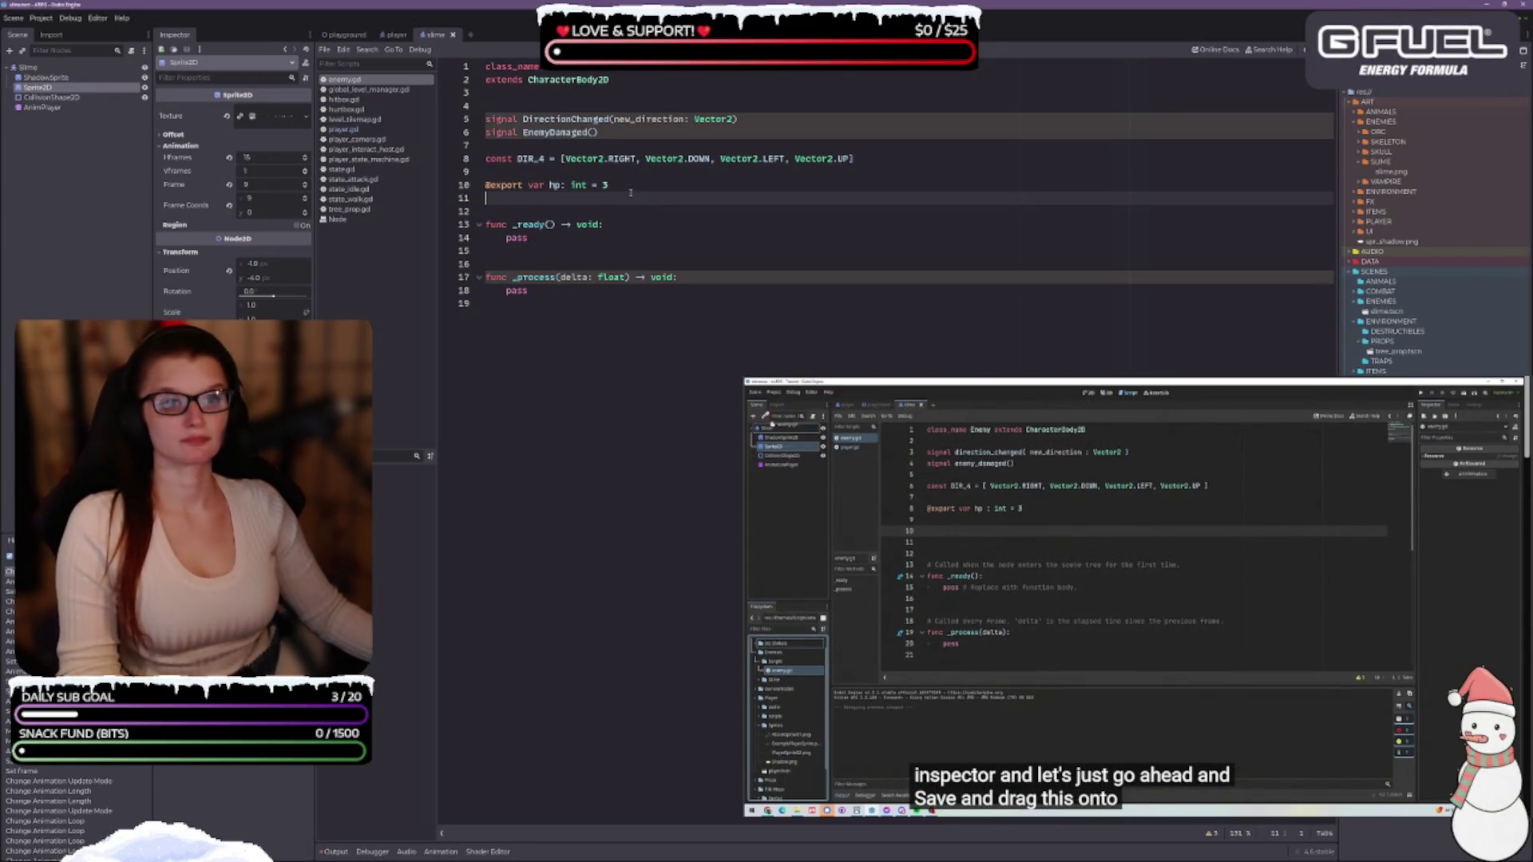
Attach enemy.gd to the Slime root node and save the Slime scene
click(1129, 595)
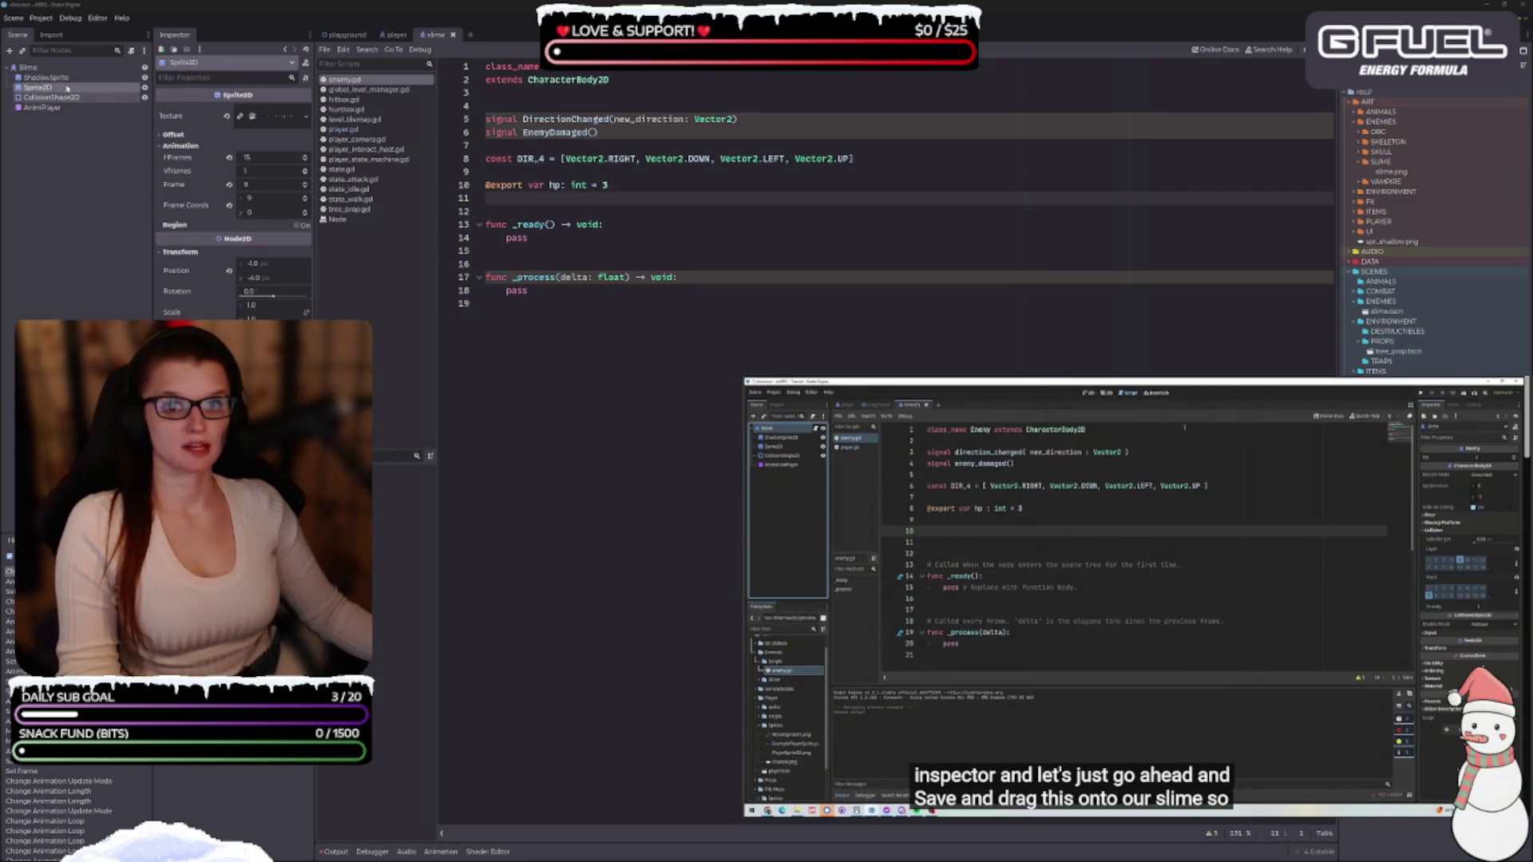
click(30, 67)
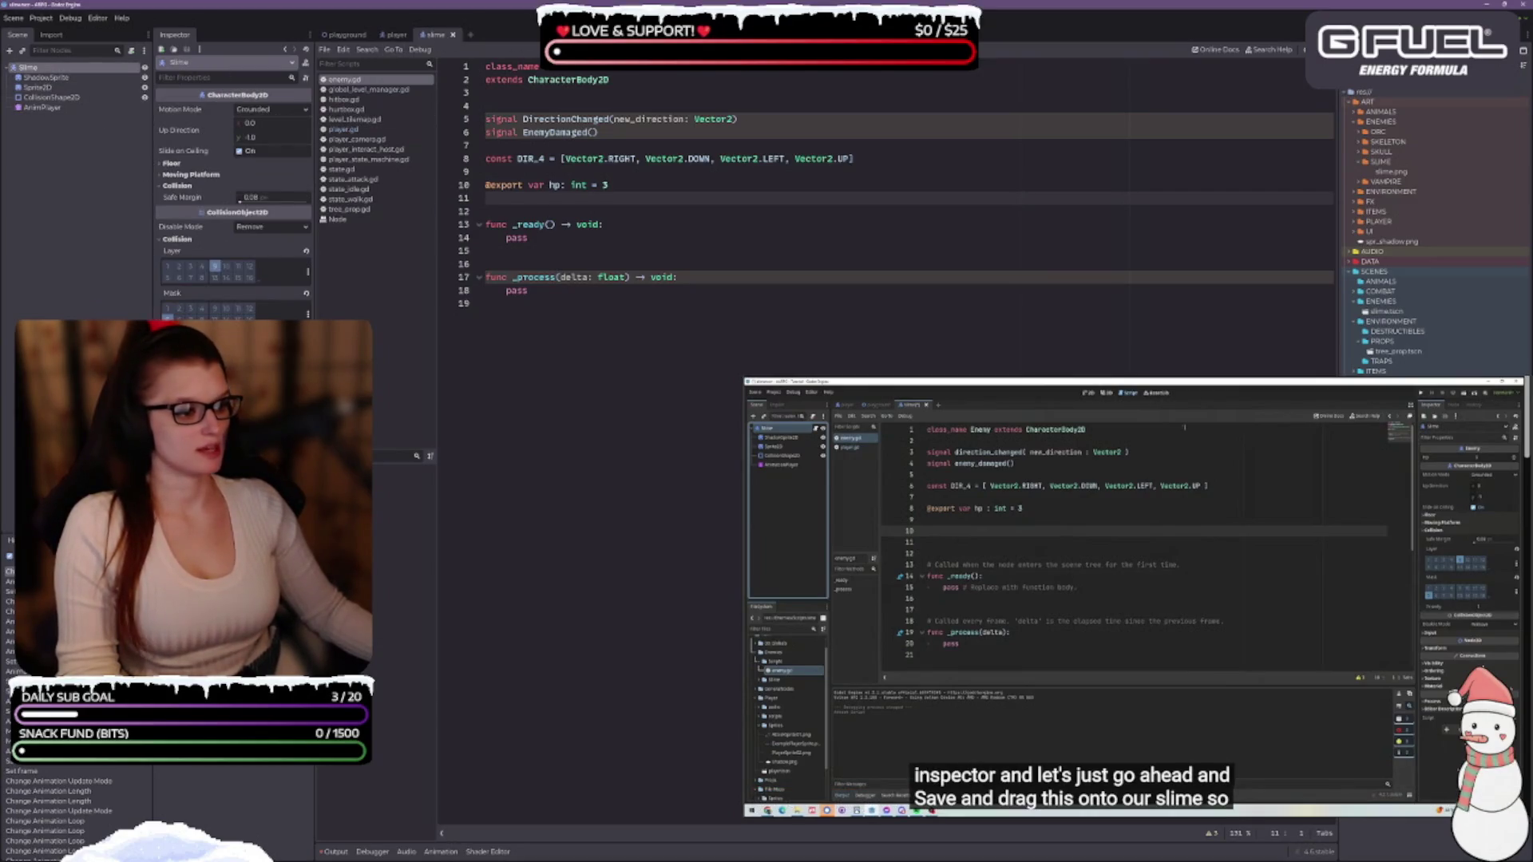
mouse_move(344, 79)
mouse_down()
mouse_move(489, 499)
mouse_move(31, 67)
mouse_up()
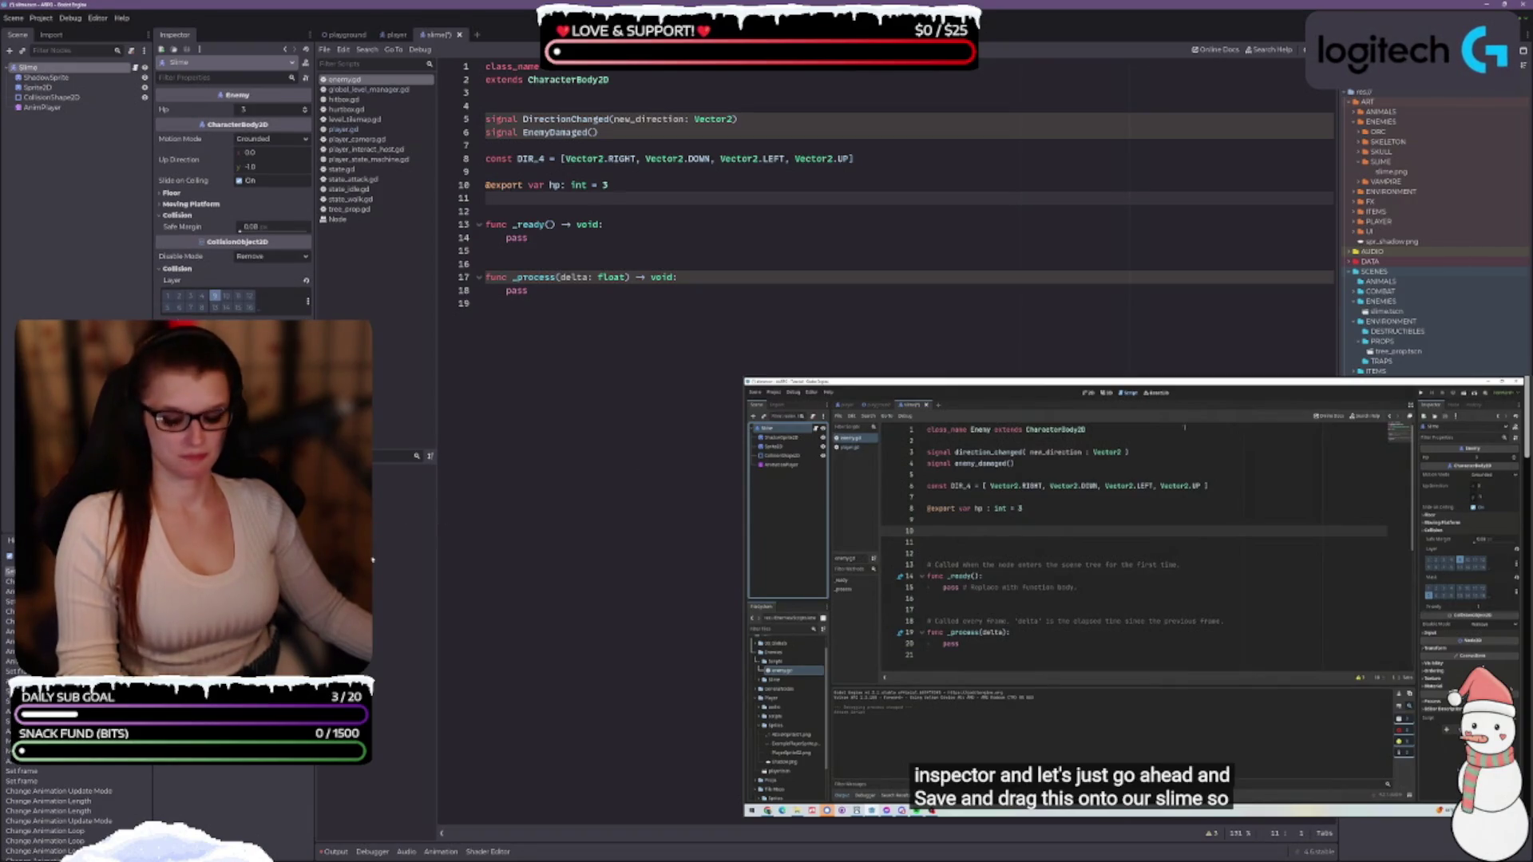
key(ctrl+s)
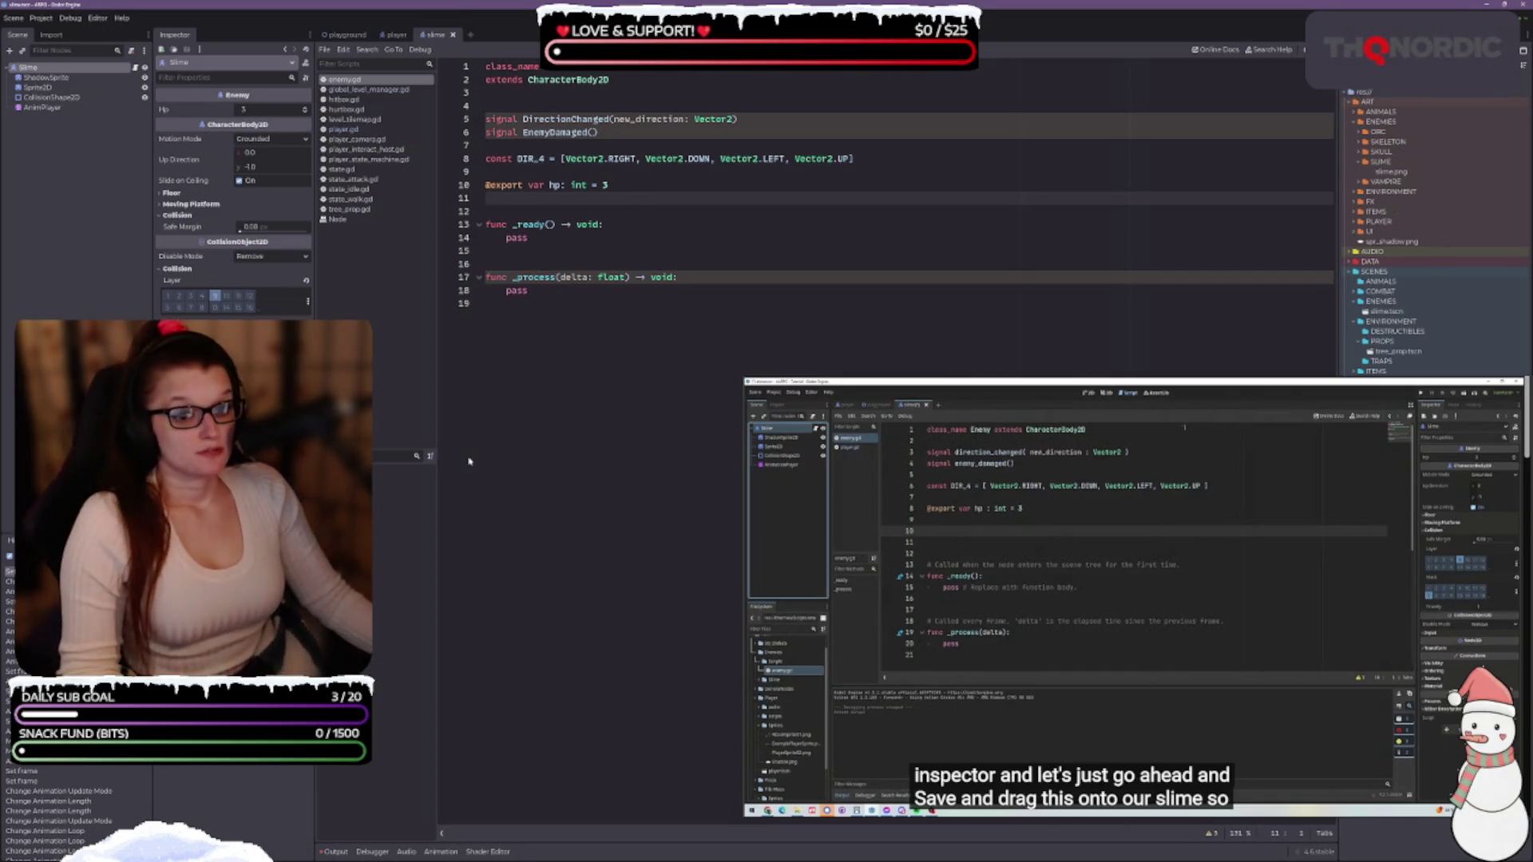
mouse_move(1039, 639)
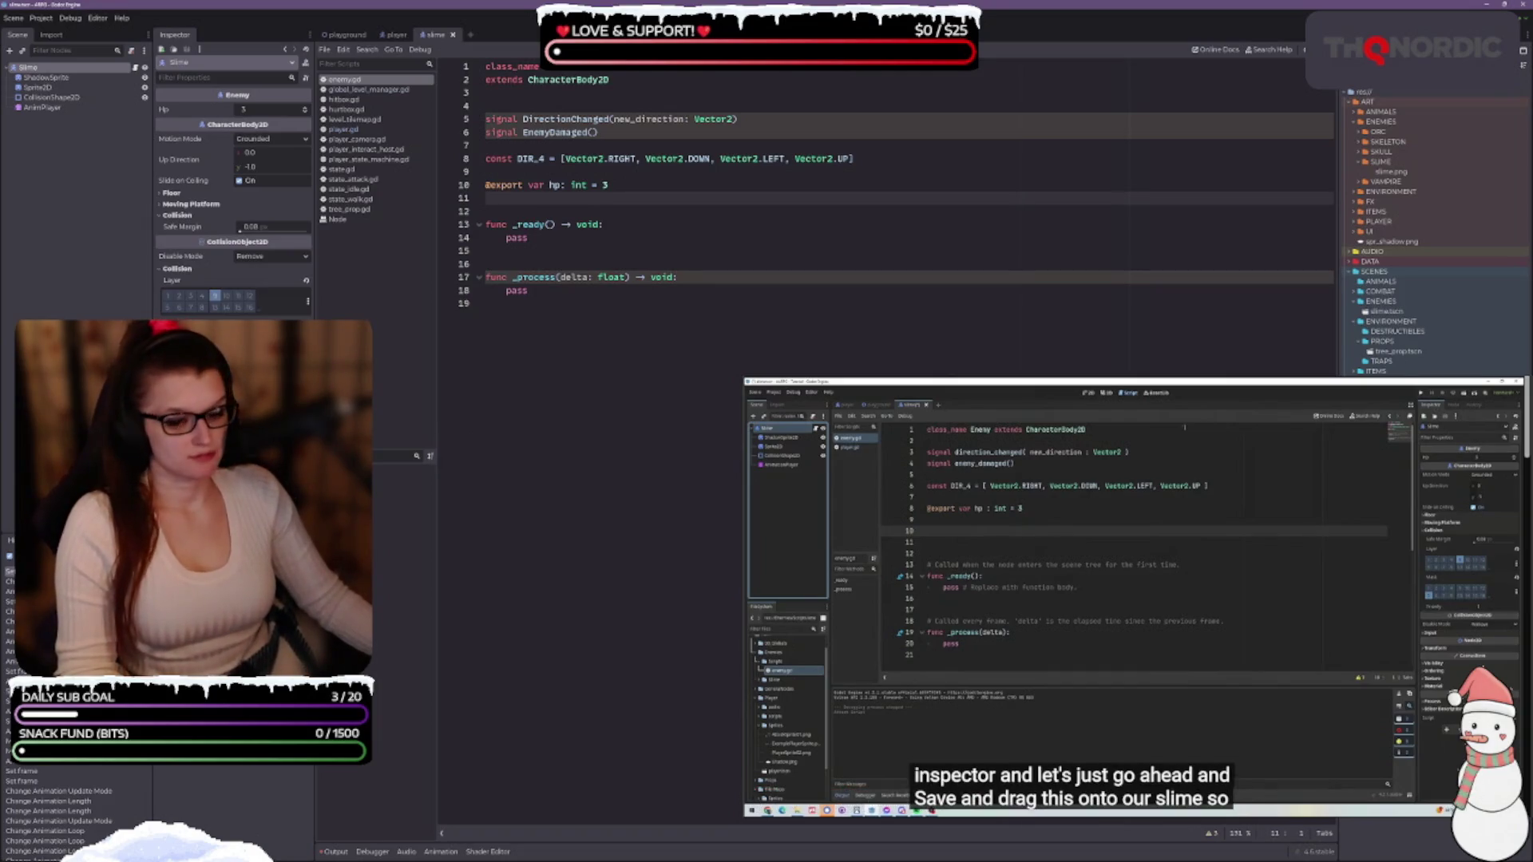
key(alt+Tab)
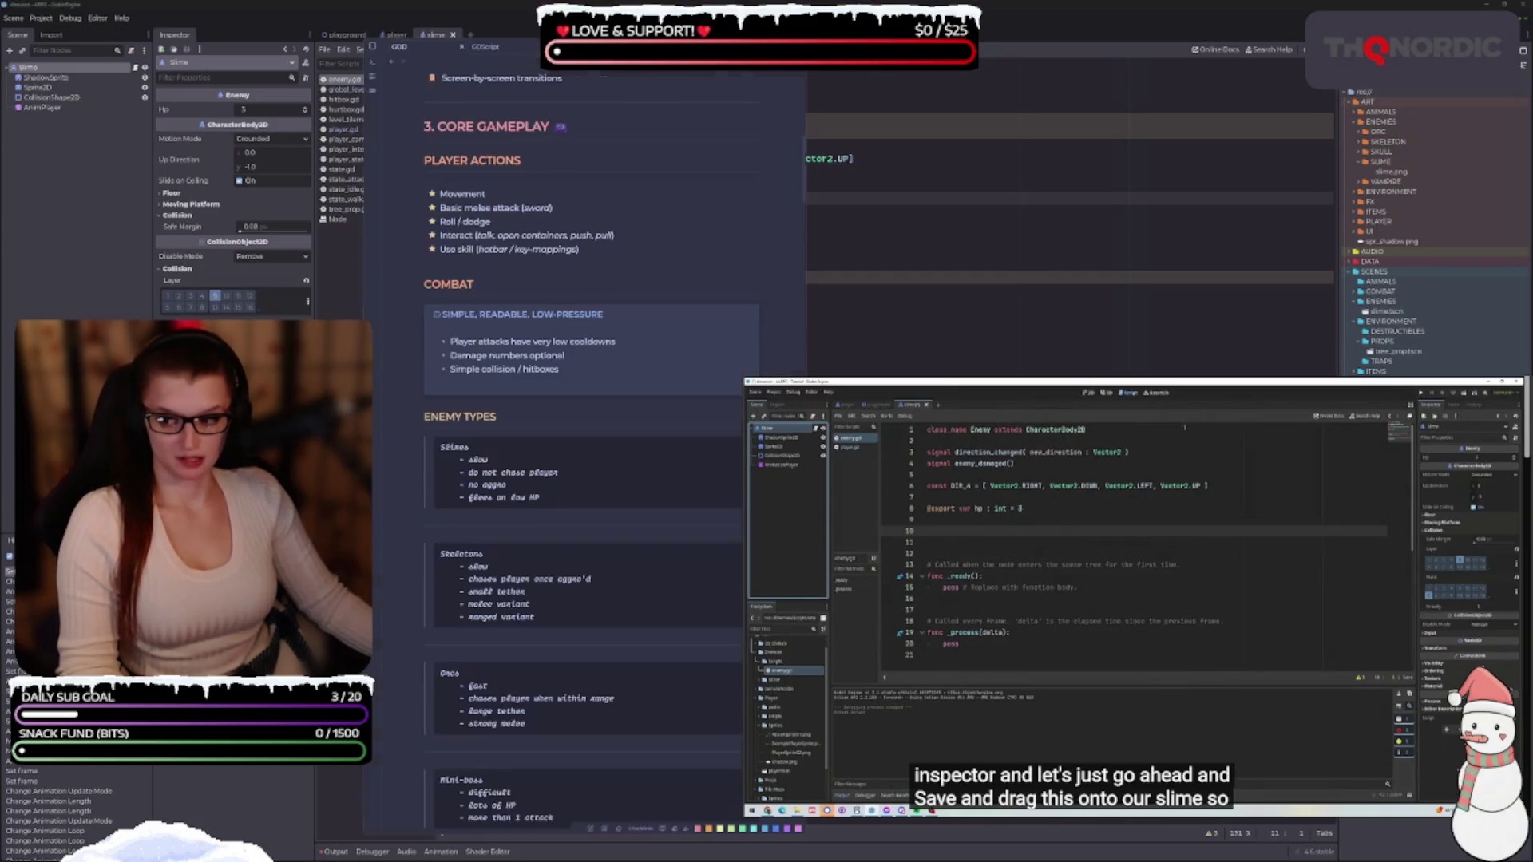
scroll(531, 386, down, 3)
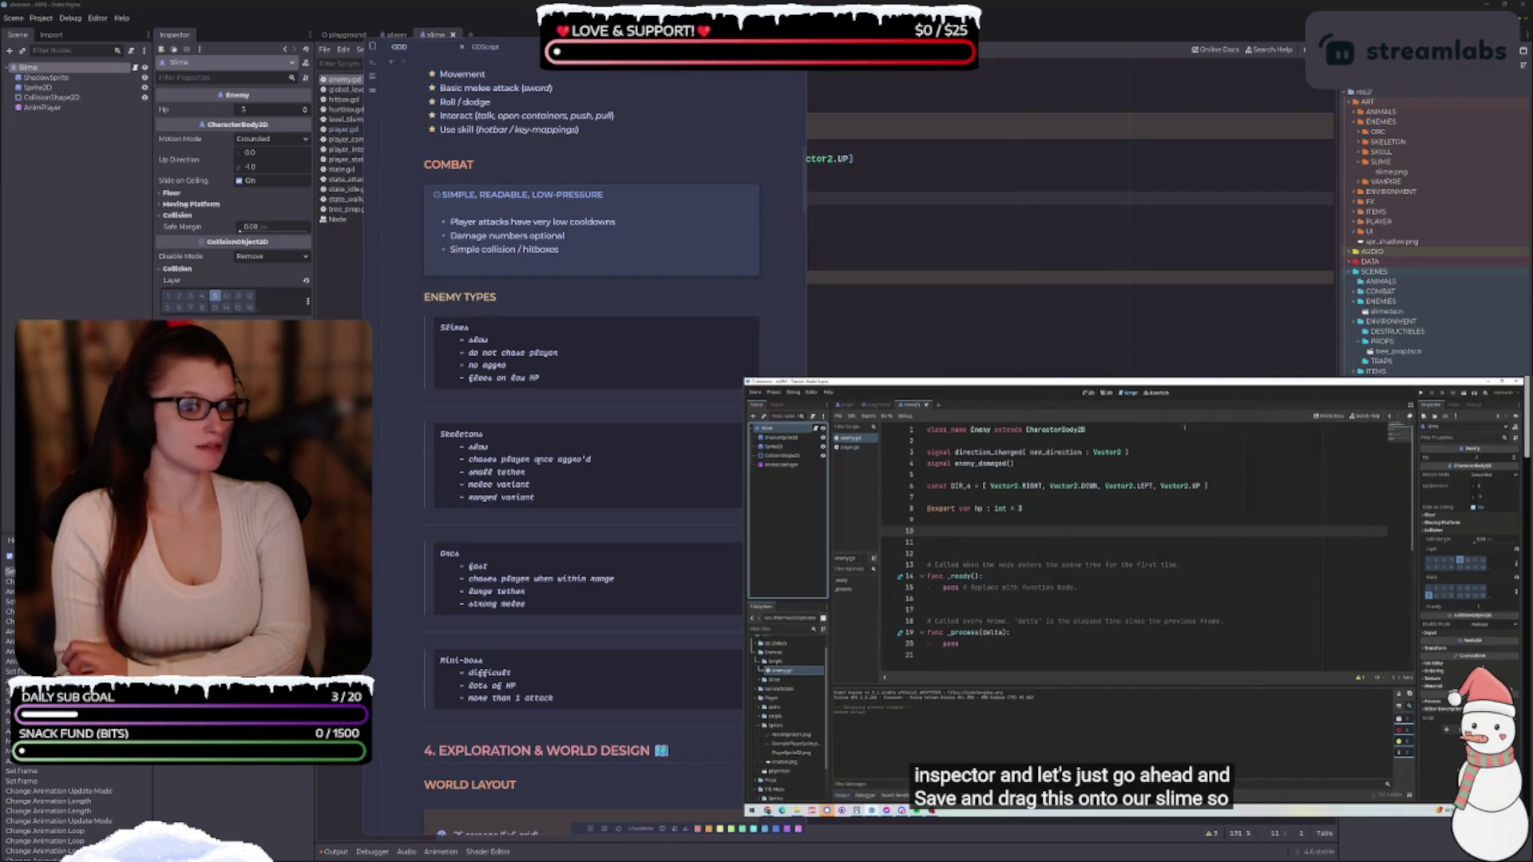
click(1018, 349)
click(1096, 581)
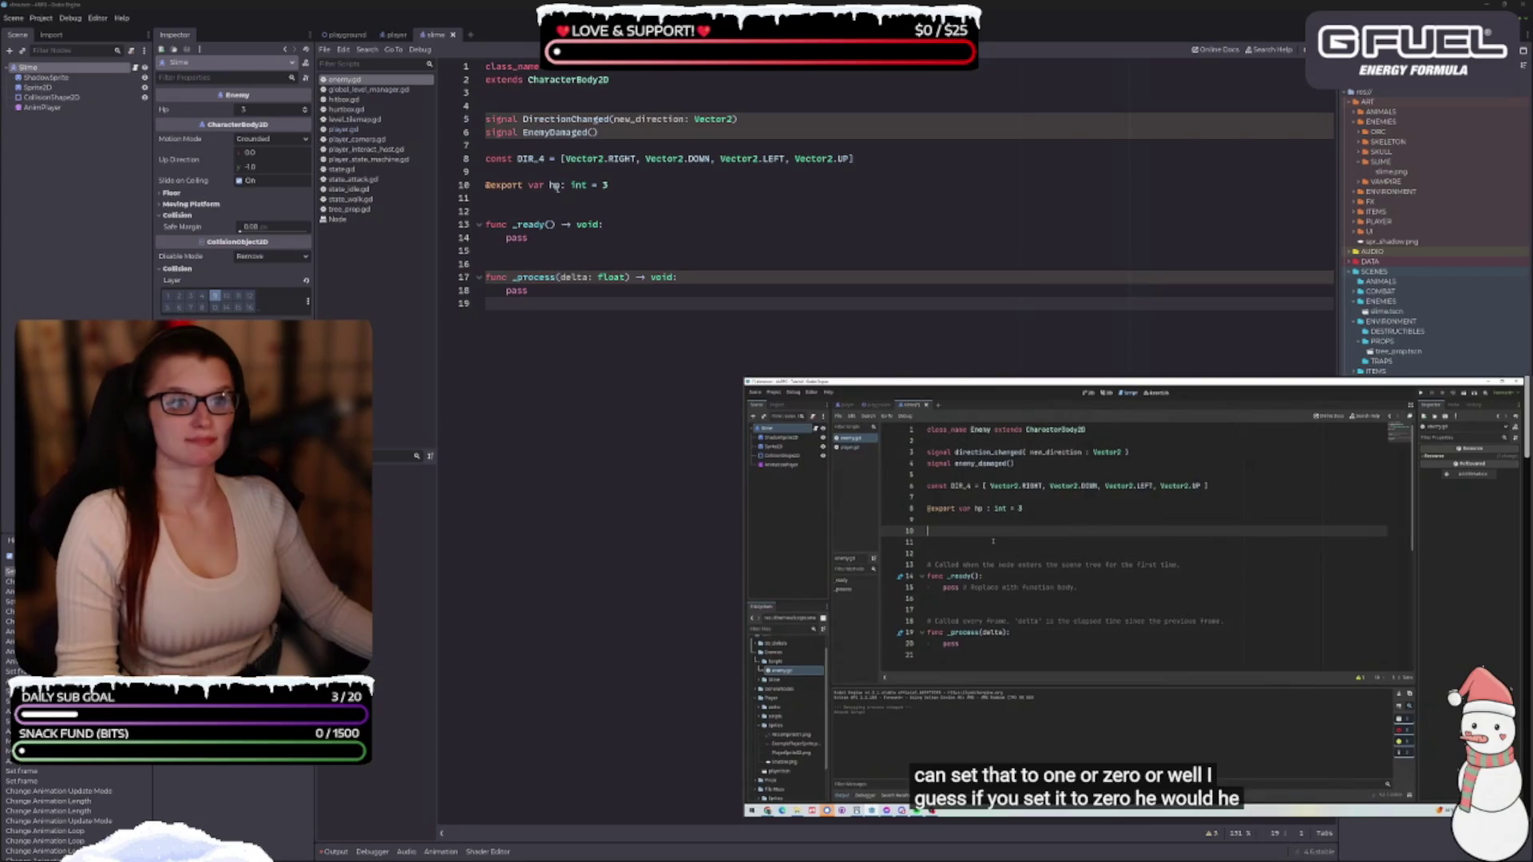
Rename the exported hp variable on line 10 to health and add blank lines below it
click(647, 190)
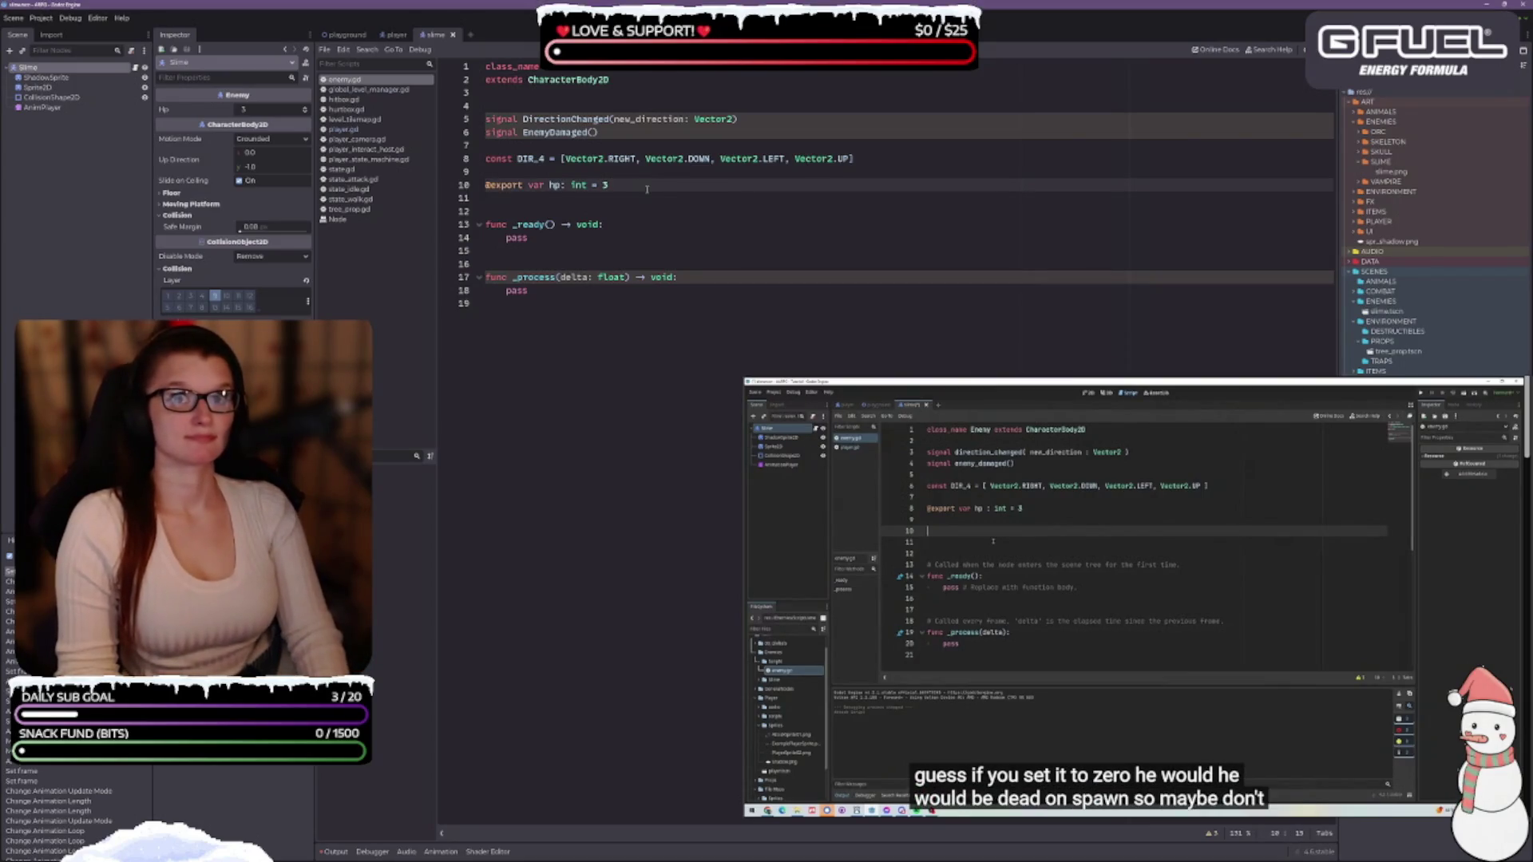
text(health)
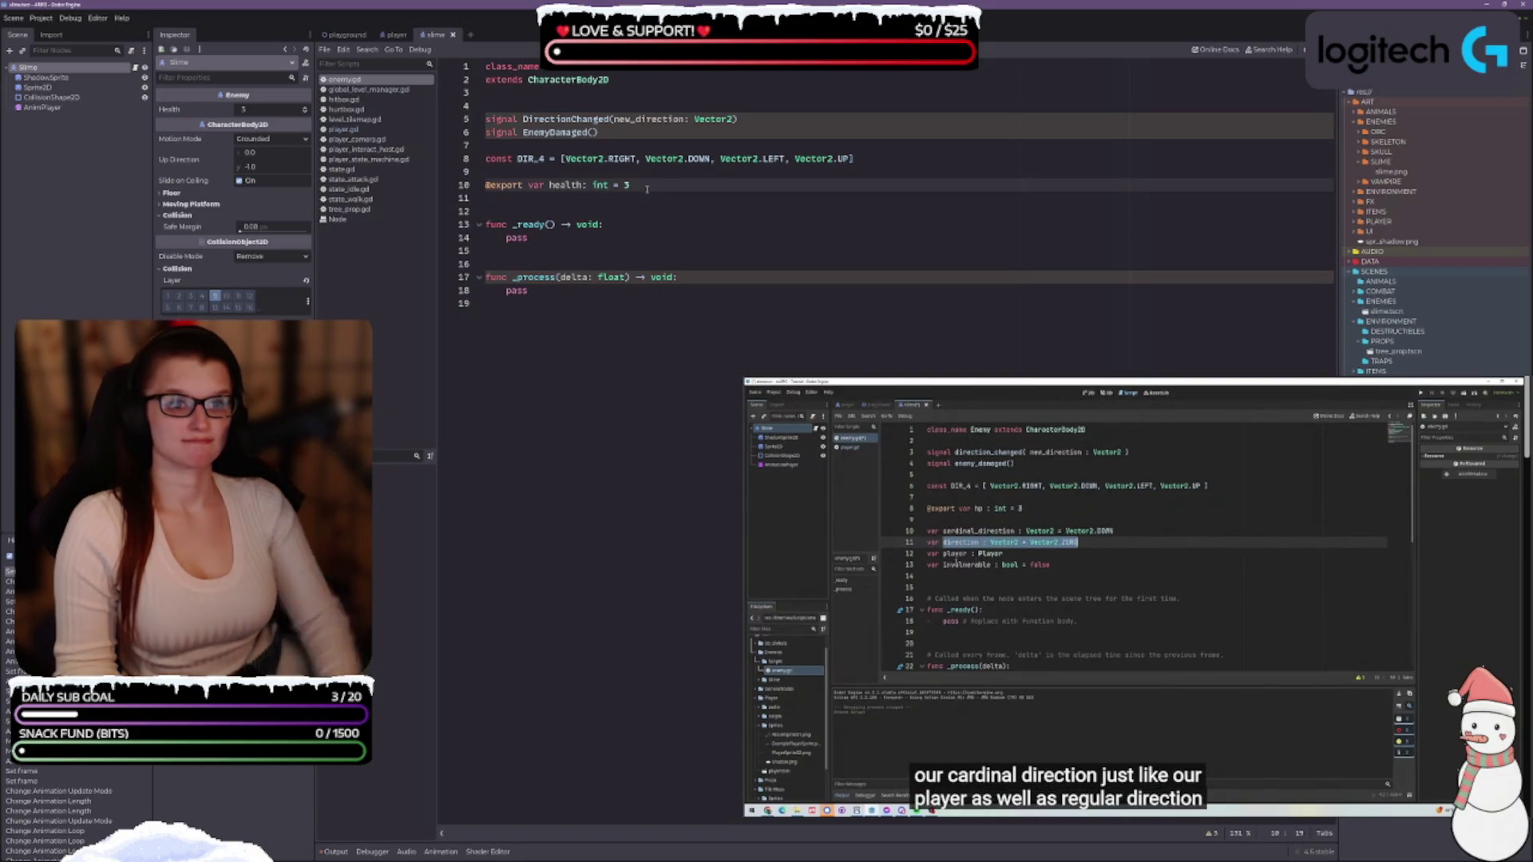
click(1147, 603)
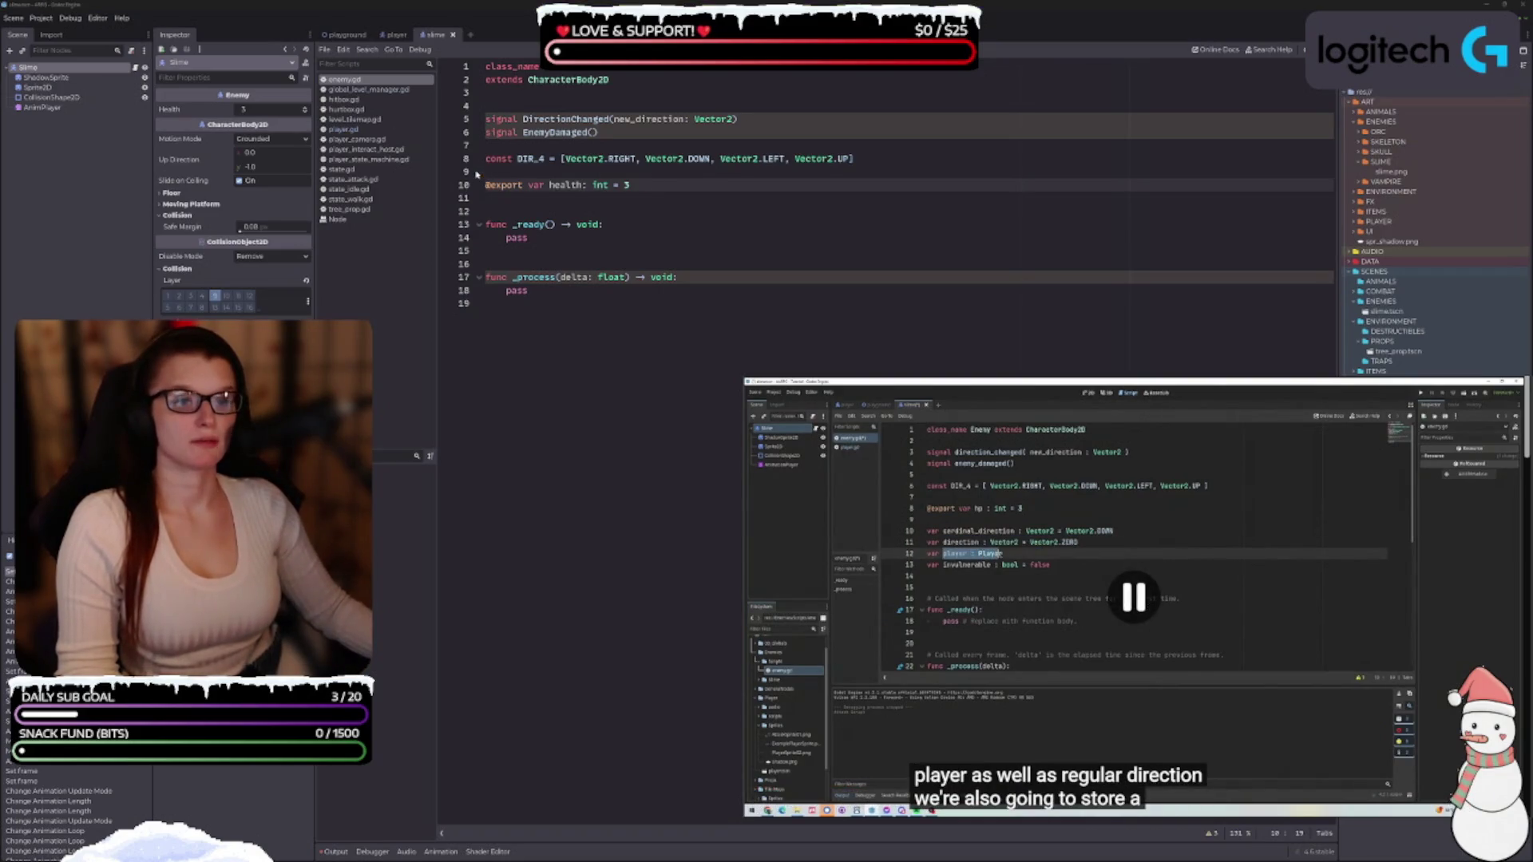
double_click(565, 184)
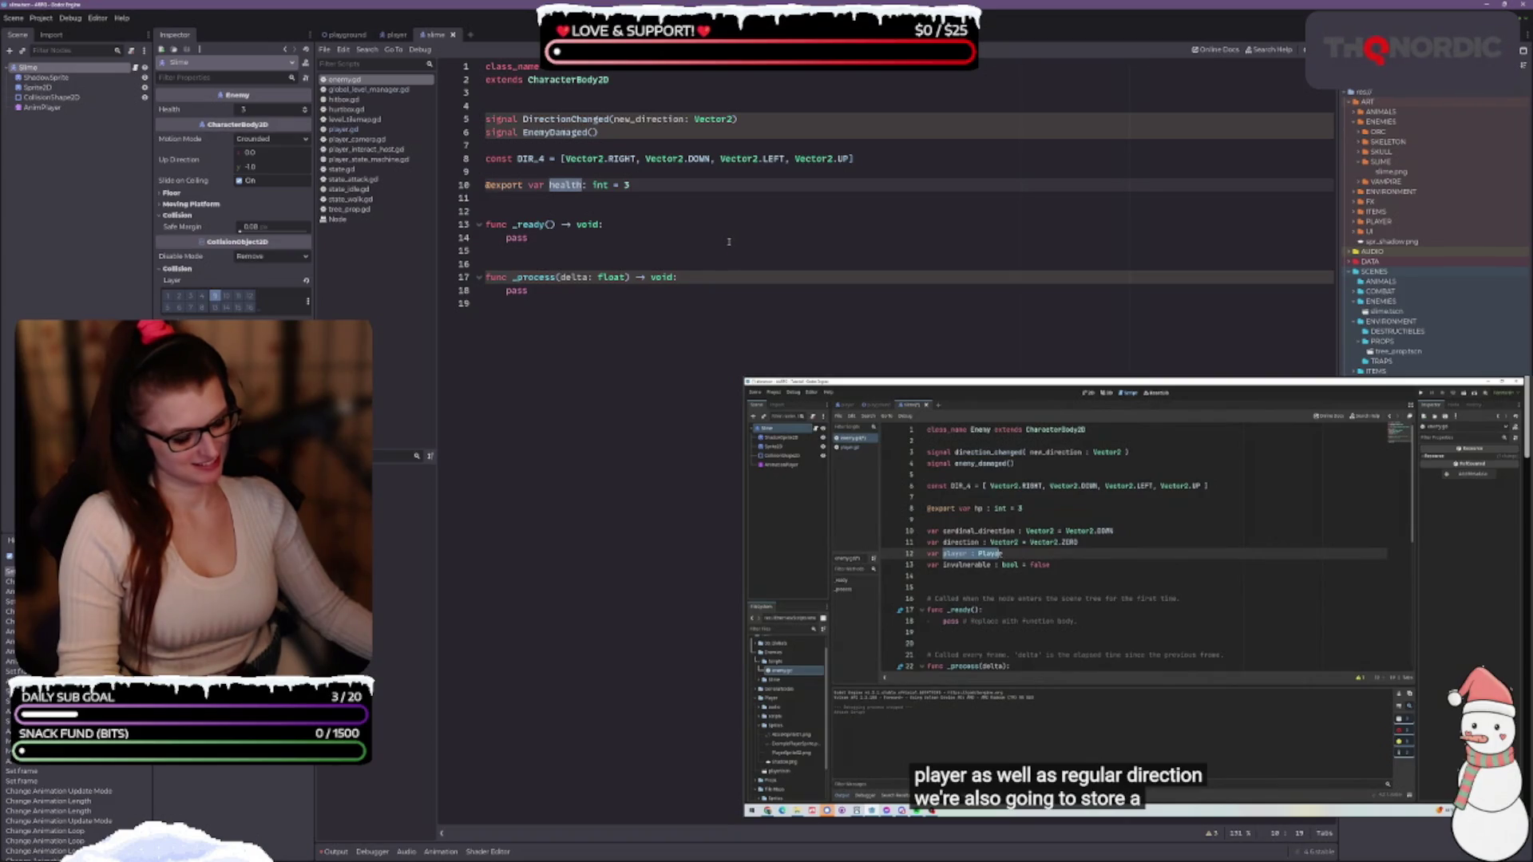
click(689, 186)
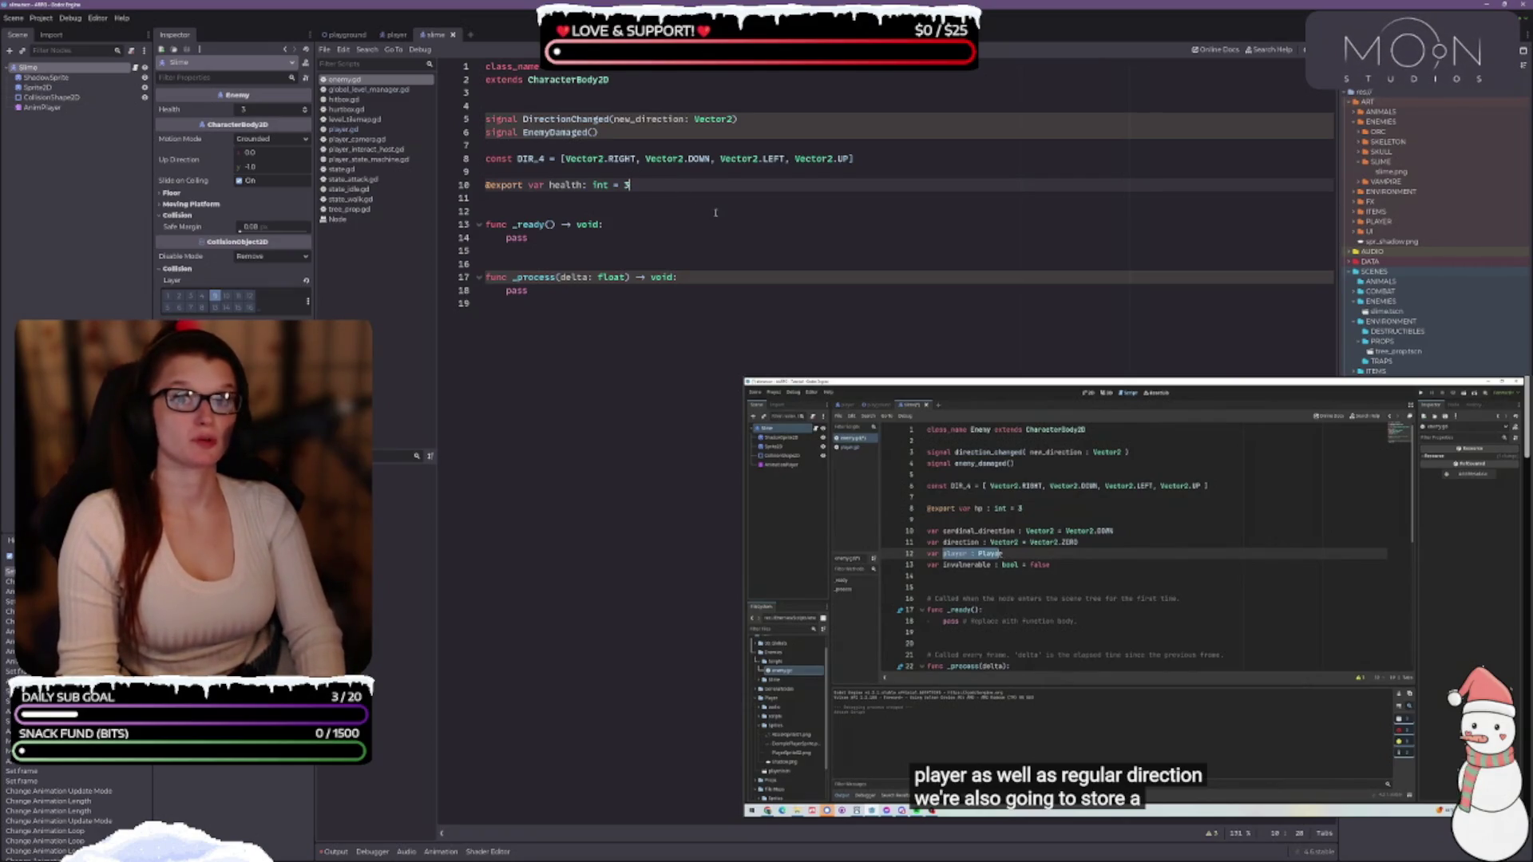
key(Return)
key(Return)
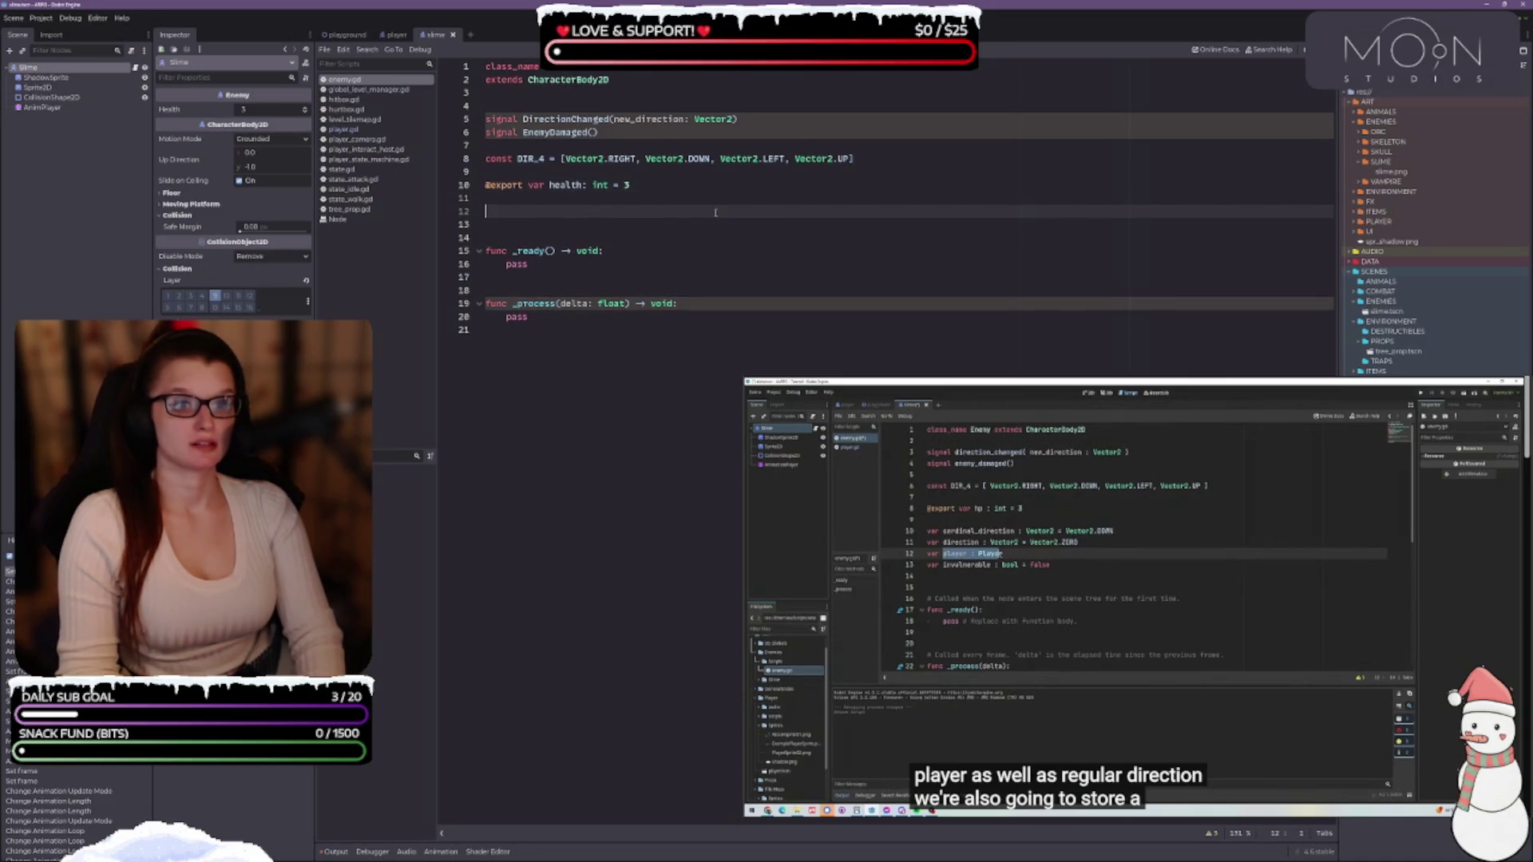
Declare cardinal_direction as a Vector2 defaulting to Vector2.DOWN on line 12
text(var)
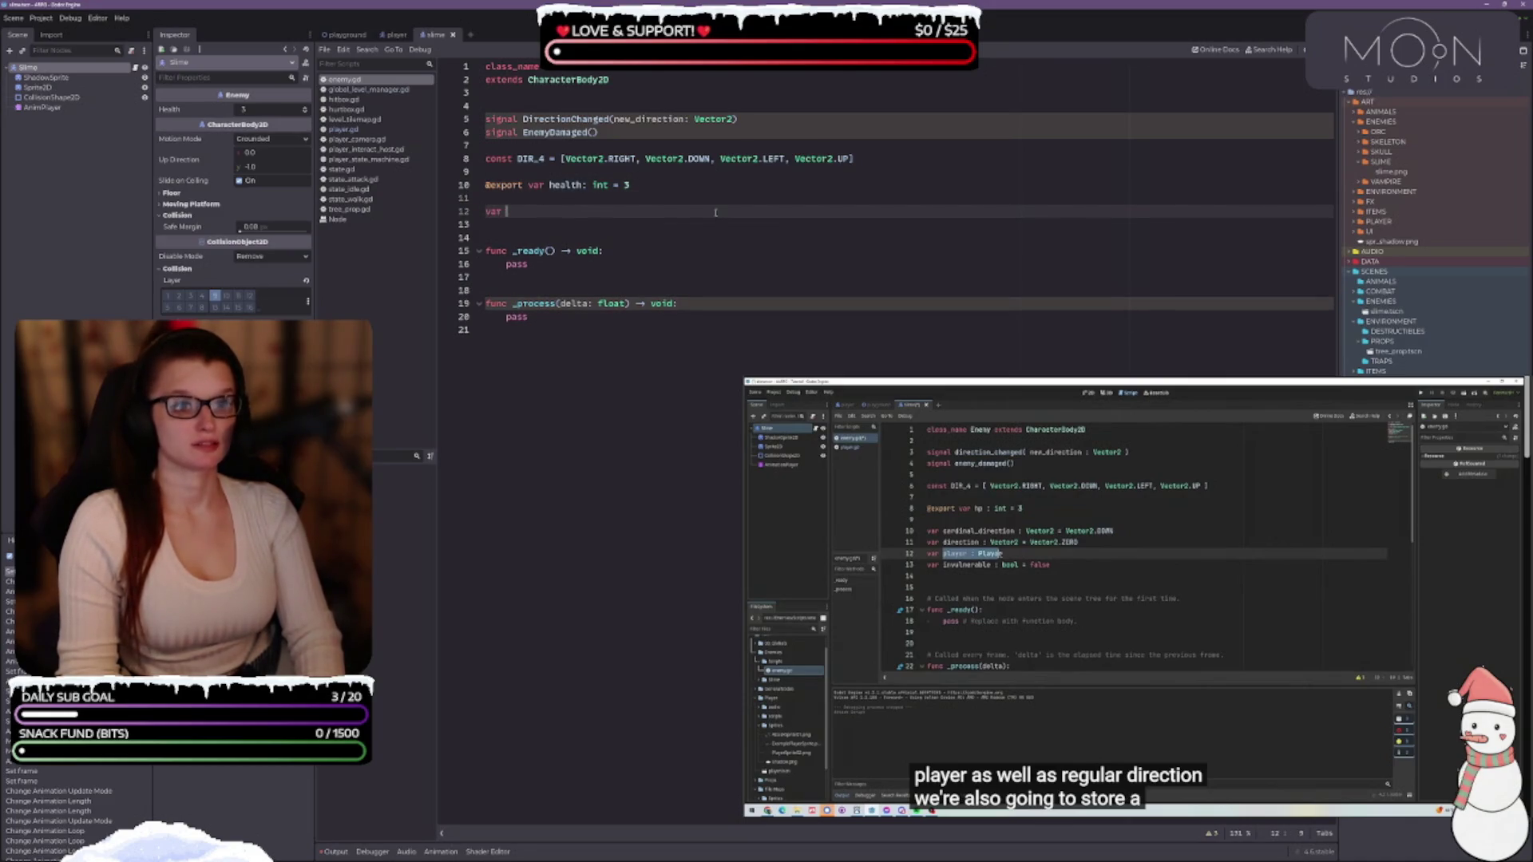
text(al_direction)
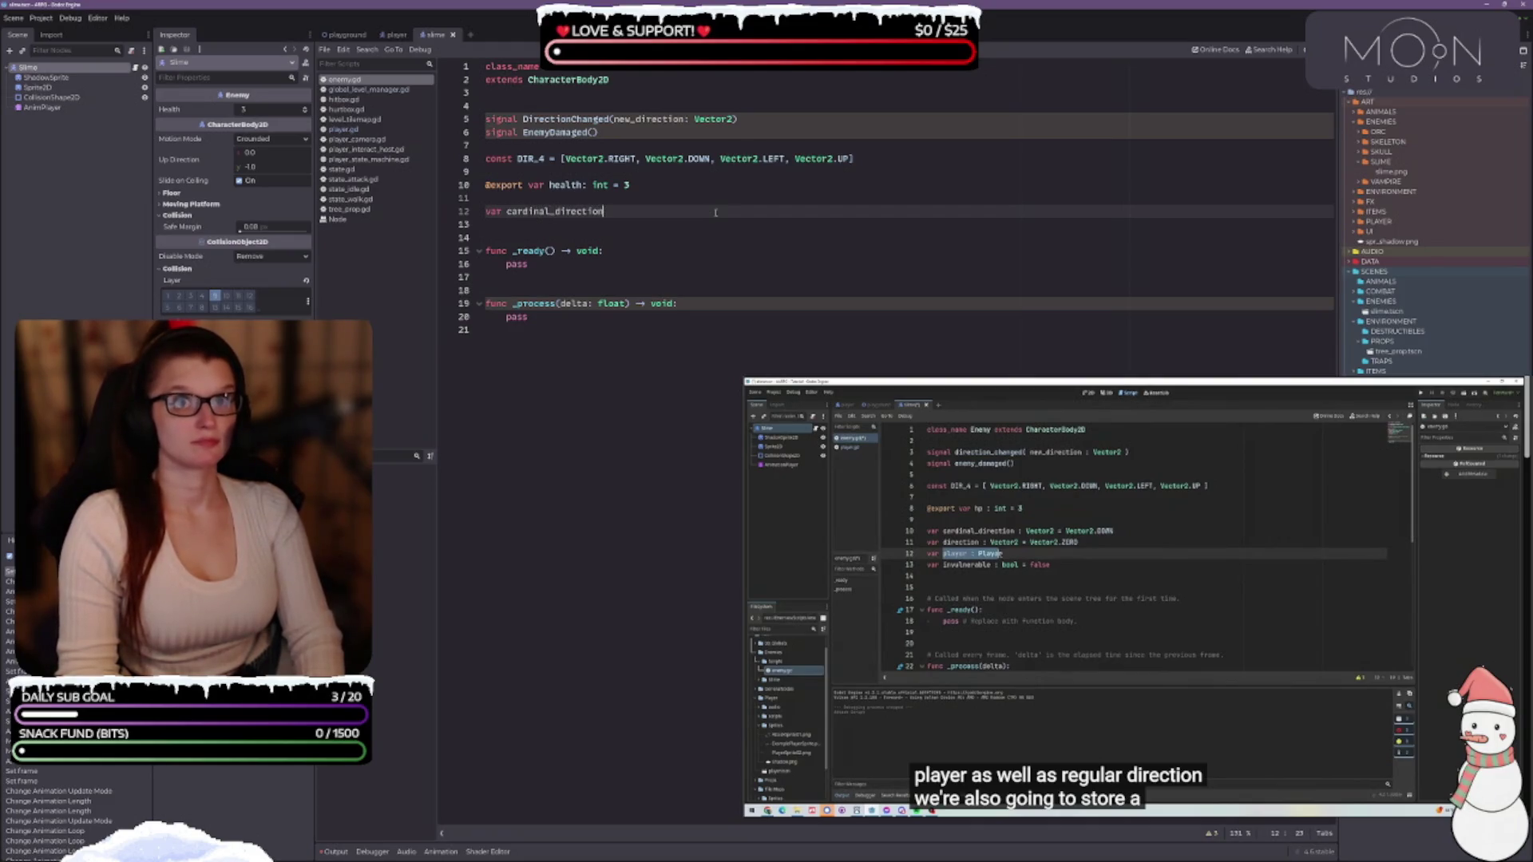
text(: Vect)
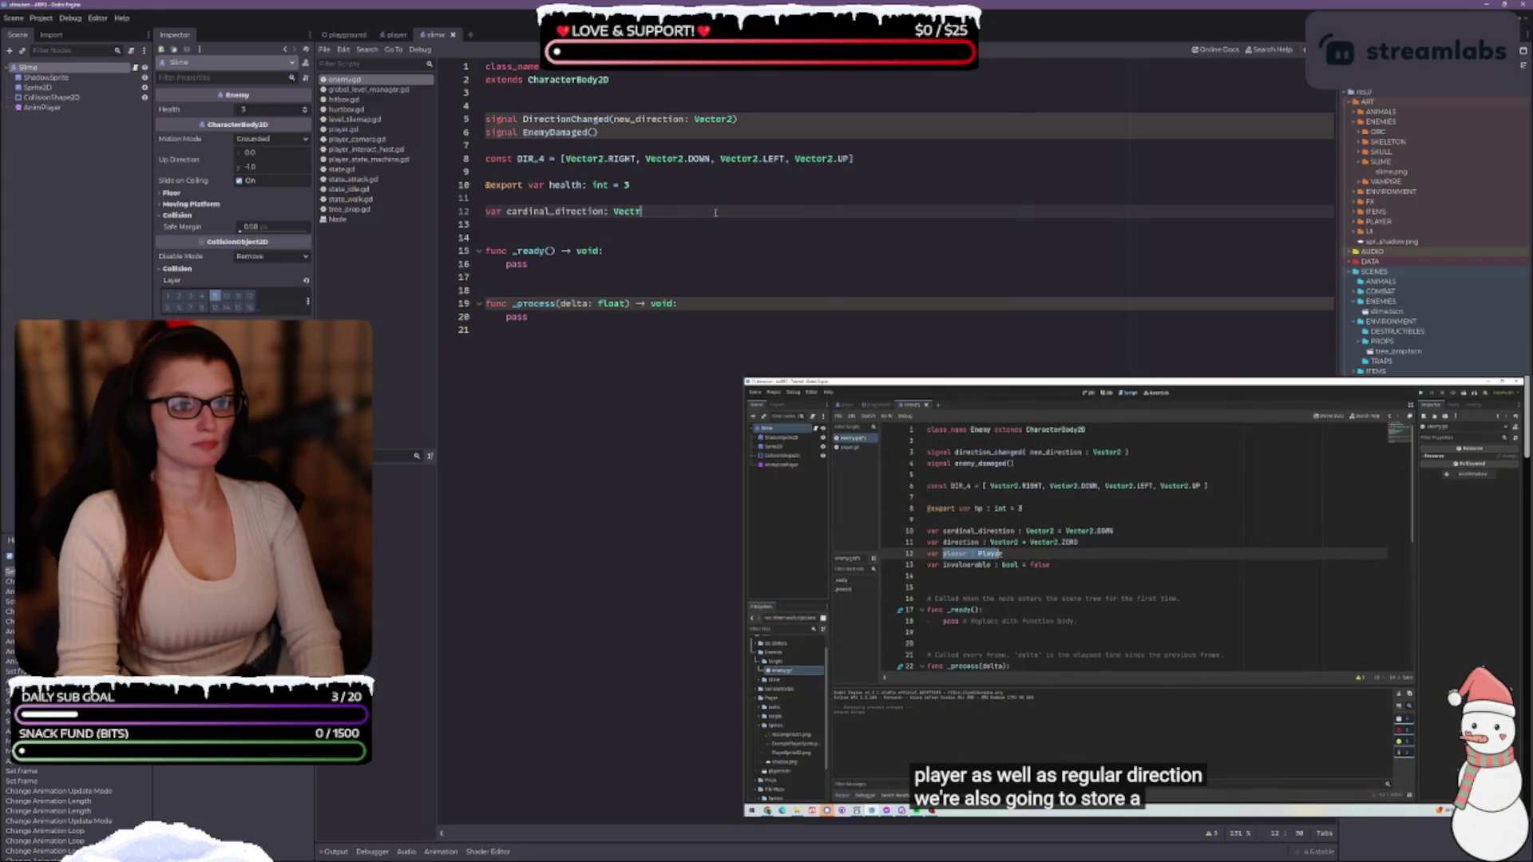
key(Return)
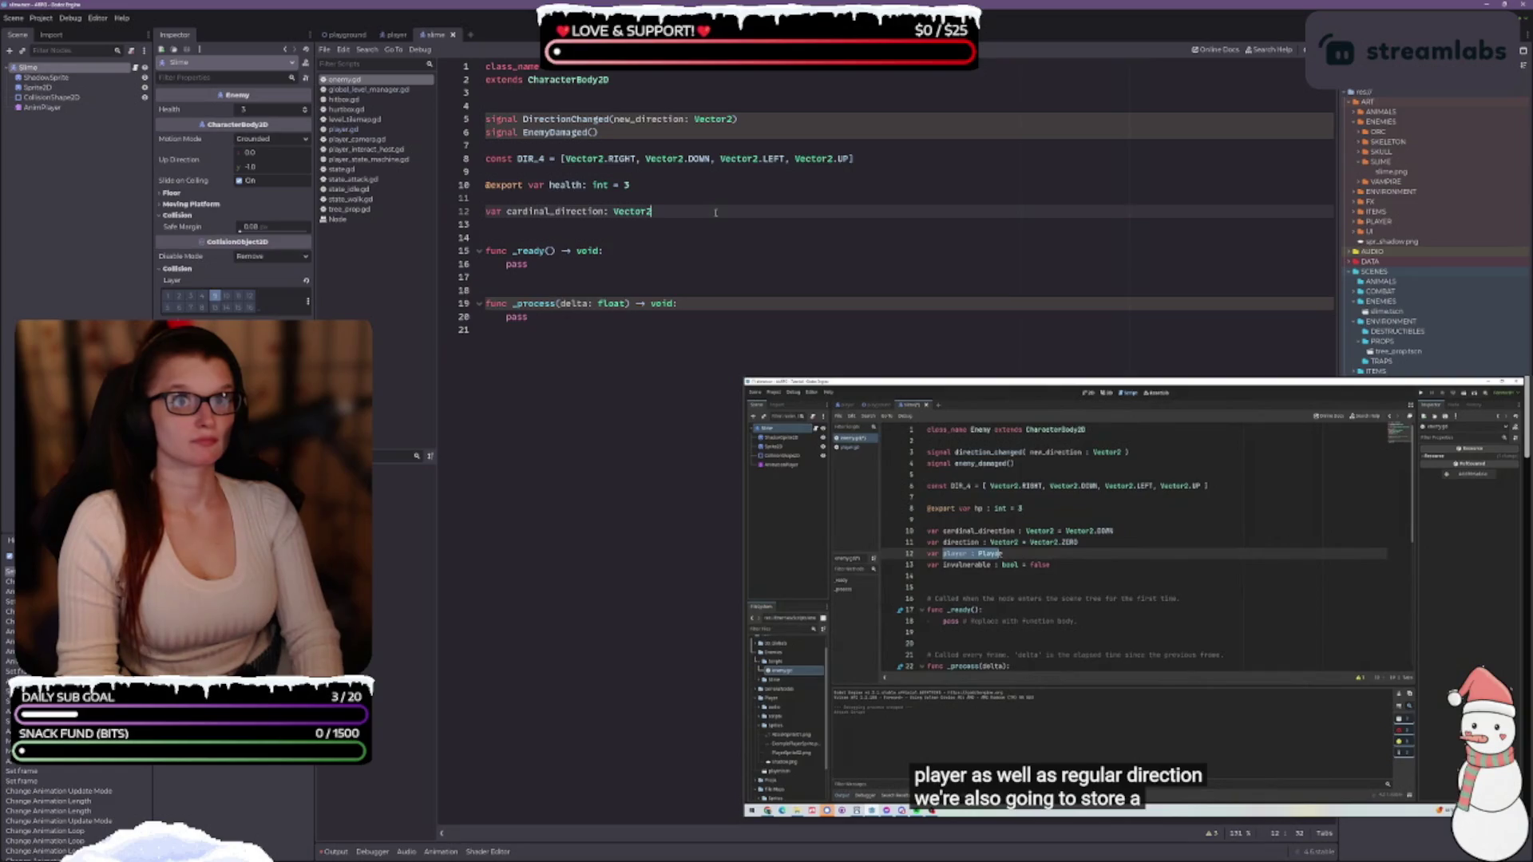
text(V)
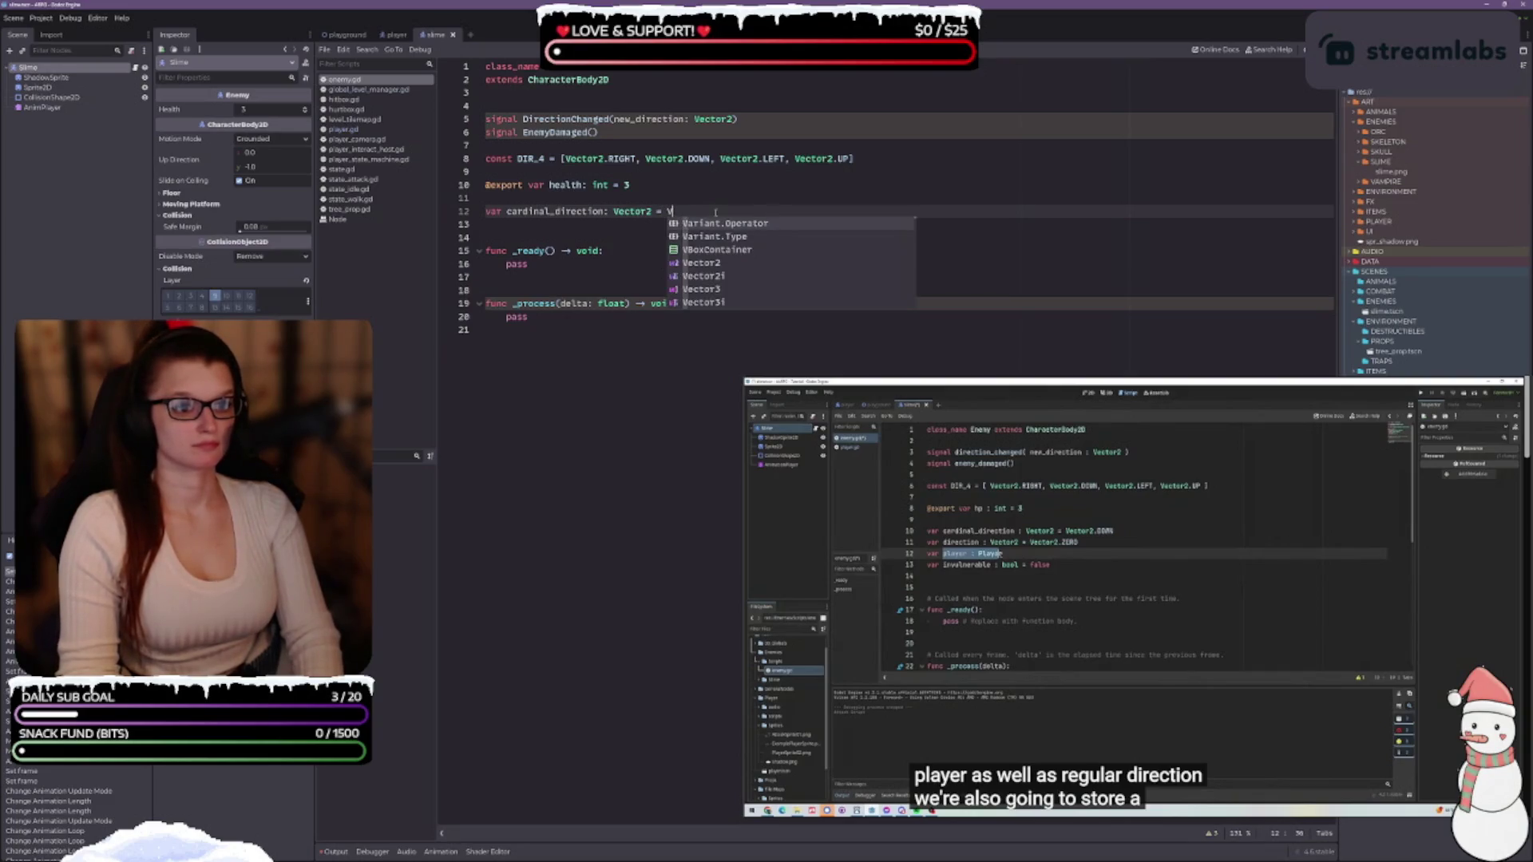
text(ect)
key(Return)
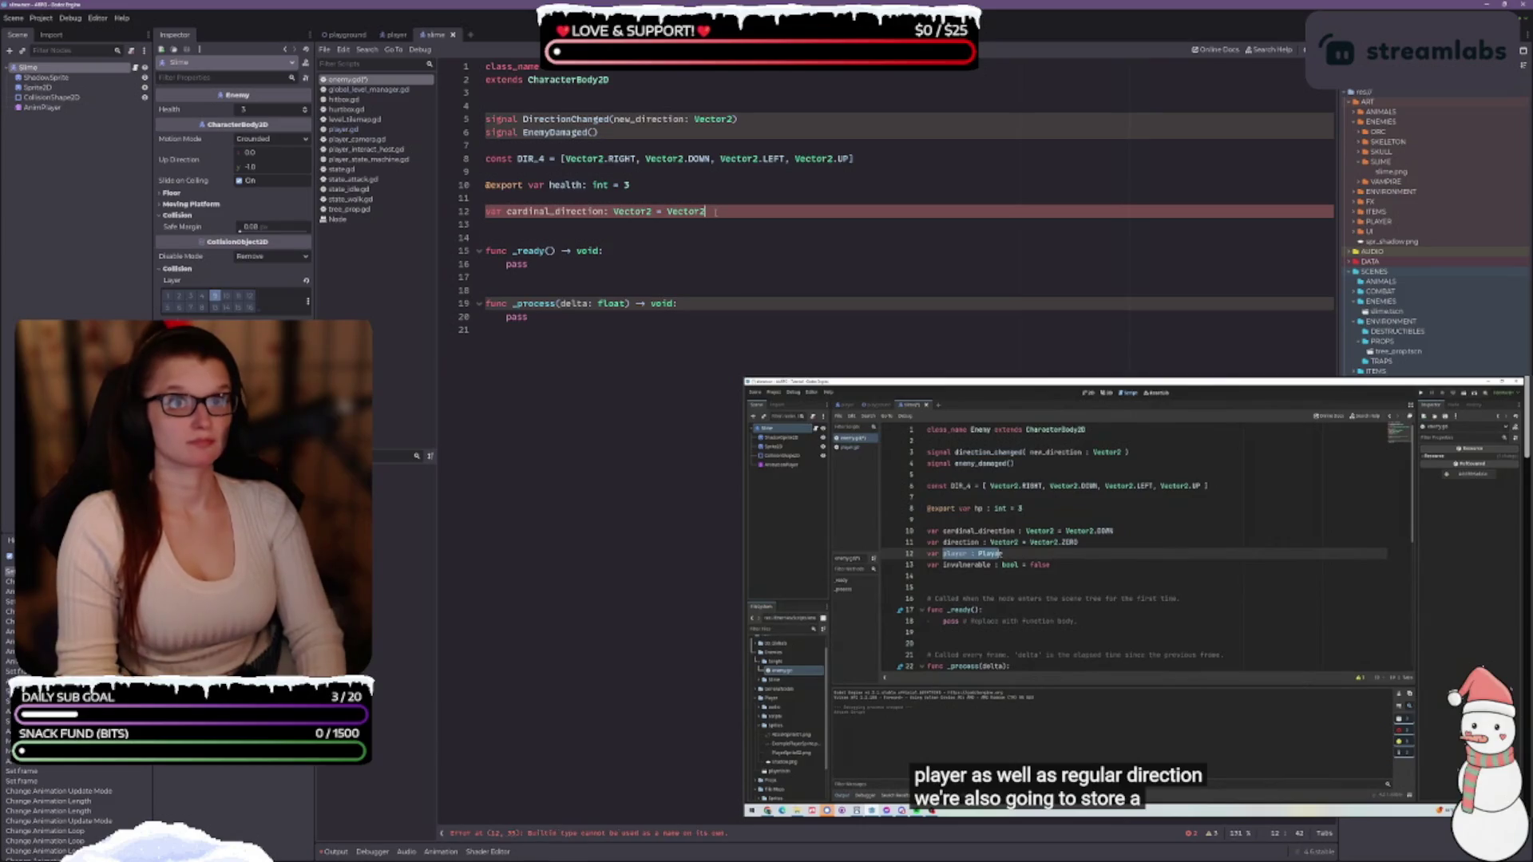
text(.)
key(Return)
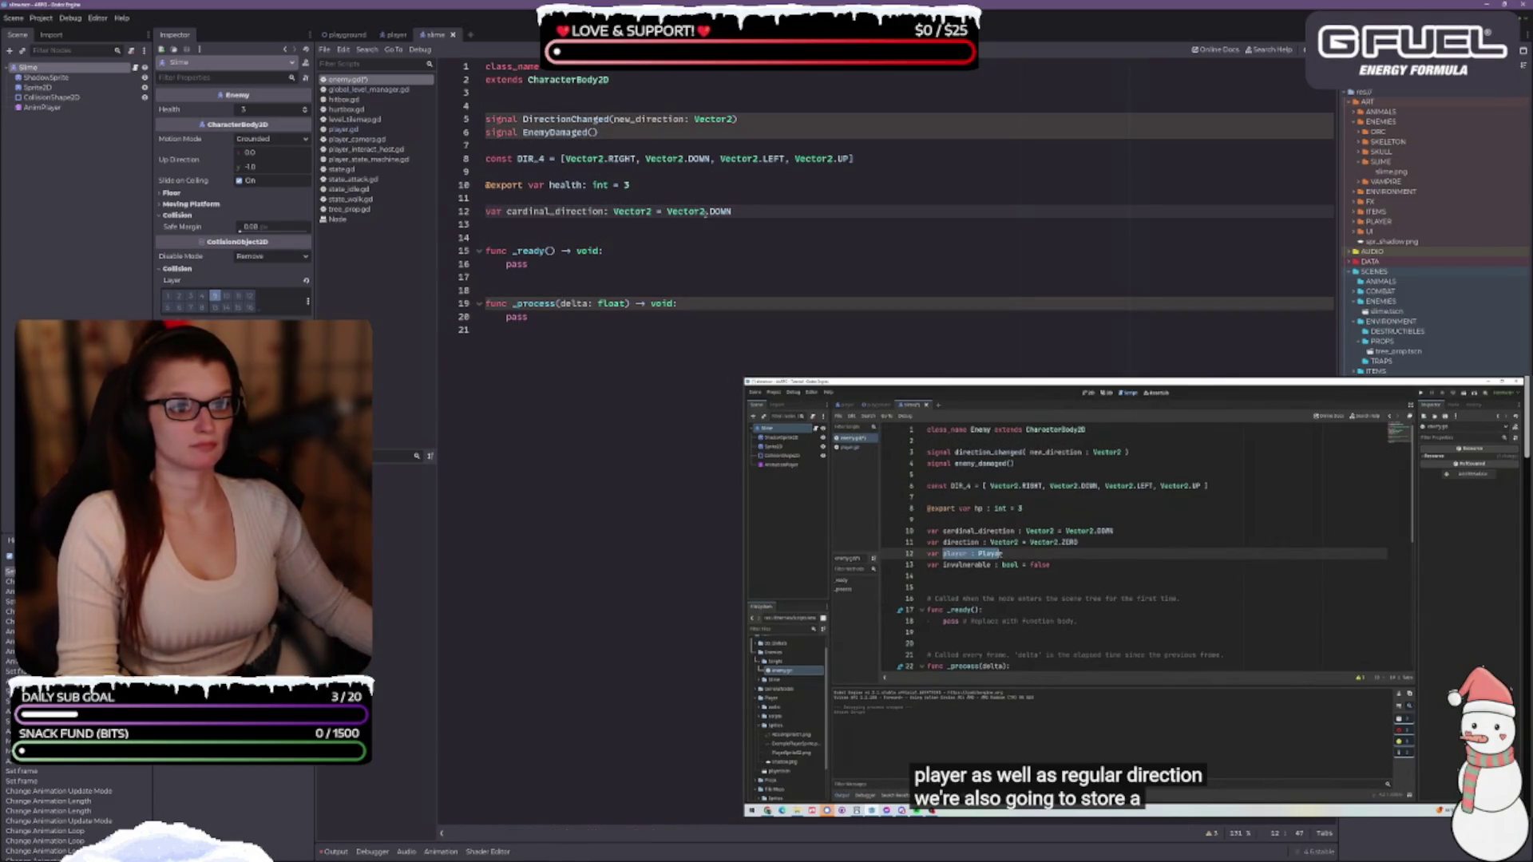
click(706, 250)
Change the cardinal_direction declaration to use the inferred-type := operator
click(651, 212)
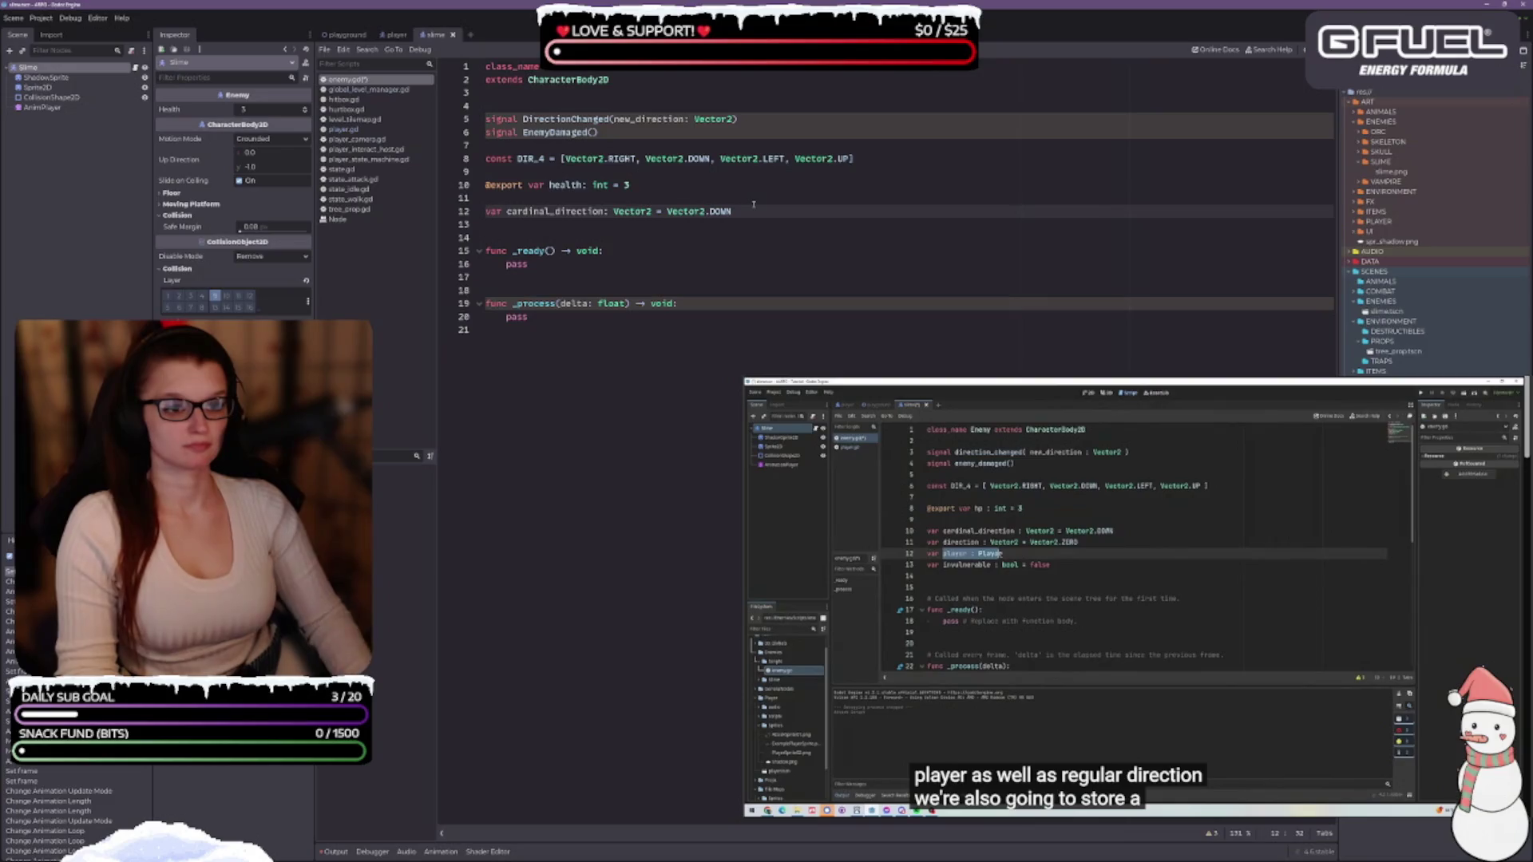
key(BackSpace)
key(BackSpace)
key(BackSpace)
key(Delete)
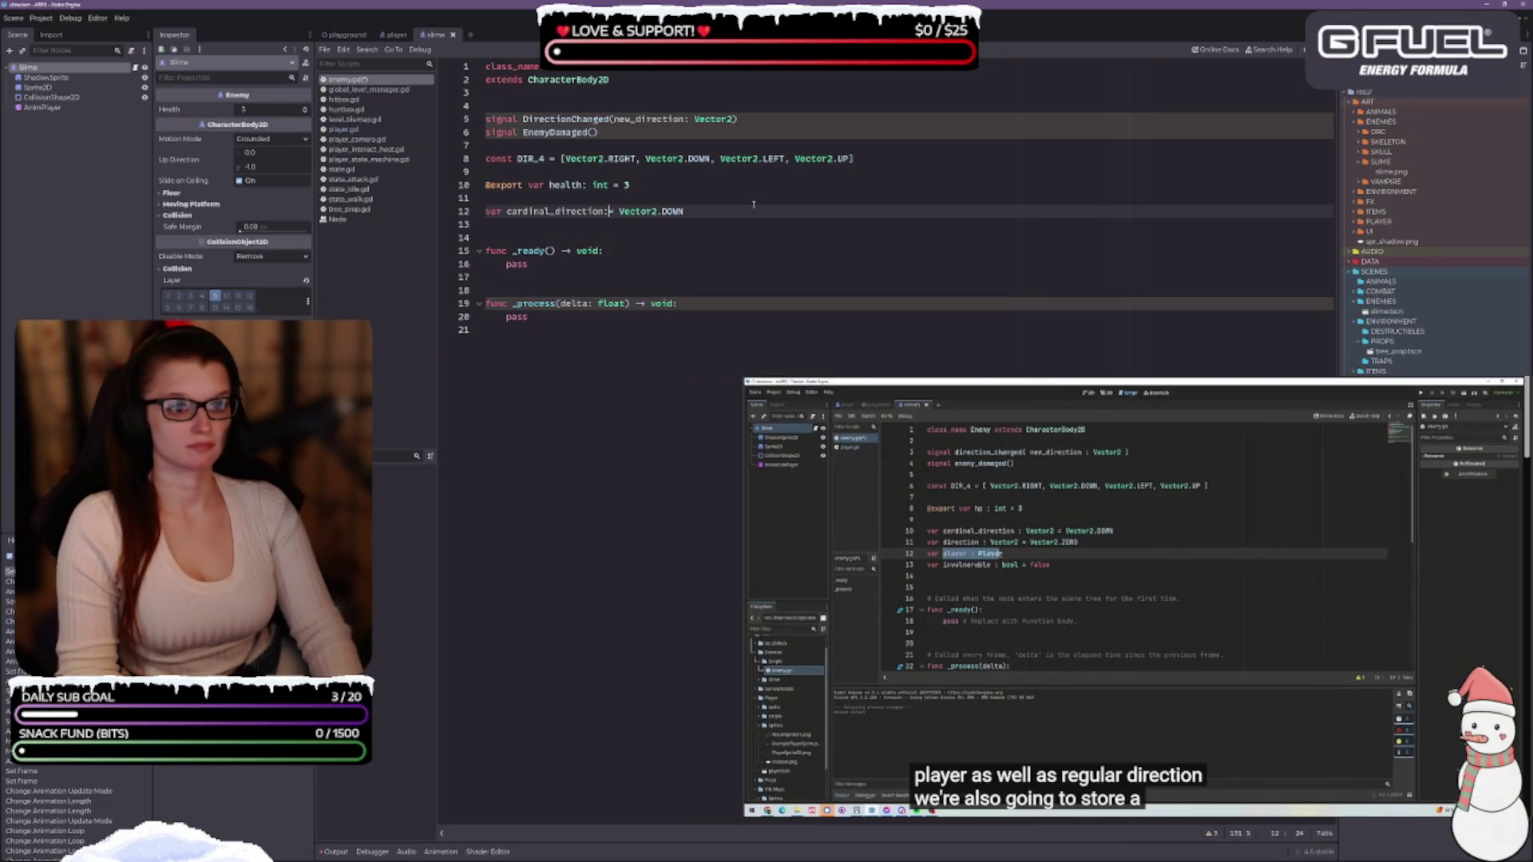
key(Left)
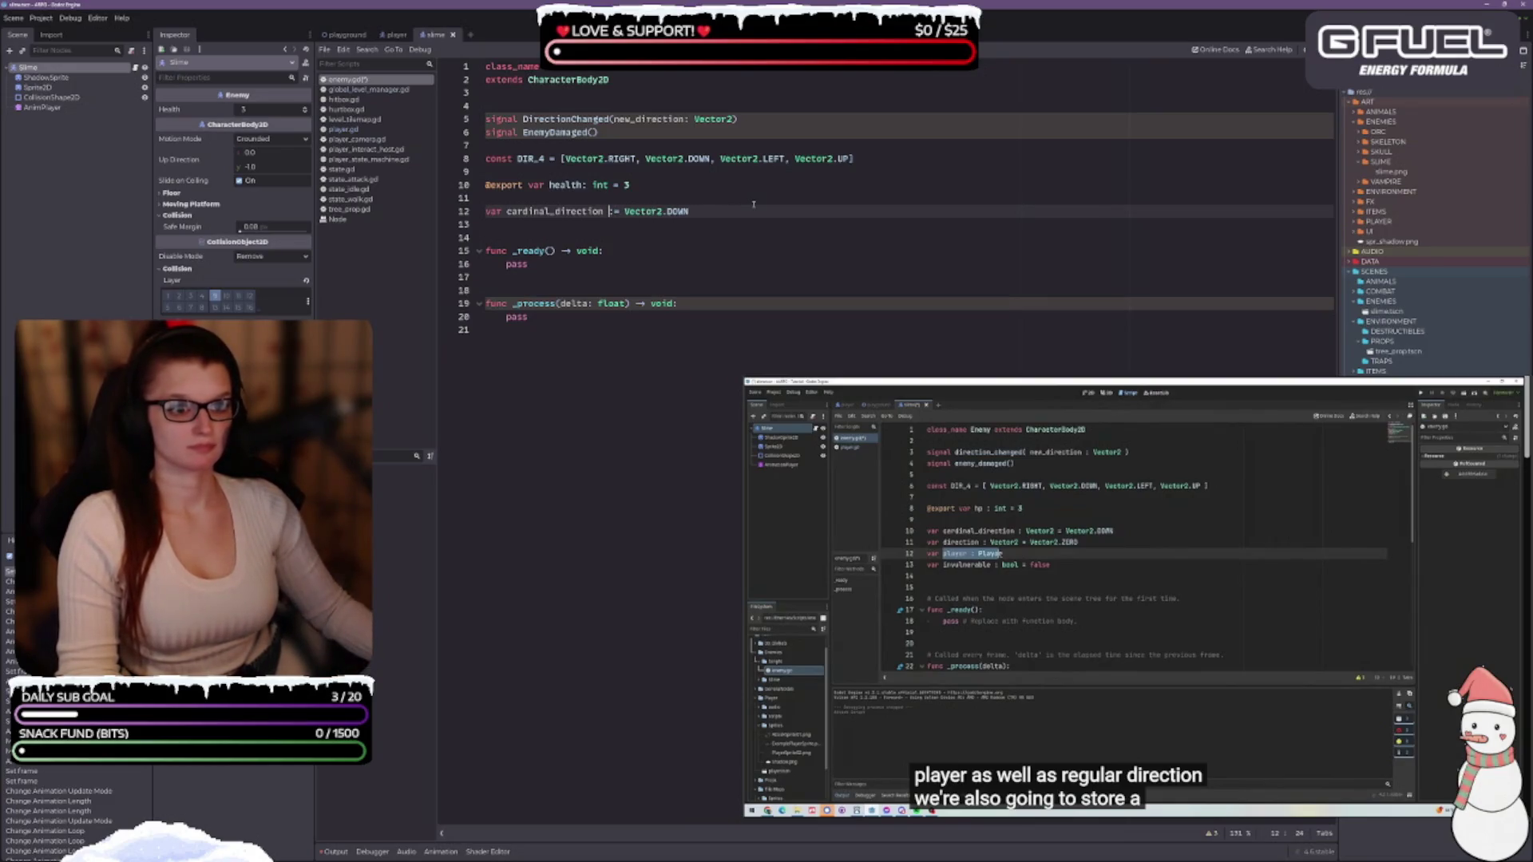
click(753, 206)
Add 'var direction := Vector2.ZERO' and 'var player: Player' below cardinal_direction
key(Return)
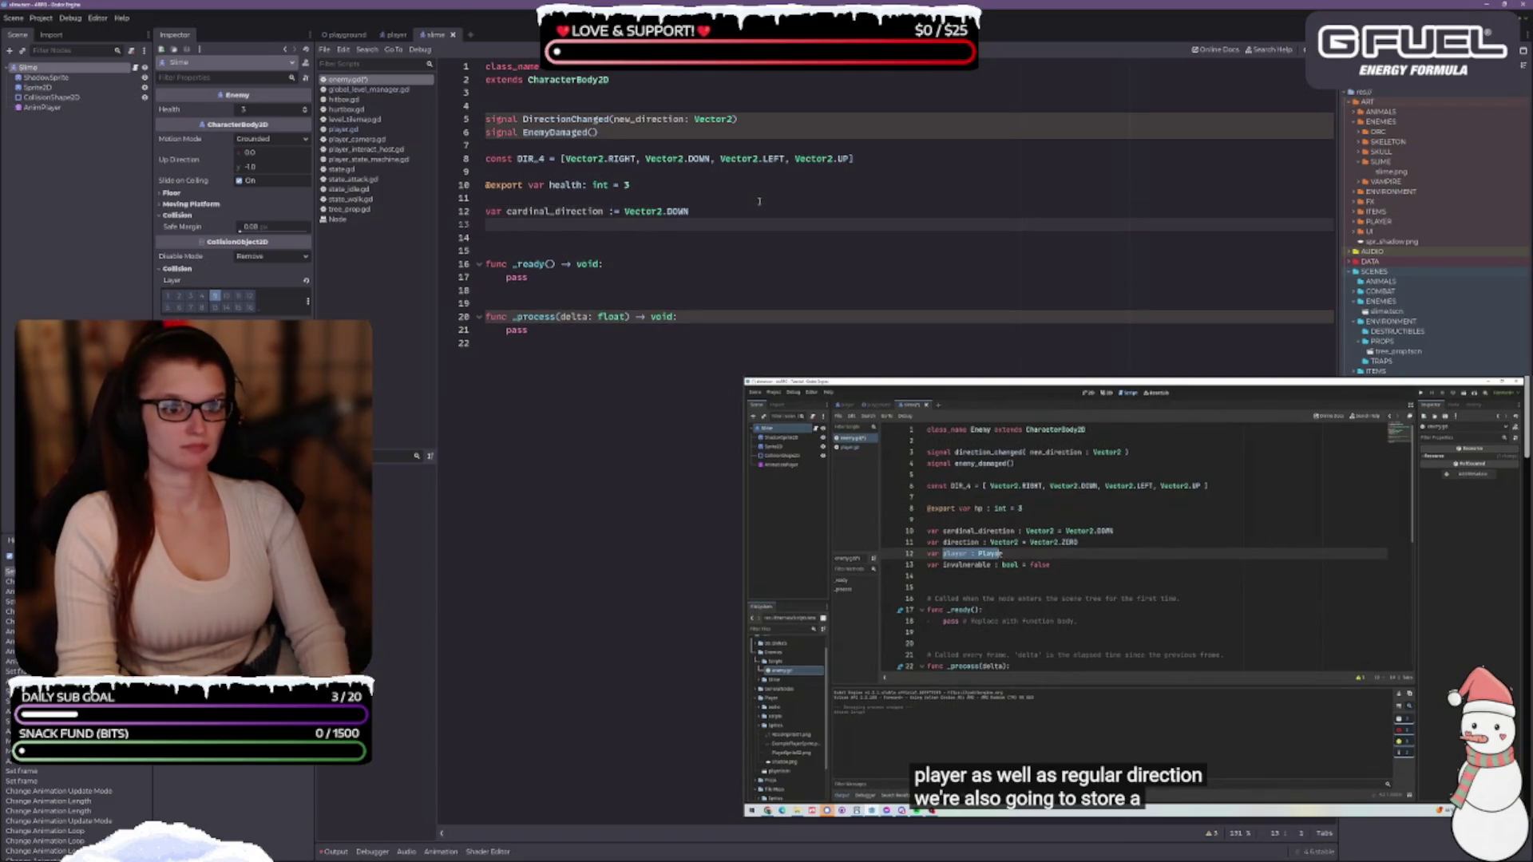
text(var direction )
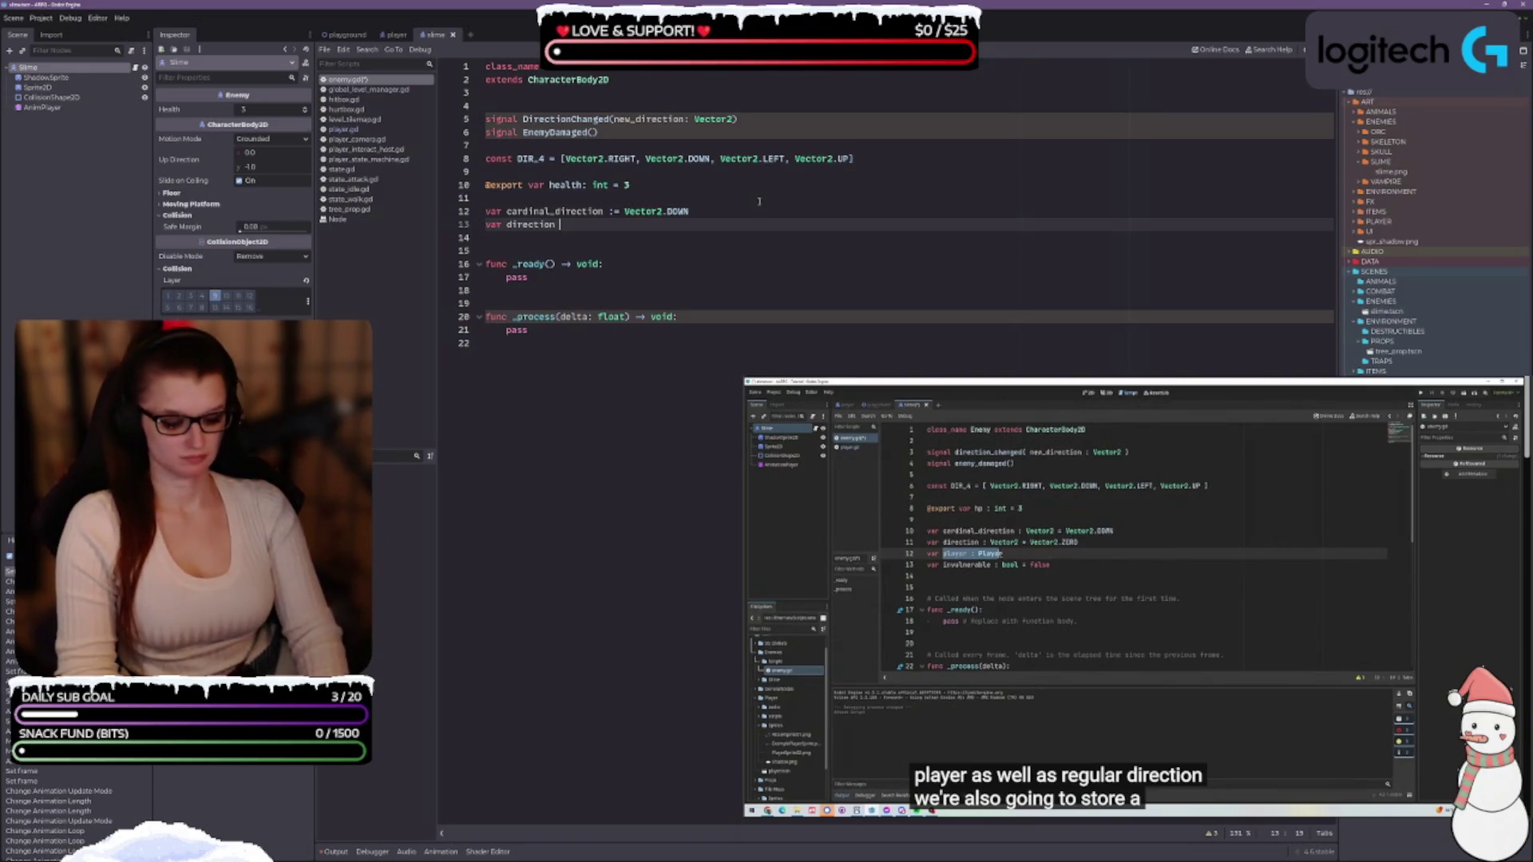
text(:= Vector2)
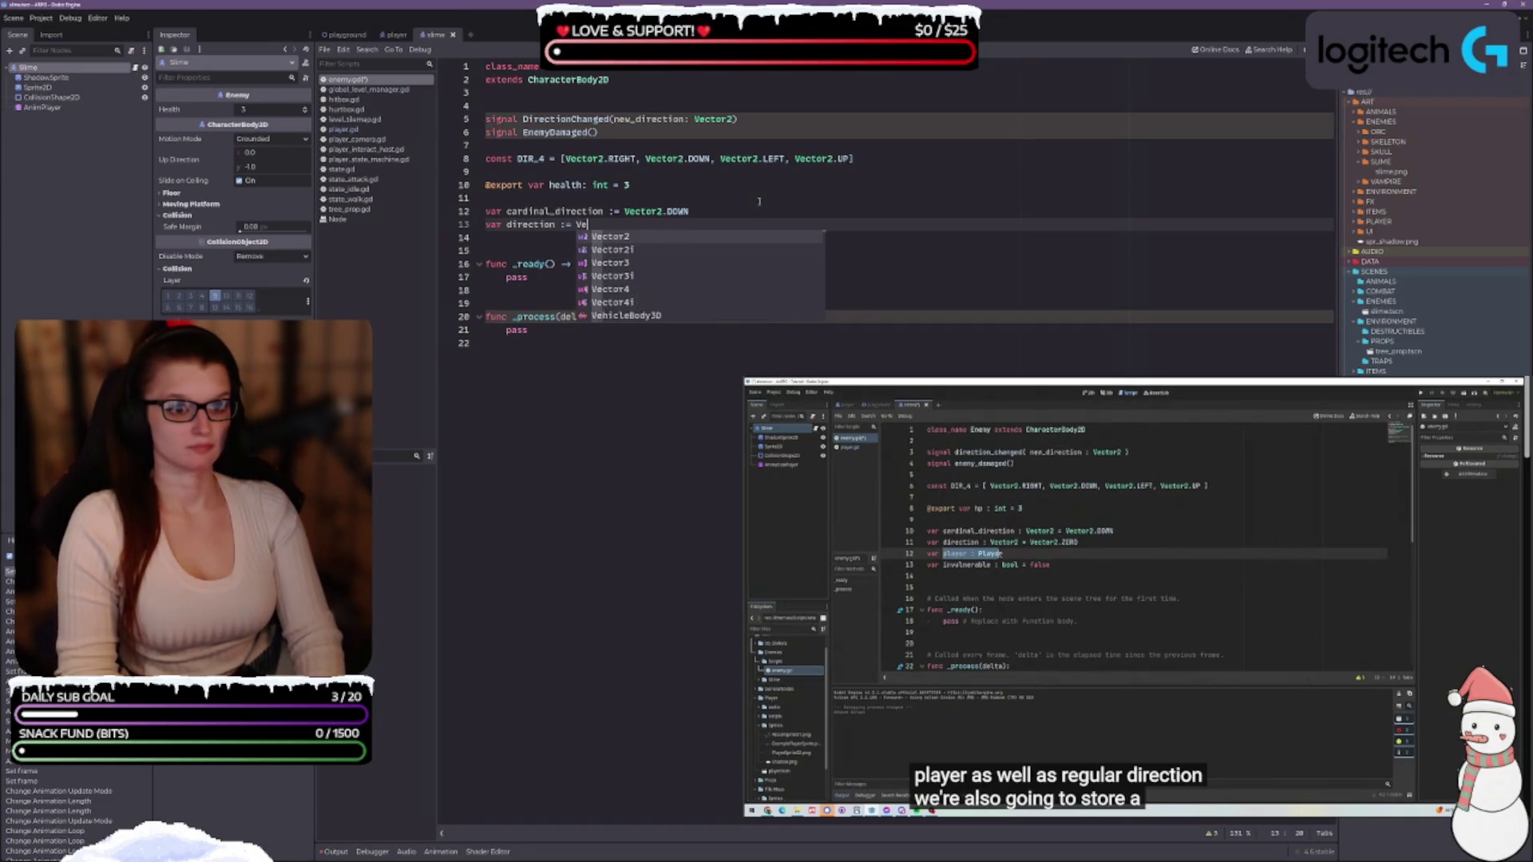
text(.)
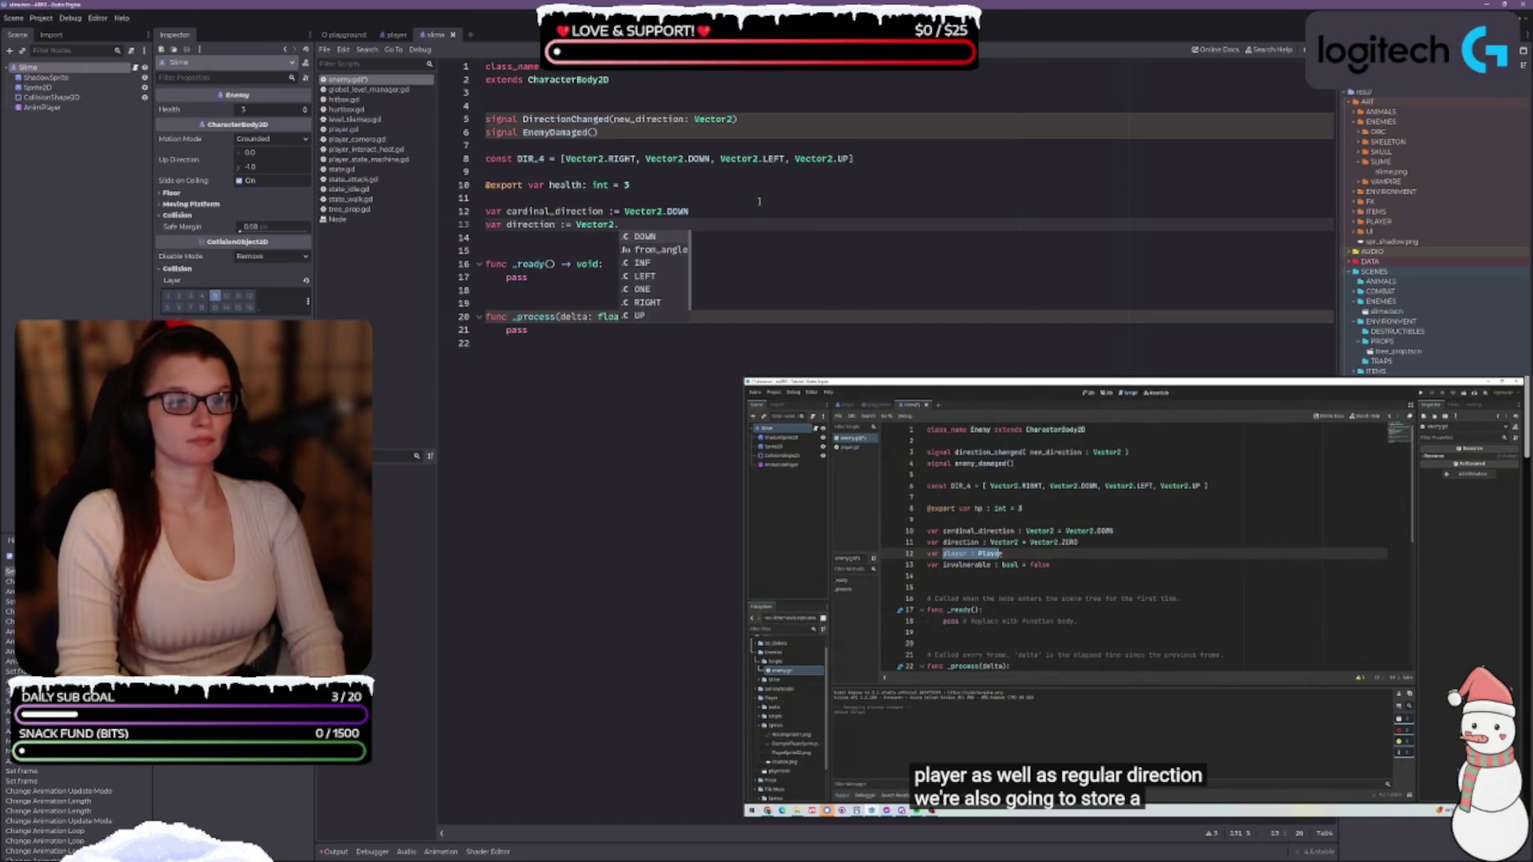
text(ZERO)
key(Return)
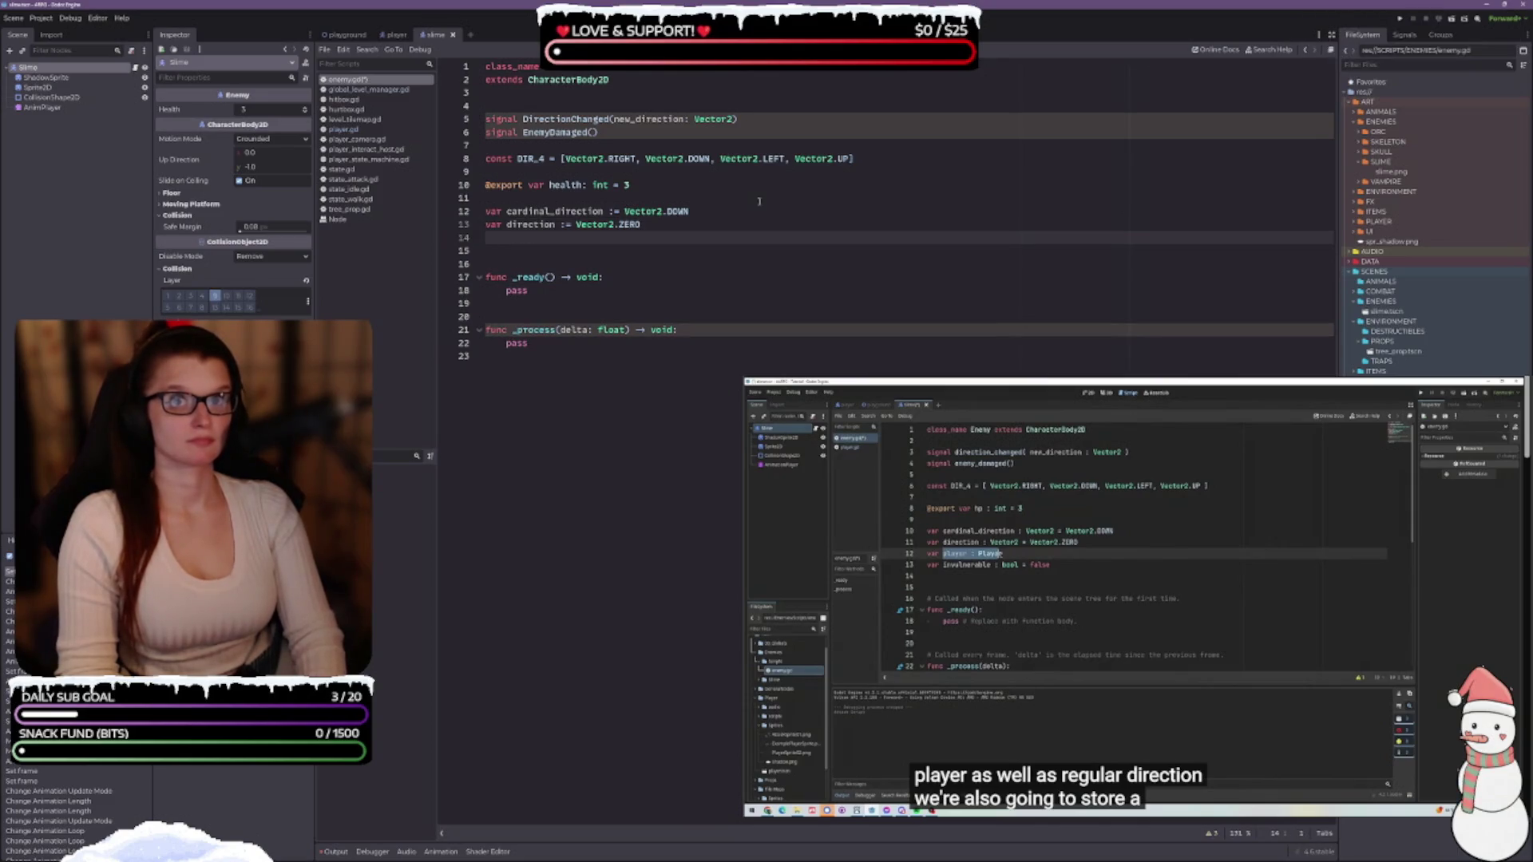
text(player: )
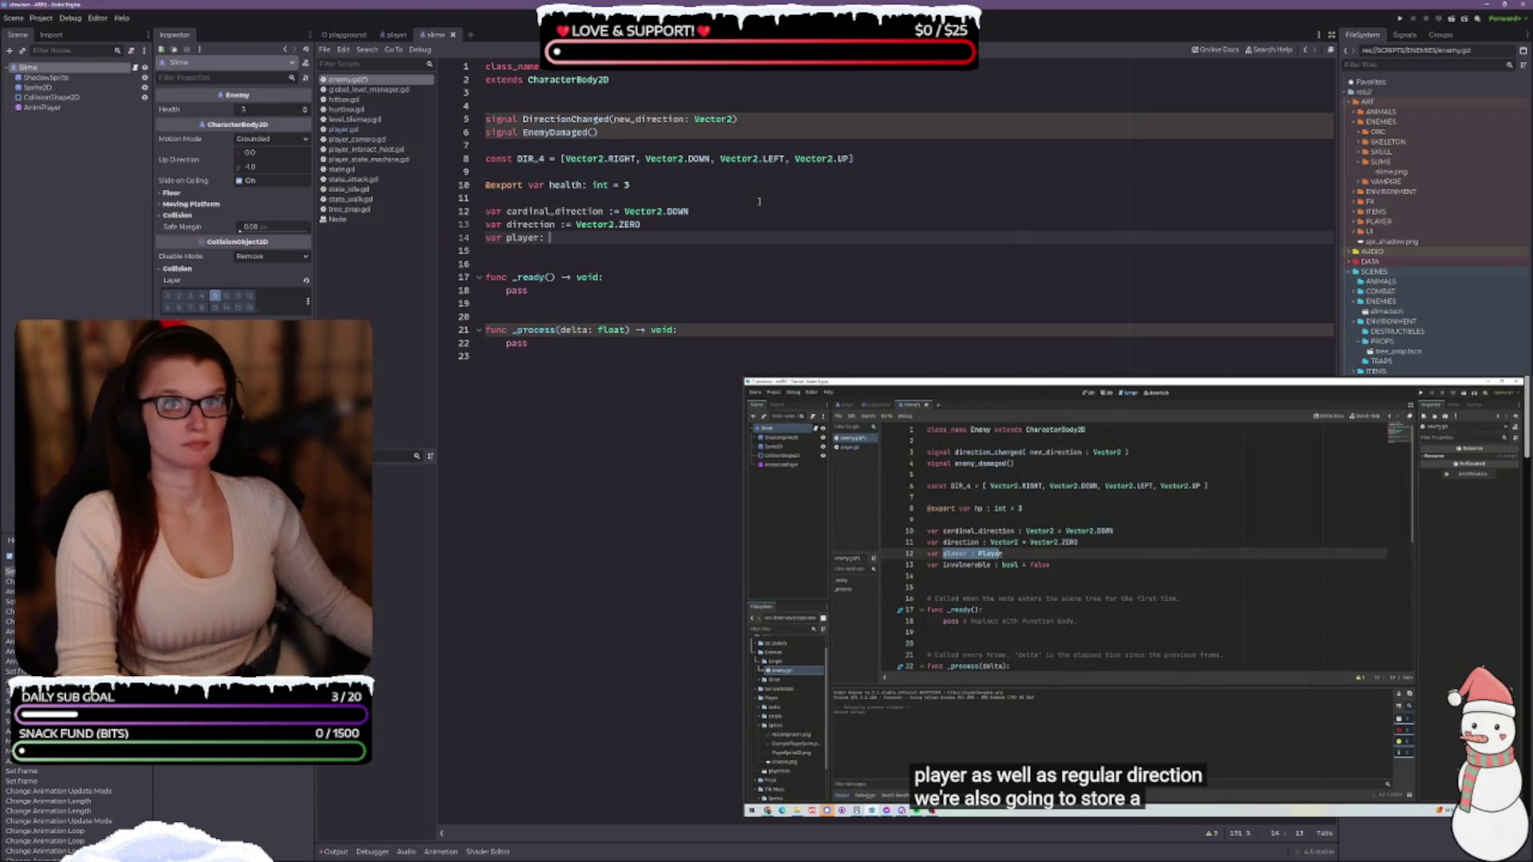
text(Play)
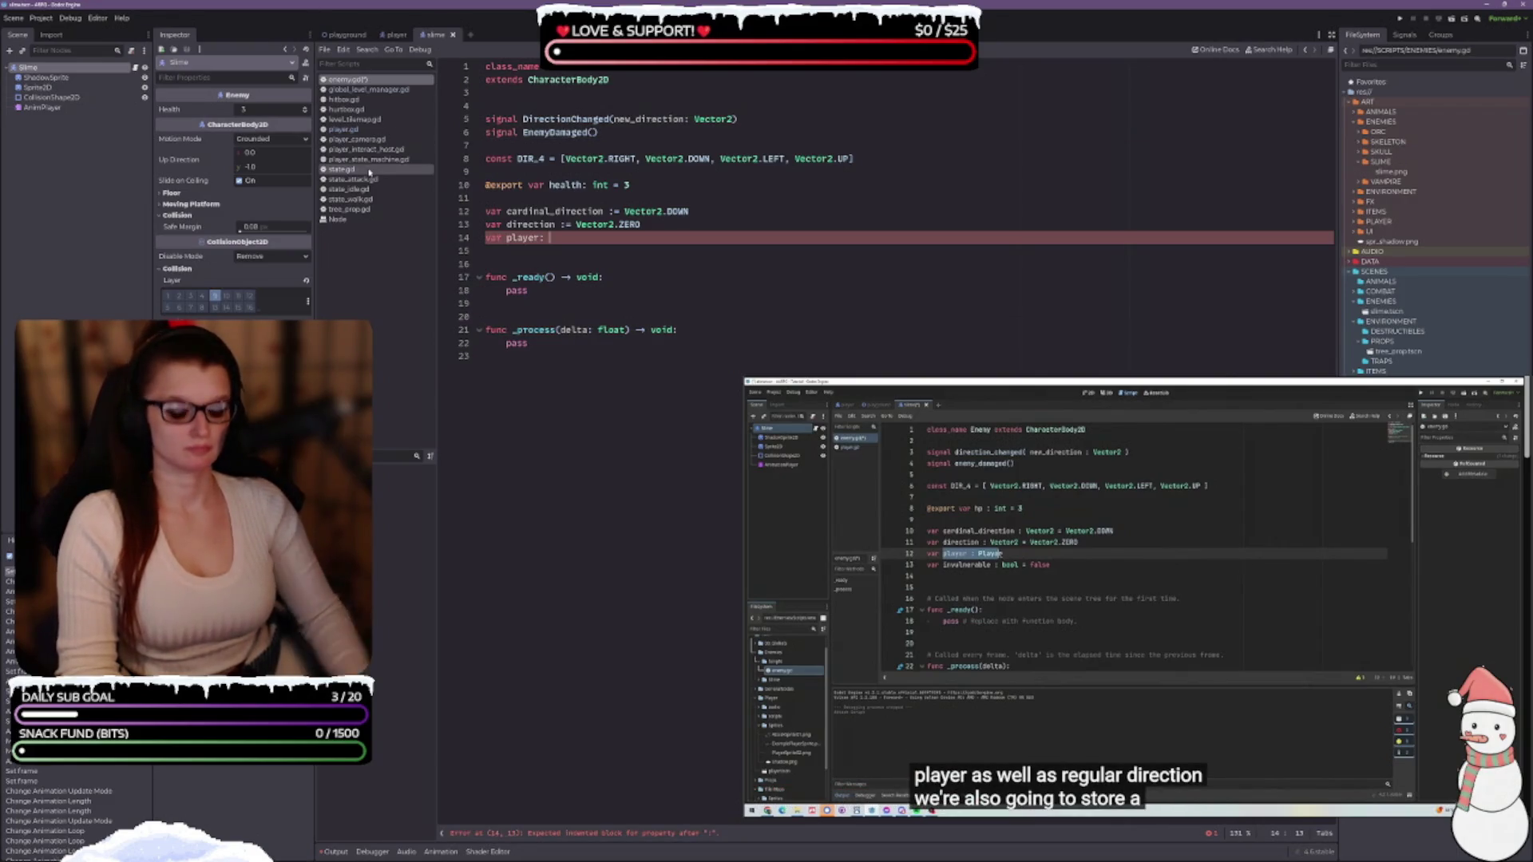
text(er)
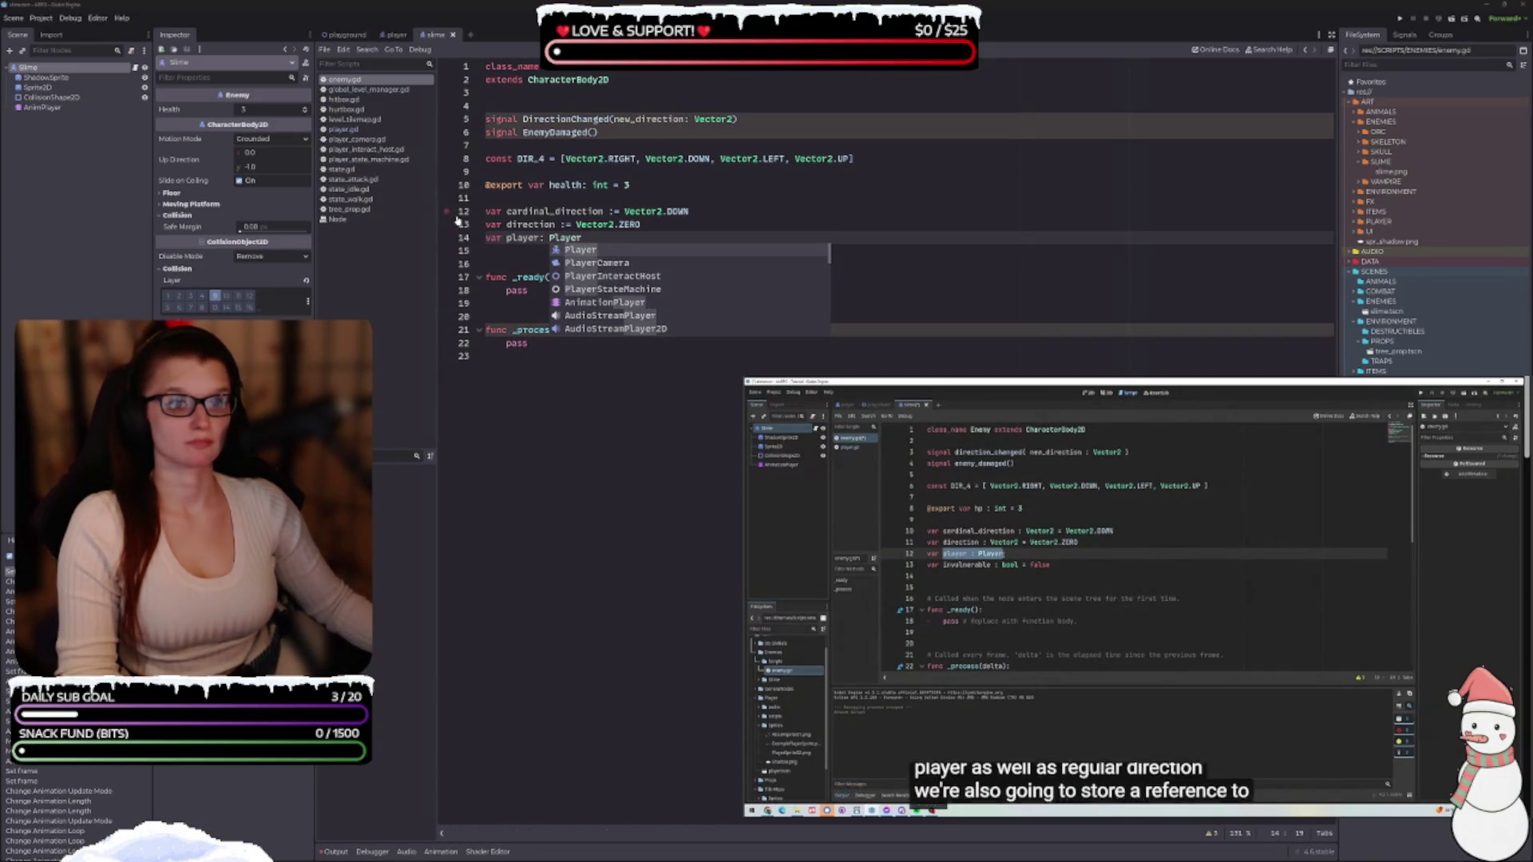
click(632, 241)
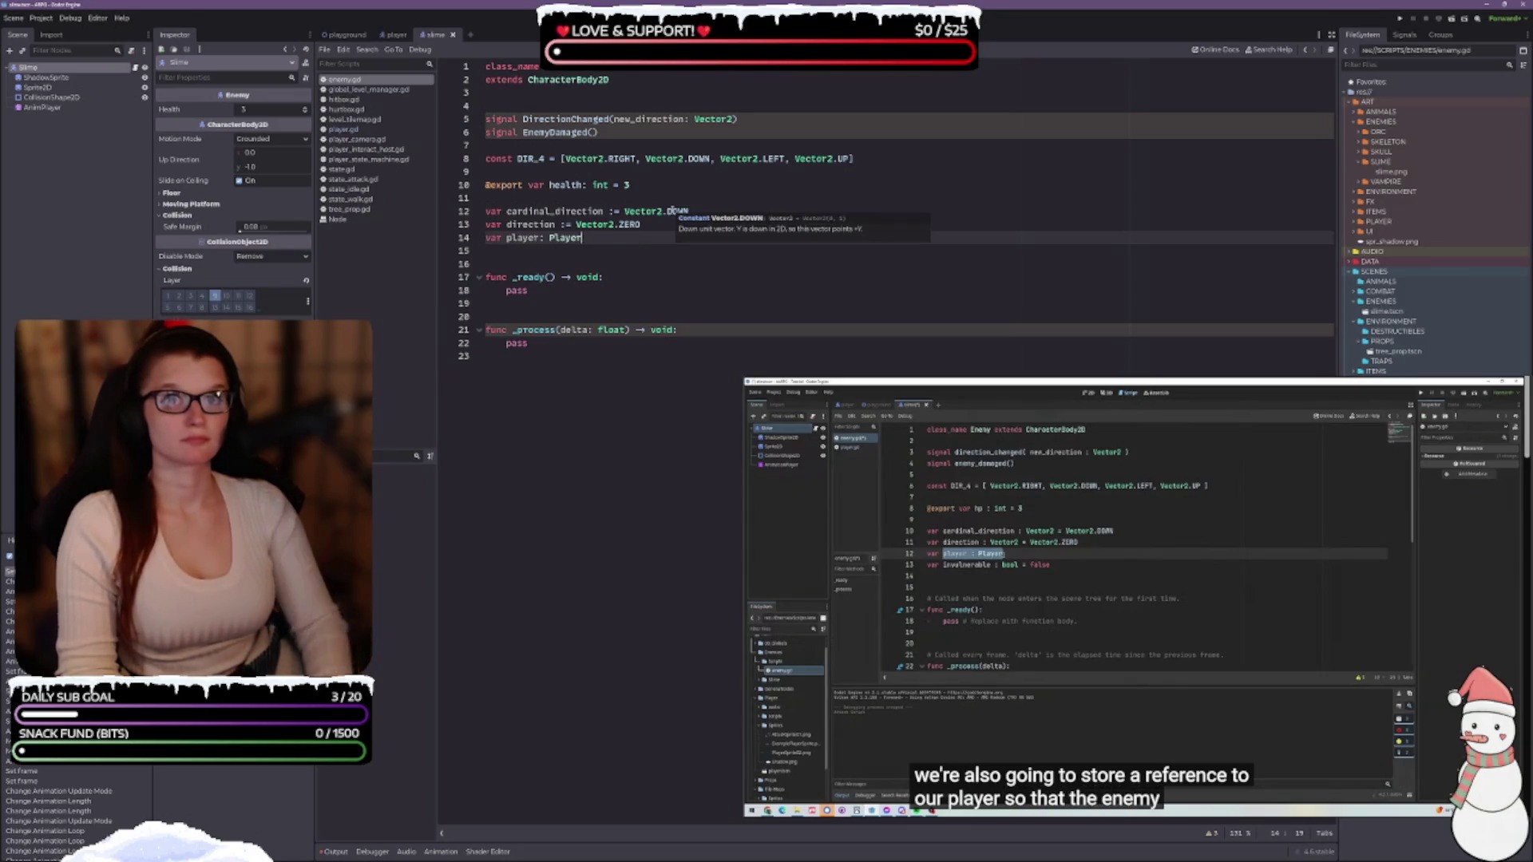
key(Return)
Add 'var invulnerable := false' as the next variable declaration
text(var invu)
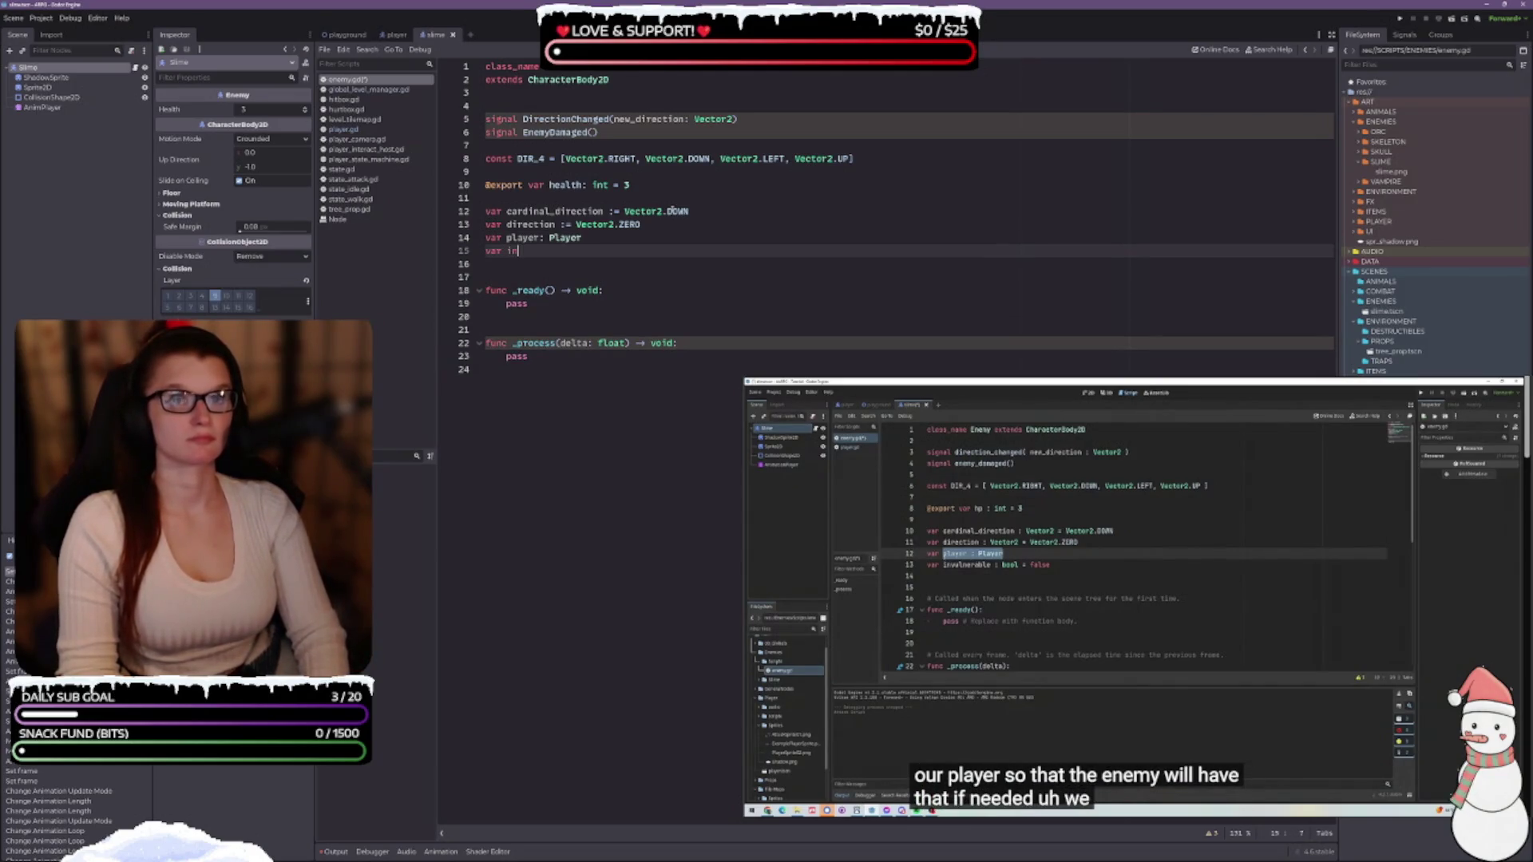
text(ln)
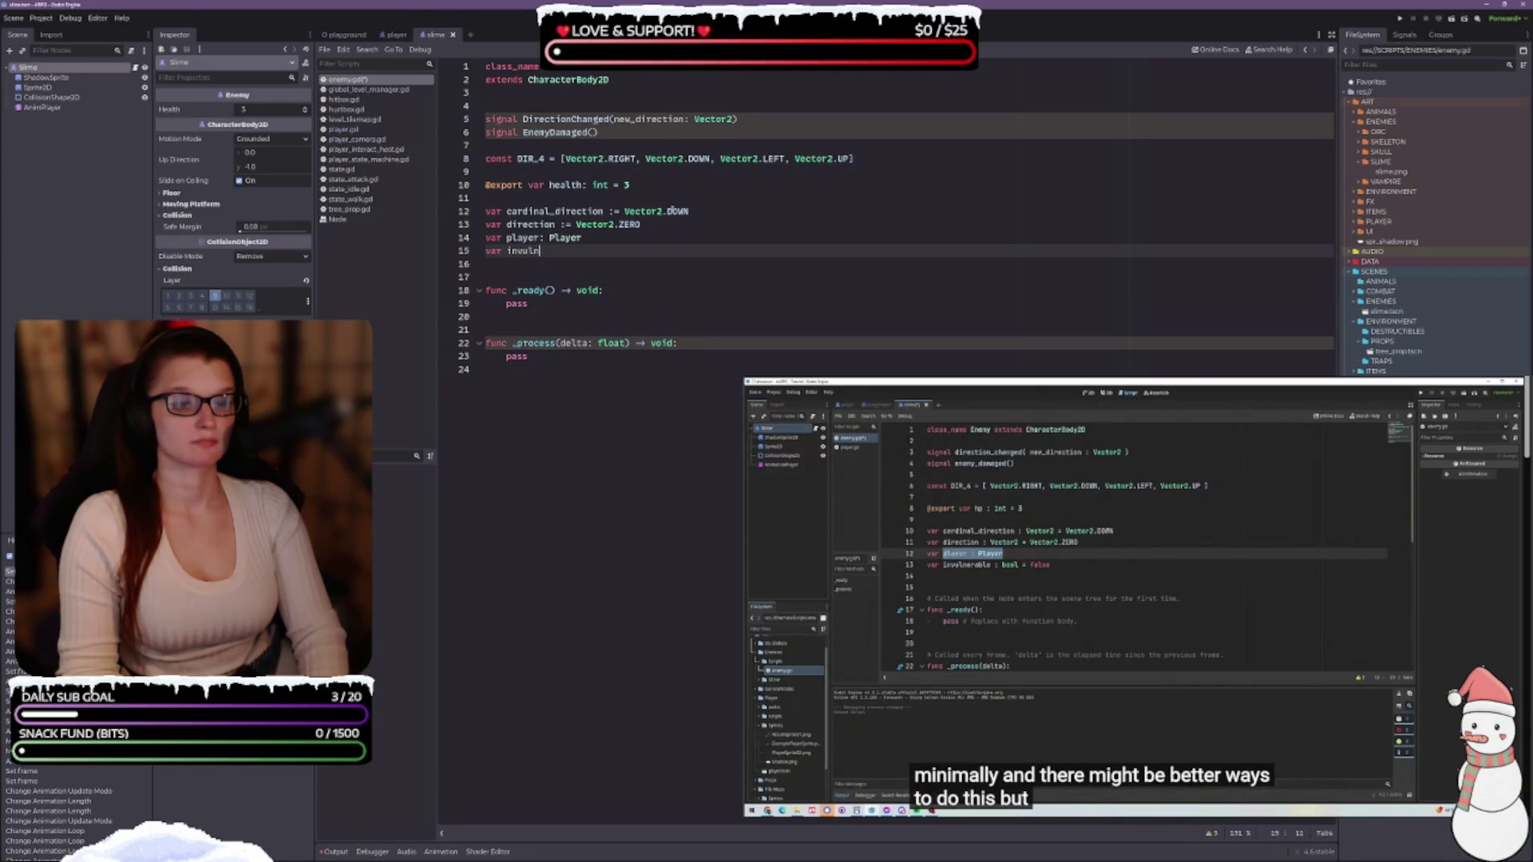
text(erable:)
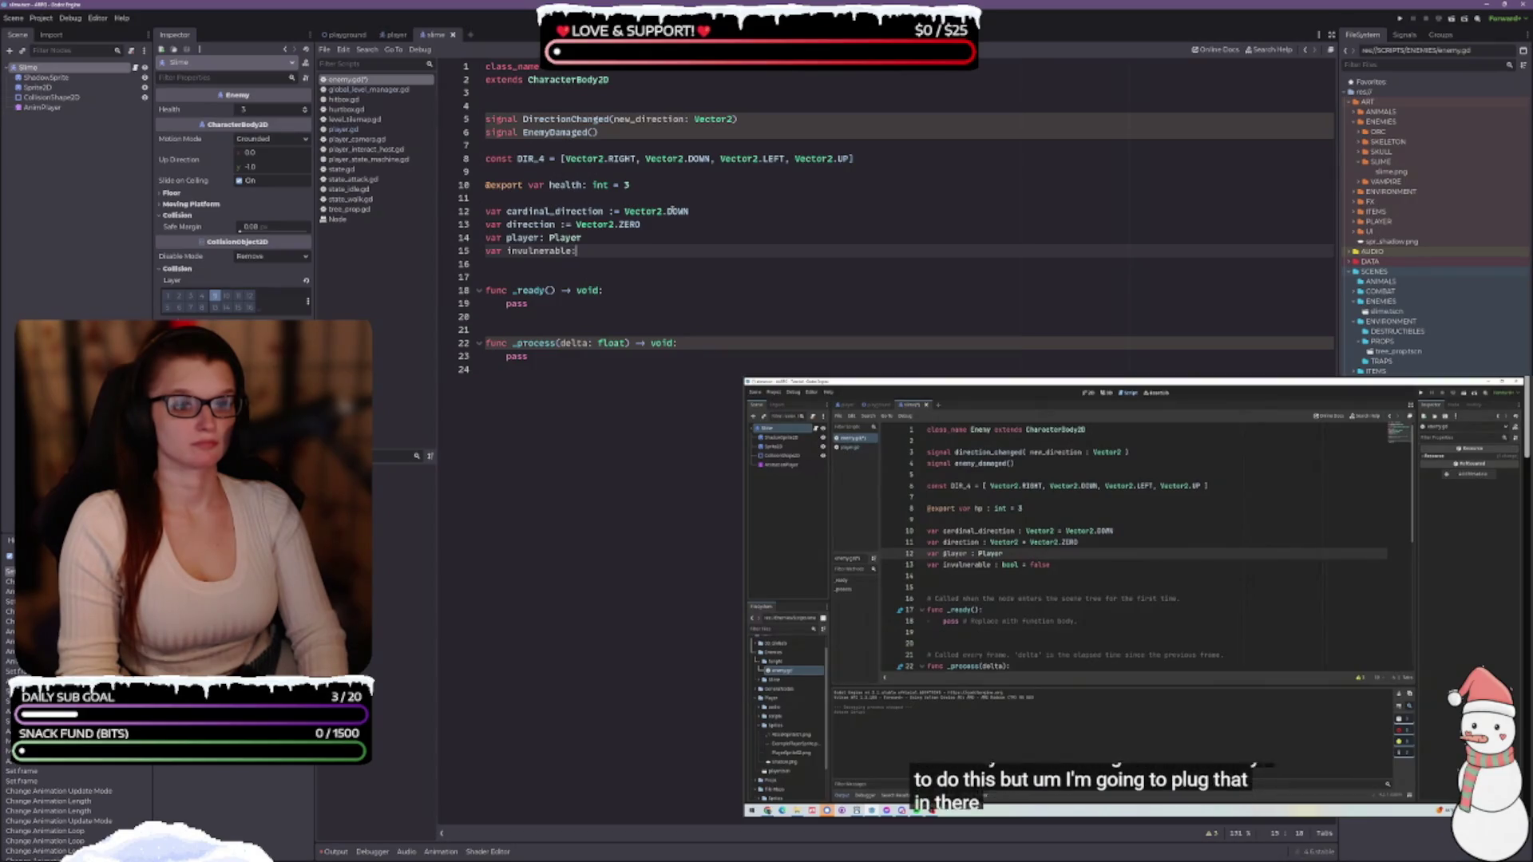
key(BackSpace)
text(:)
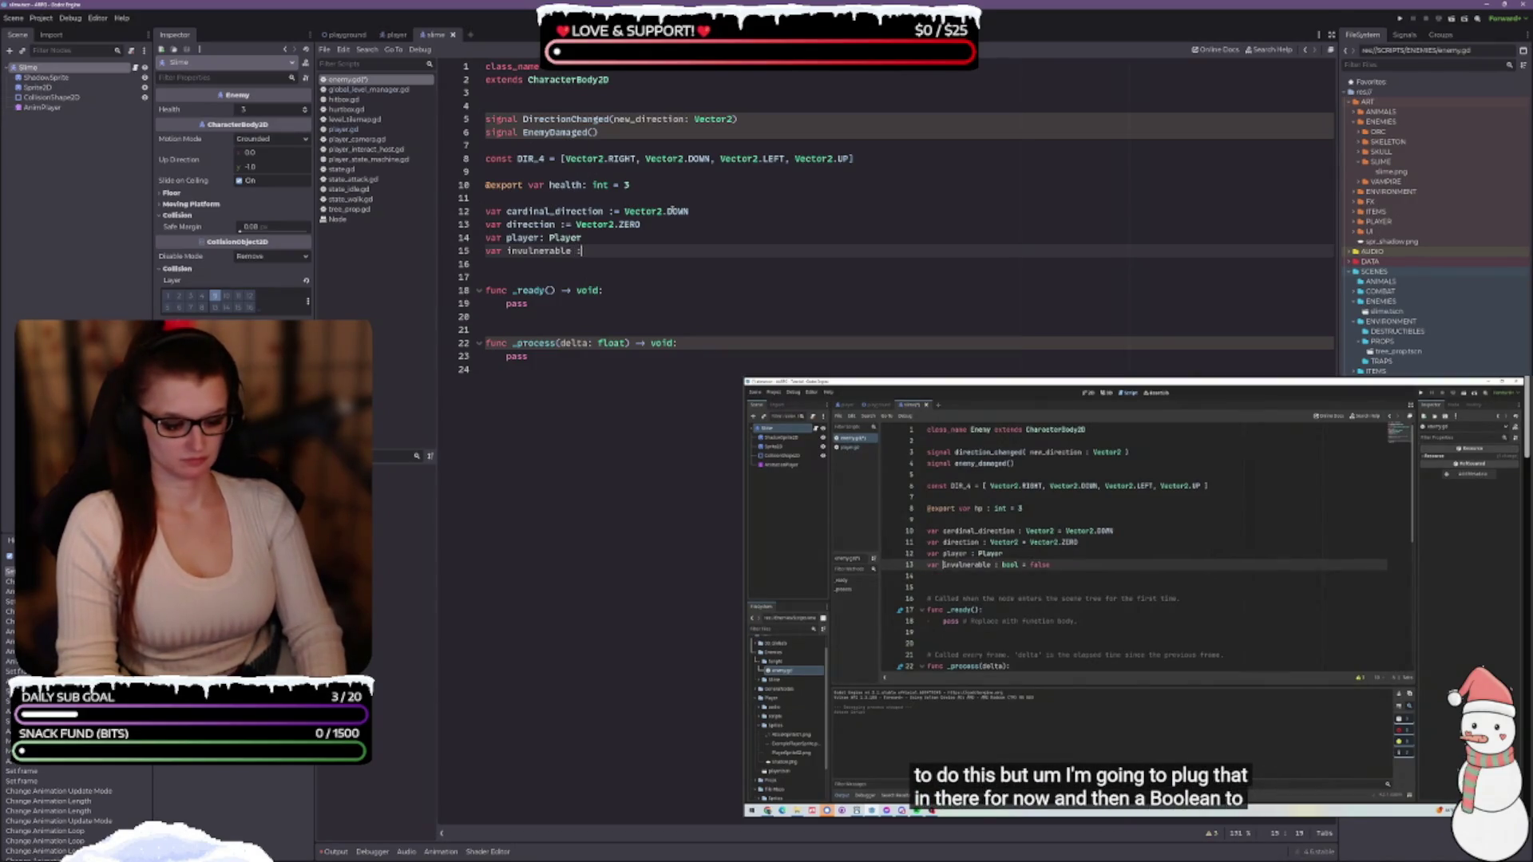
text(= false)
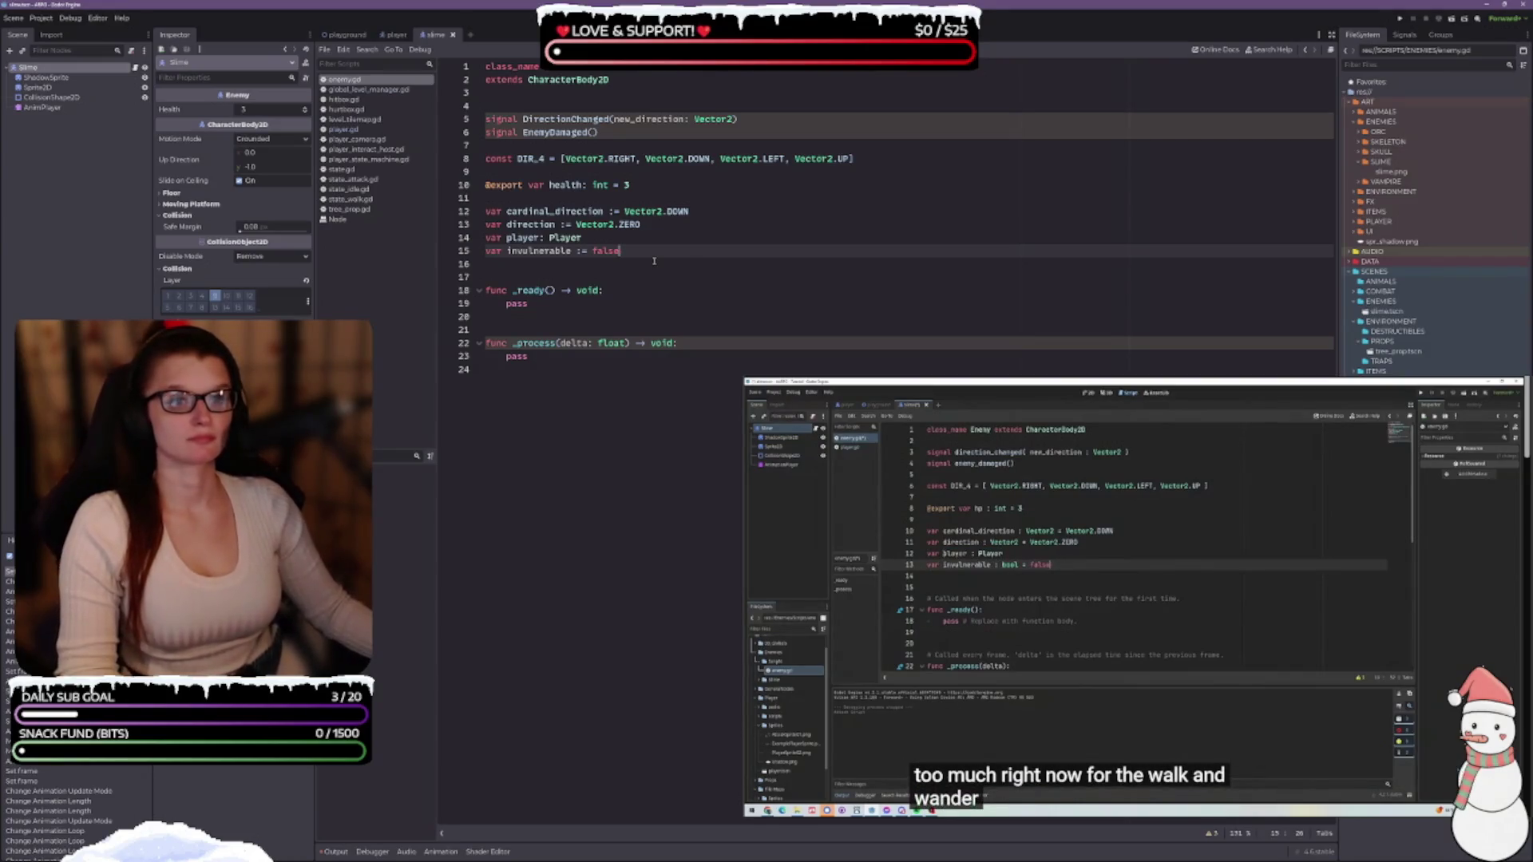
key(space)
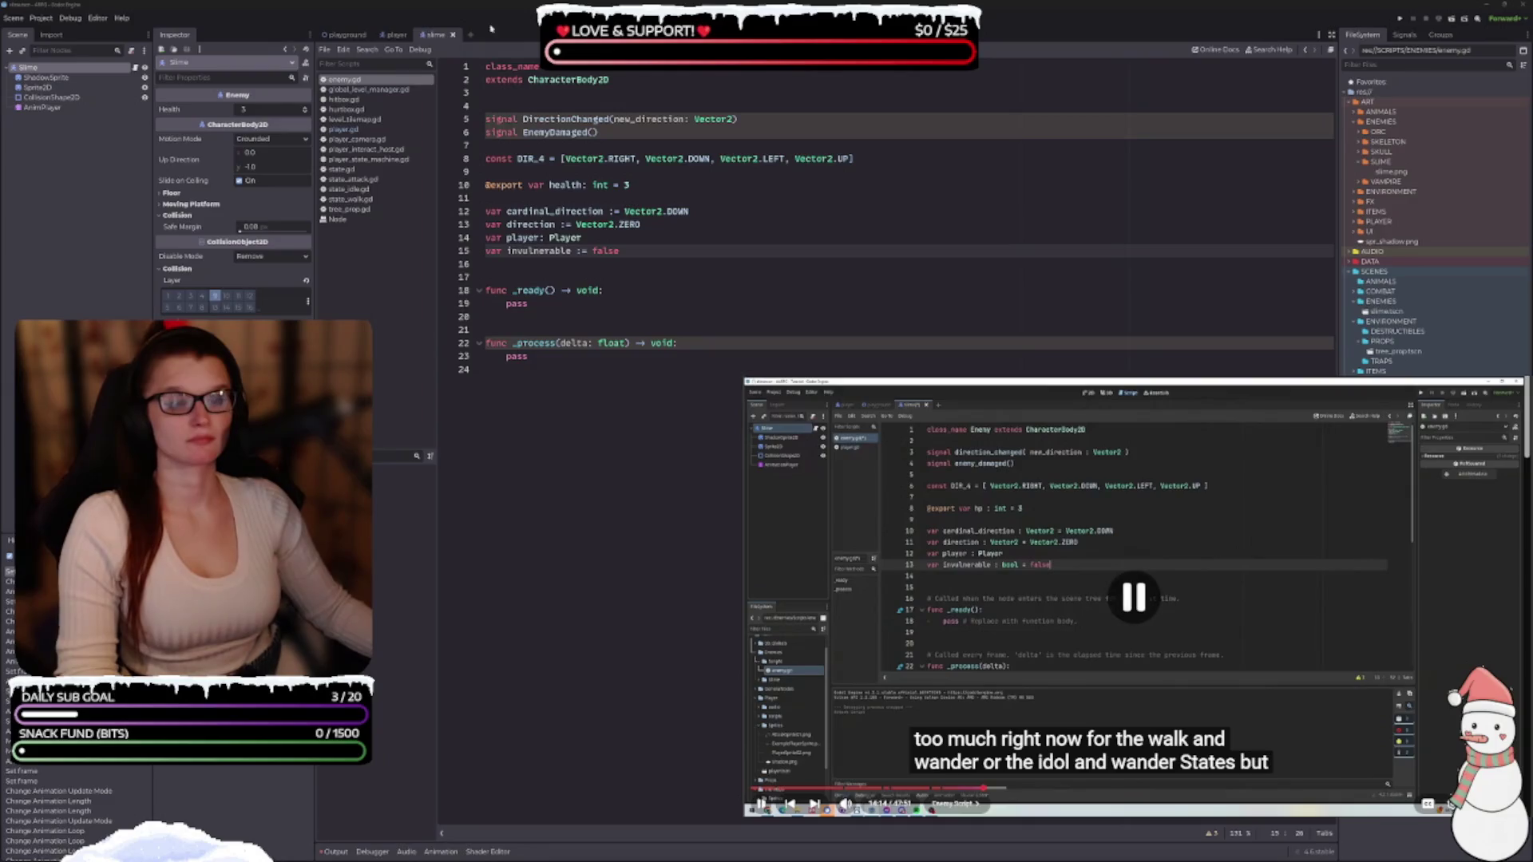
key(alt+Tab)
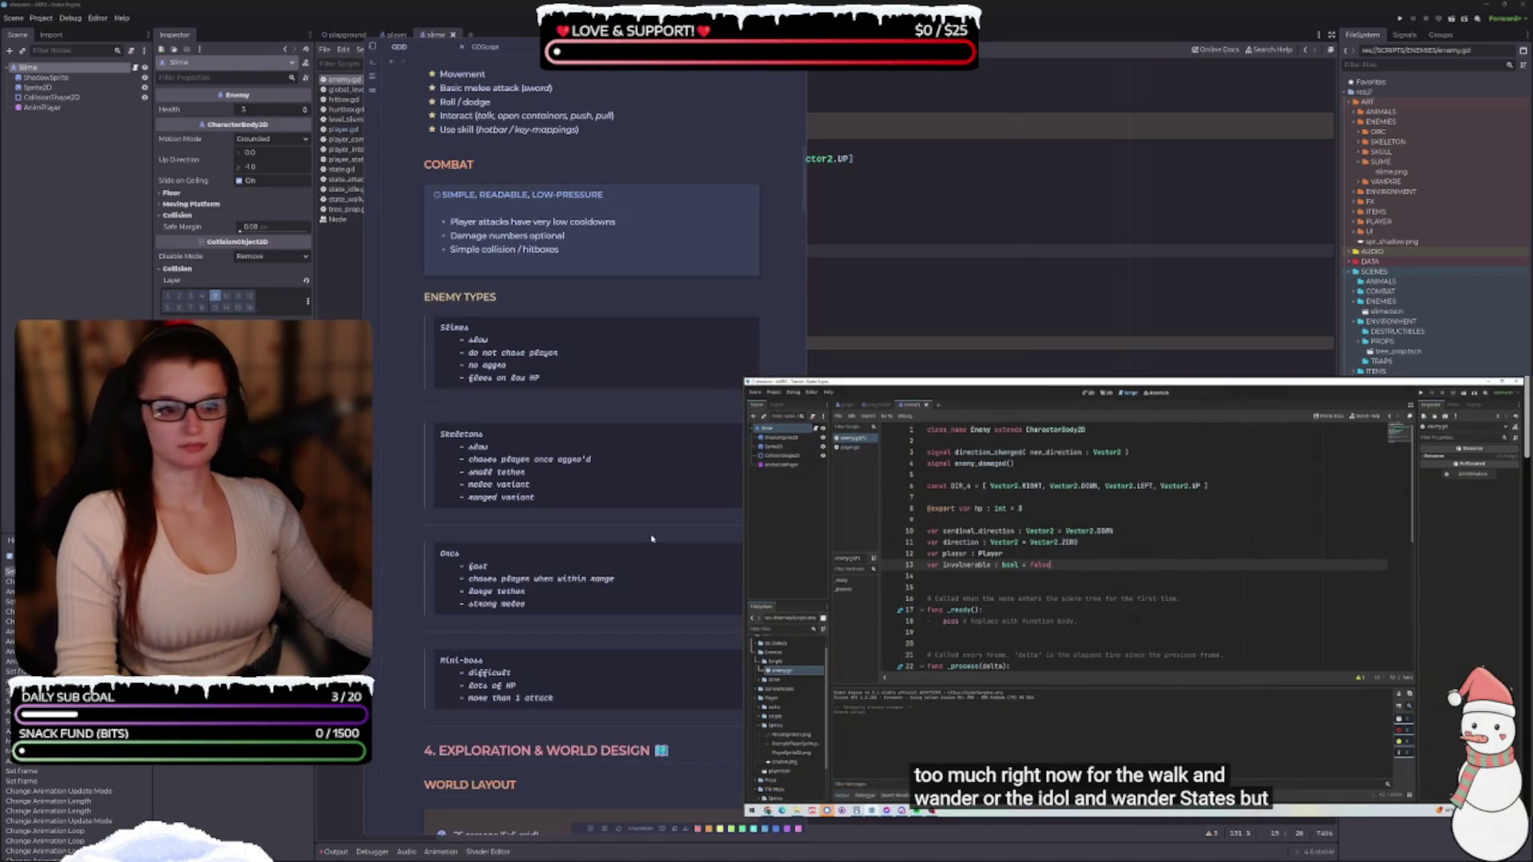
Check the GDScript style guide, close the docs, and add blank lines after invulnerable
click(487, 48)
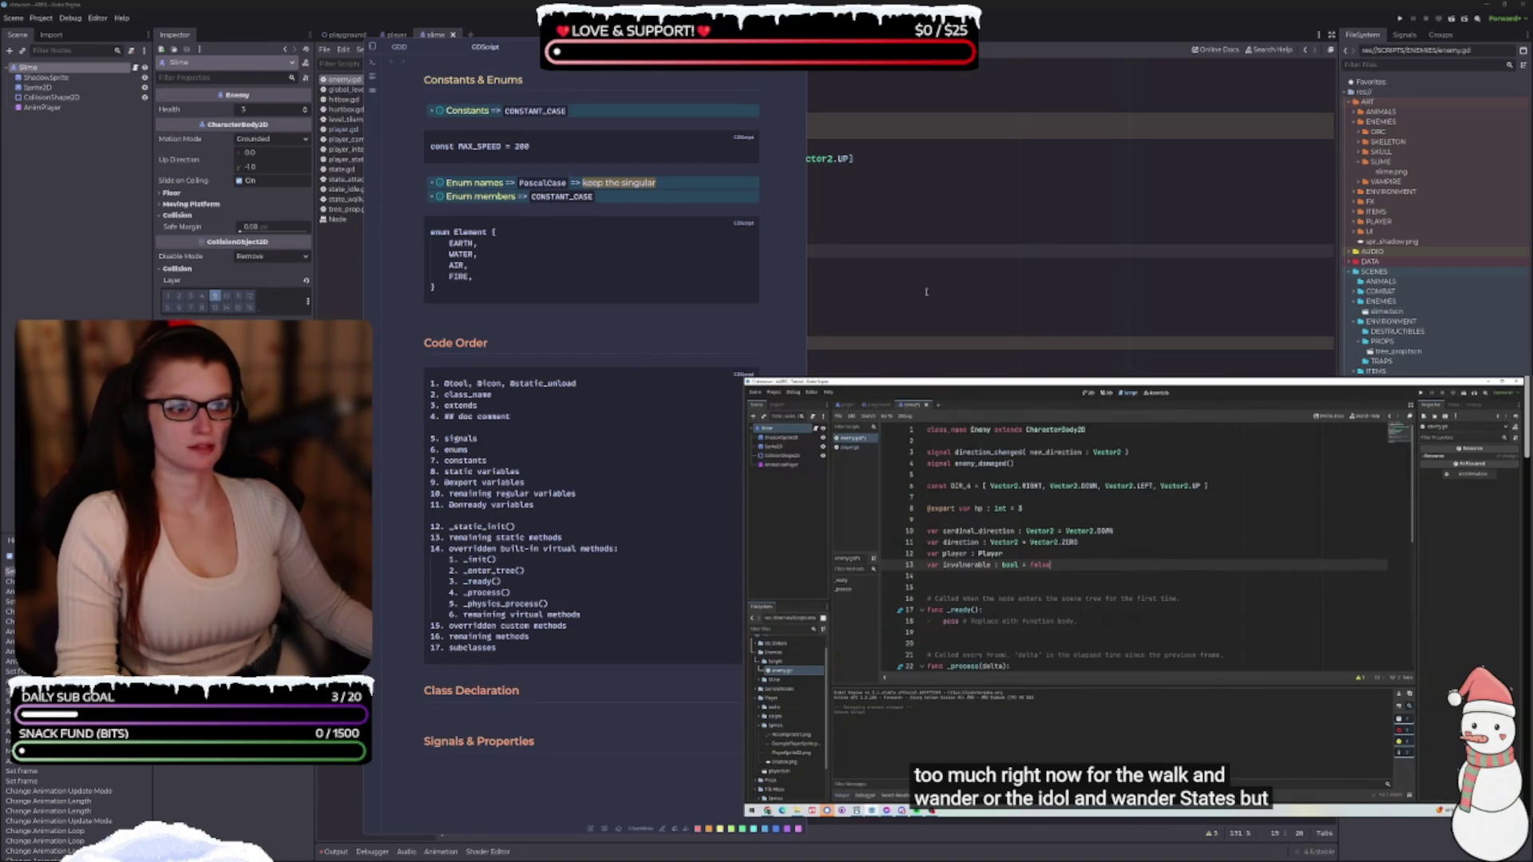
click(436, 48)
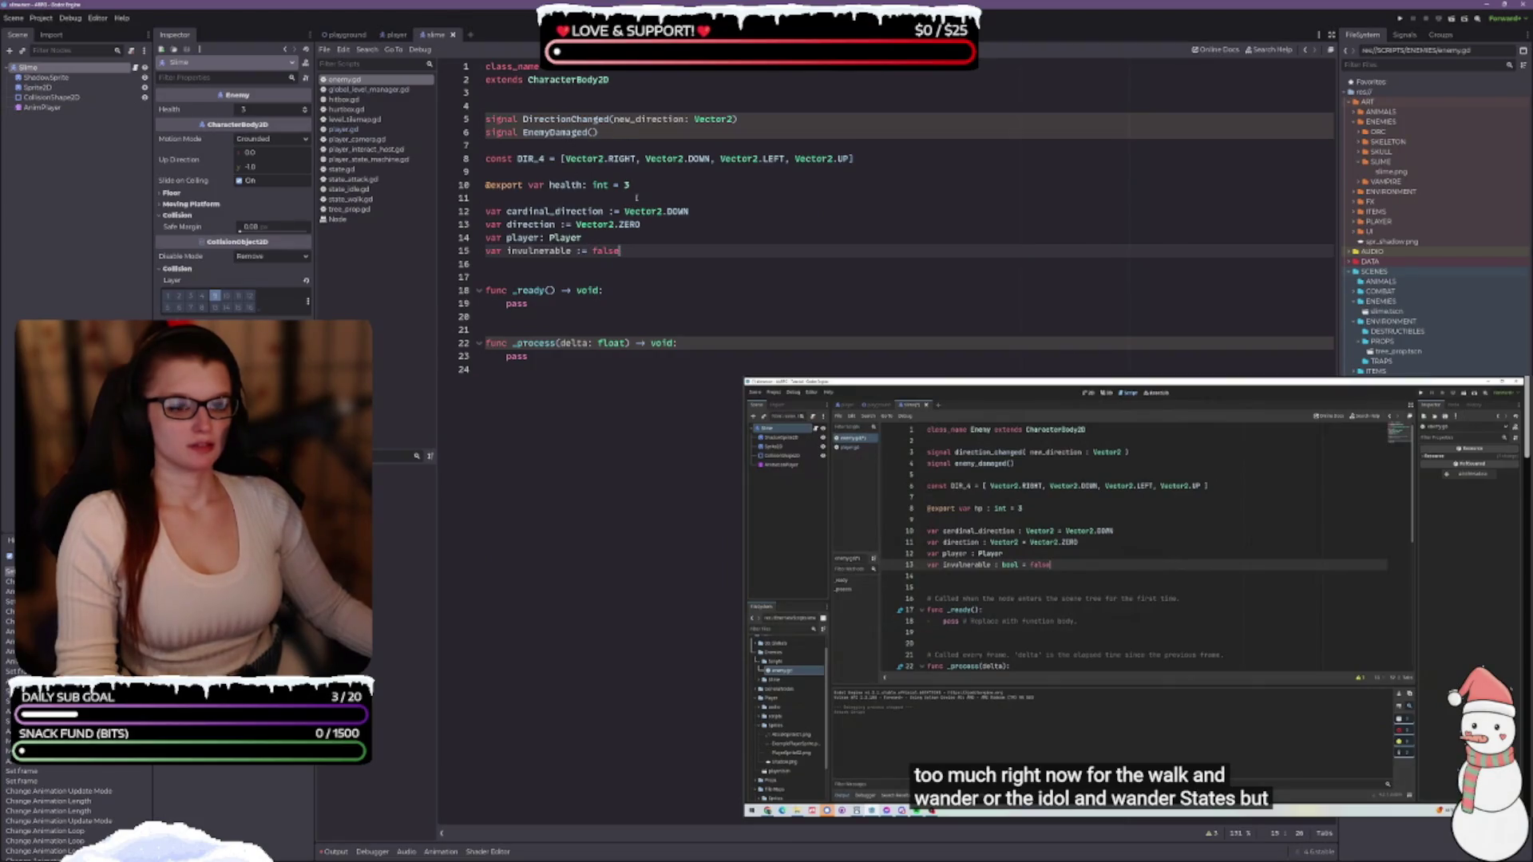
click(1040, 644)
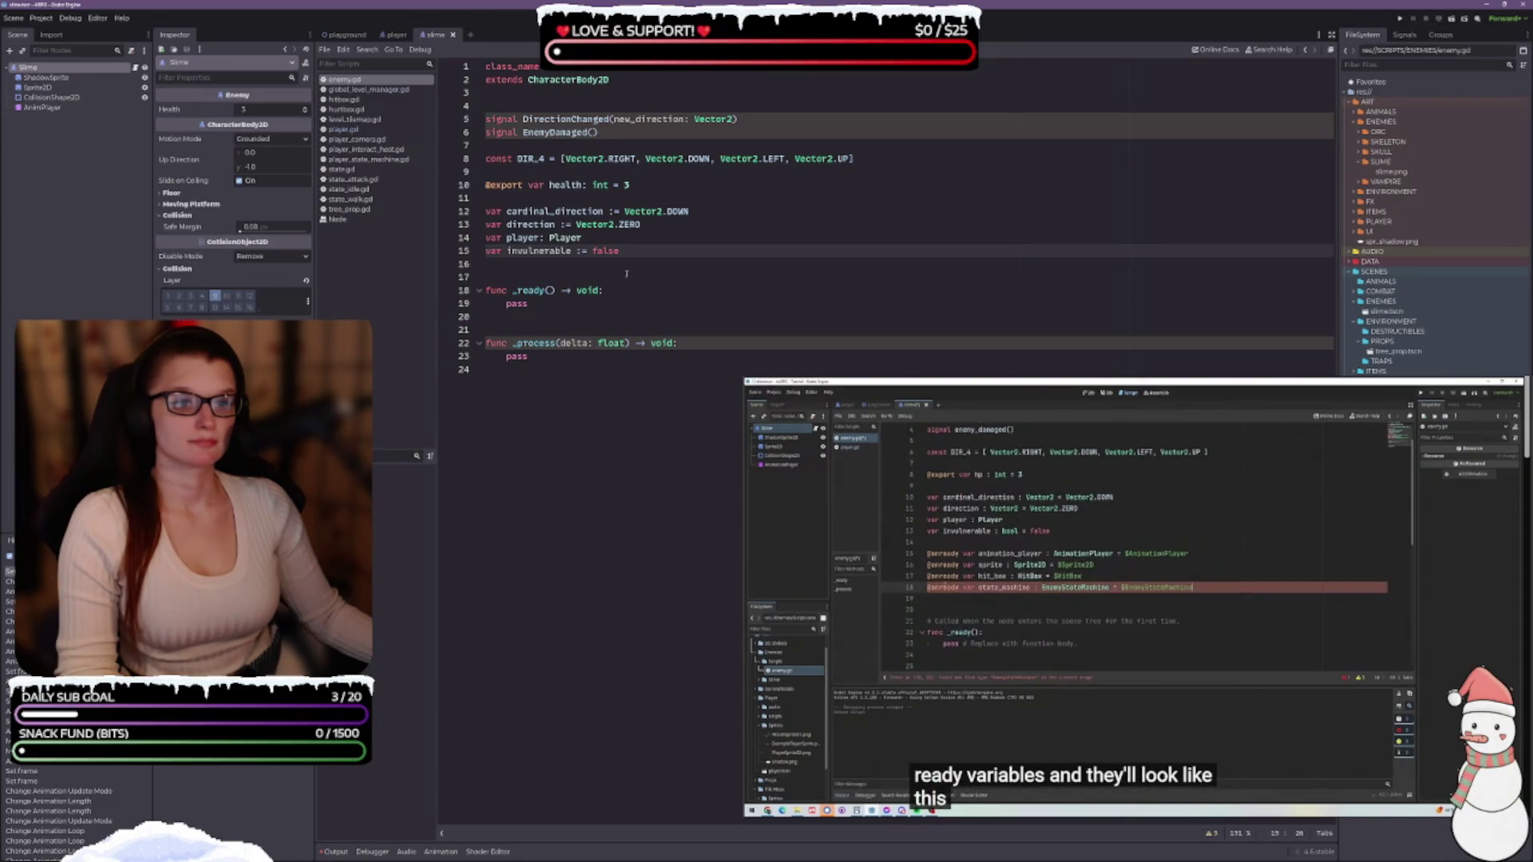
key(Return)
key(Return)
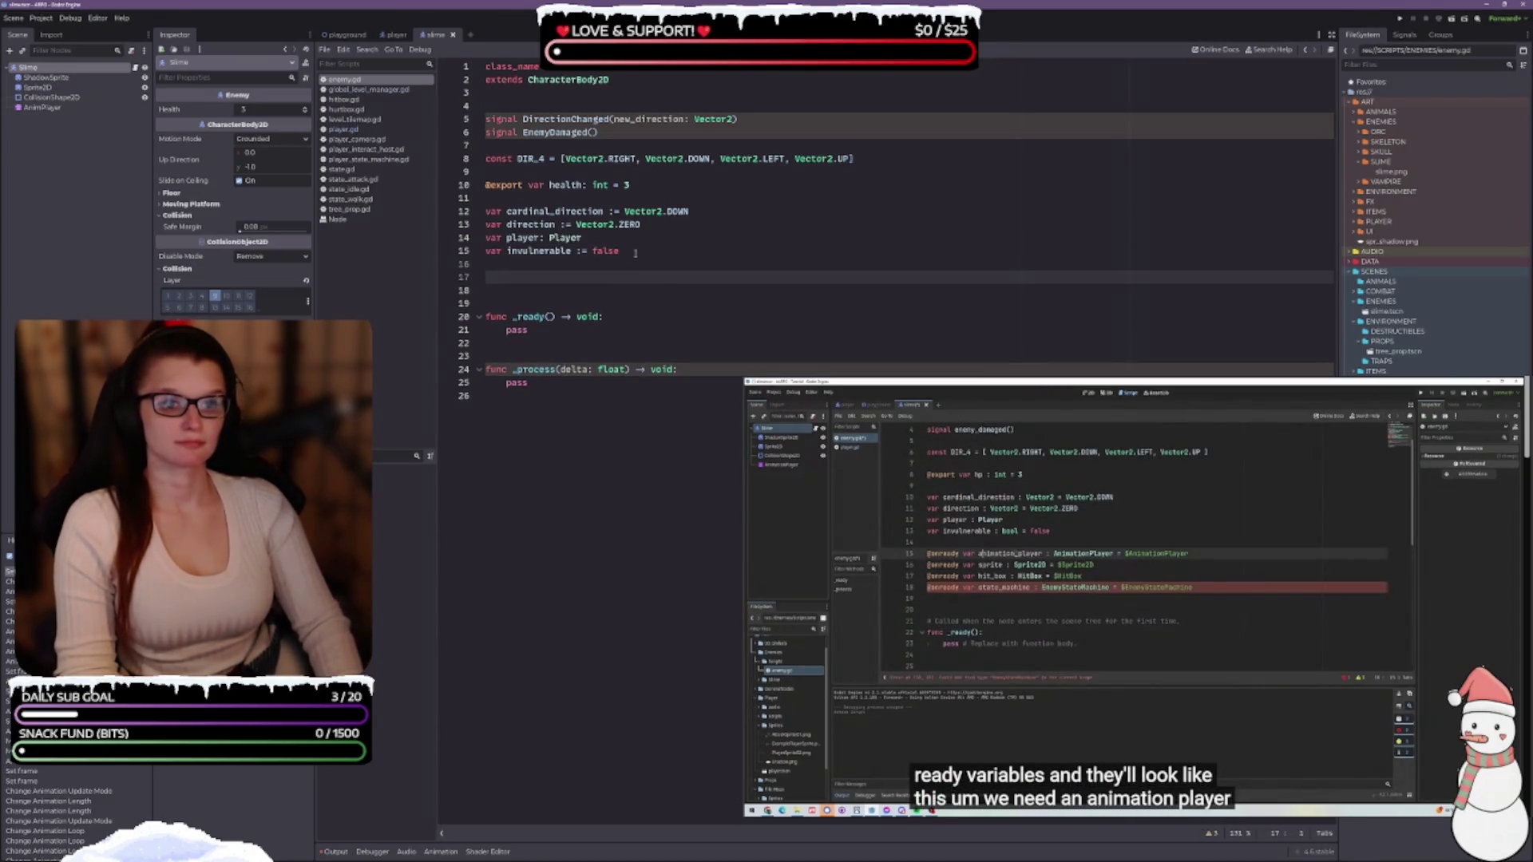
ctrl+click(41, 107)
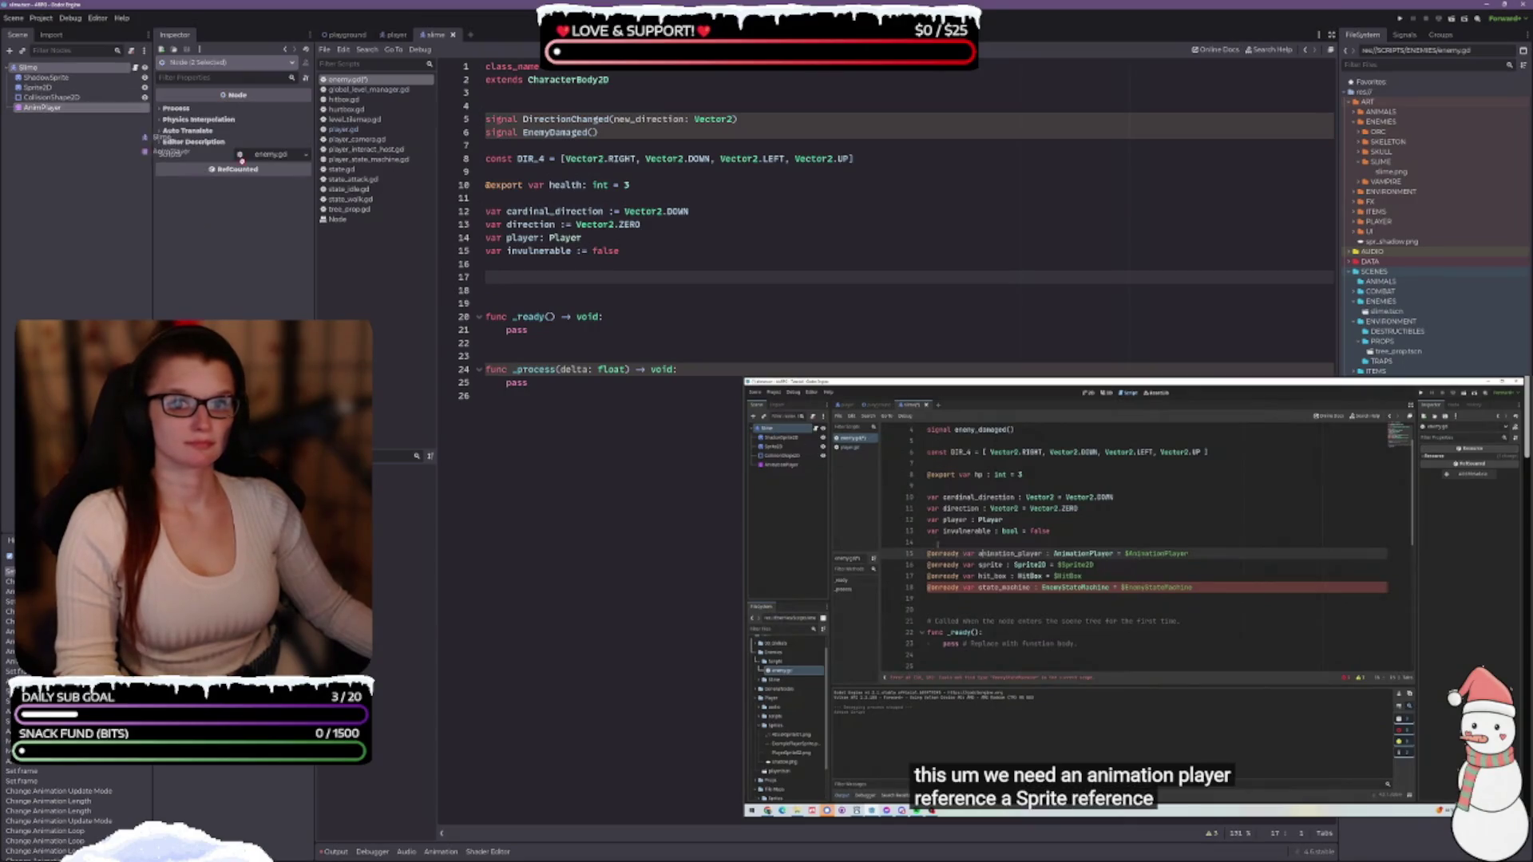
drag(41, 107, 557, 277)
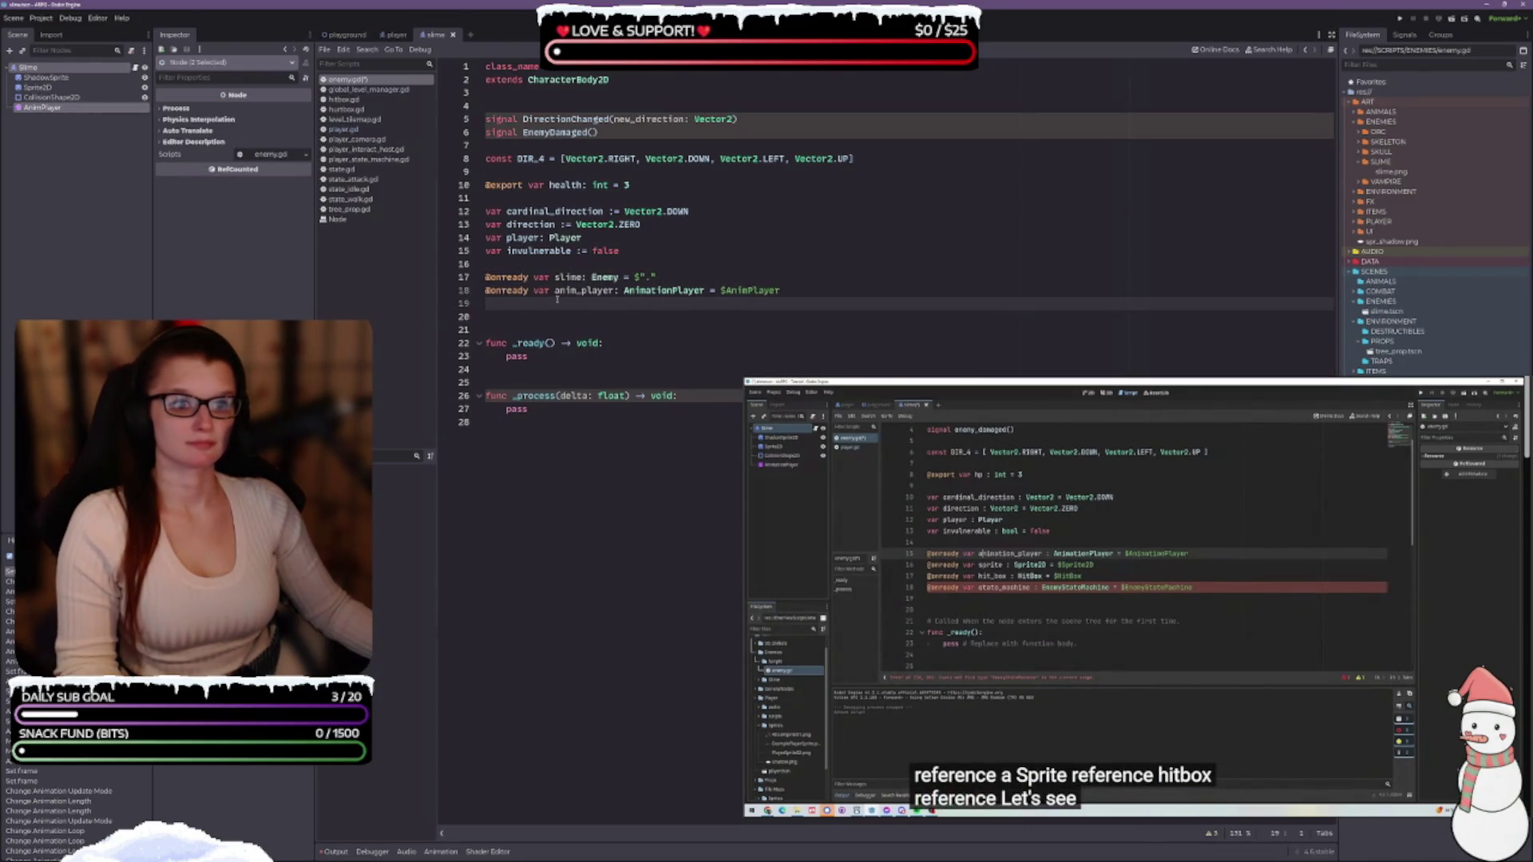
click(453, 277)
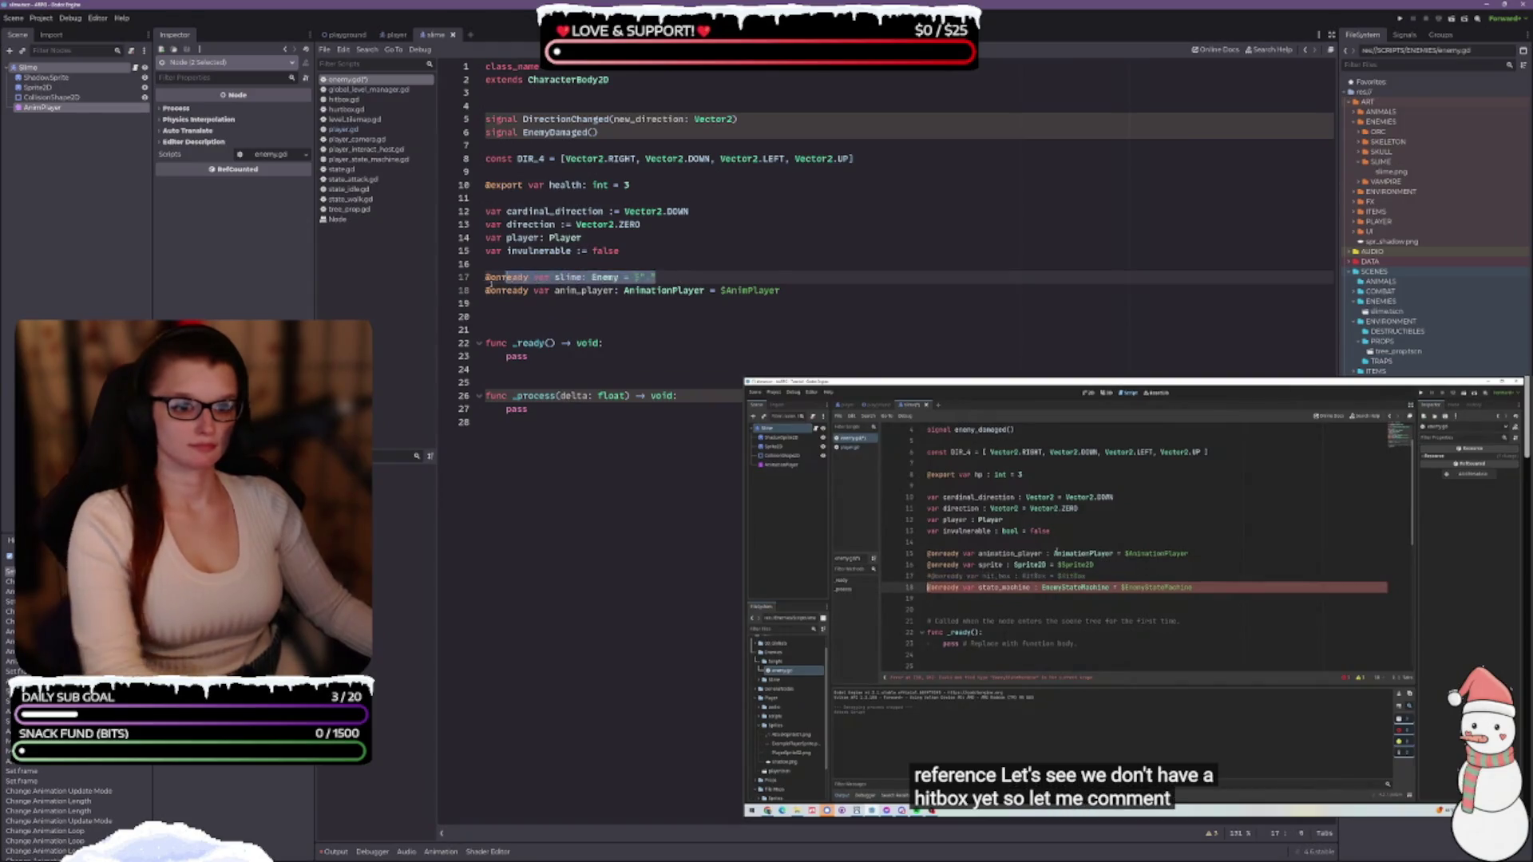
key(BackSpace)
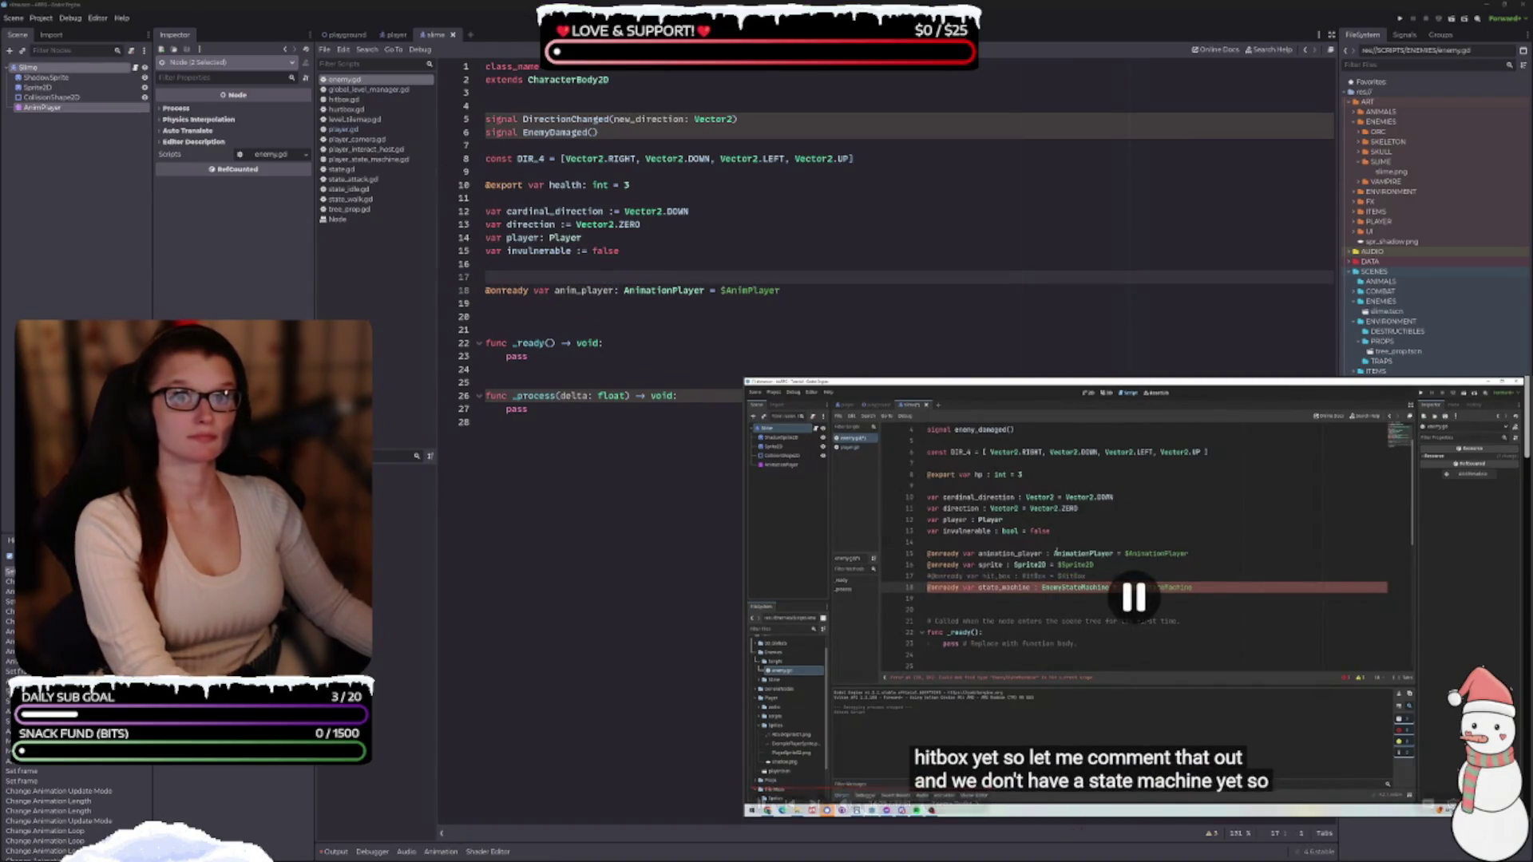
ctrl+click(54, 88)
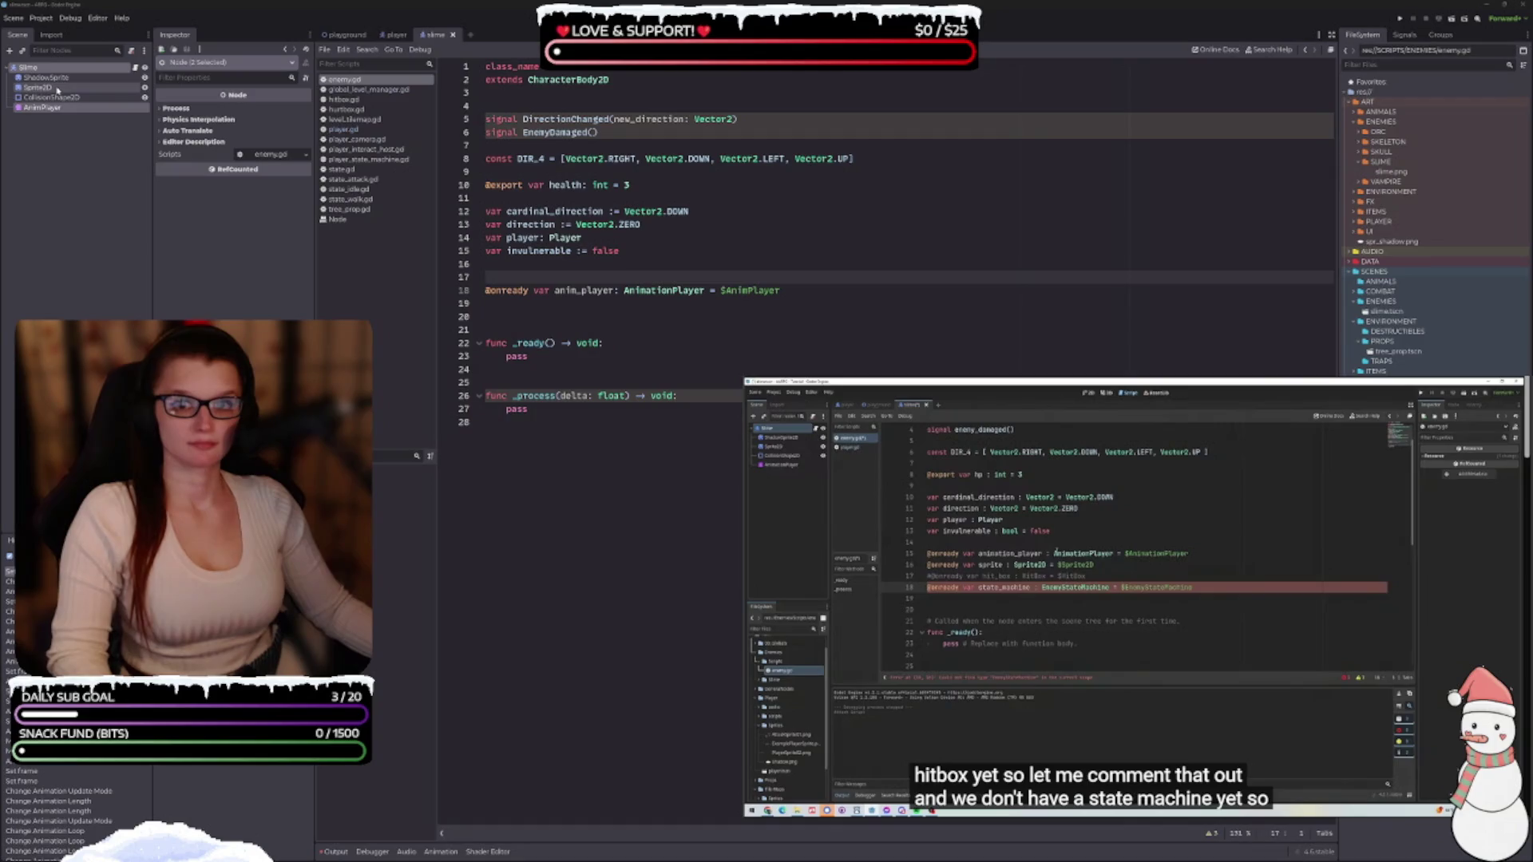
mouse_move(54, 91)
mouse_down()
mouse_move(546, 267)
mouse_move(54, 93)
mouse_move(584, 306)
mouse_up()
click(54, 88)
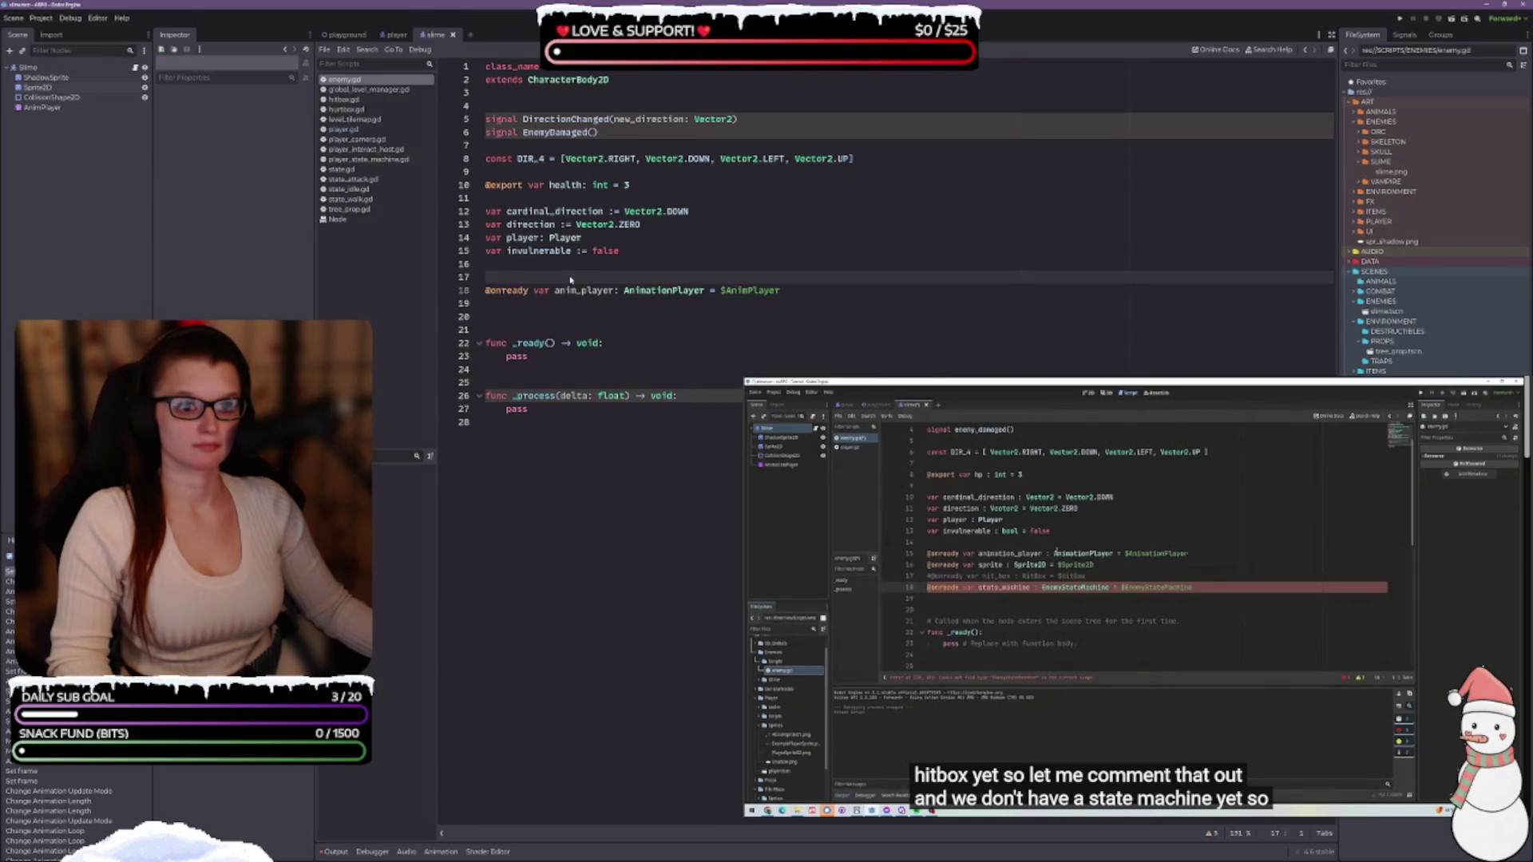
mouse_move(37, 87)
mouse_down()
mouse_move(48, 107)
mouse_move(542, 276)
mouse_up()
key(BackSpace)
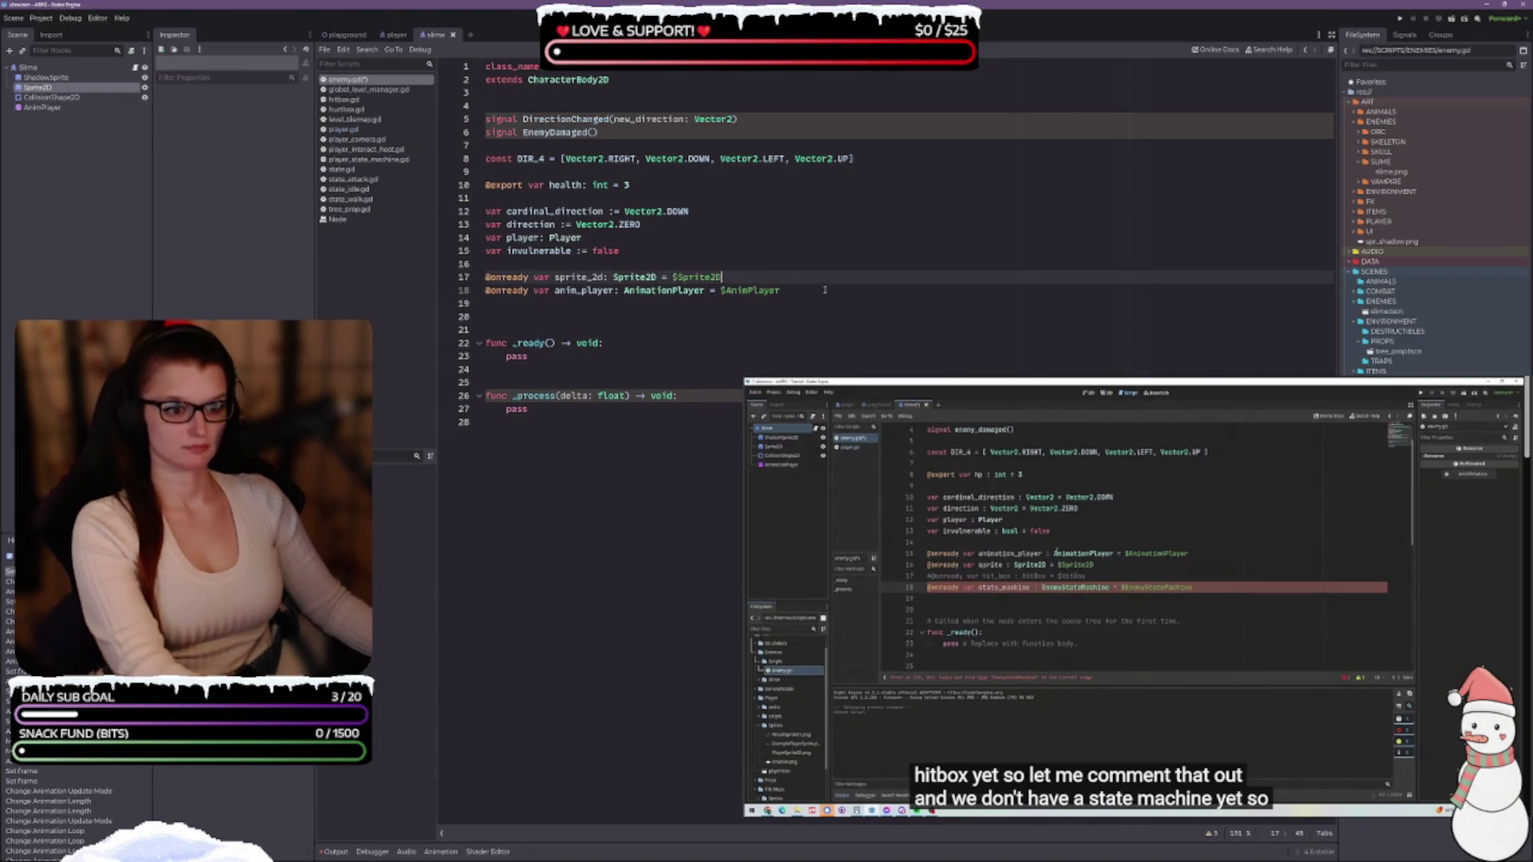
click(844, 292)
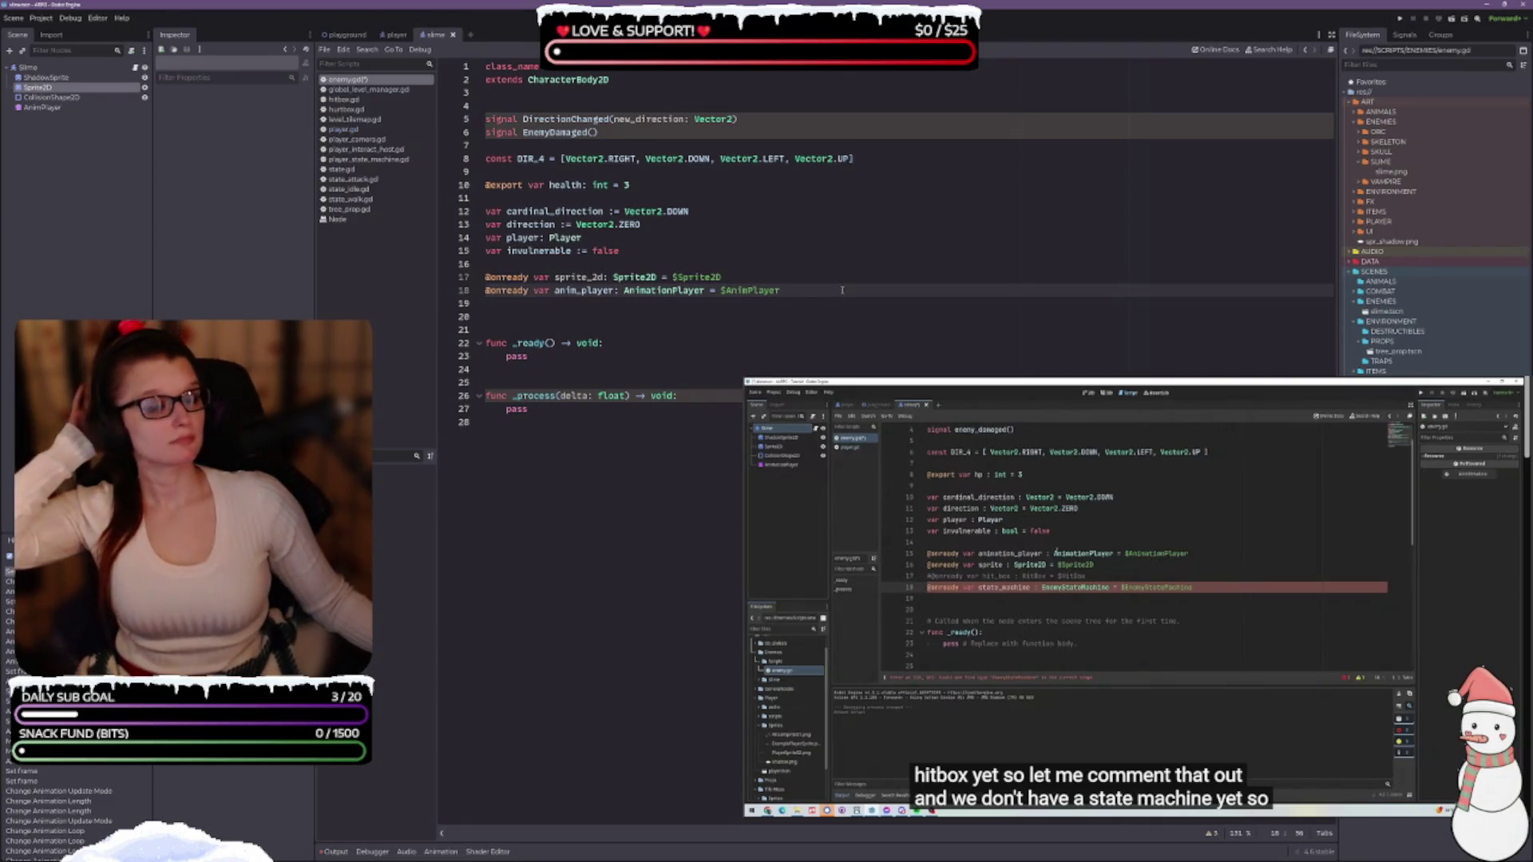
key(ctrl+s)
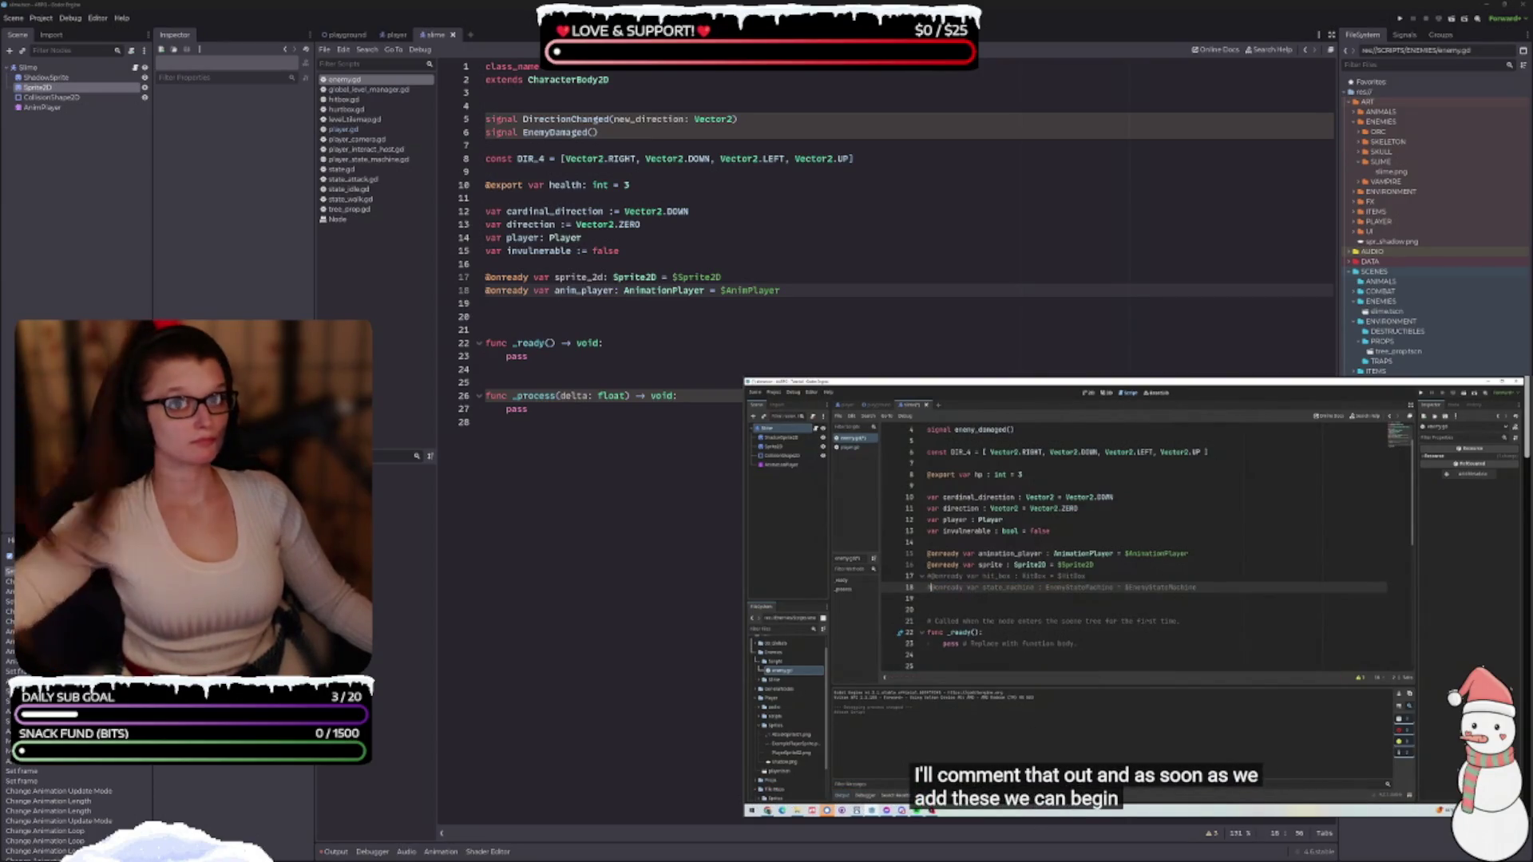
mouse_move(1115, 625)
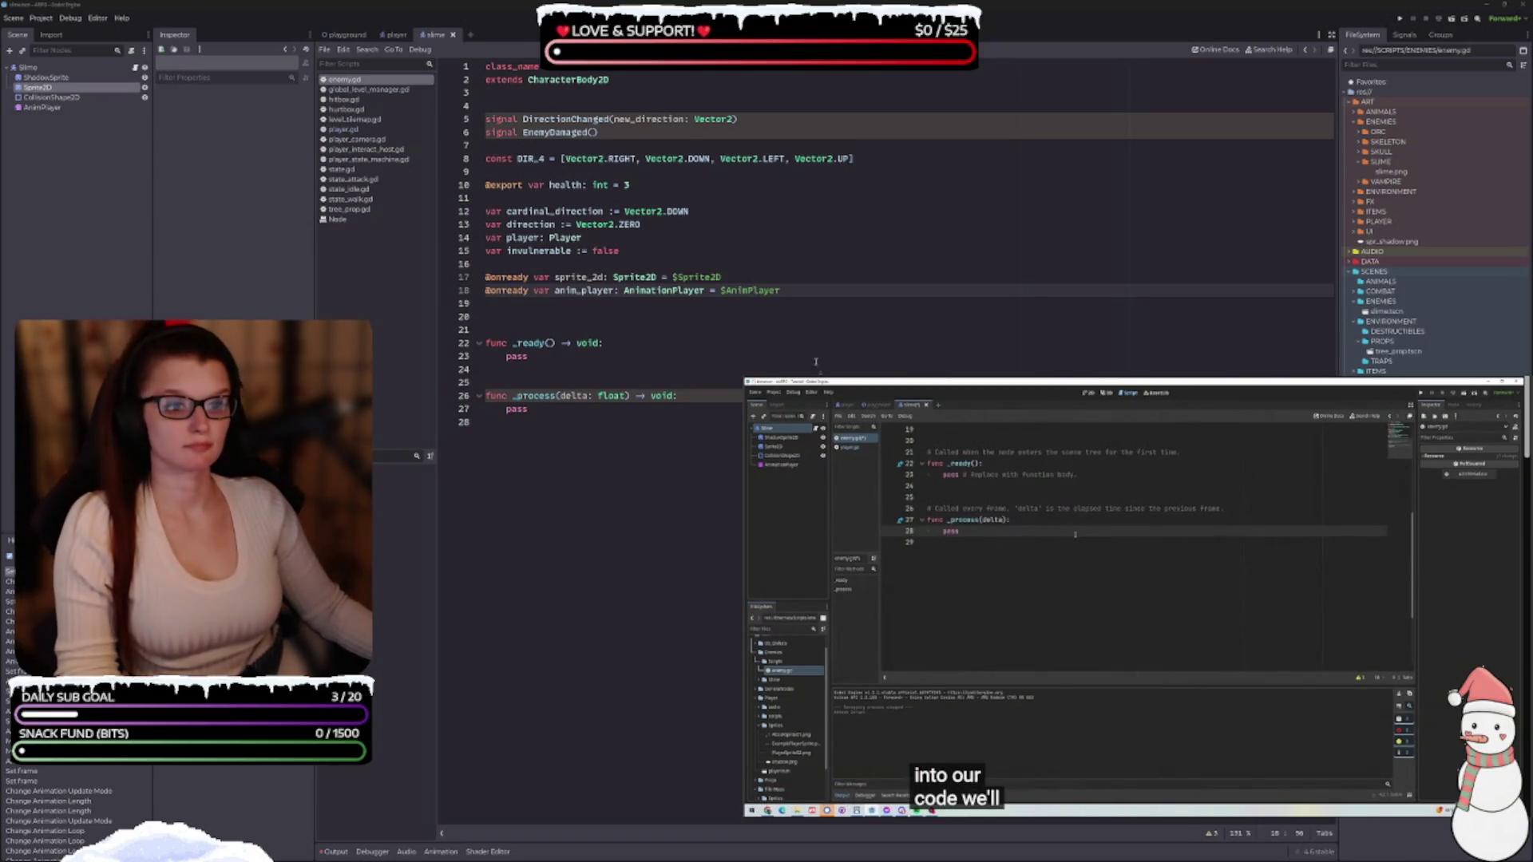
Remove the extra blank line above _ready and consult the design notes and style guide
click(549, 325)
key(BackSpace)
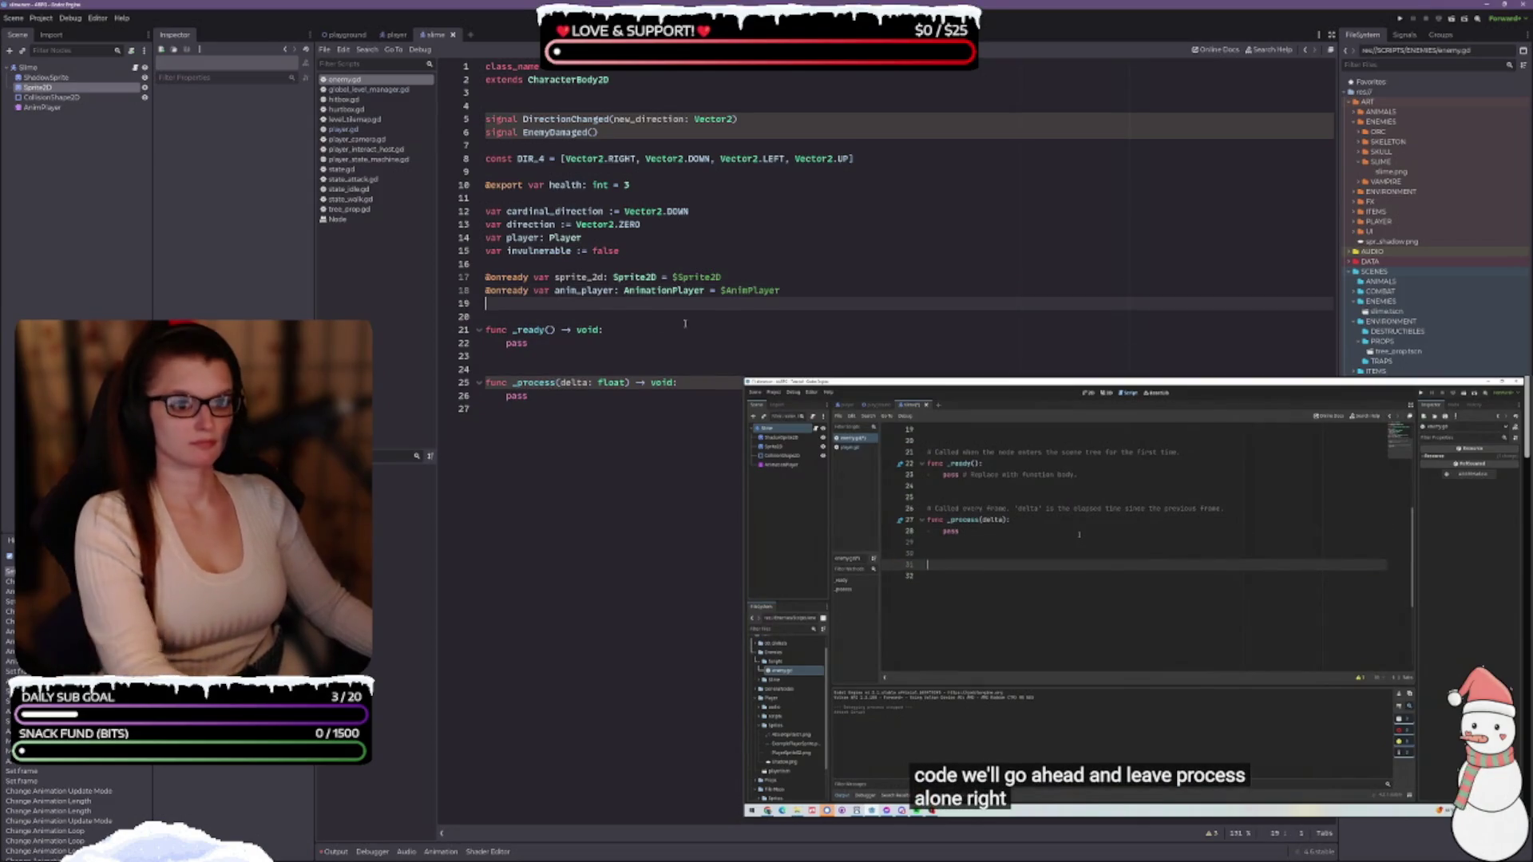
key(space)
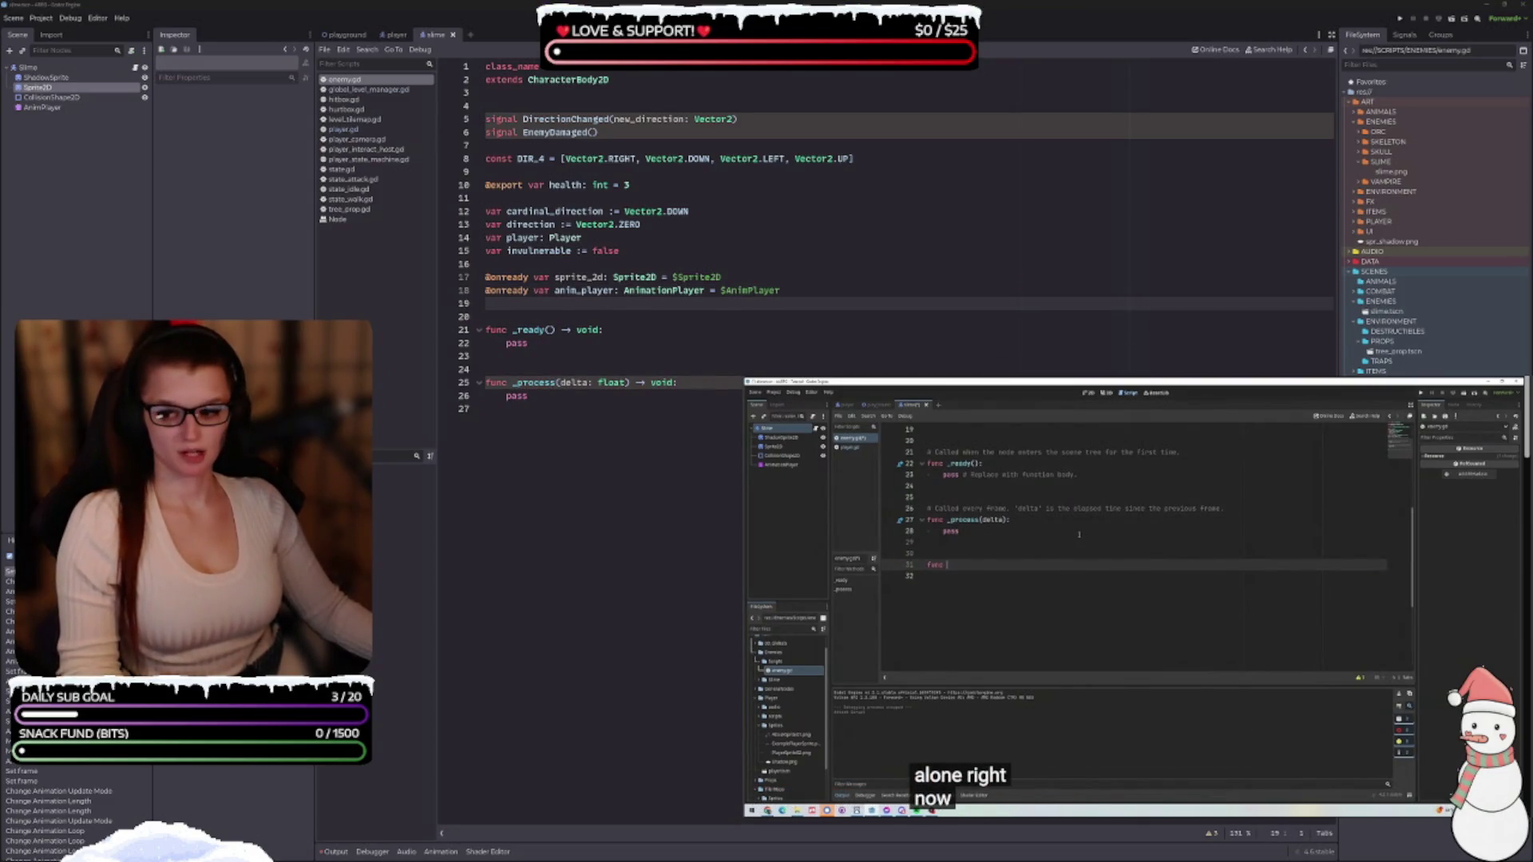
key(alt+Tab)
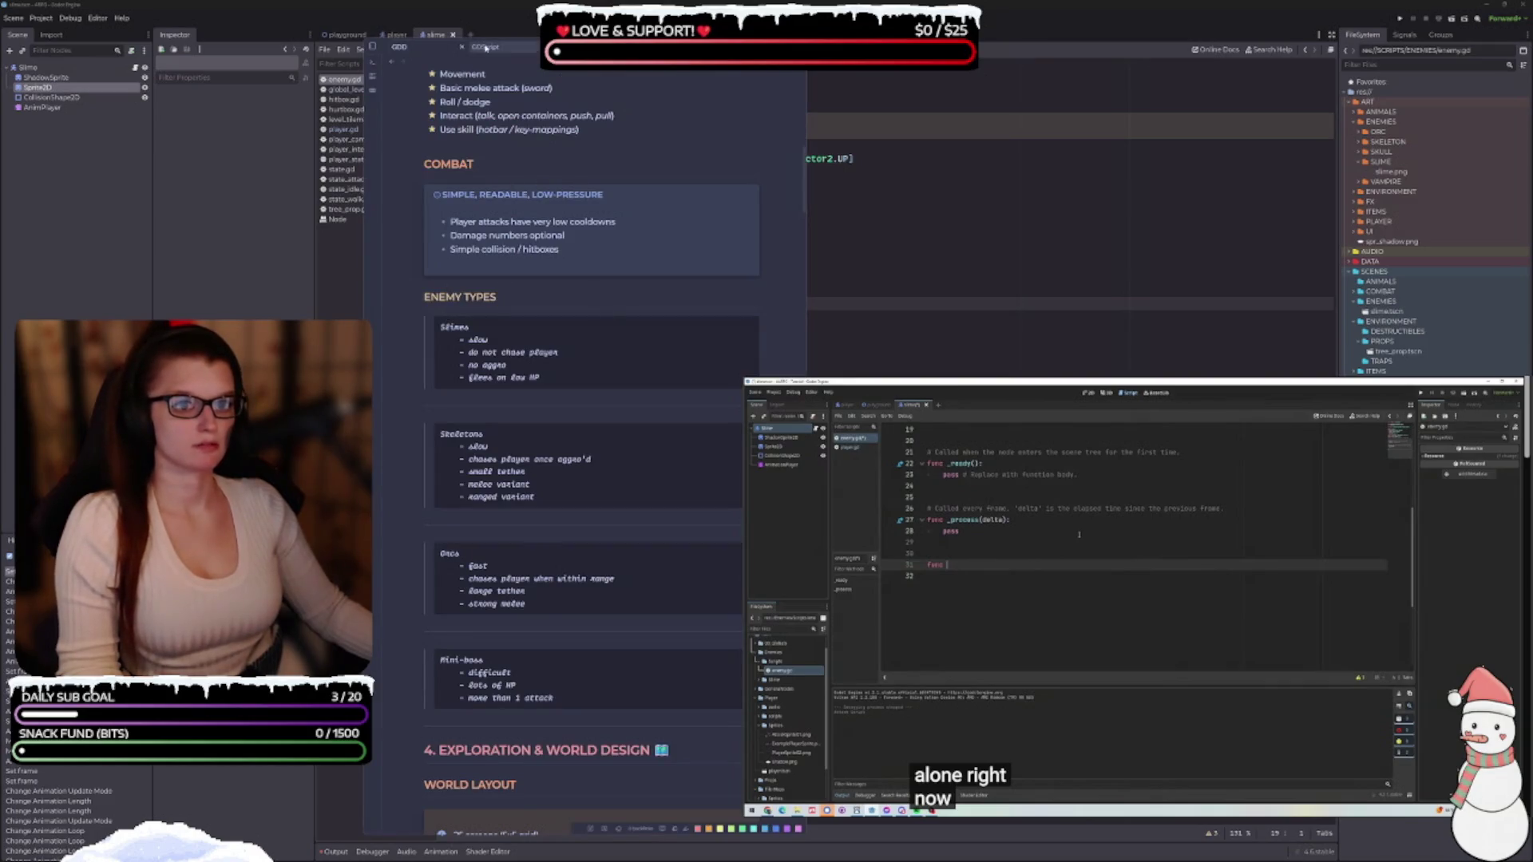
click(485, 48)
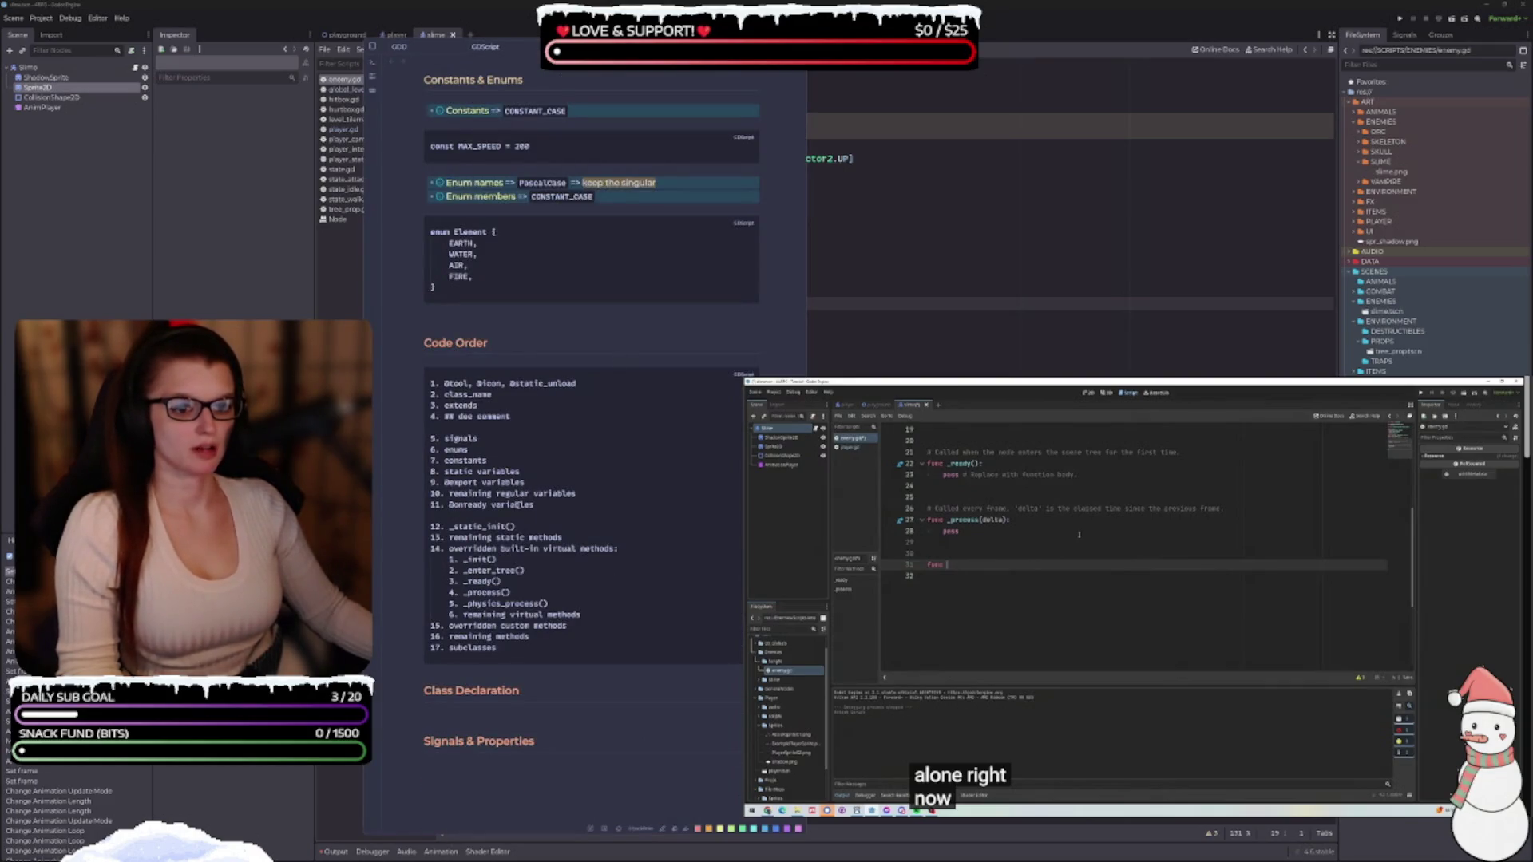
click(396, 47)
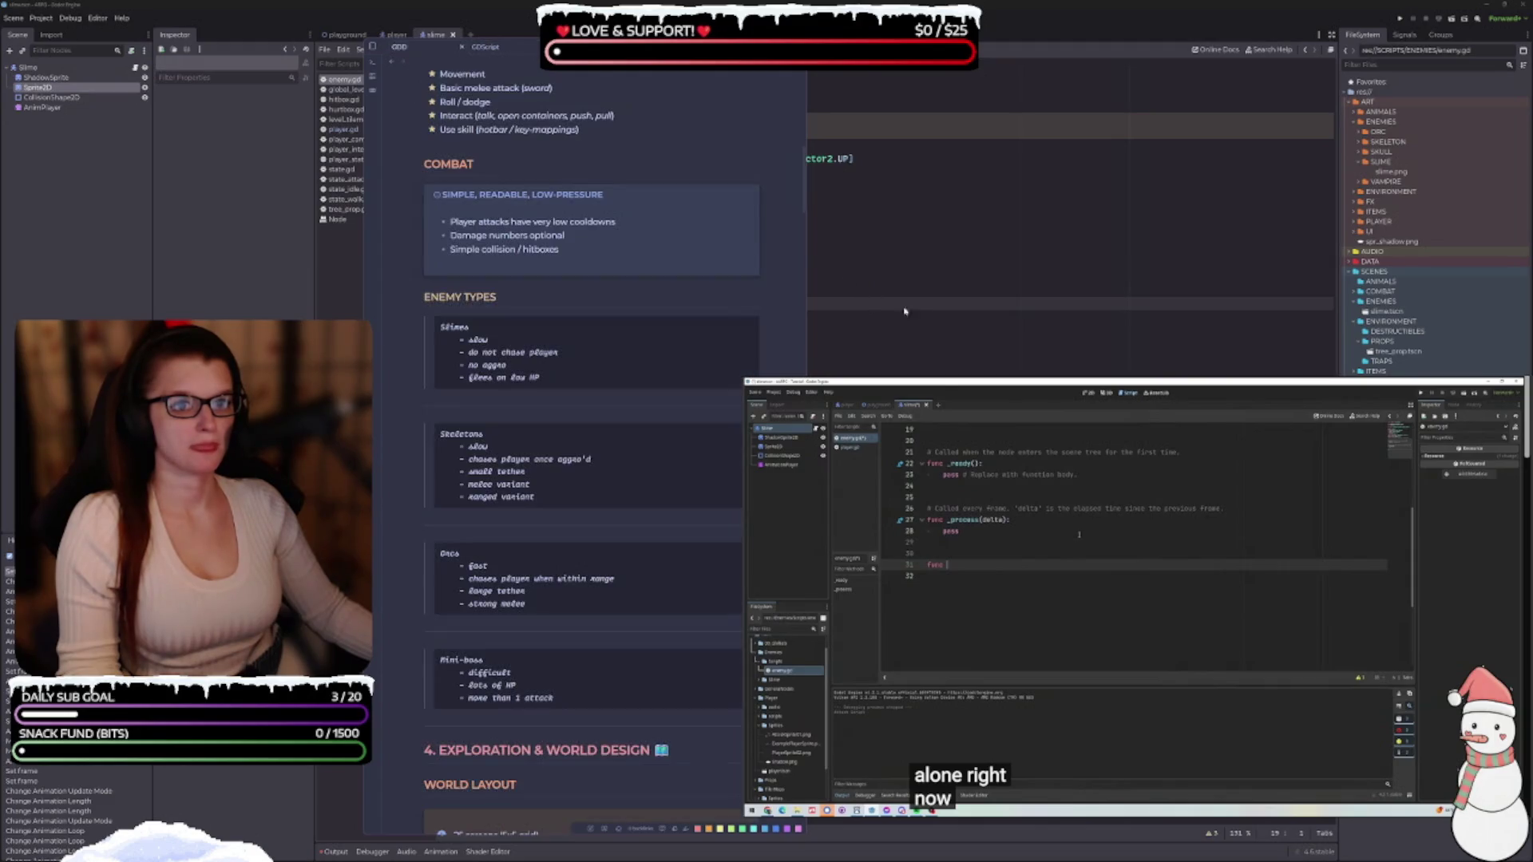
click(945, 338)
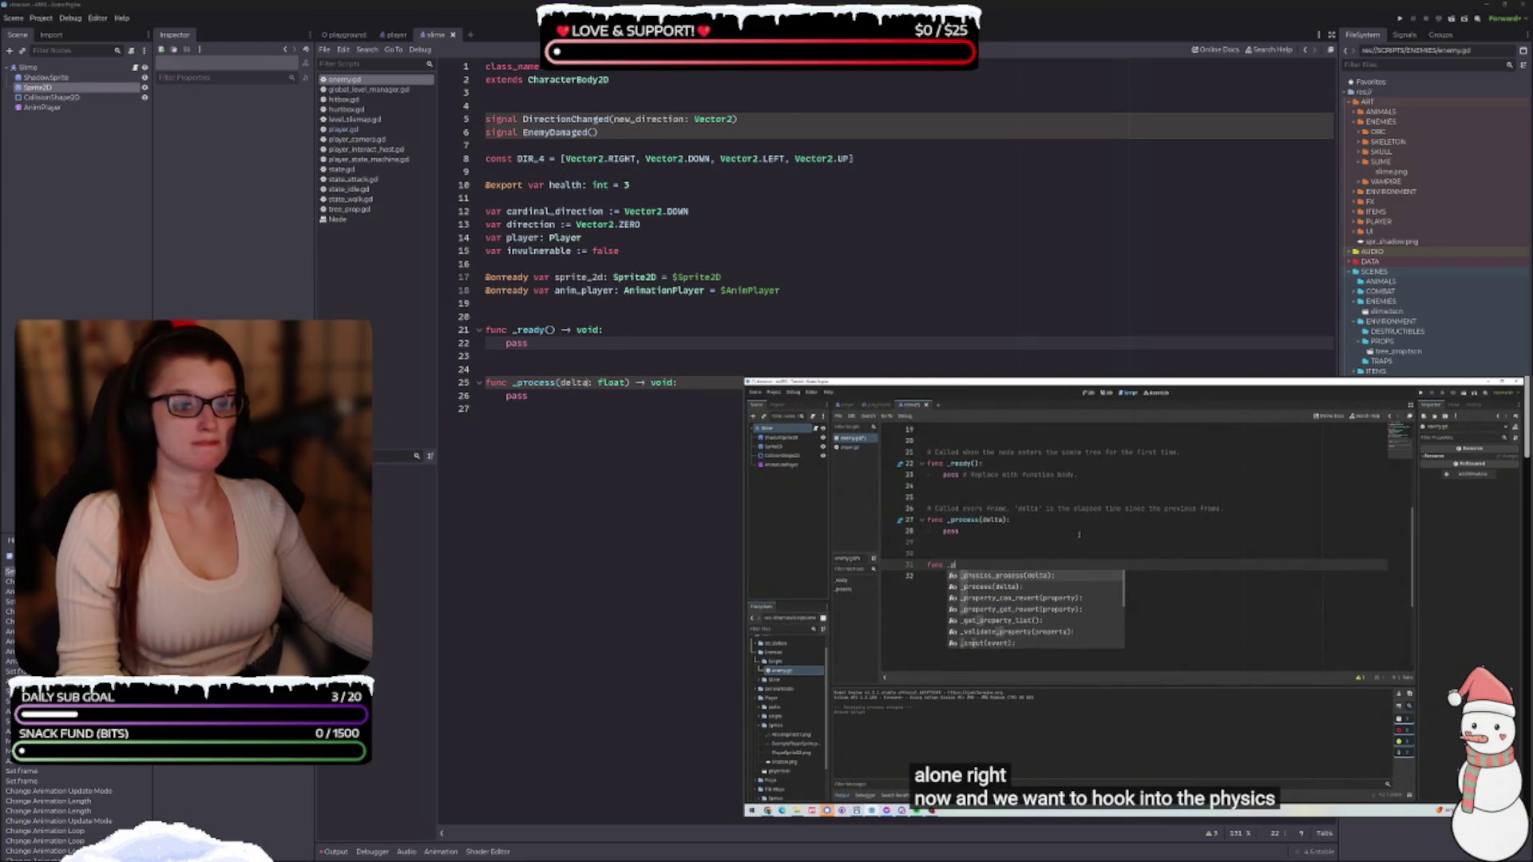
Add func _physics_process(_delta: float) and rename _process's parameter to _delta
click(607, 410)
key(Return)
key(Return)
text(func)
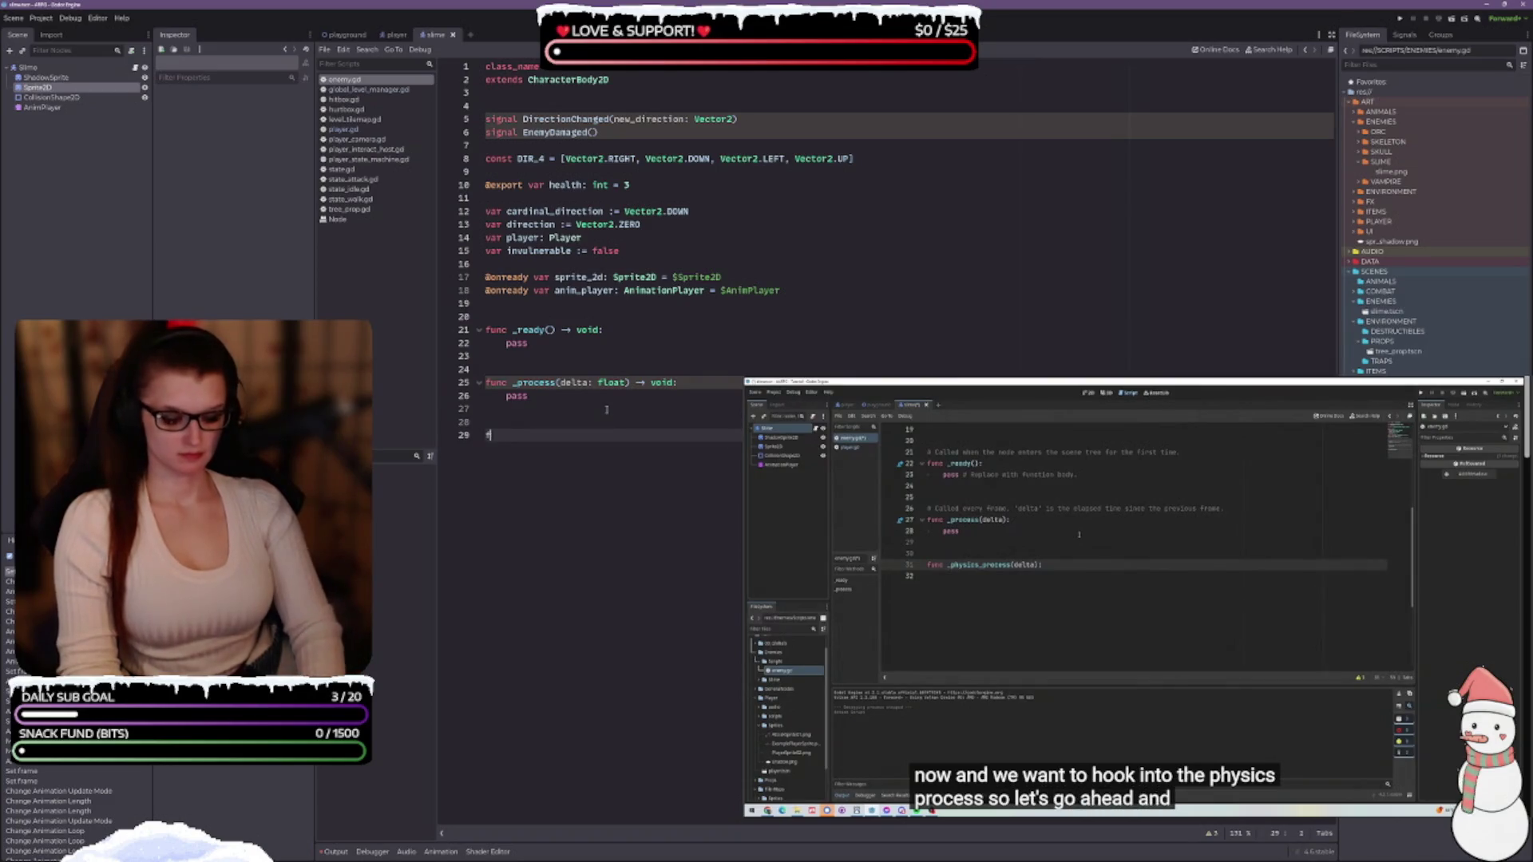
text( _physics)
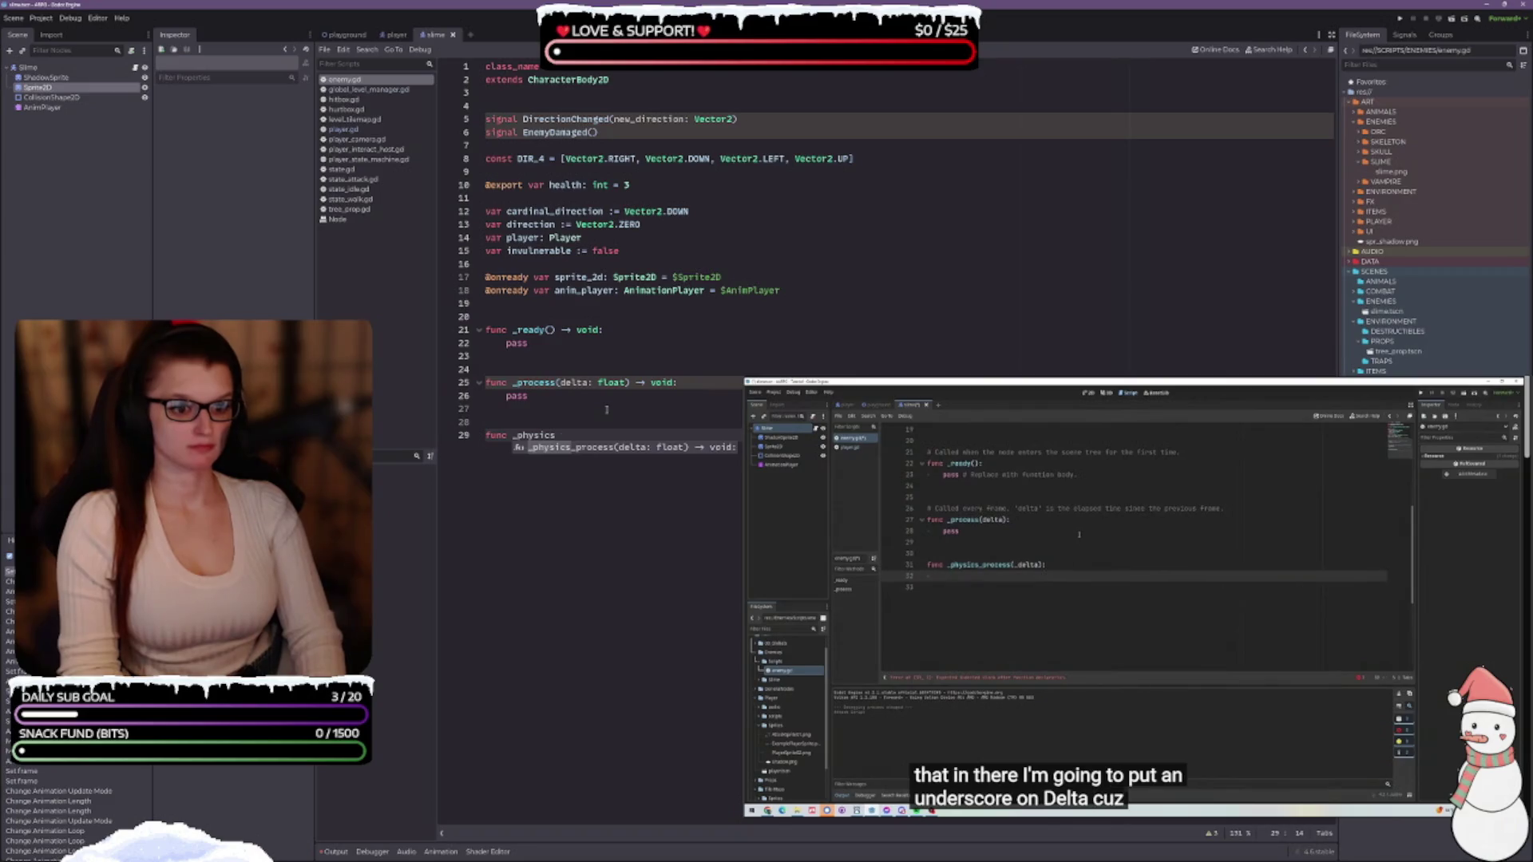
key(Return)
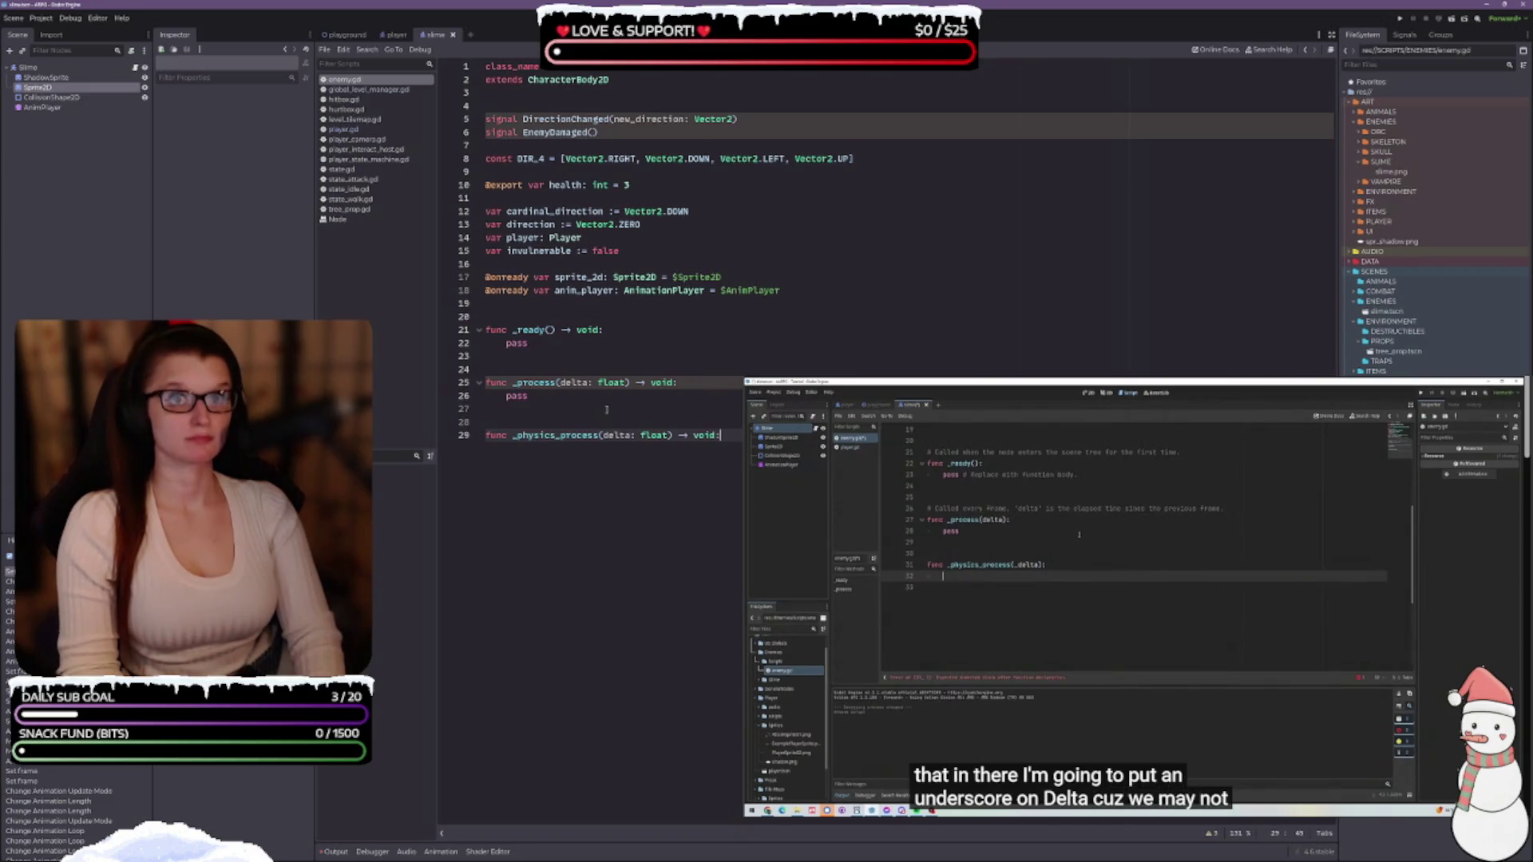
click(603, 436)
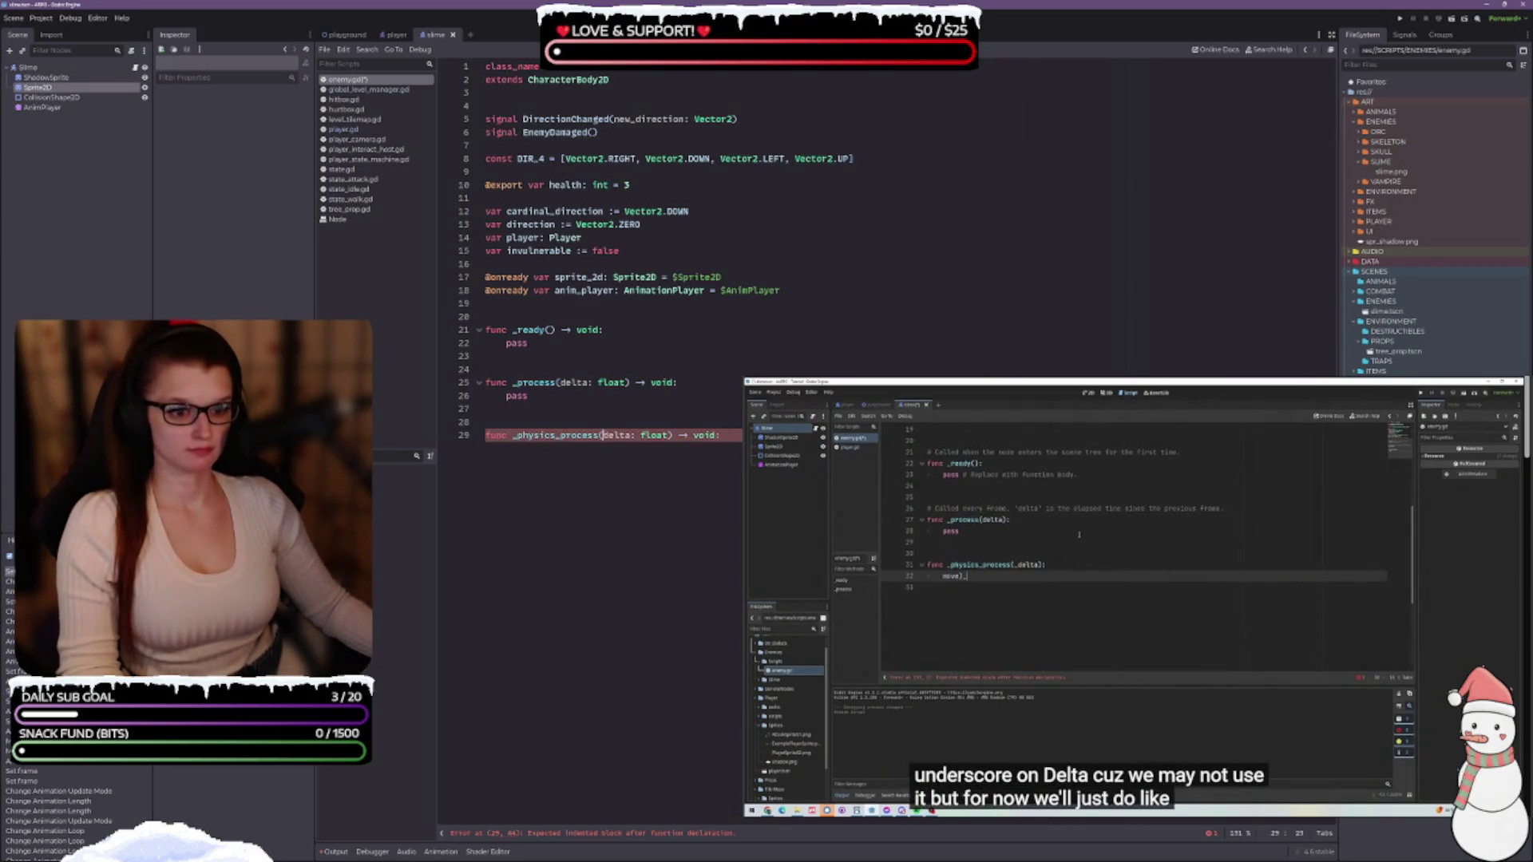
text(_)
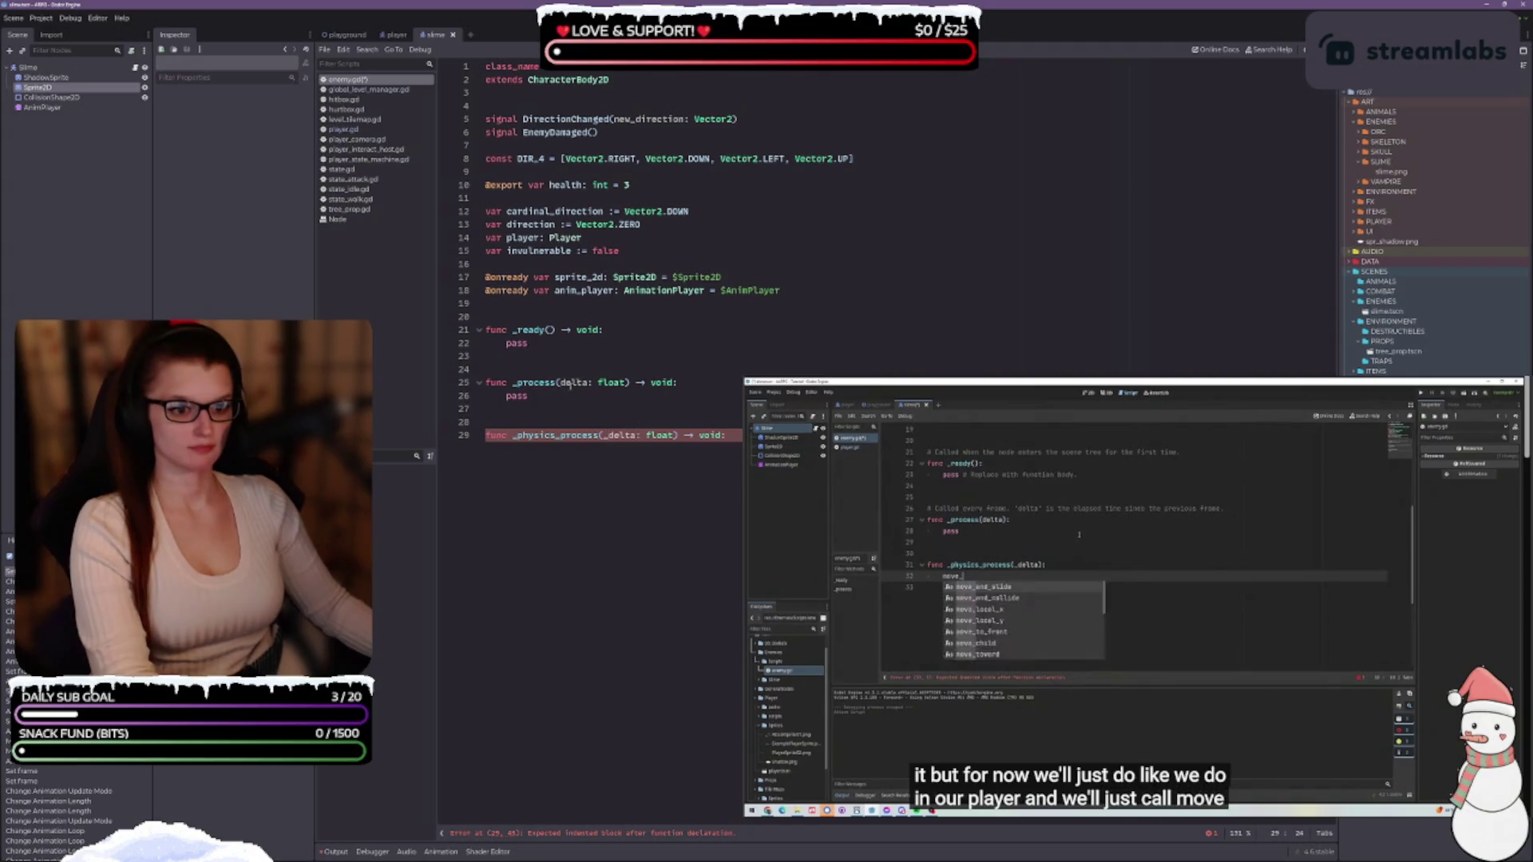
click(560, 382)
text(_)
Give _physics_process a move_and_slide() body and begin a new func SetDirection line
click(729, 435)
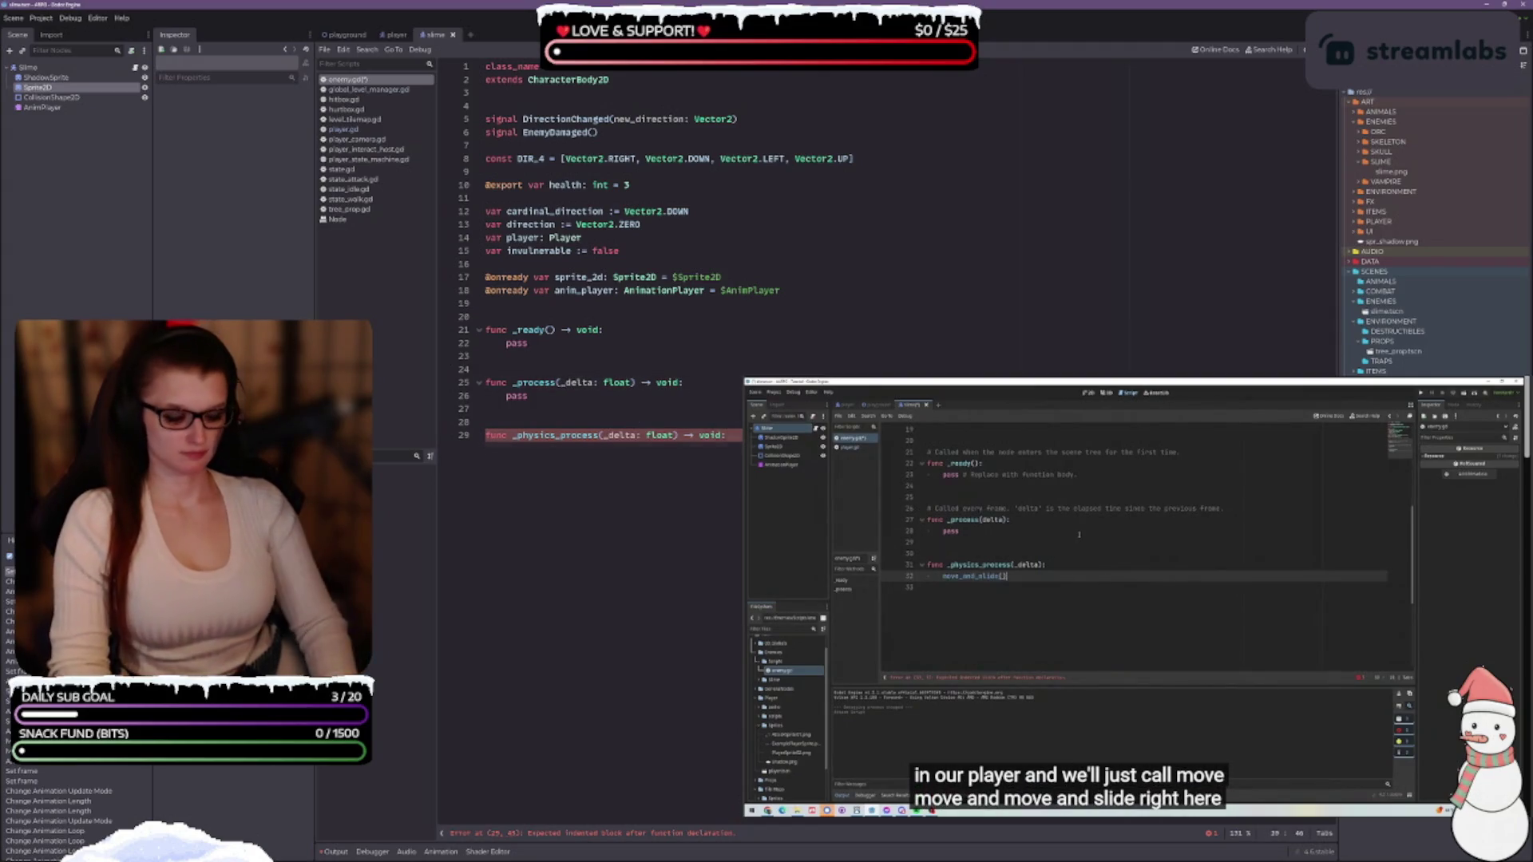
key(Return)
text(move)
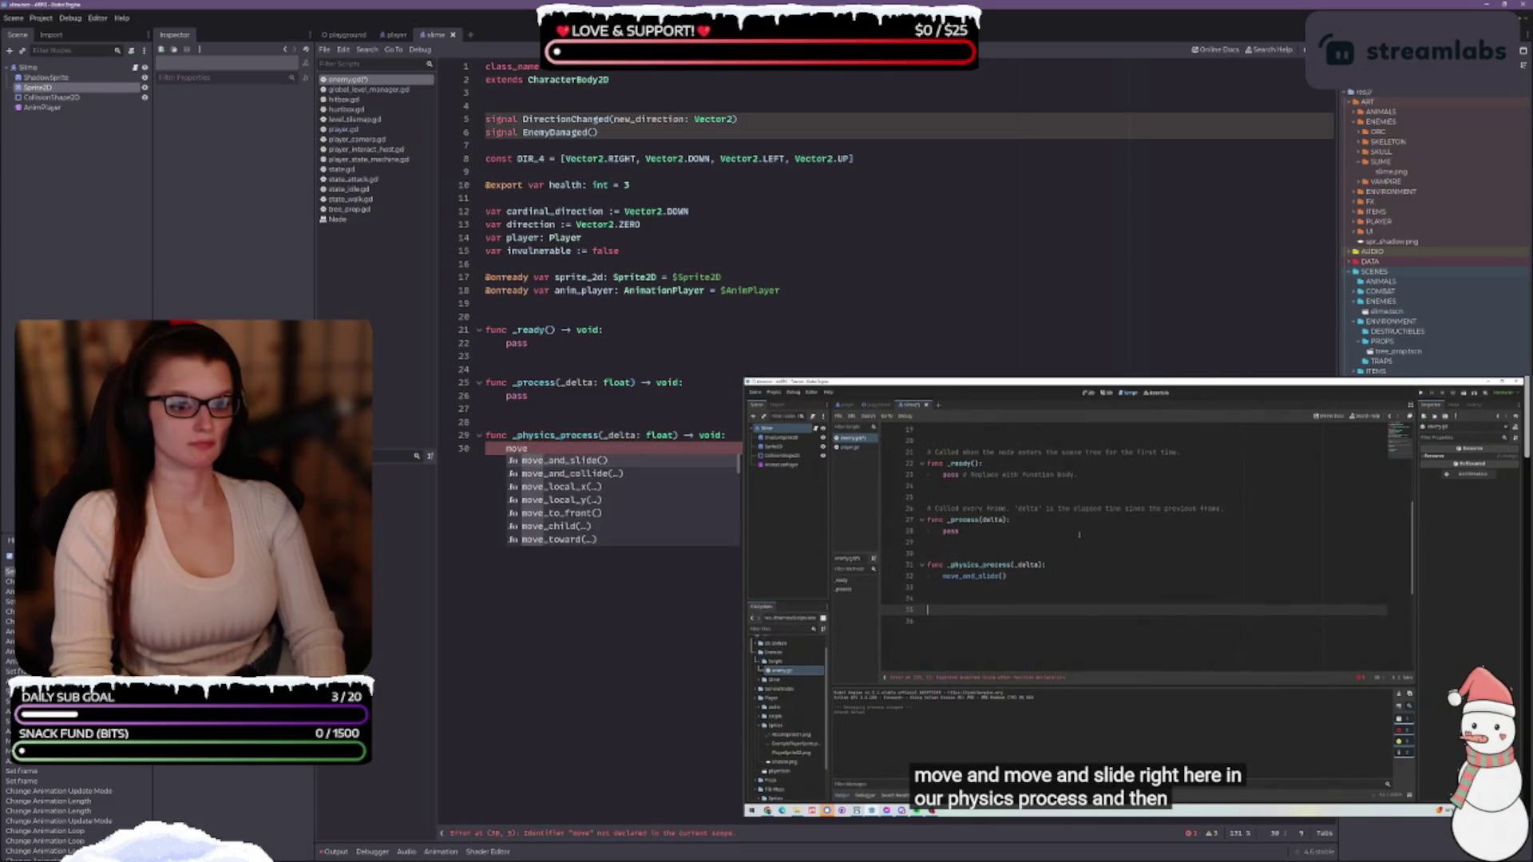
key(Return)
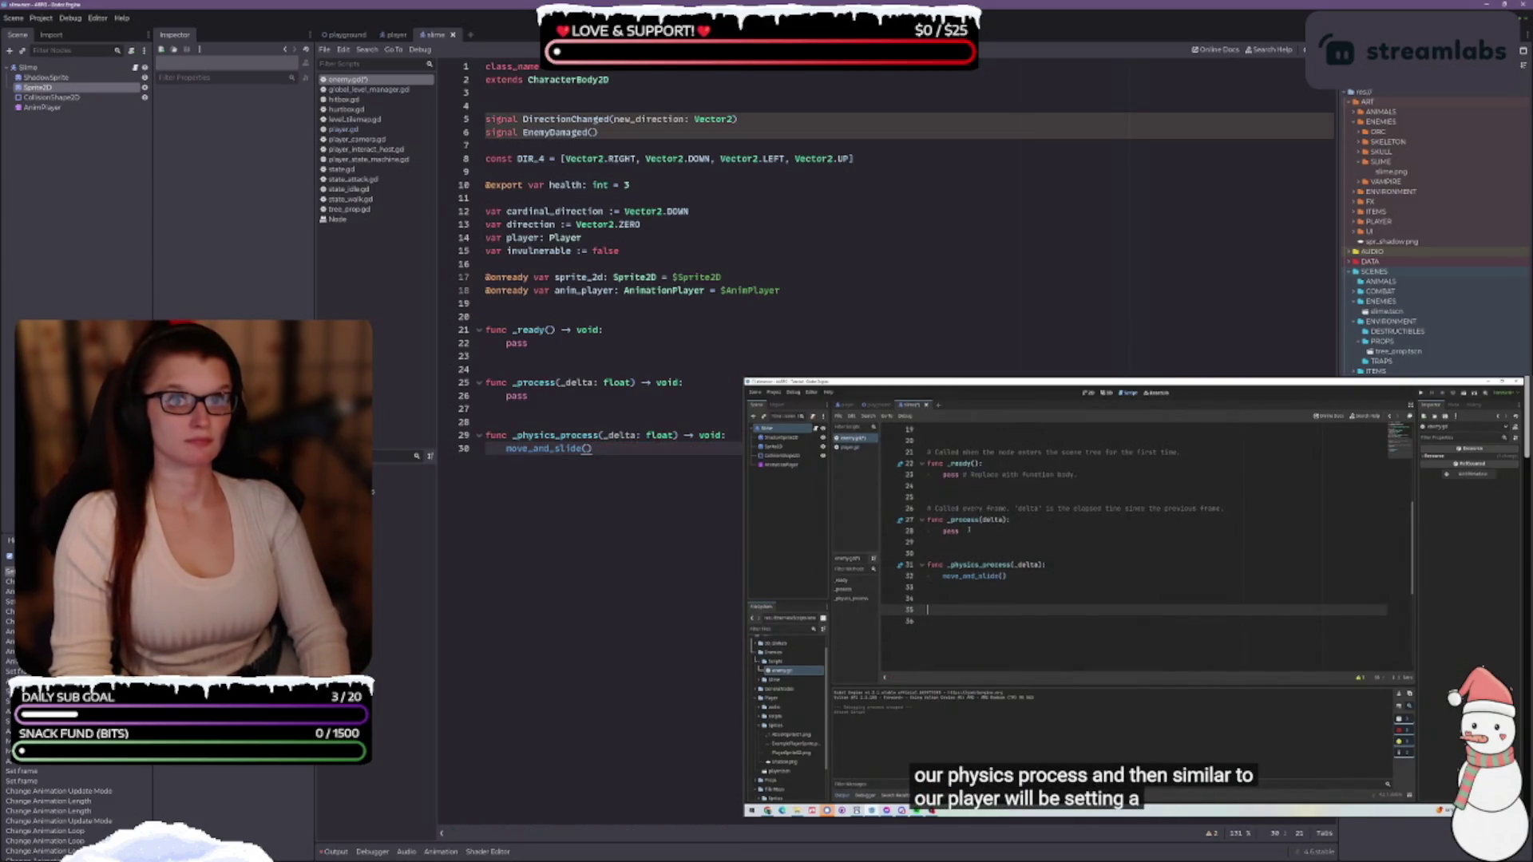
key(Return)
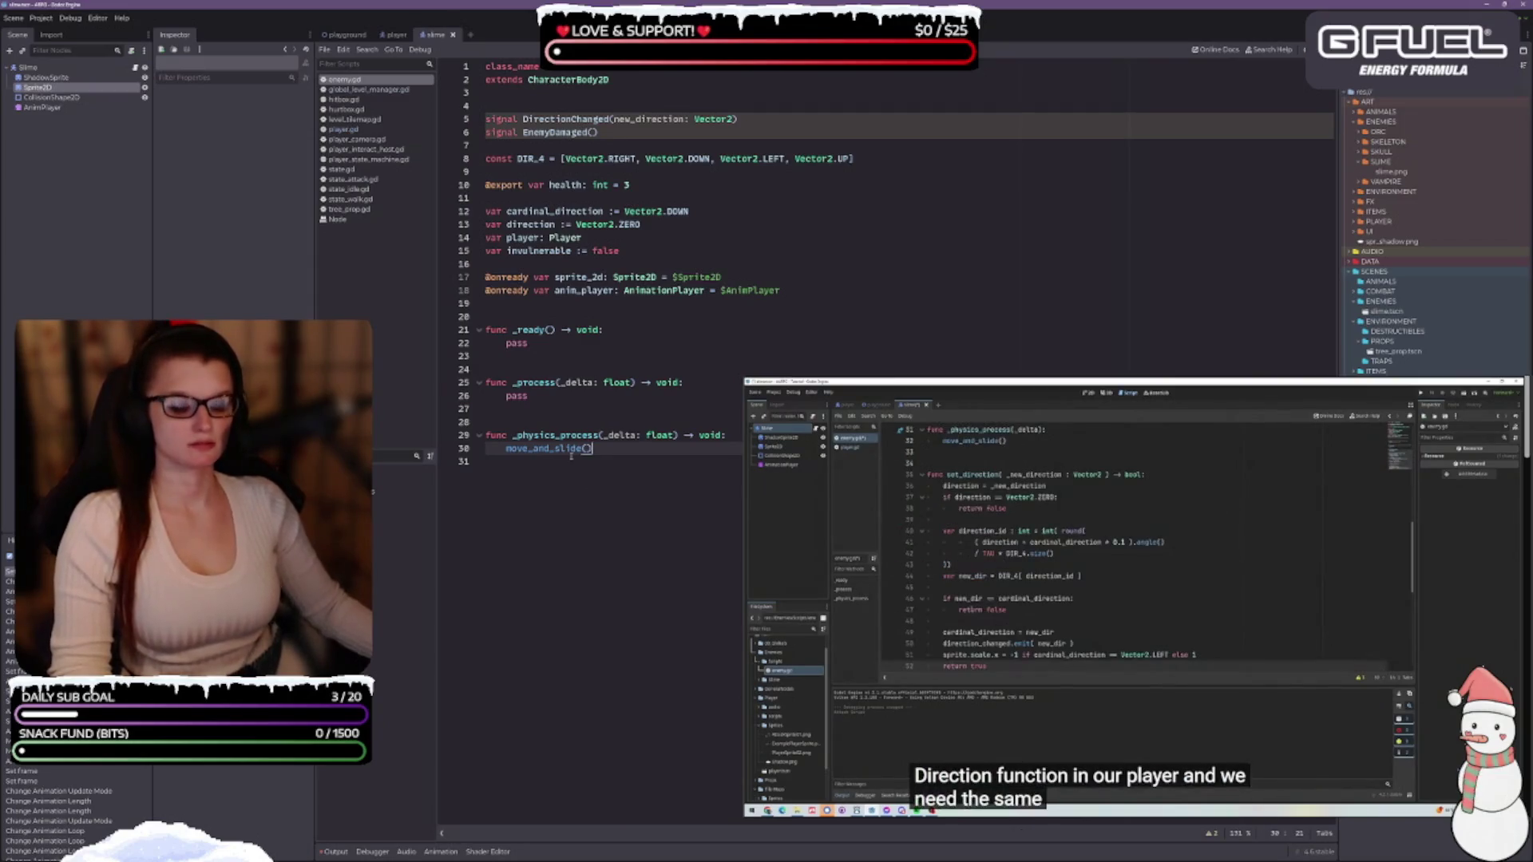
key(Return)
key(Return)
key(Return)
text(func )
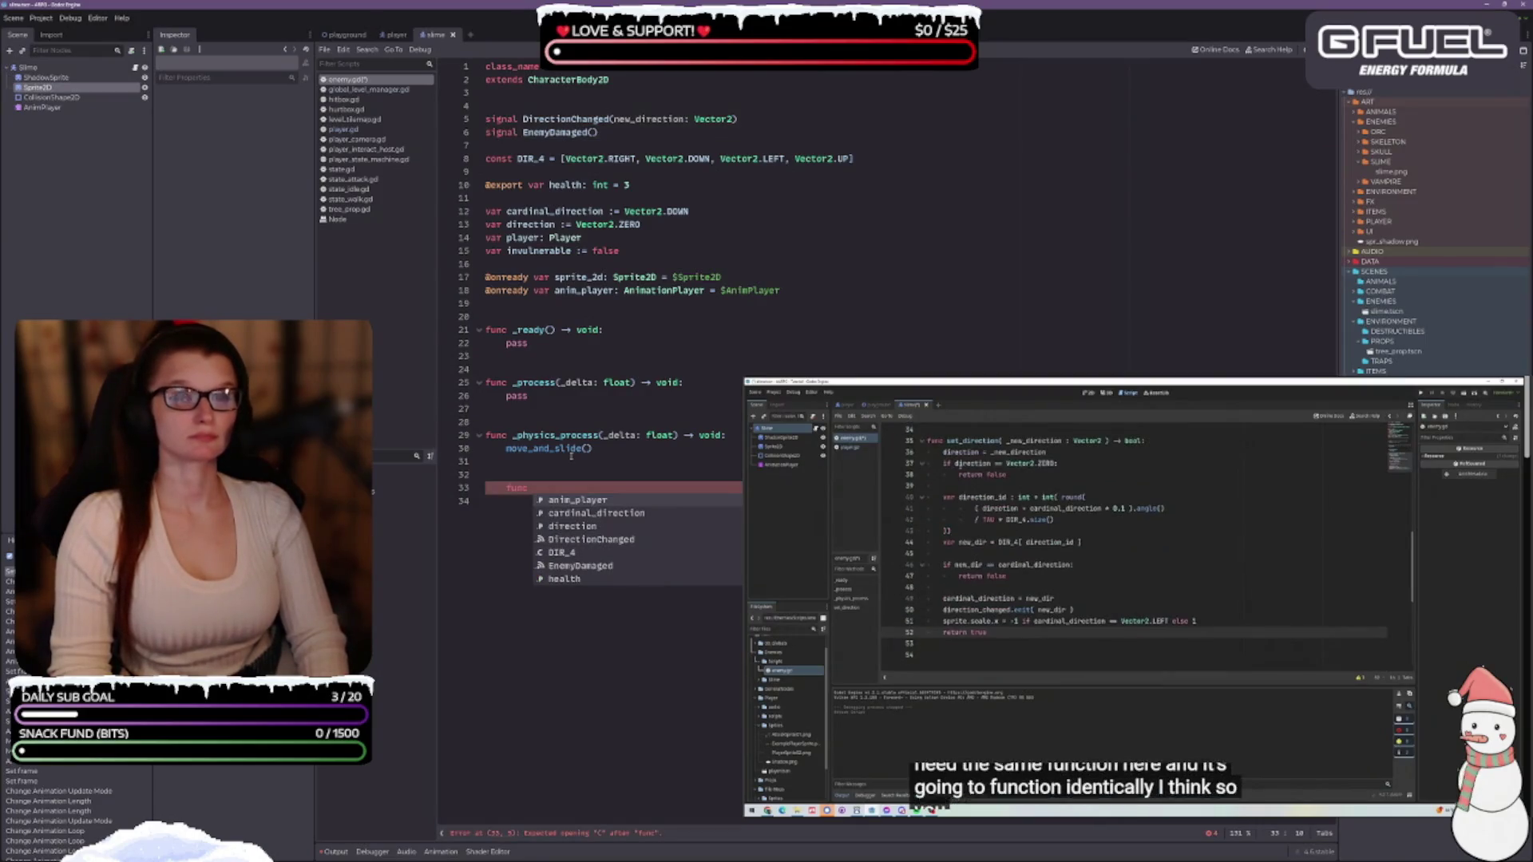
text(SetD)
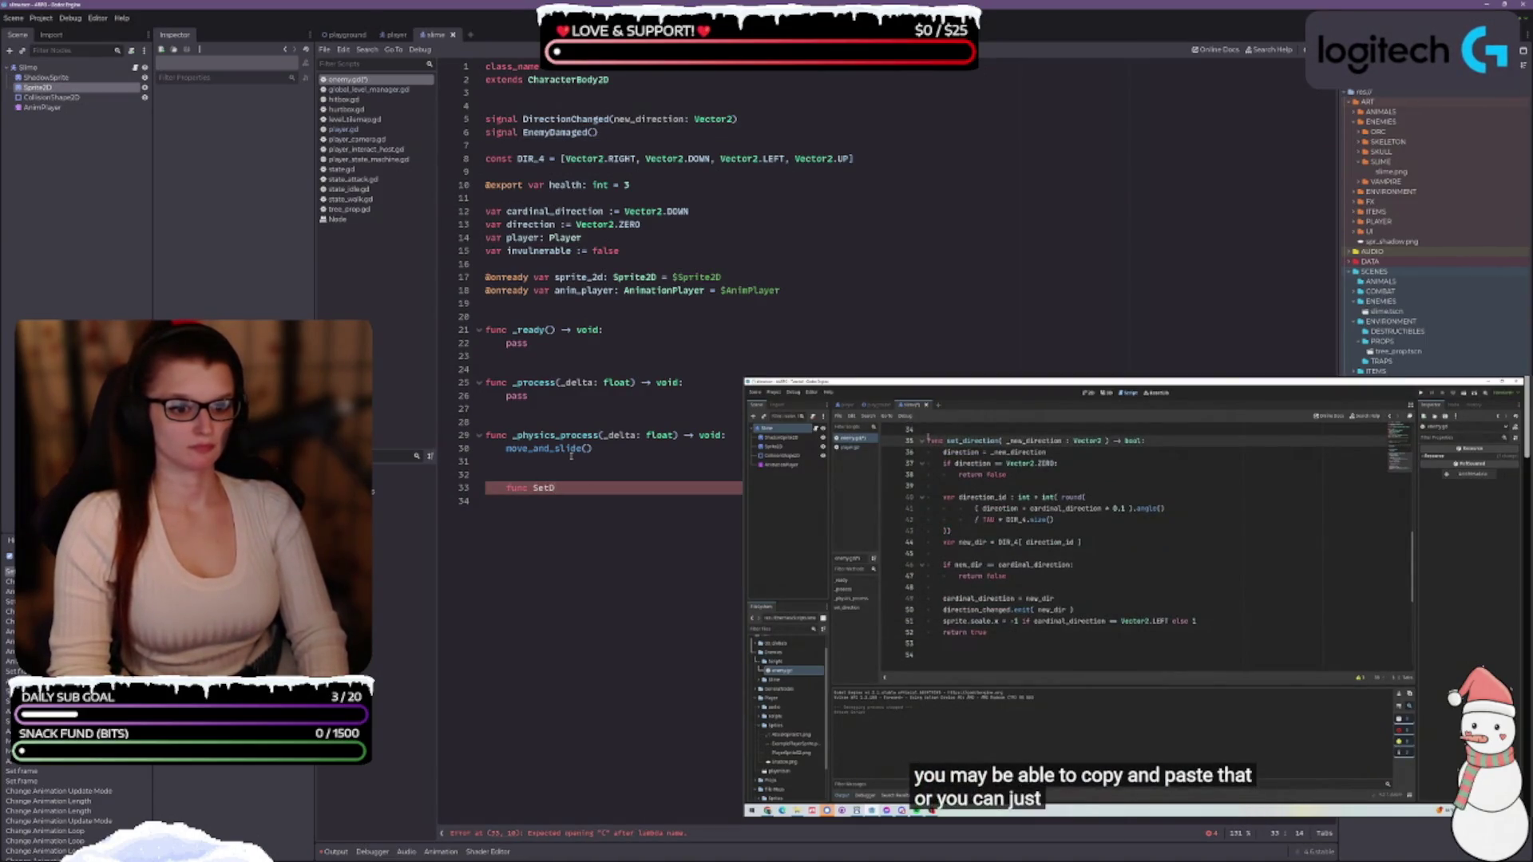
Declare func SetDirection(new_direction: Vector2) -> void: on its own line
key(BackSpace)
key(BackSpace)
key(BackSpace)
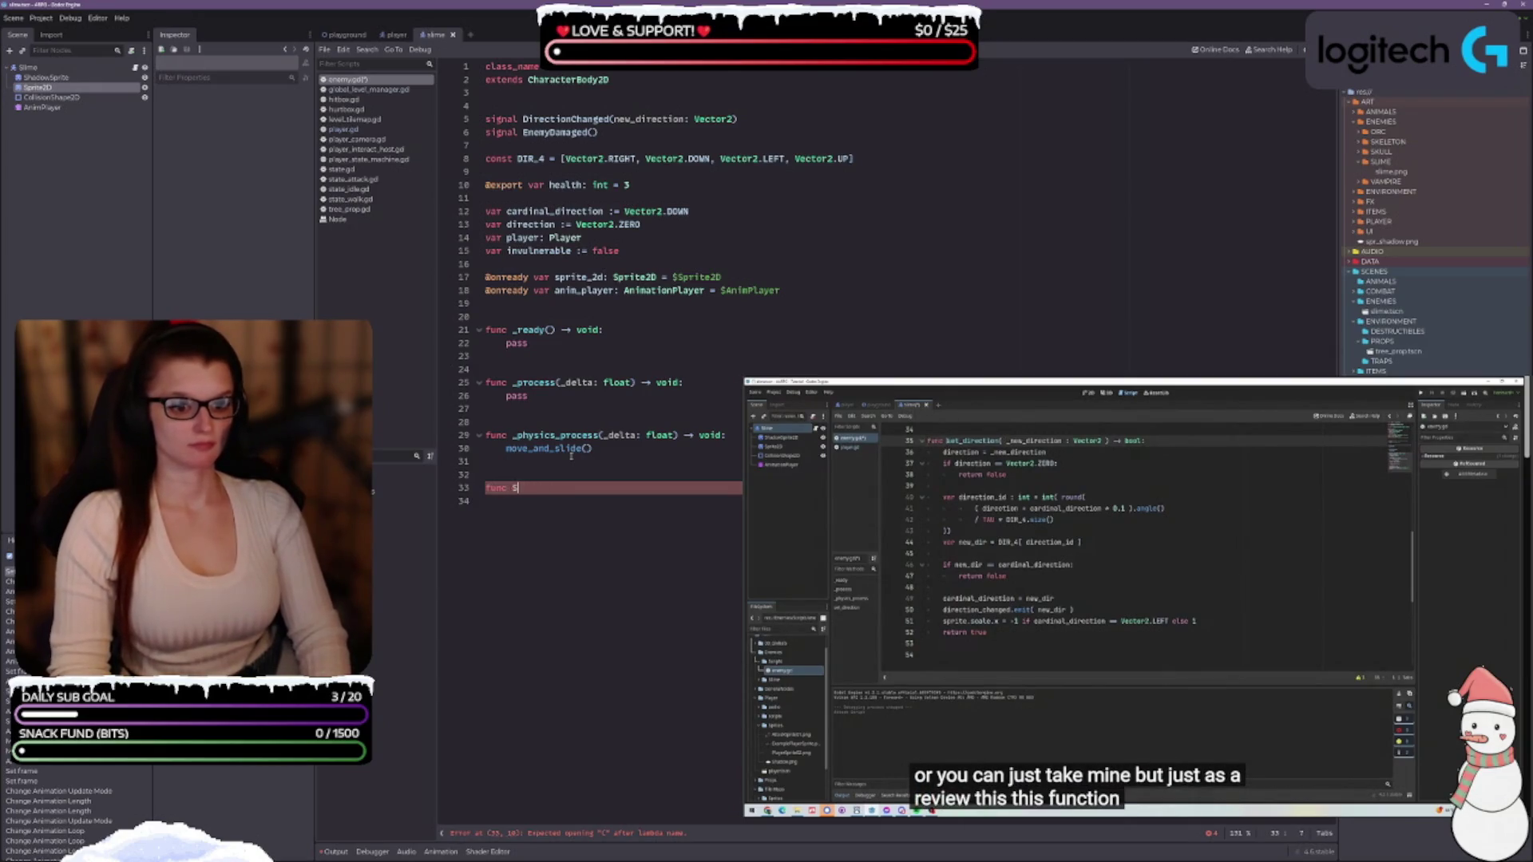
text(SetDirection)
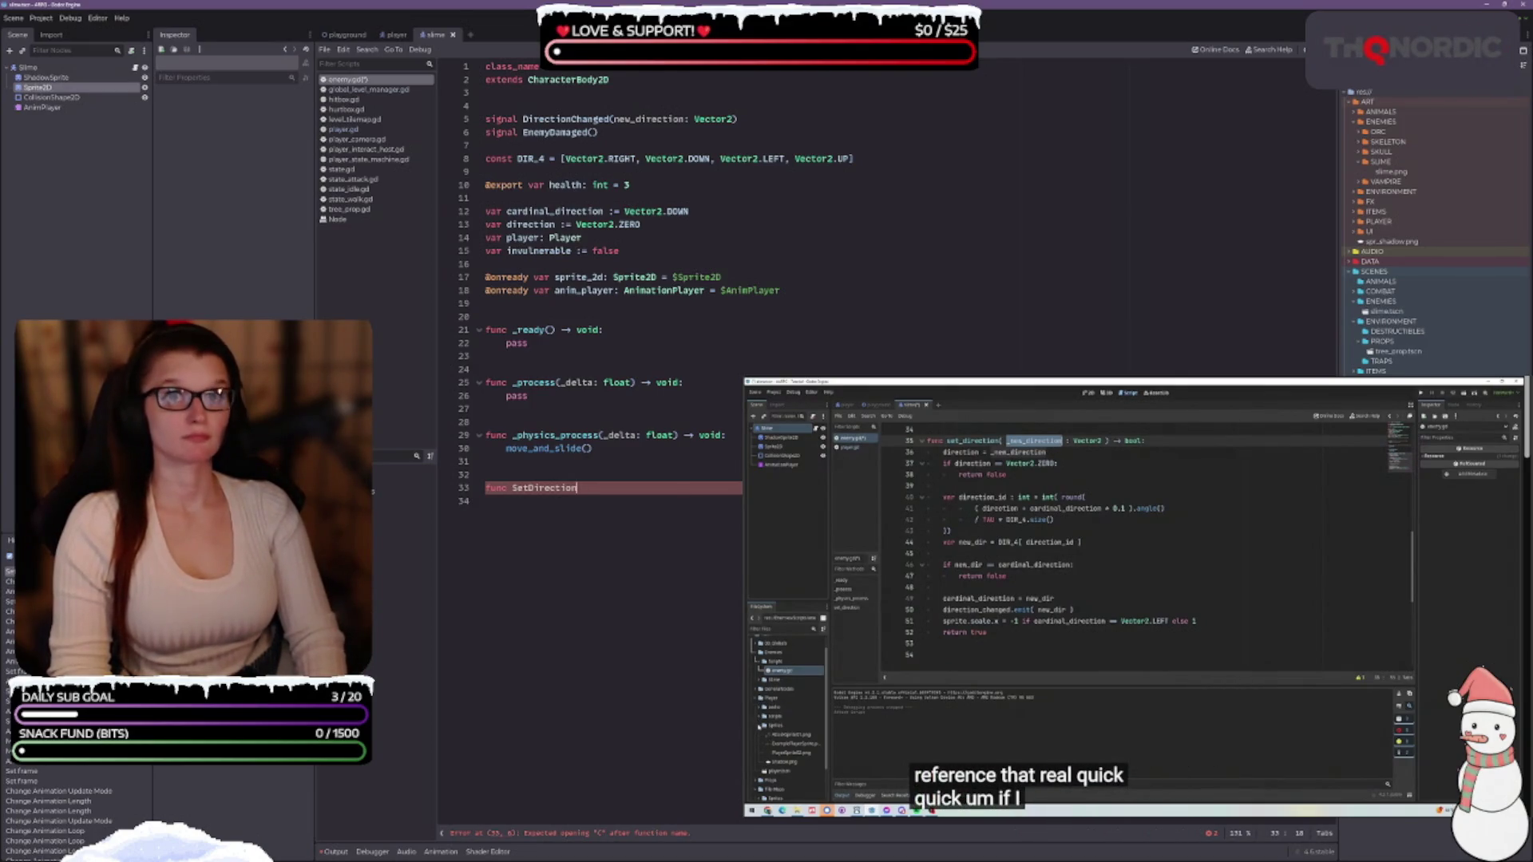
click(761, 716)
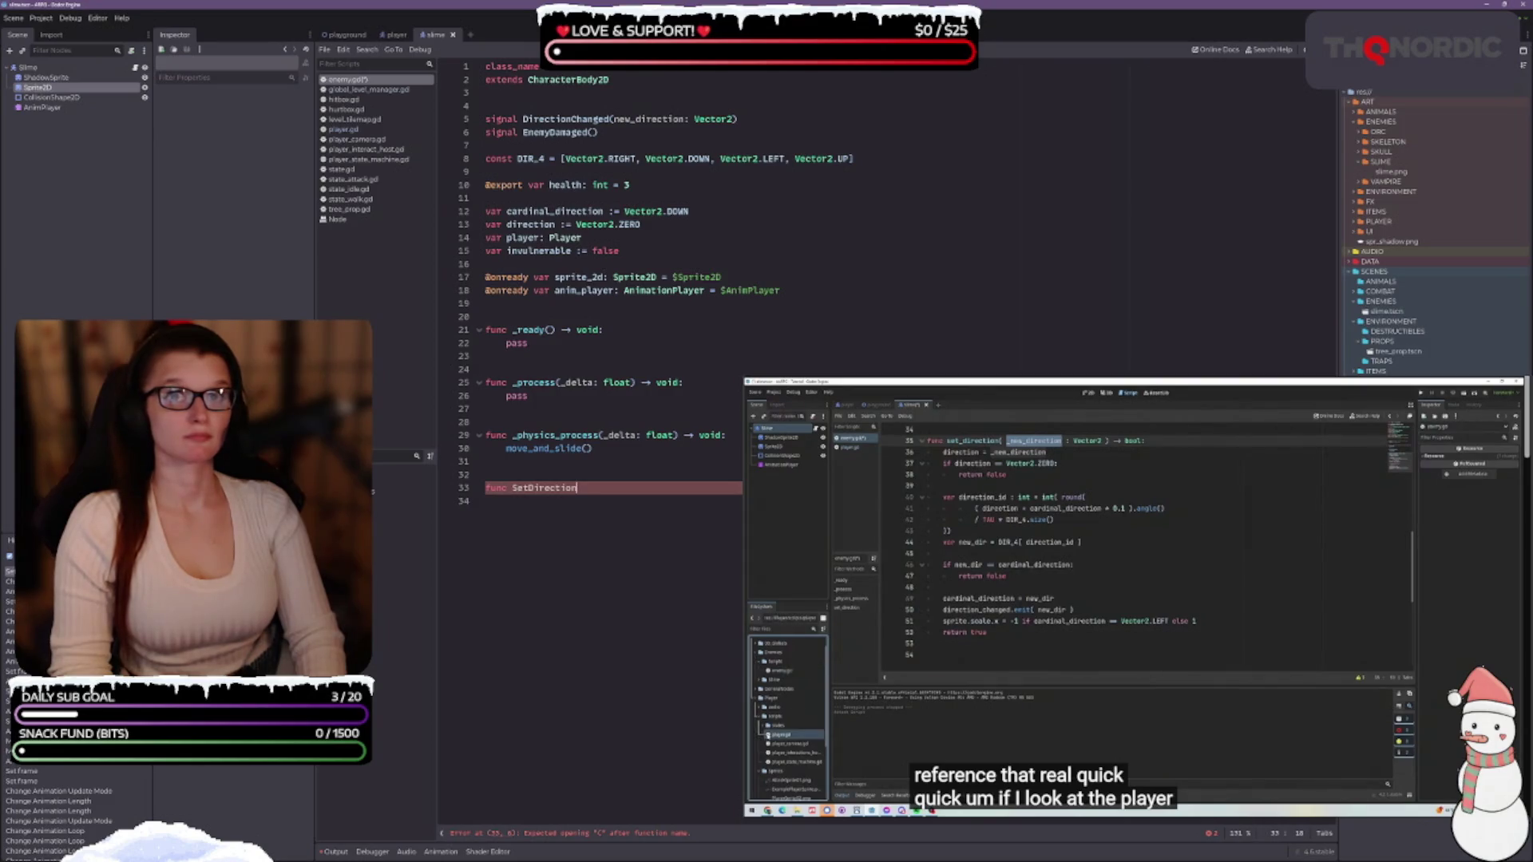
text((new_)
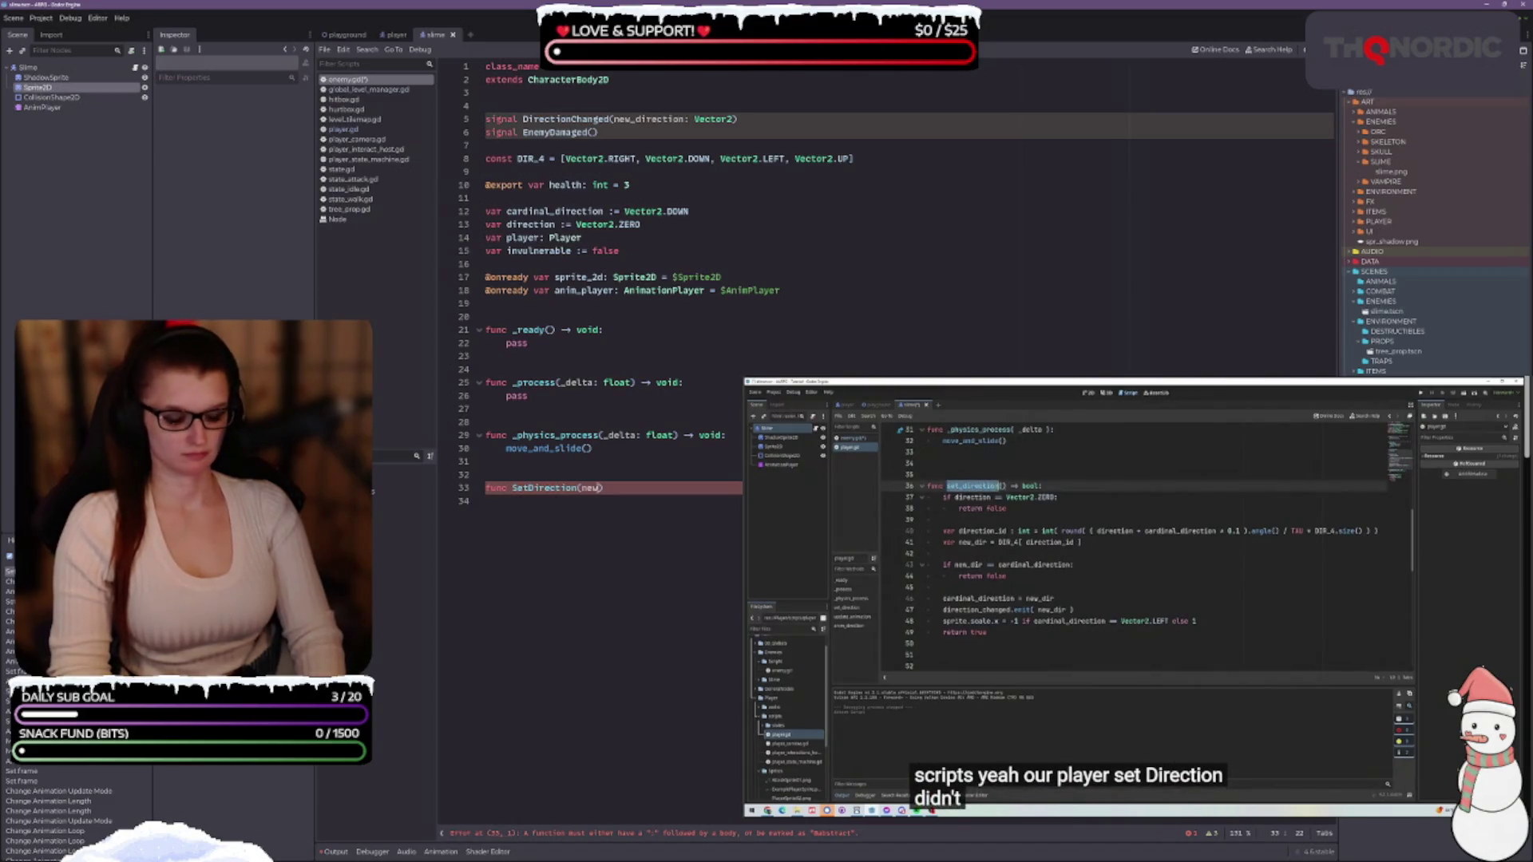
text(direction)
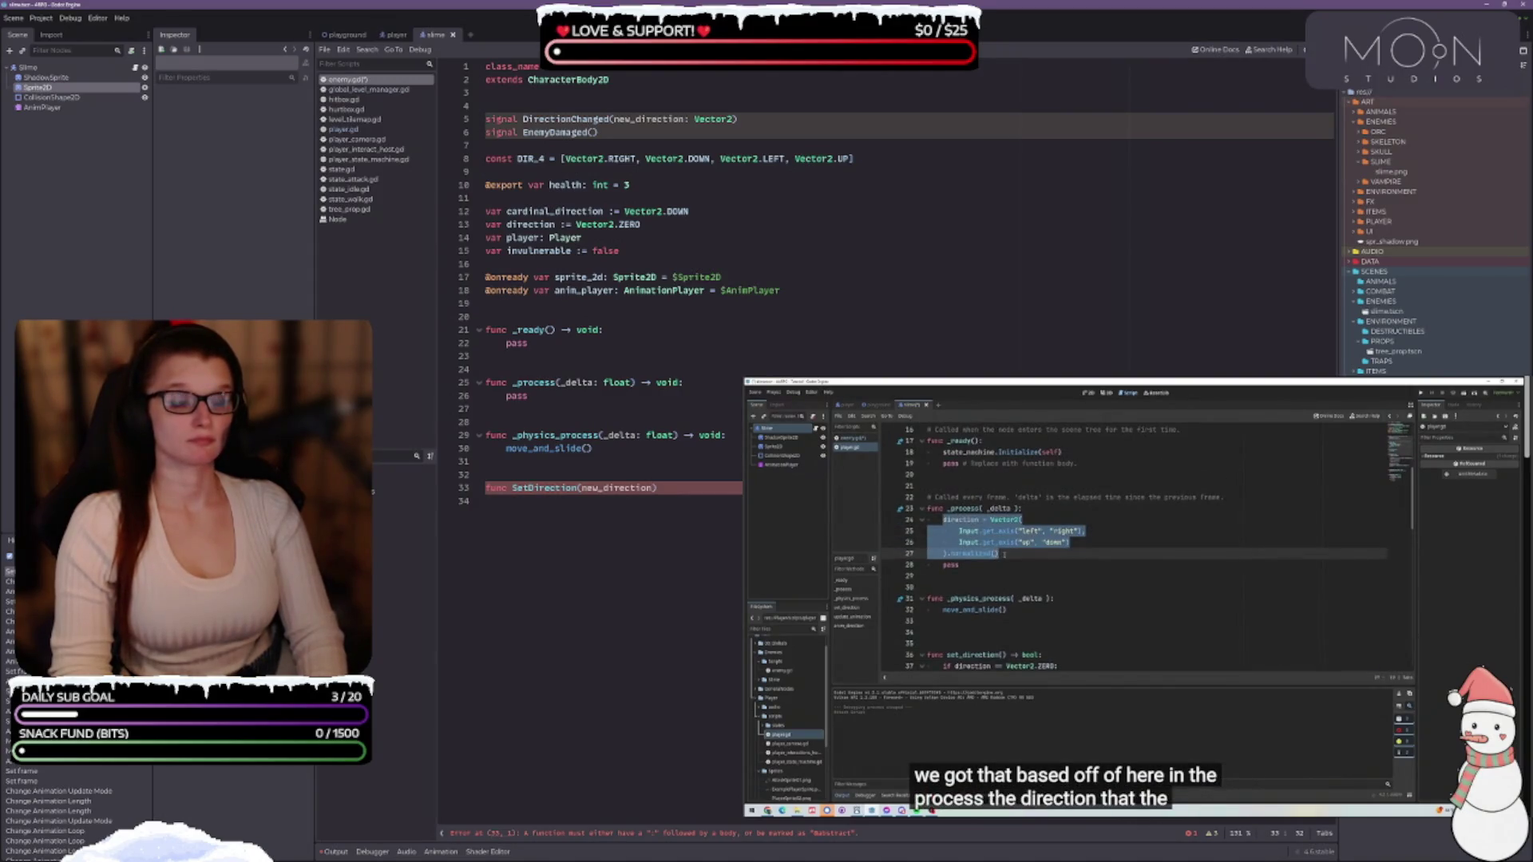
text(: vec)
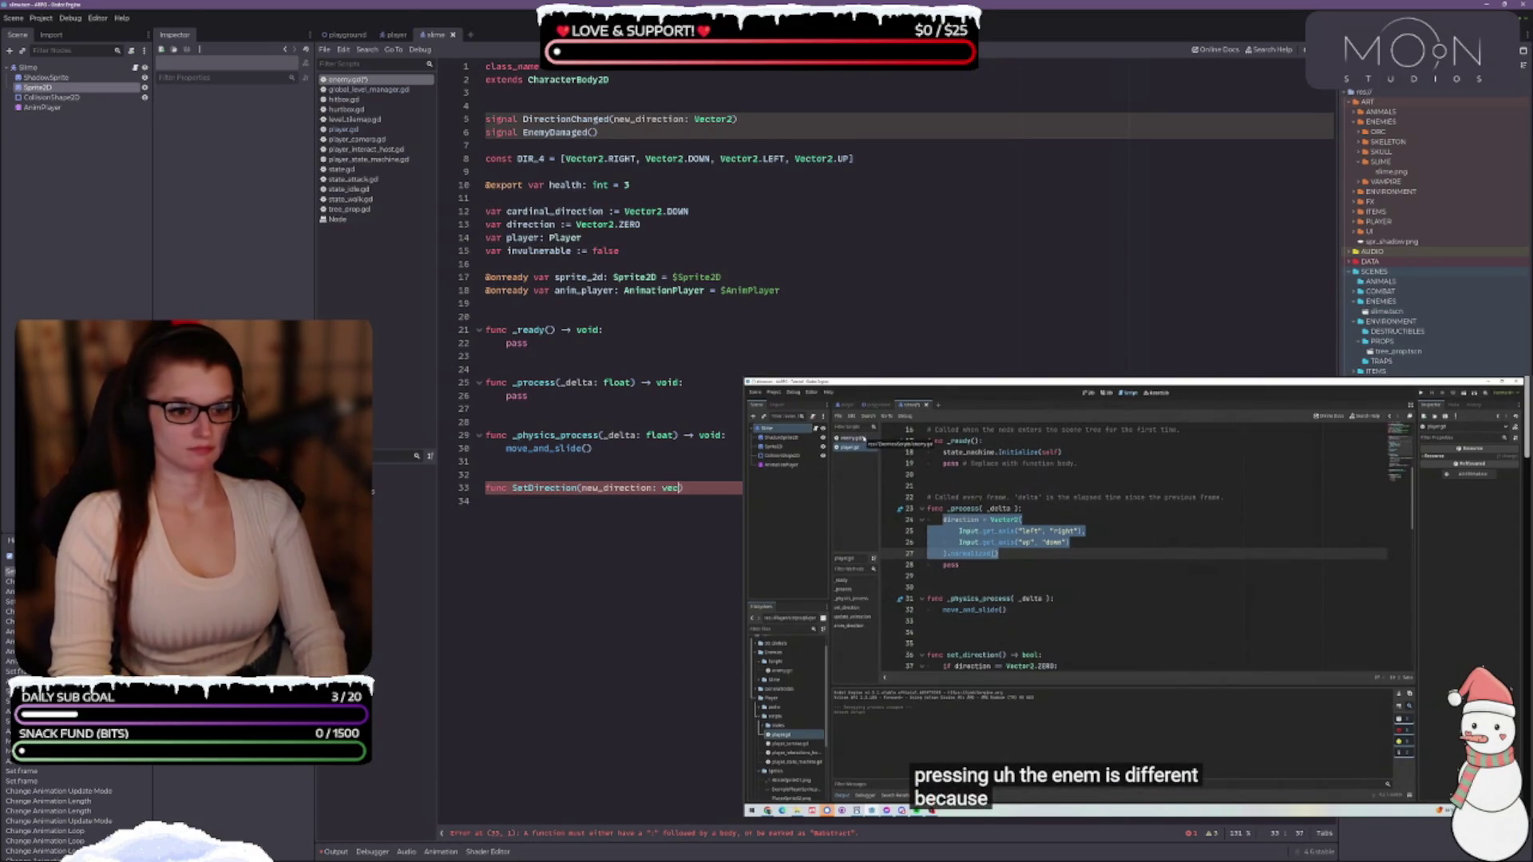
key(Return)
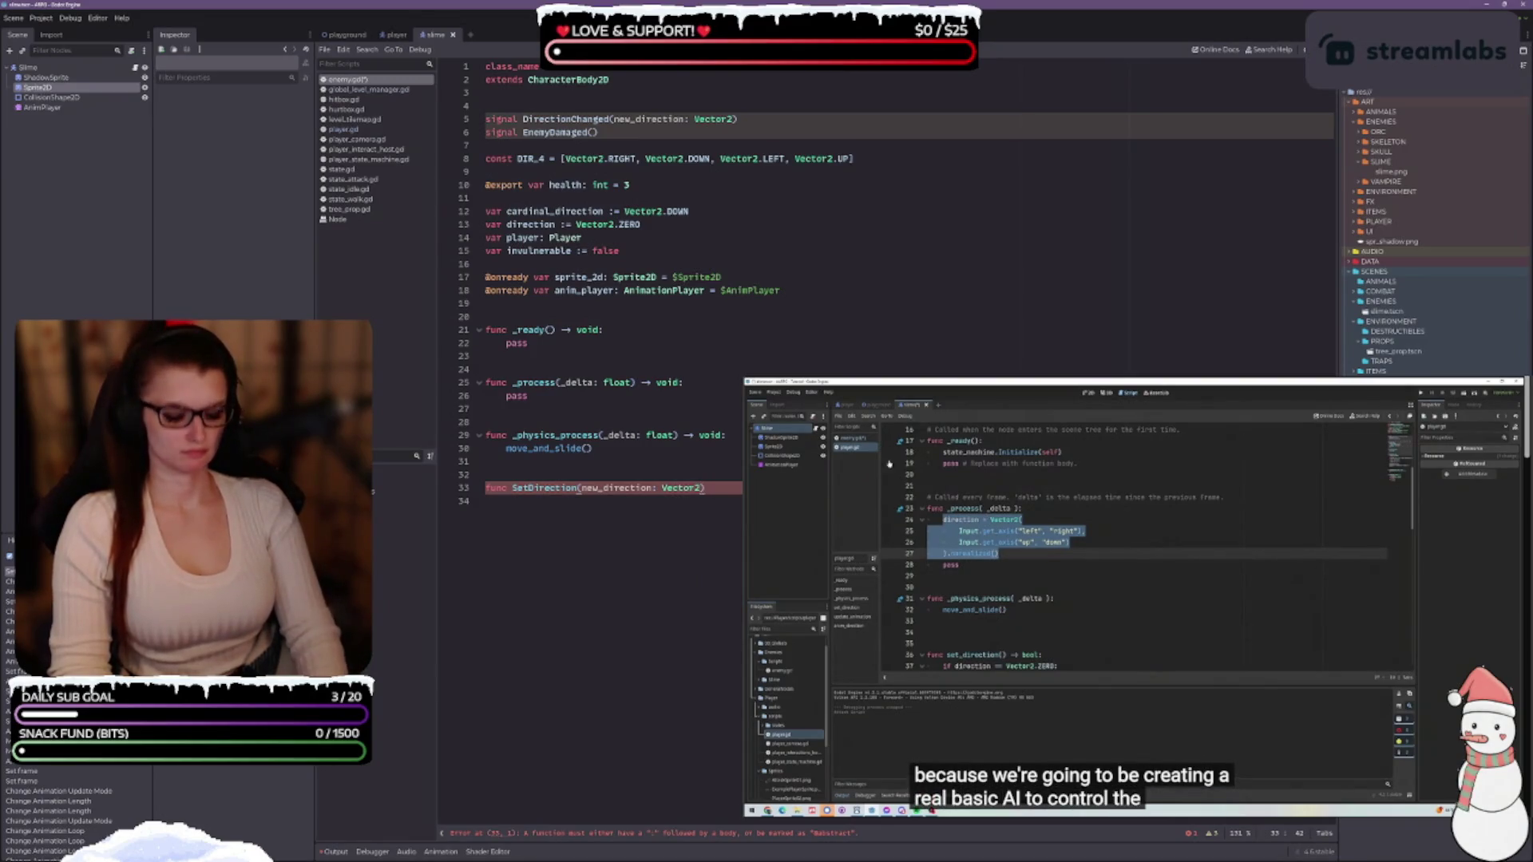
text(-> void:)
key(Return)
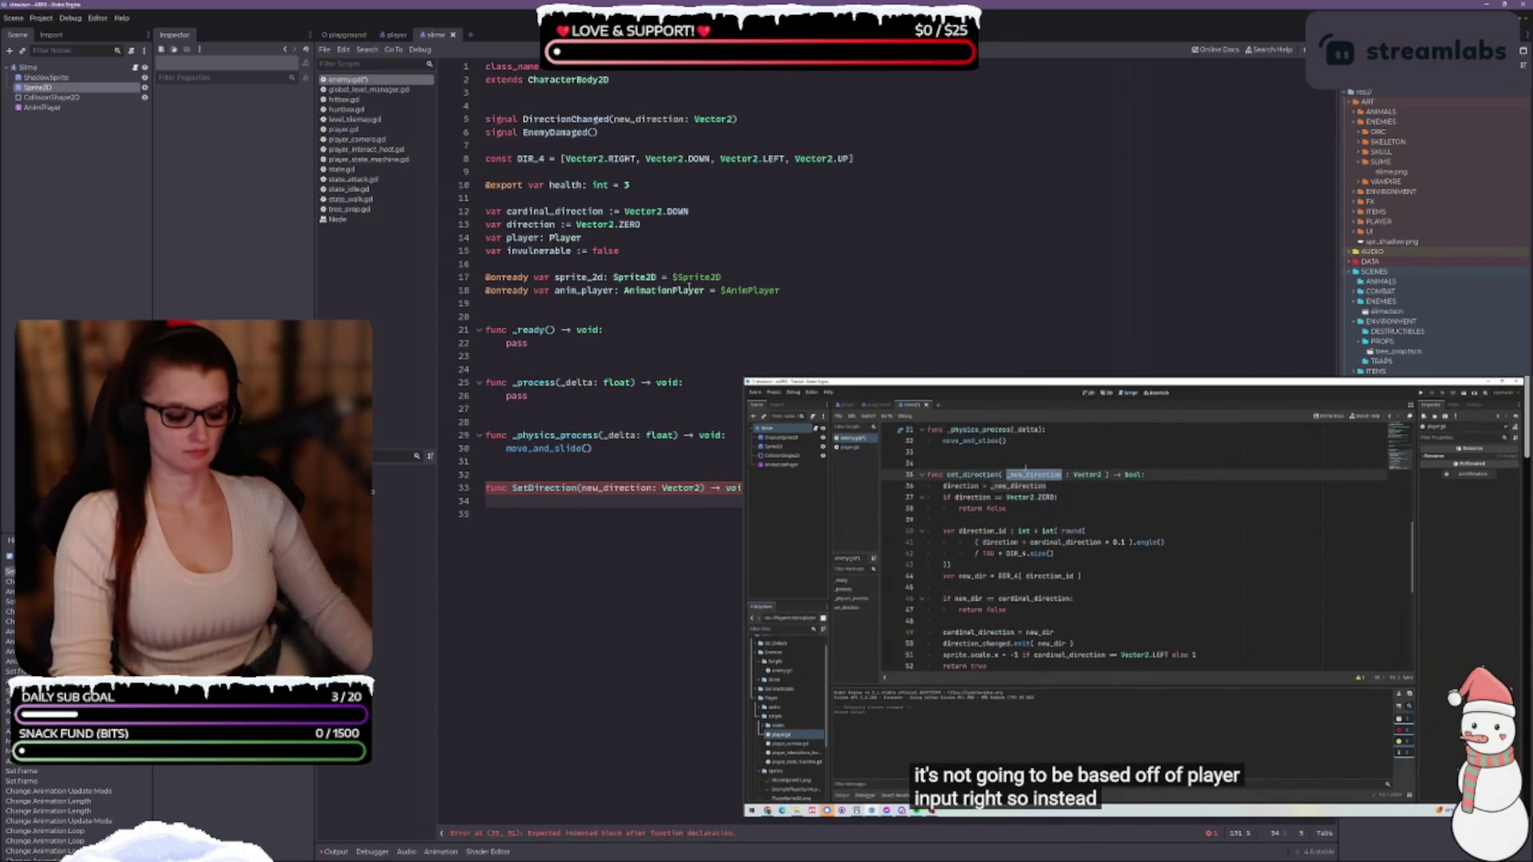
Change SetDirection's return type to bool and replace the pass placeholder with blank body lines
key(Return)
text(pass)
key(Up)
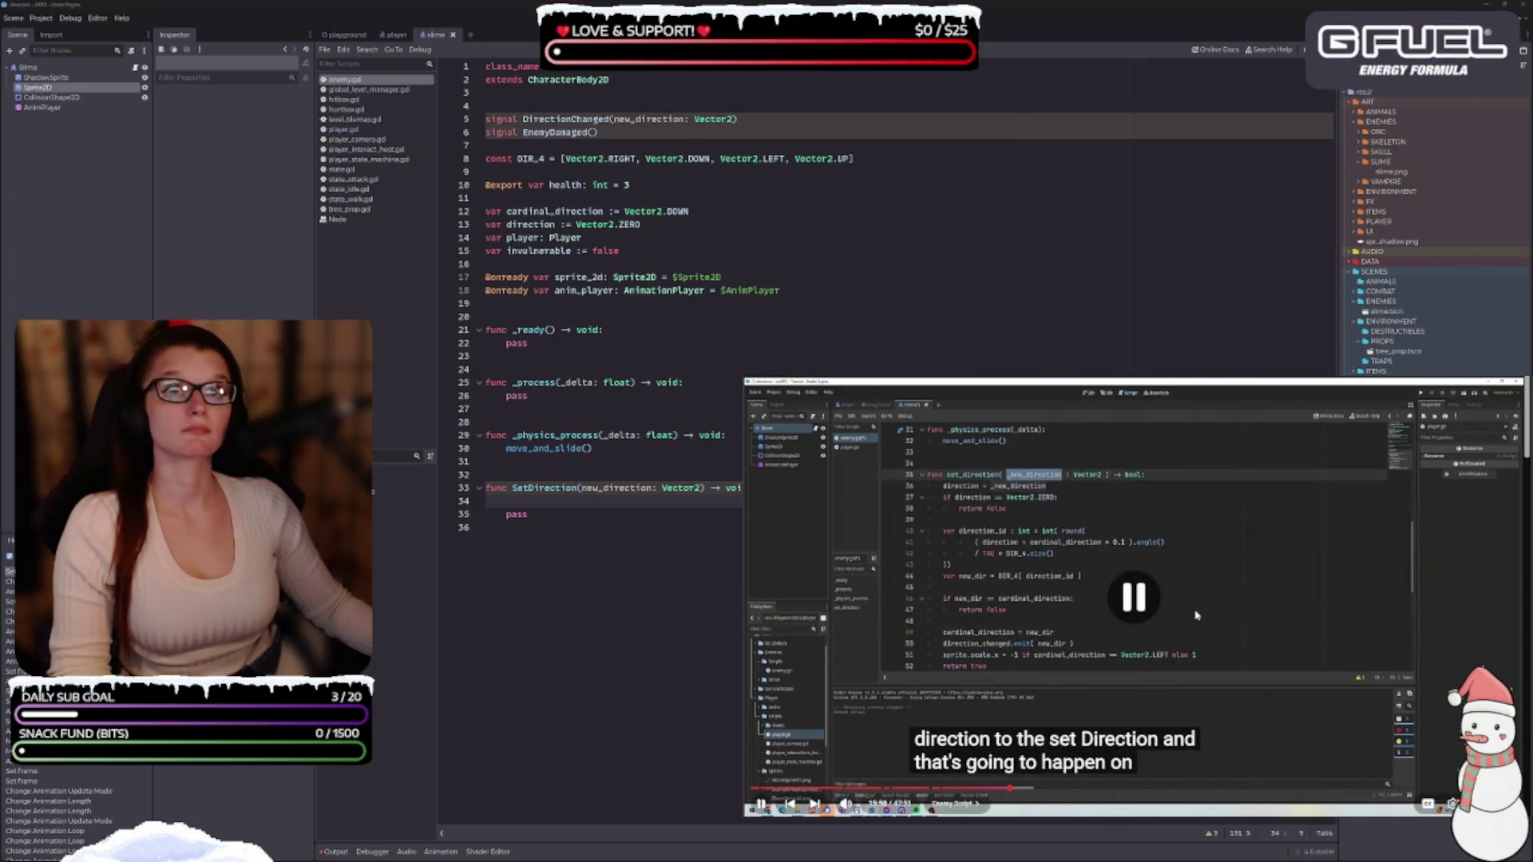
click(742, 488)
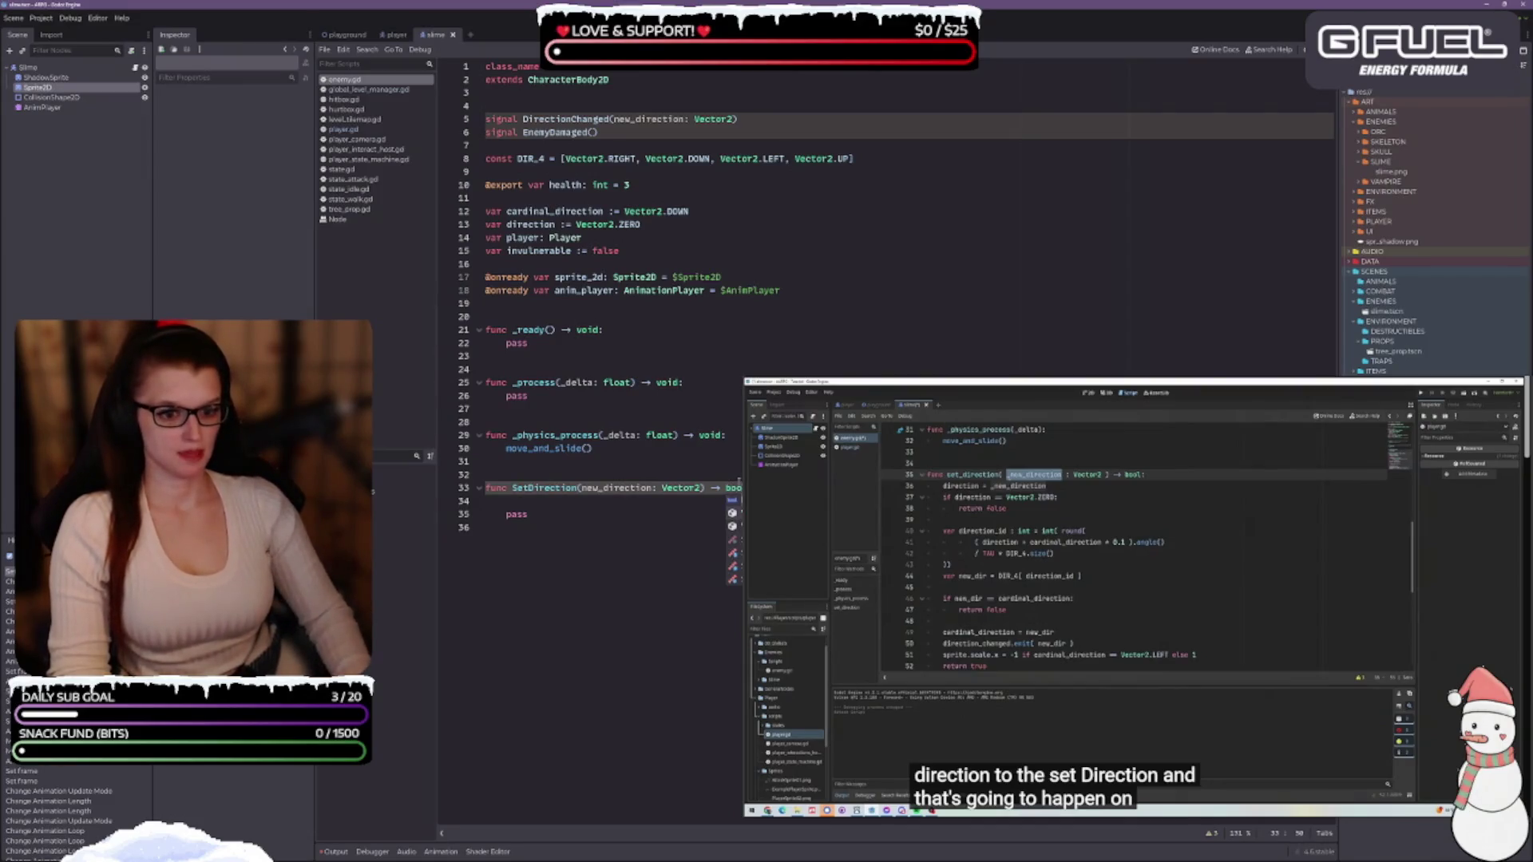
click(553, 515)
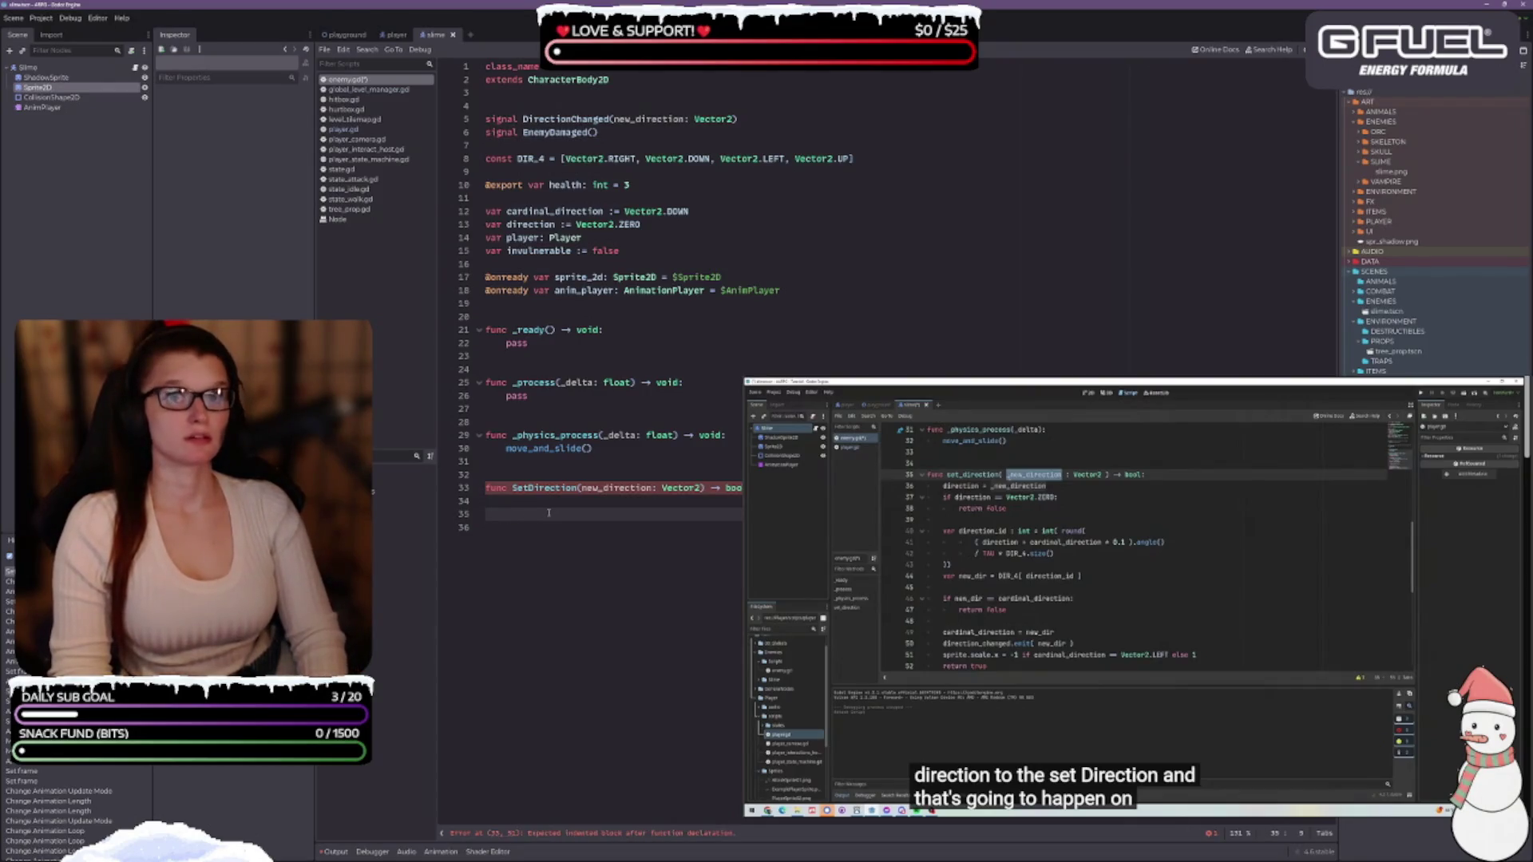
key(Return)
key(Return)
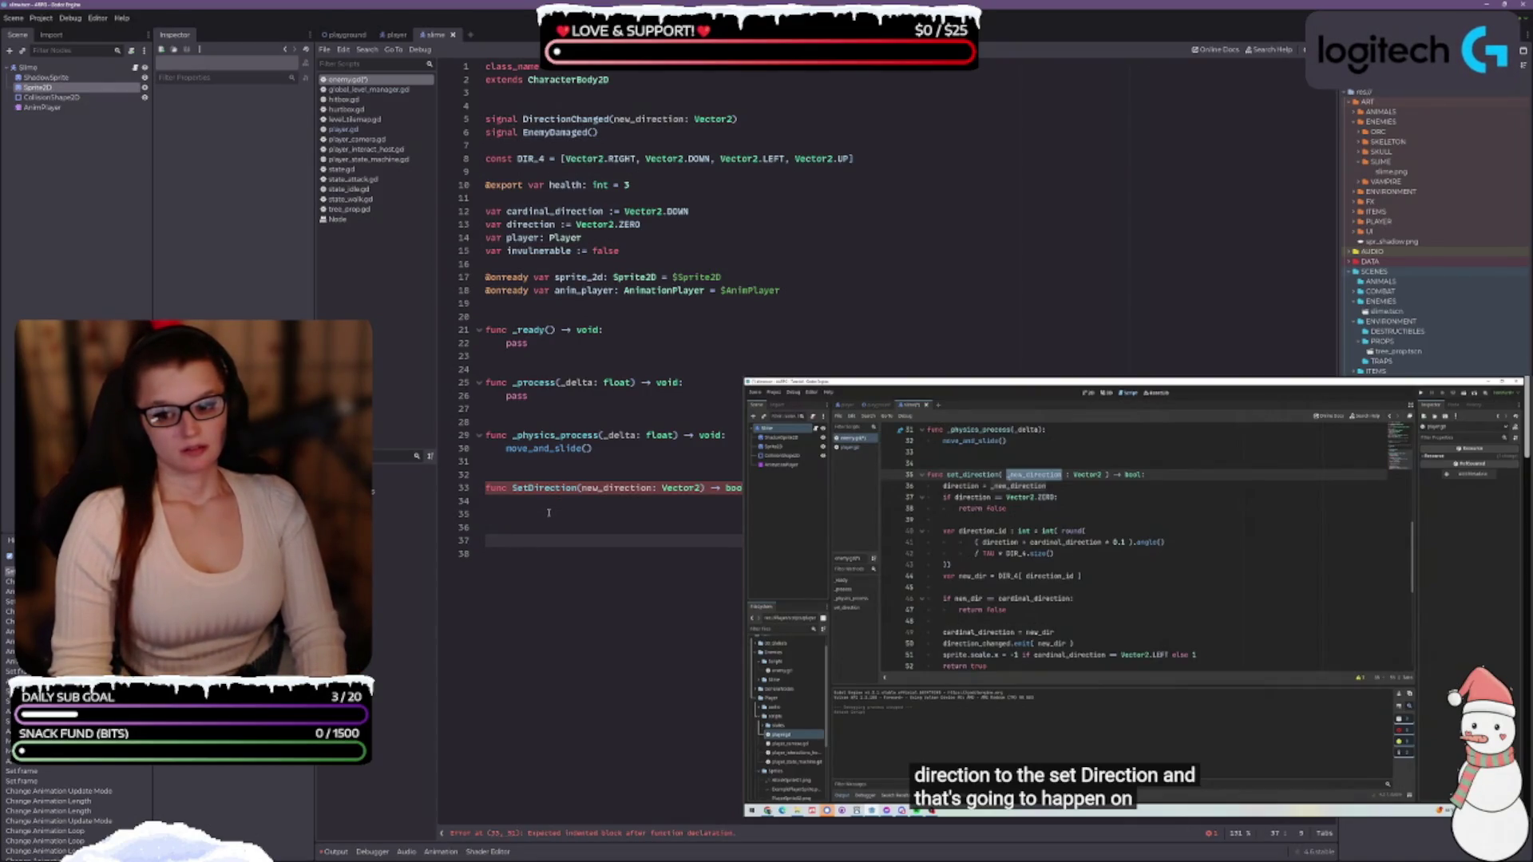
Assign direction = new_direction, return false when it equals Vector2.ZERO, and begin direction_id
key(Up)
key(Up)
key(Up)
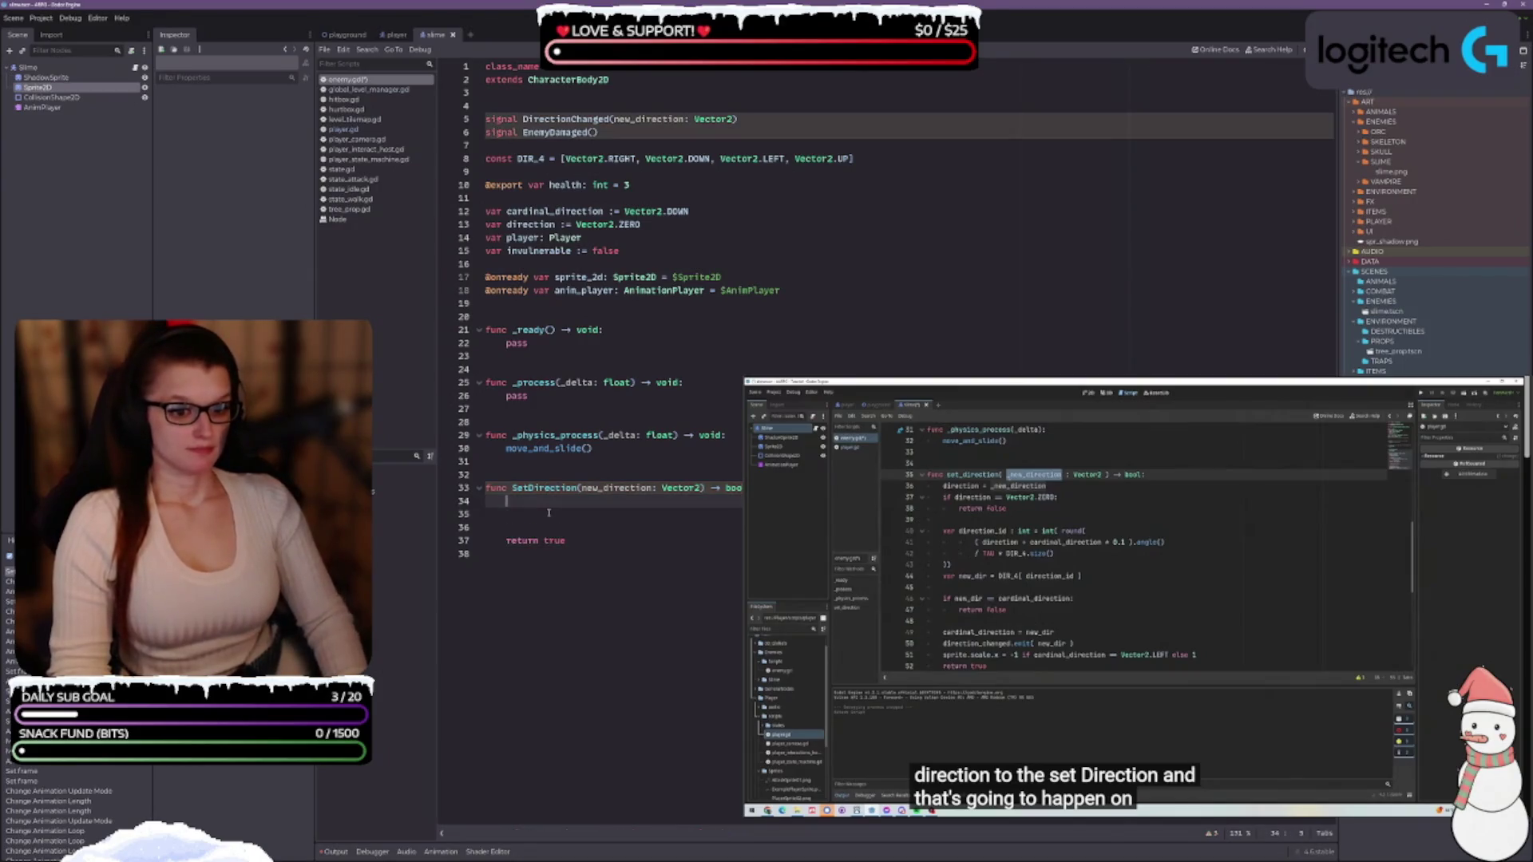
mouse_move(1078, 719)
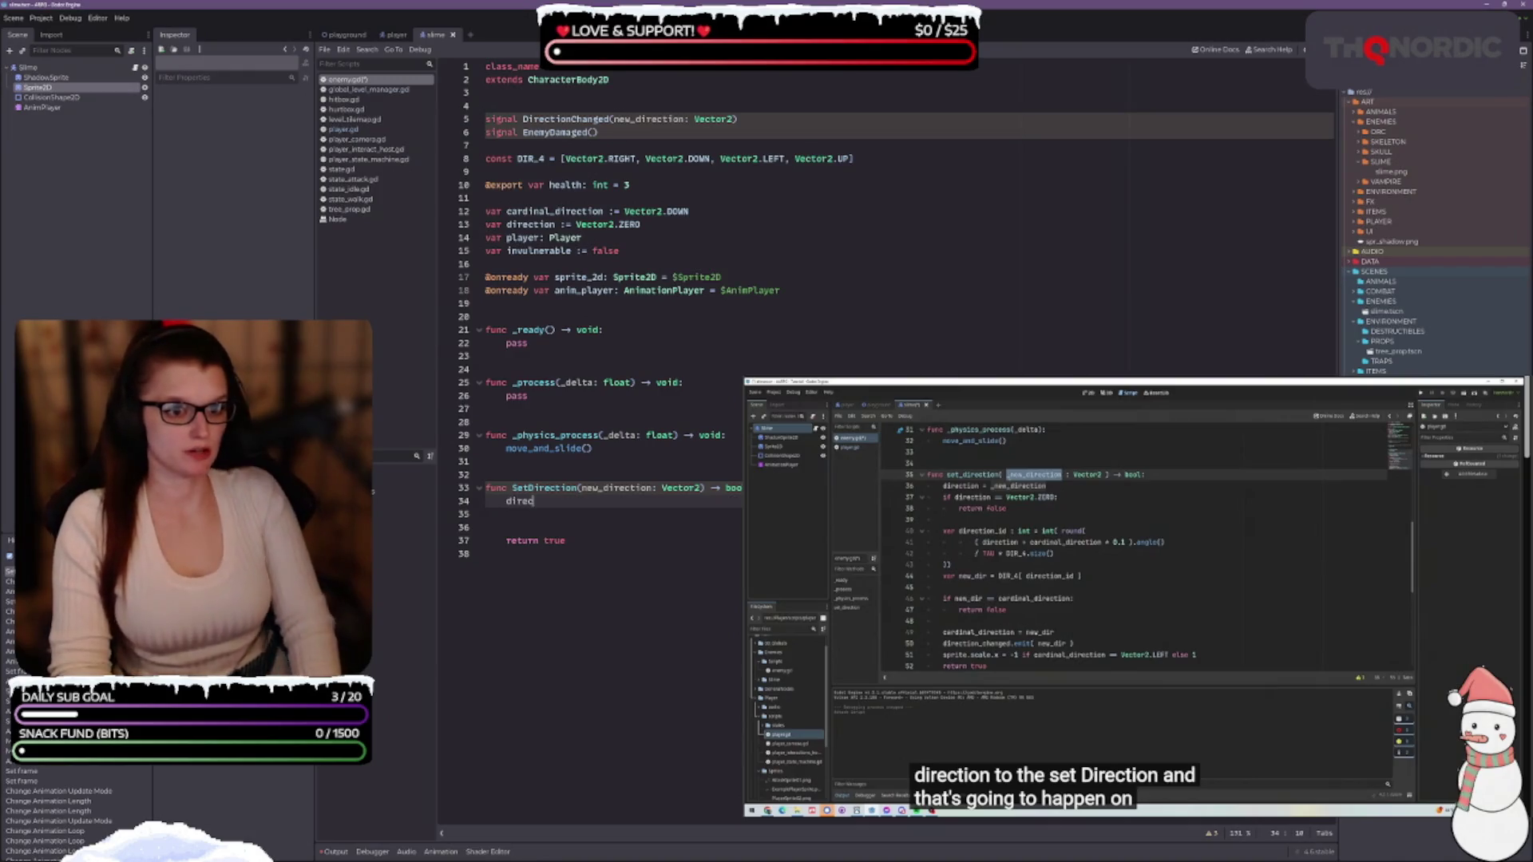
text(n = new)
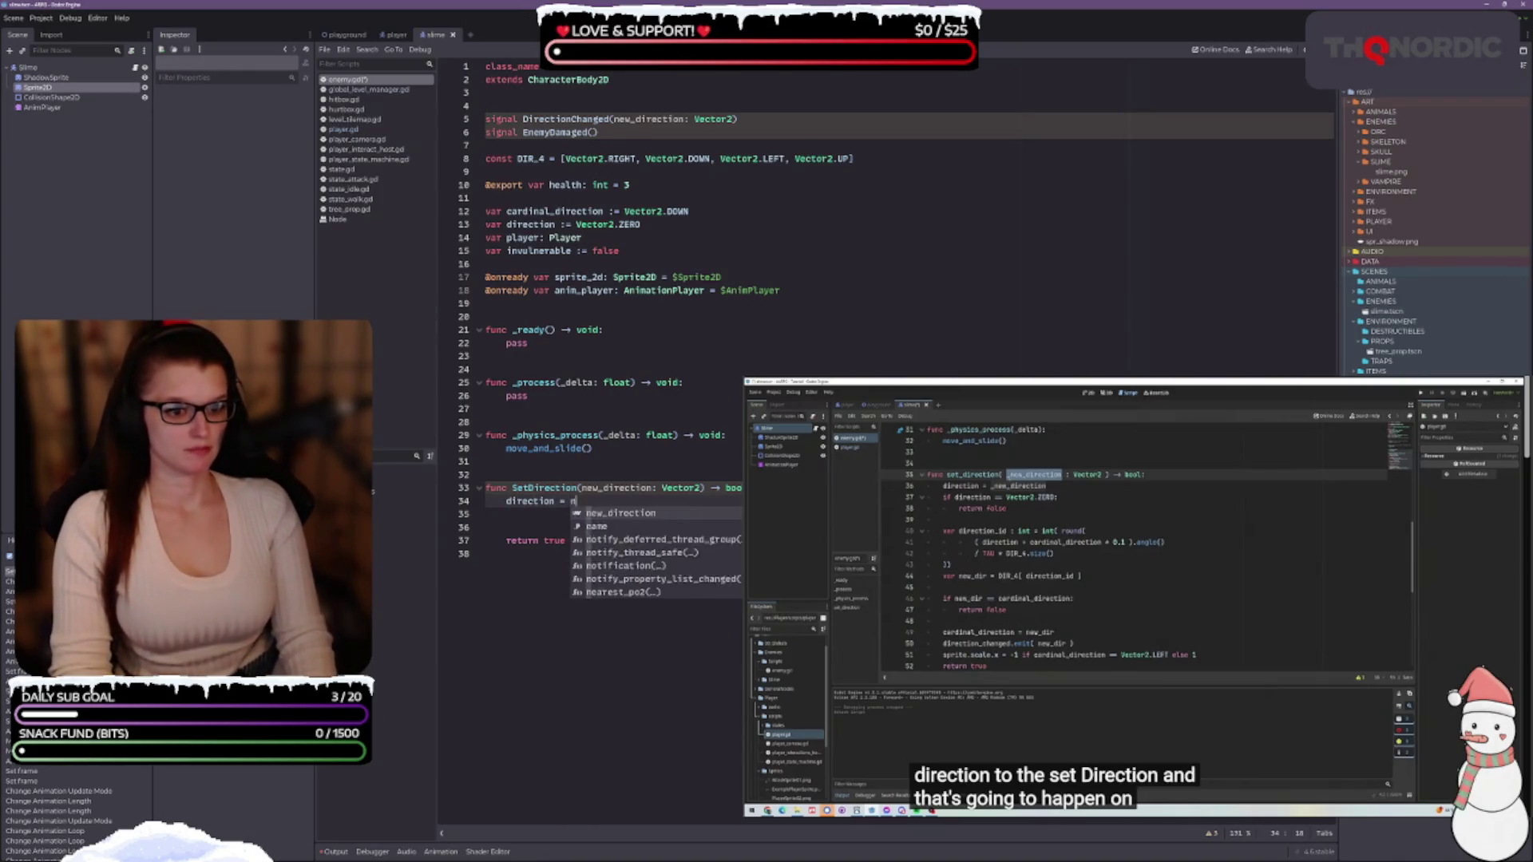
key(Return)
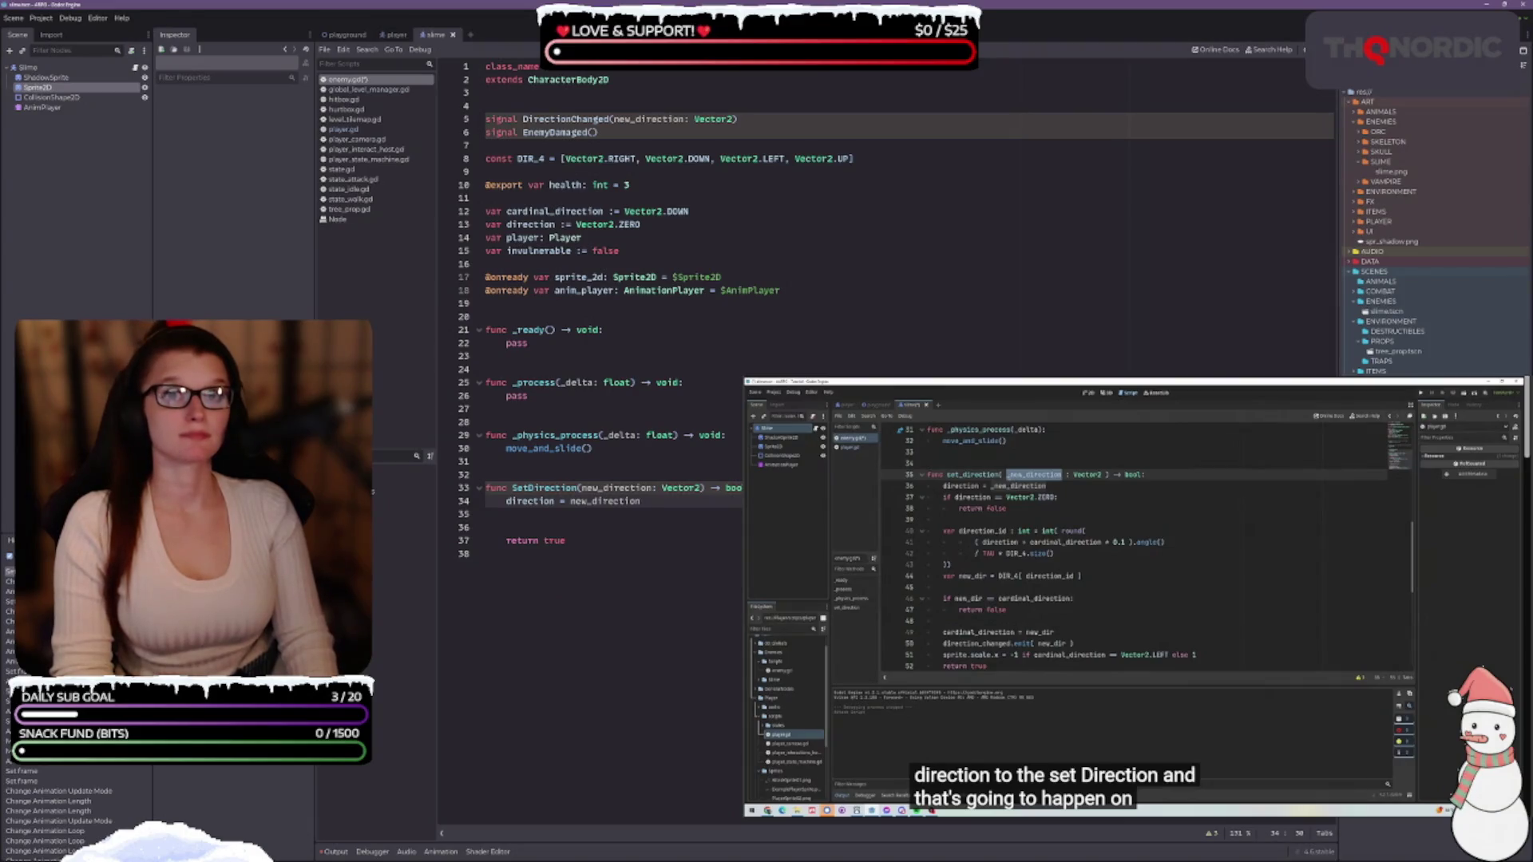
key(Return)
text(if direction )
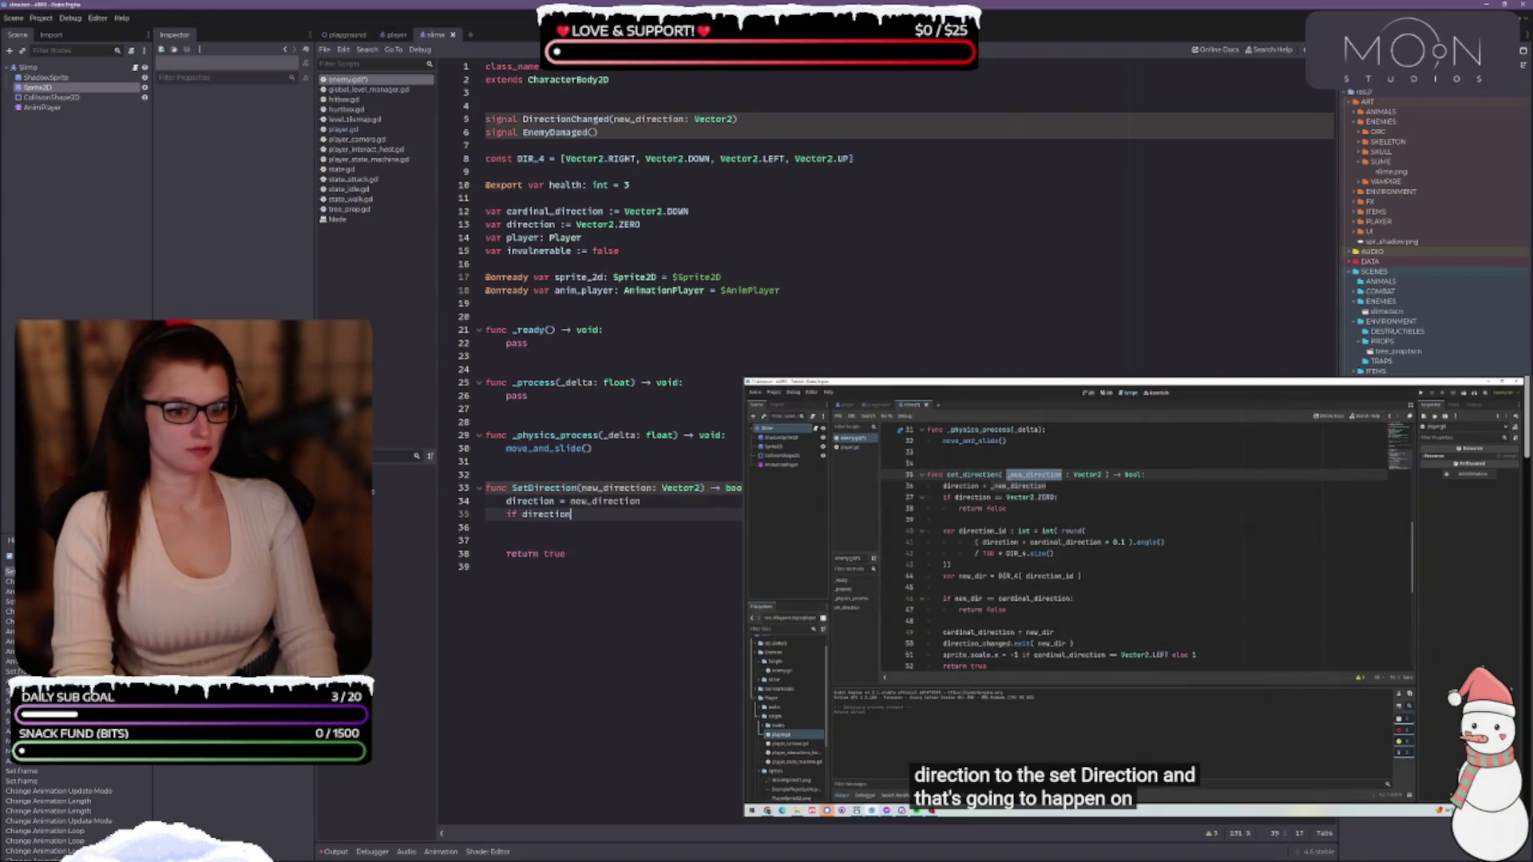
text(== Vector2.ZERO)
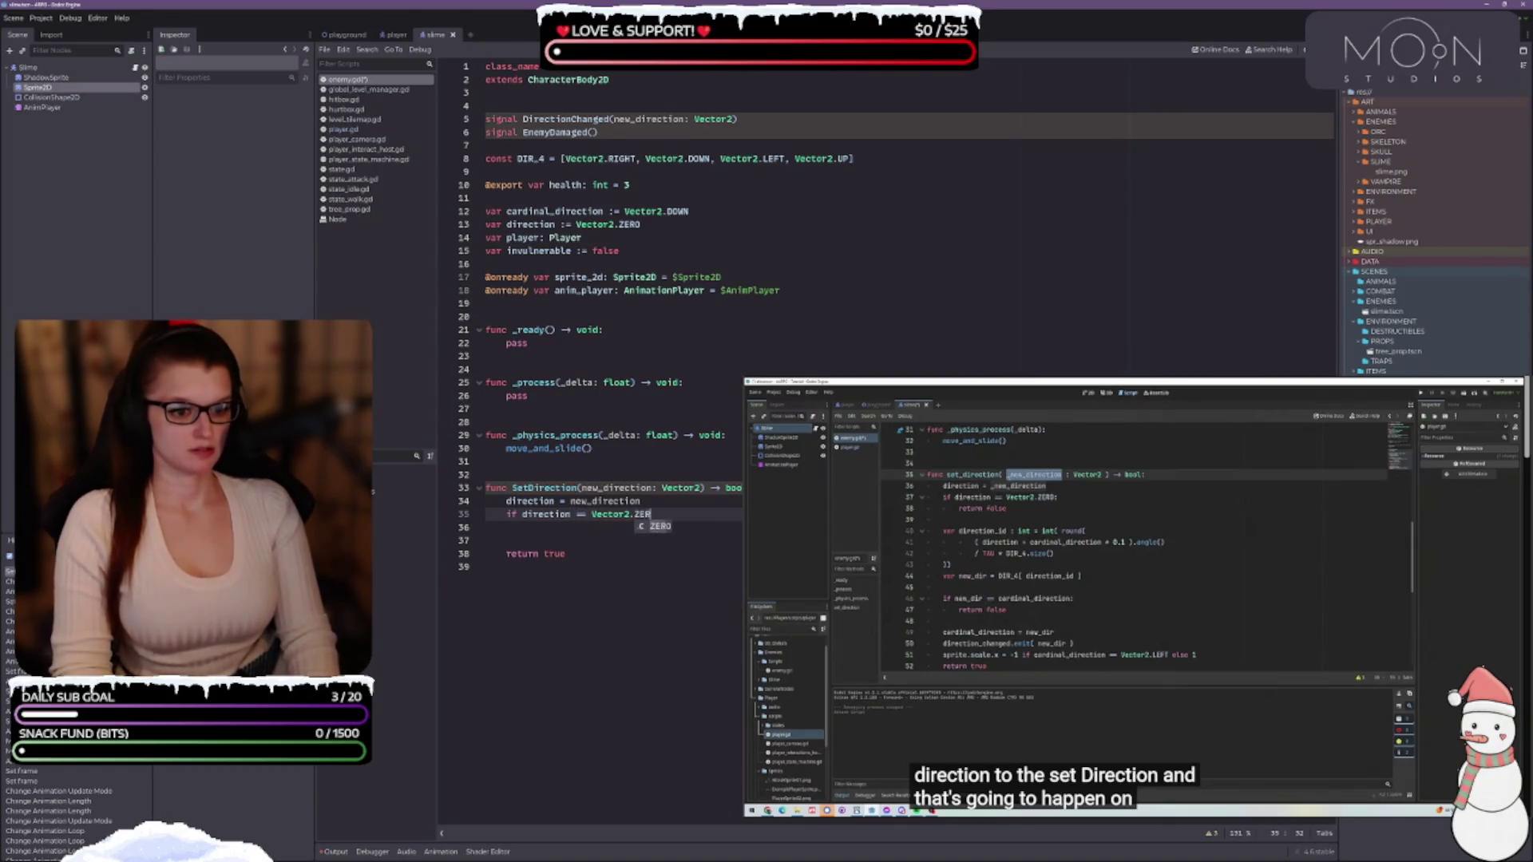
text(:)
key(Return)
text(return false)
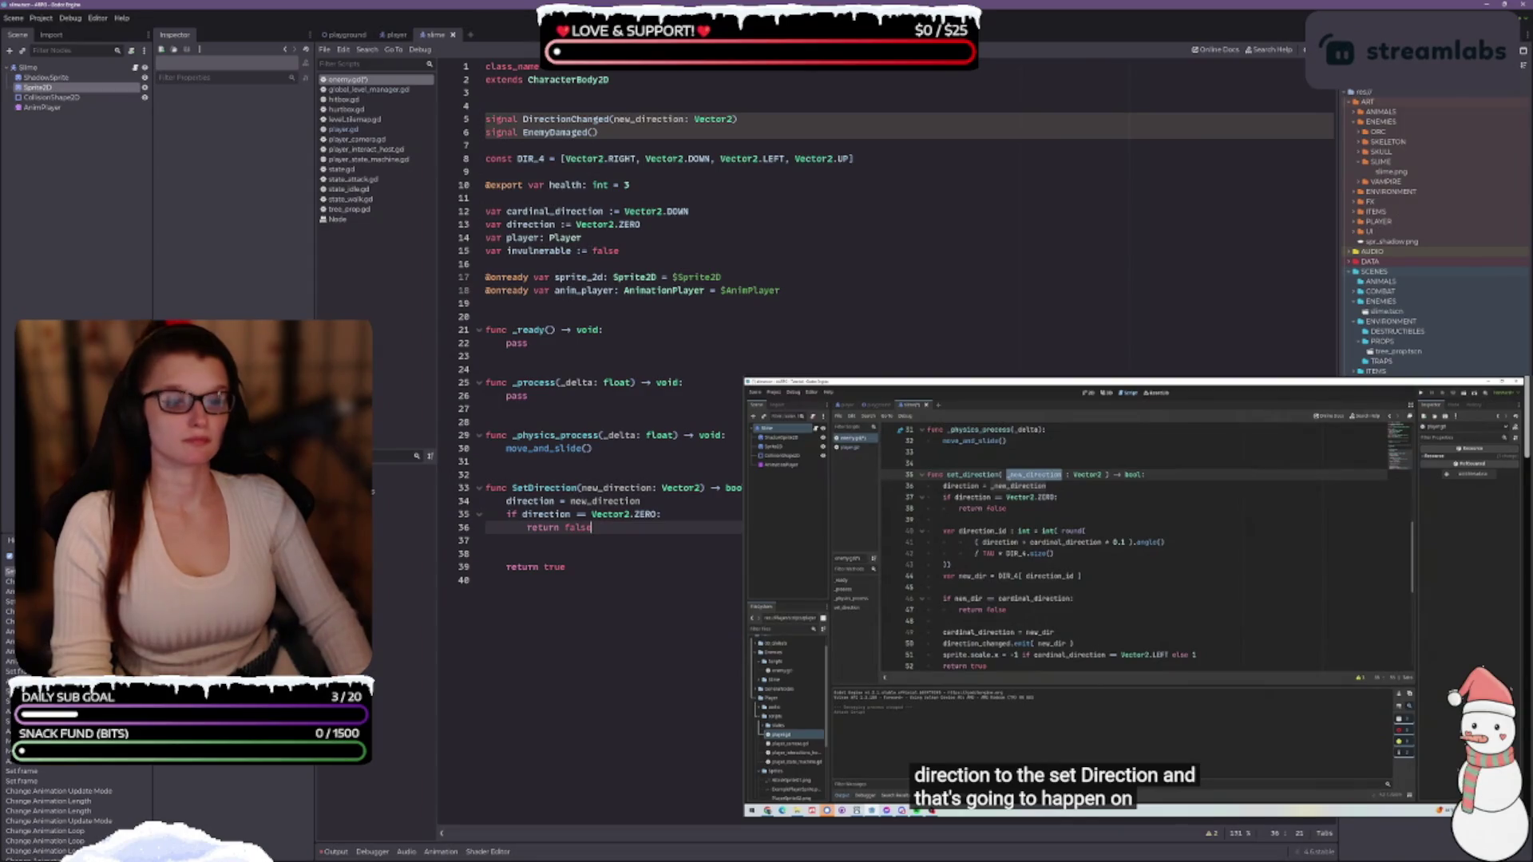
key(Return)
key(Return)
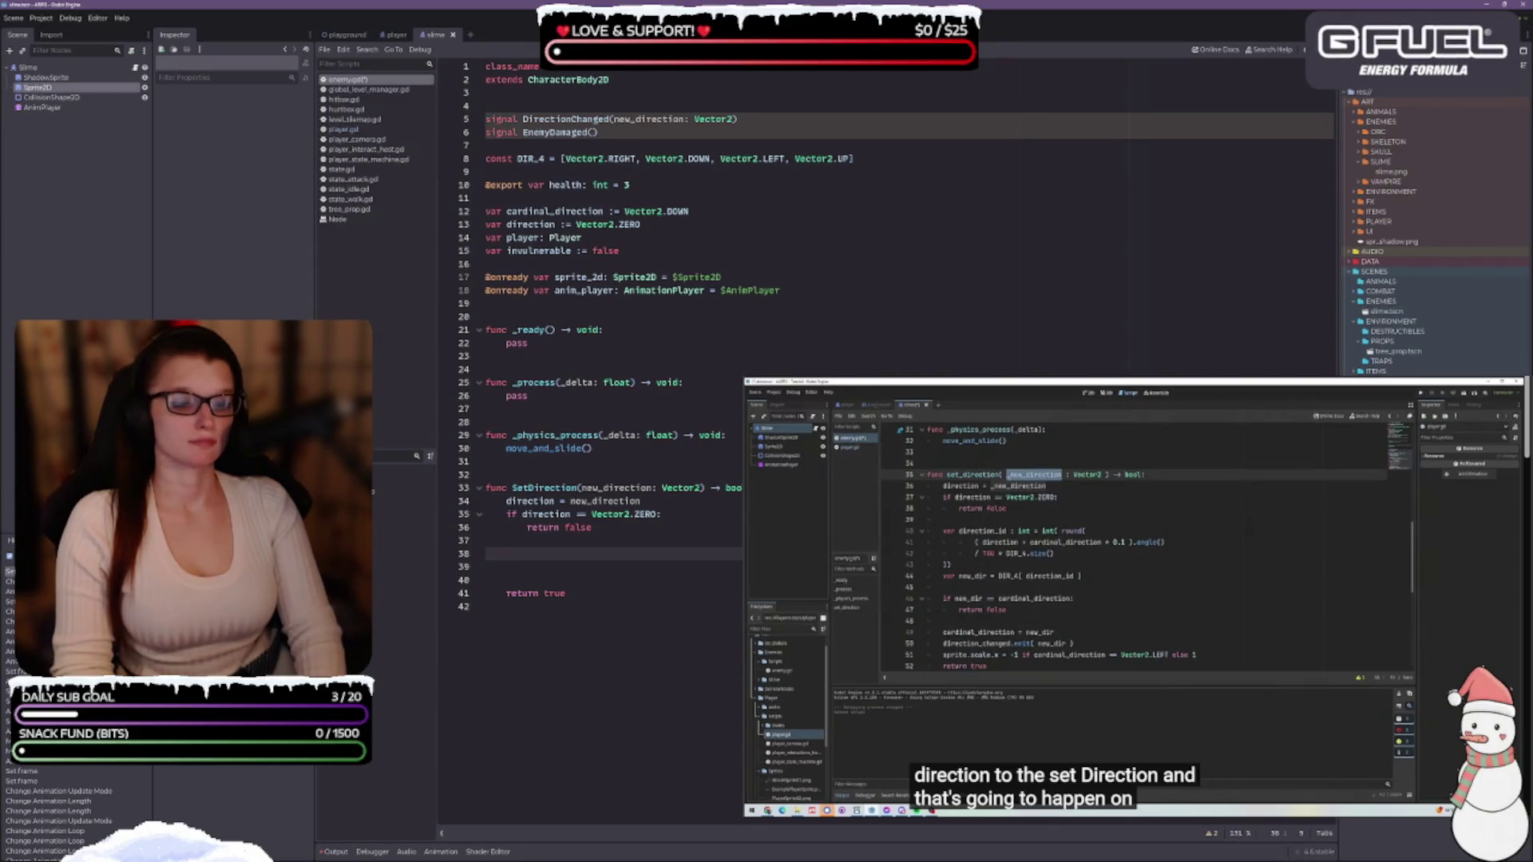
text(tion_id:)
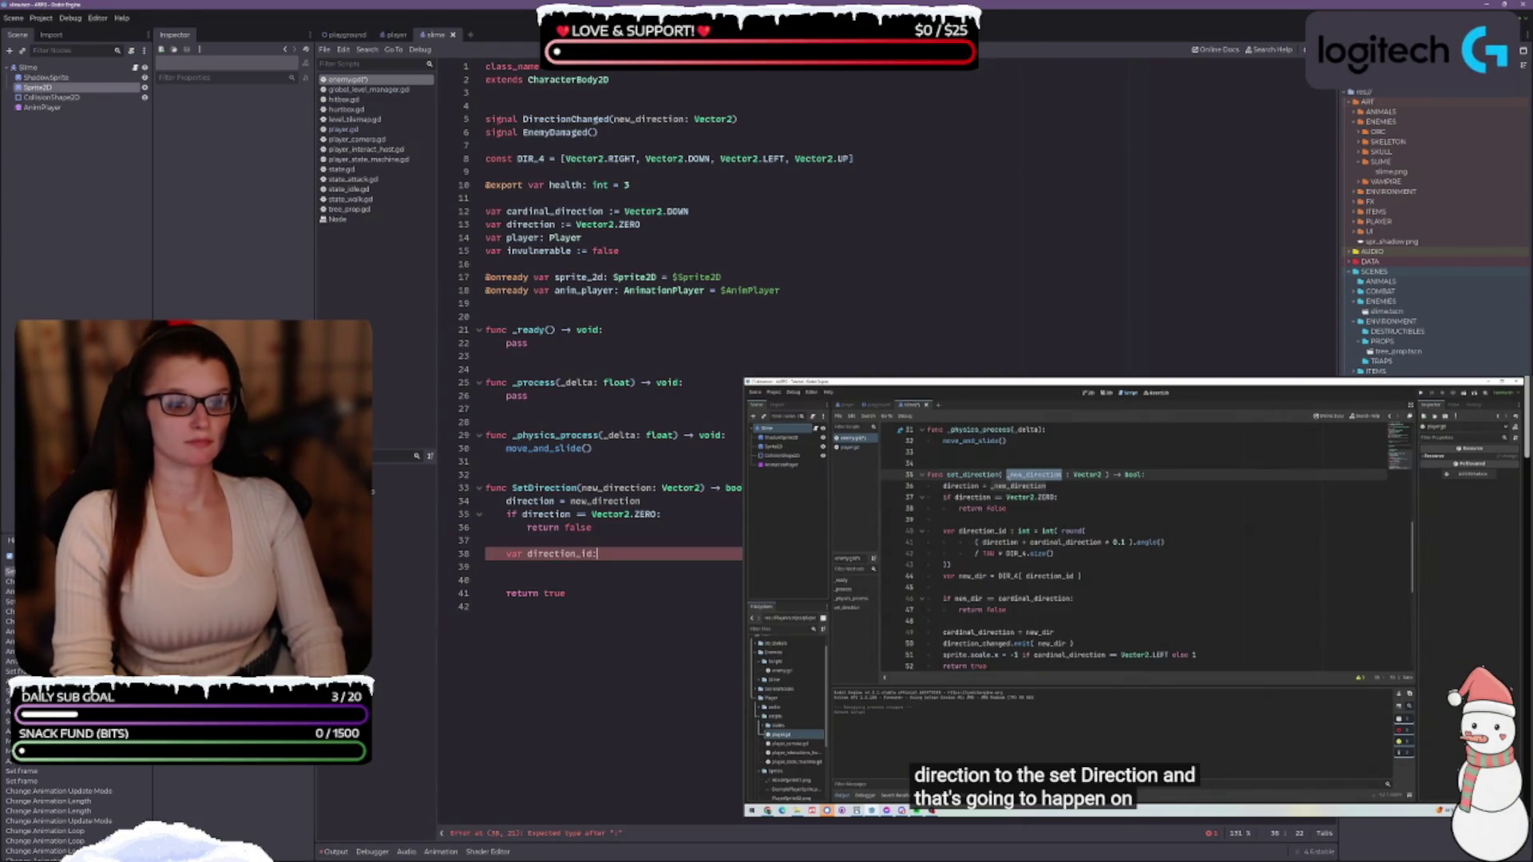
Type 'var direction_id: int = int(round(direction + cardinal_direction * 0.1…' in SetDirection
text(= int()
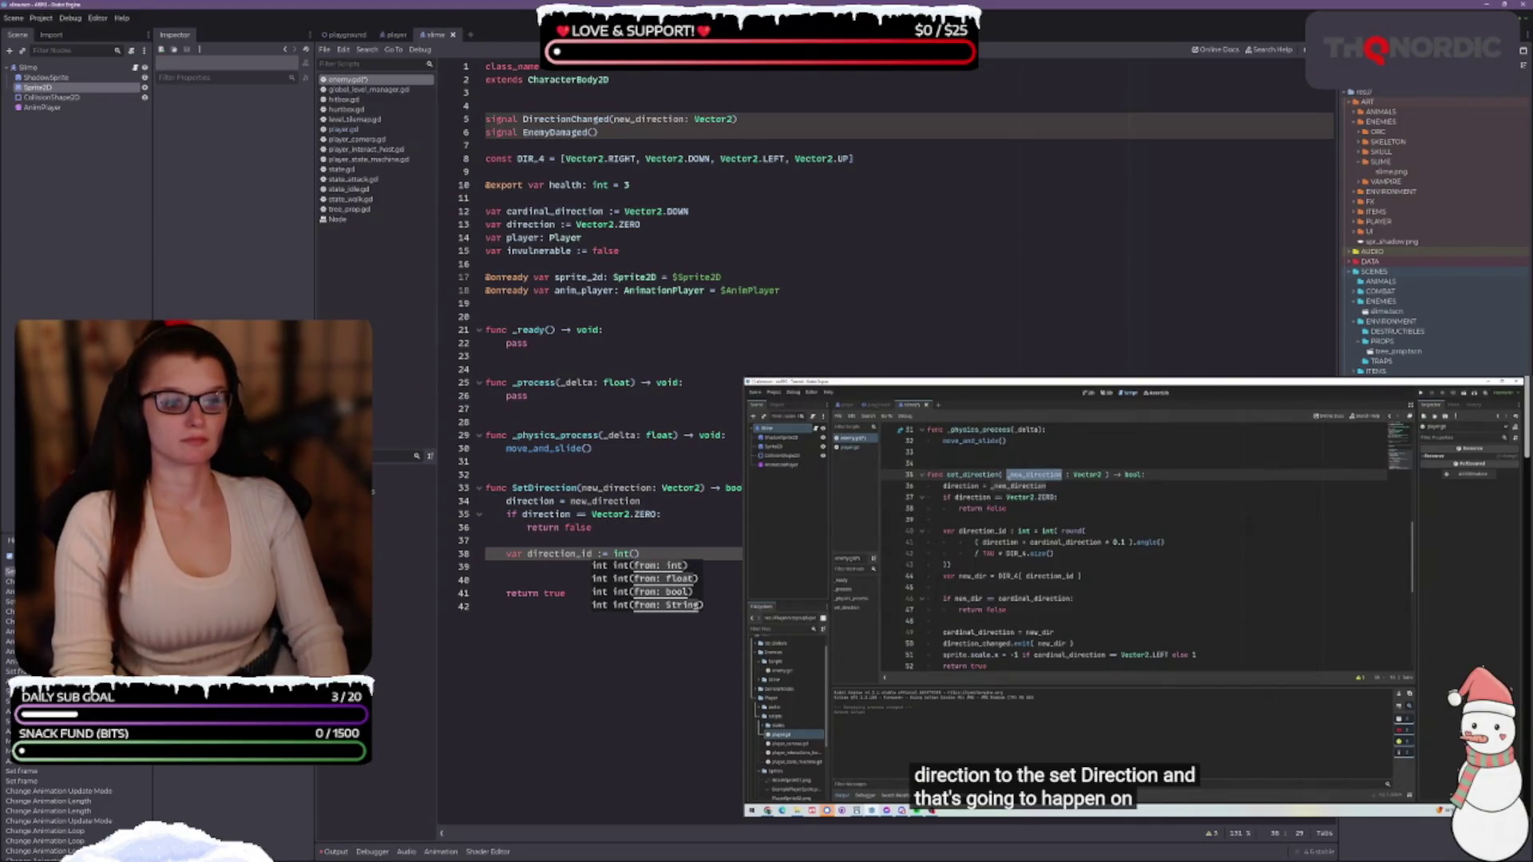
key(BackSpace)
key(BackSpace)
key(BackSpace)
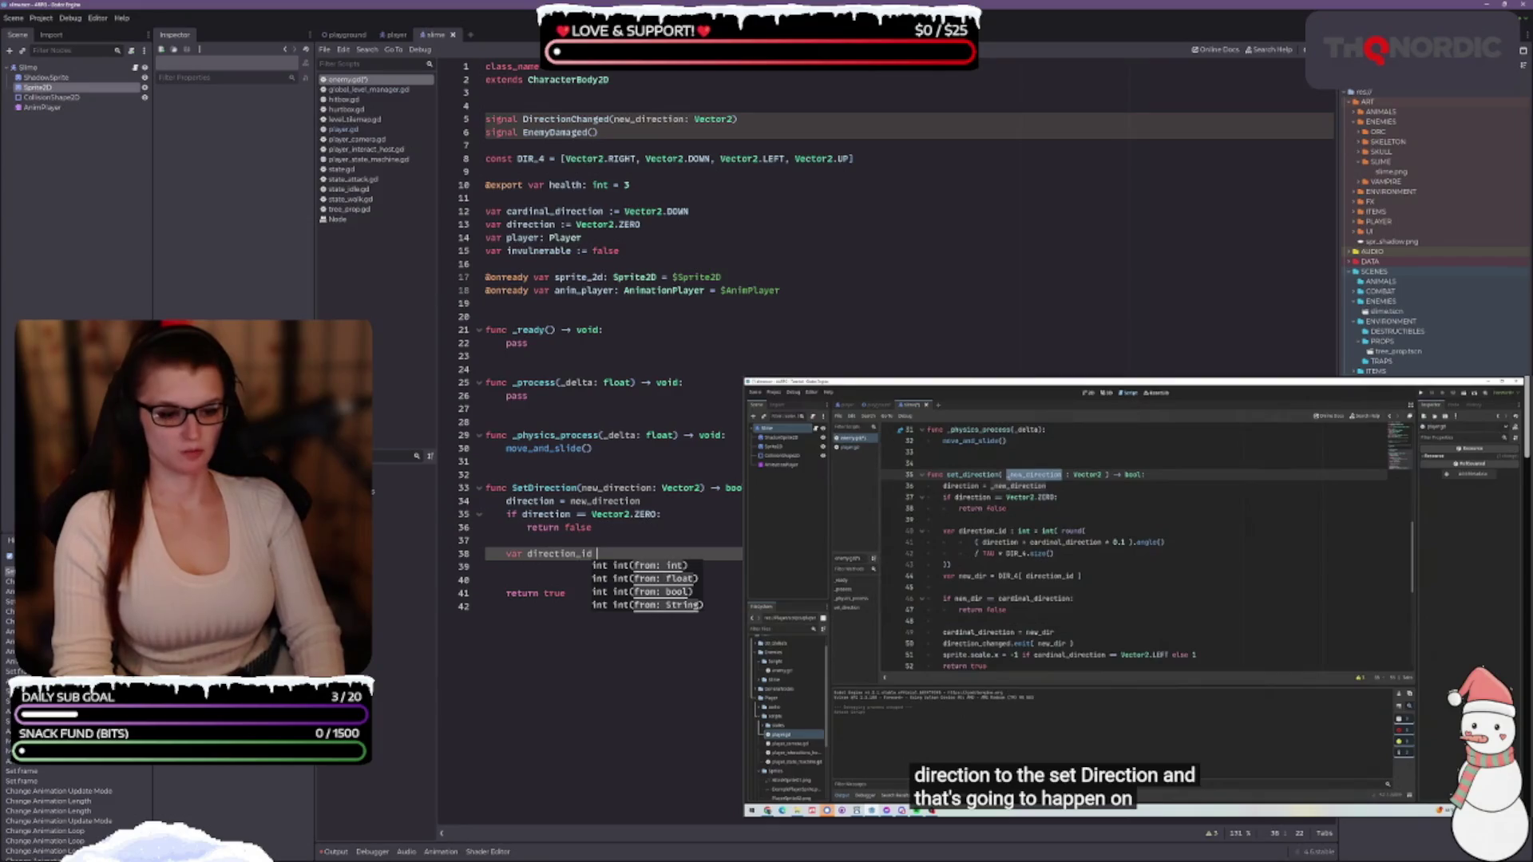
text(int = int)
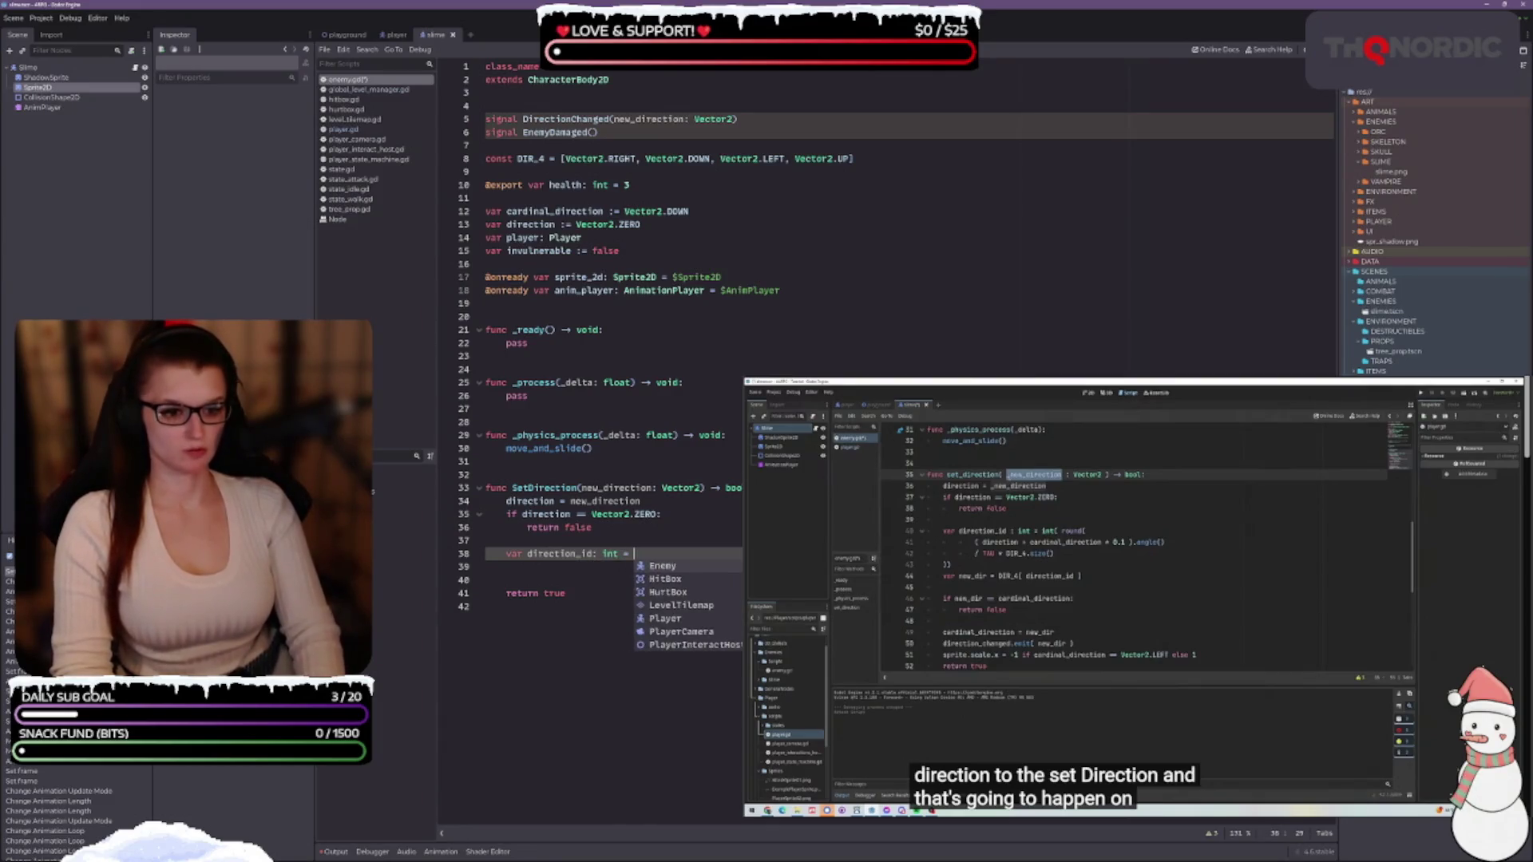
text(()
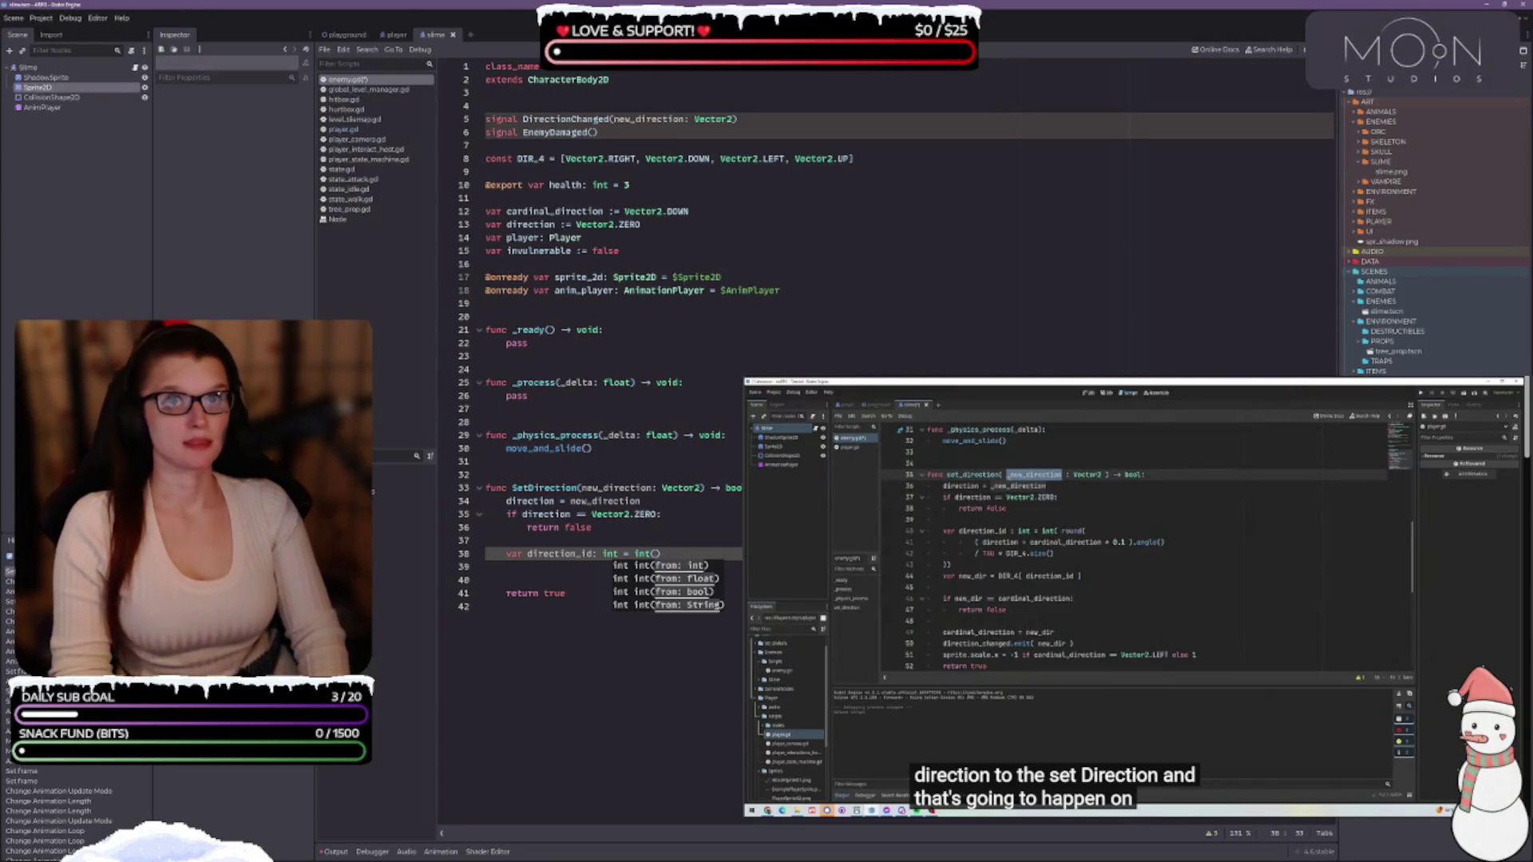
text(round)
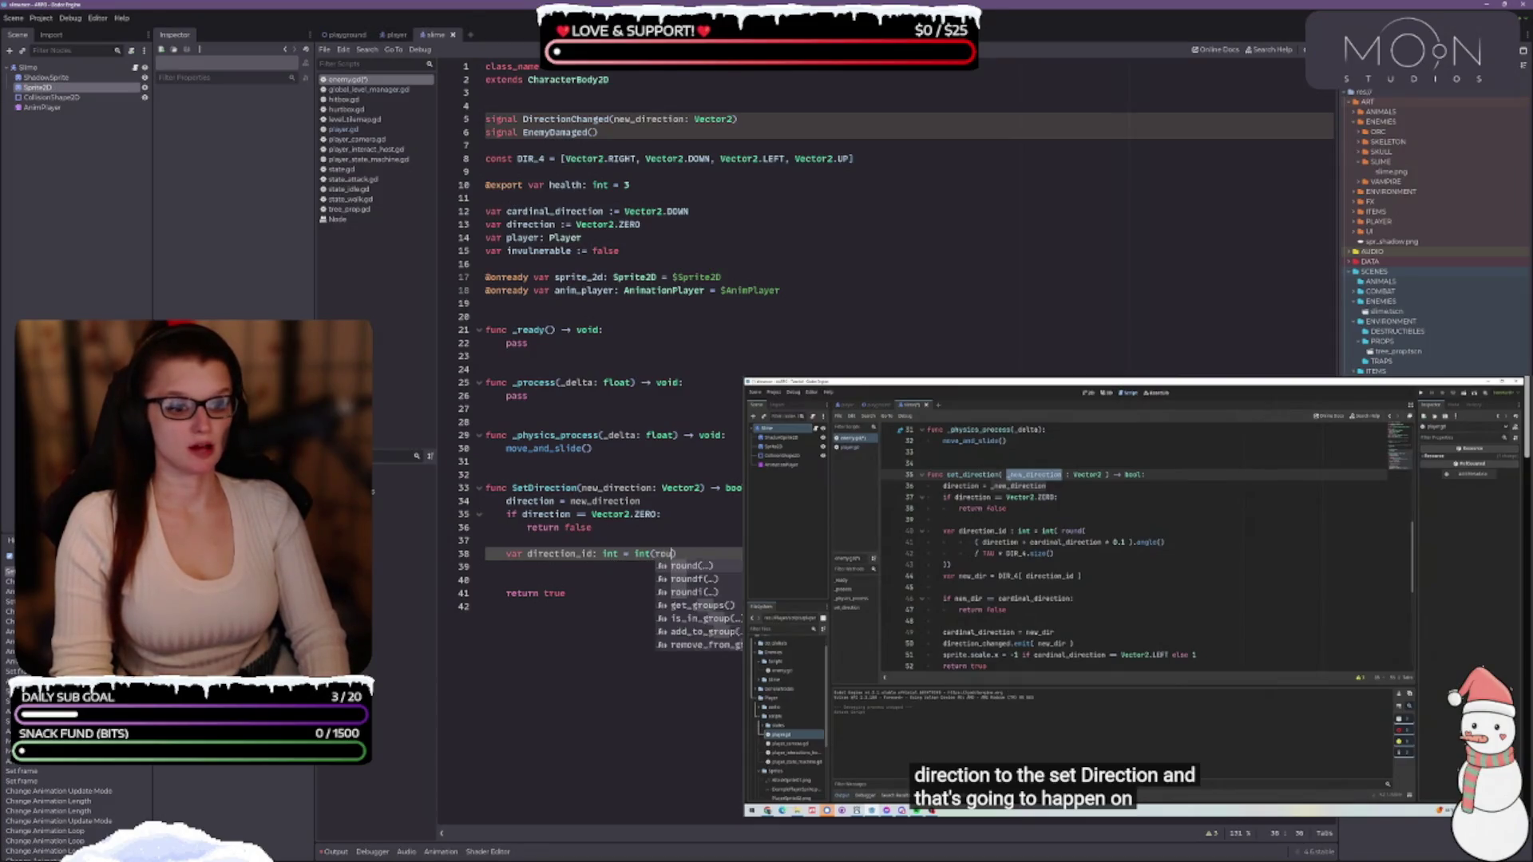
text(()
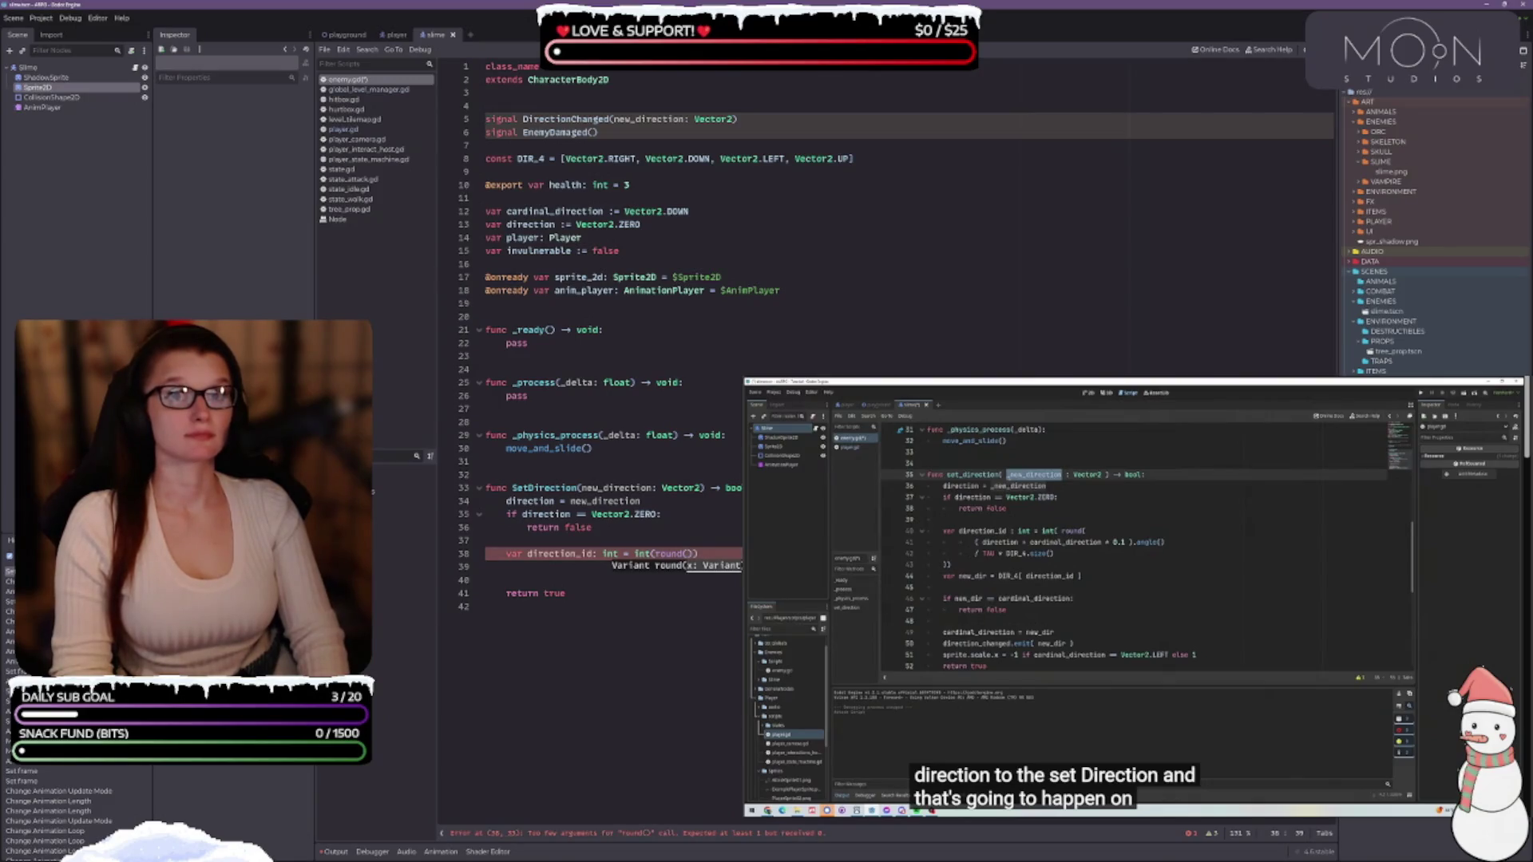
key(Return)
key(Return)
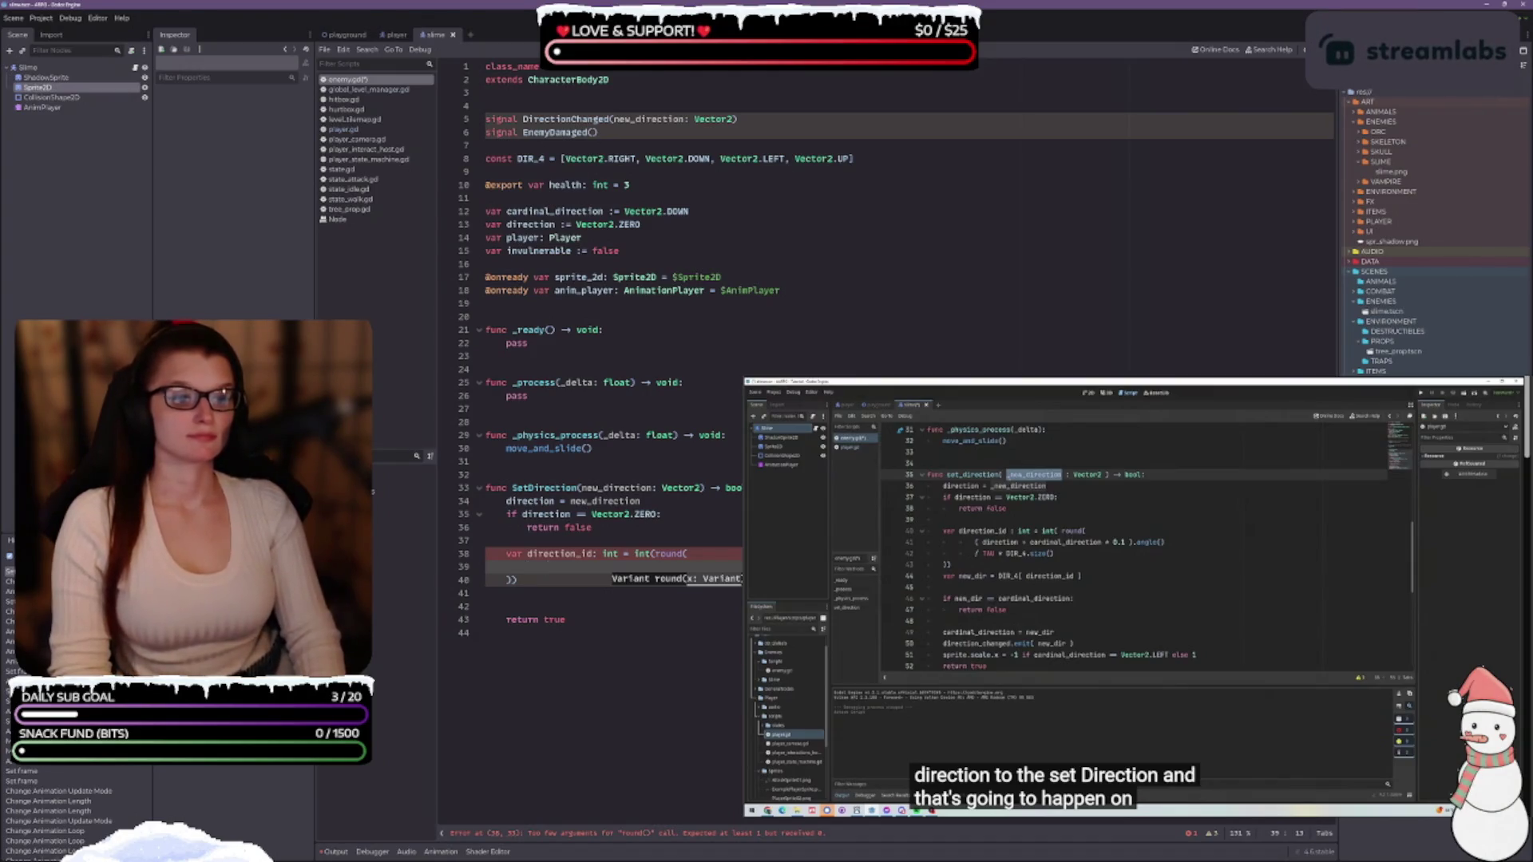
text(irection )
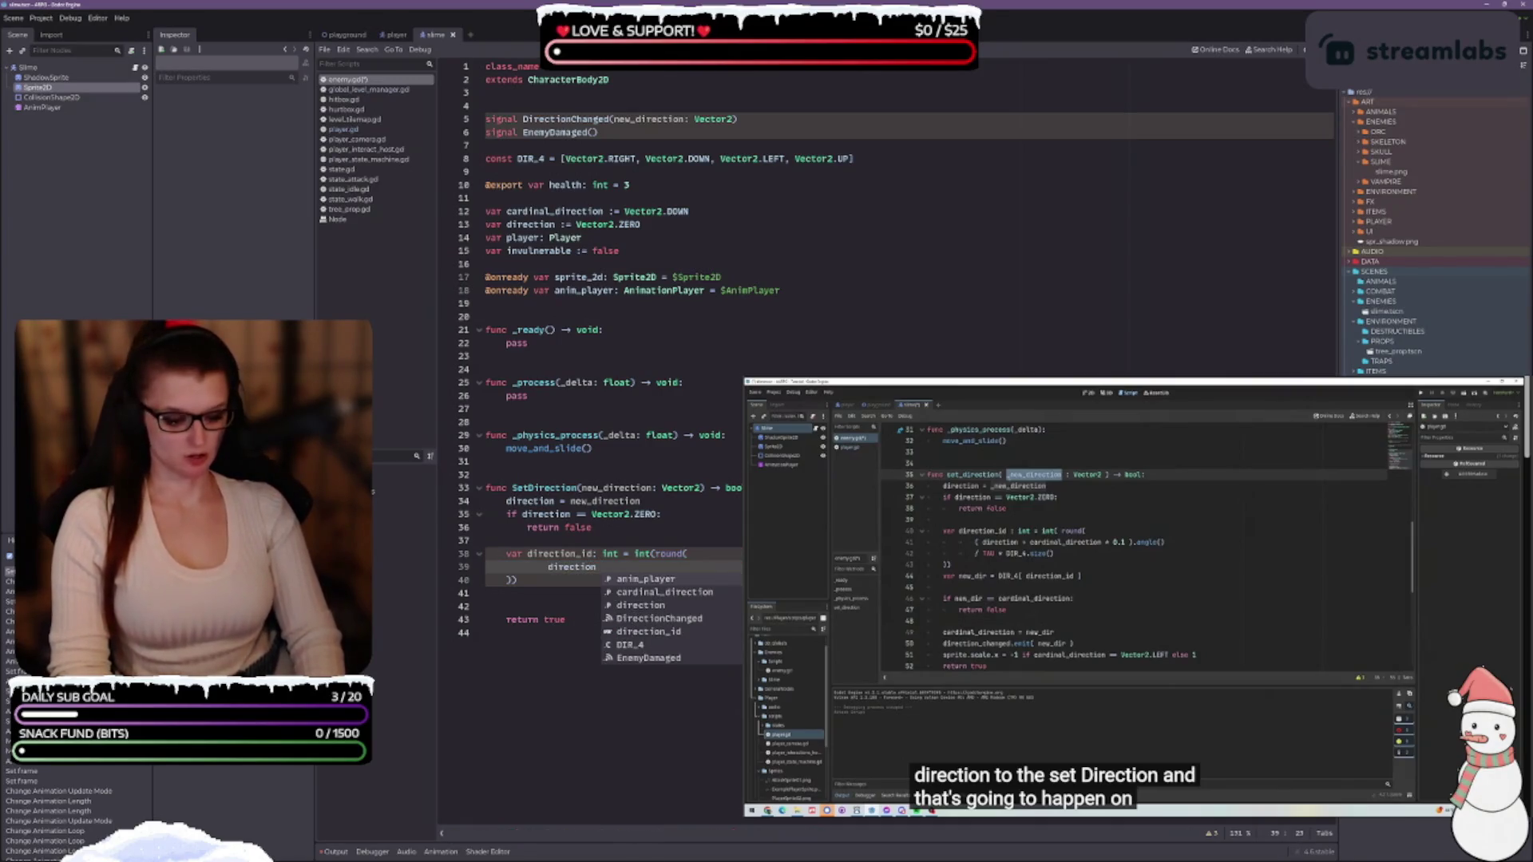
text(+ card)
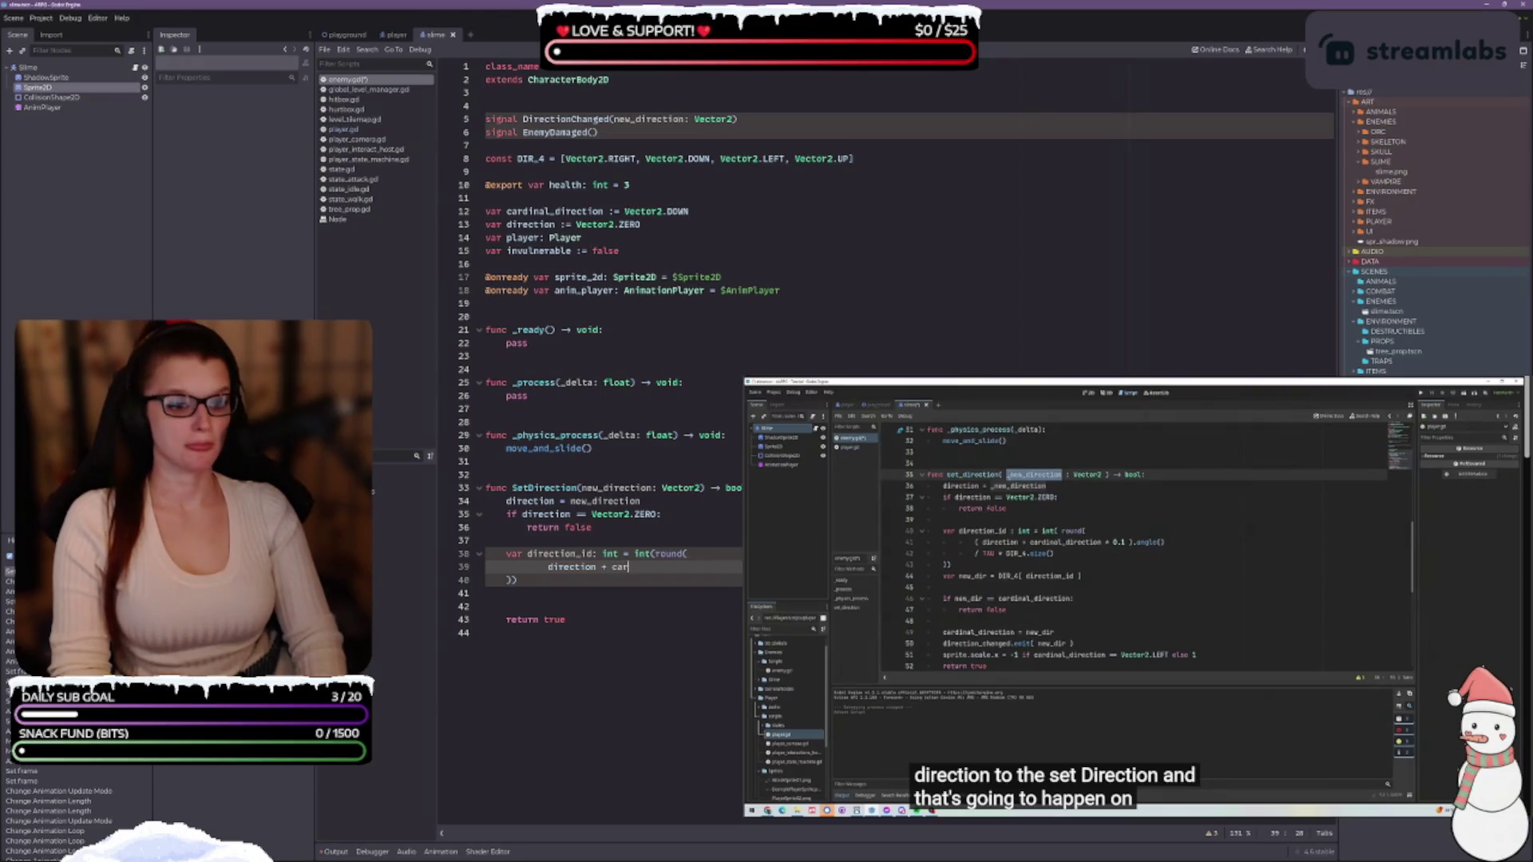
key(Return)
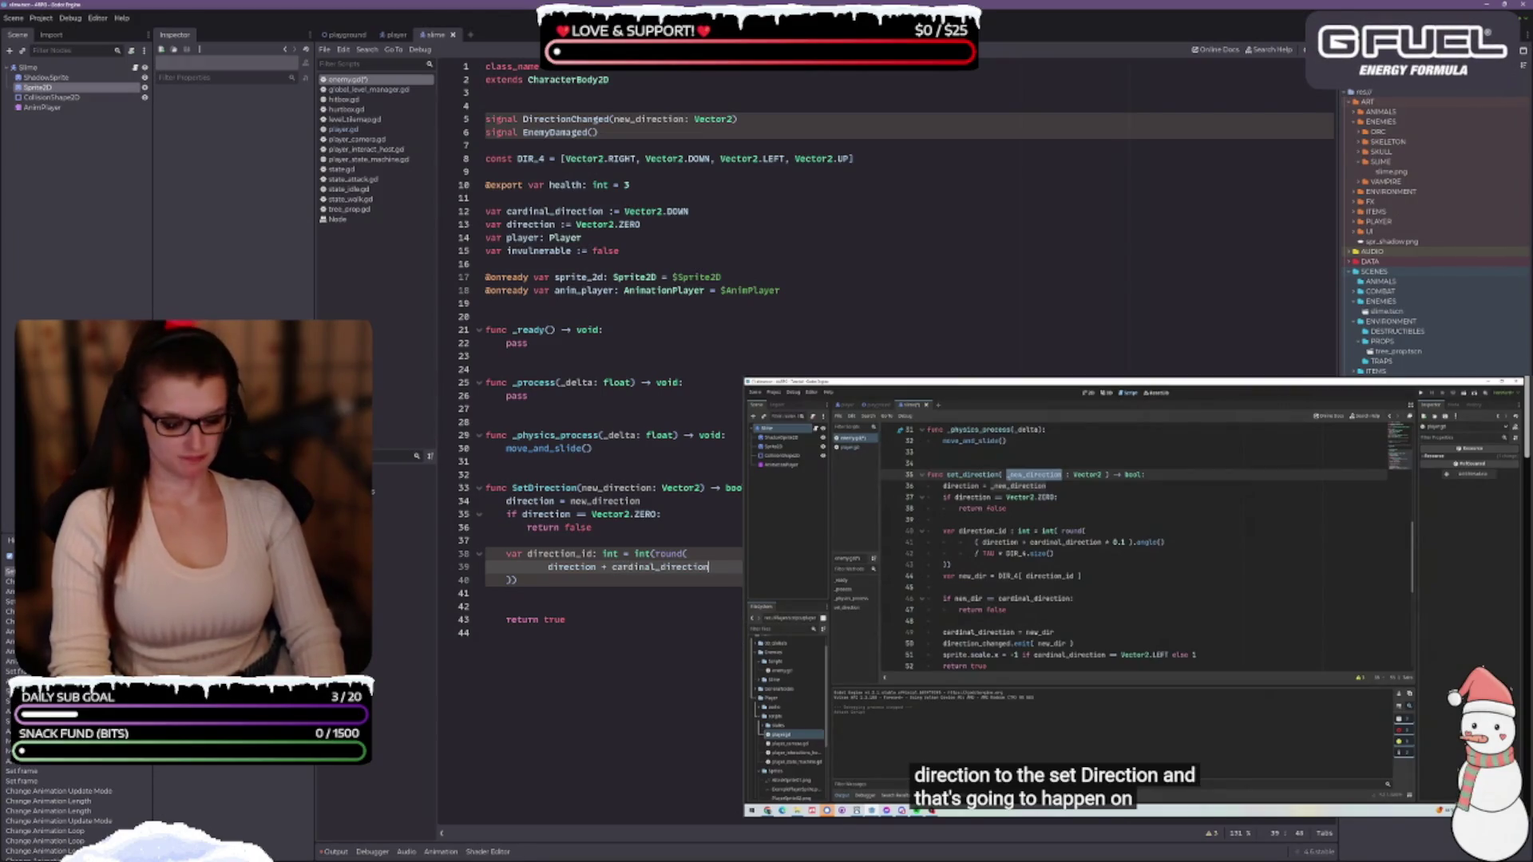
text(* 0.1)
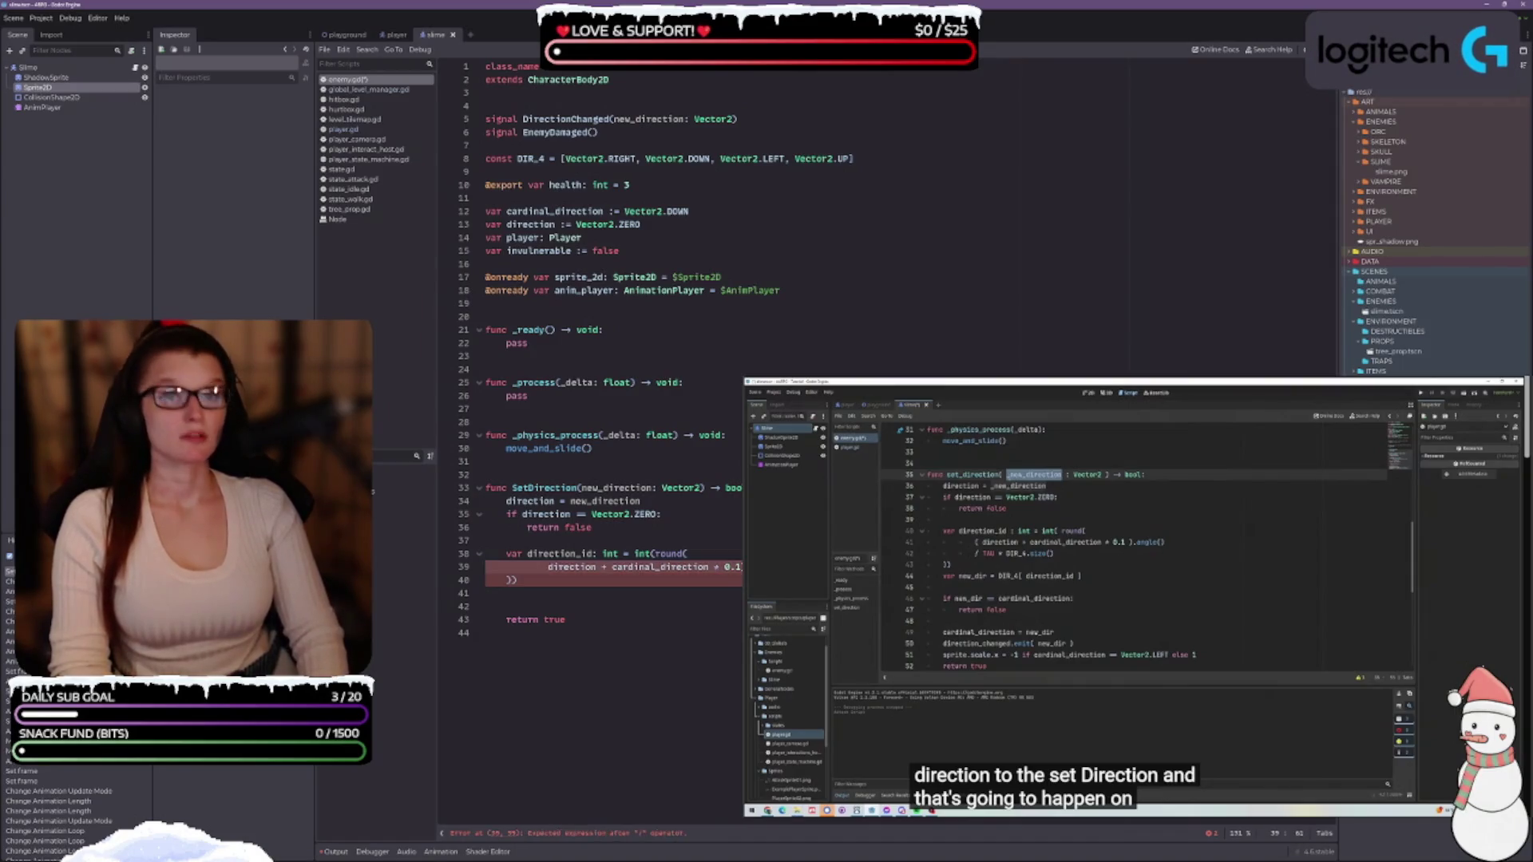
text(TAU)
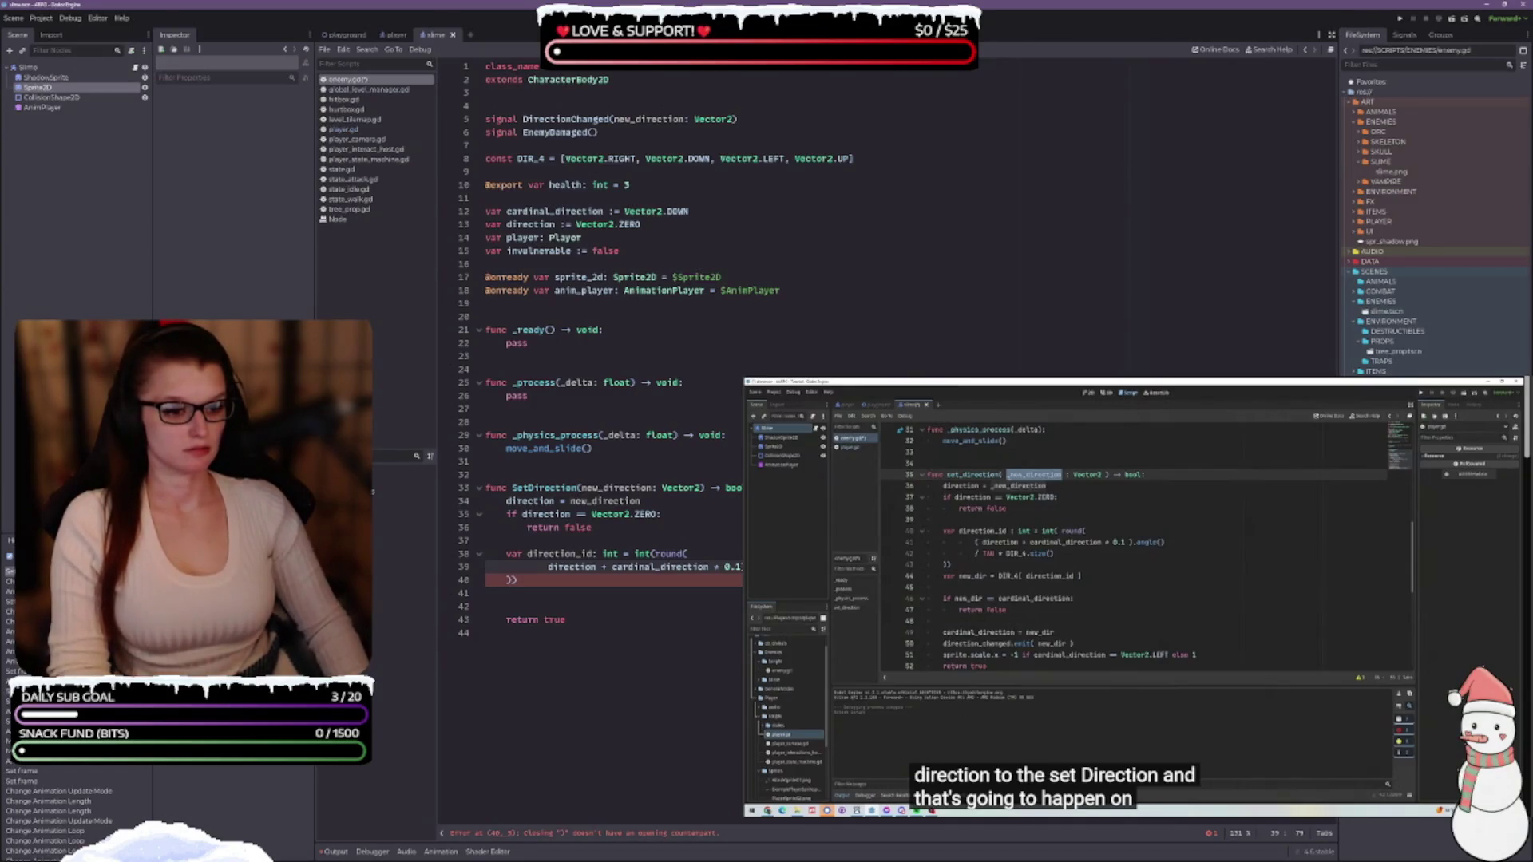
Remove the extra parenthesis and collapse the direction_id expression onto a single line
click(518, 581)
key(BackSpace)
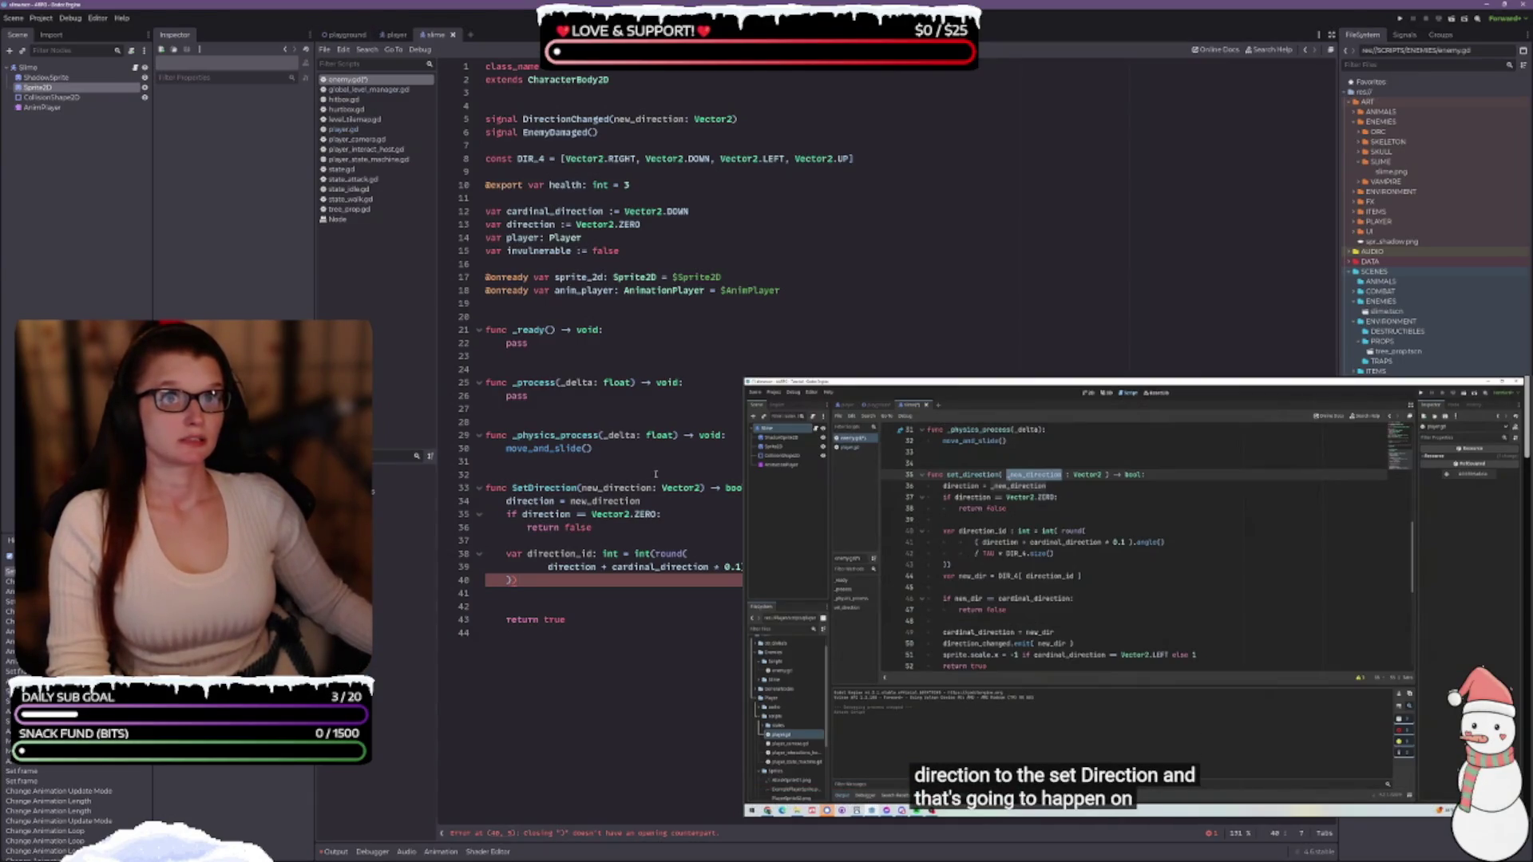
click(548, 567)
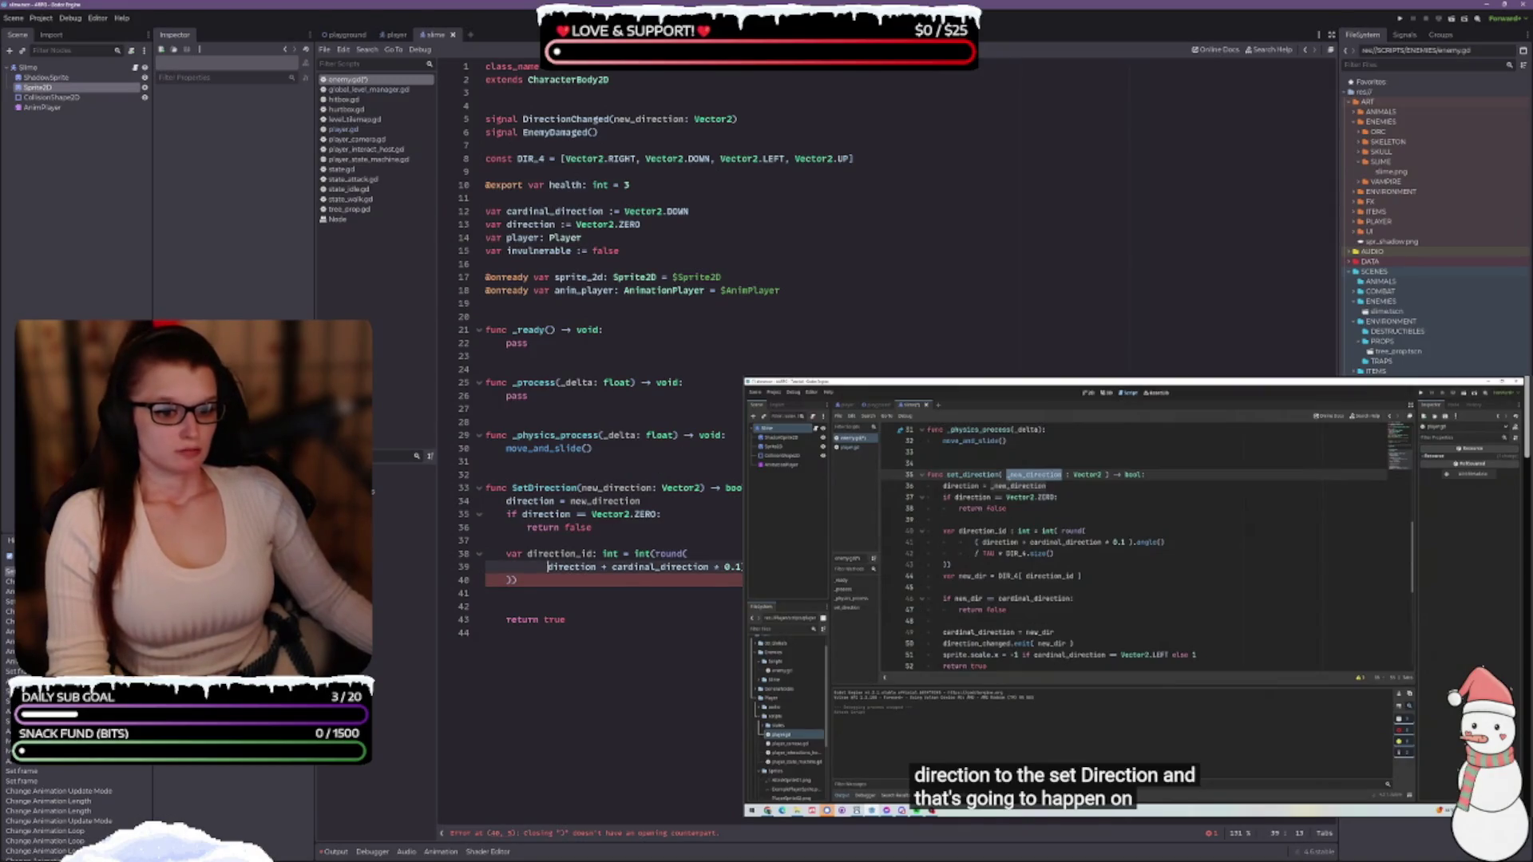
key(BackSpace)
key(BackSpace)
key(BackSpace)
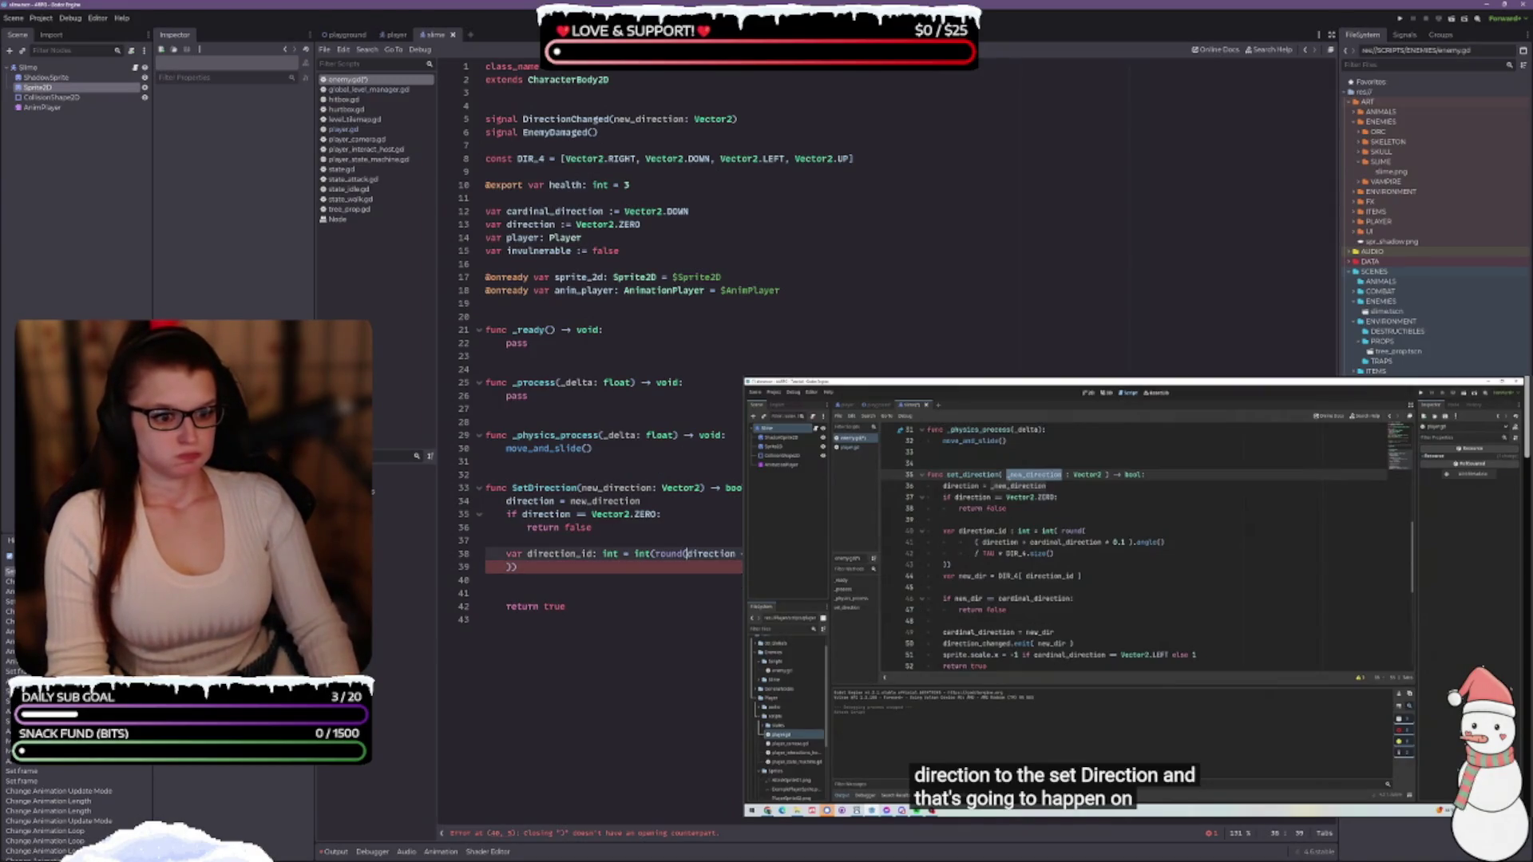
key(End)
key(Delete)
key(Delete)
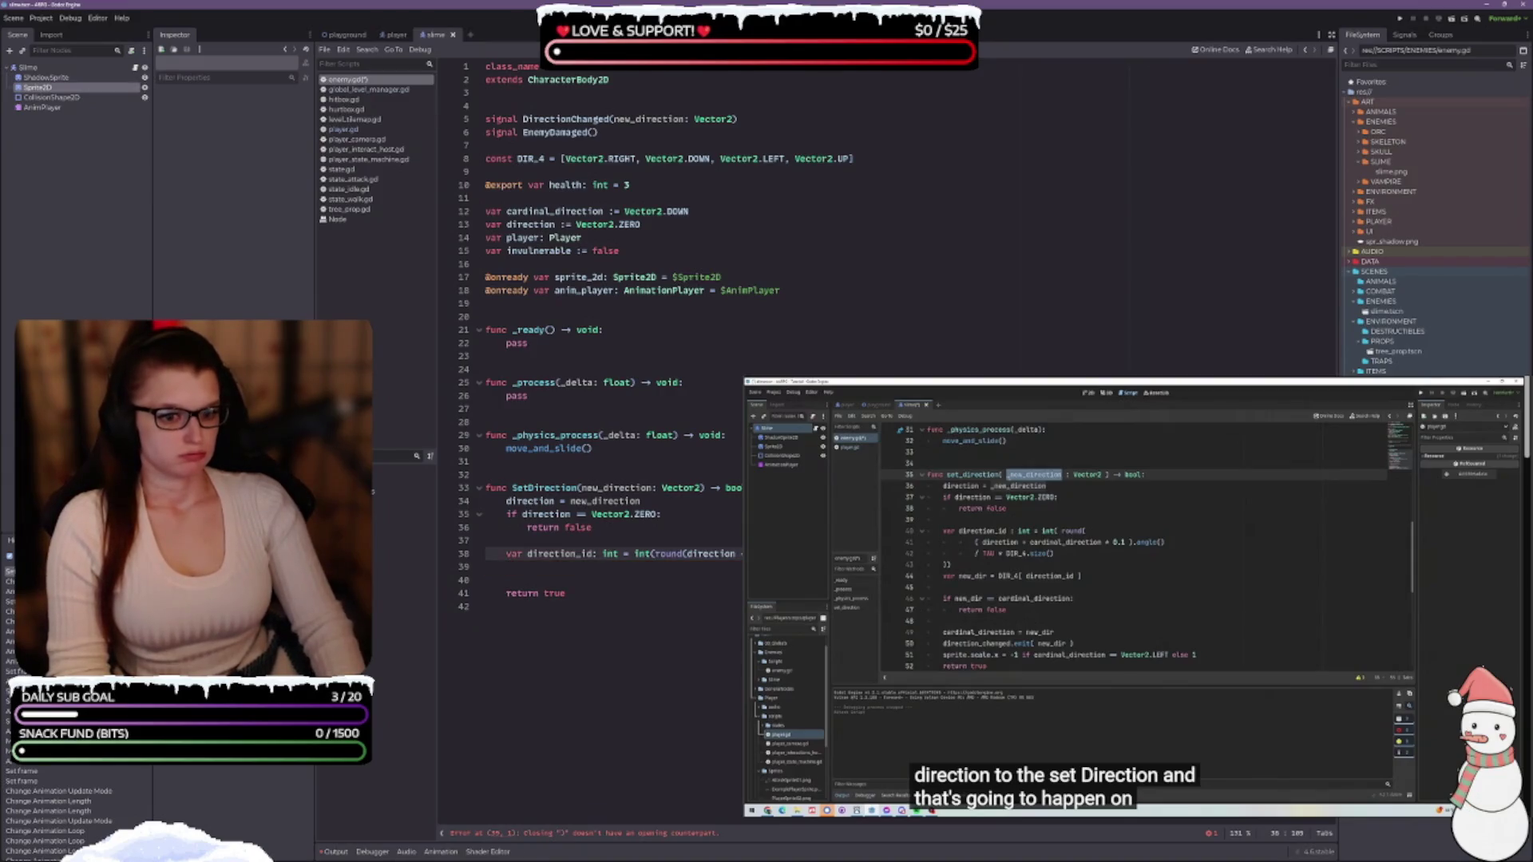
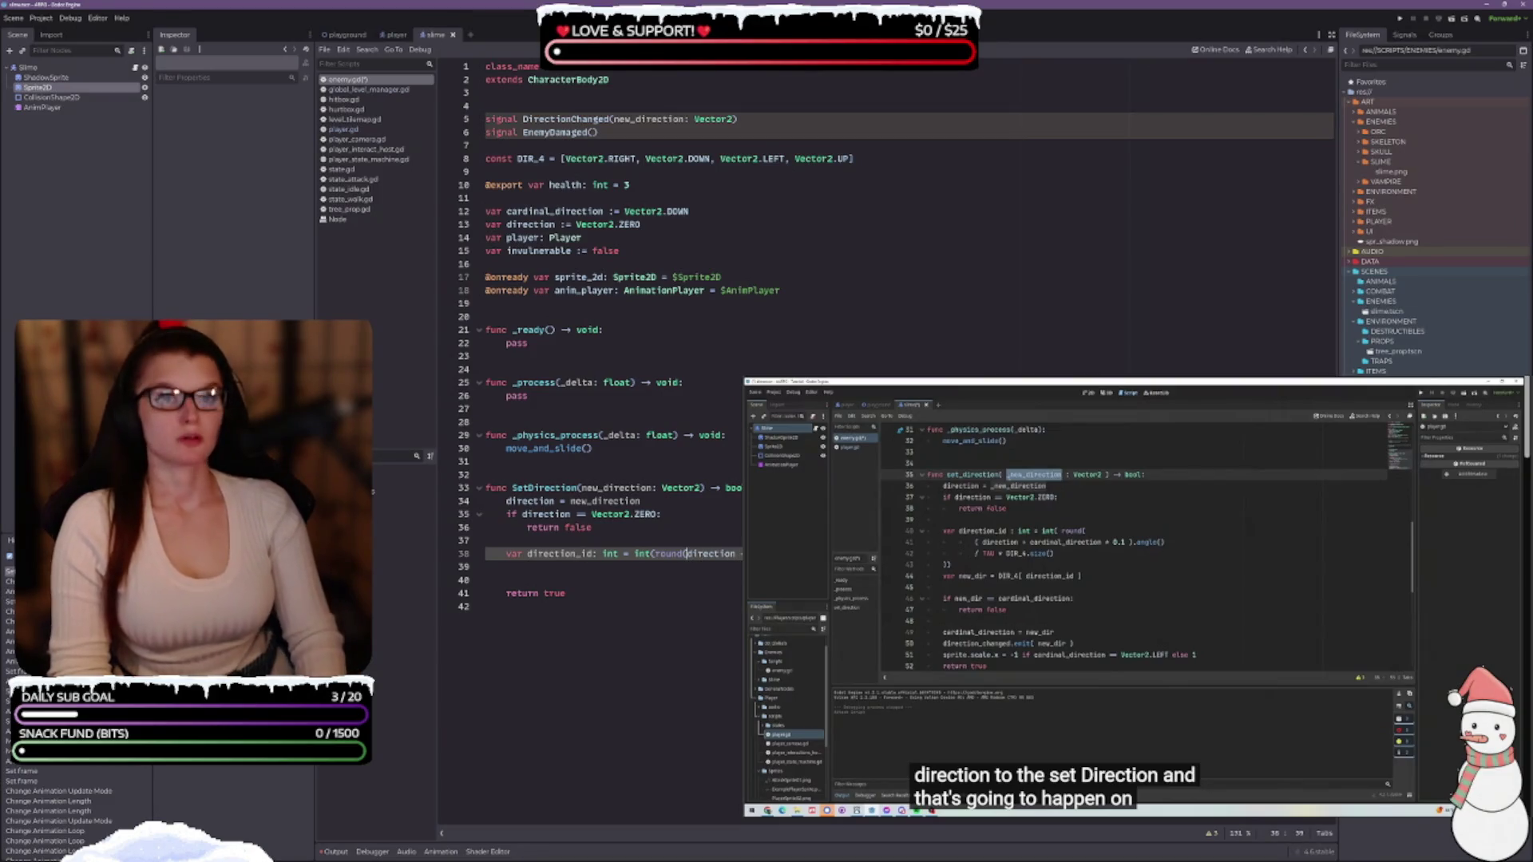
Add the missing closing parenthesis to the direction_id expression on line 38
text(()
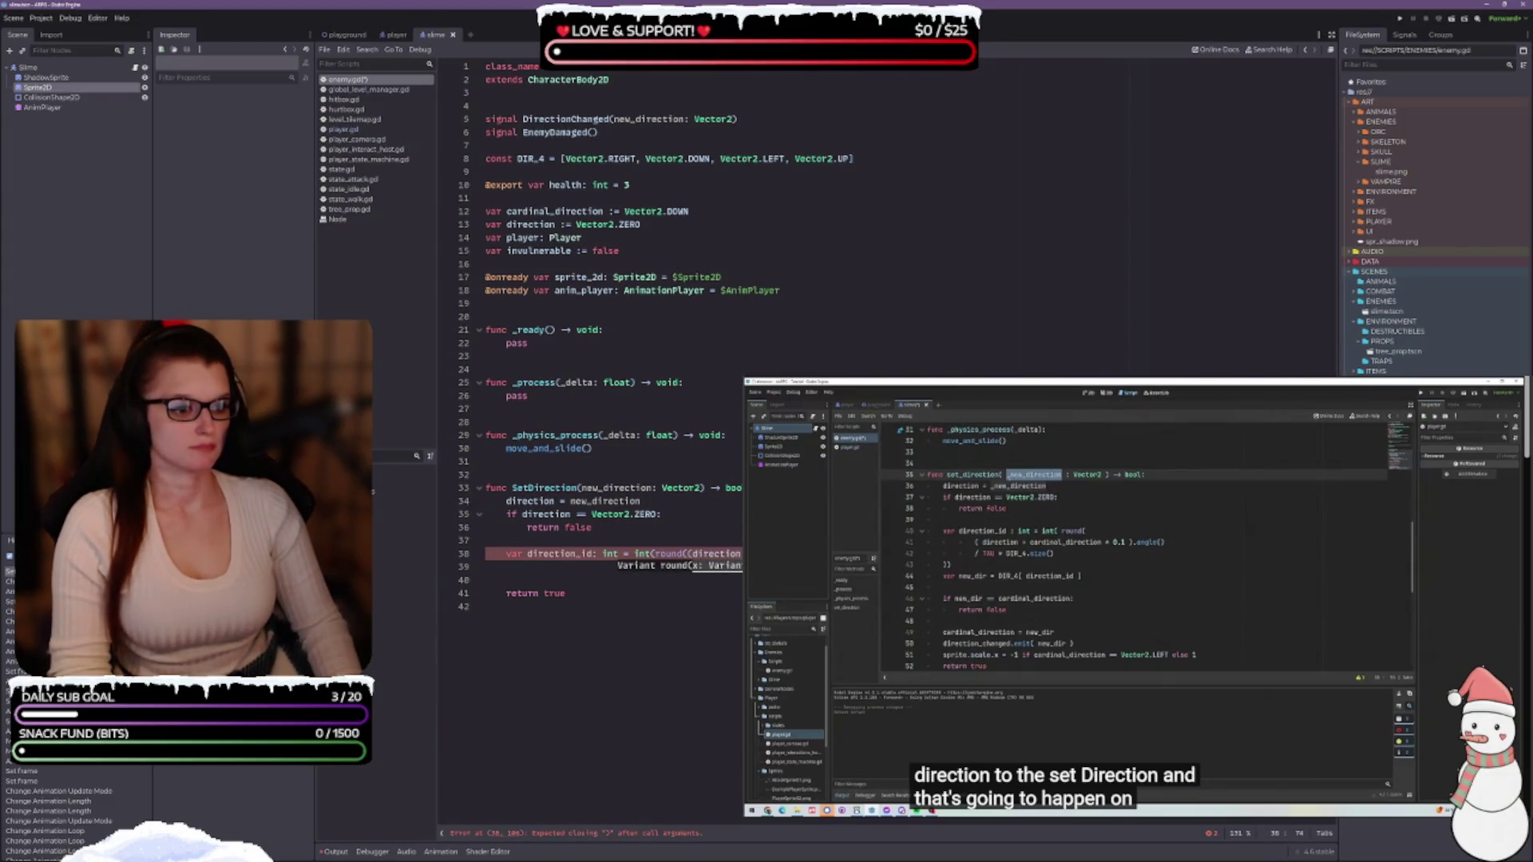
text( + )
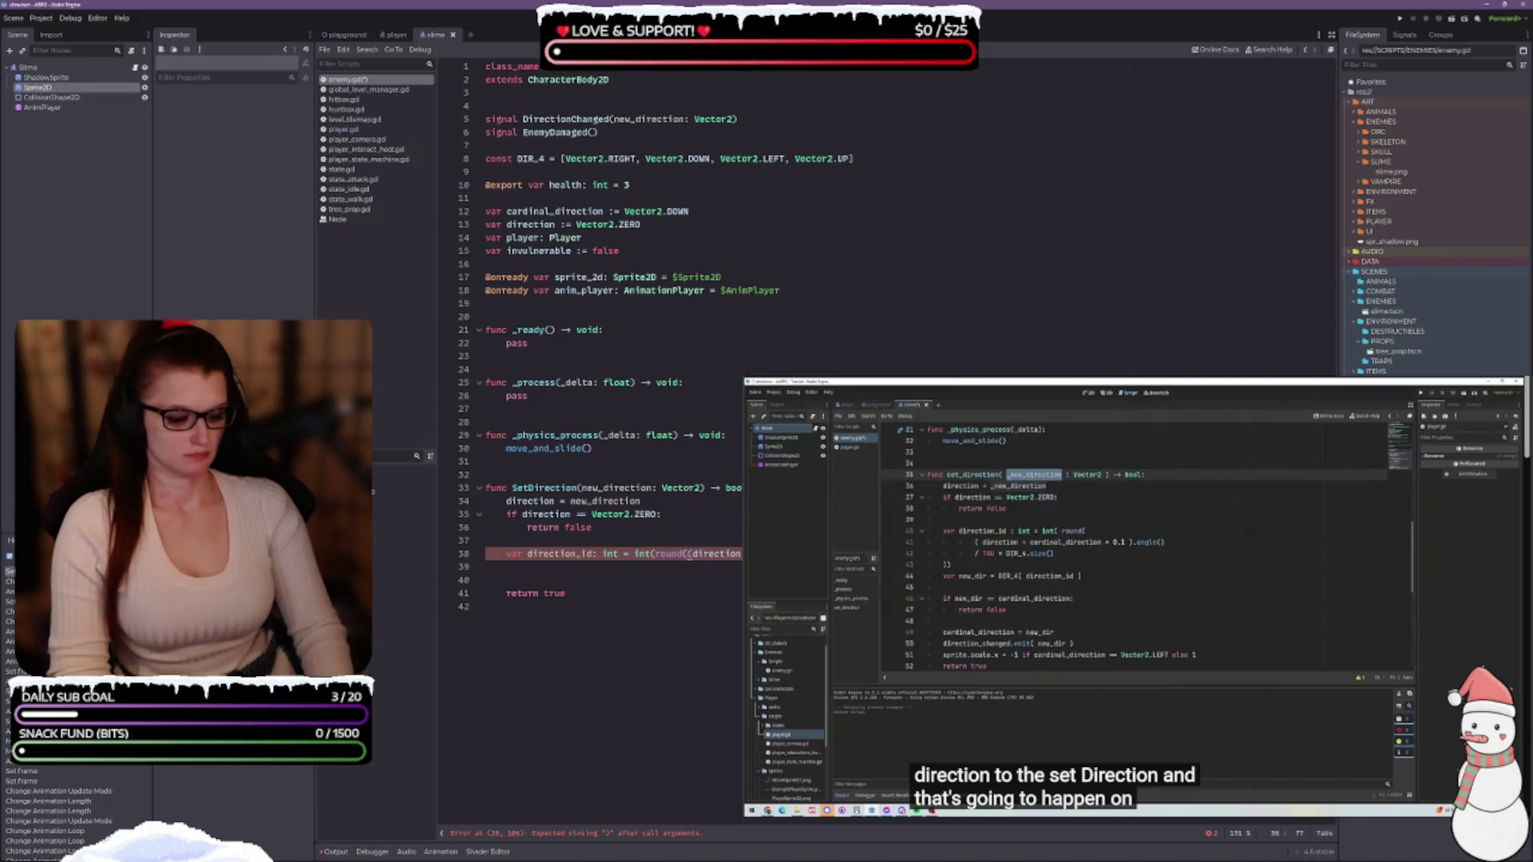
text(c)
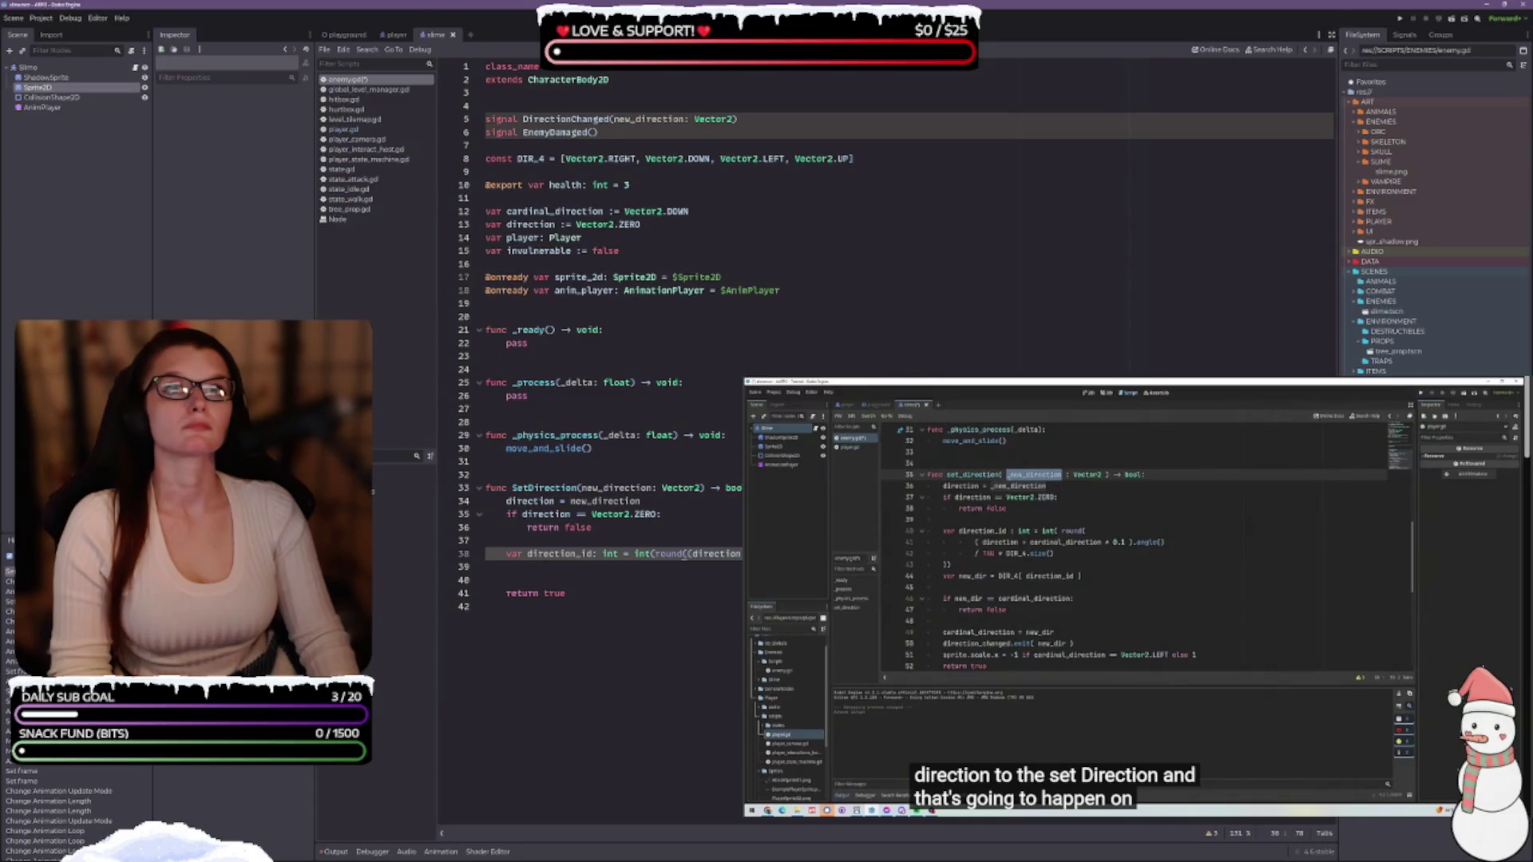
key(BackSpace)
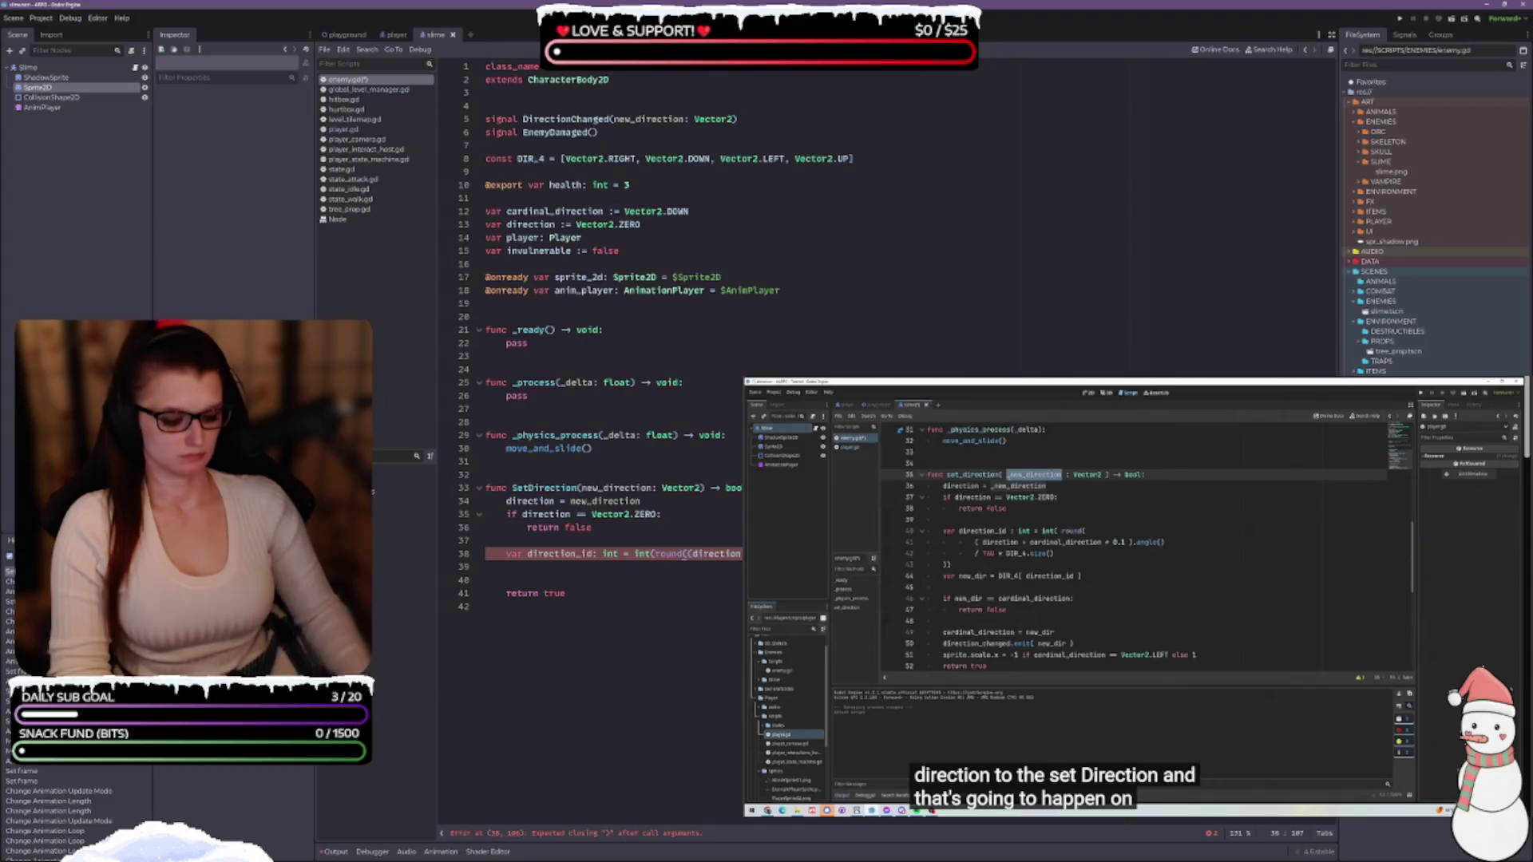
text())
key(Left)
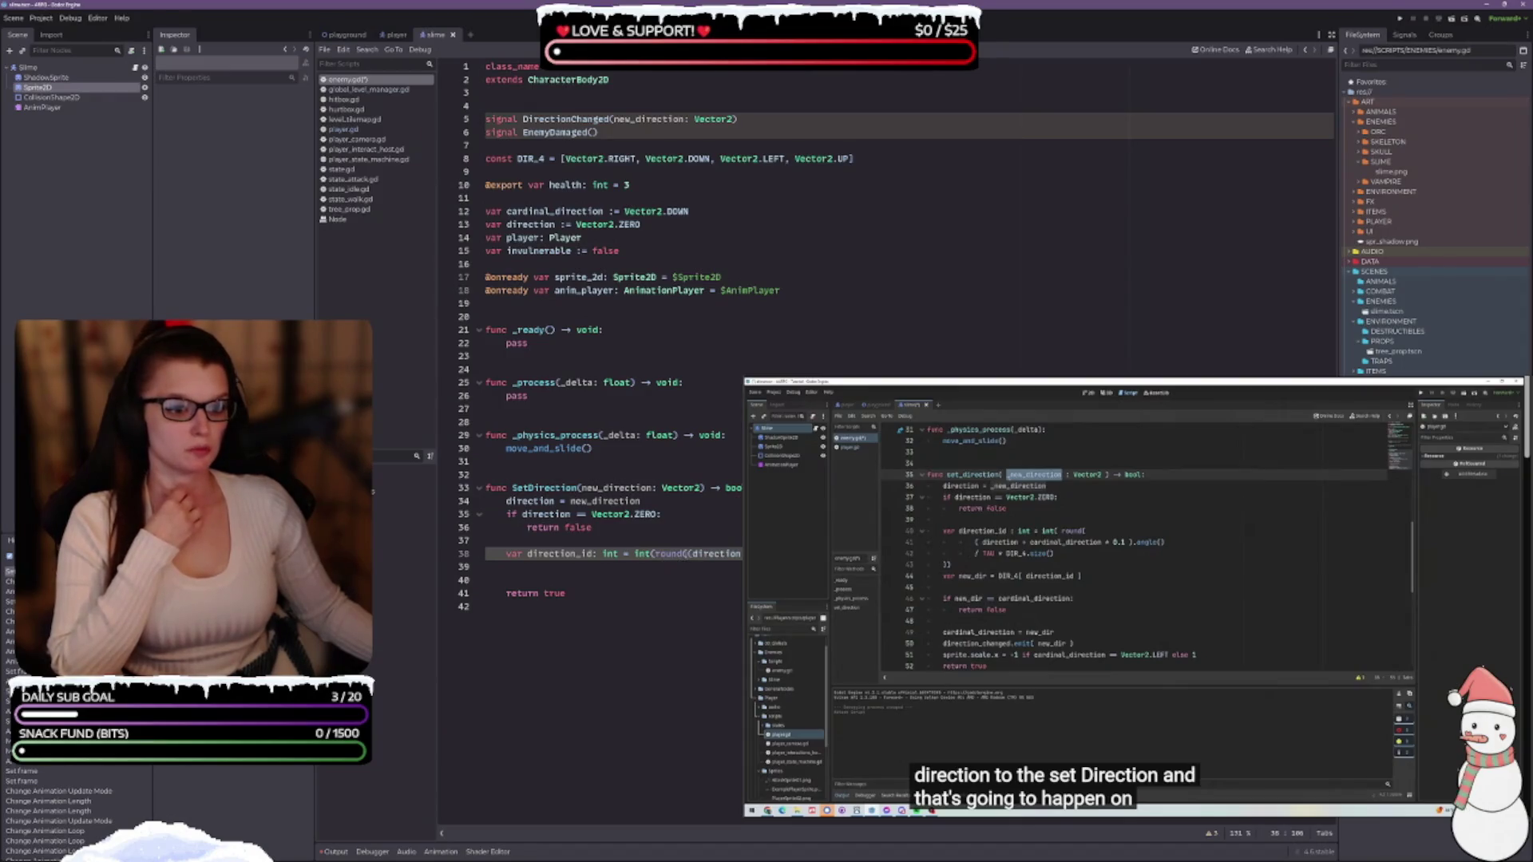
Wrap the round() arguments onto an indented line with the closing parentheses on their own line
key(Return)
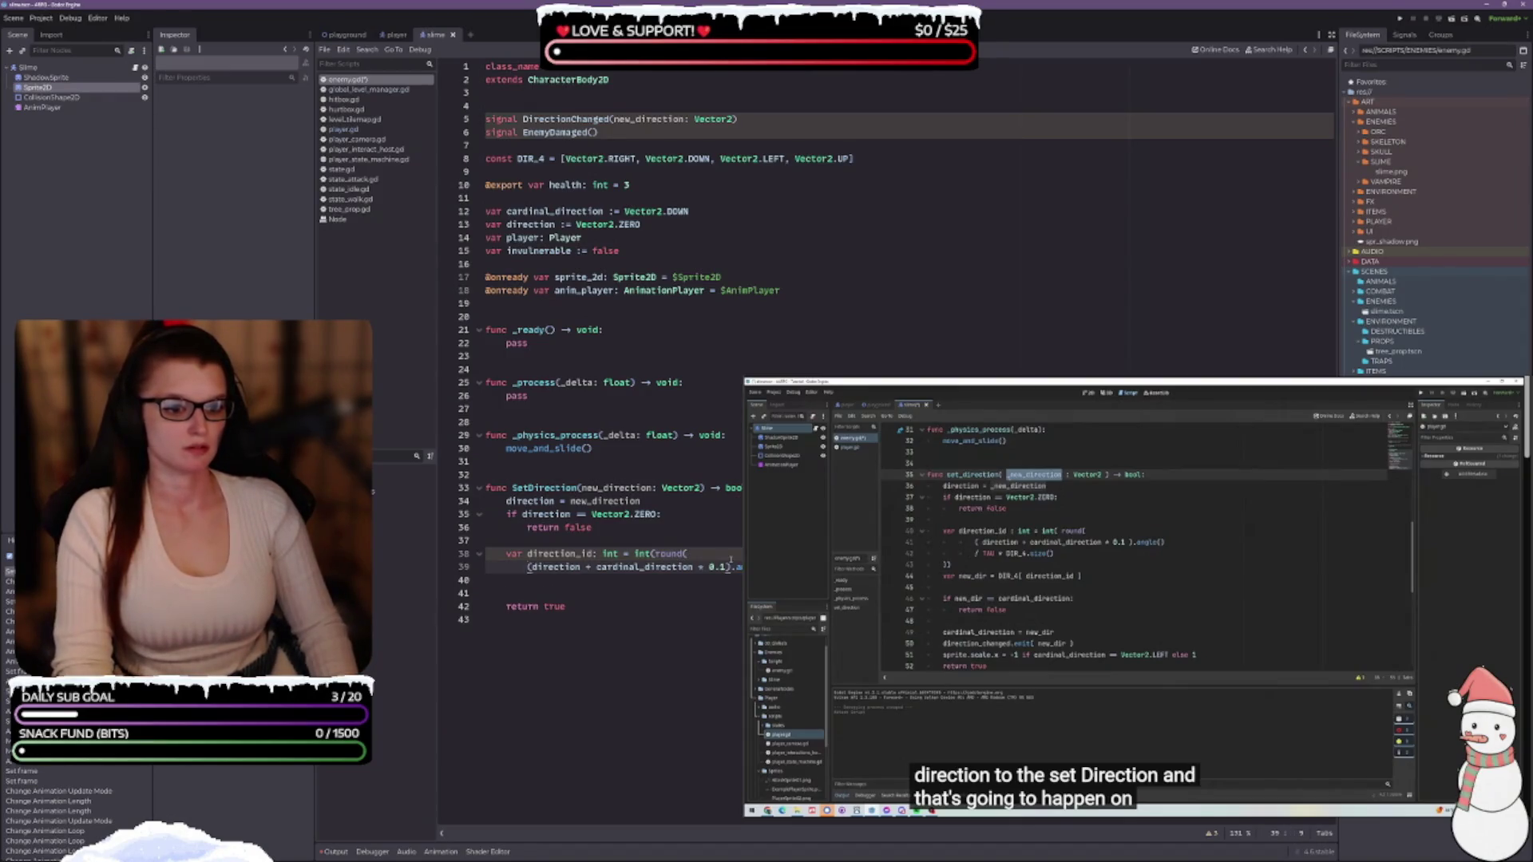
key(Tab)
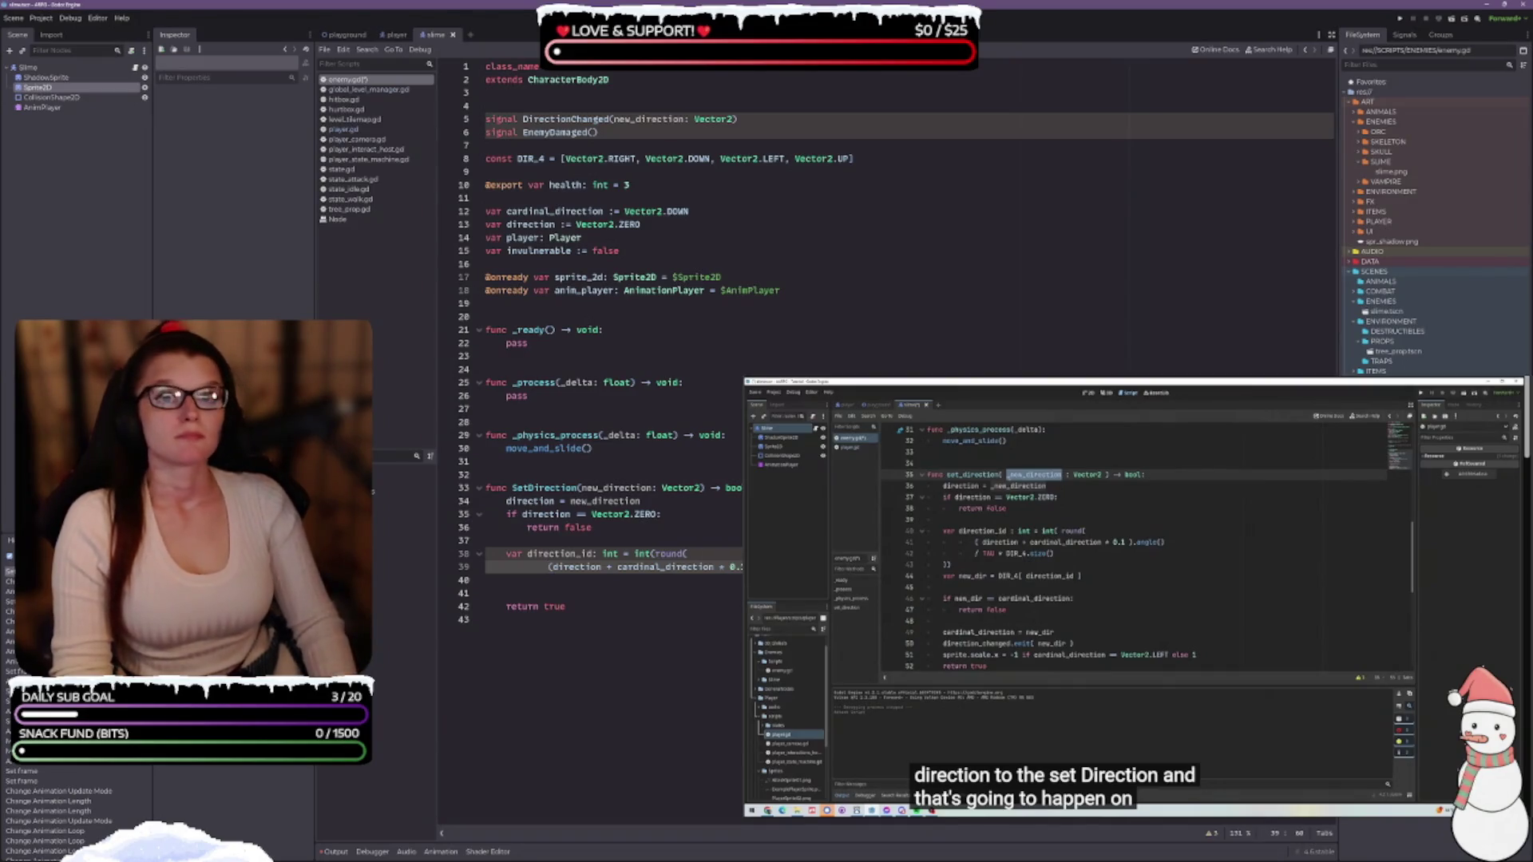
key(Return)
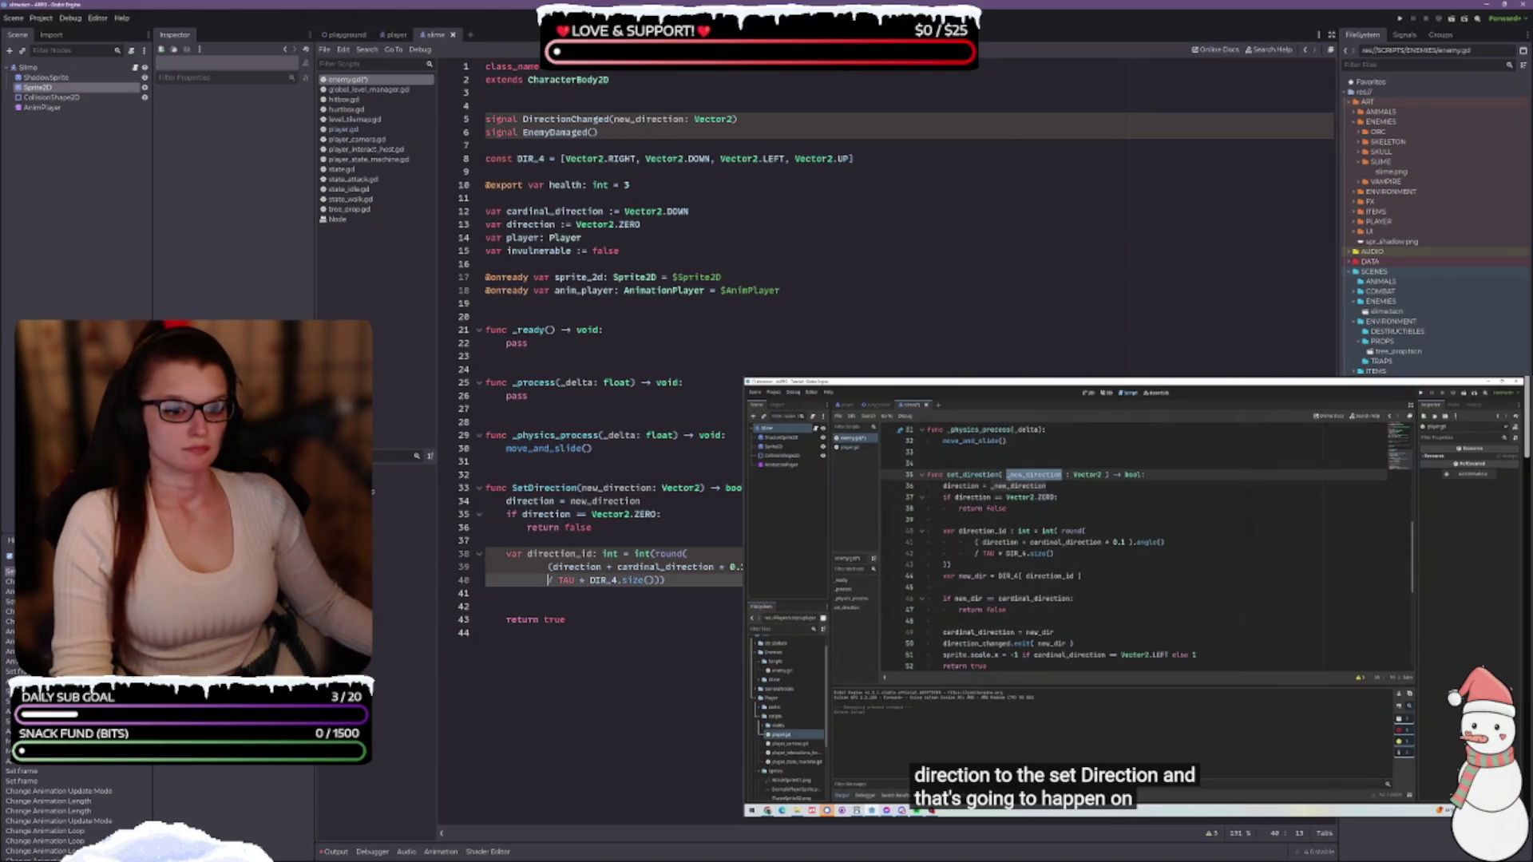
key(ctrl+z)
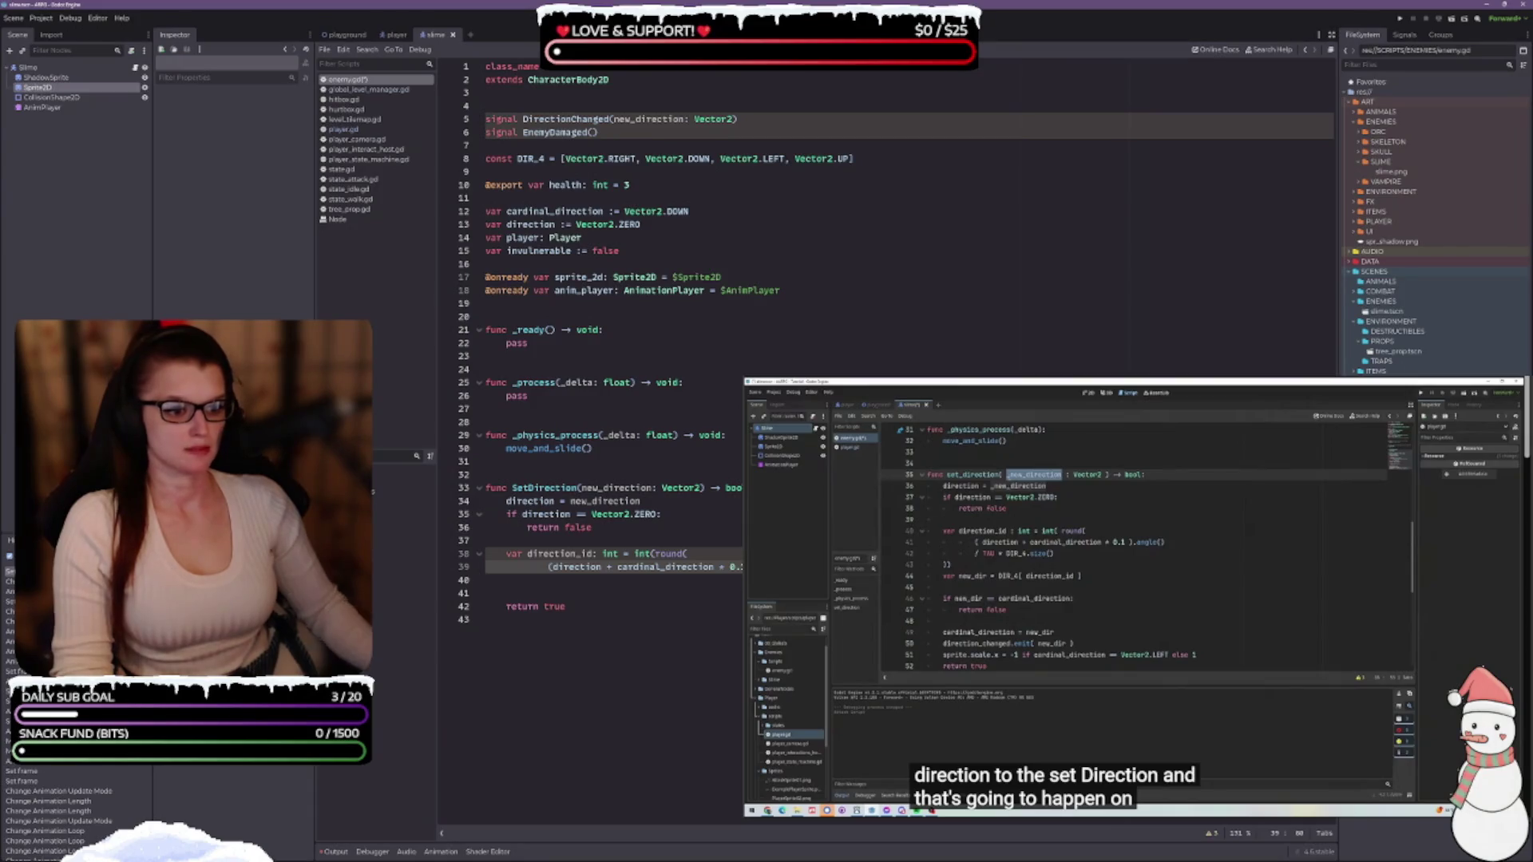
key(Return)
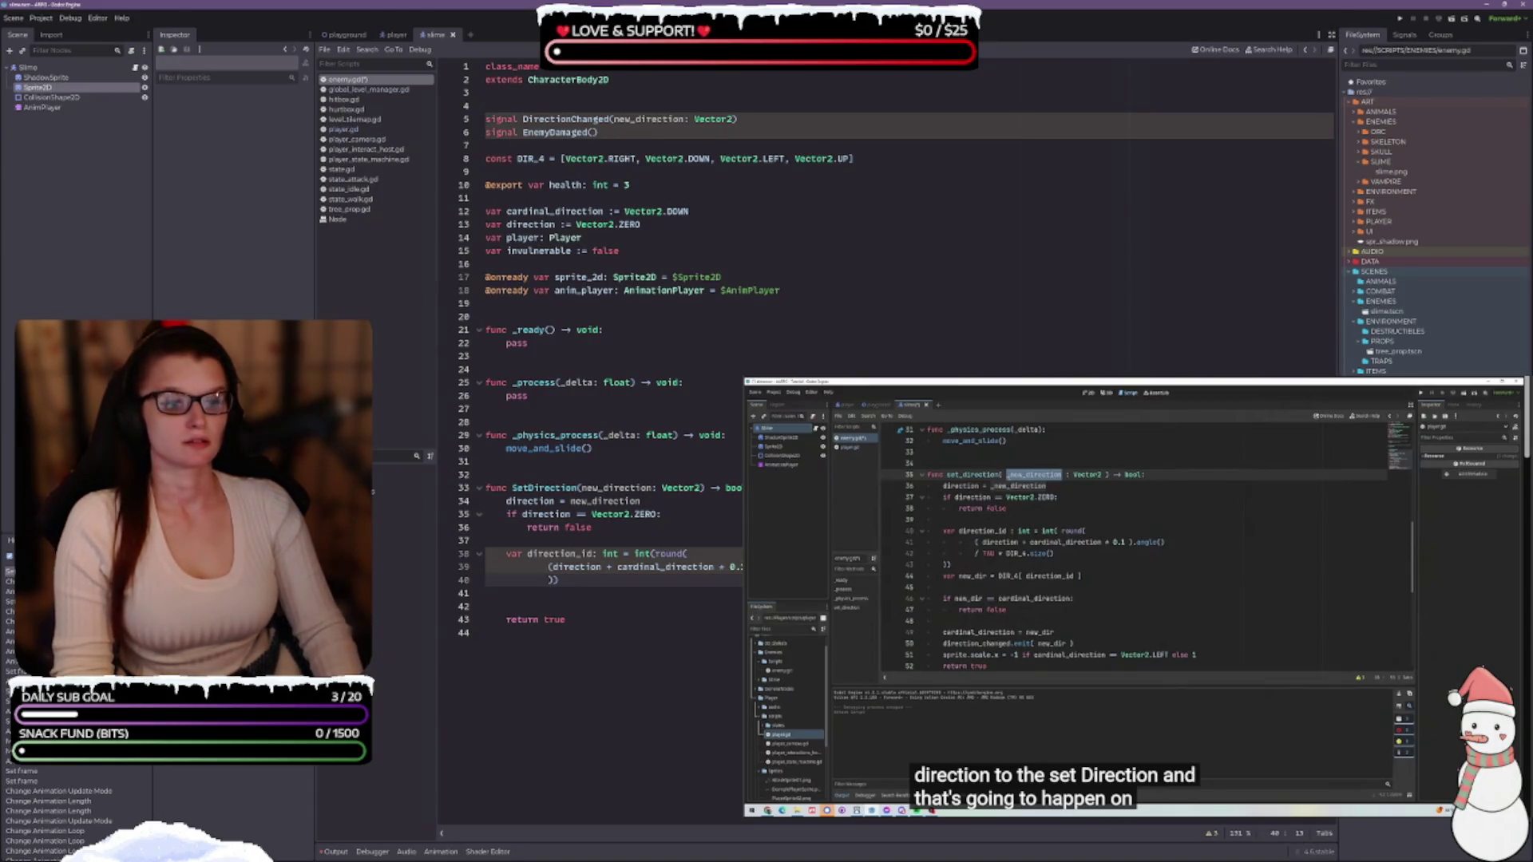
key(BackSpace)
key(BackSpace)
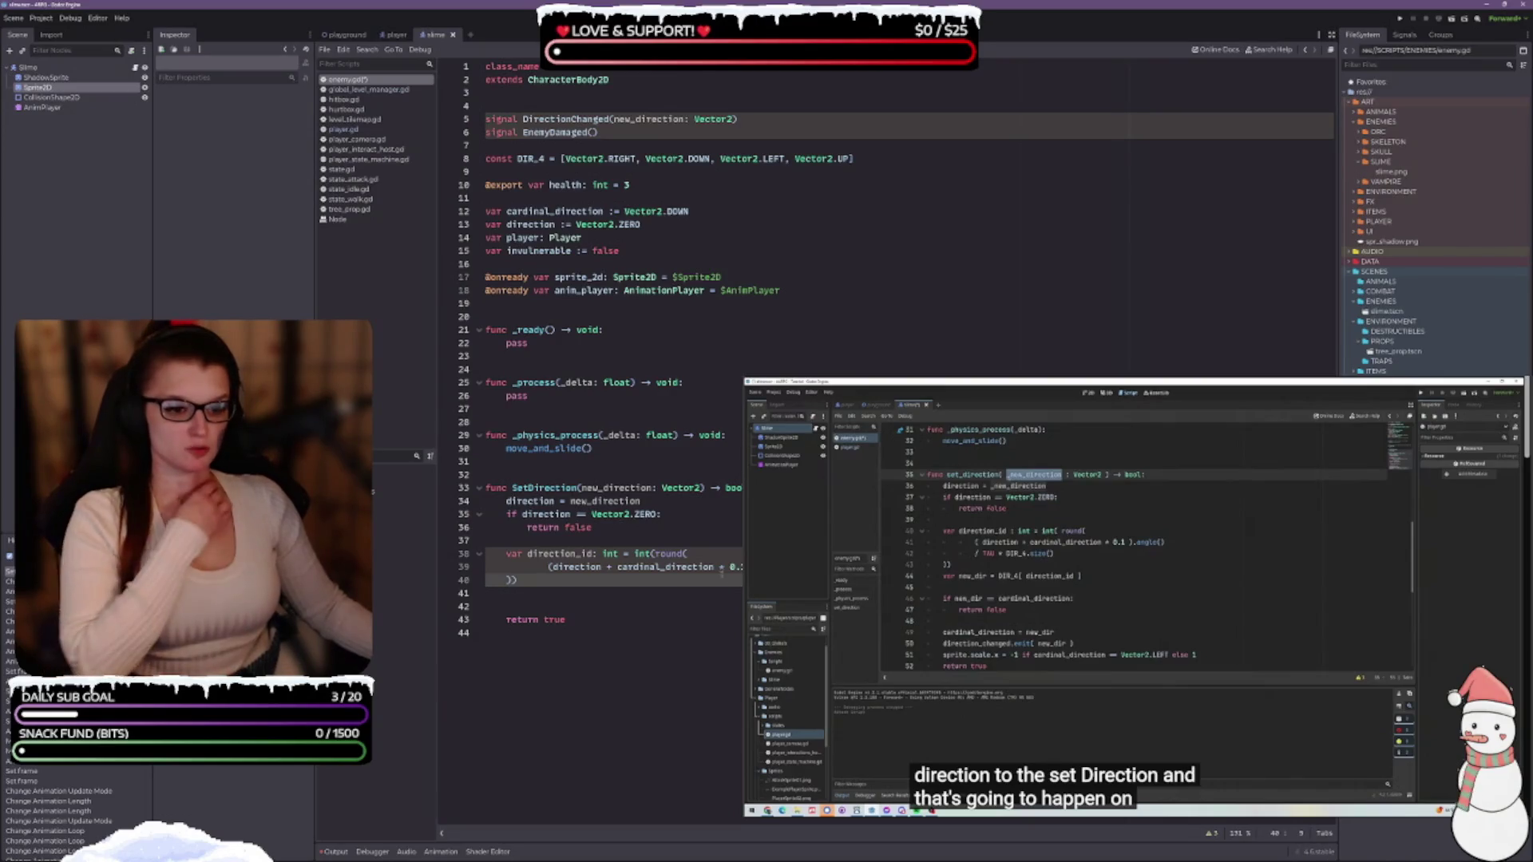
Break direction_id after int(, put the closing parenthesis on its own line, and save
click(659, 554)
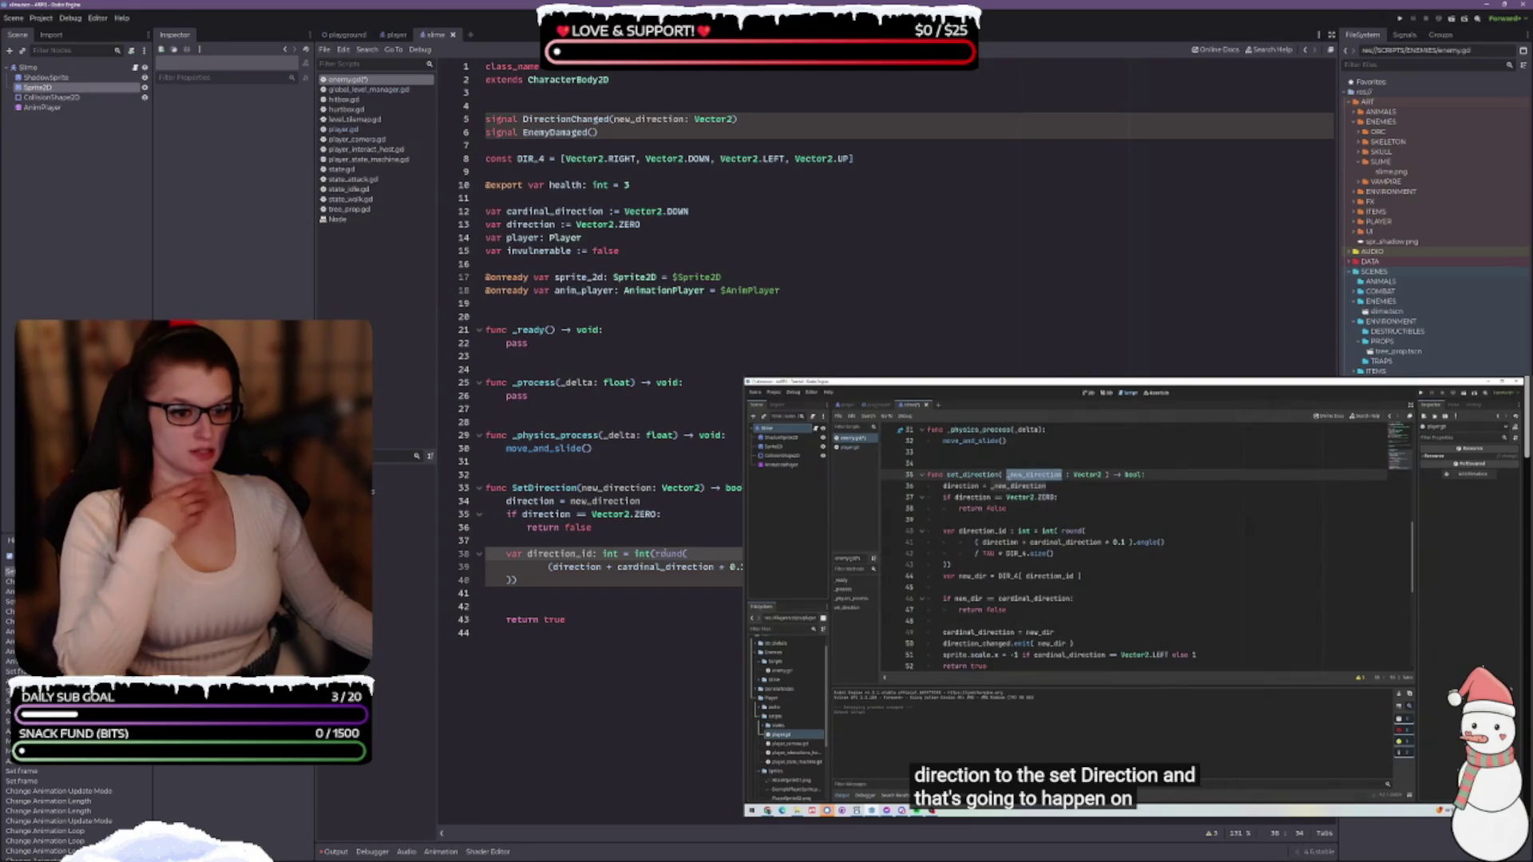
key(Return)
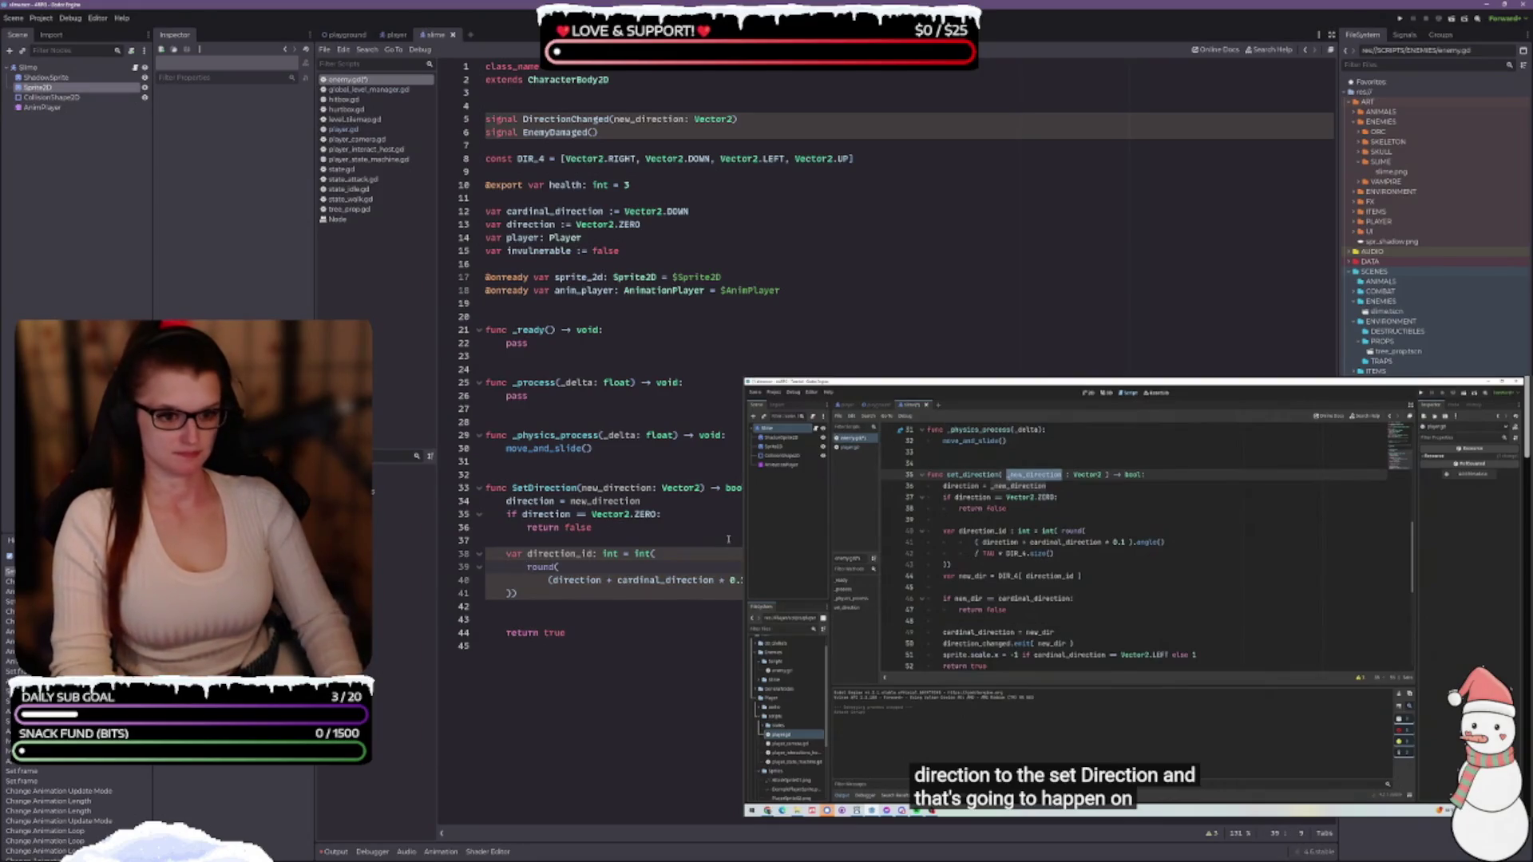
key(Right)
key(Right)
key(Right)
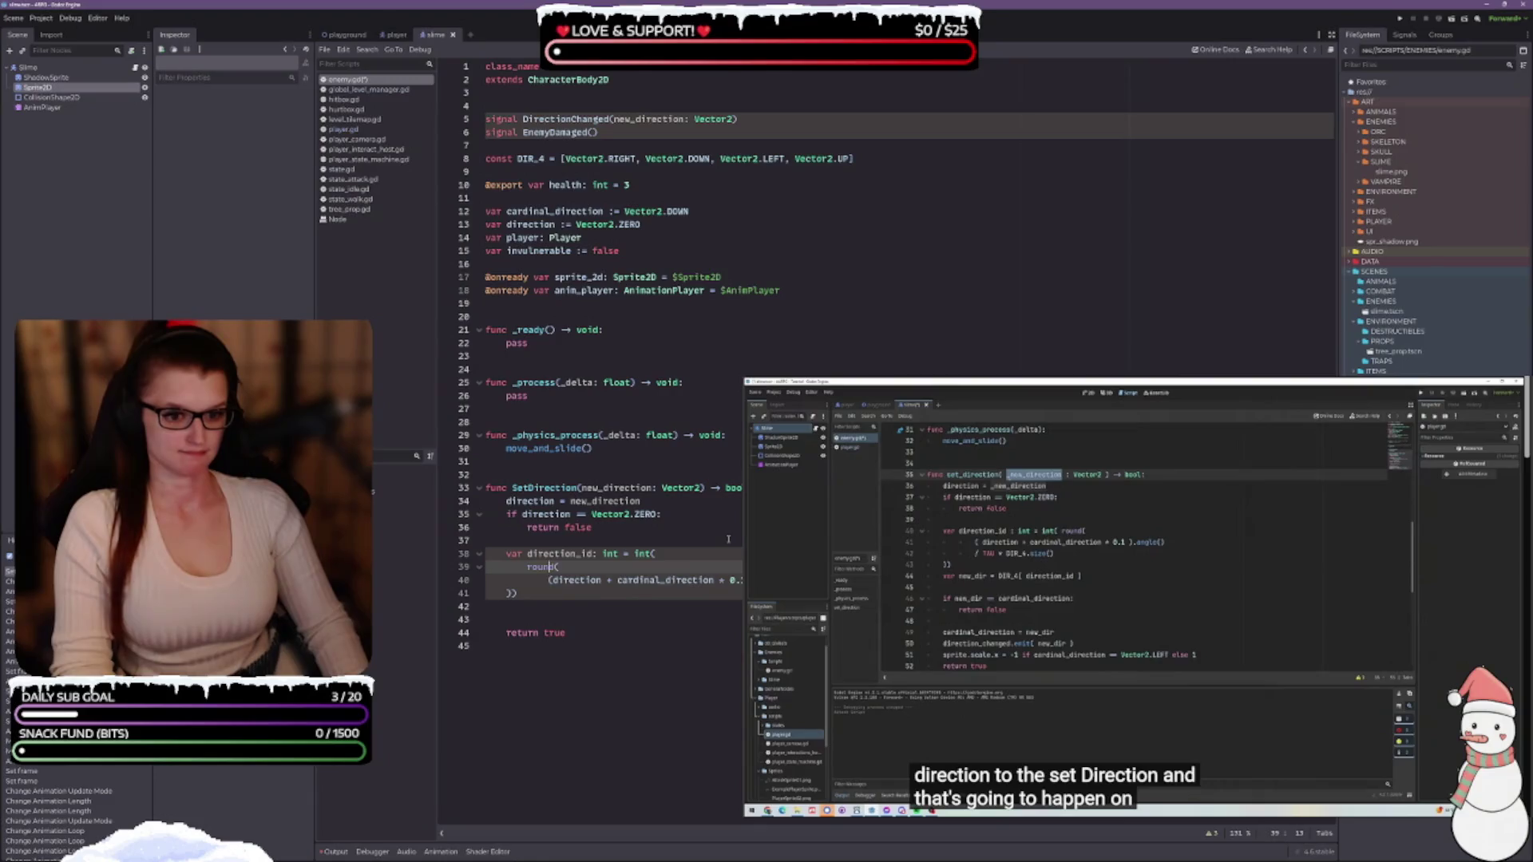
key(Home)
key(Tab)
key(Down)
key(shift+Tab)
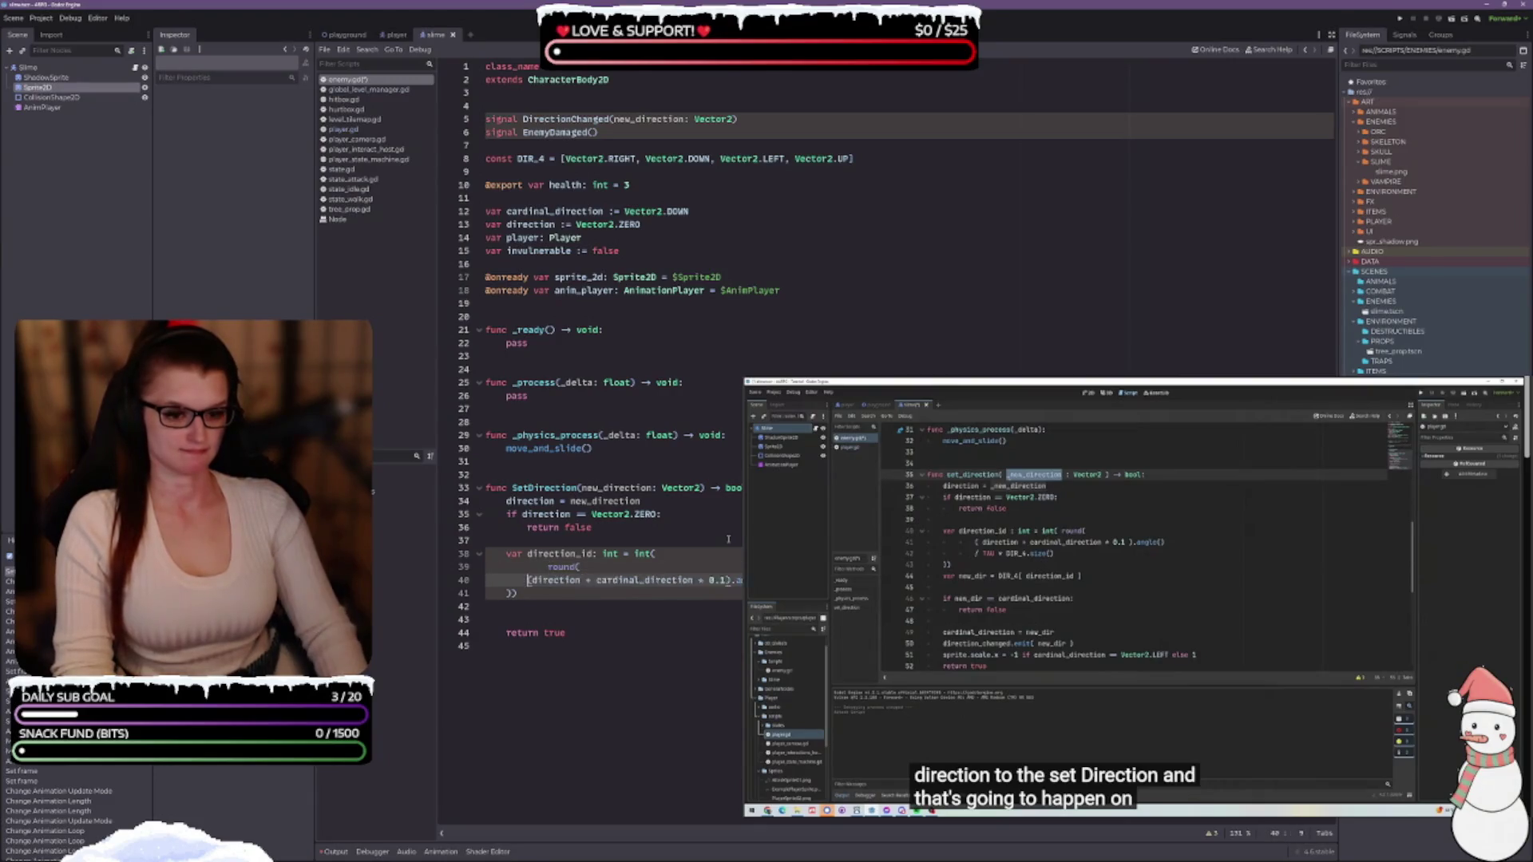
key(BackSpace)
key(BackSpace)
key(BackSpace)
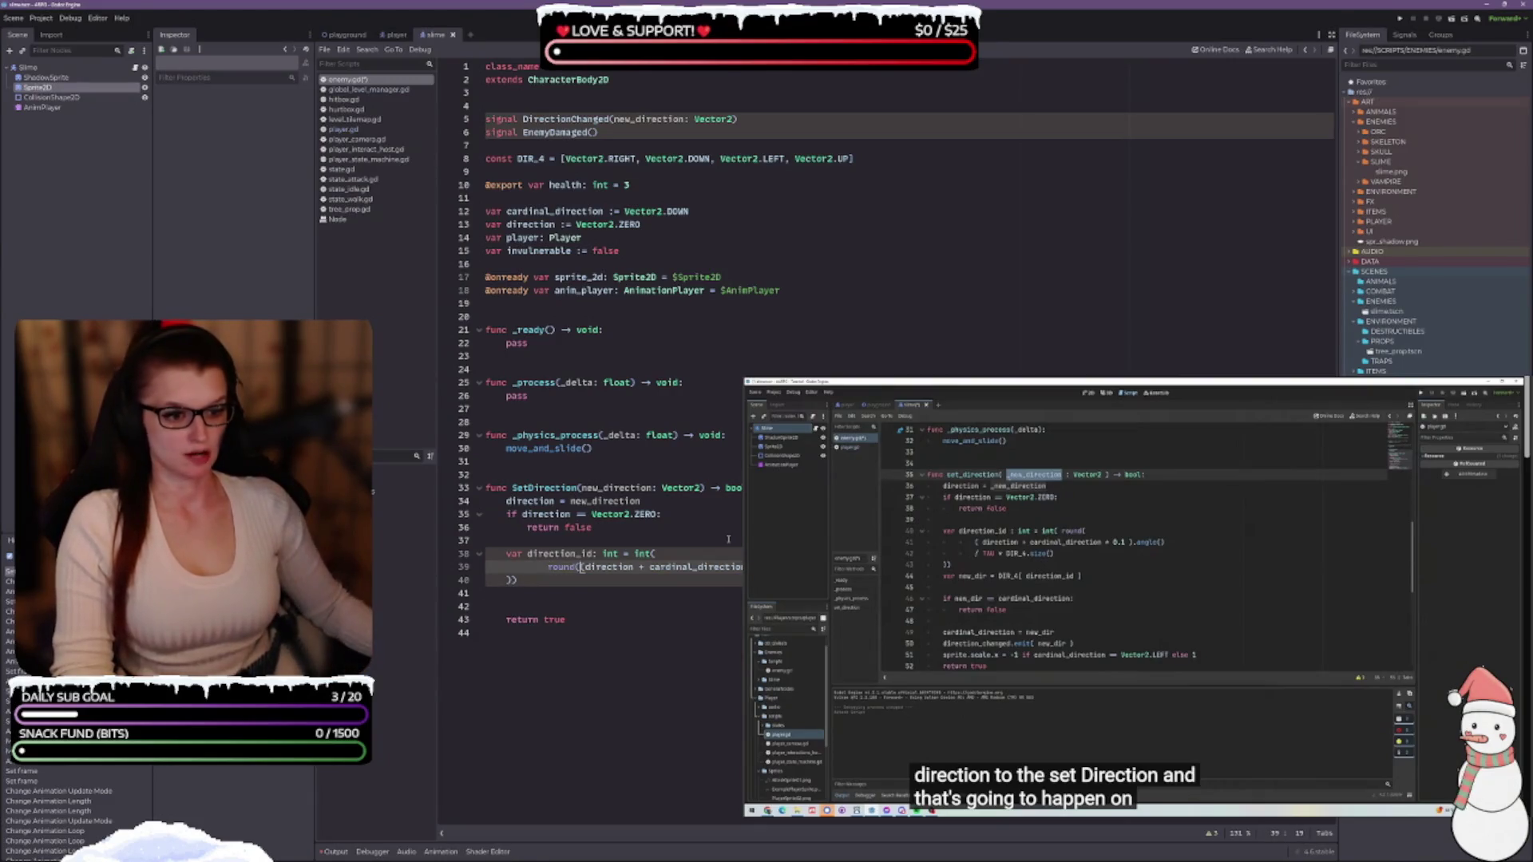
click(506, 580)
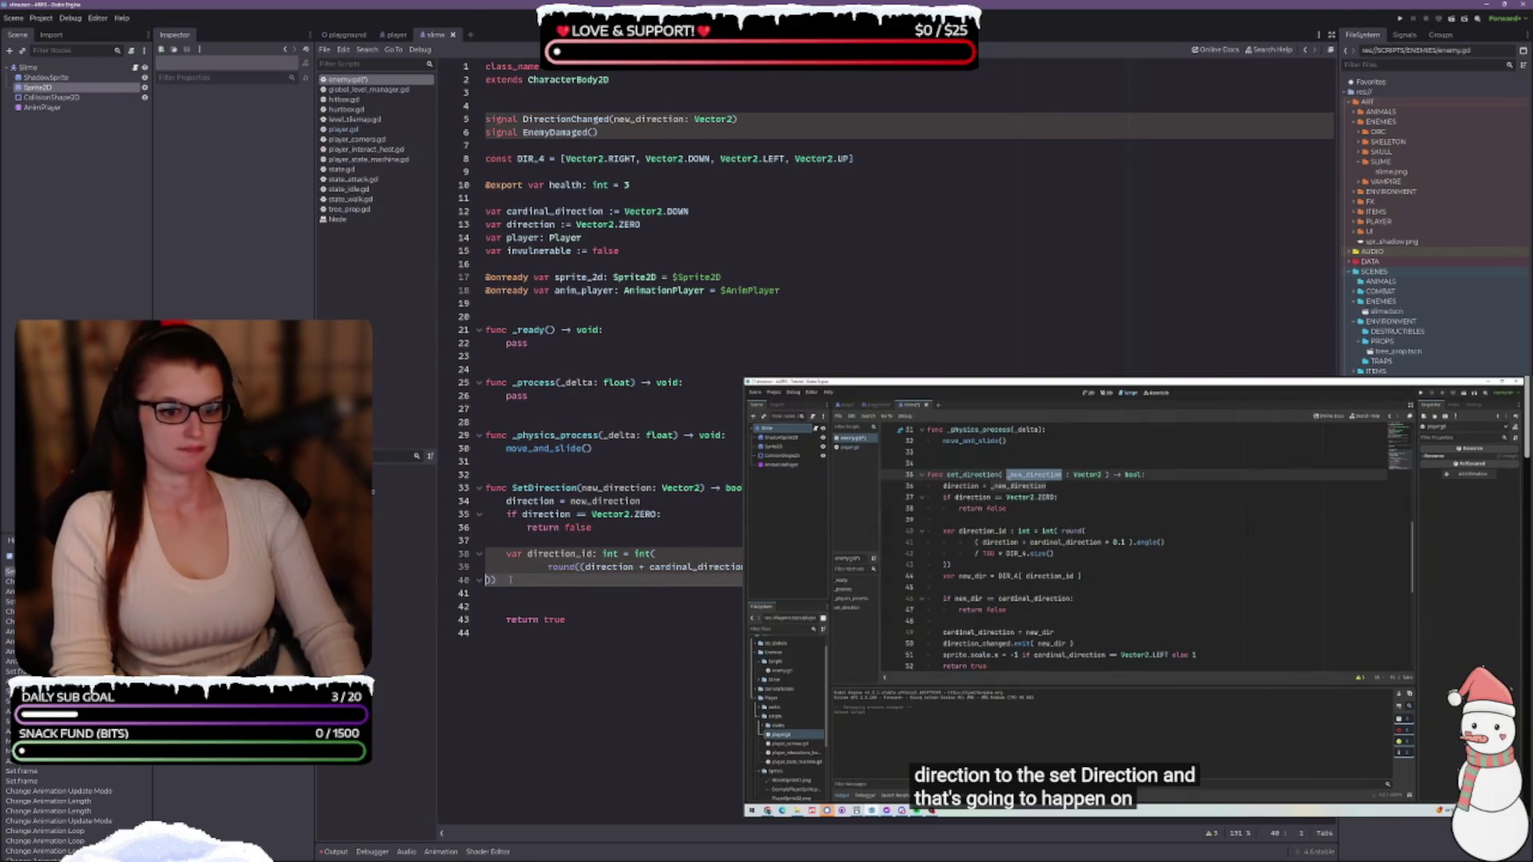
key(BackSpace)
key(BackSpace)
key(Return)
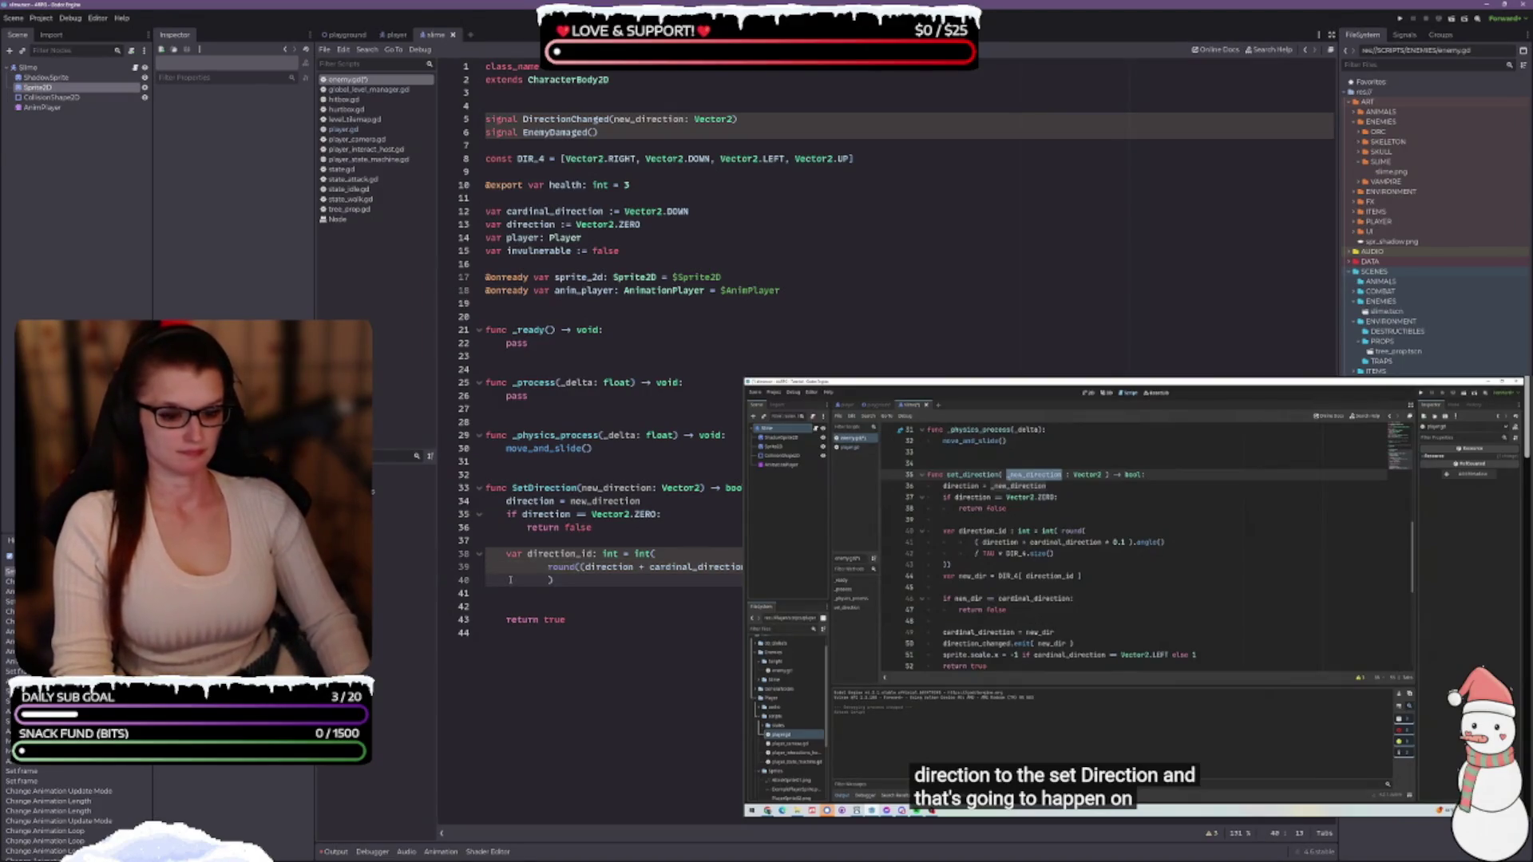
key(BackSpace)
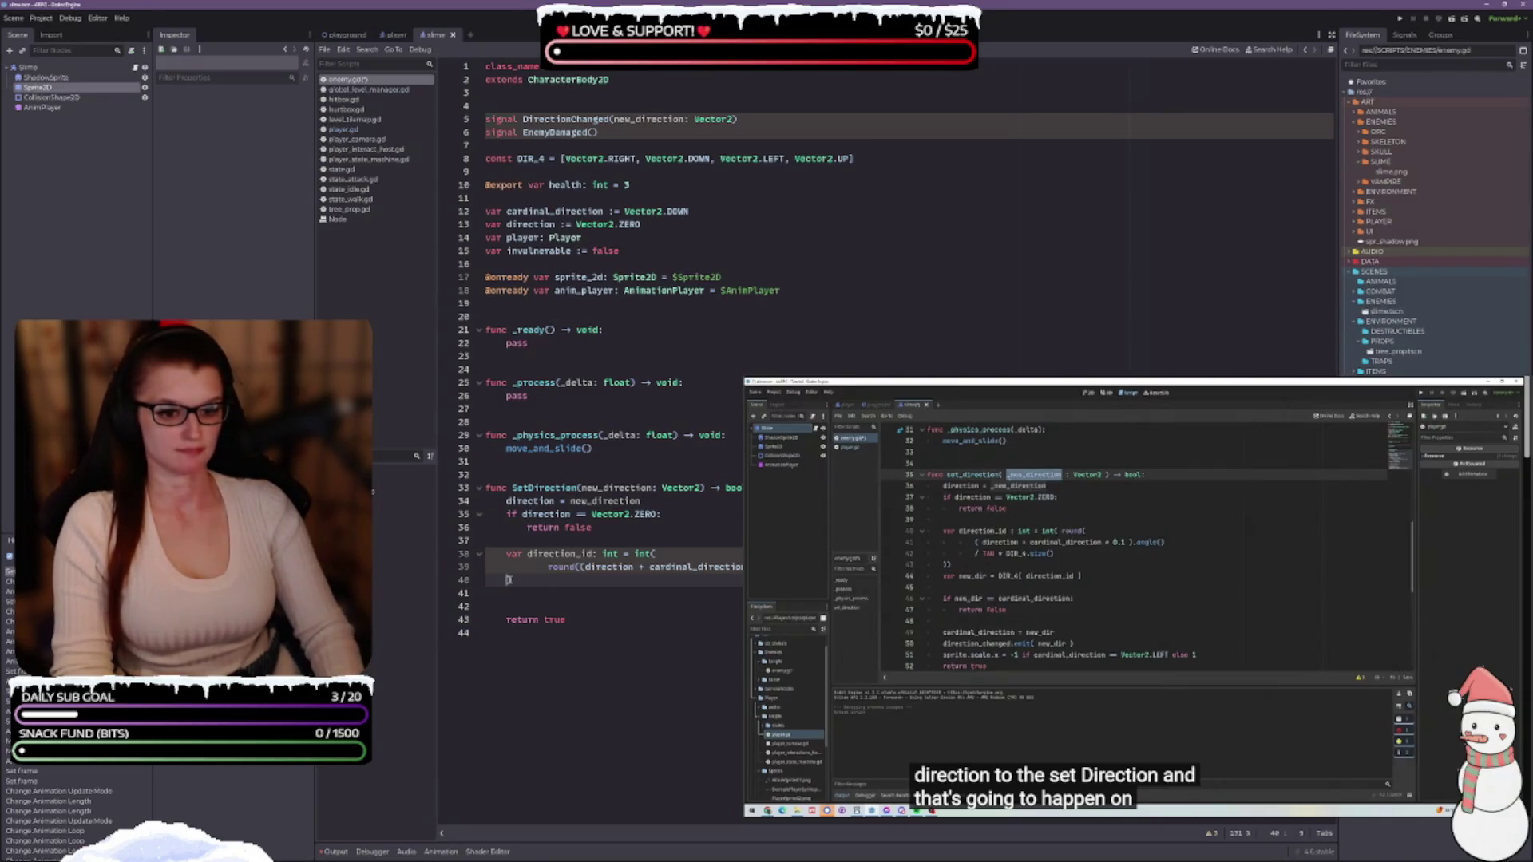
mouse_move(1451, 800)
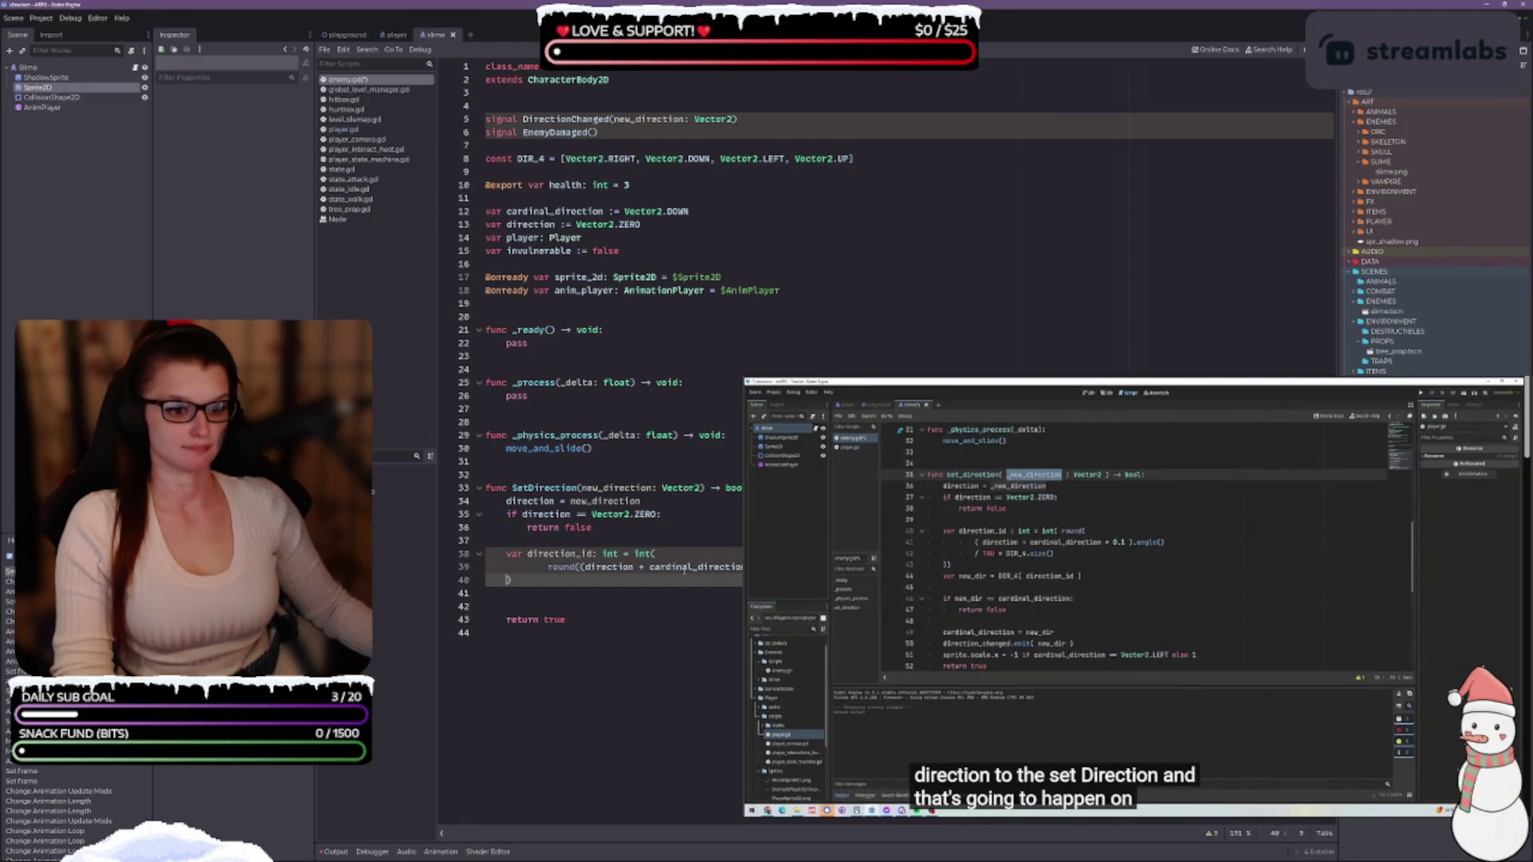
key(ctrl+s)
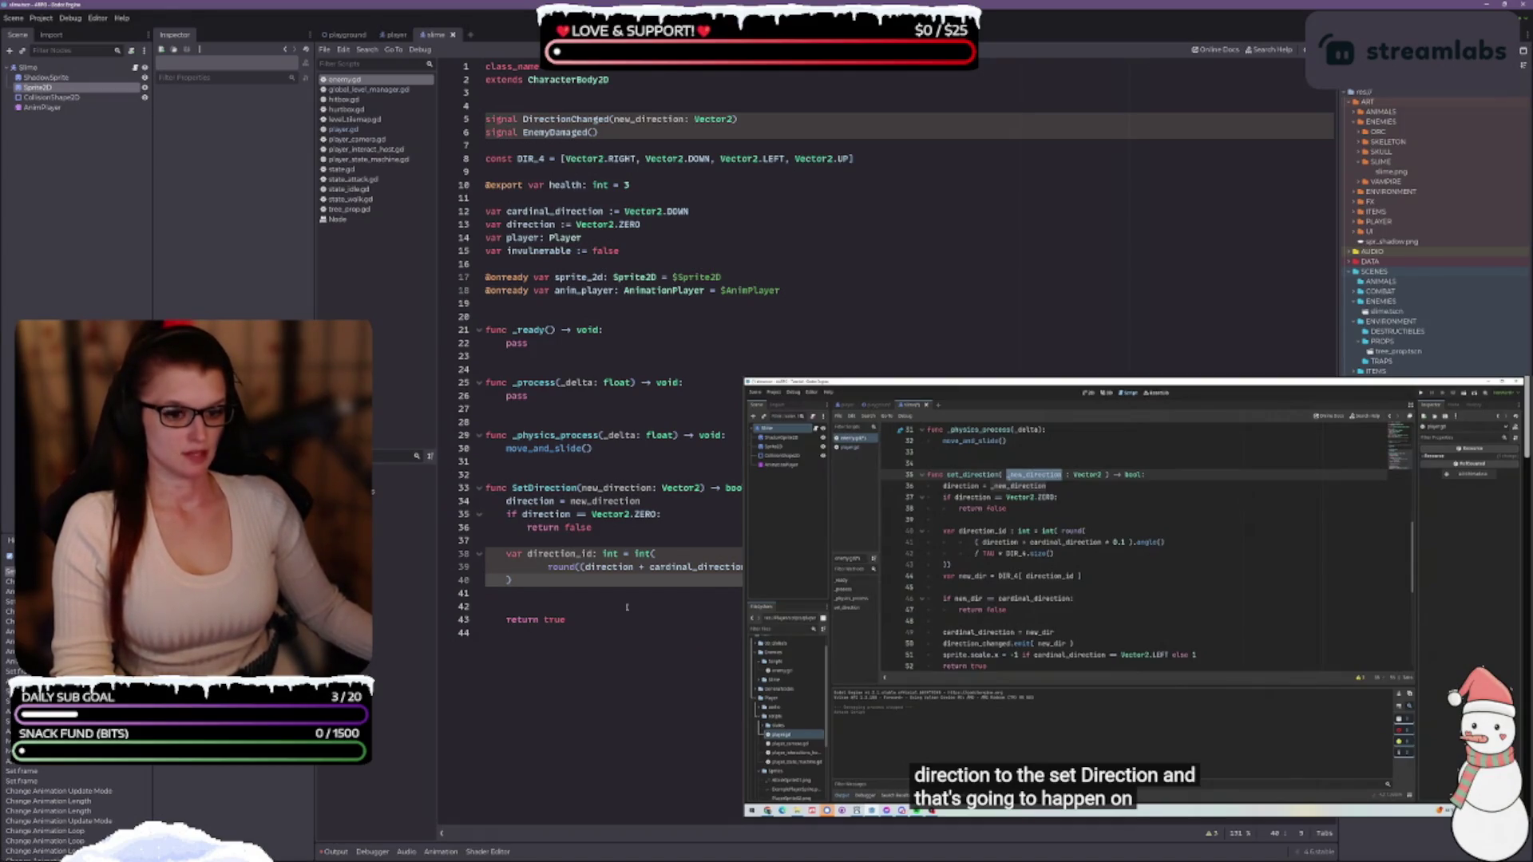
Remove the explicit int type from direction_id and rewrap round( onto its own indented line
click(550, 570)
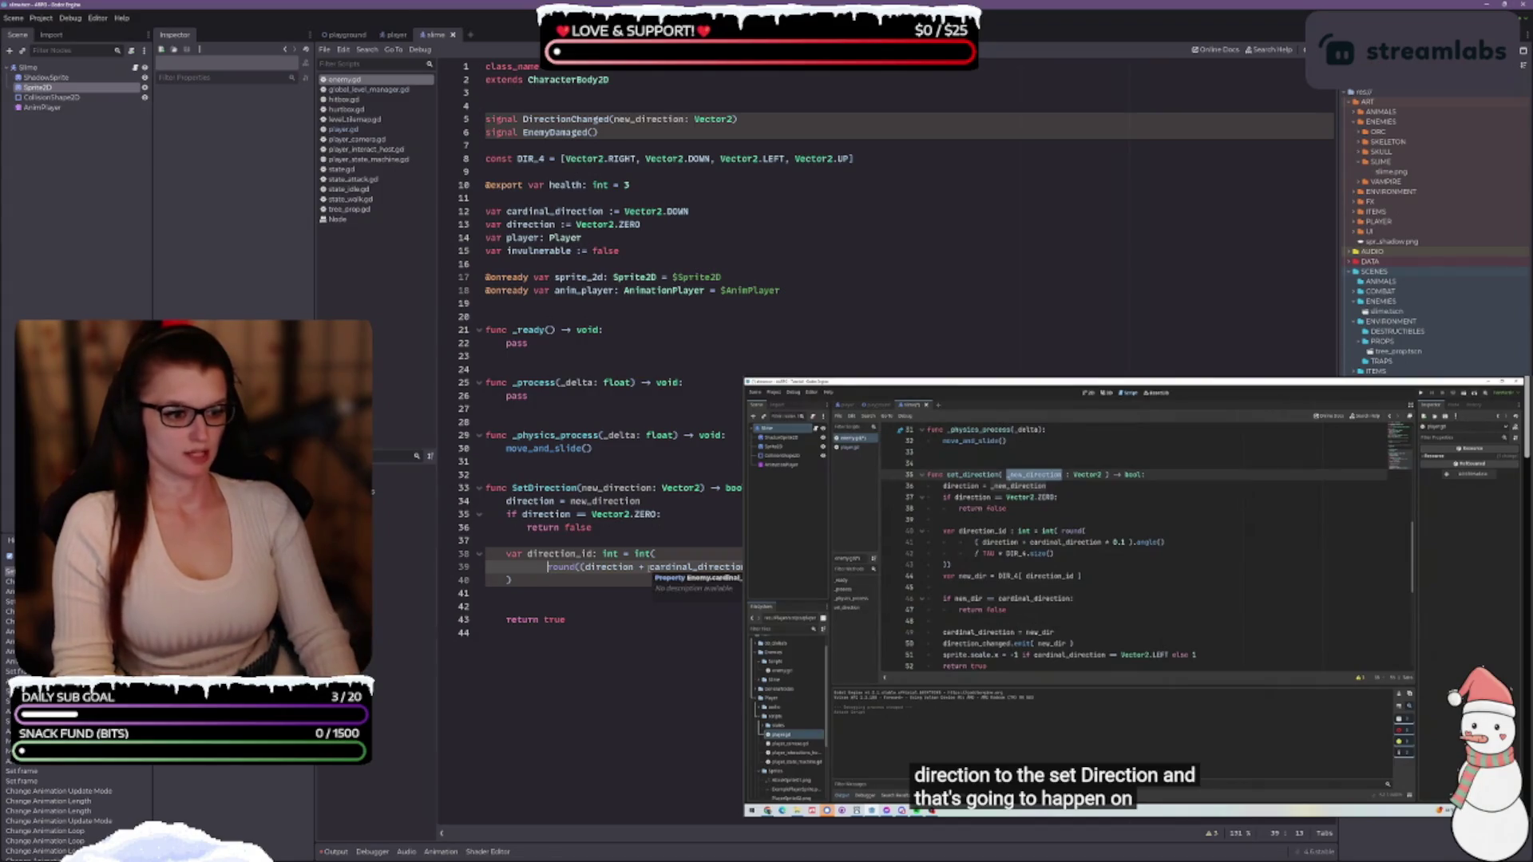
key(BackSpace)
key(BackSpace)
key(BackSpace)
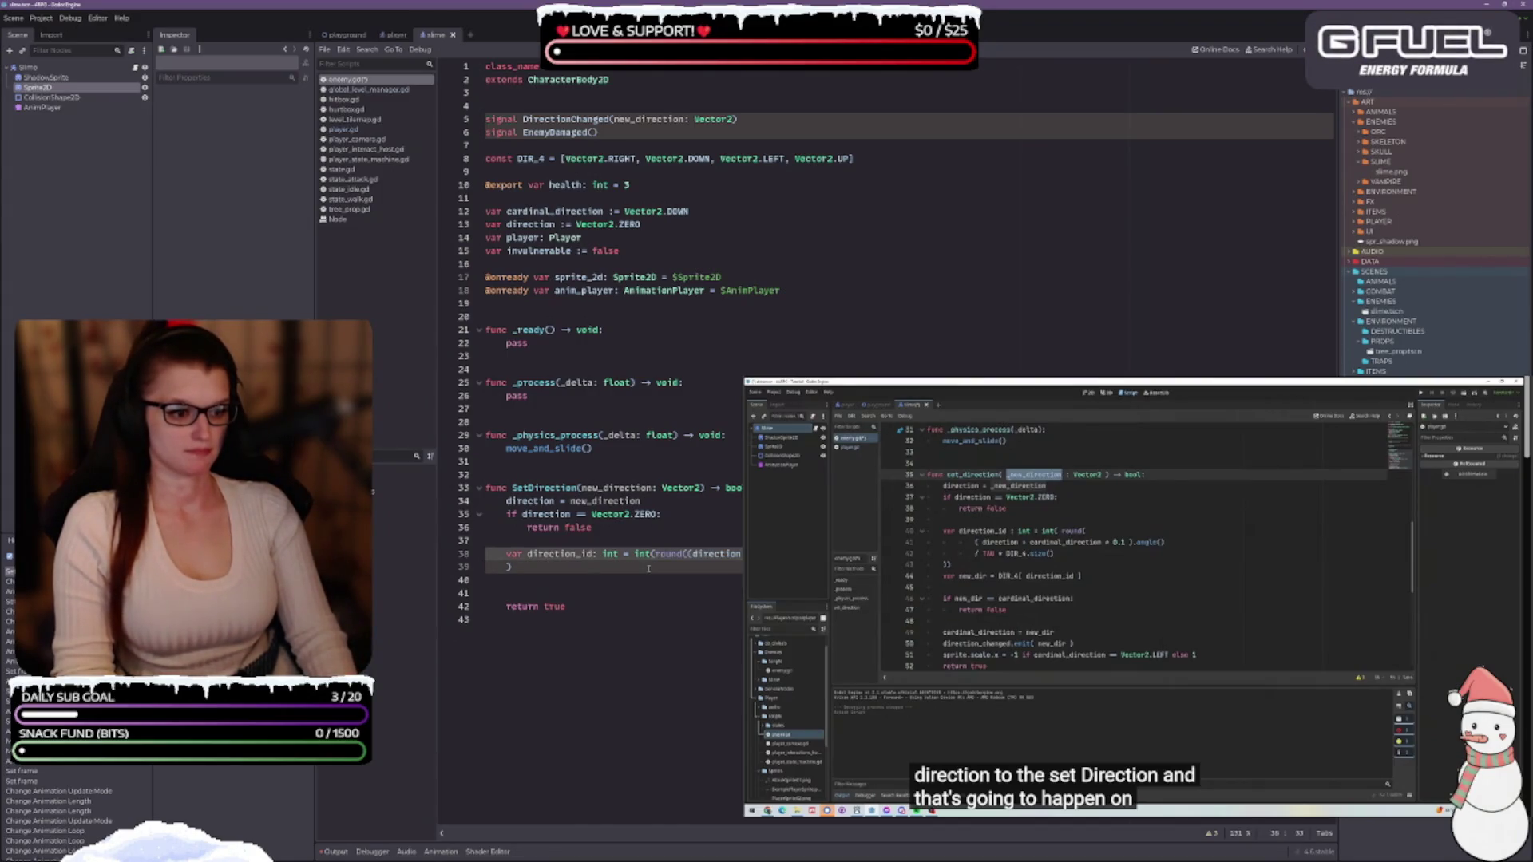
key(Return)
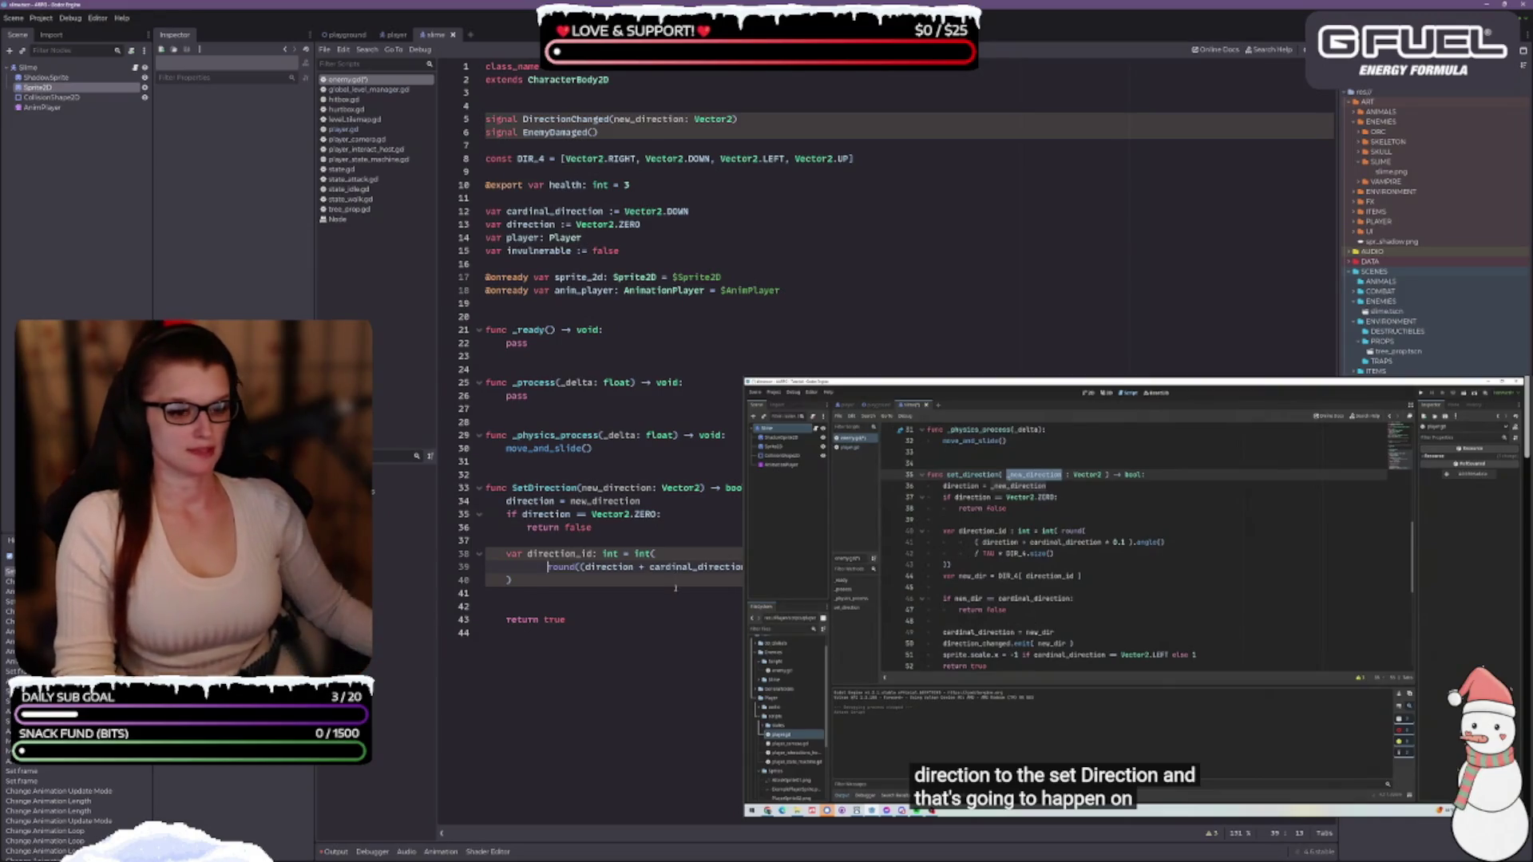
key(shift+Down)
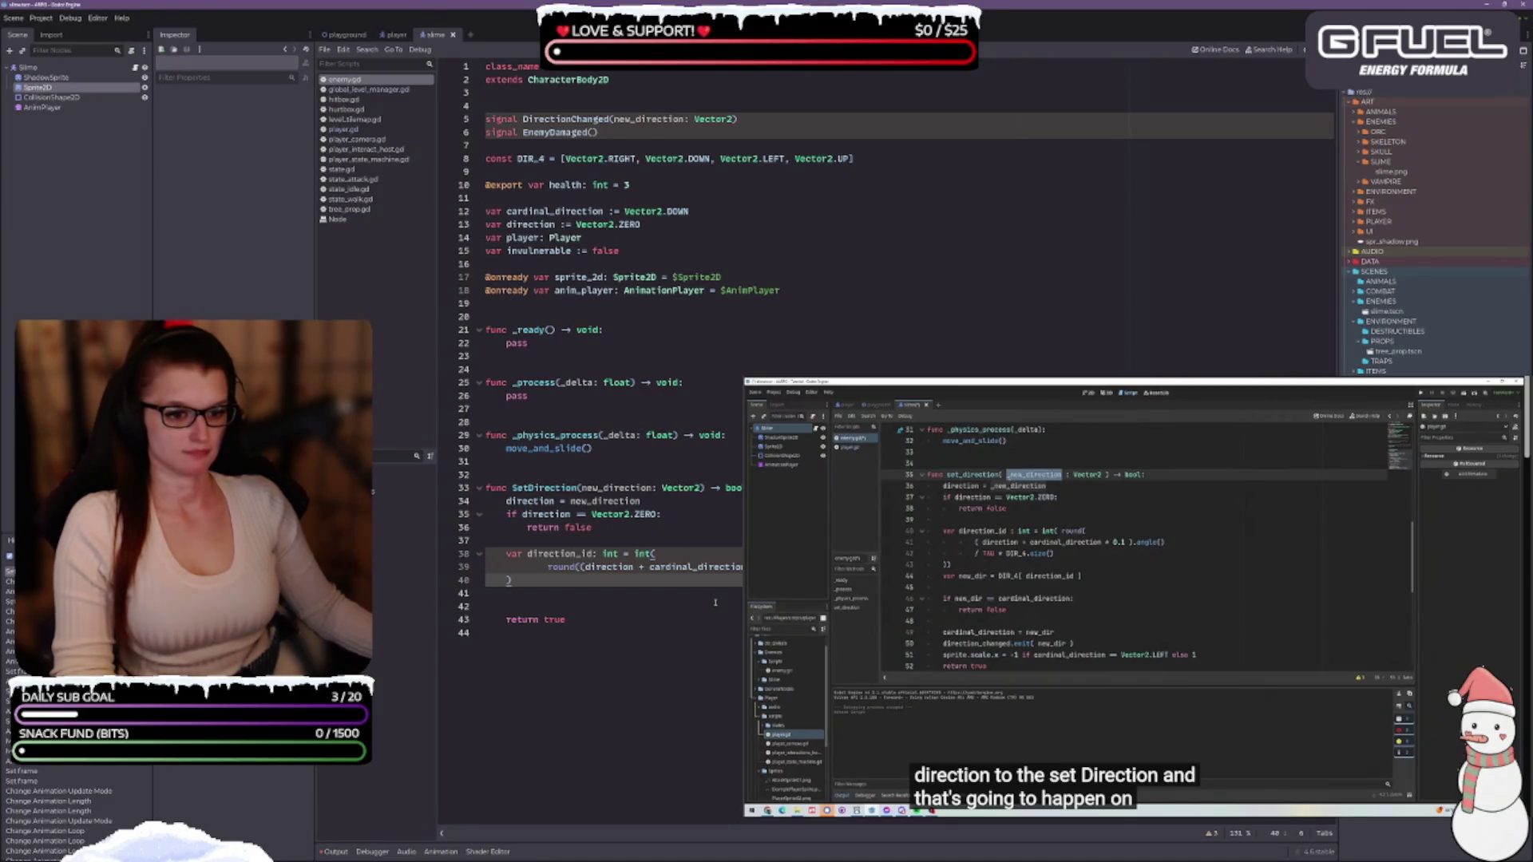
click(635, 553)
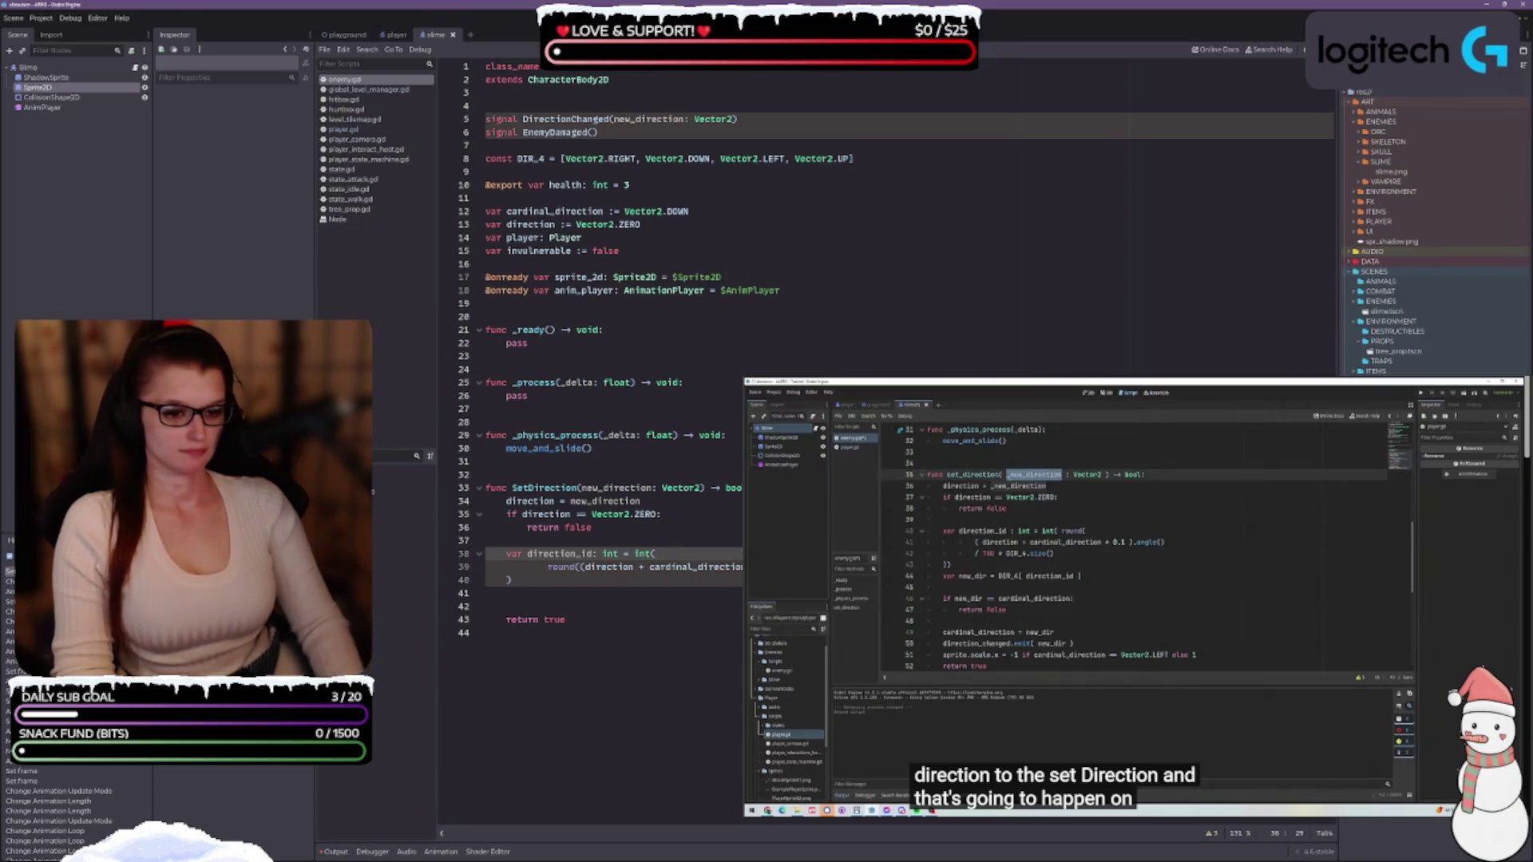
key(Left)
key(Left)
key(Left)
key(BackSpace)
key(BackSpace)
key(BackSpace)
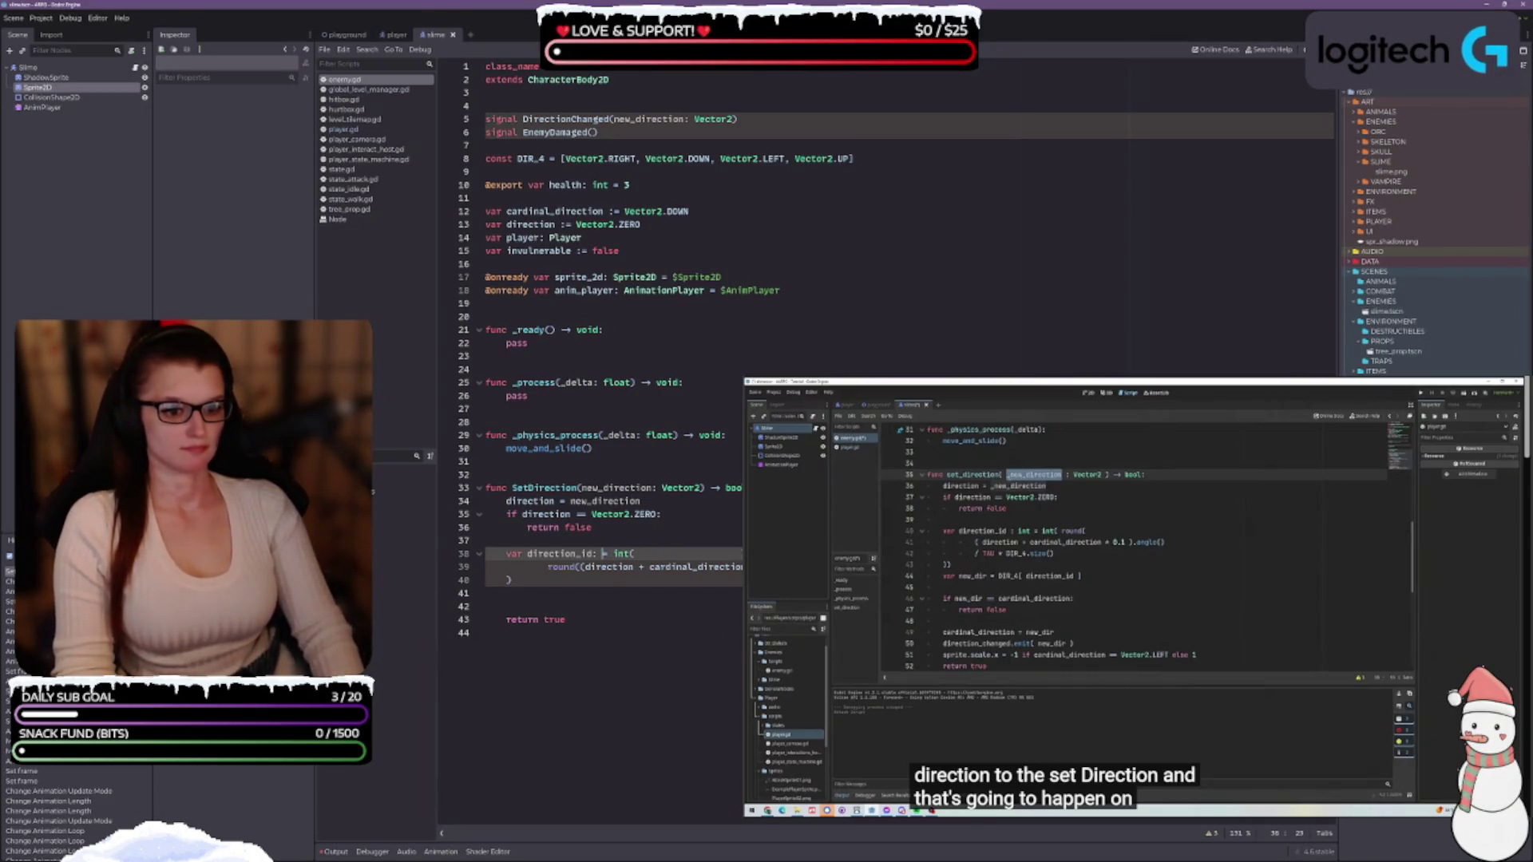
key(Delete)
key(Left)
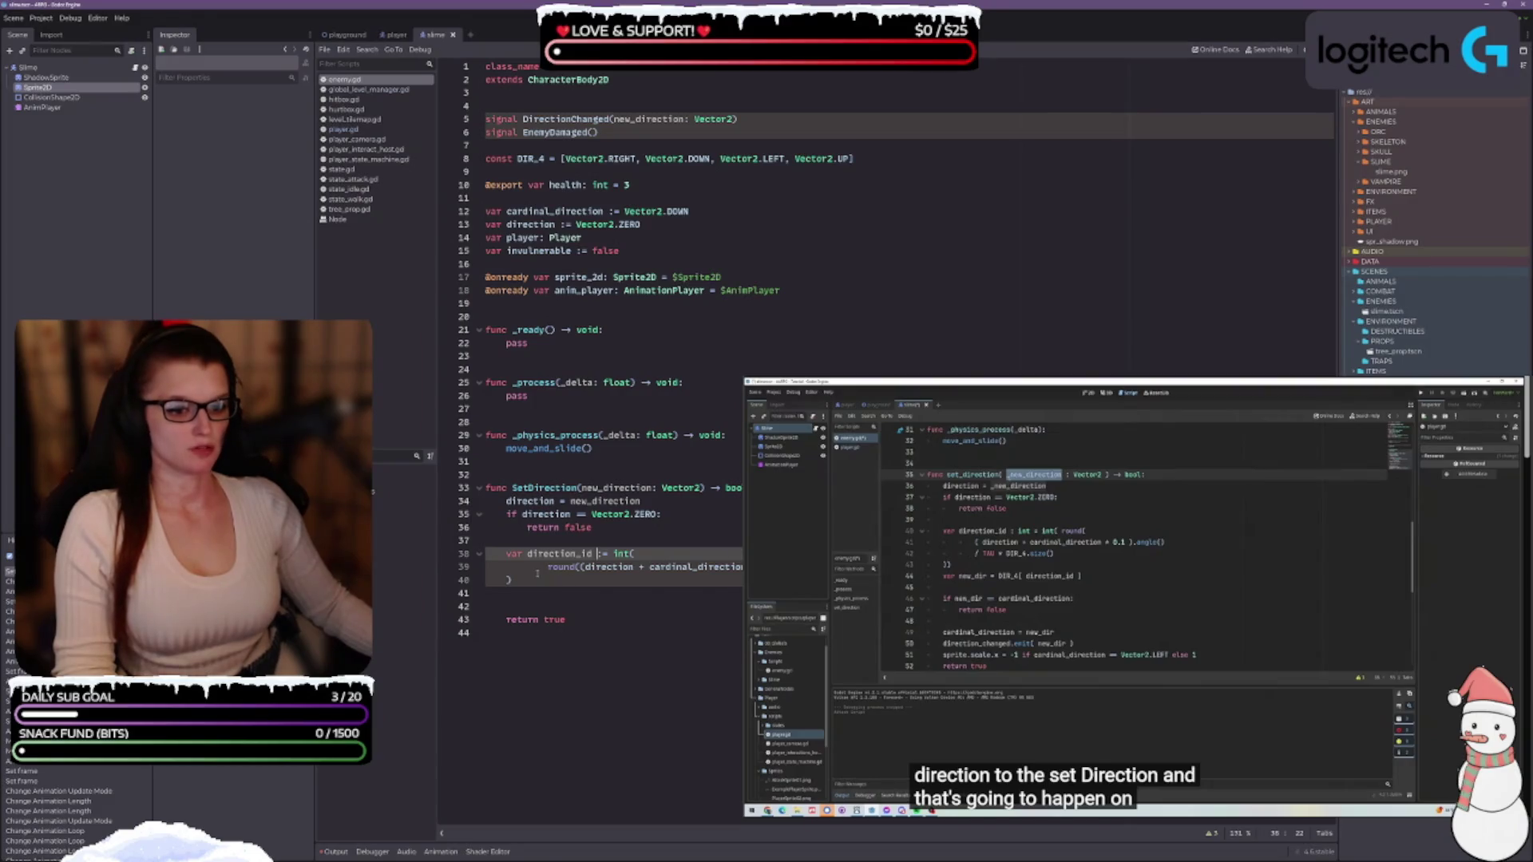
key(Down)
key(Home)
key(BackSpace)
key(BackSpace)
key(BackSpace)
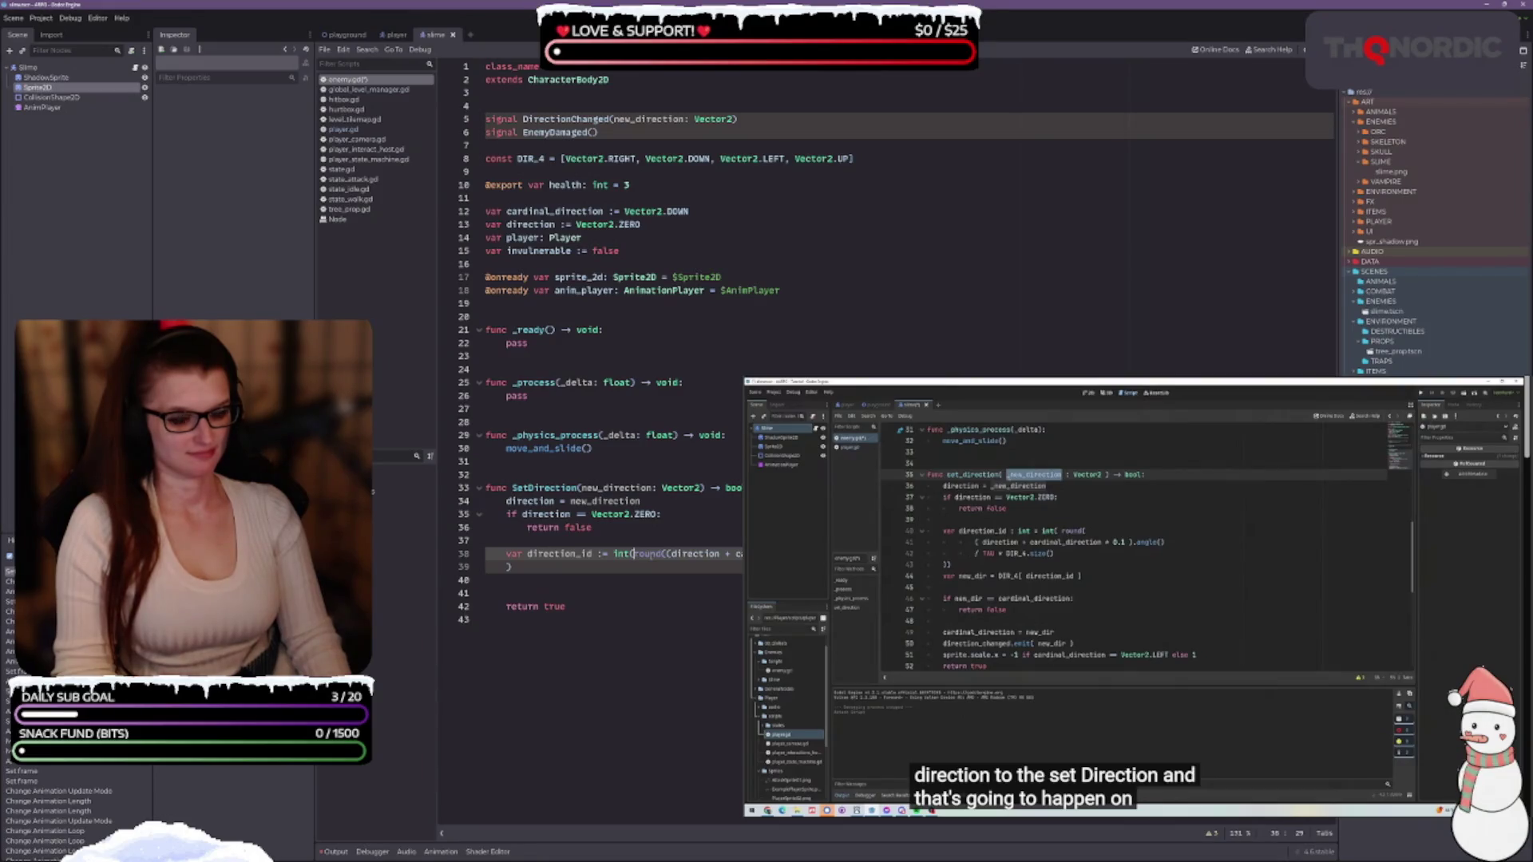
key(Return)
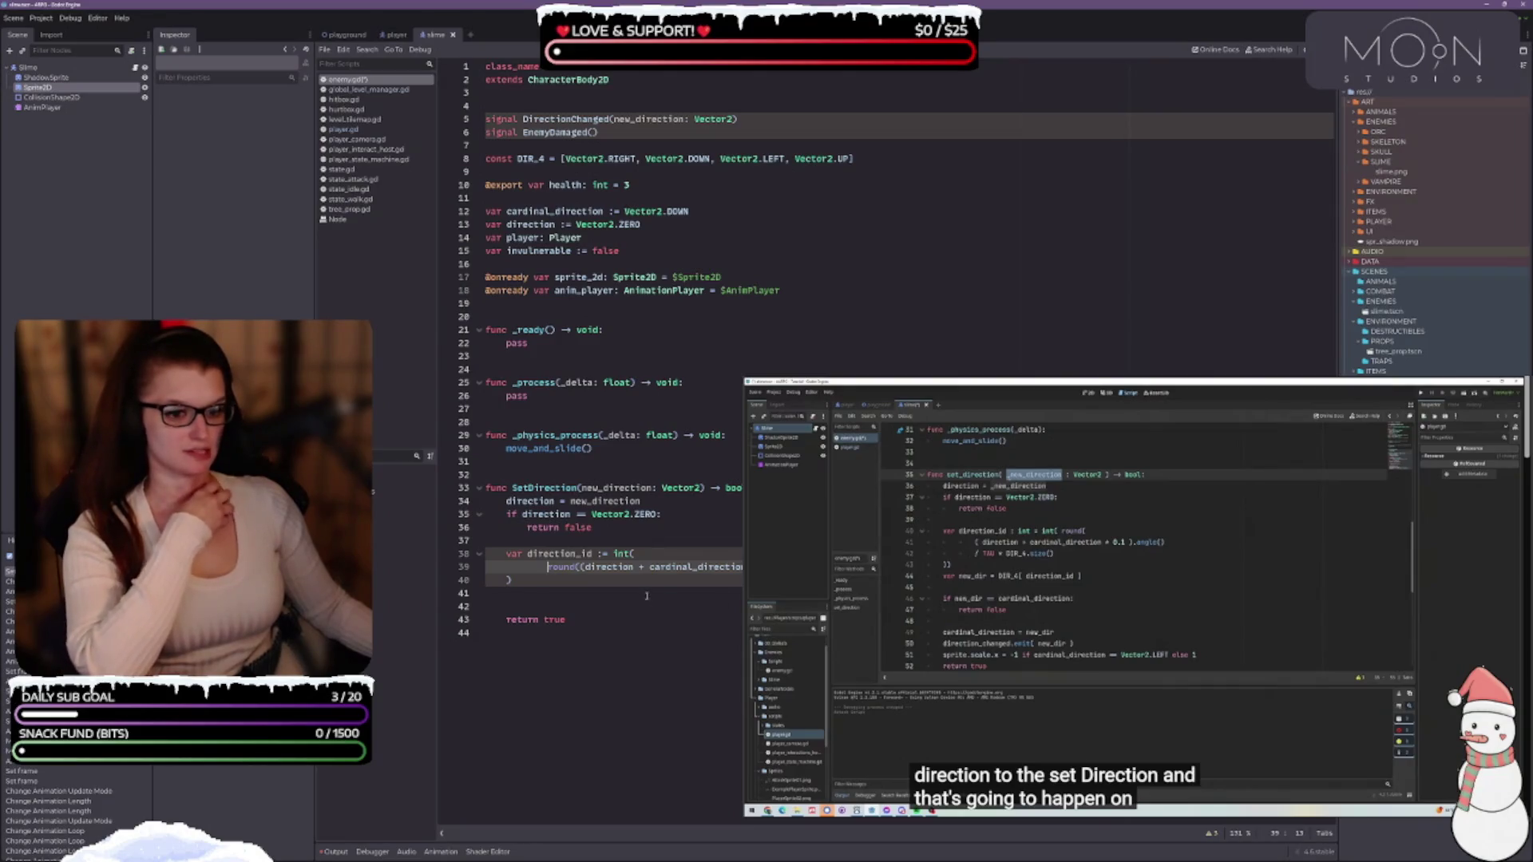
key(Down)
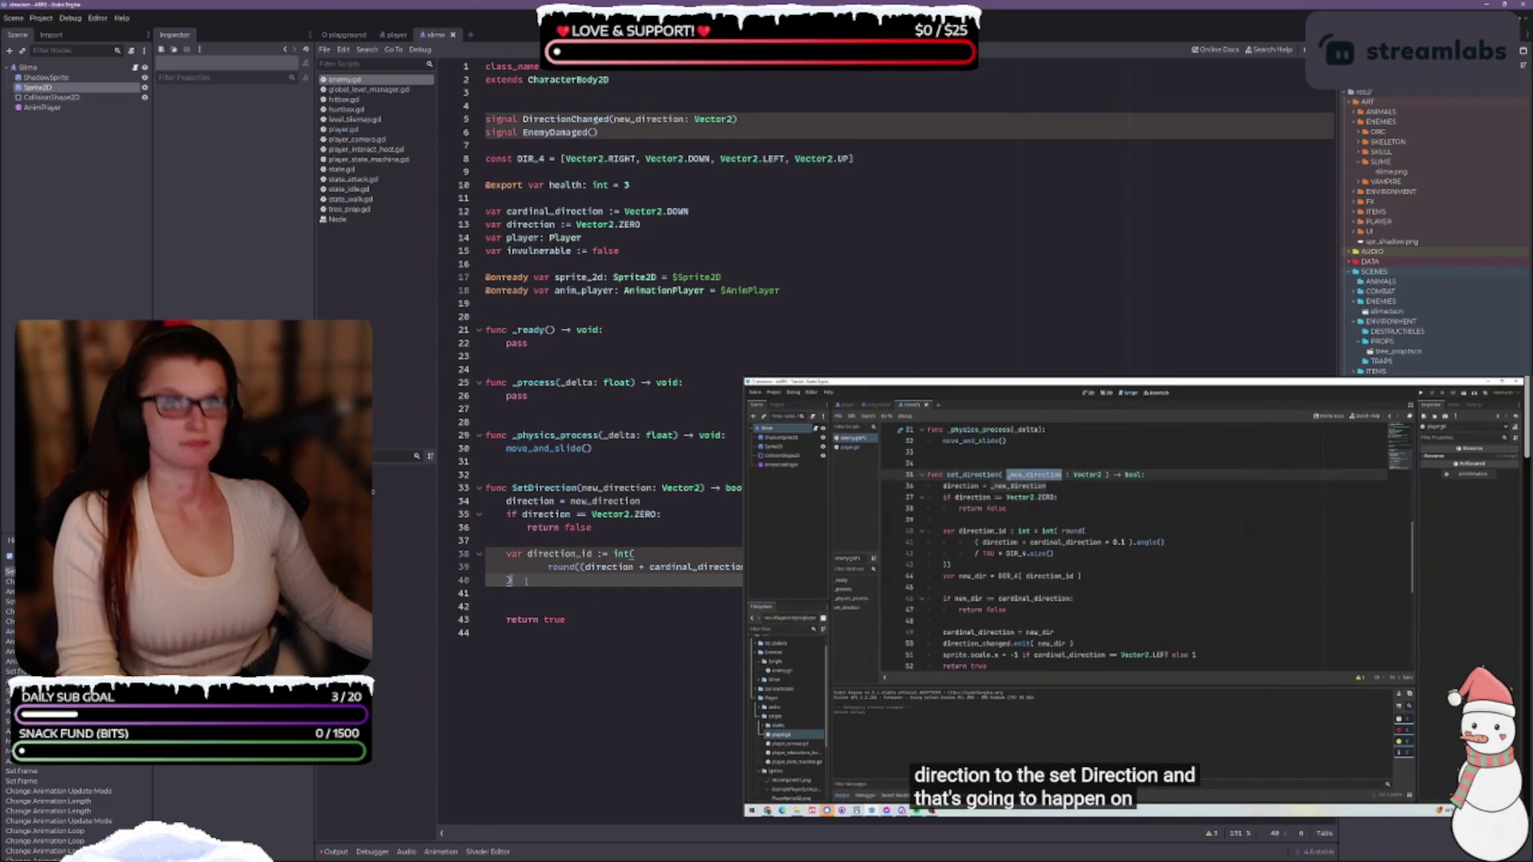
Add 'if new_direction == cardinal_direction: return false' below direction_id
key(Return)
key(Return)
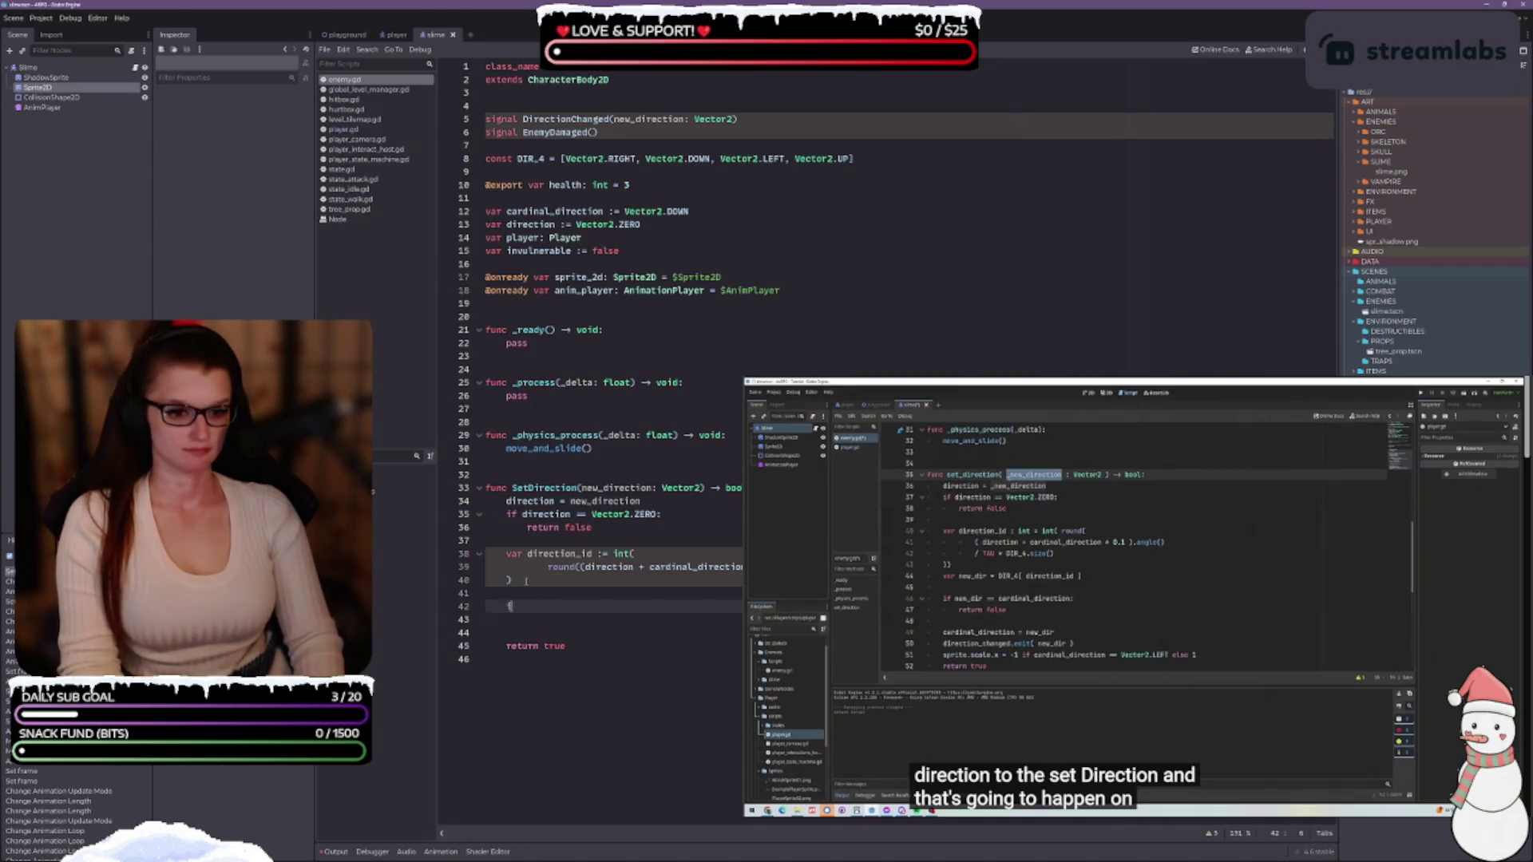
text(ew)
key(Return)
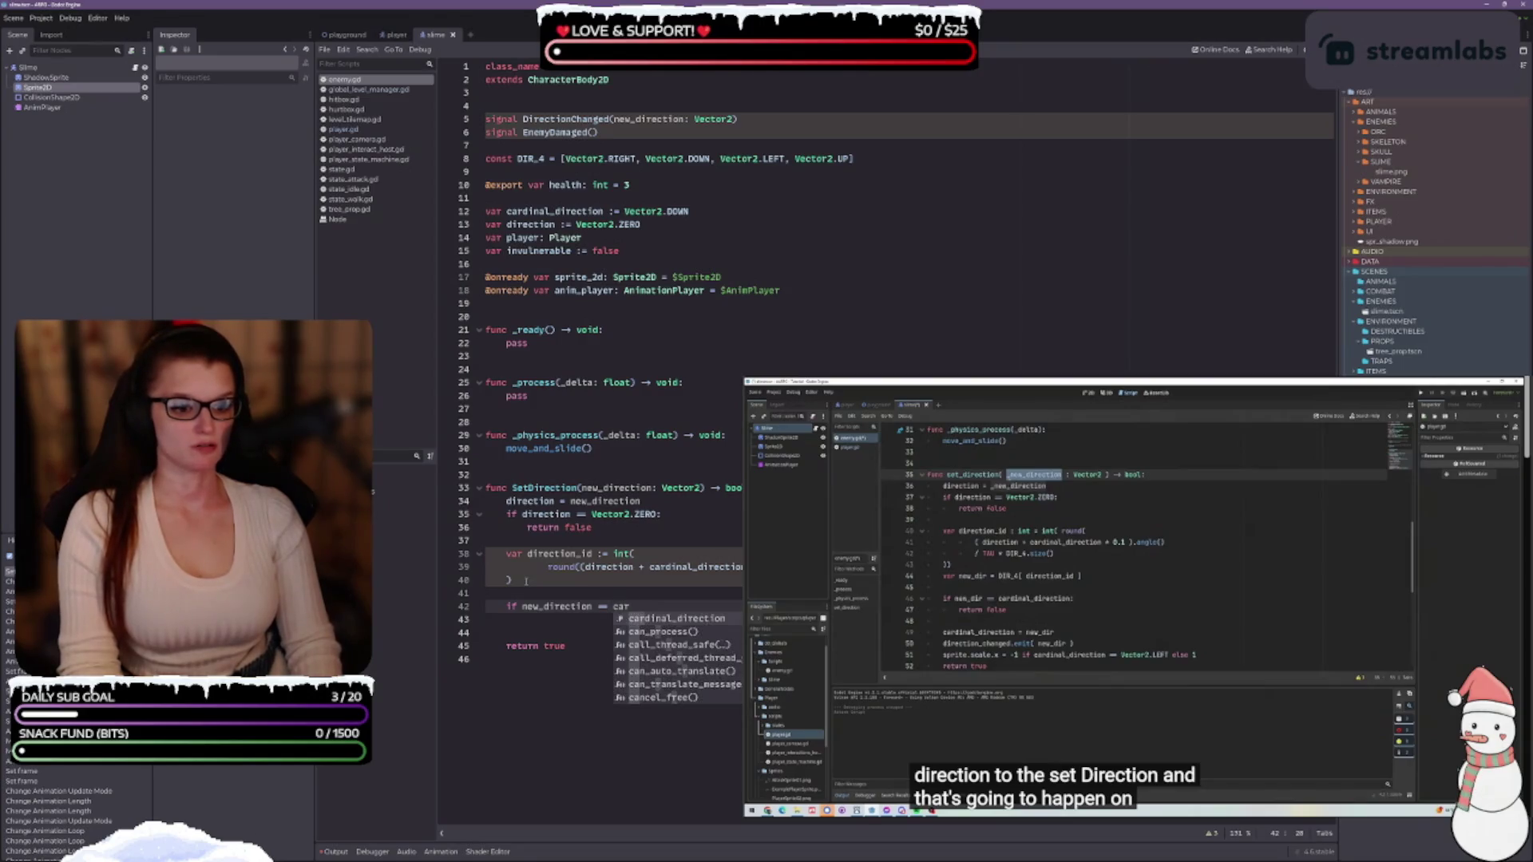
key(Return)
text(:)
key(Return)
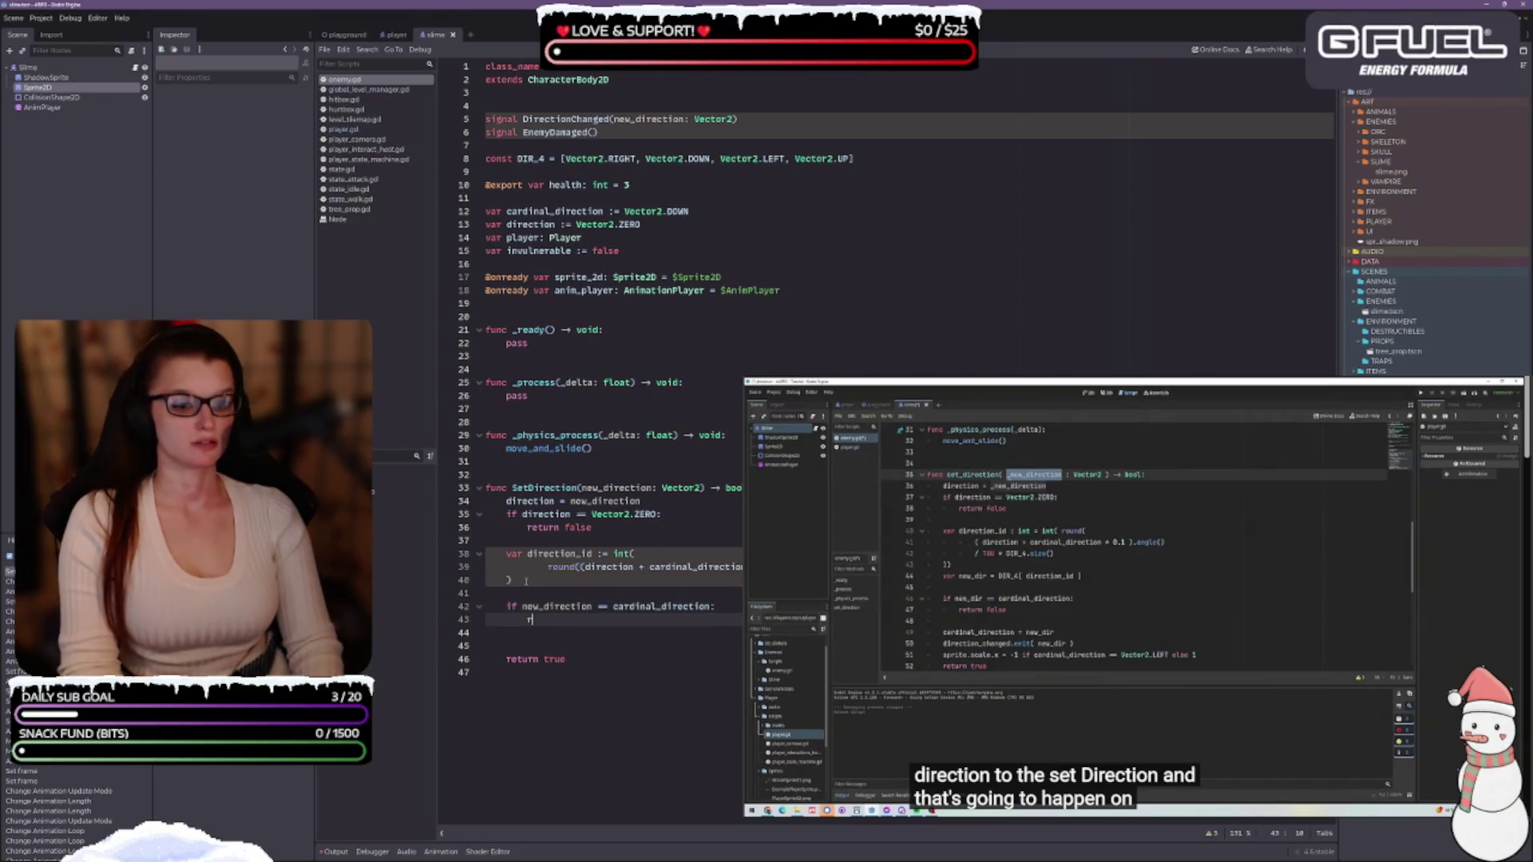
text(eturn false)
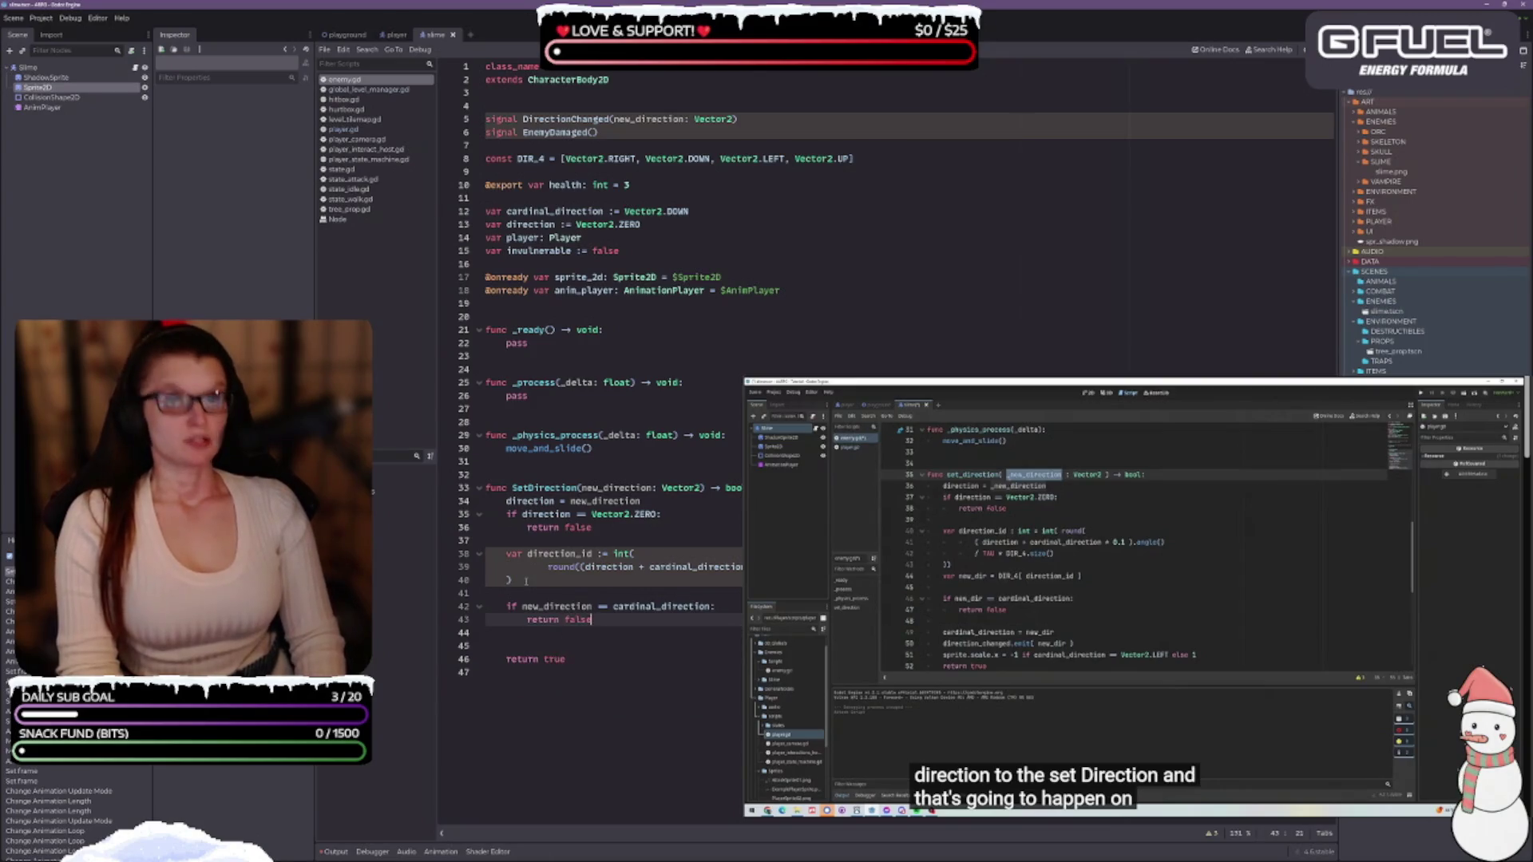
key(Return)
key(Return)
Add 'cardinal_direction = new_direction' and 'direction.changed.emit(new_direction)', removing stray blank lines
text(cardinal_direction = ne)
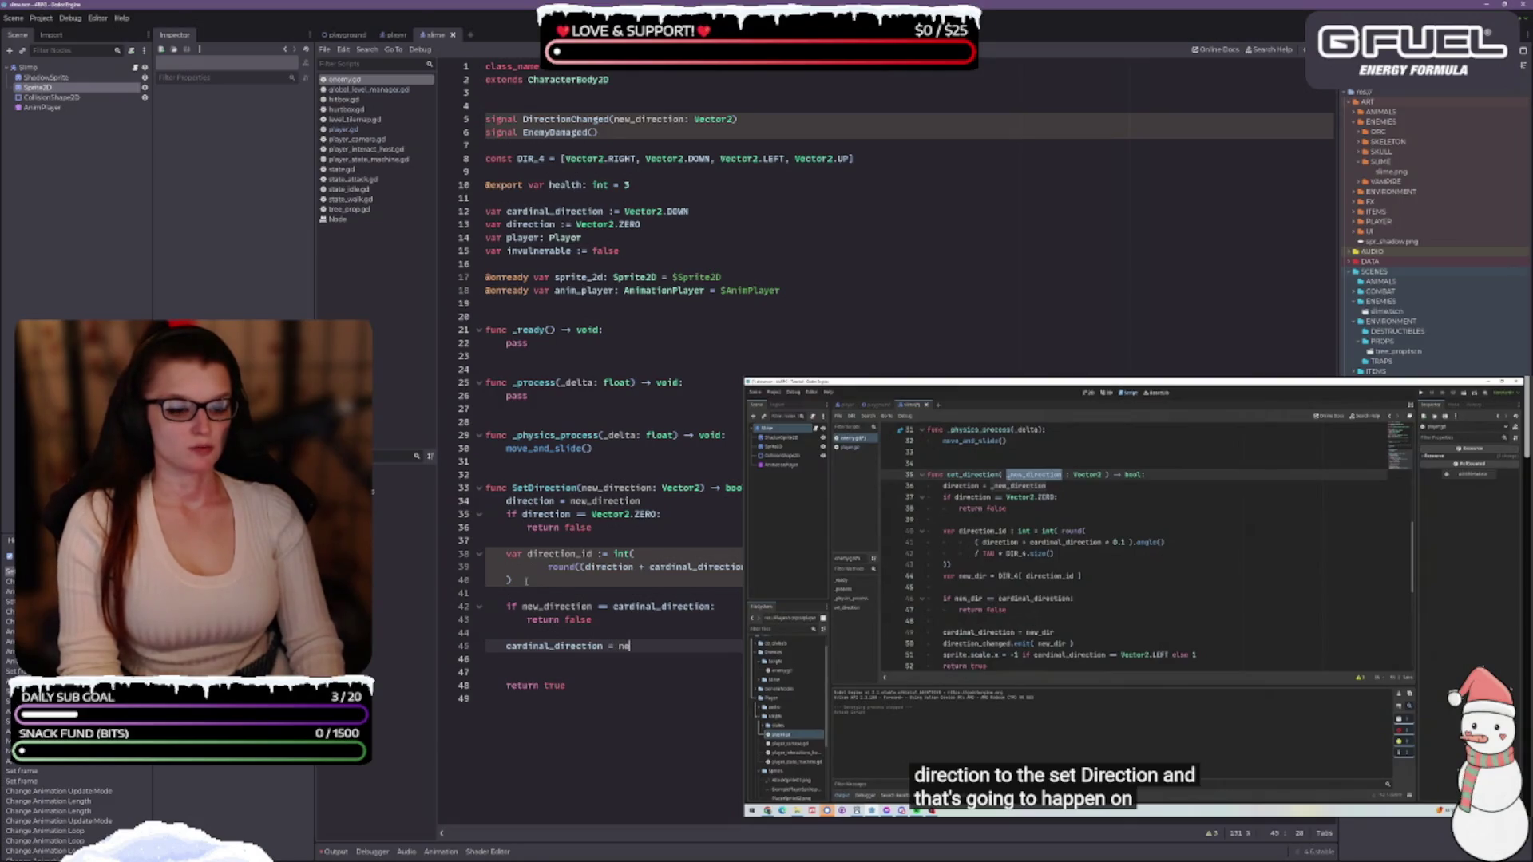
text(w)
key(Return)
key(Return)
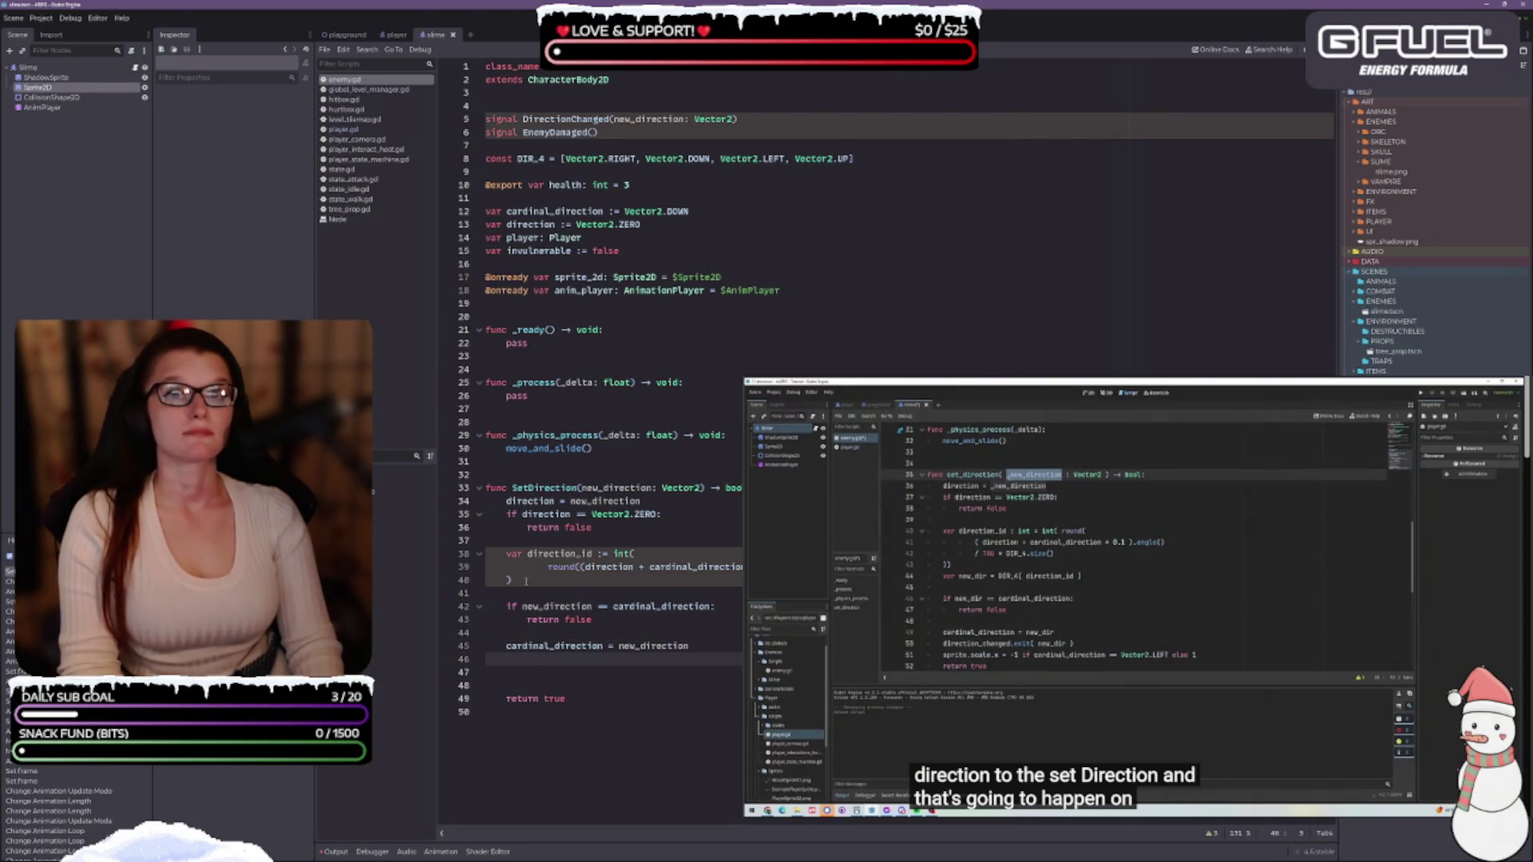
text(direction.changed.emit(n)
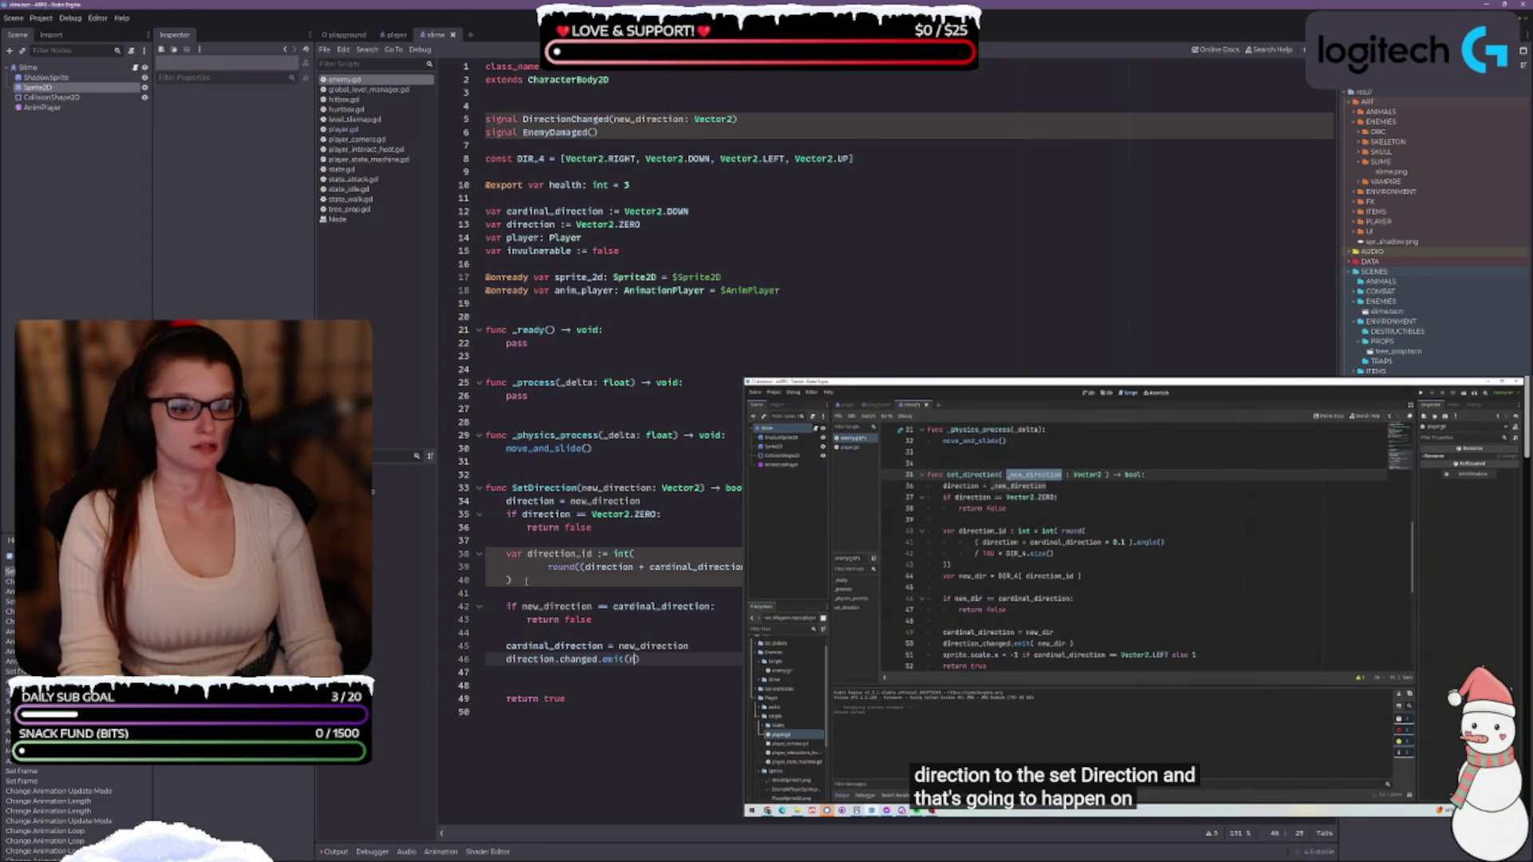
text(ew)
key(Return)
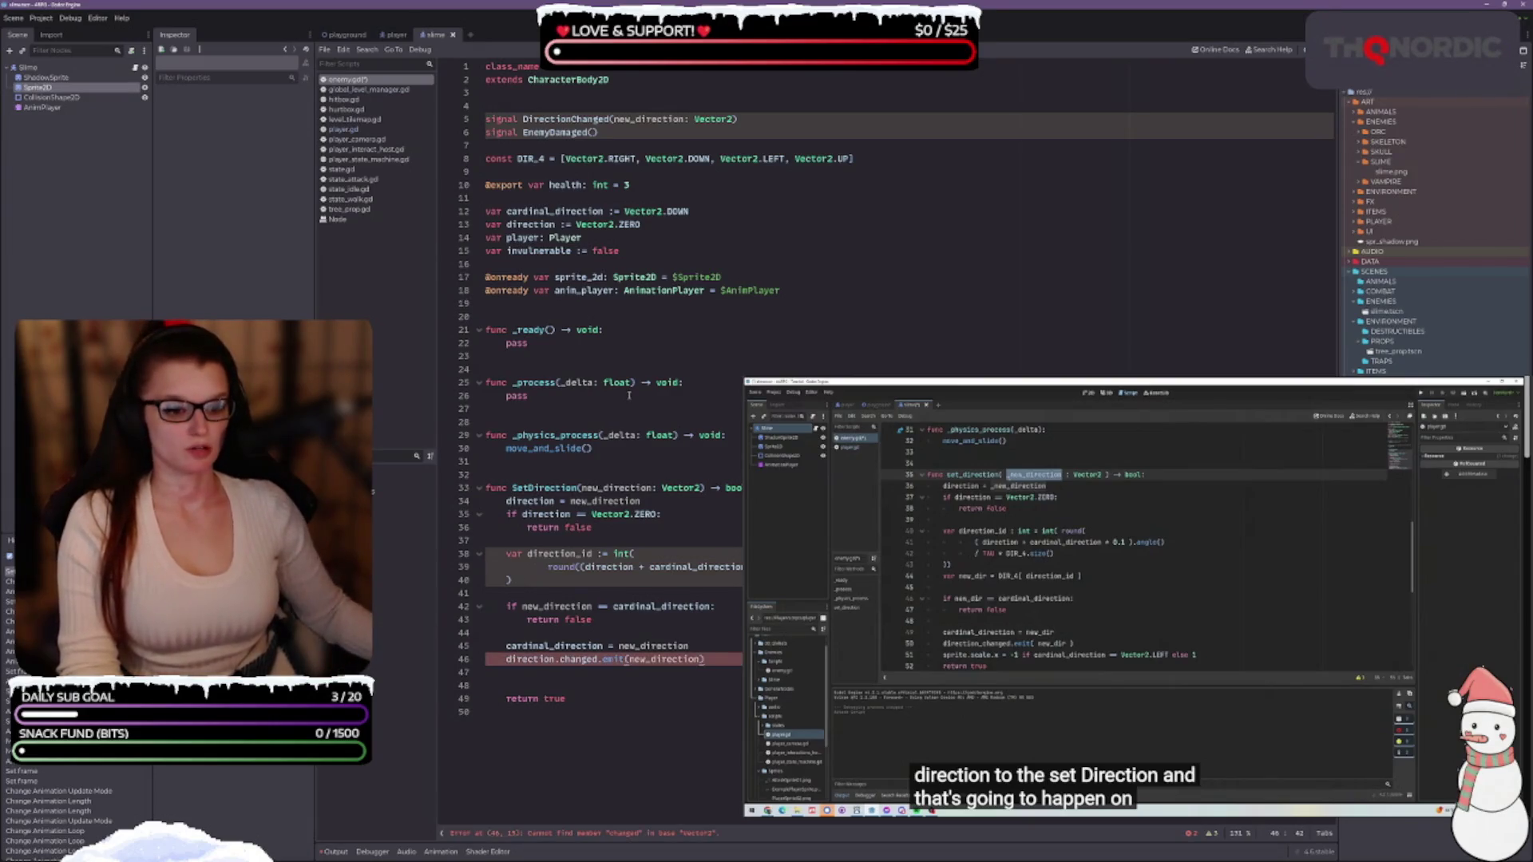
key(Return)
text(re)
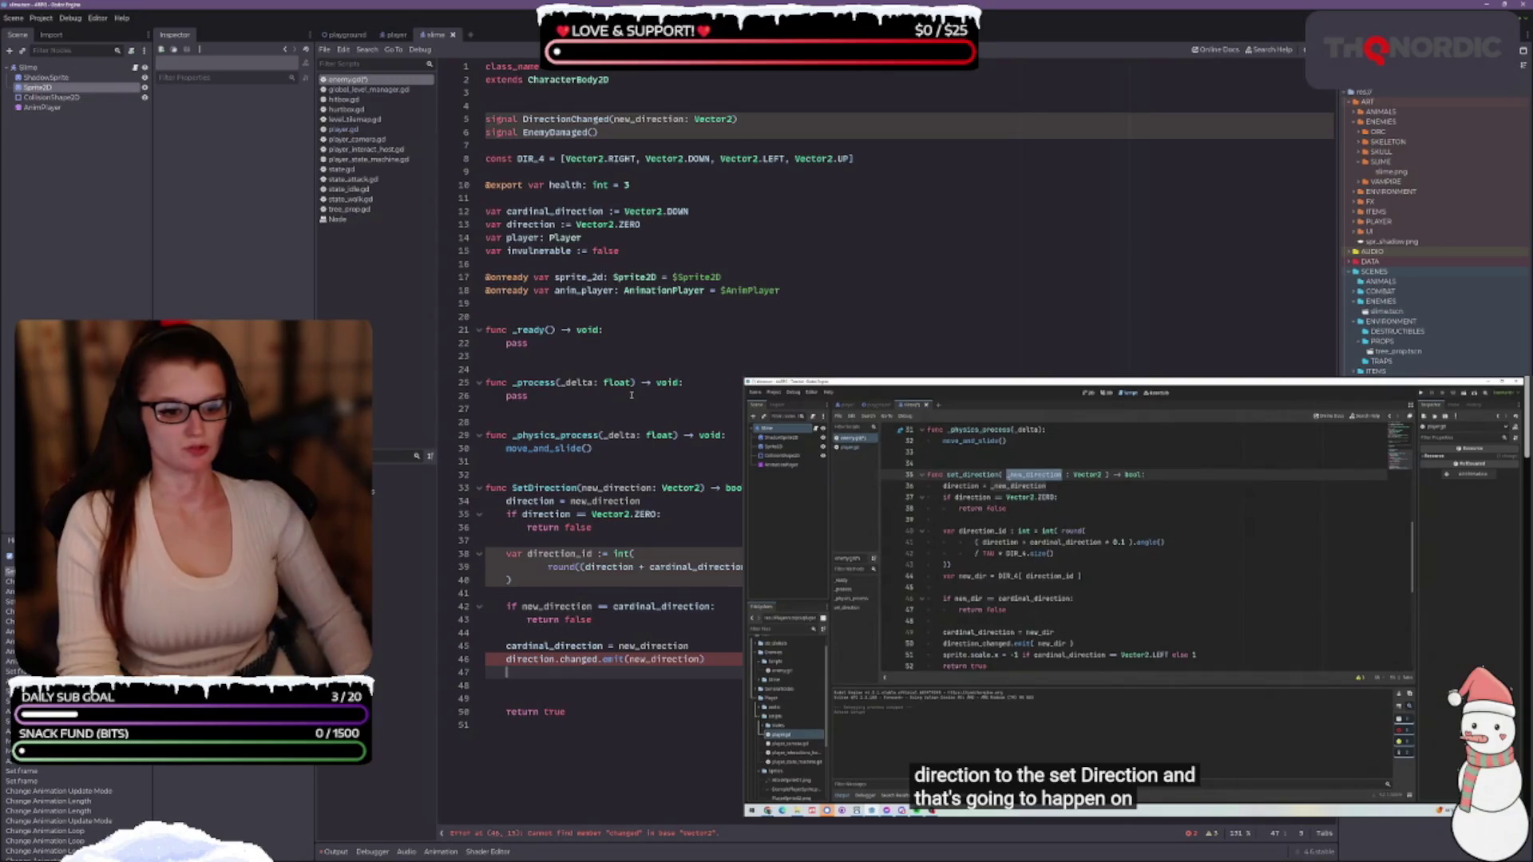
key(BackSpace)
key(BackSpace)
key(Down)
key(Down)
key(BackSpace)
key(BackSpace)
key(BackSpace)
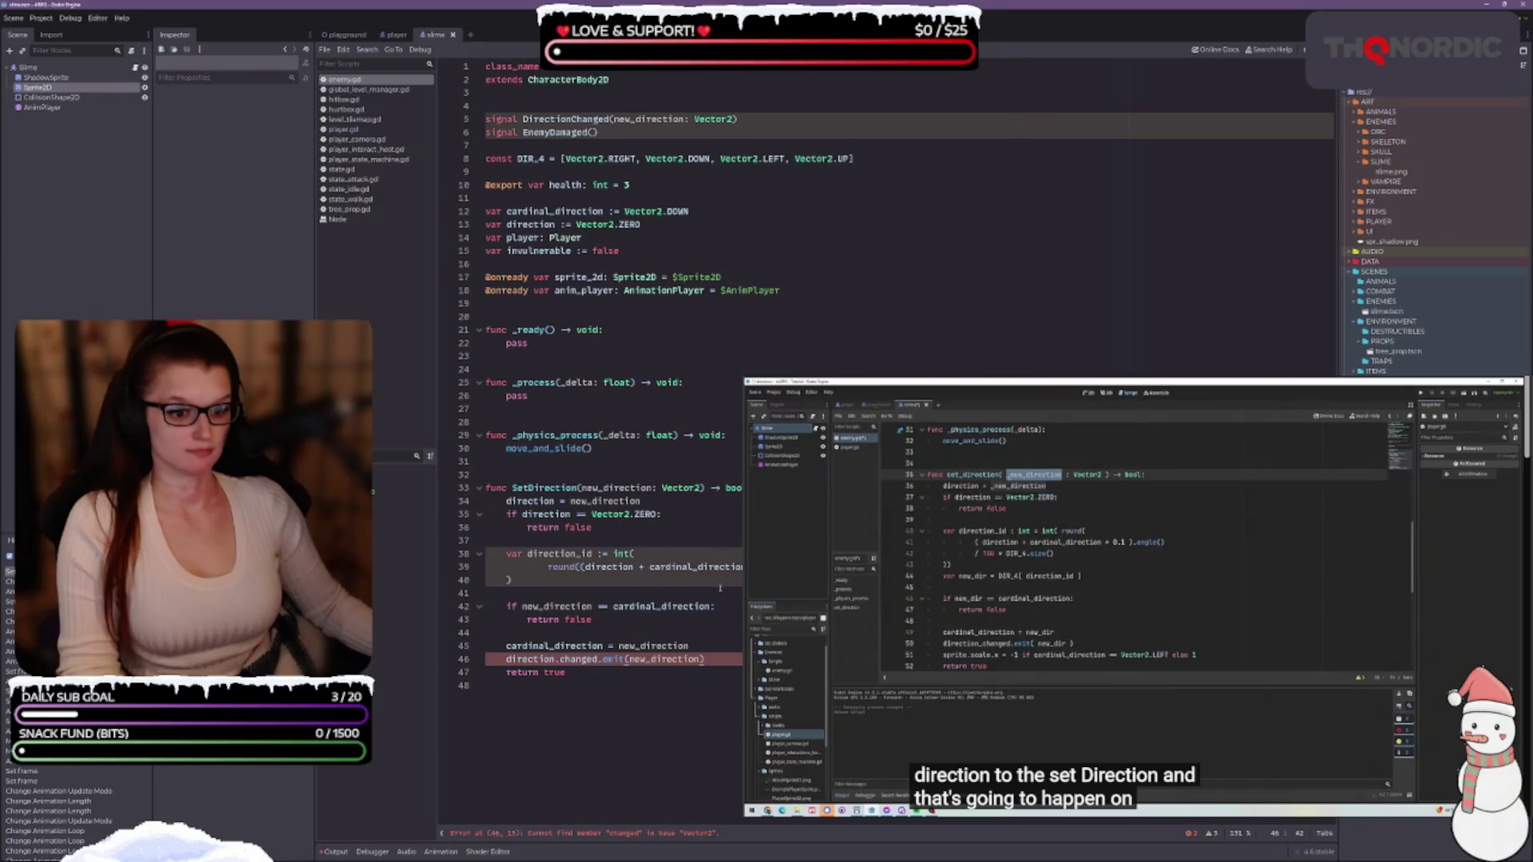
mouse_move(1118, 719)
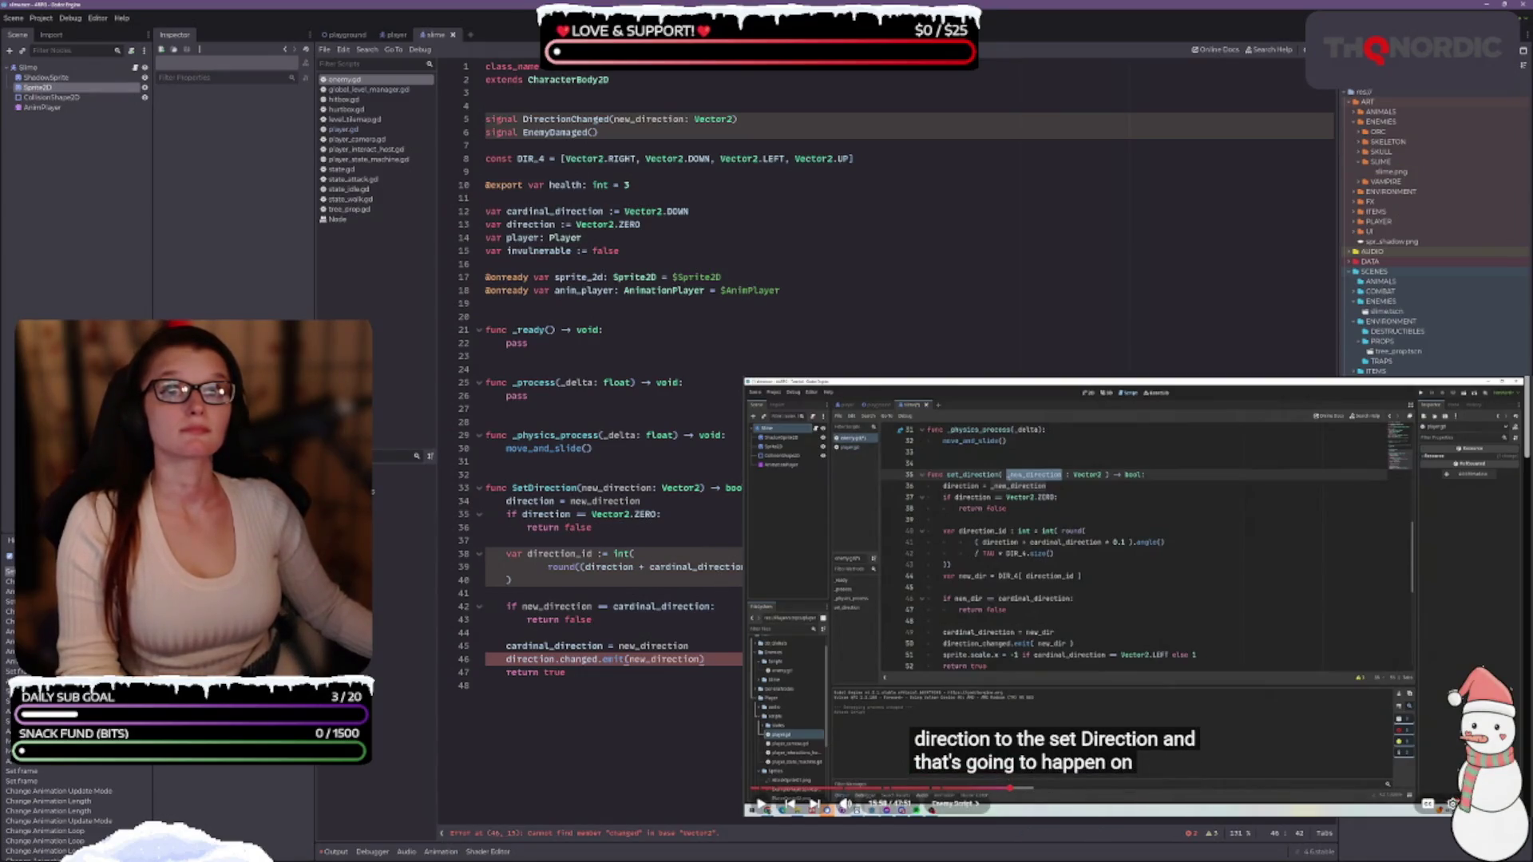
Replace 'changed' in the emit call with the DirectionChanged signal
click(1122, 628)
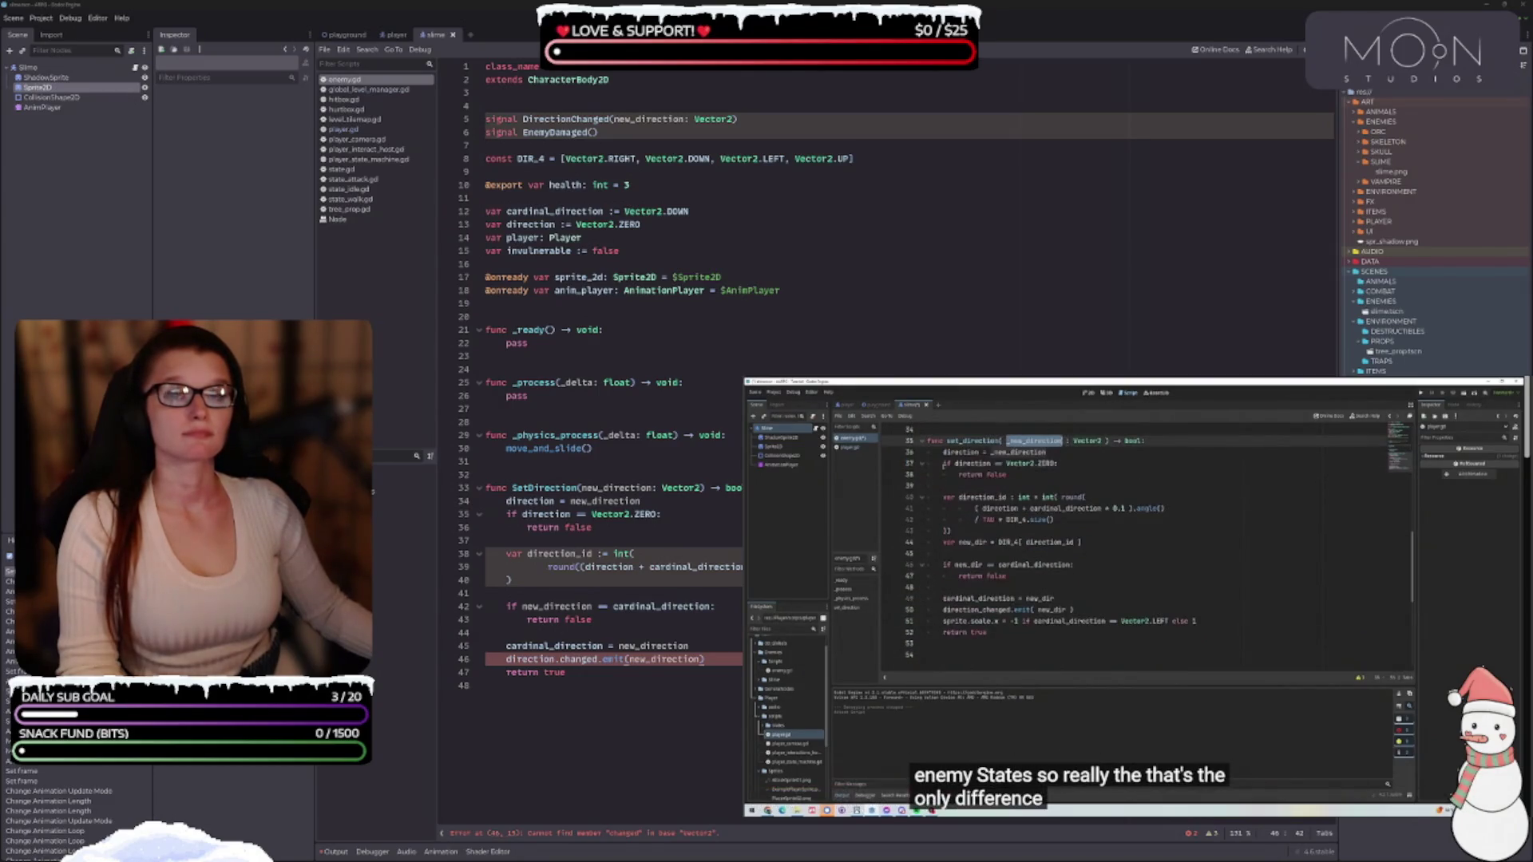
click(1134, 631)
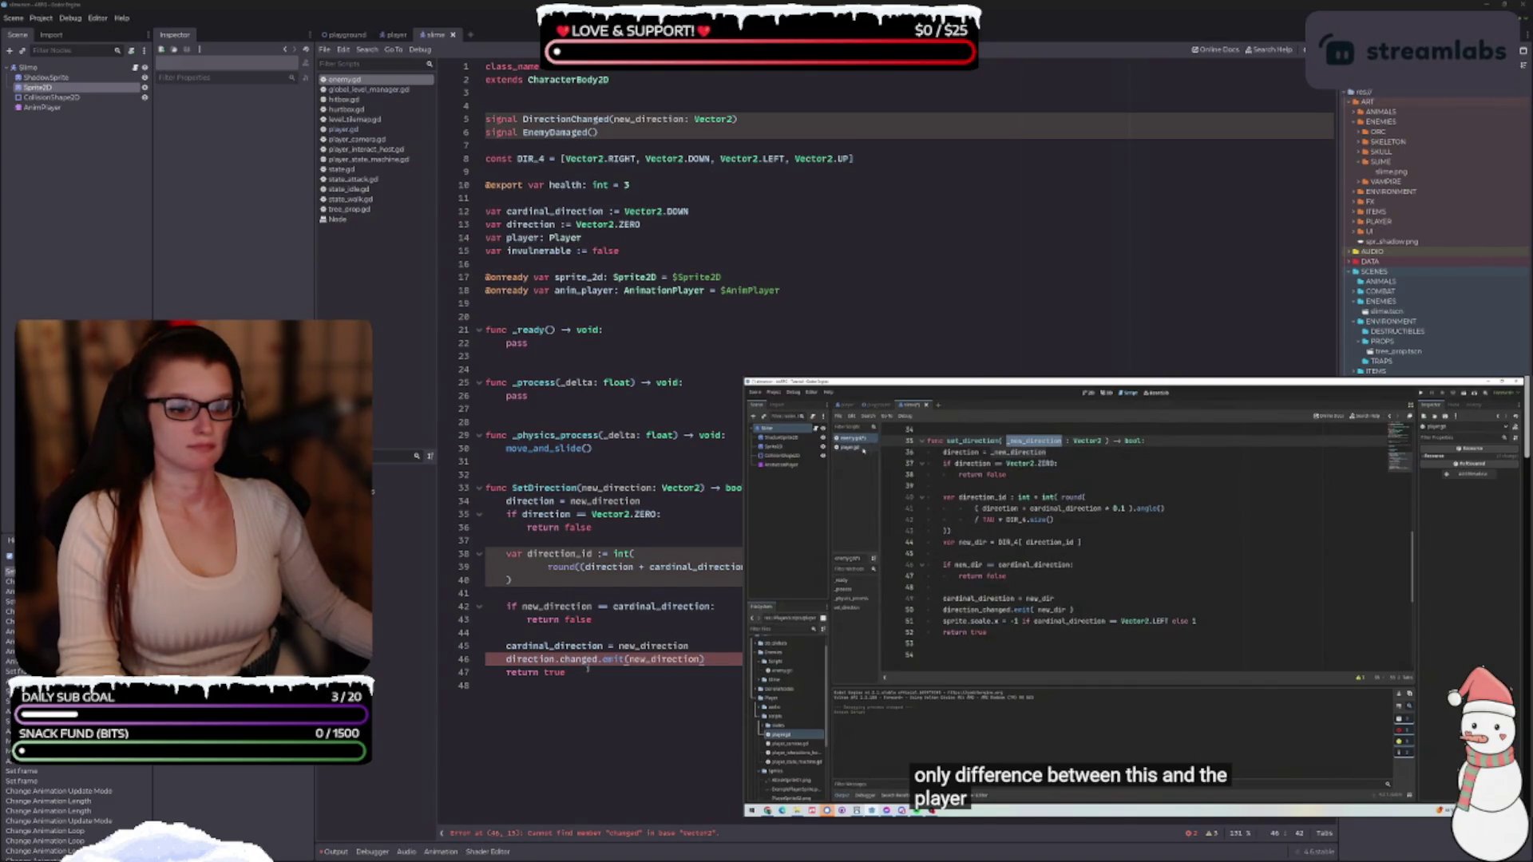
double_click(598, 660)
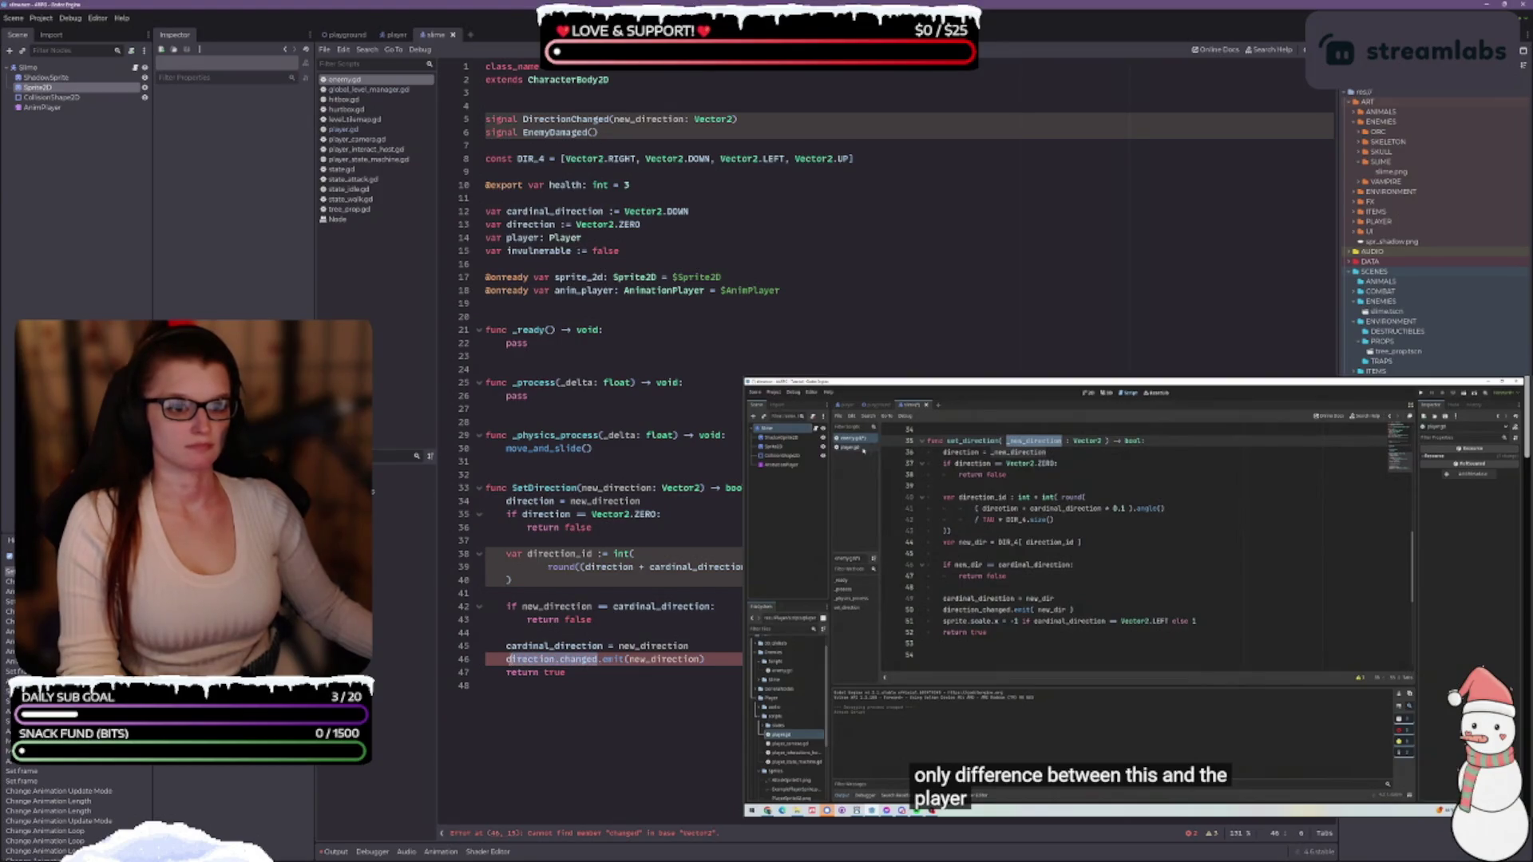
text(Direc)
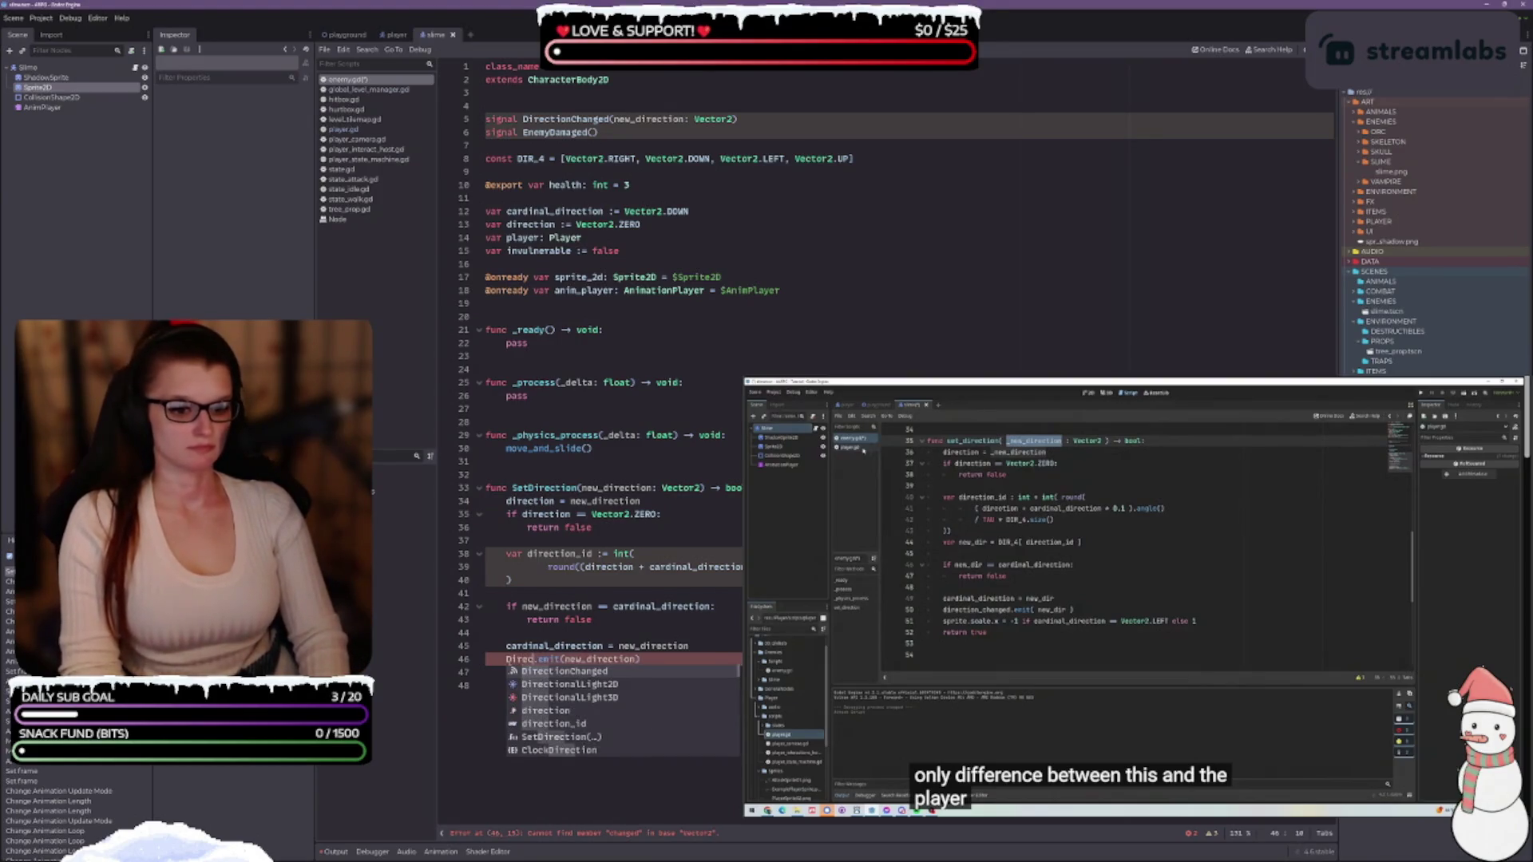
key(Return)
Add 'return true' after the DirectionChanged emit call
click(637, 669)
text(return true)
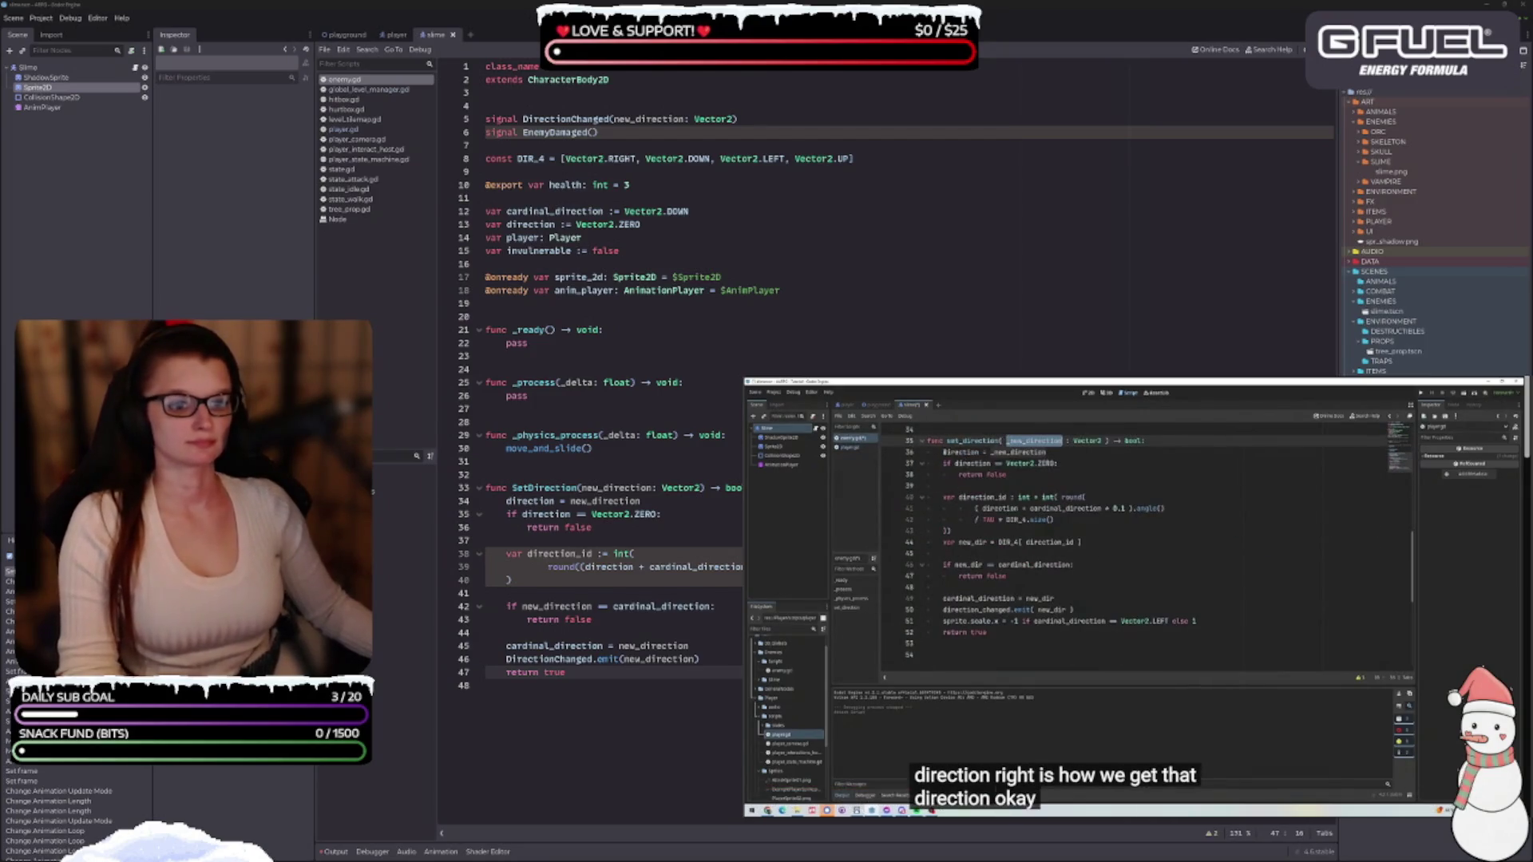
mouse_move(1099, 553)
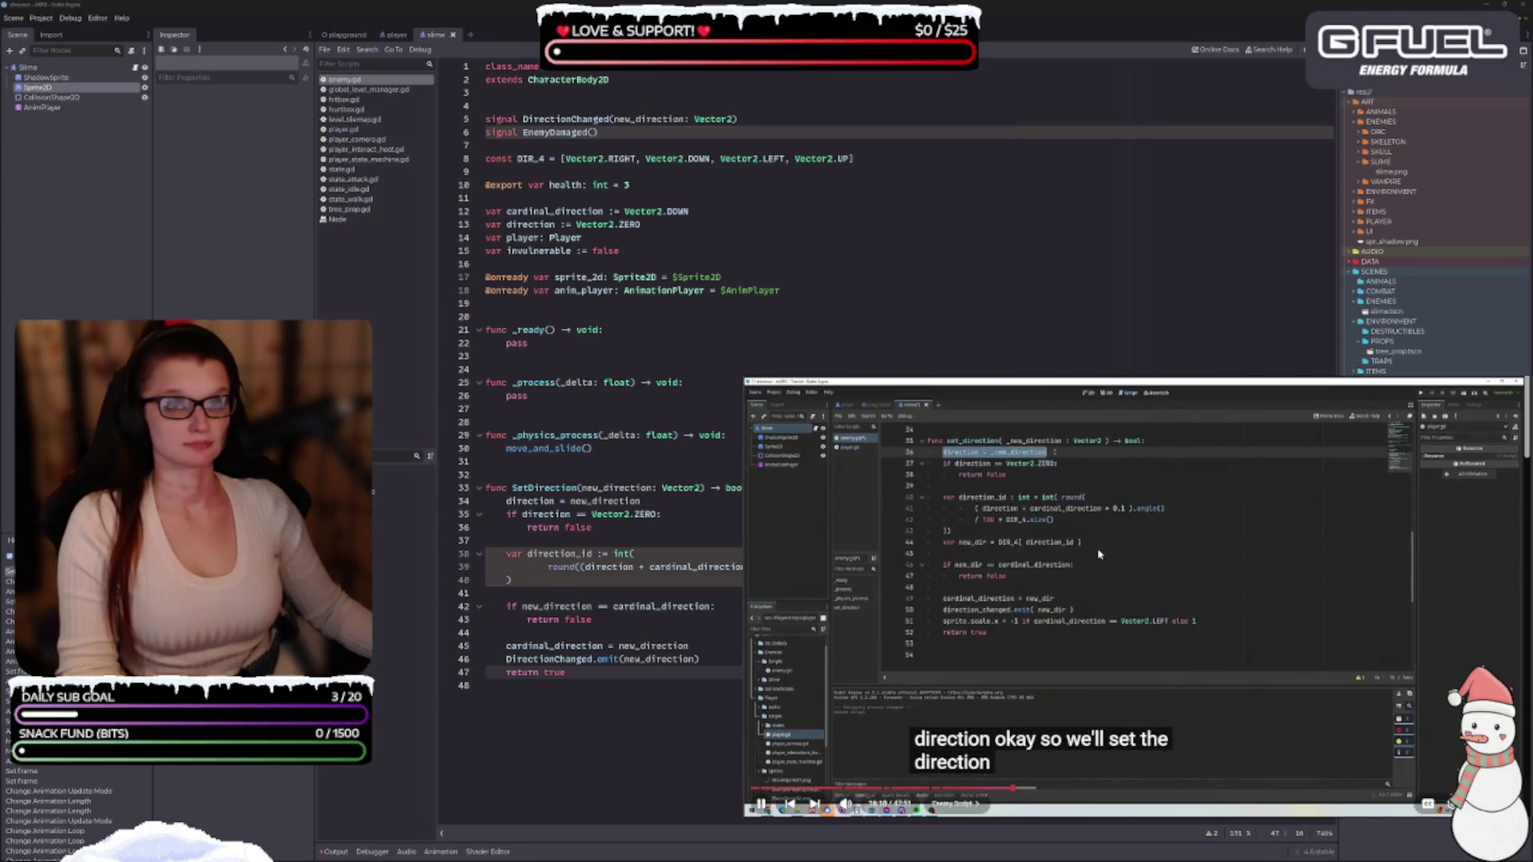
click(670, 502)
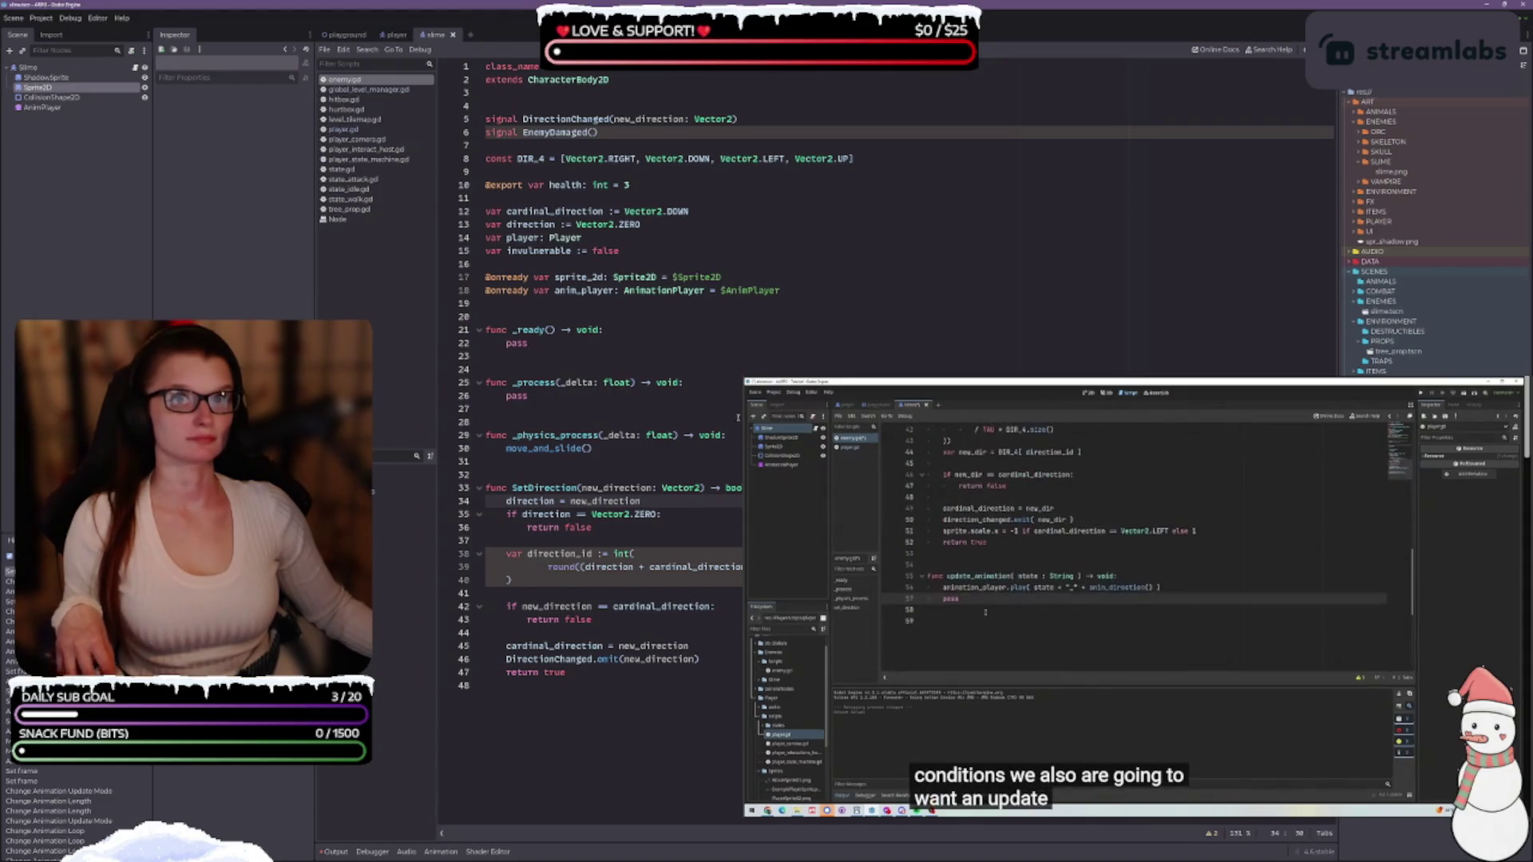
Add blank lines after SetDirection's return true at the end of the script
click(629, 720)
key(Return)
key(Return)
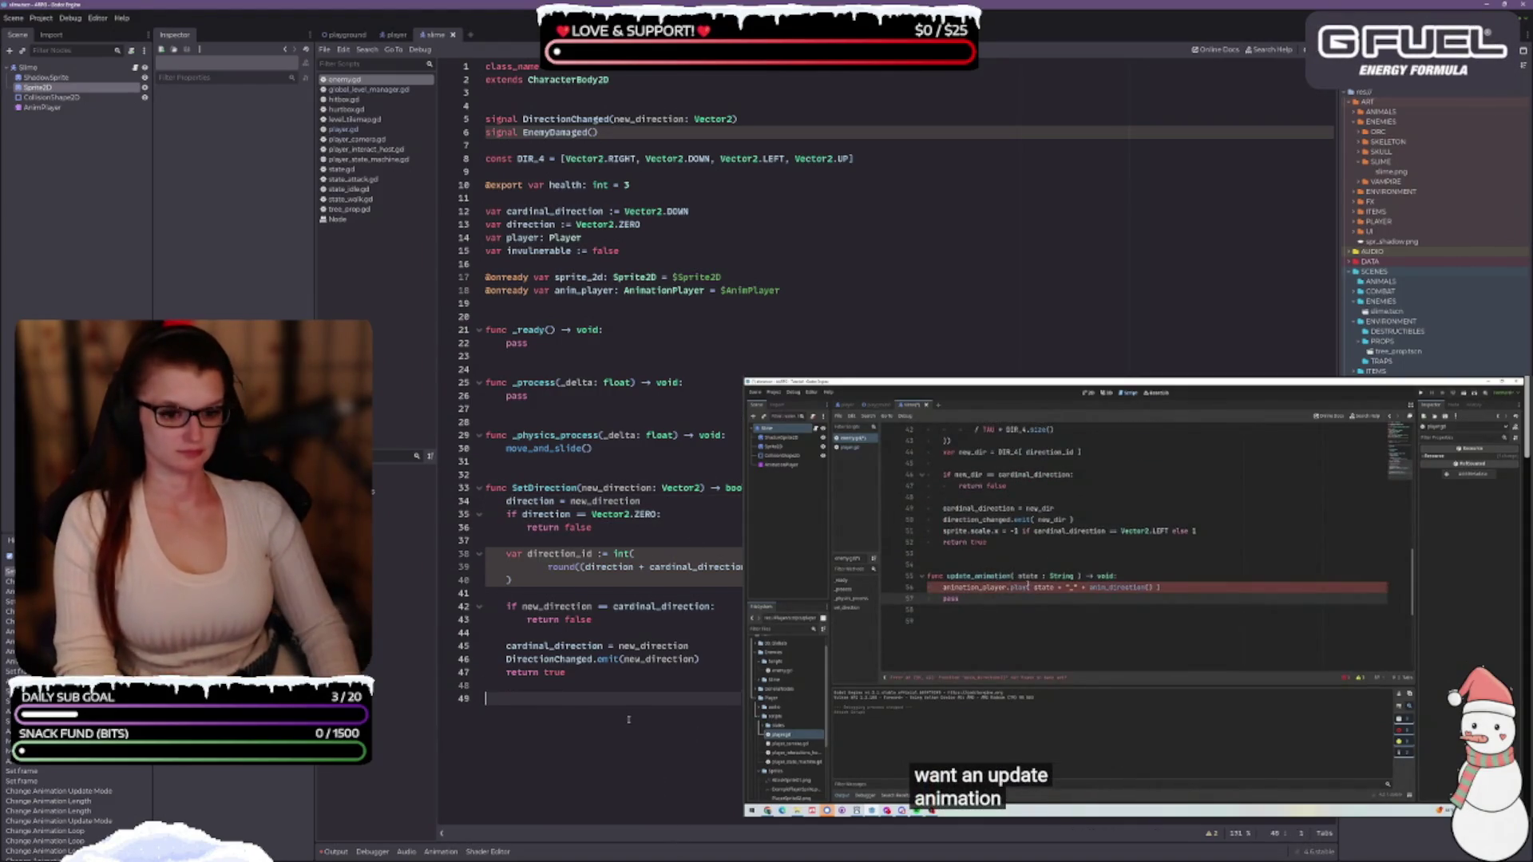
Declare 'func UpdateAnim(state: String) -> void:' with a pass body, then begin 'func AnimDirection' below
text(func Upda)
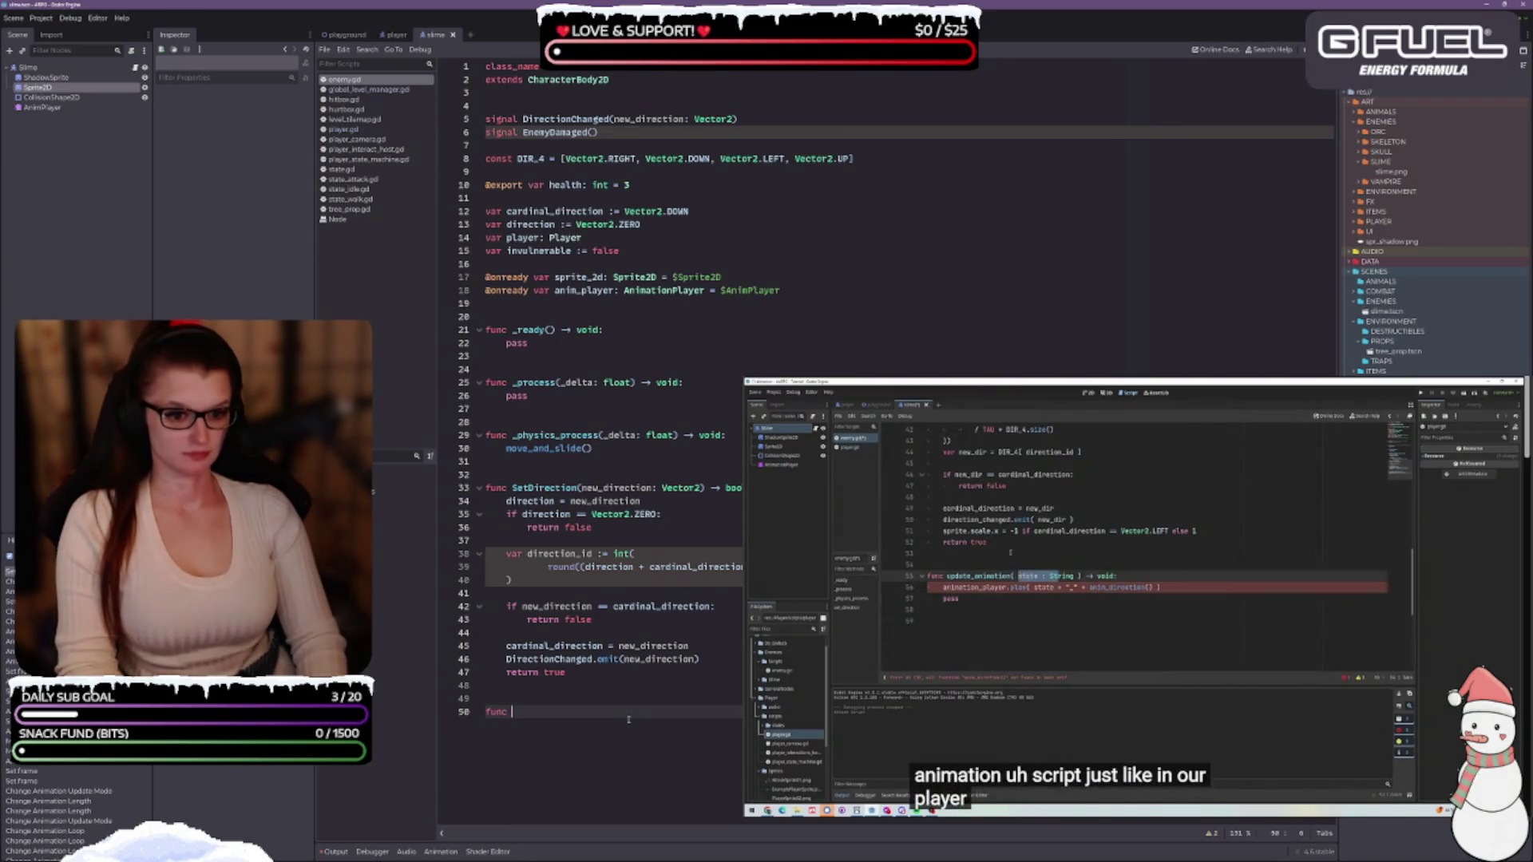
text(teAnim)
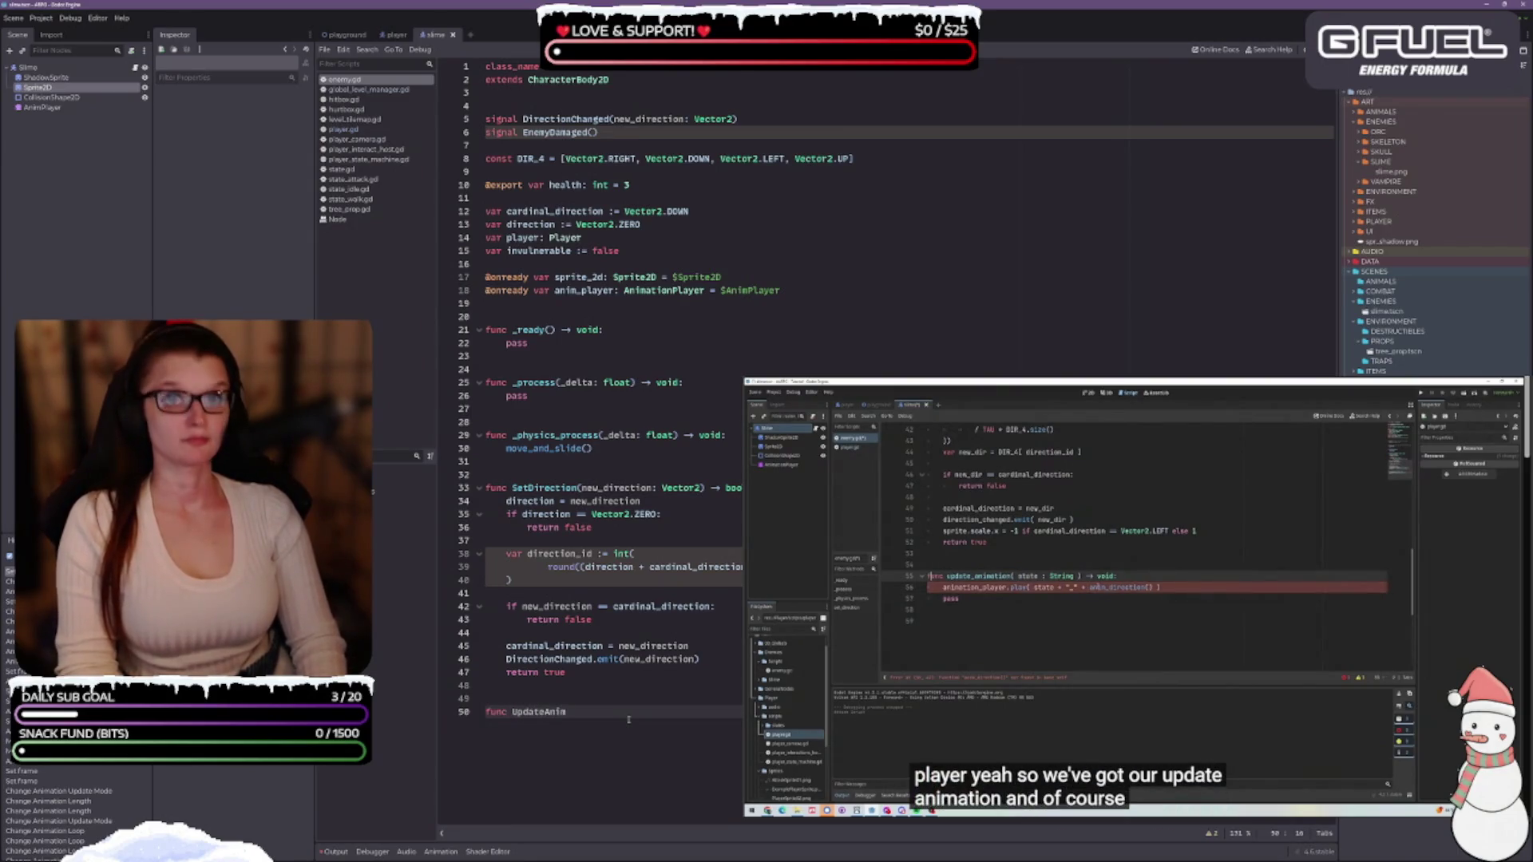
text((stat)
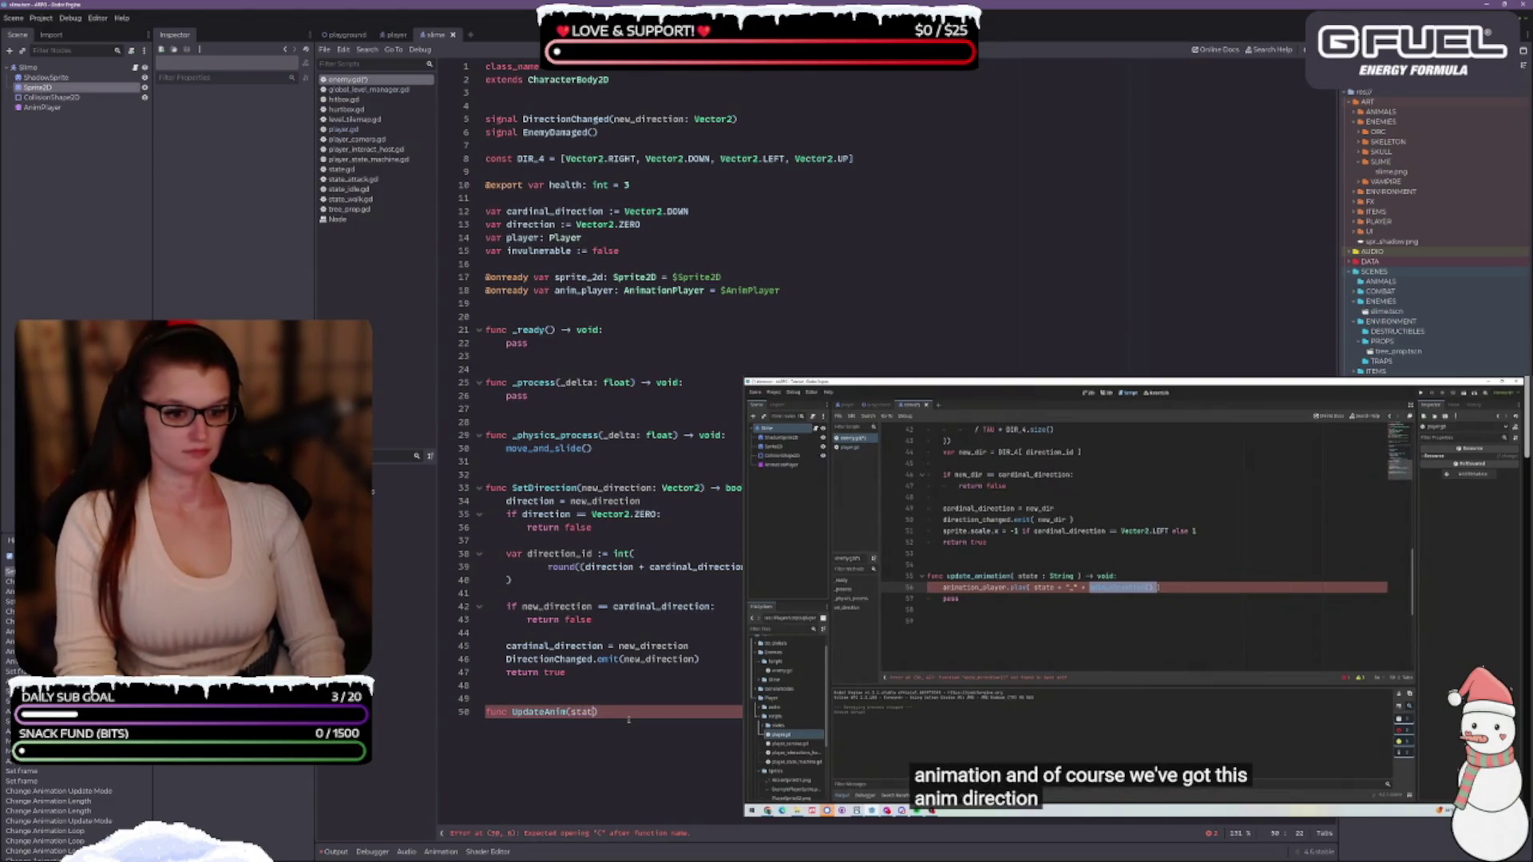
text(e: )
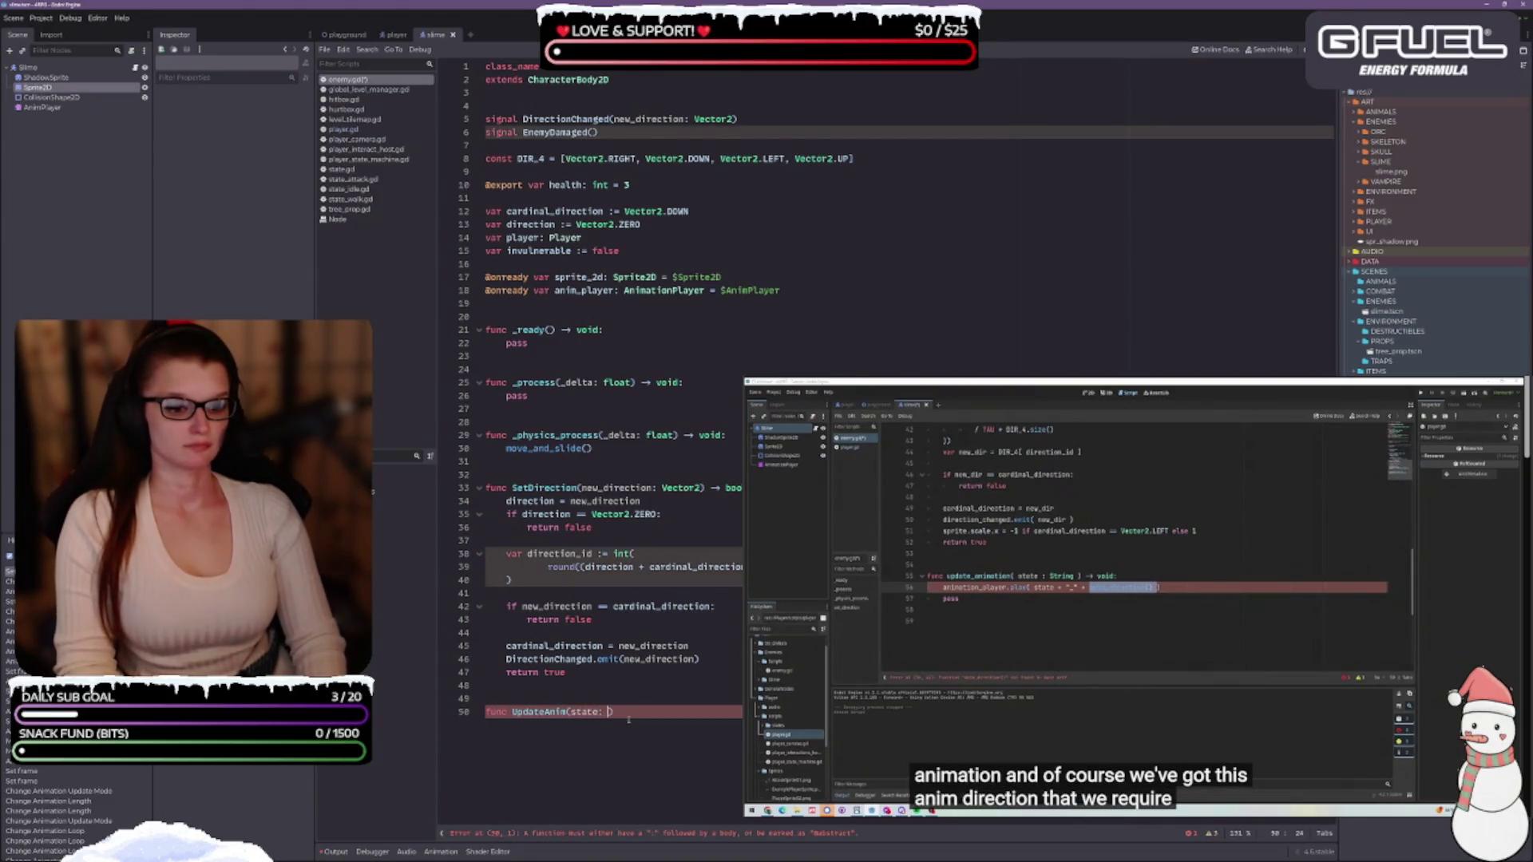
text(String)
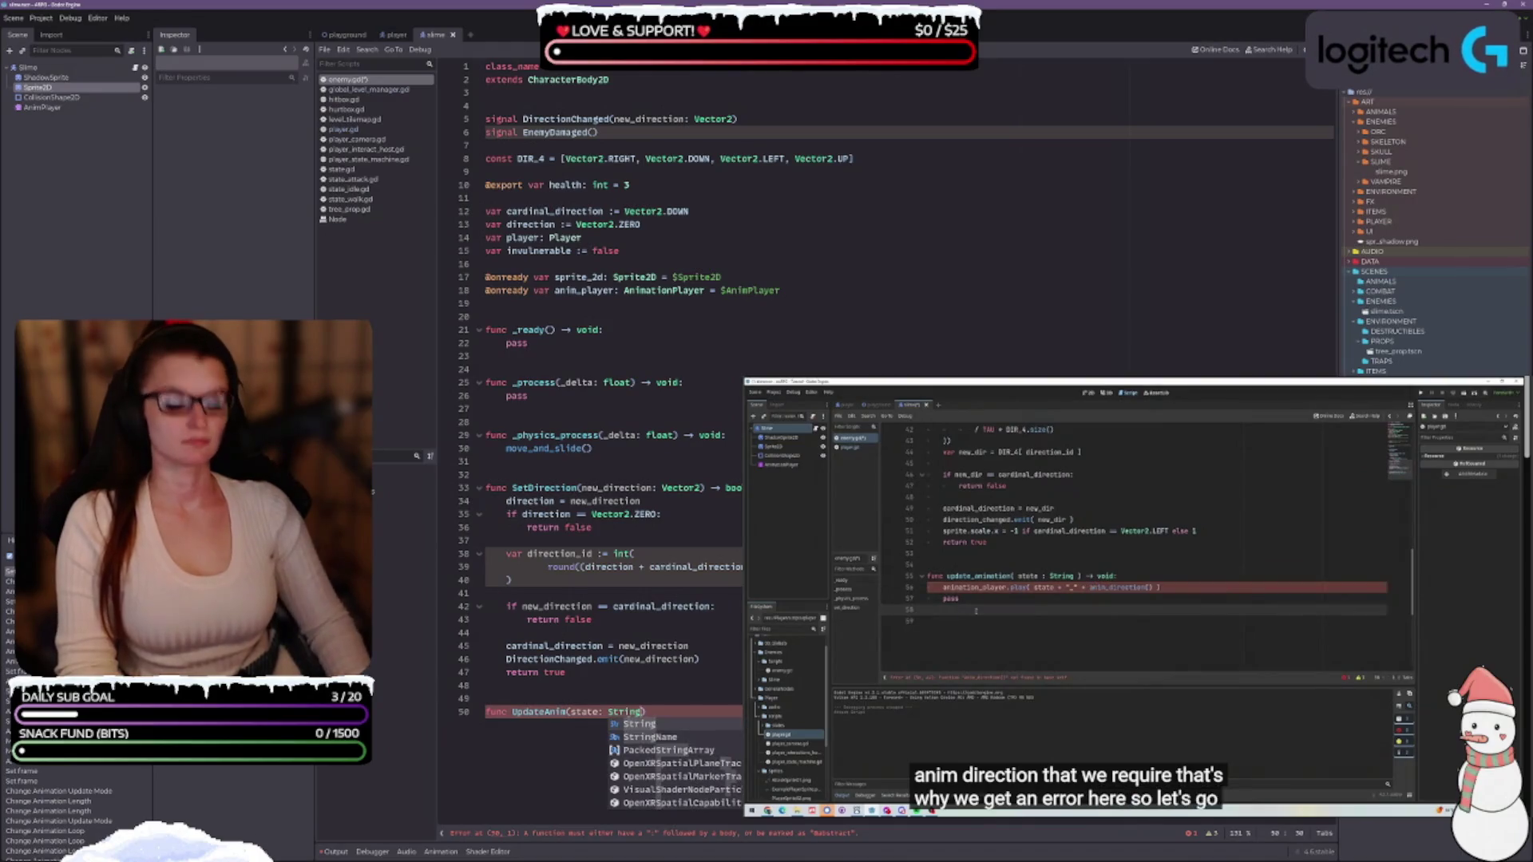
text() -> )
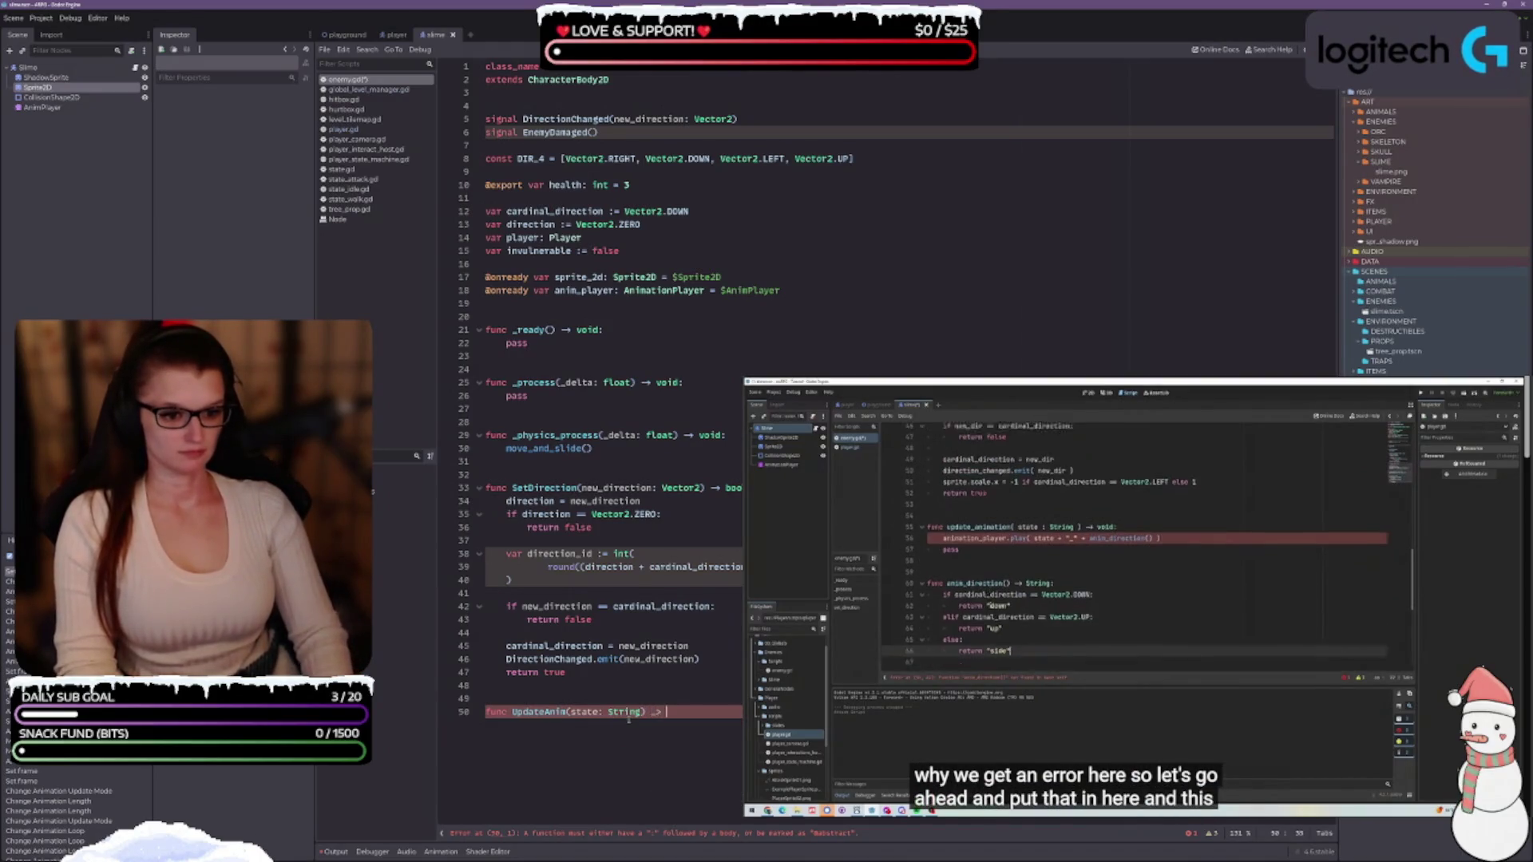
text(void:)
key(Return)
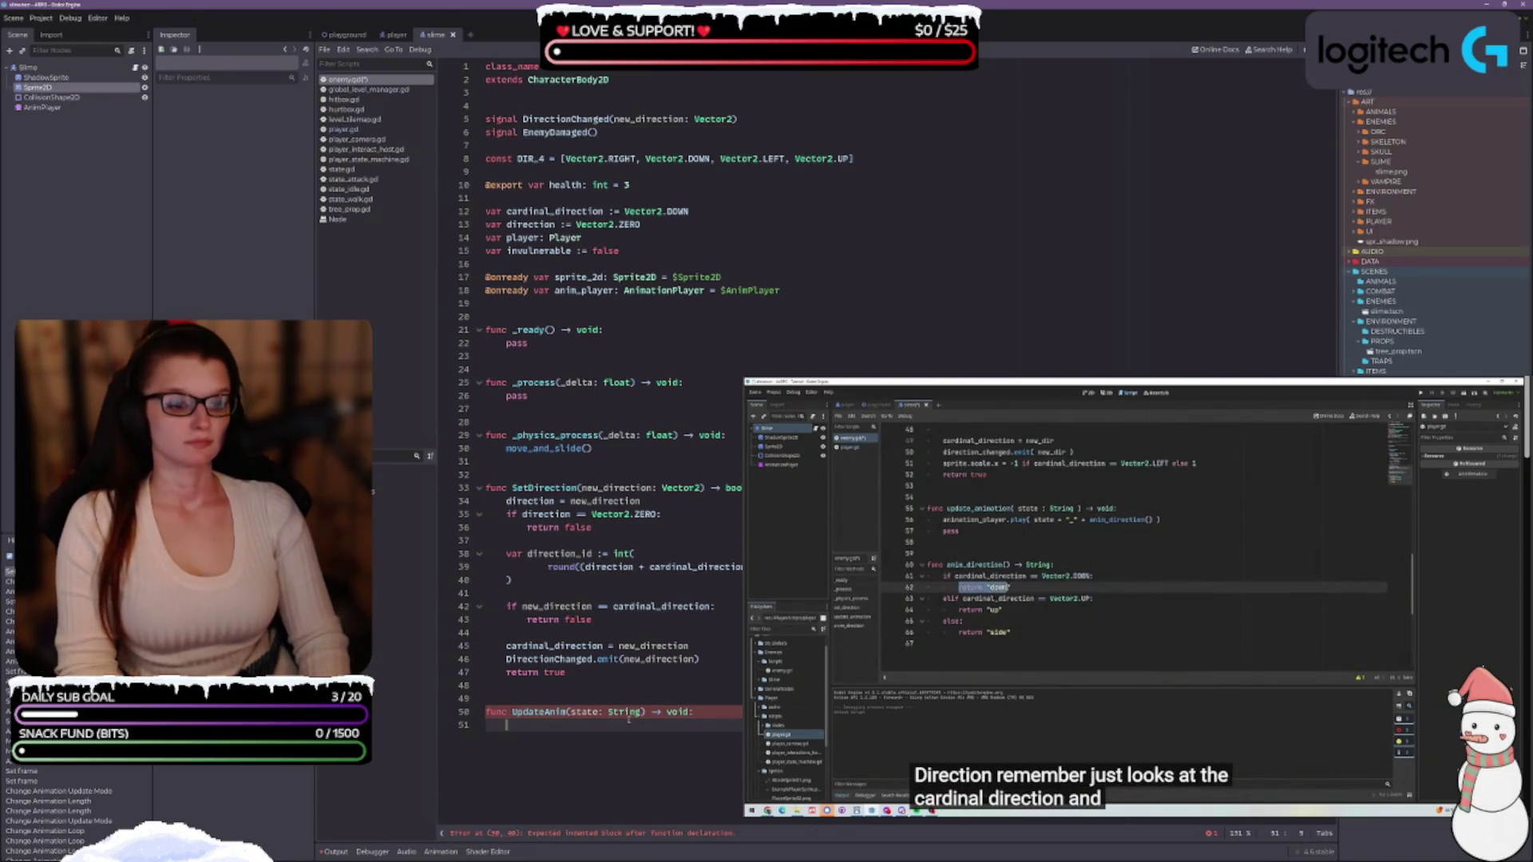
key(Return)
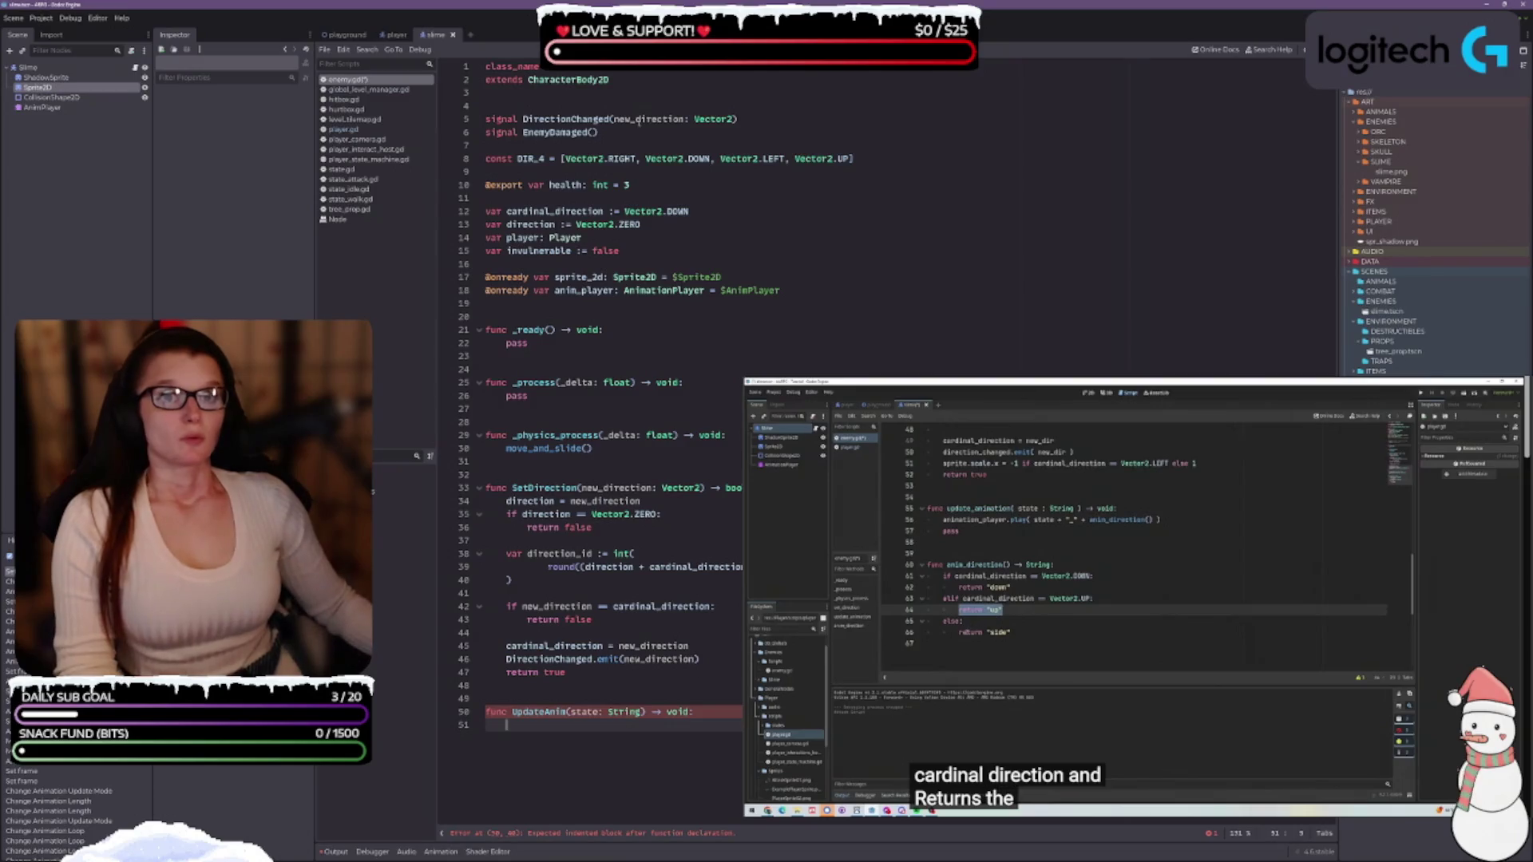
click(1220, 603)
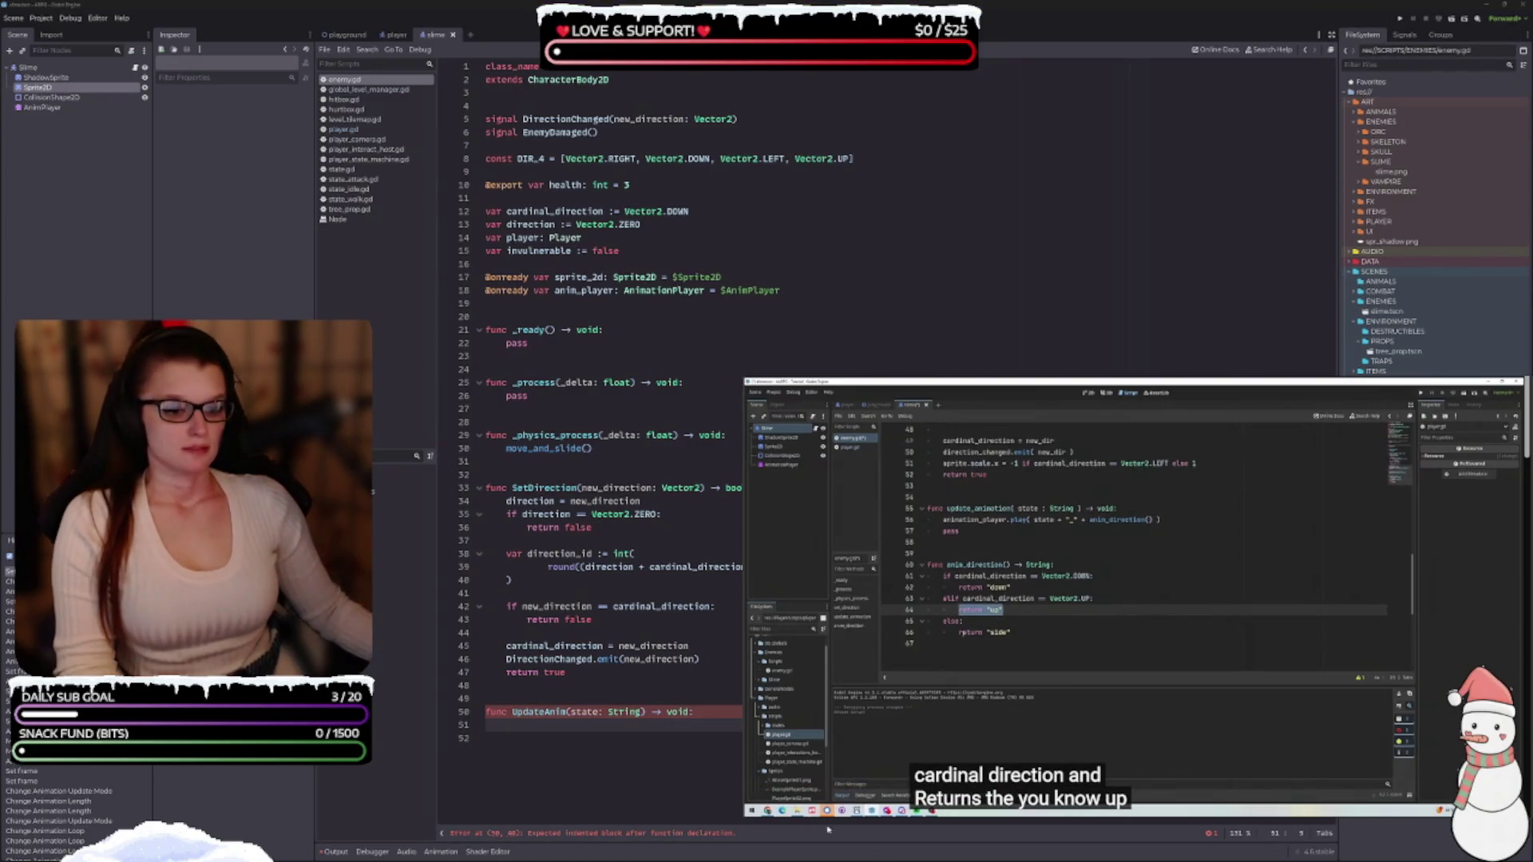
mouse_move(1147, 610)
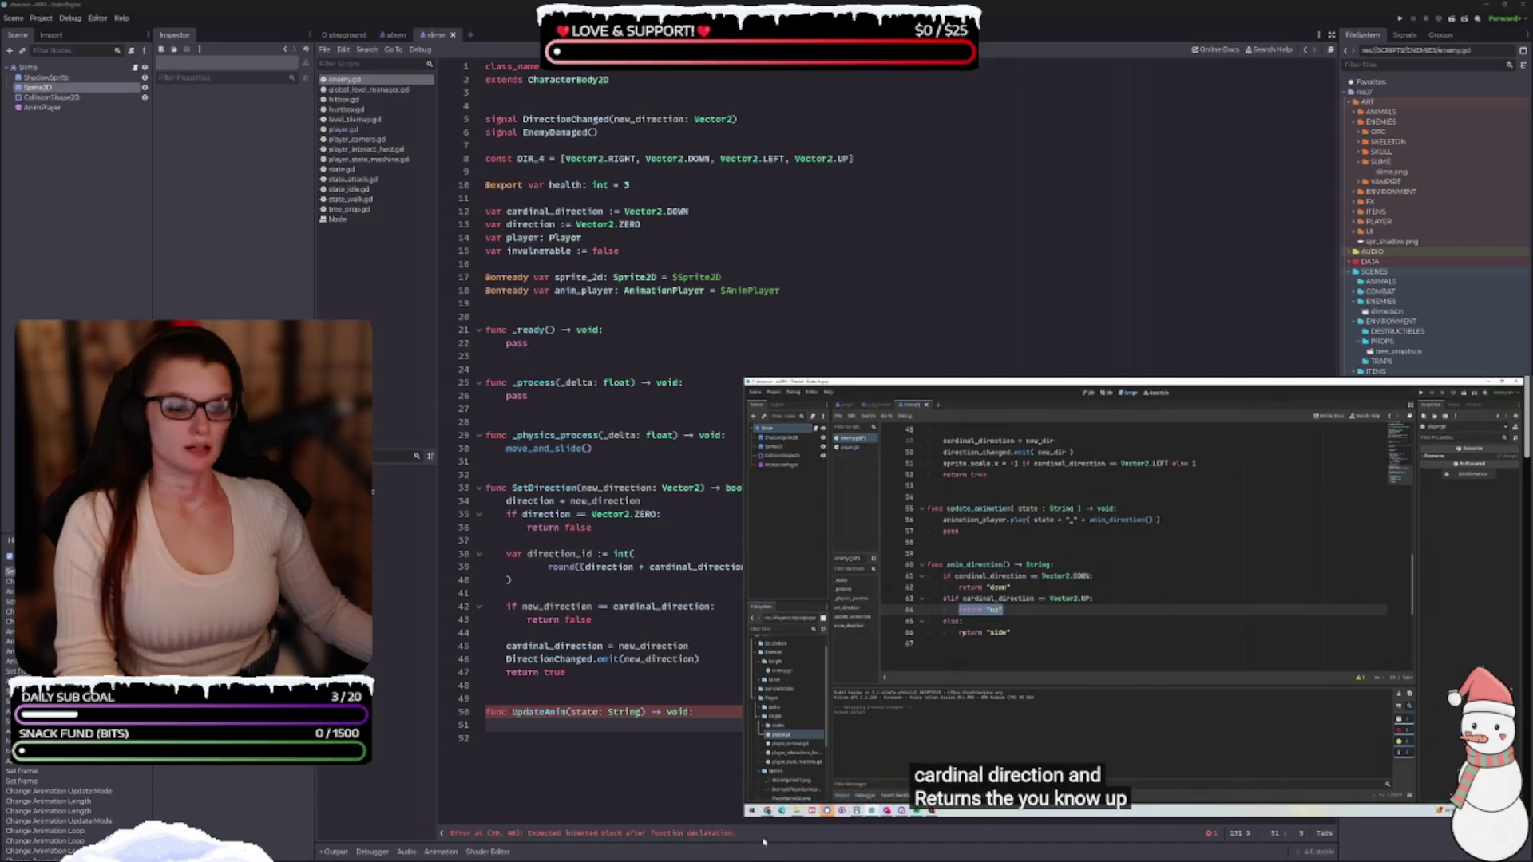
click(611, 753)
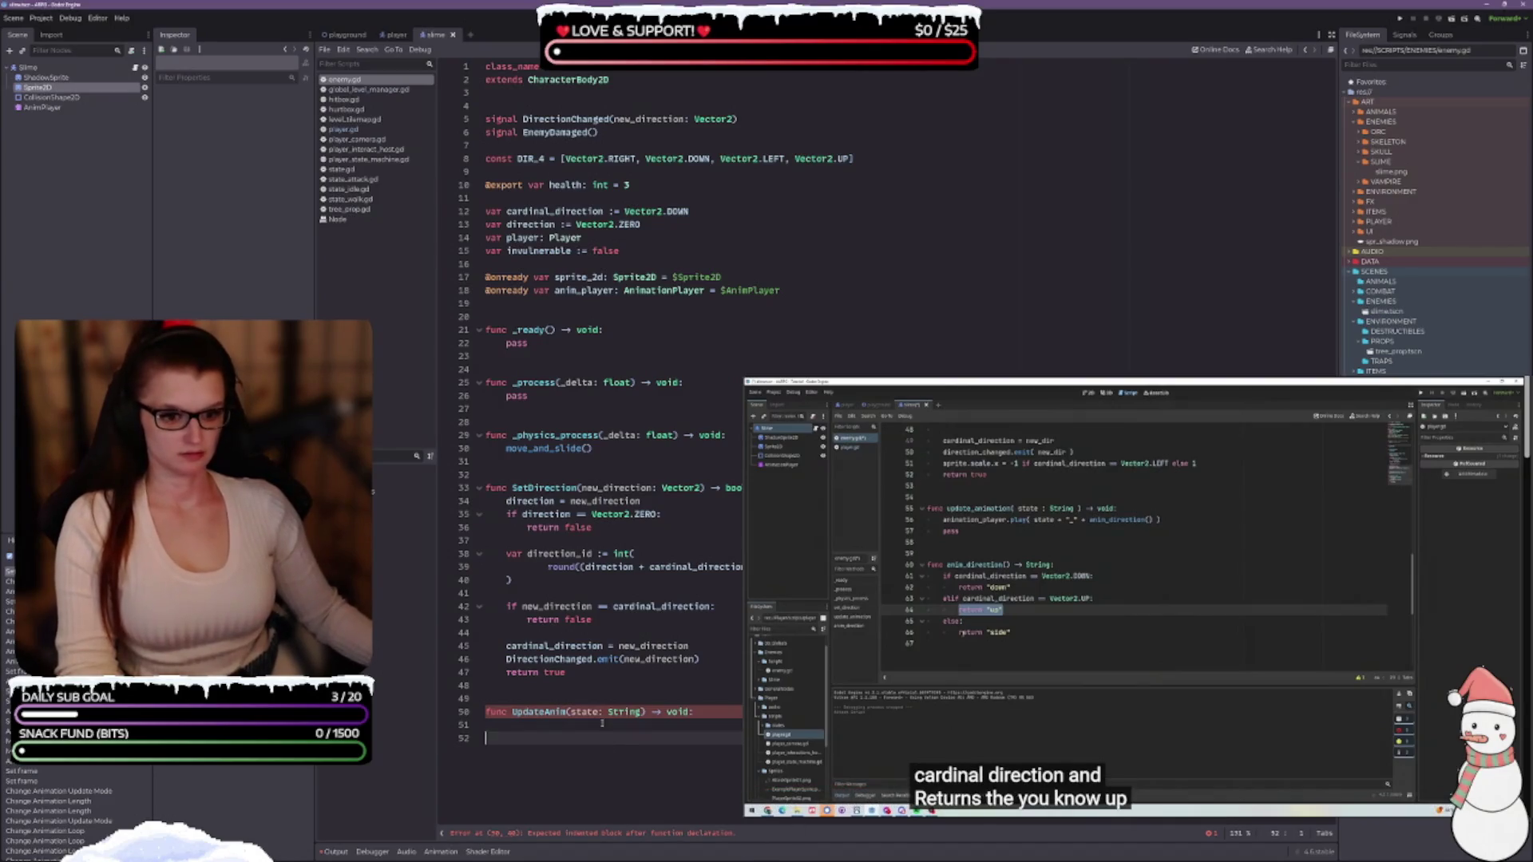
click(602, 724)
text(pass)
key(Return)
key(Return)
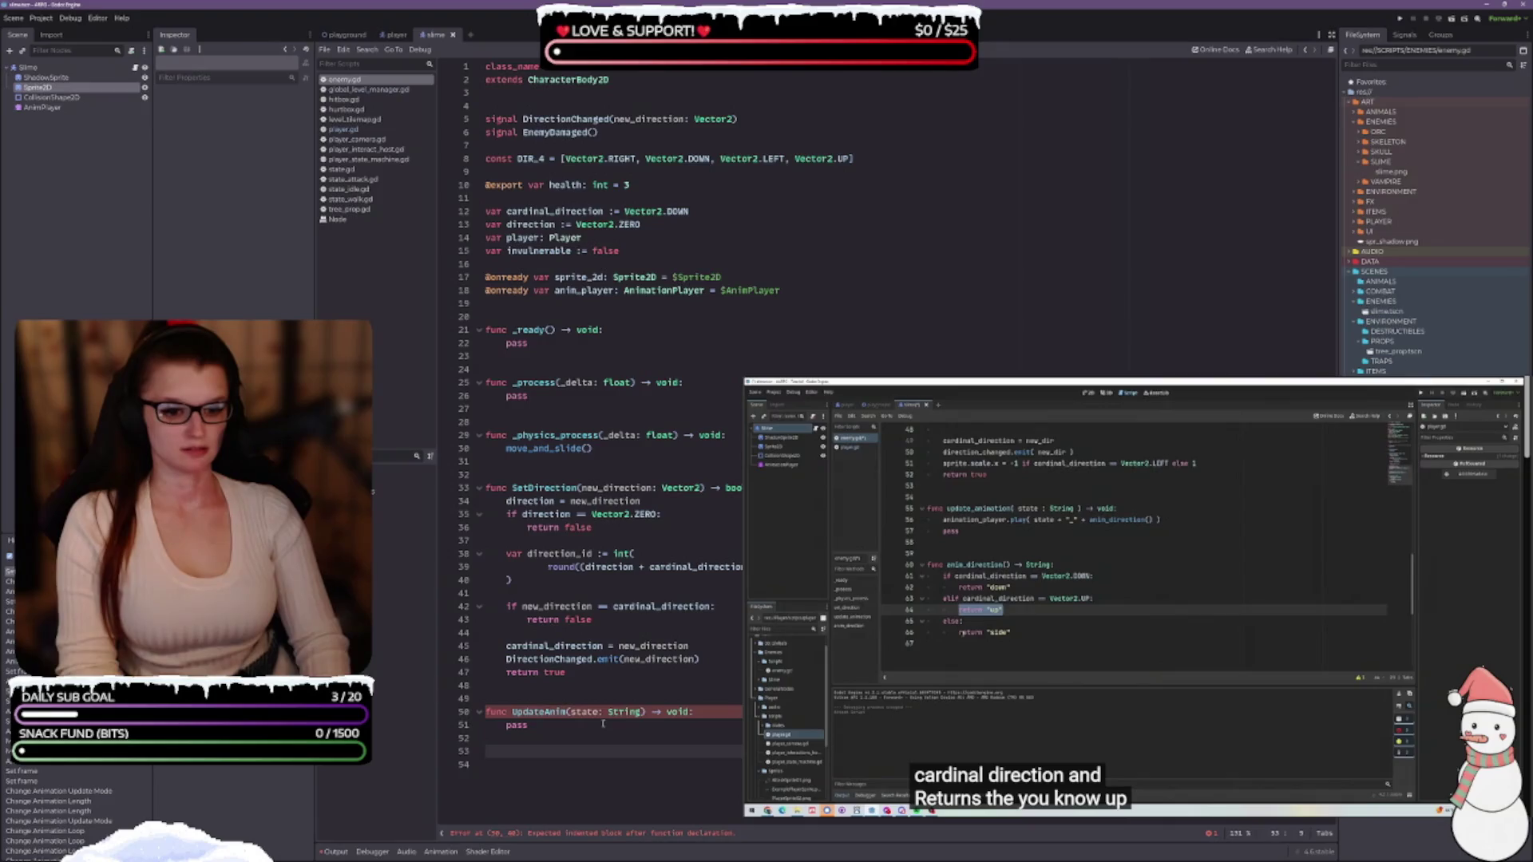
key(Return)
text(nc An)
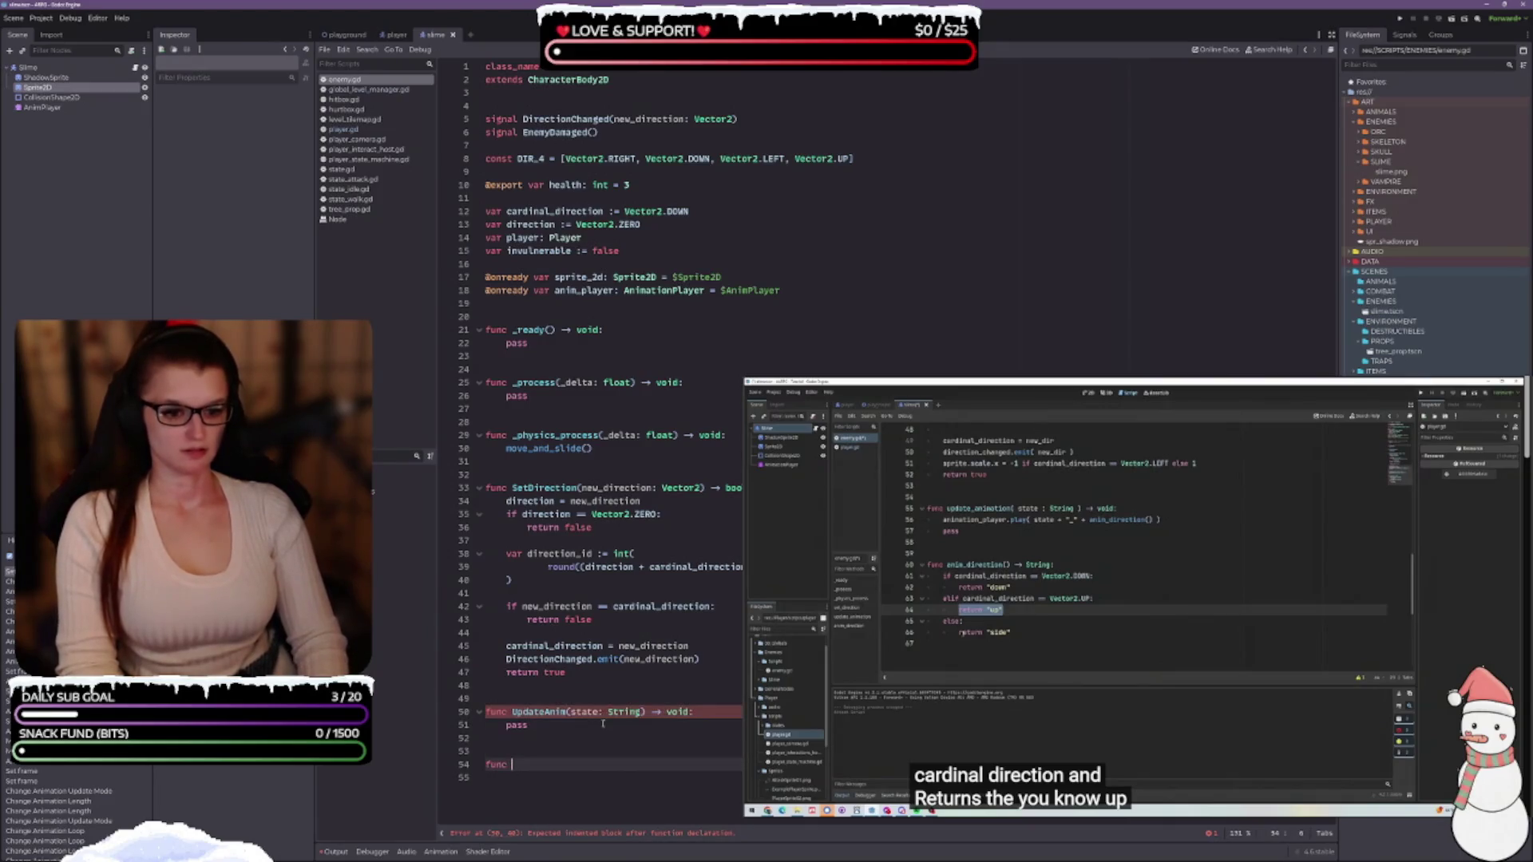
text(imDirection()
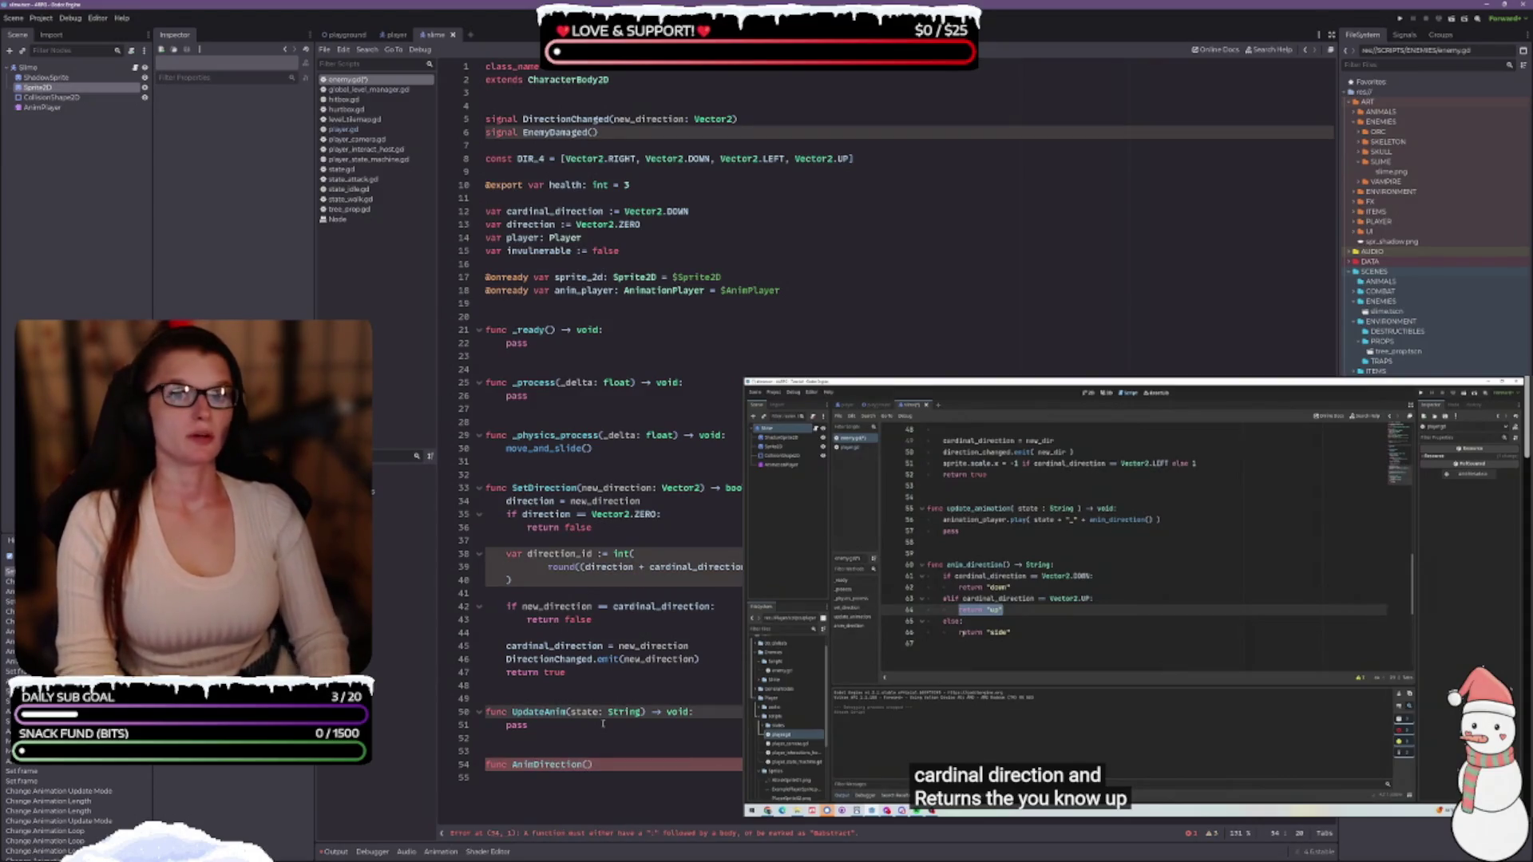
Complete the AnimDirection header with a String return type
scroll(1134, 599, down, 3)
scroll(1134, 598, up, 3)
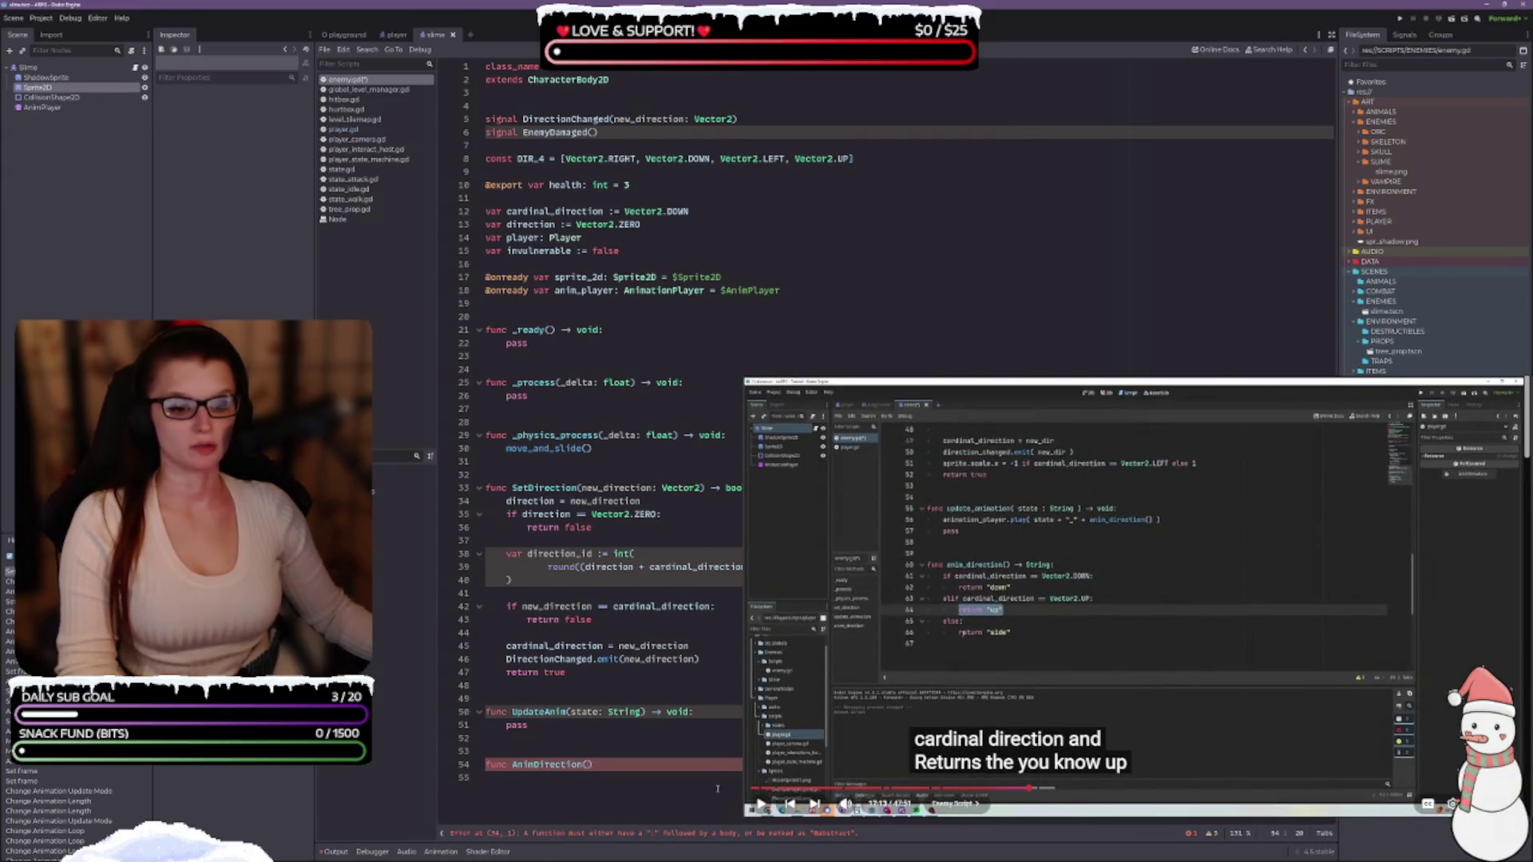
click(548, 743)
click(588, 765)
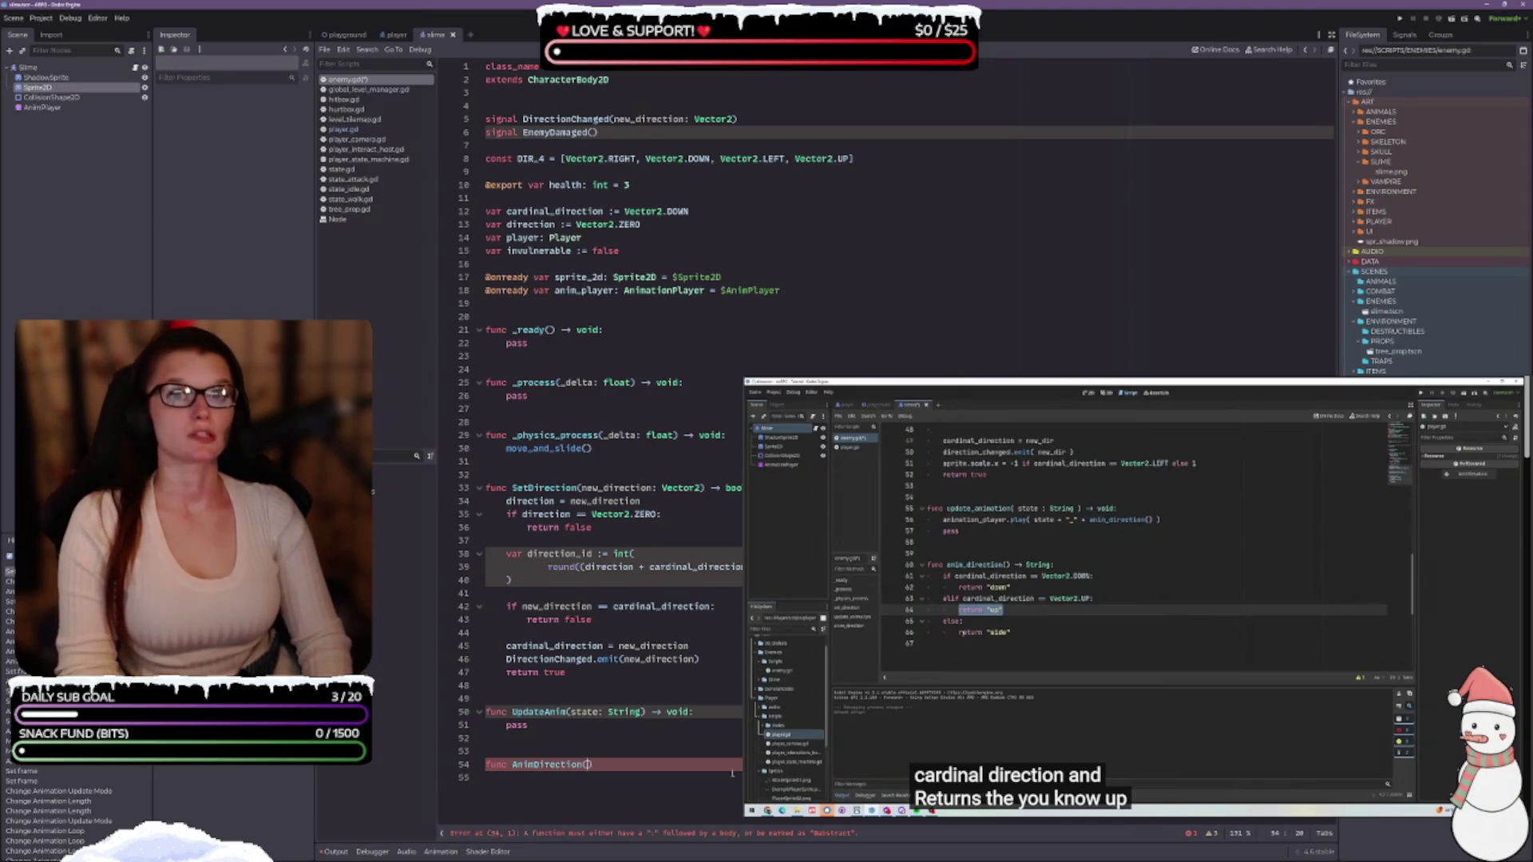
text() -)
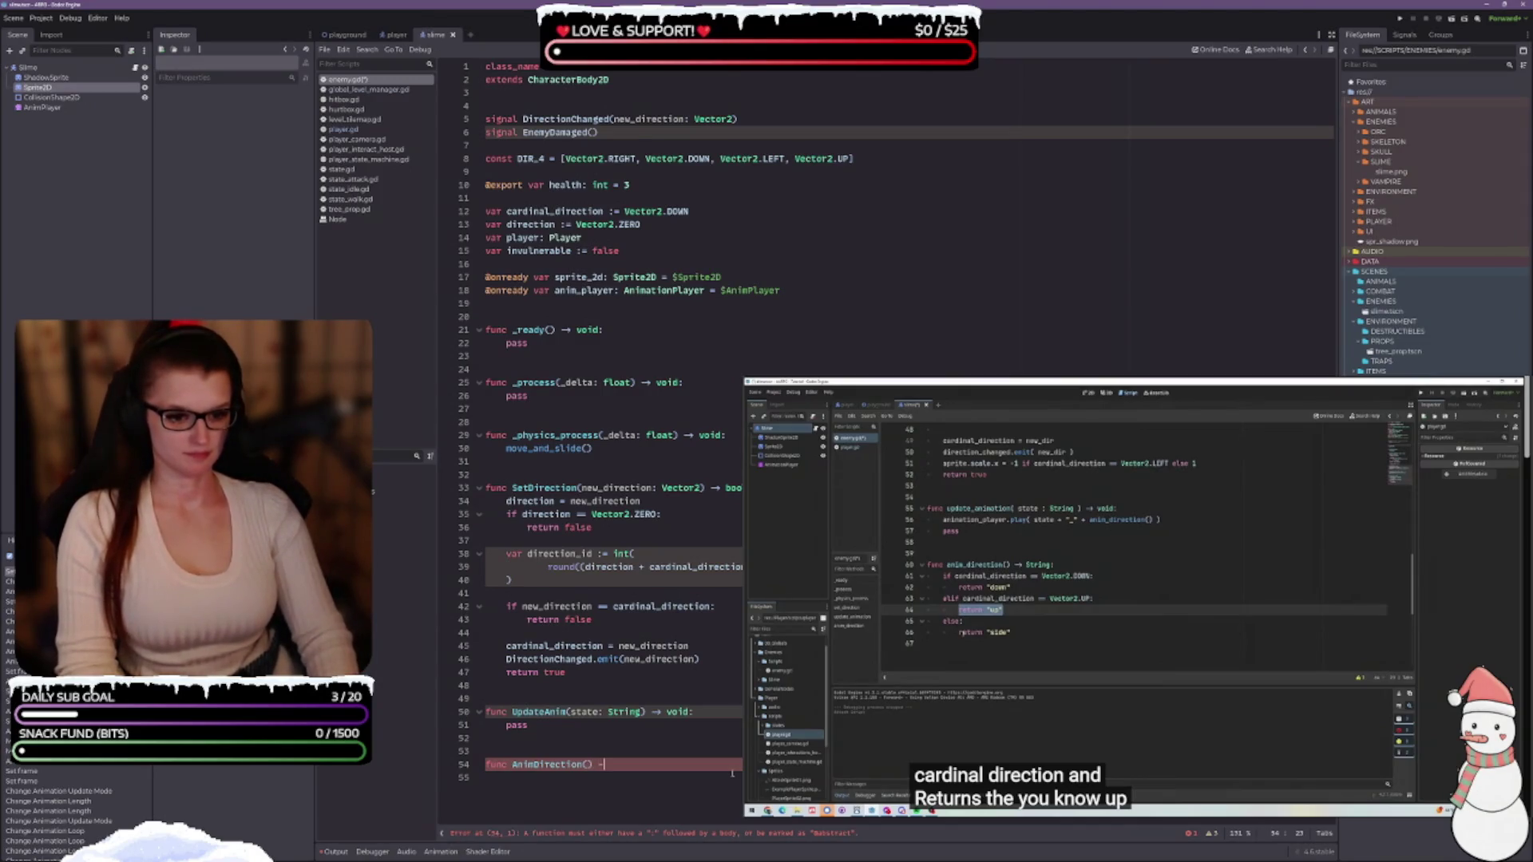
text(String:)
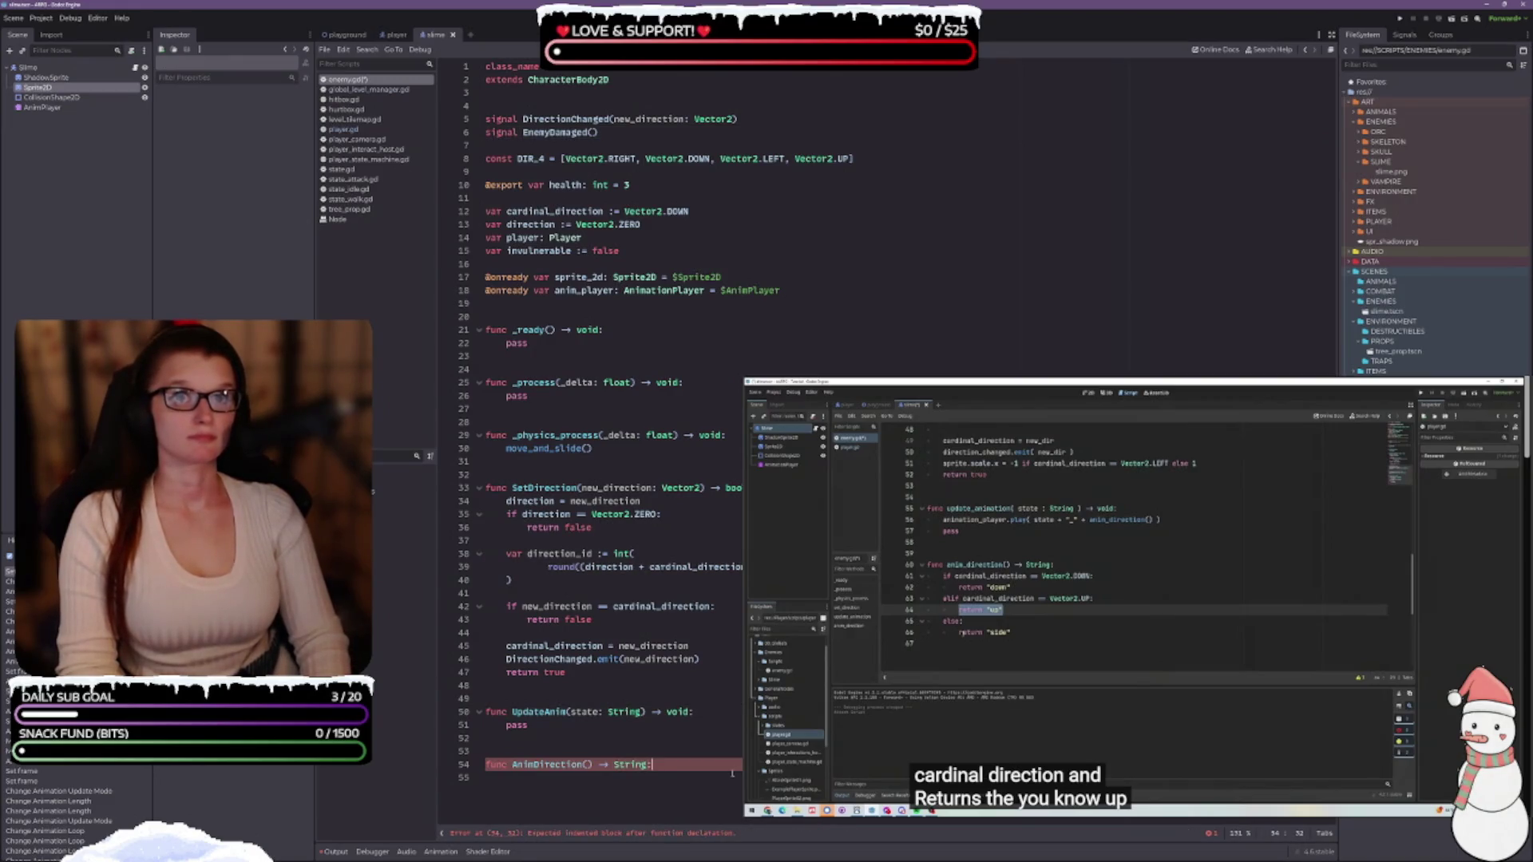
key(Return)
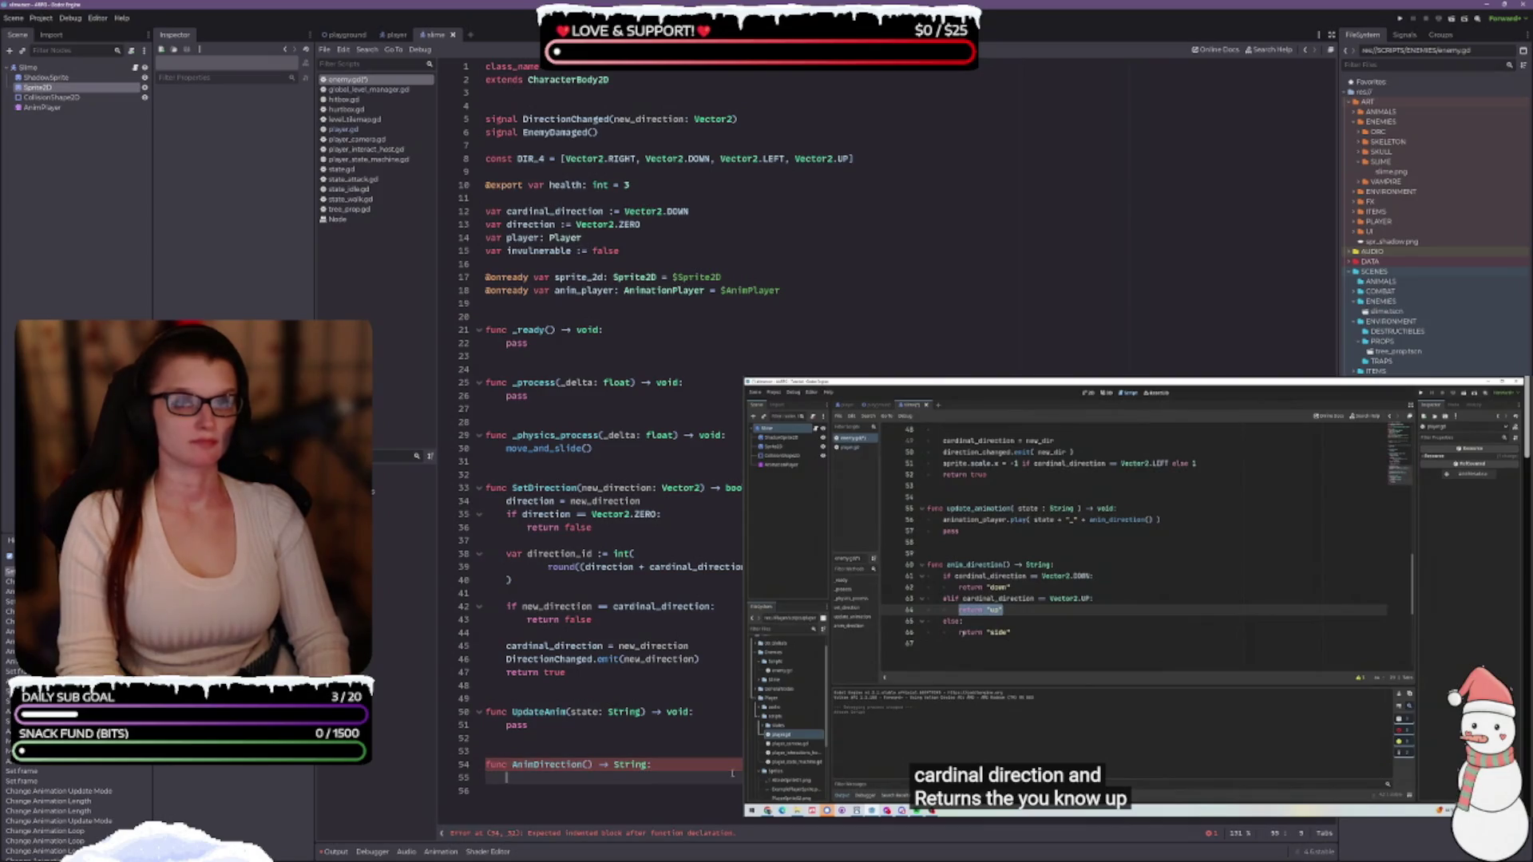
Add 'if cardinal_direction == Vector2.DOWN' returning "down"
text(()
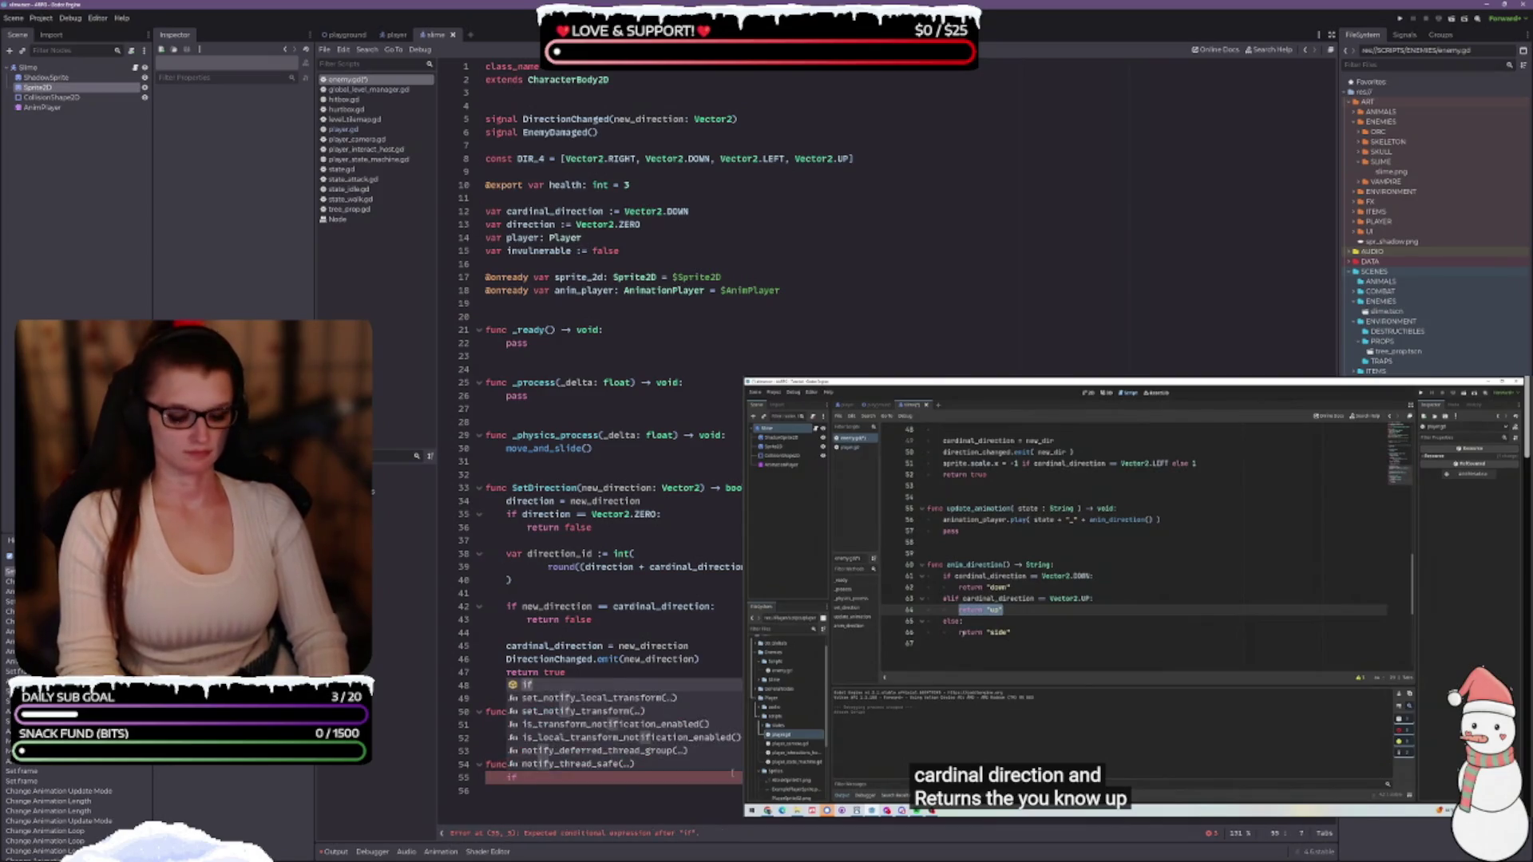
key(BackSpace)
key(BackSpace)
key(BackSpace)
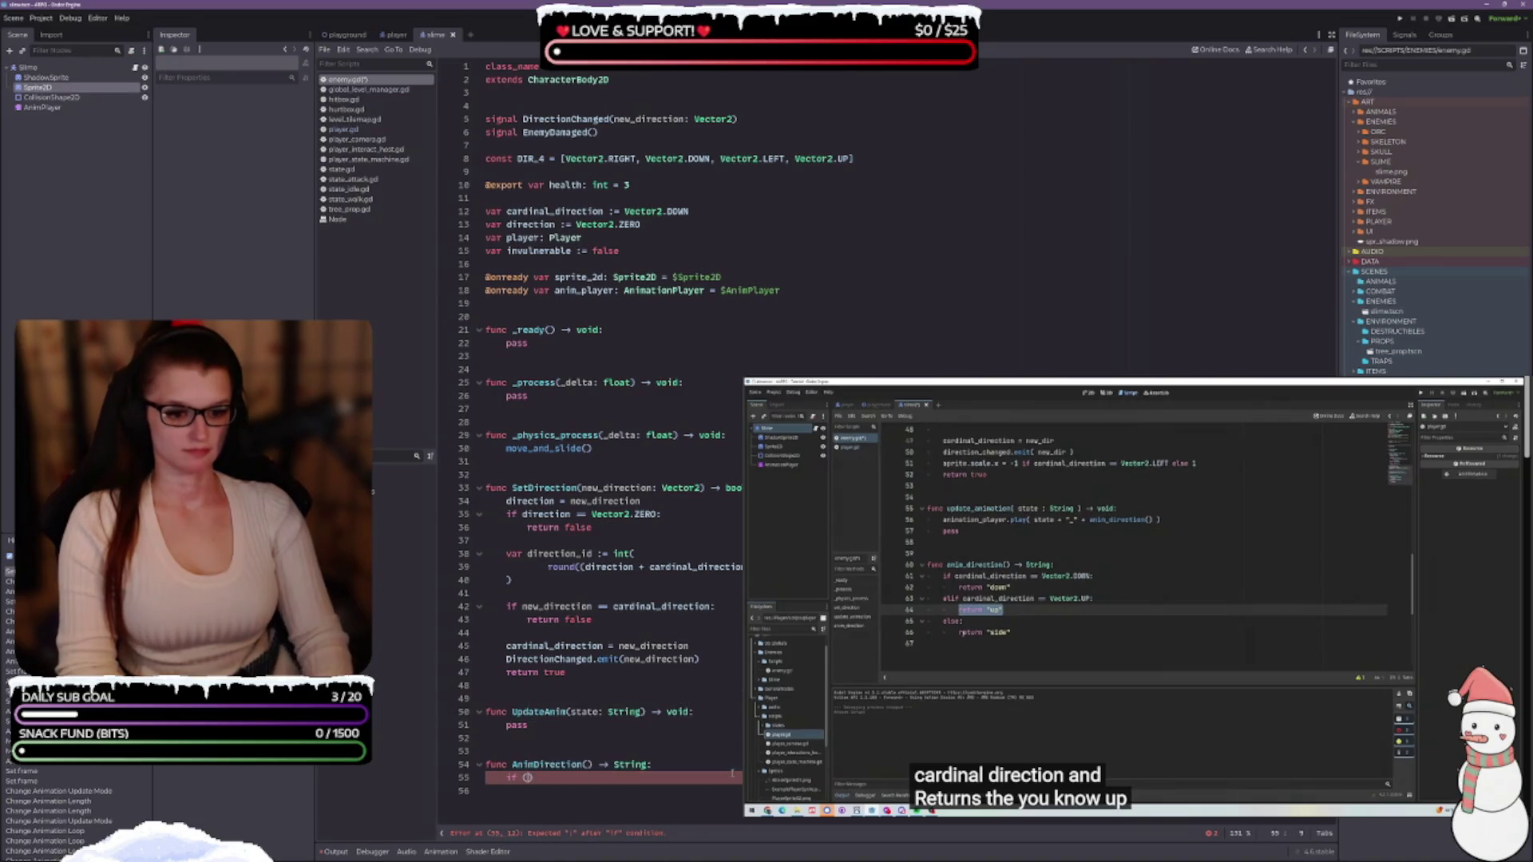
text(d)
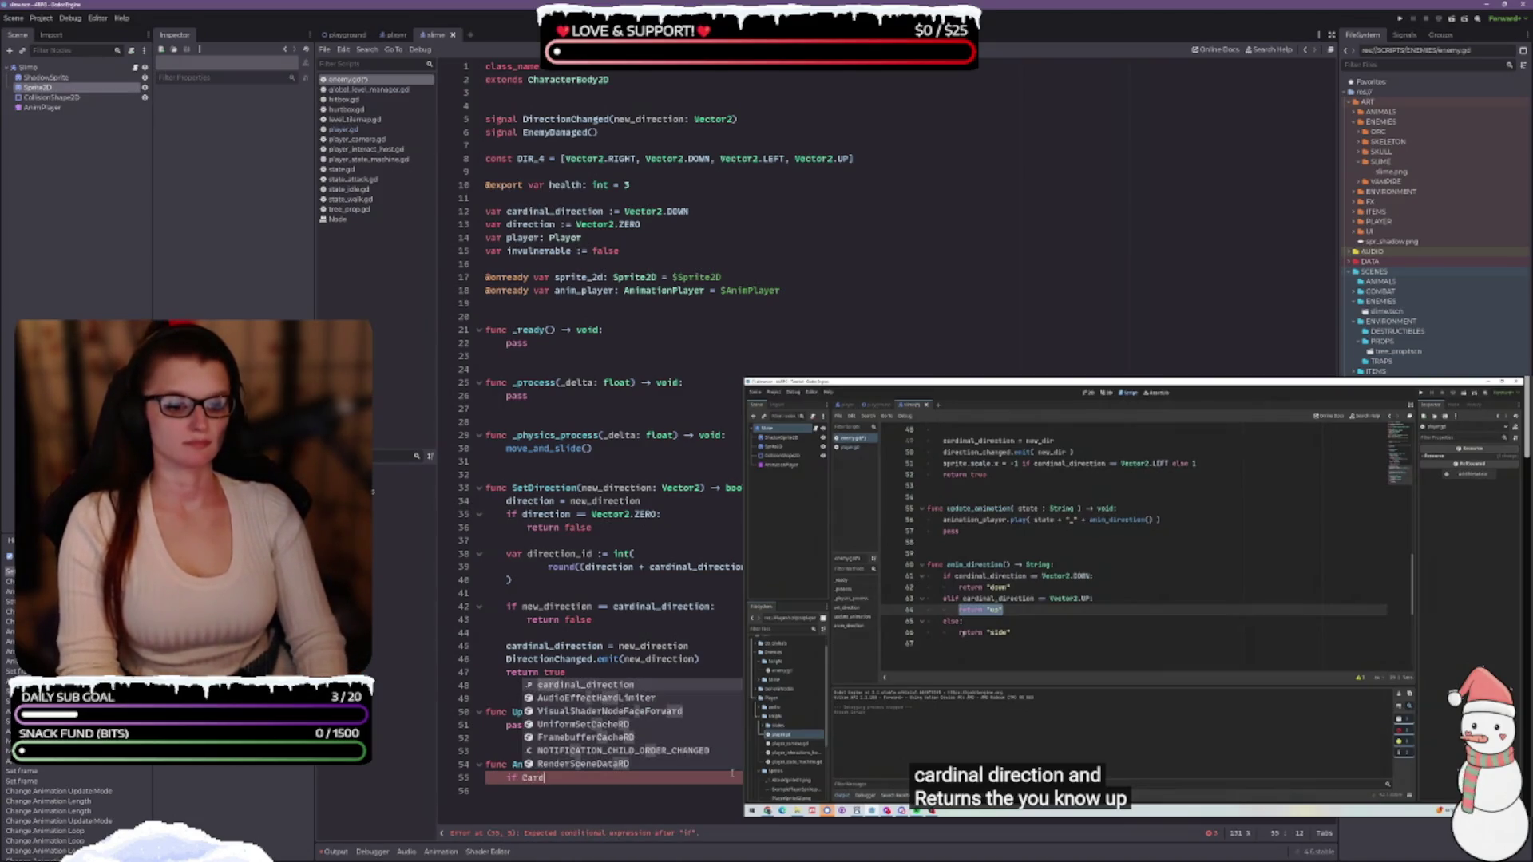
key(Return)
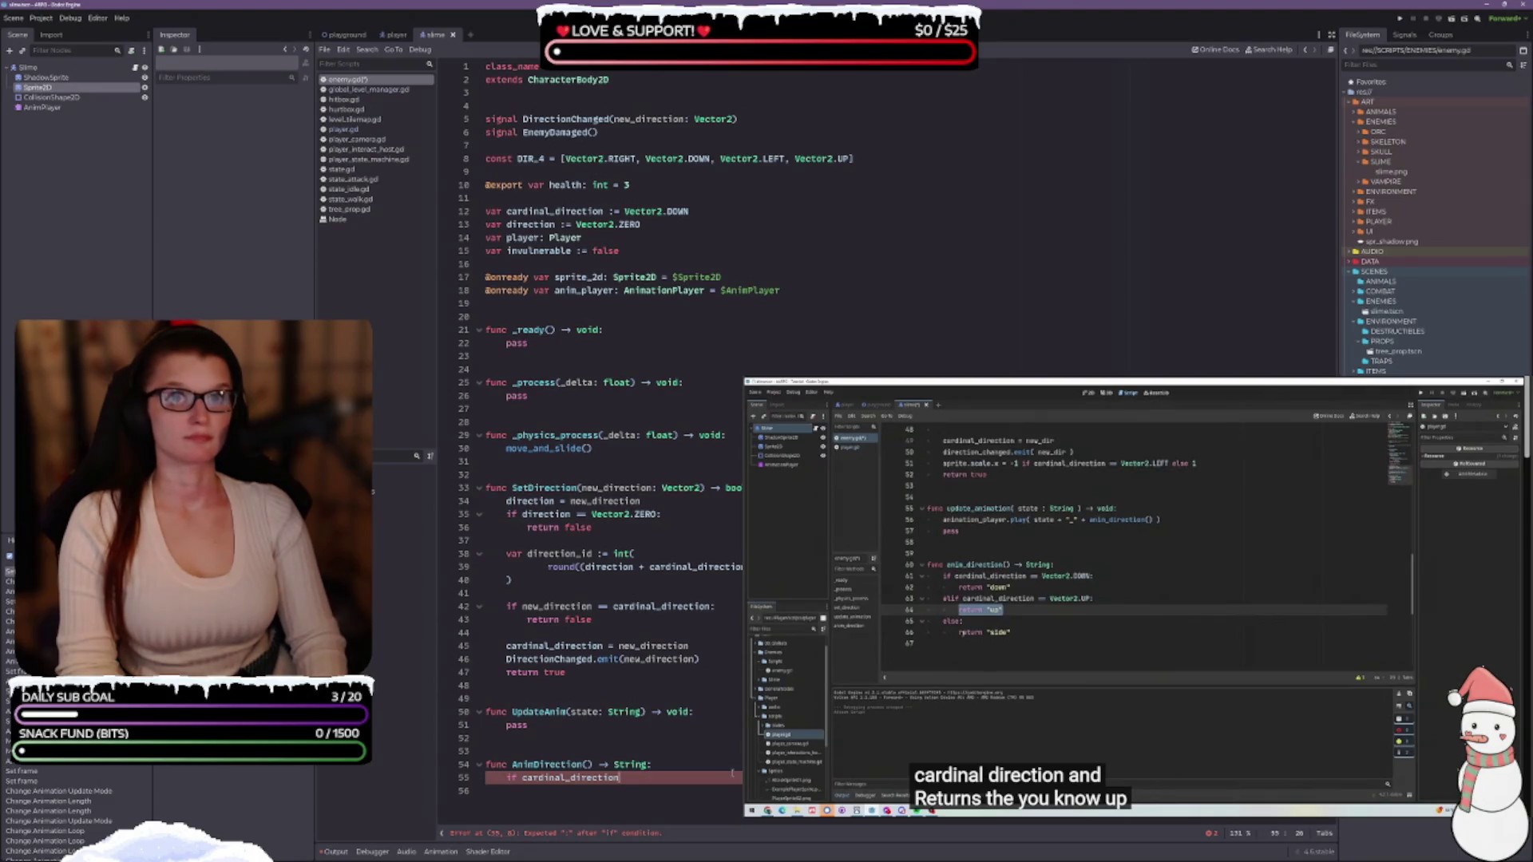
text(ec)
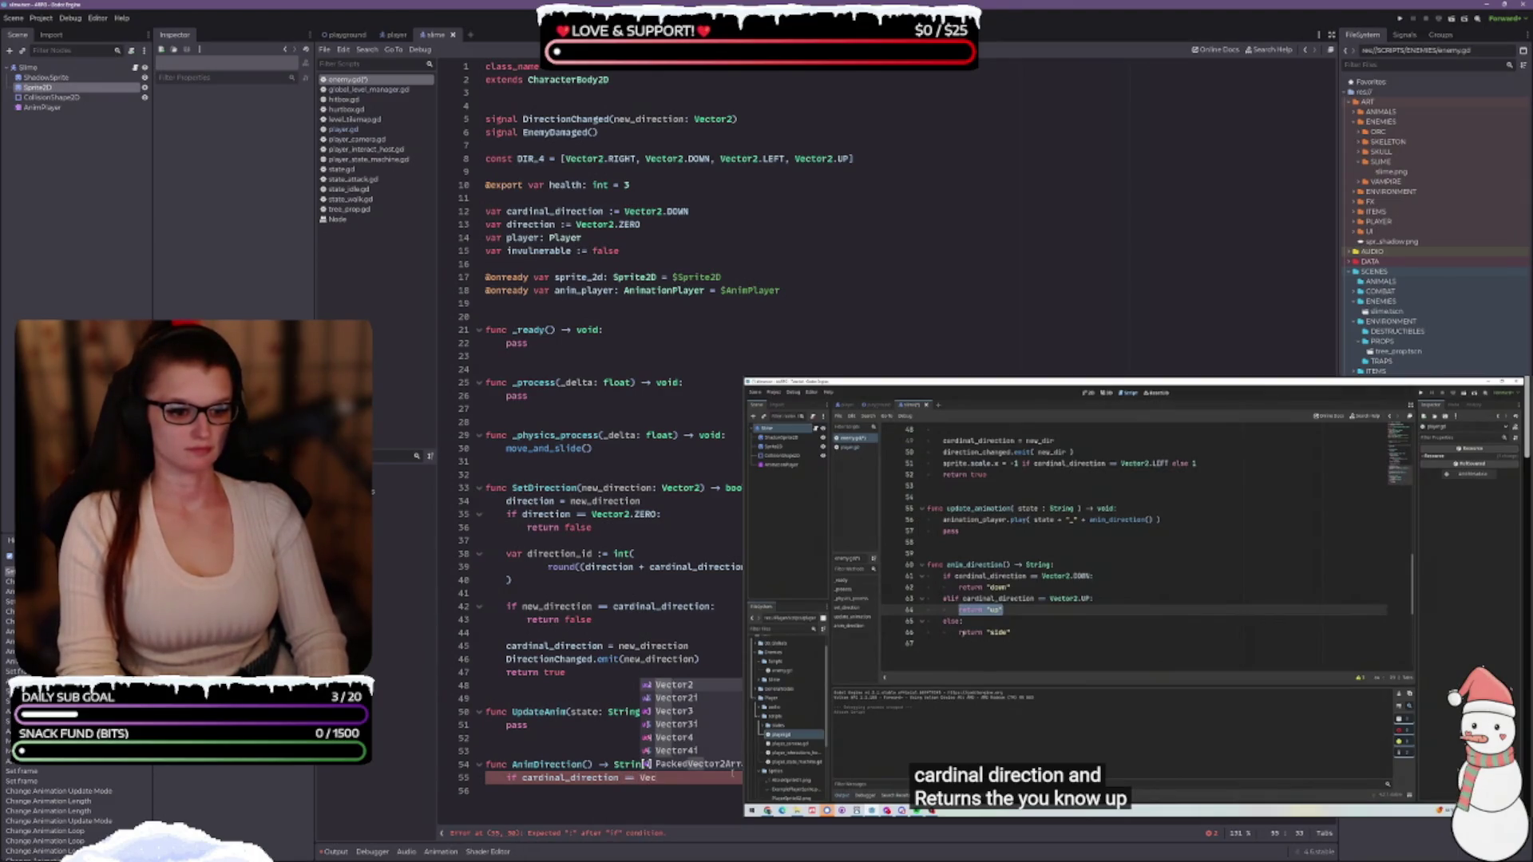
key(Return)
text(.D)
key(Return)
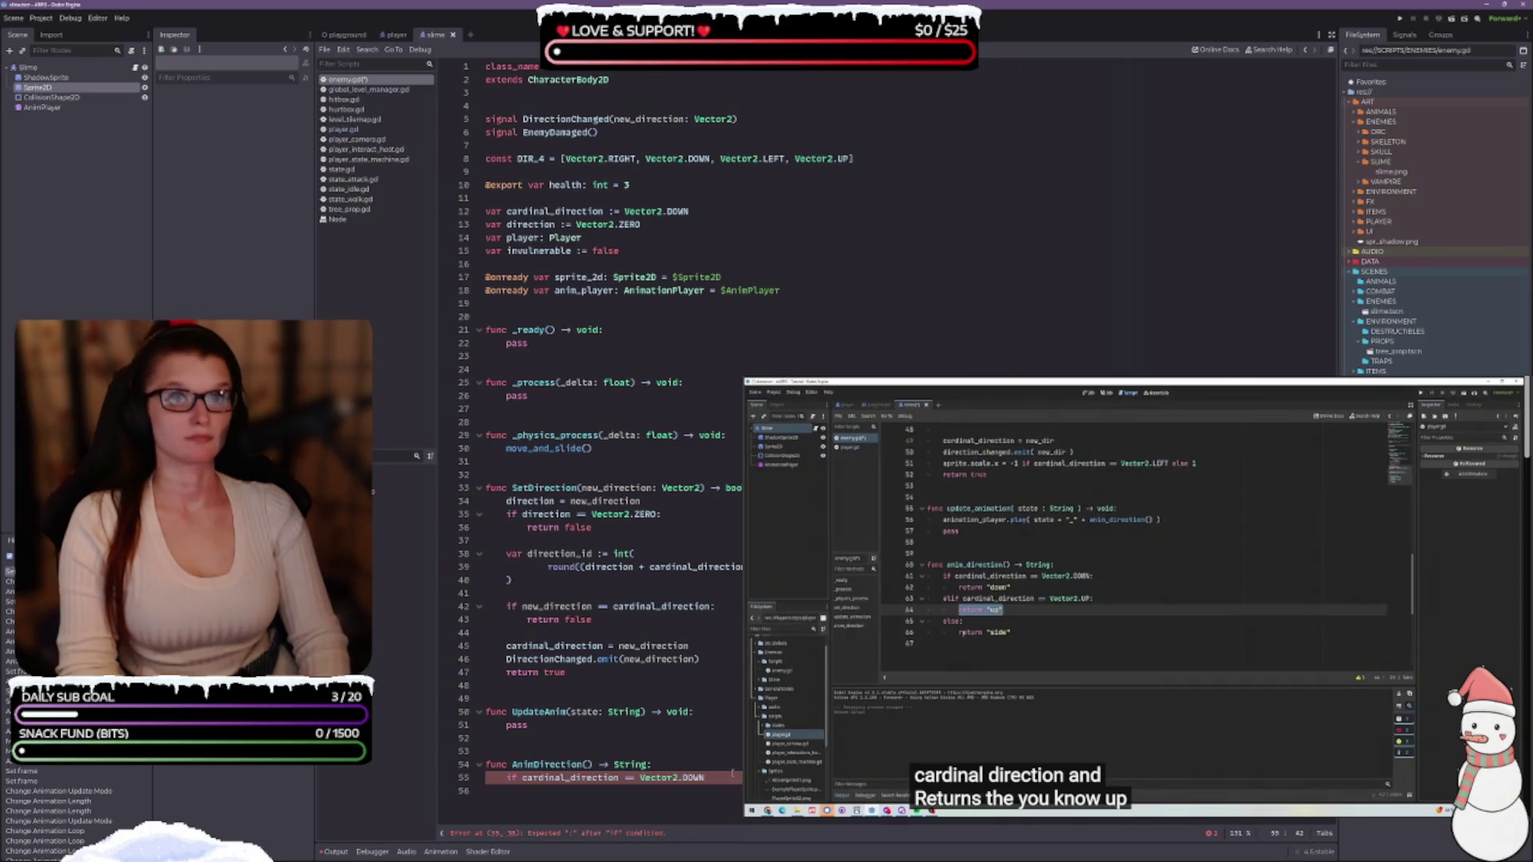
key(Return)
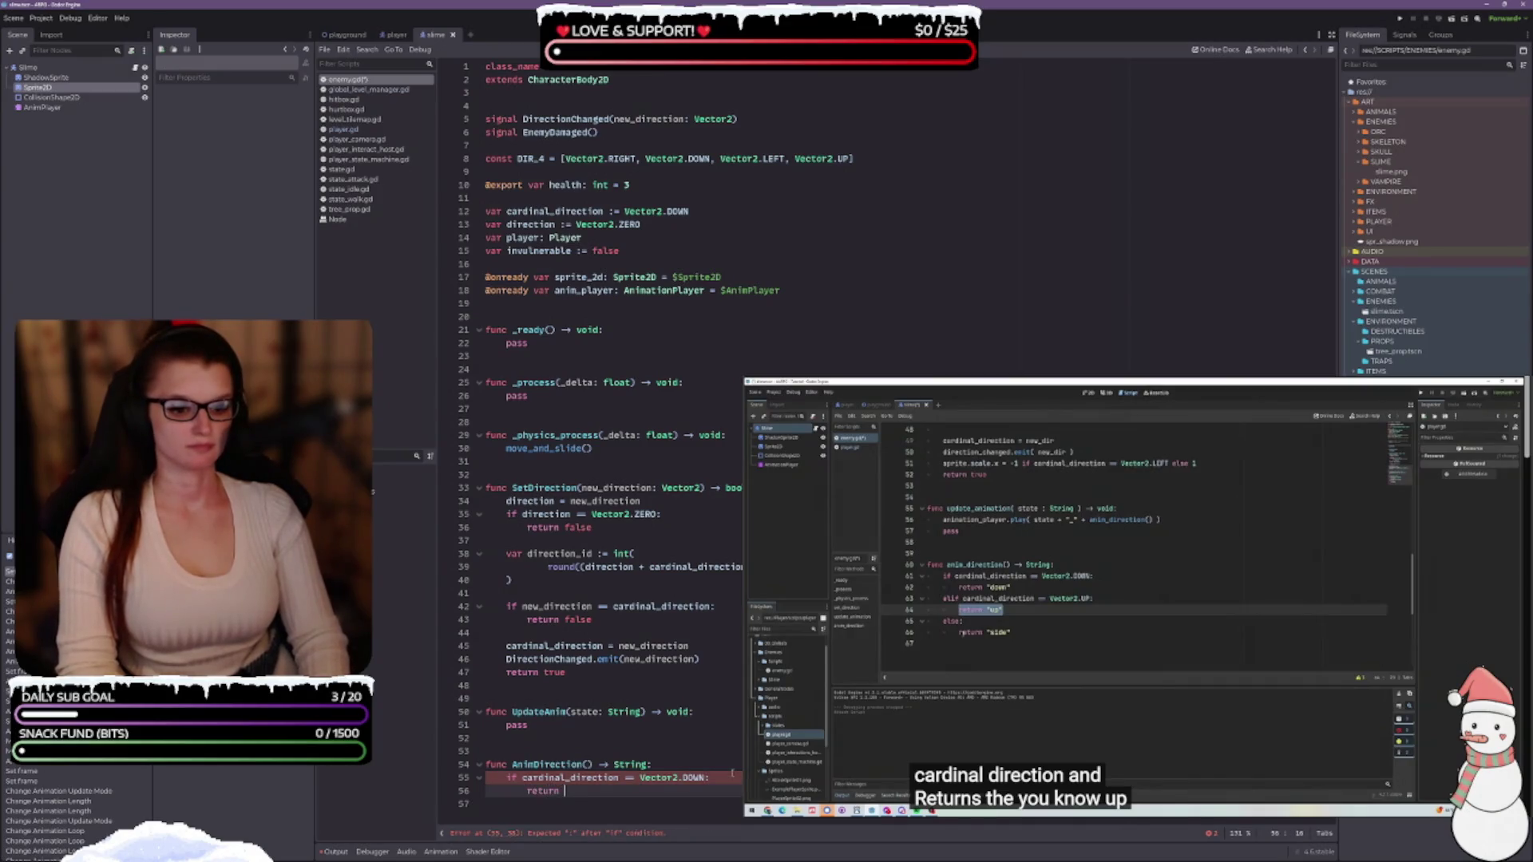
key(BackSpace)
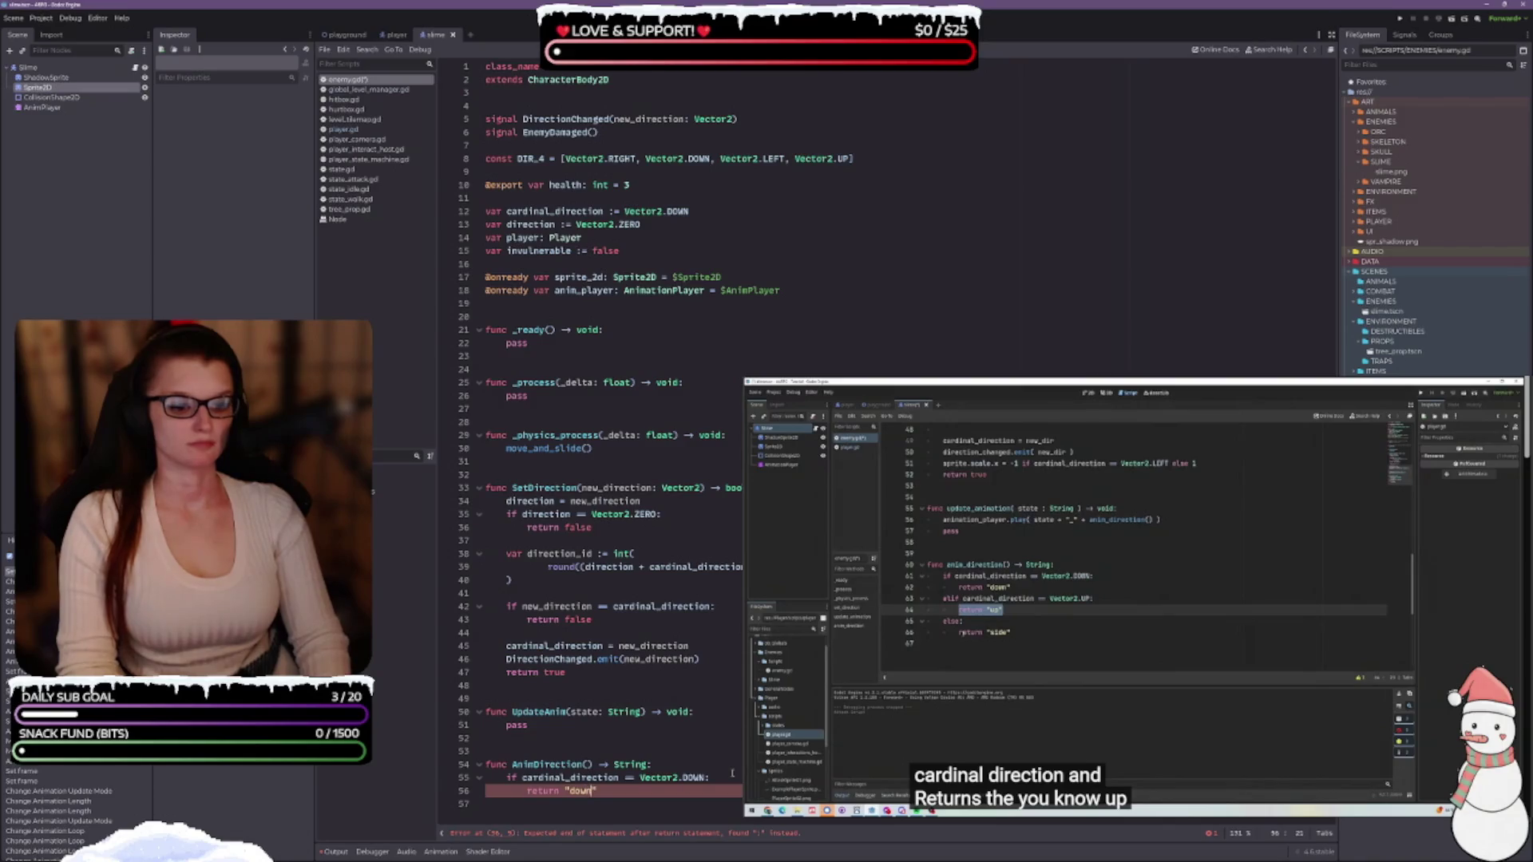
text(")
key(Return)
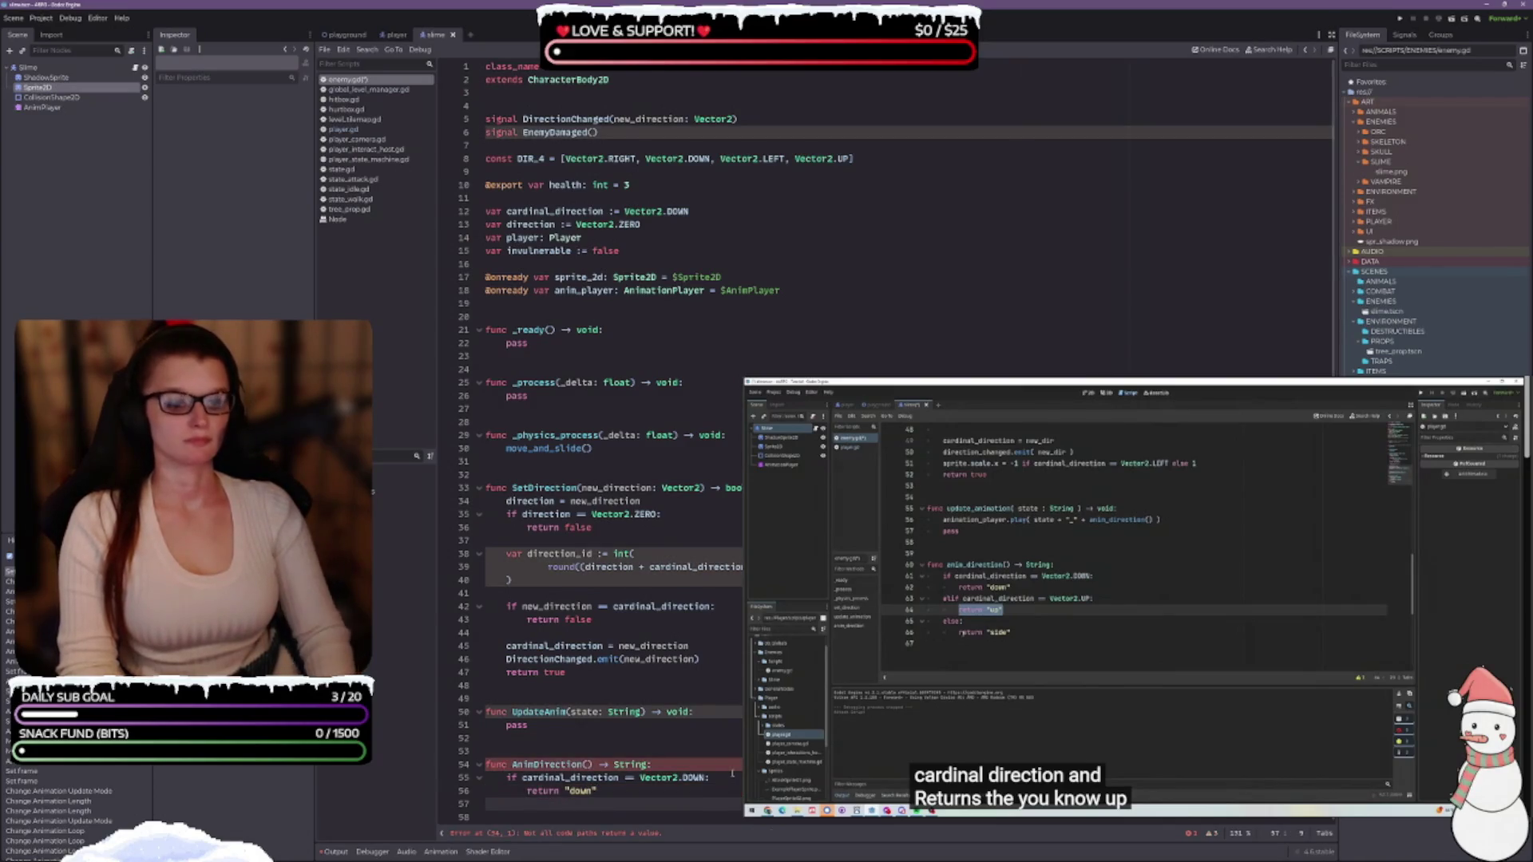
Add 'elif cardinal_direction == Vector2.UP' returning "up"
text(eli)
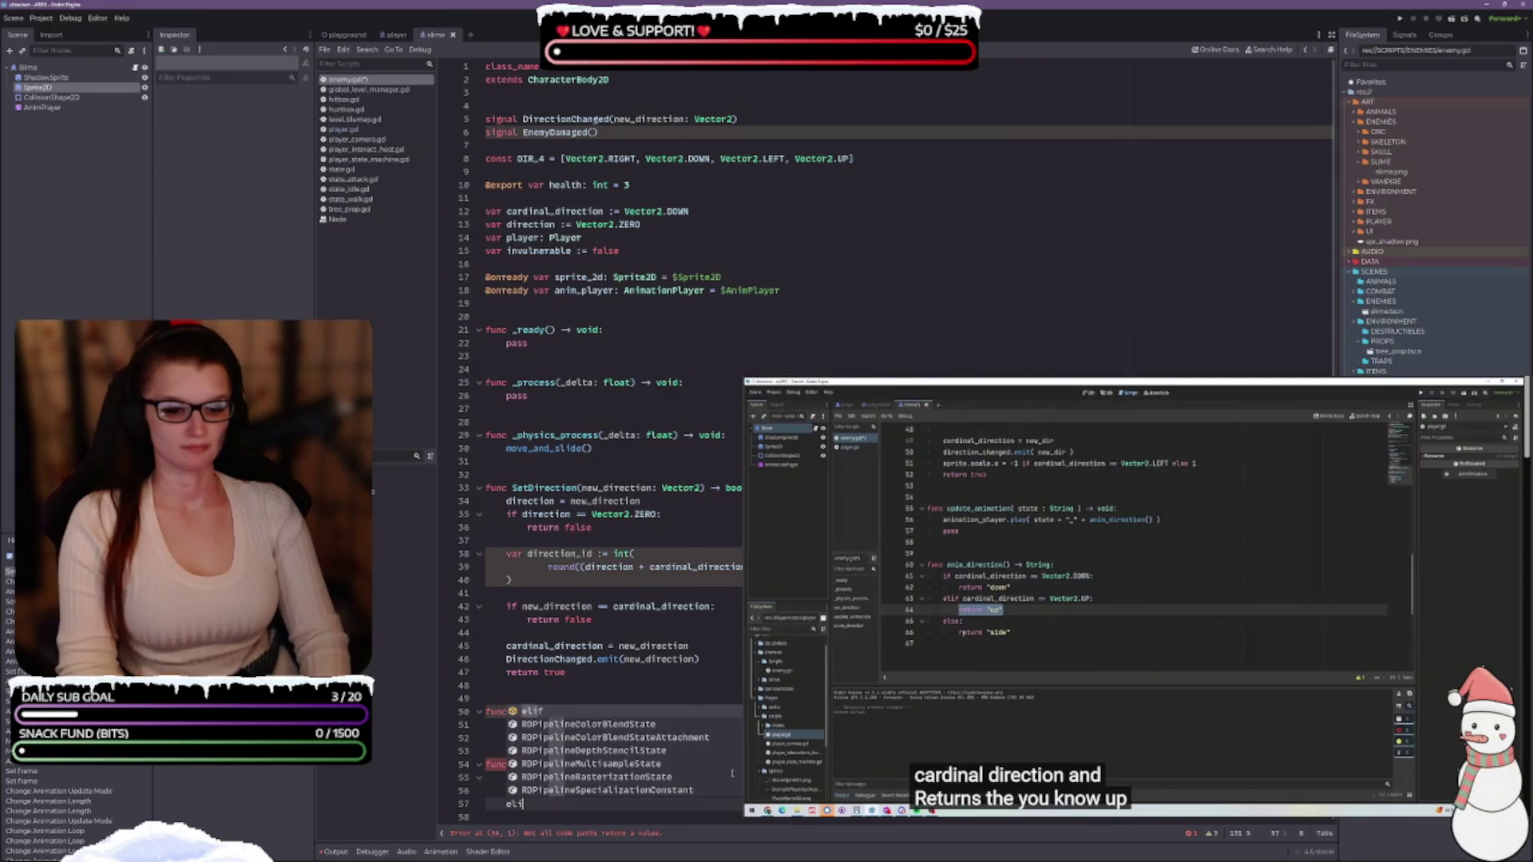
text(f: card)
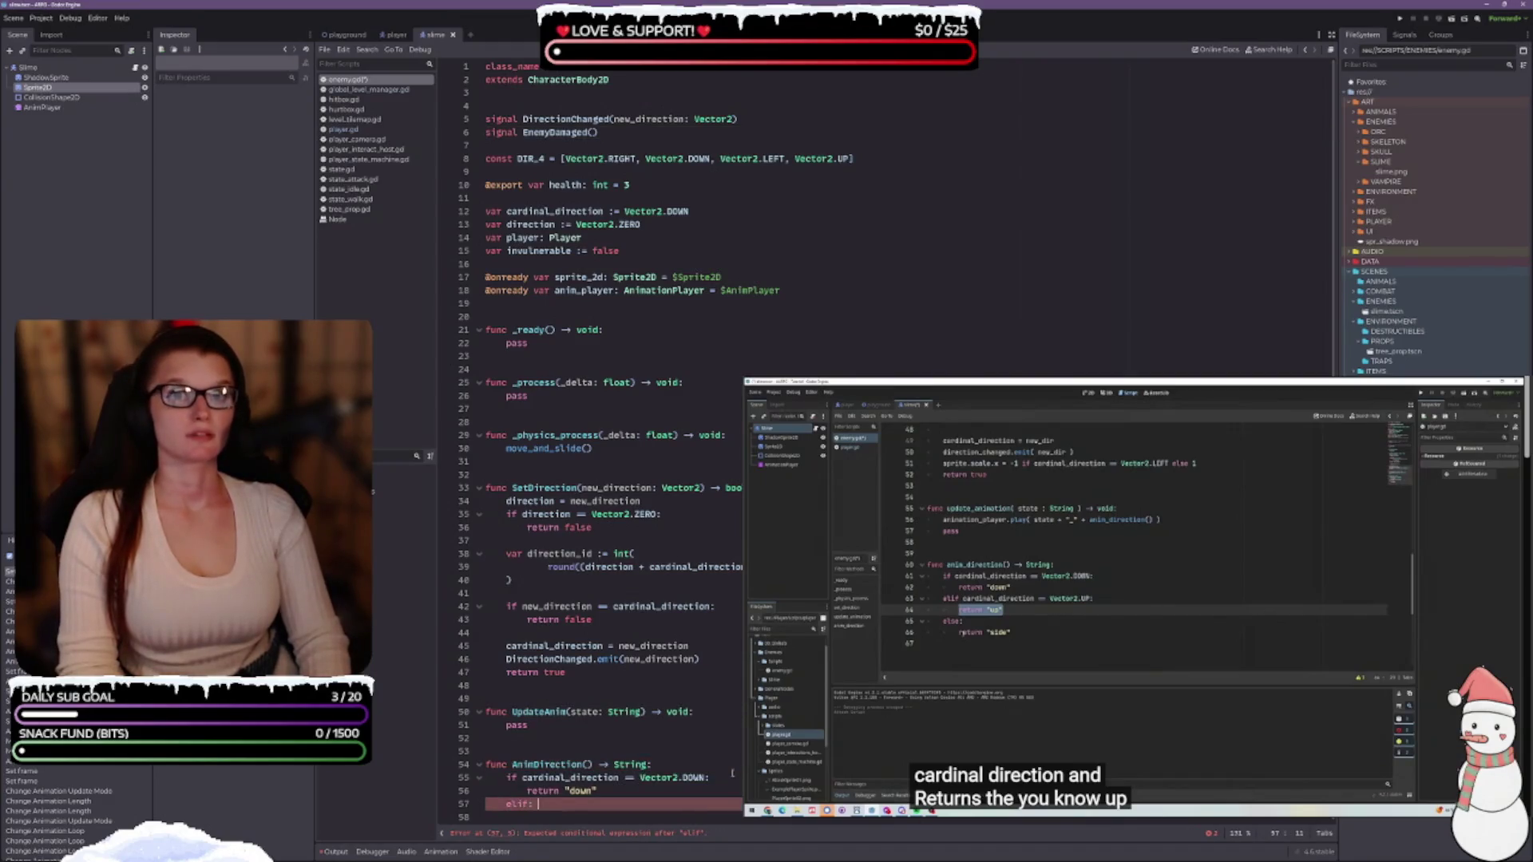
text(inal_direction == )
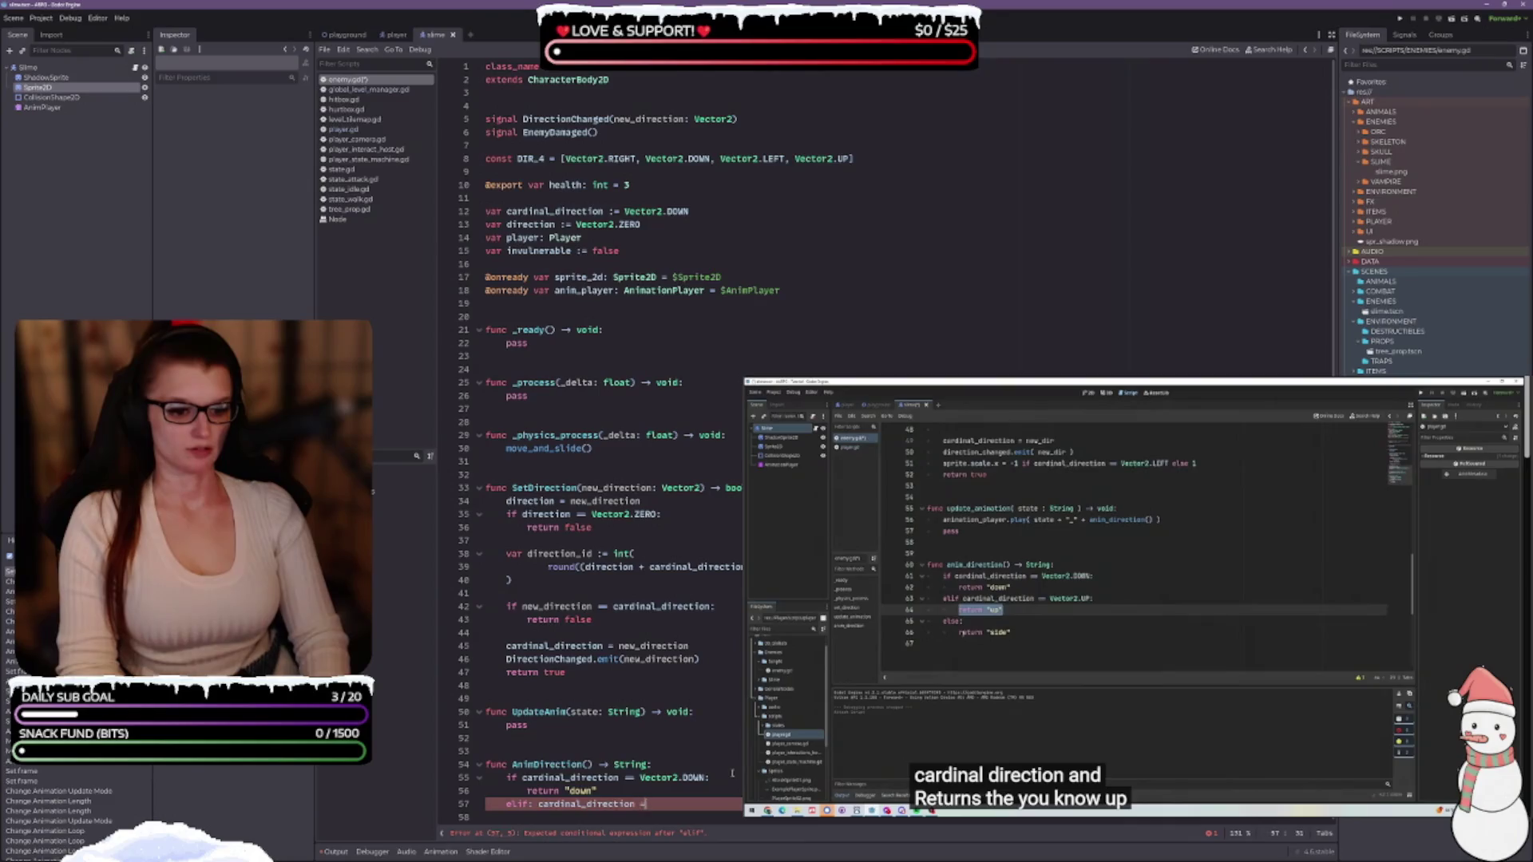
text(ec)
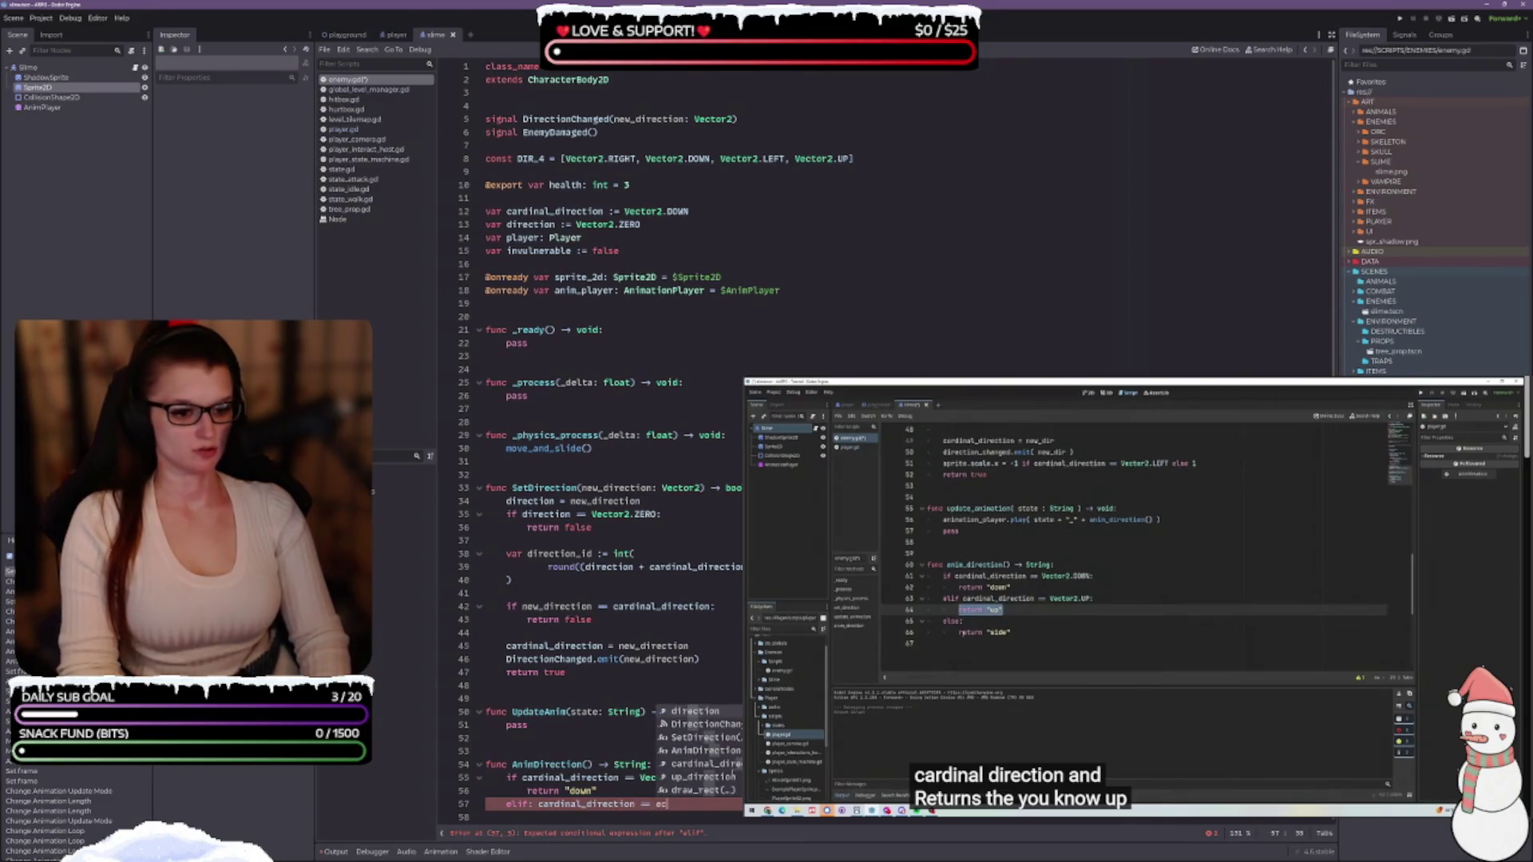
key(BackSpace)
key(BackSpace)
text(vec)
key(Return)
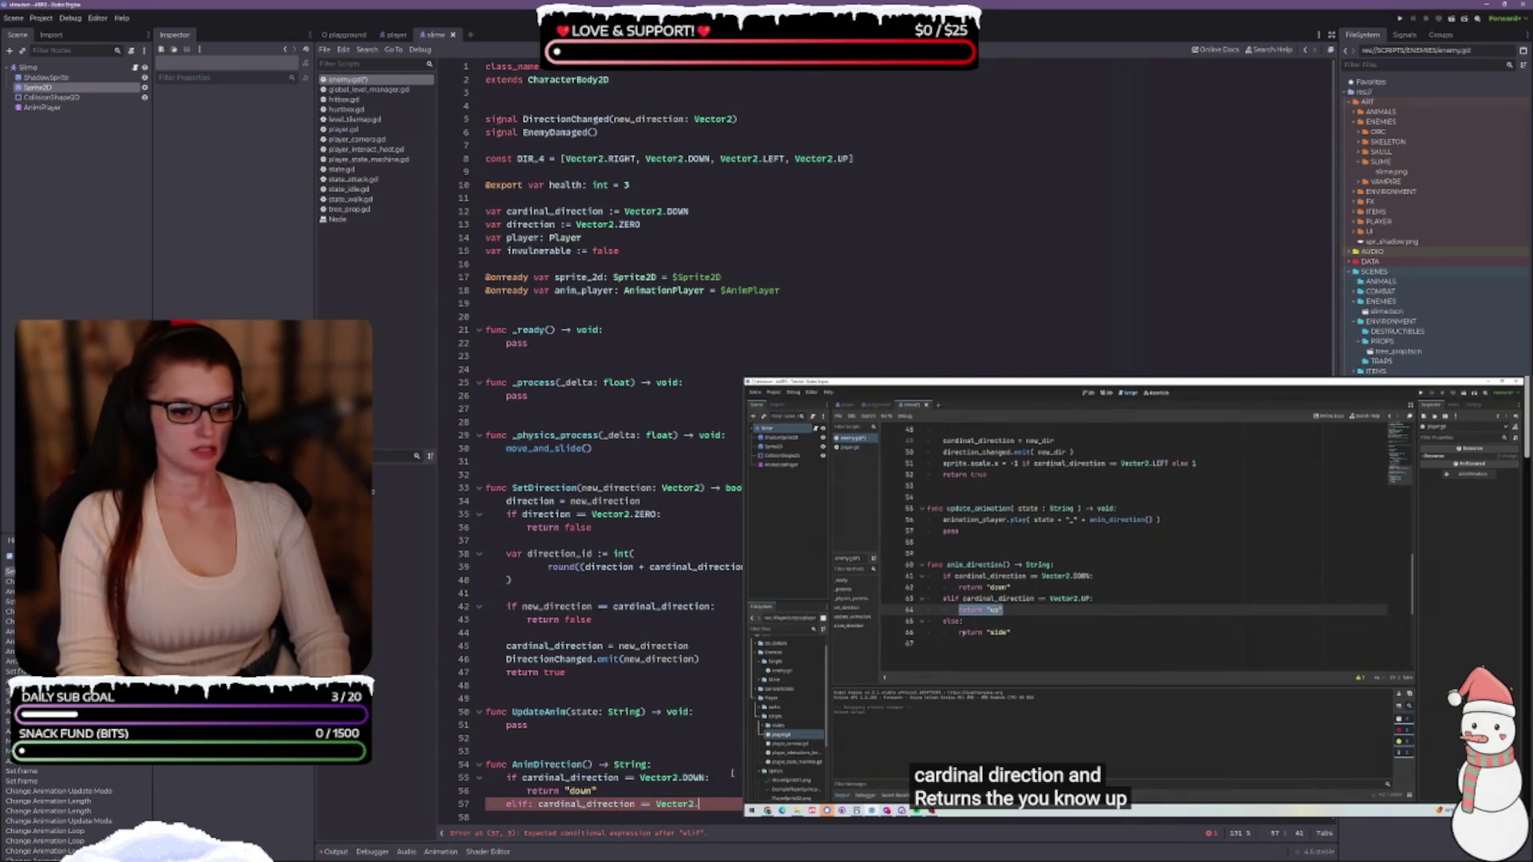
text(.UP:)
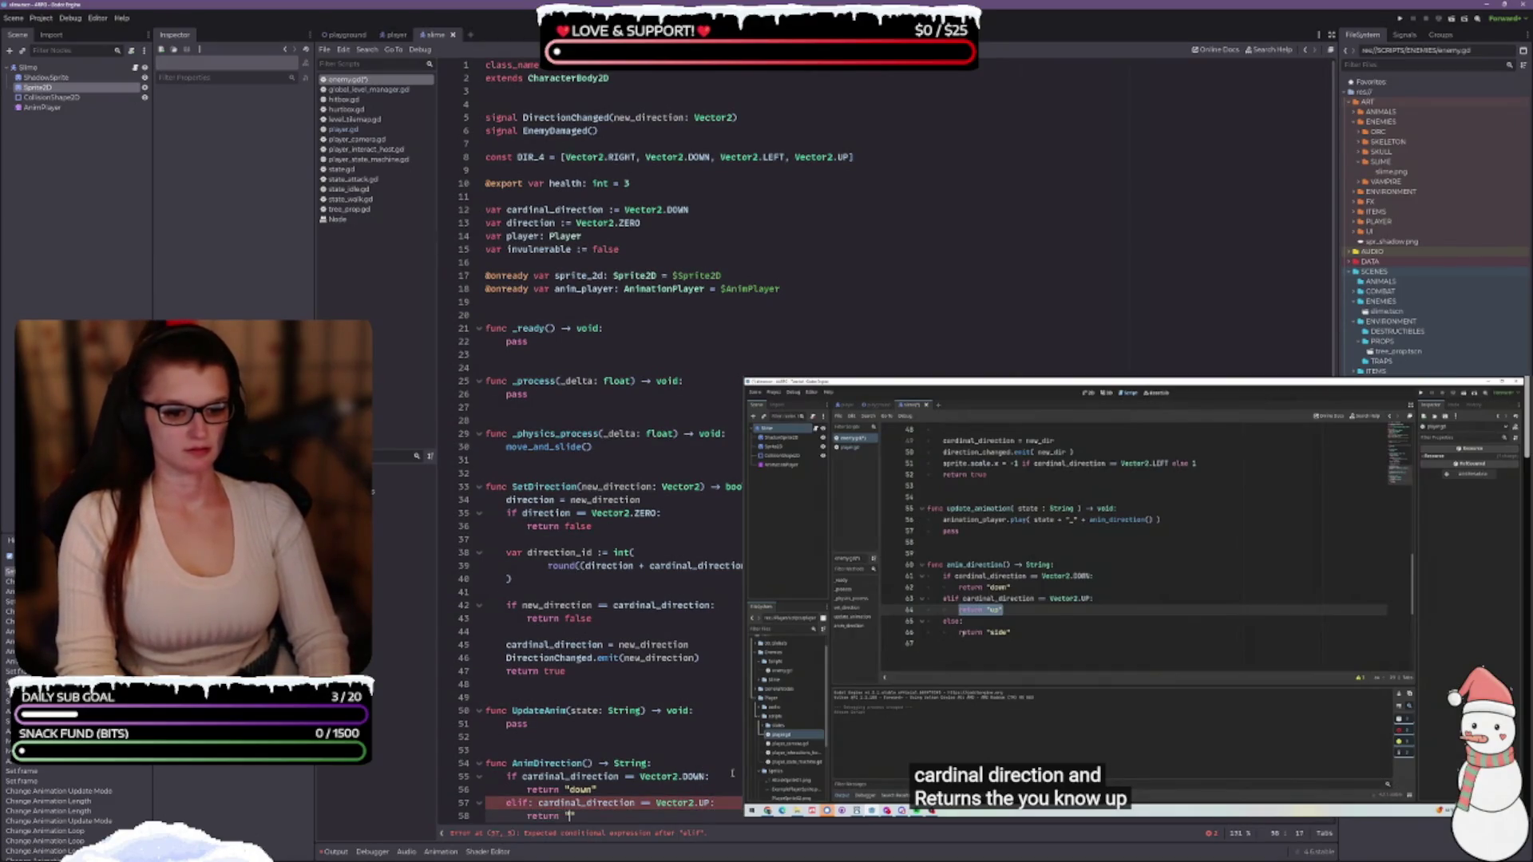
text(up")
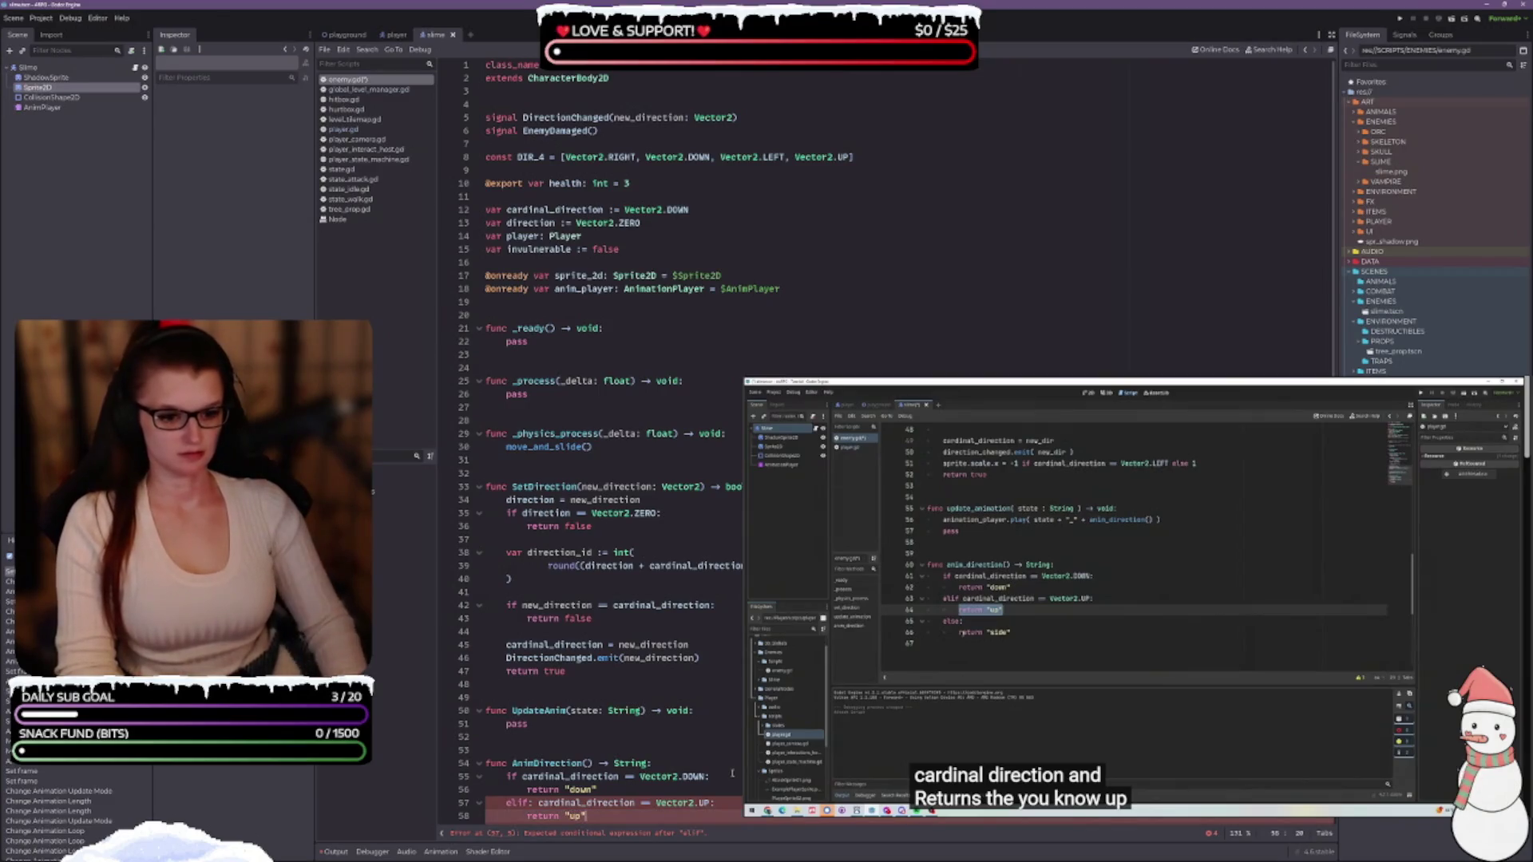
key(Return)
key(BackSpace)
Clean up the stray colons on the unfinished elif lines
text(elif: card)
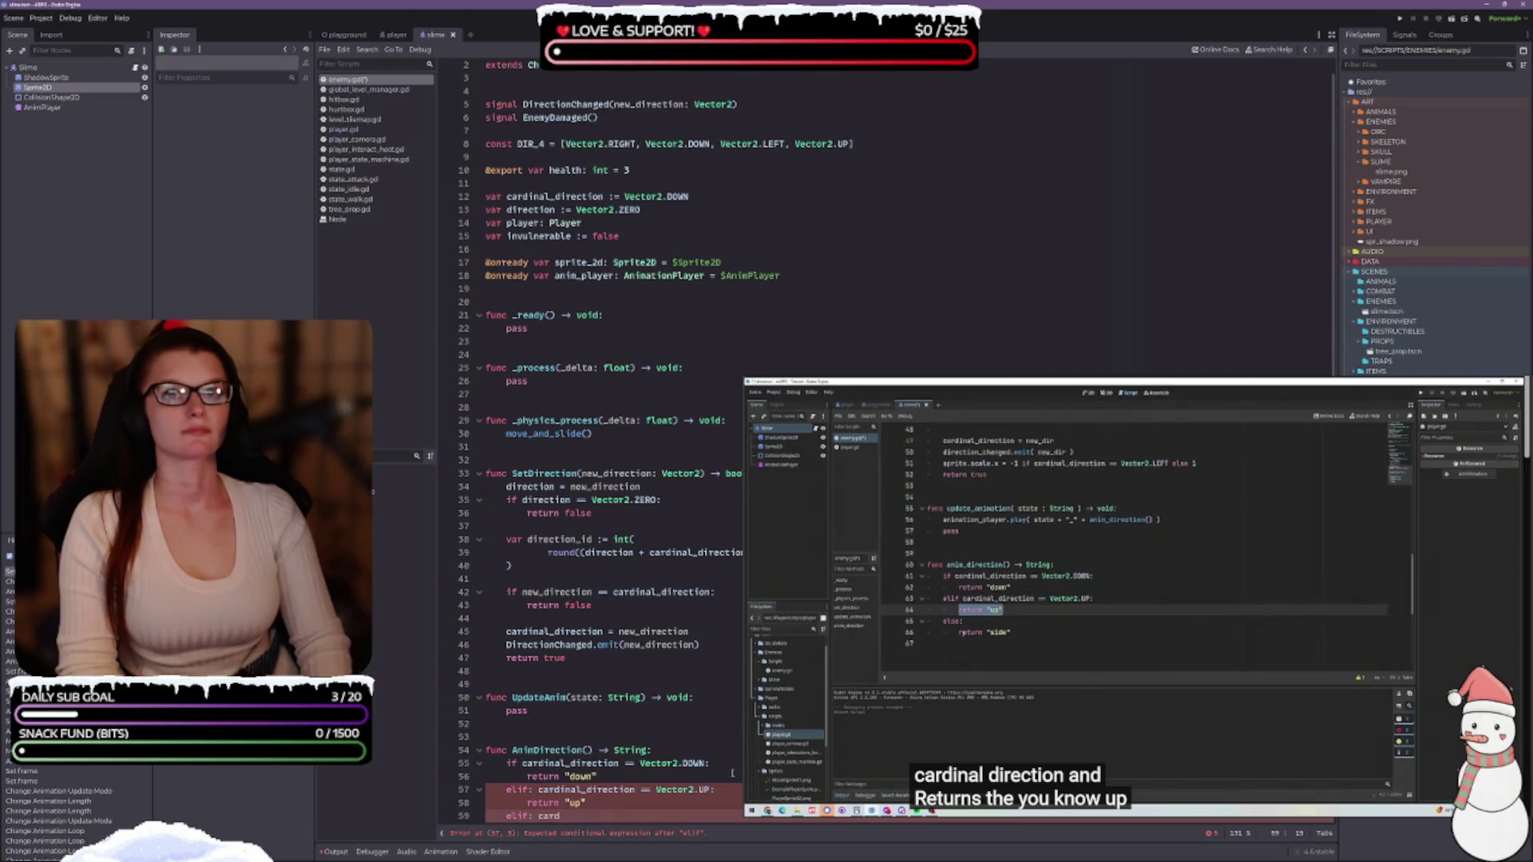
scroll(732, 773, down, 1)
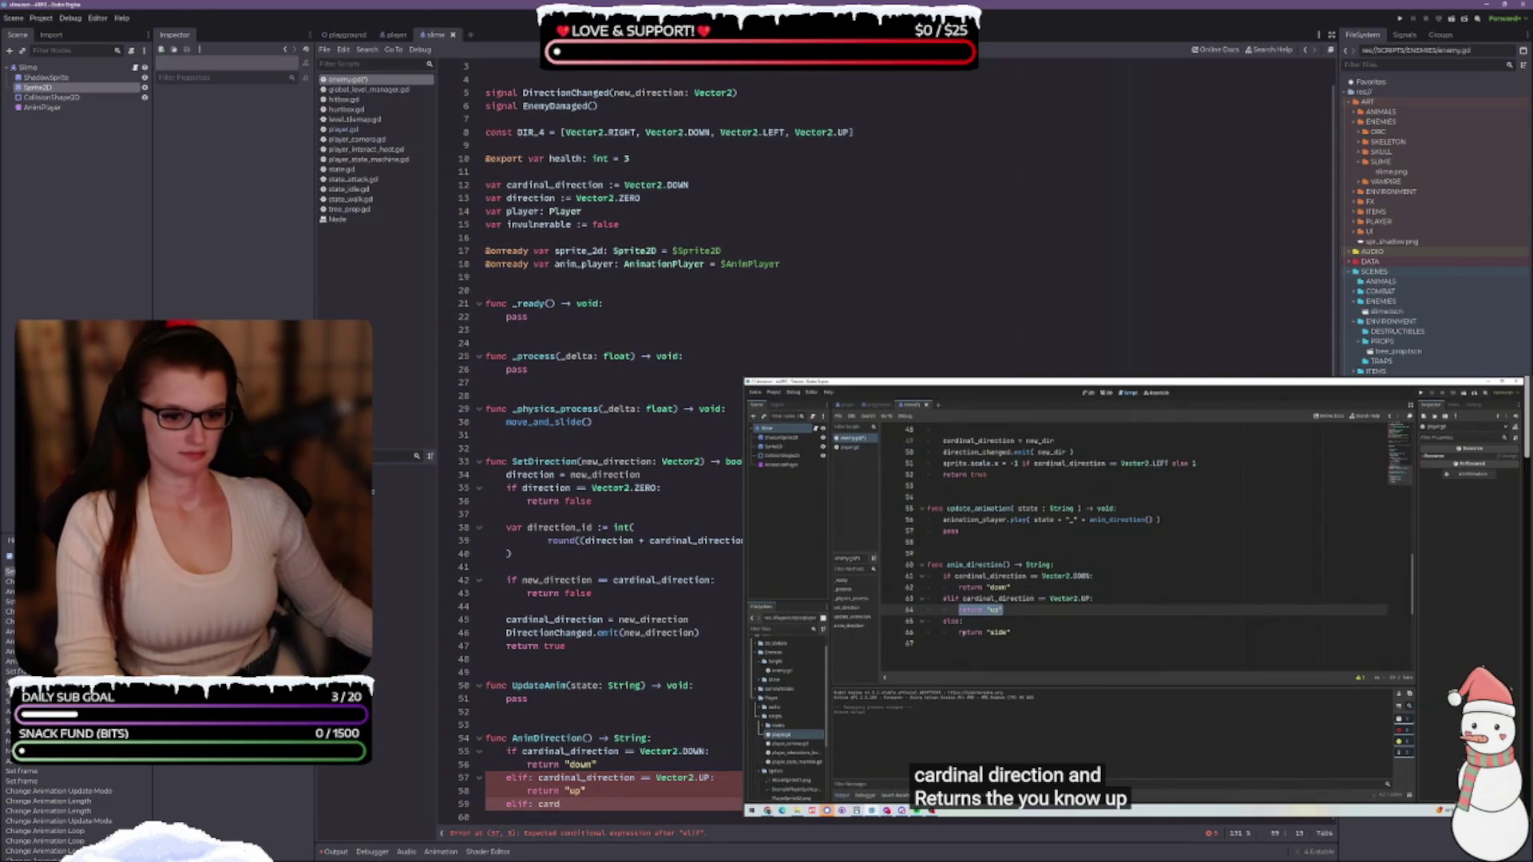
key(BackSpace)
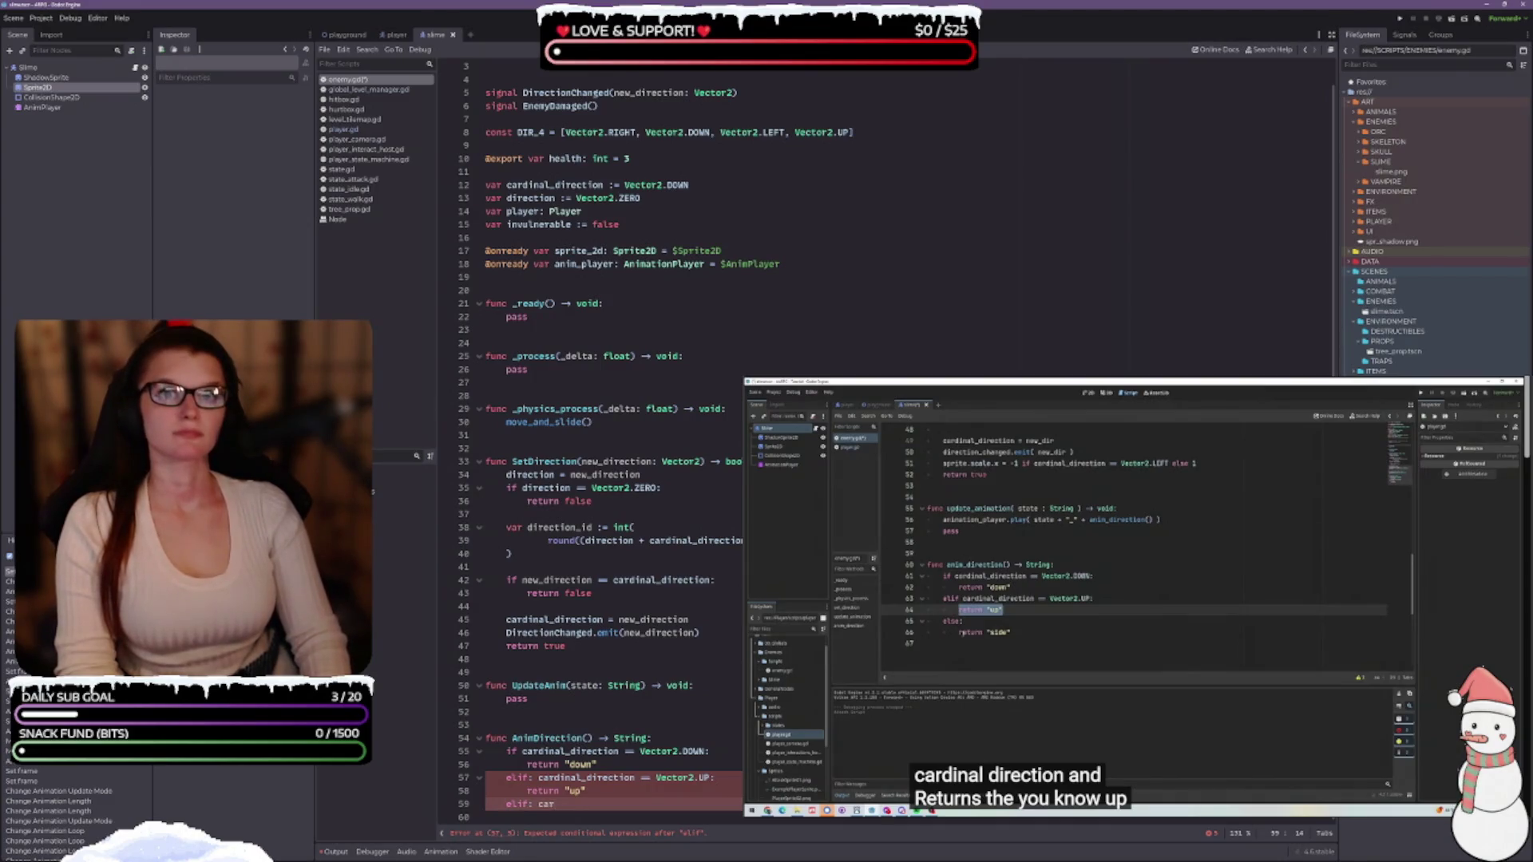
key(BackSpace)
key(BackSpace)
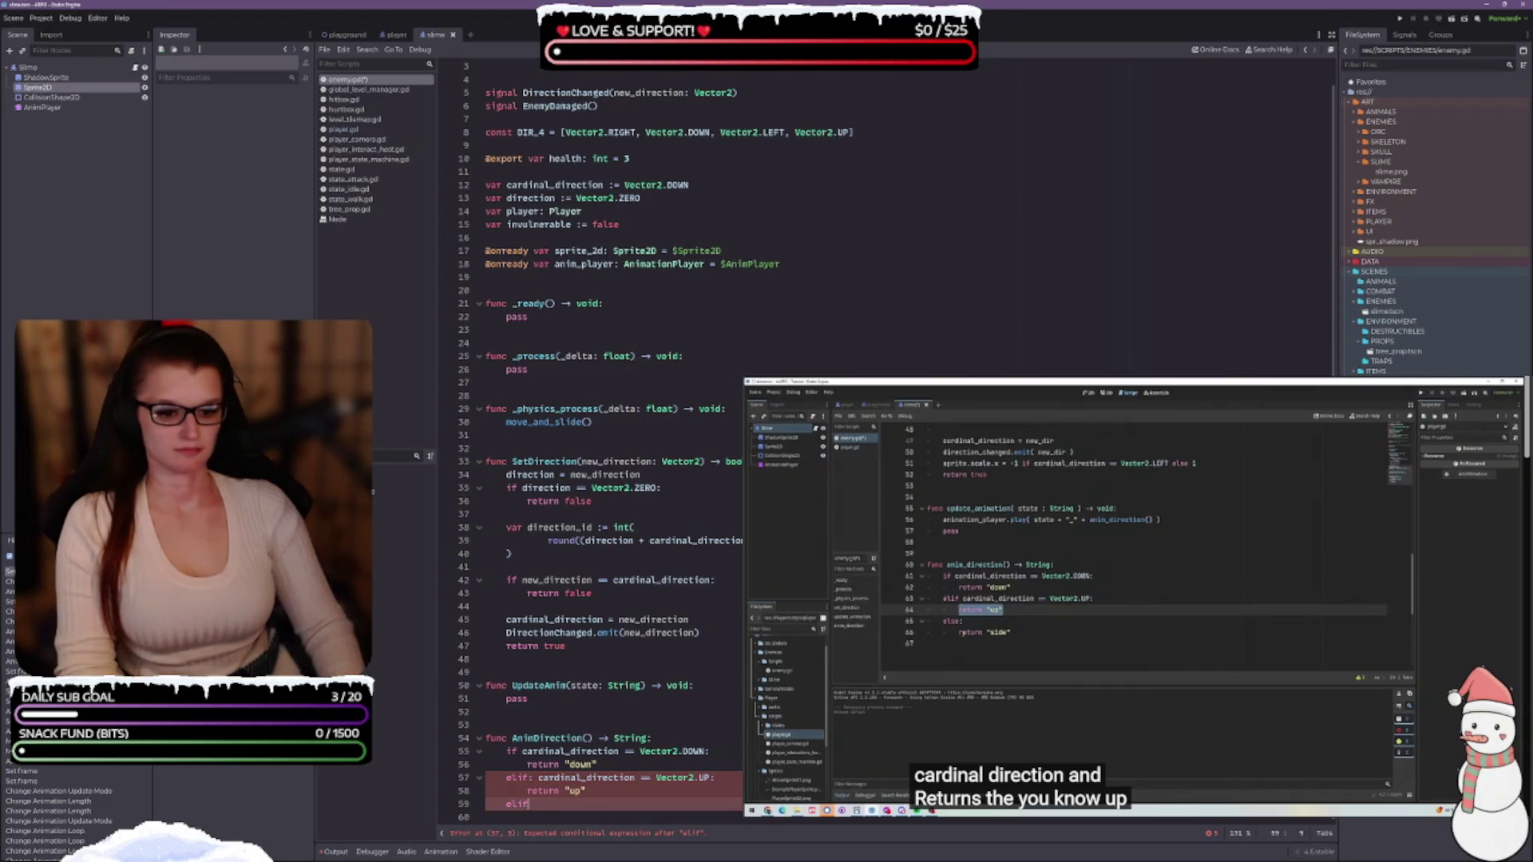
key(Up)
key(Up)
key(Delete)
key(Down)
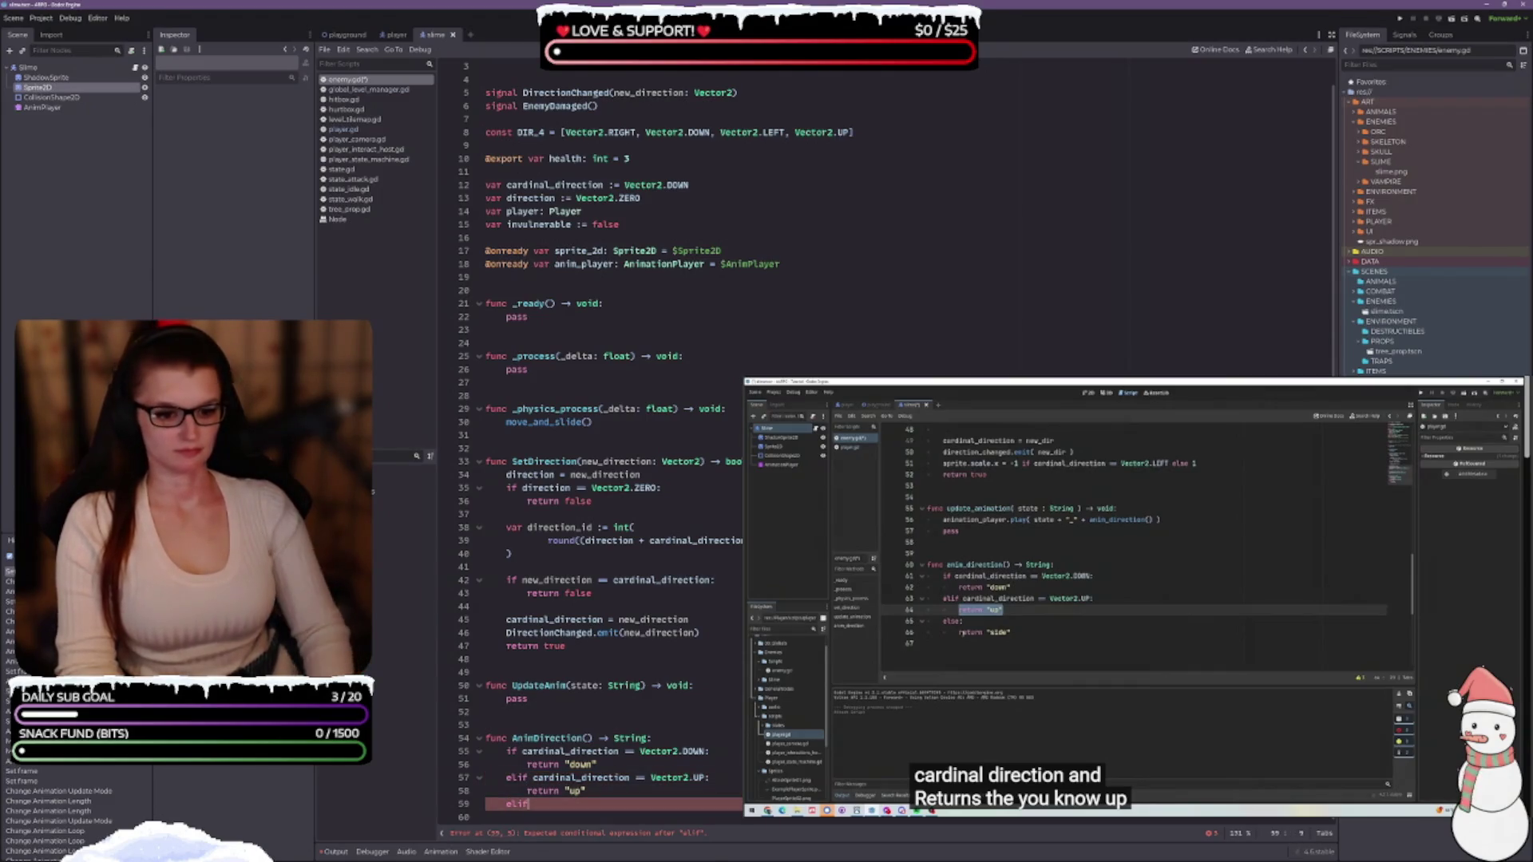
key(Down)
key(End)
Add 'elif cardinal_direction == Vector2.RIGHT' returning "right"
text(car)
key(Return)
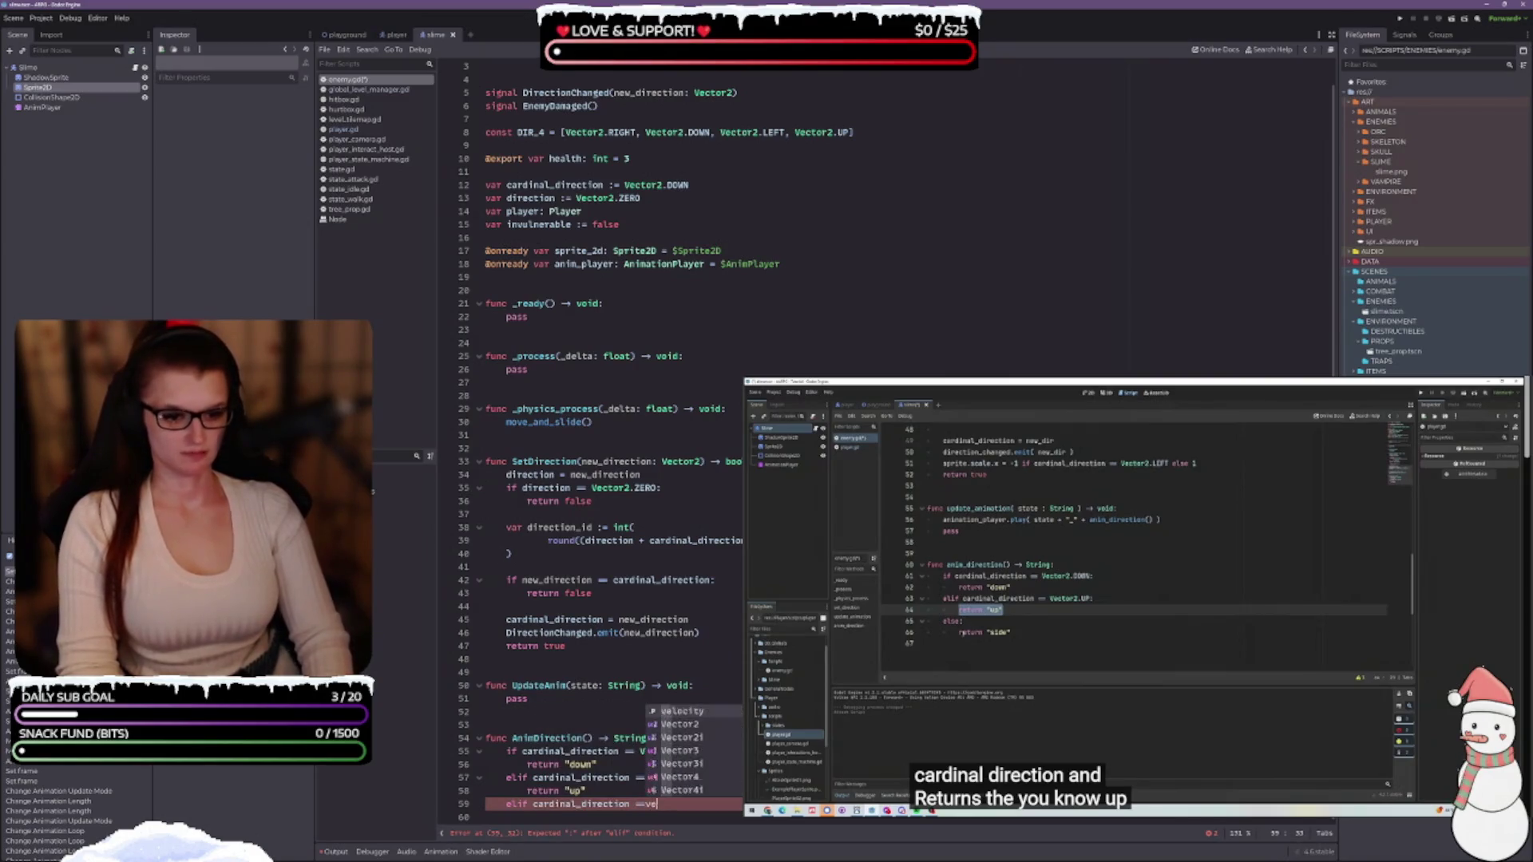
key(Return)
text(.R)
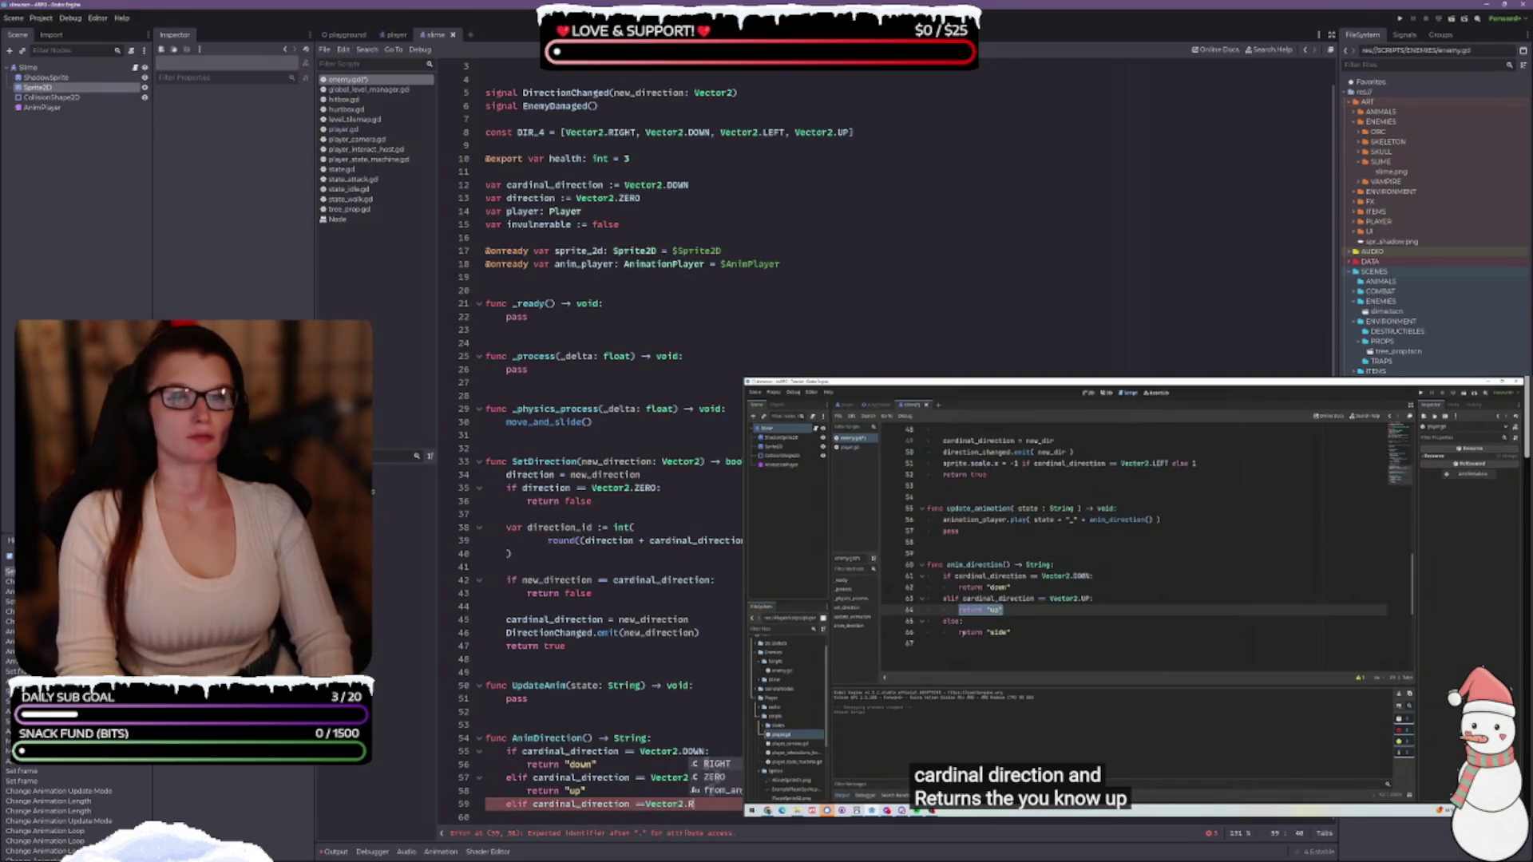
key(Return)
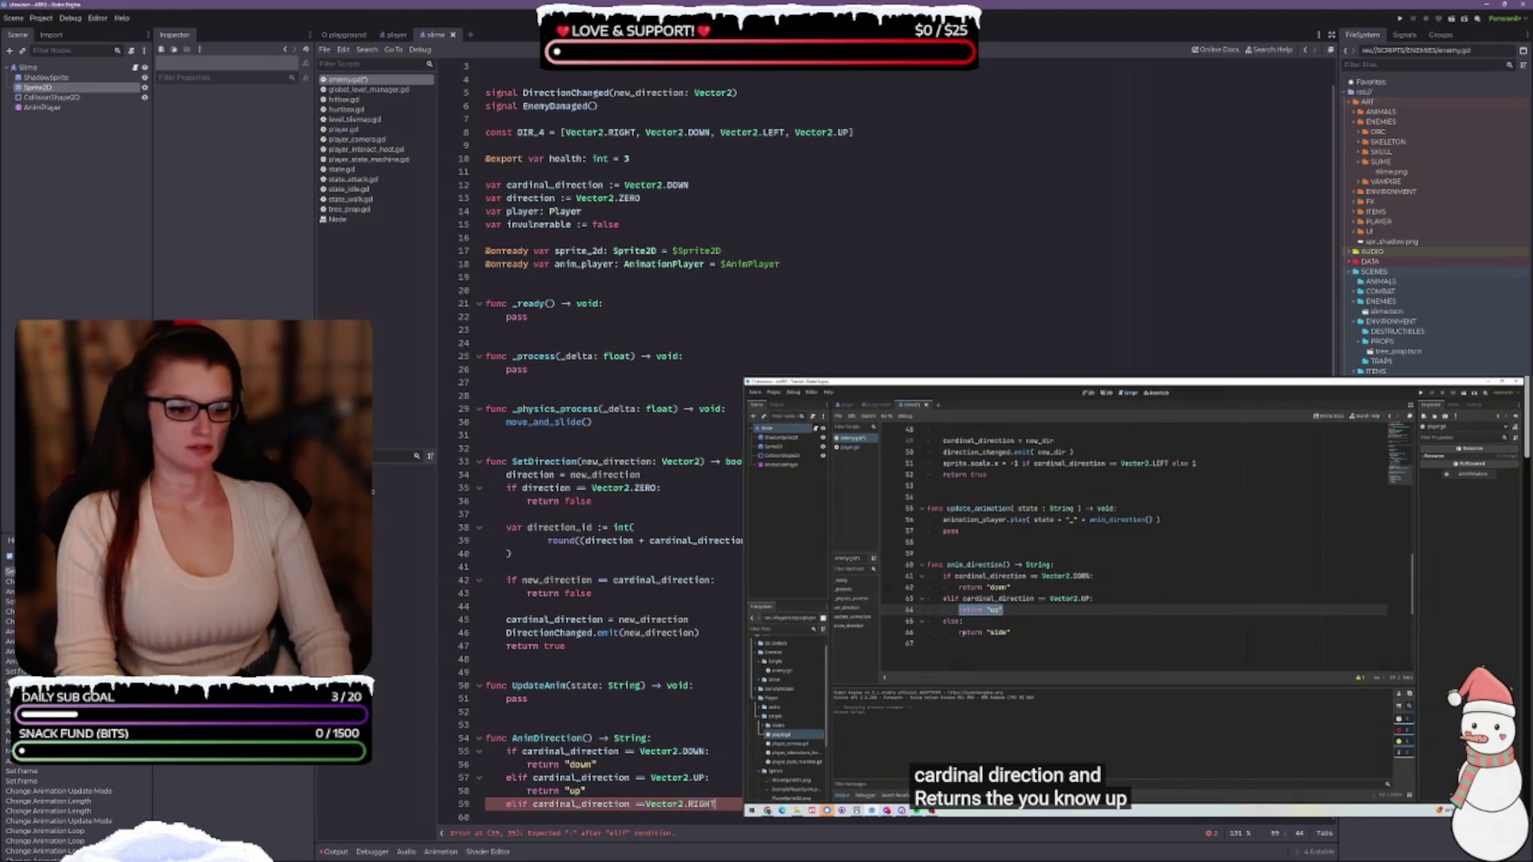
key(Return)
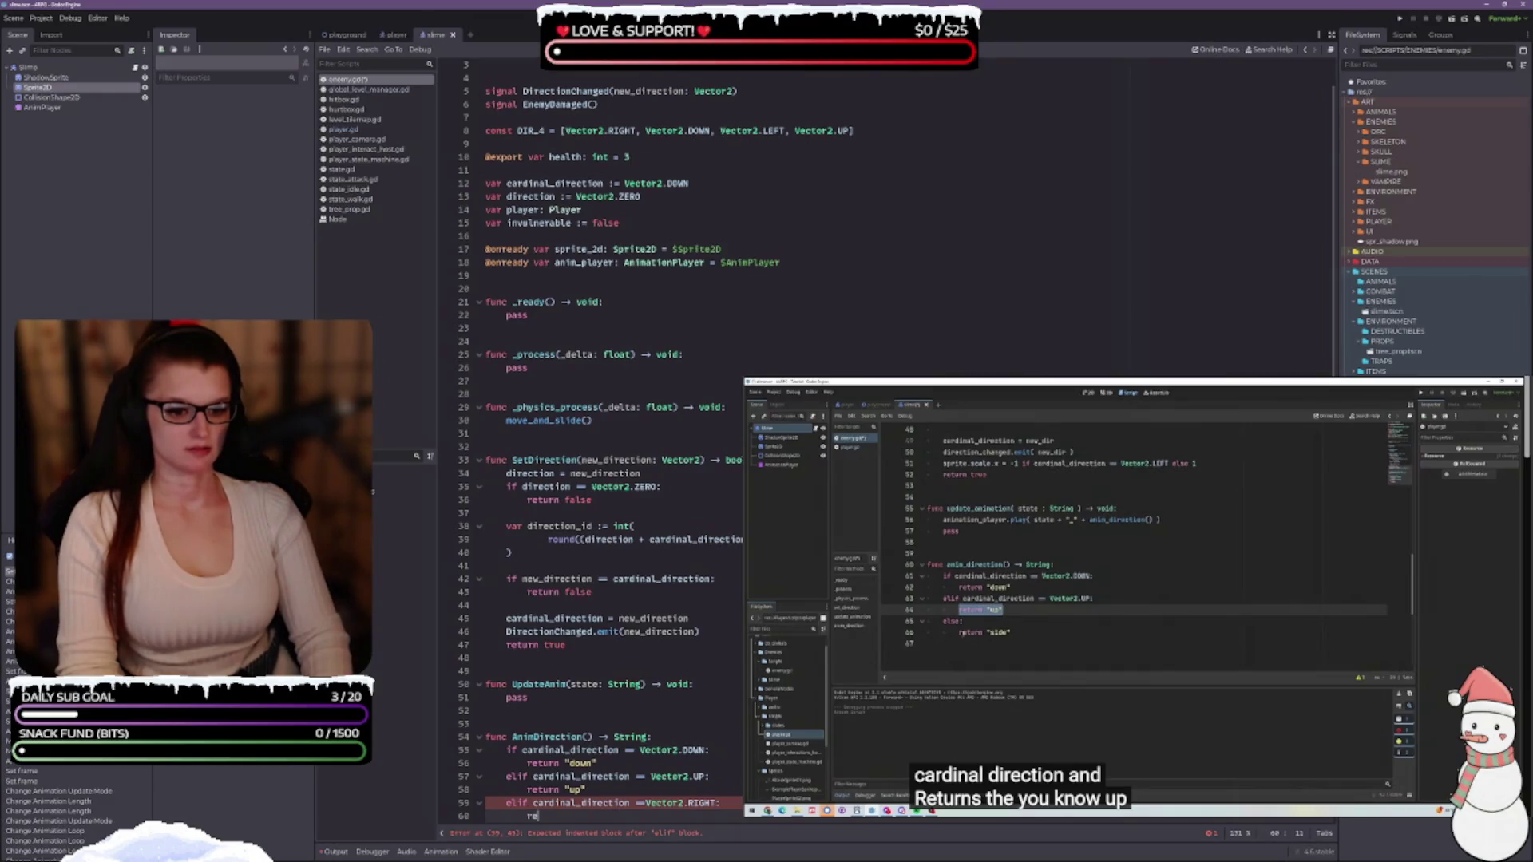
text(turn "right)
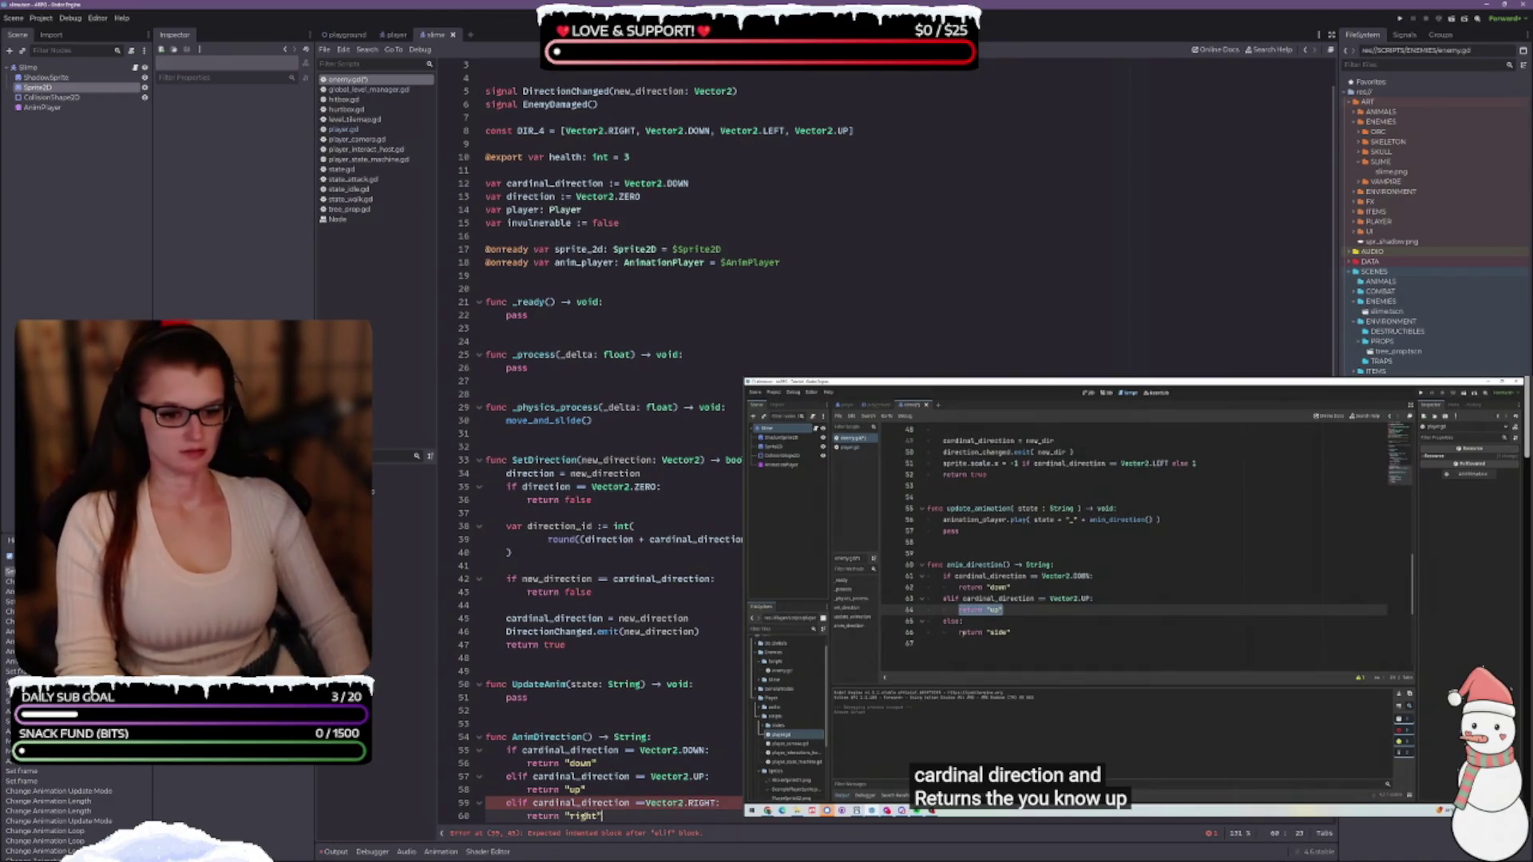
key(Return)
Add a final else branch for the left direction
text(se:)
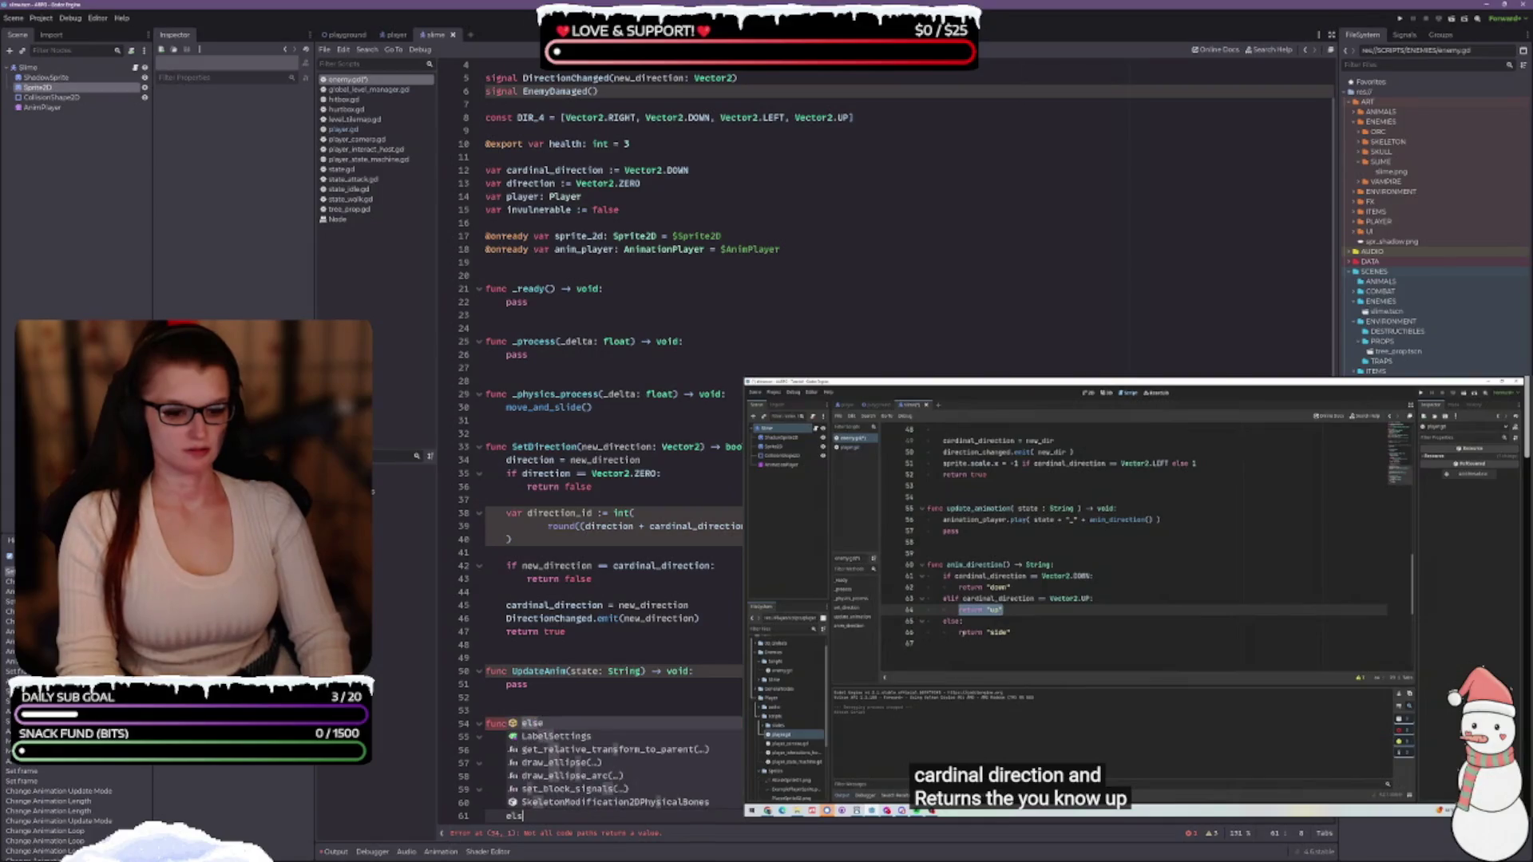
key(Return)
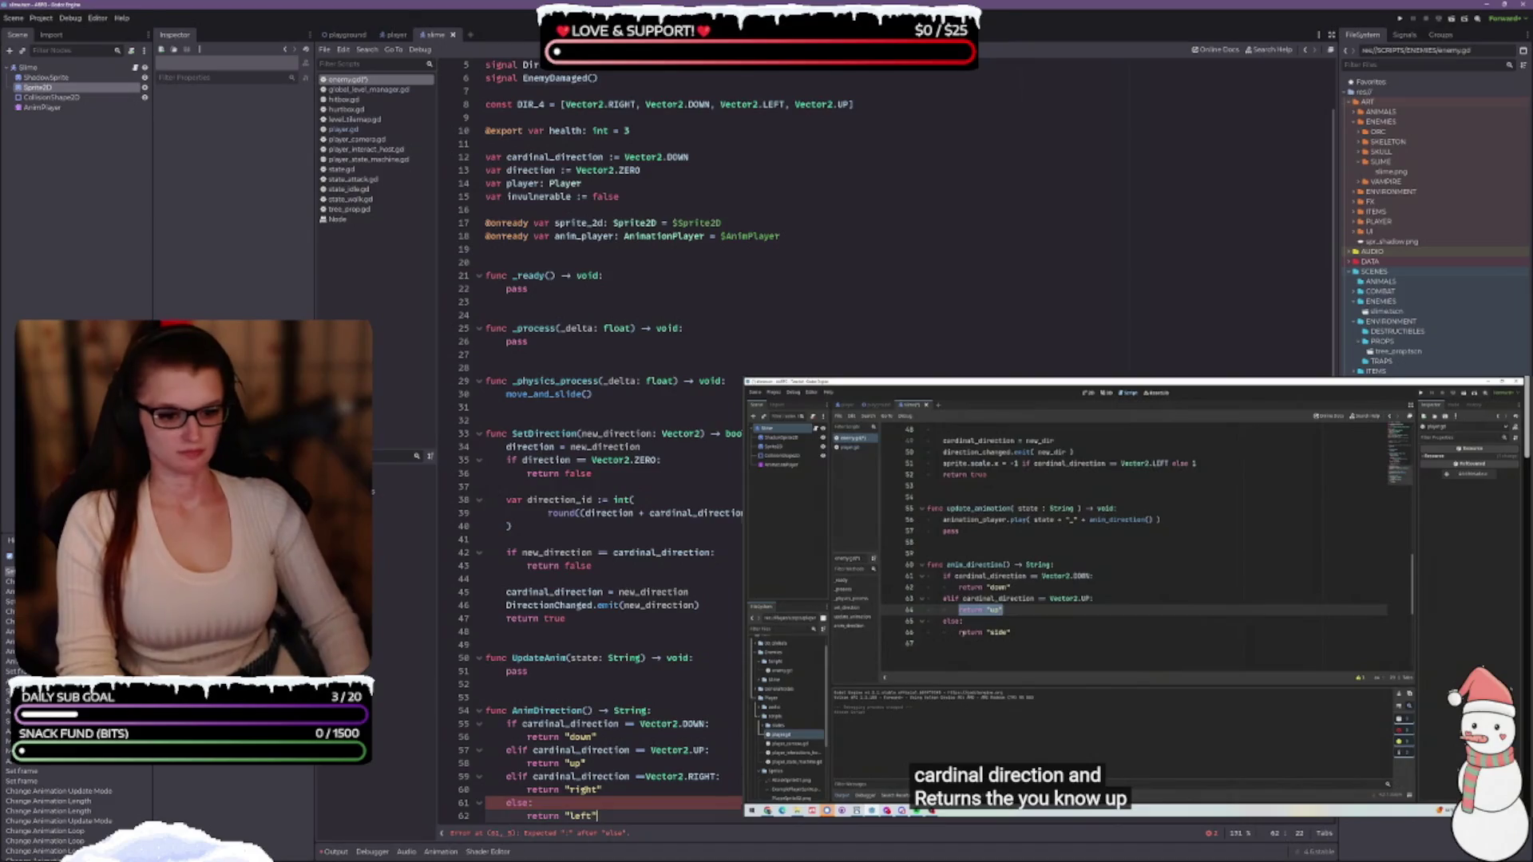
scroll(607, 439, down, 1)
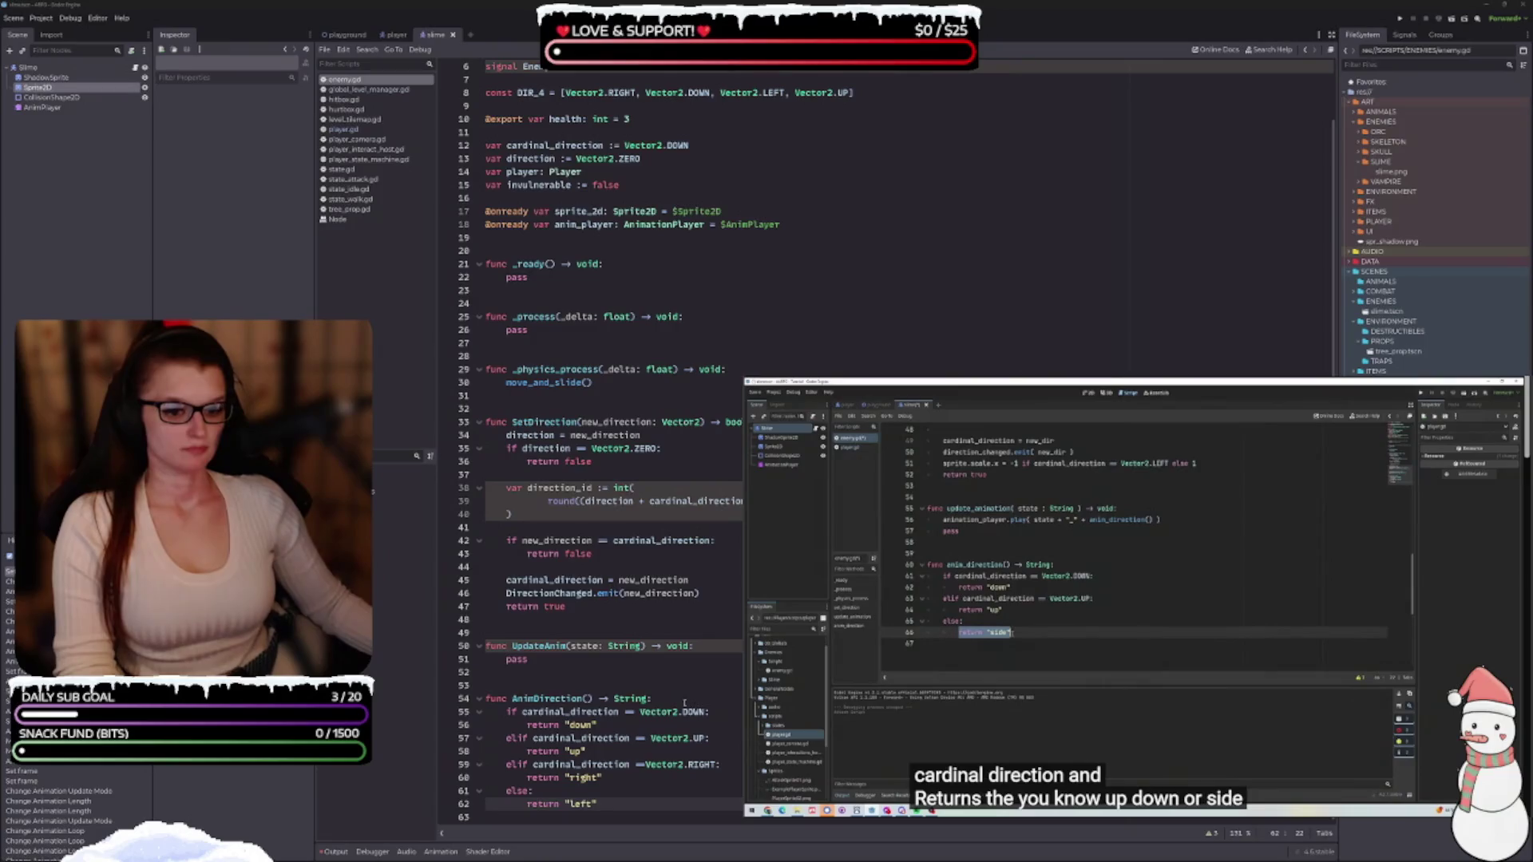
click(594, 687)
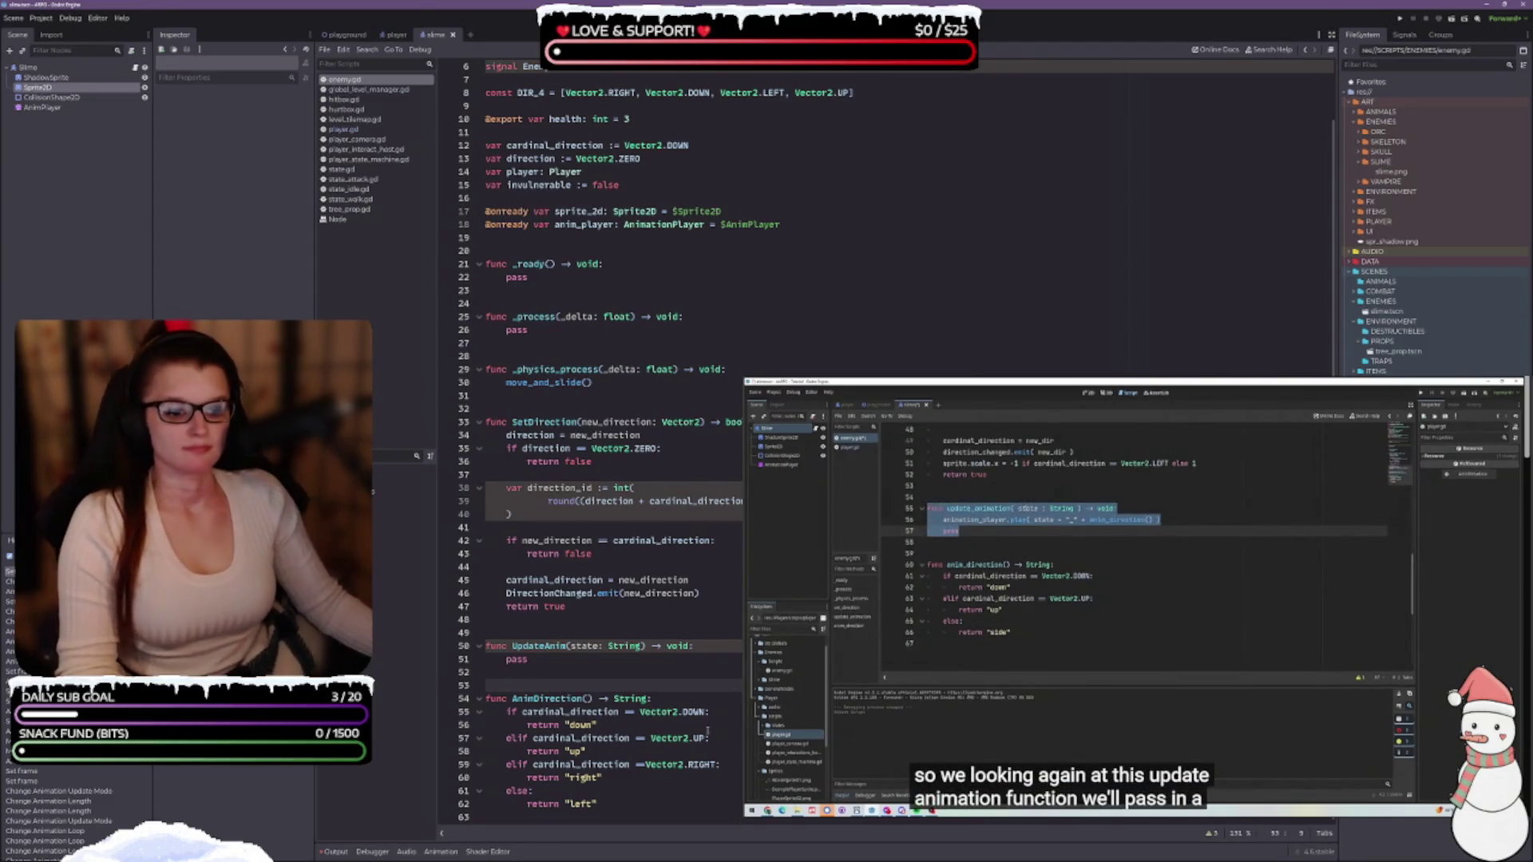
Add anim_player.play(state + "_" + AnimDirection()) inside UpdateAnim
click(644, 764)
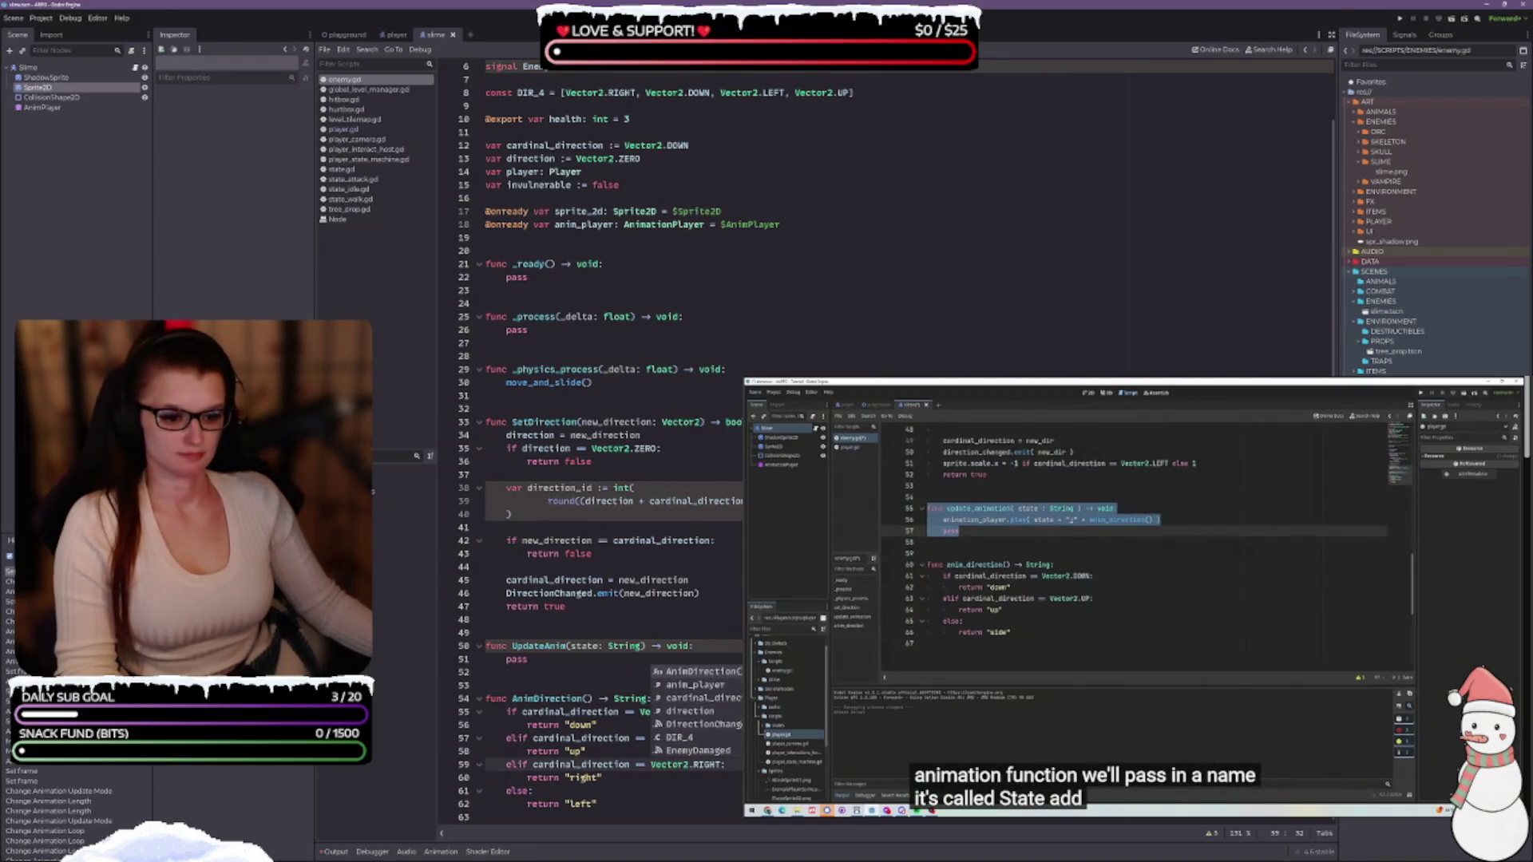
click(543, 790)
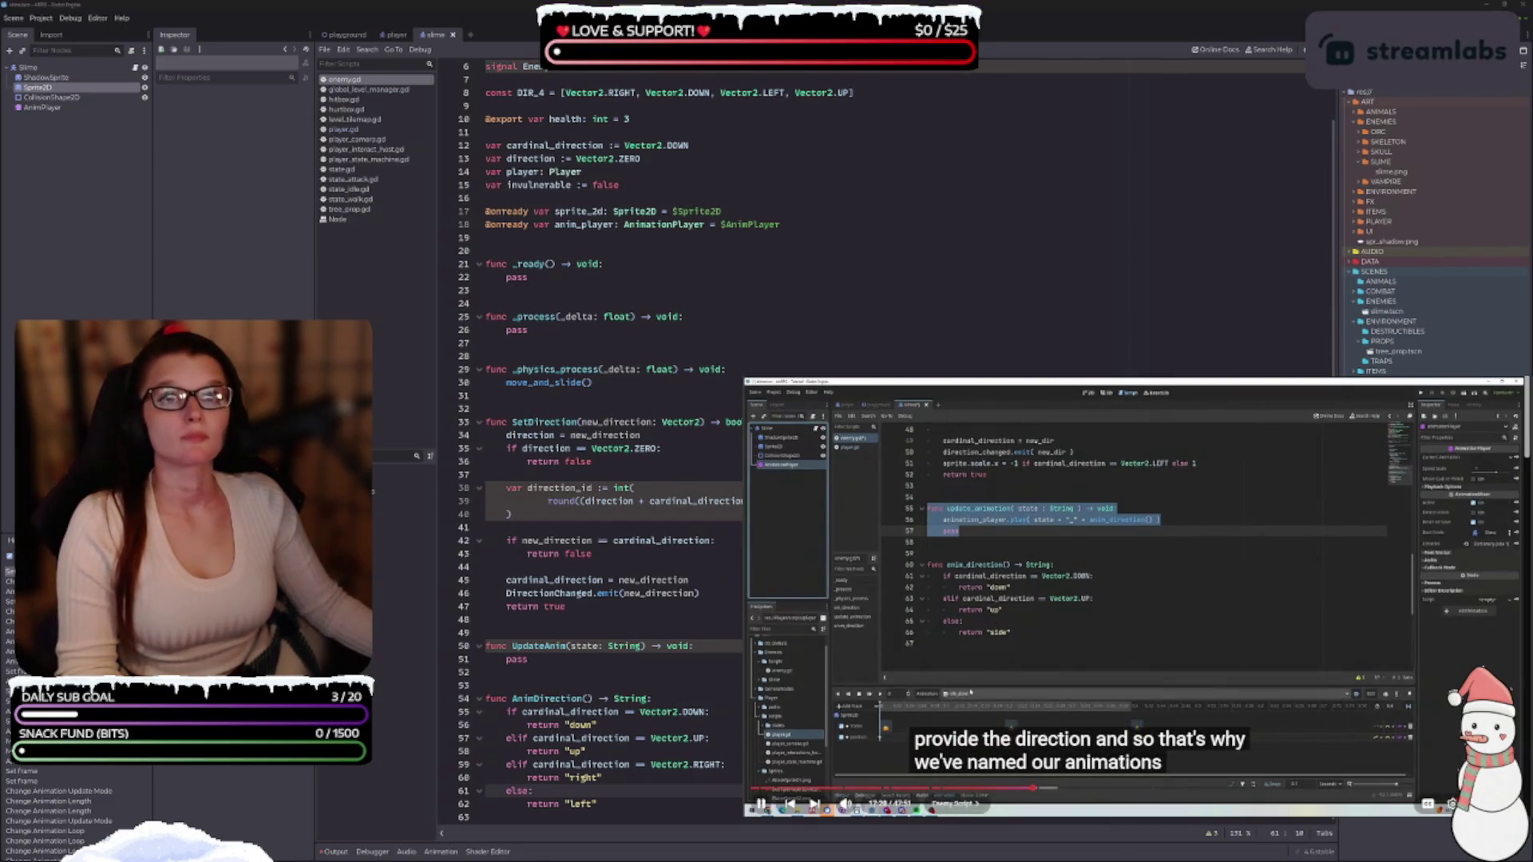
click(695, 646)
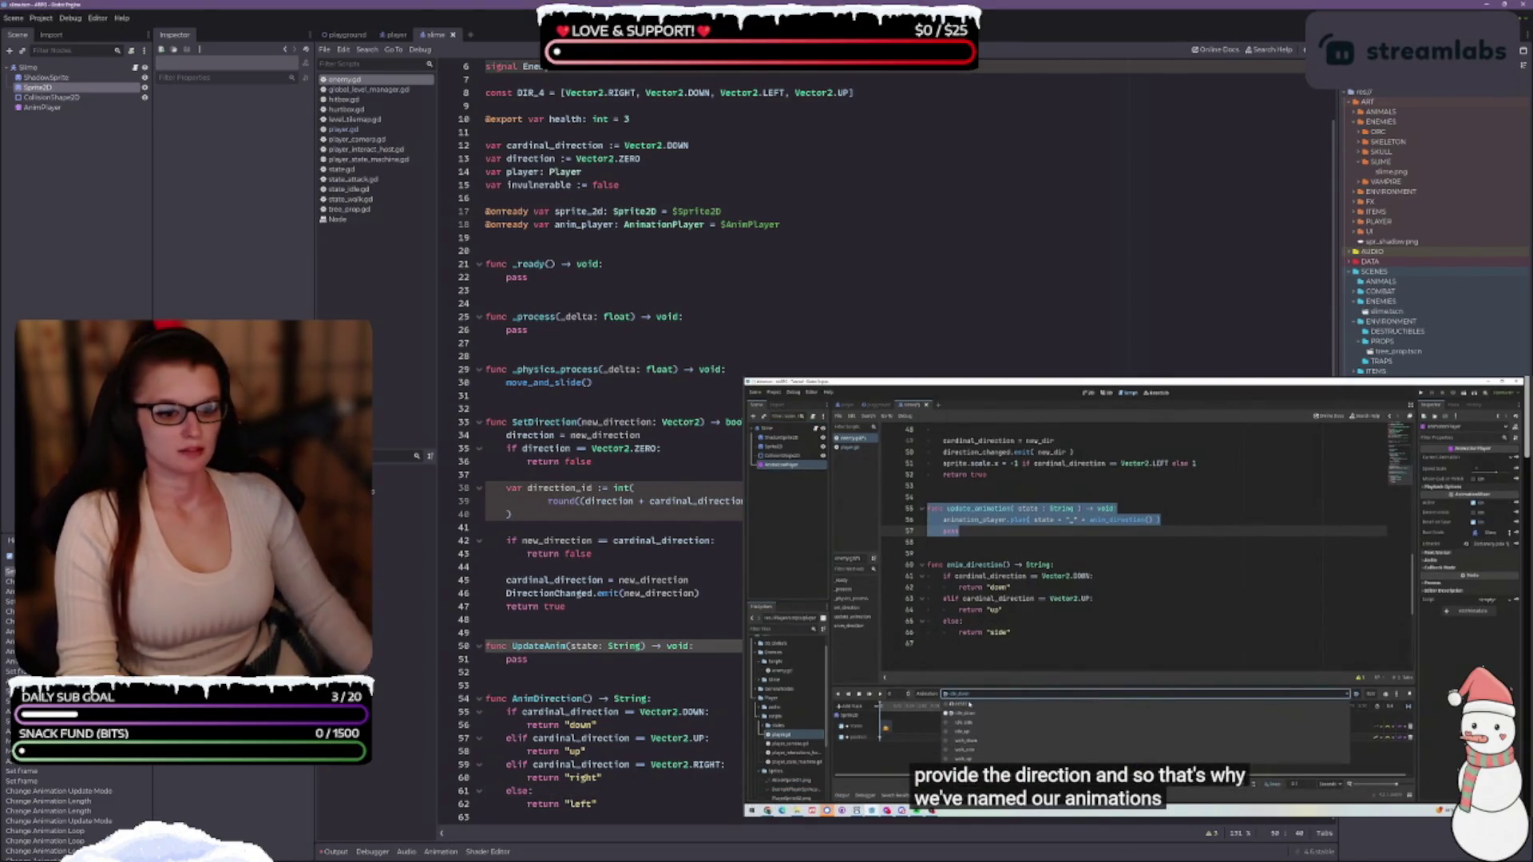
key(Return)
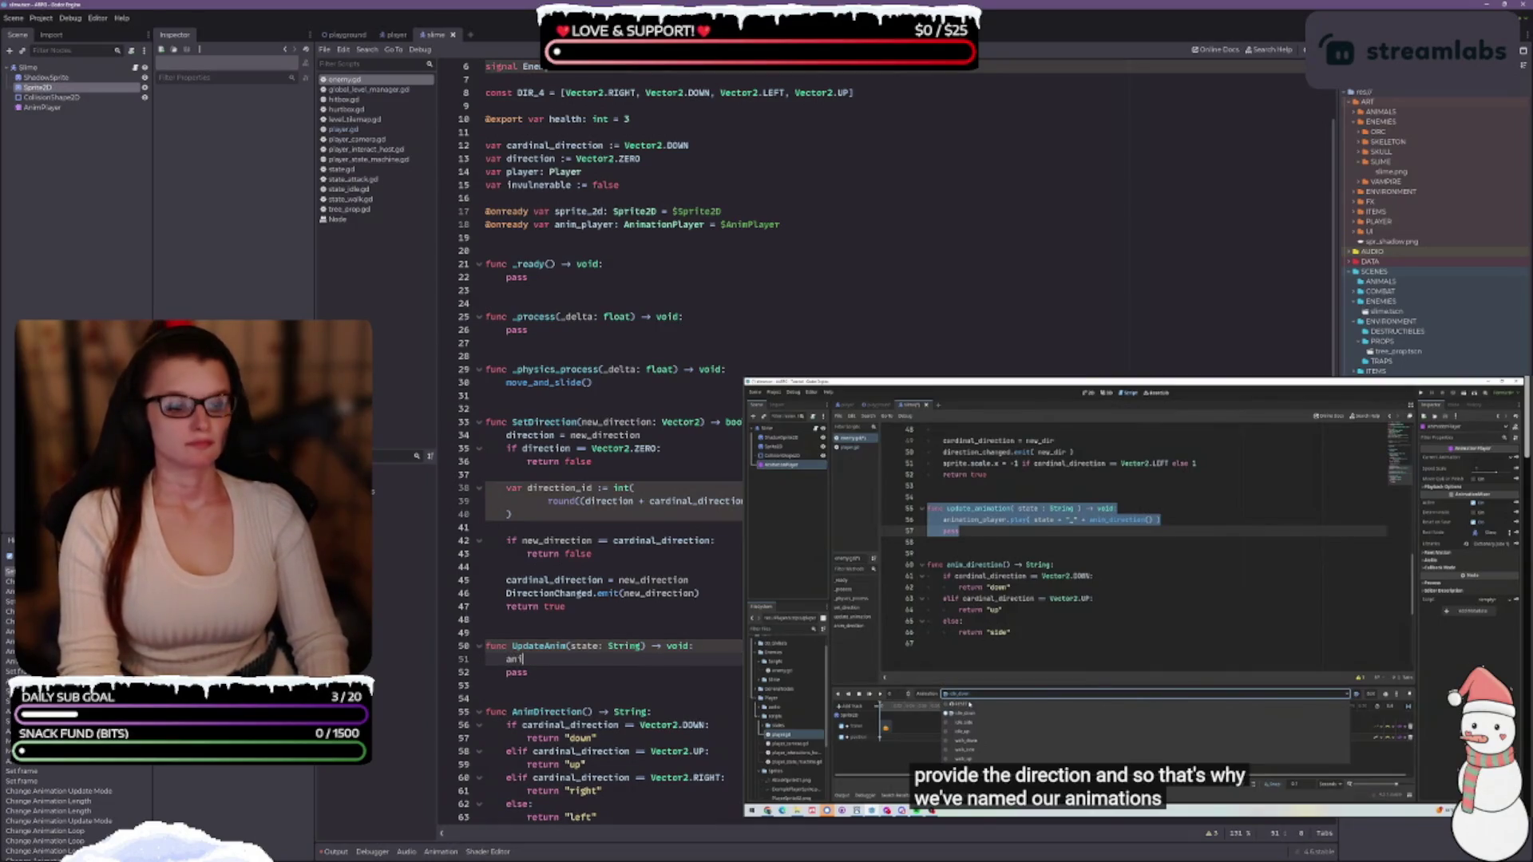
text(m)
key(Return)
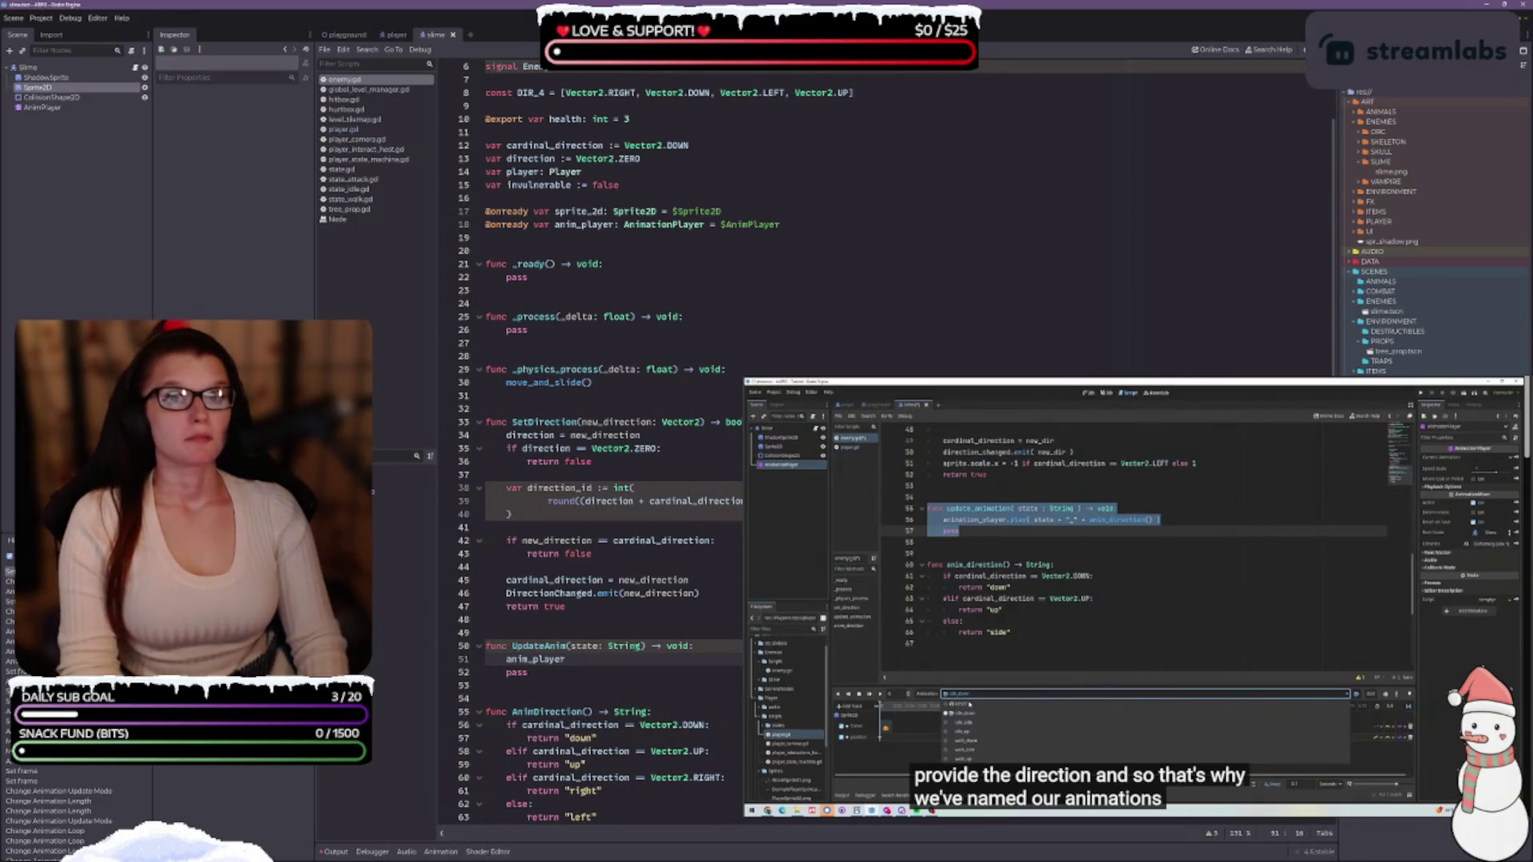
text(.play)
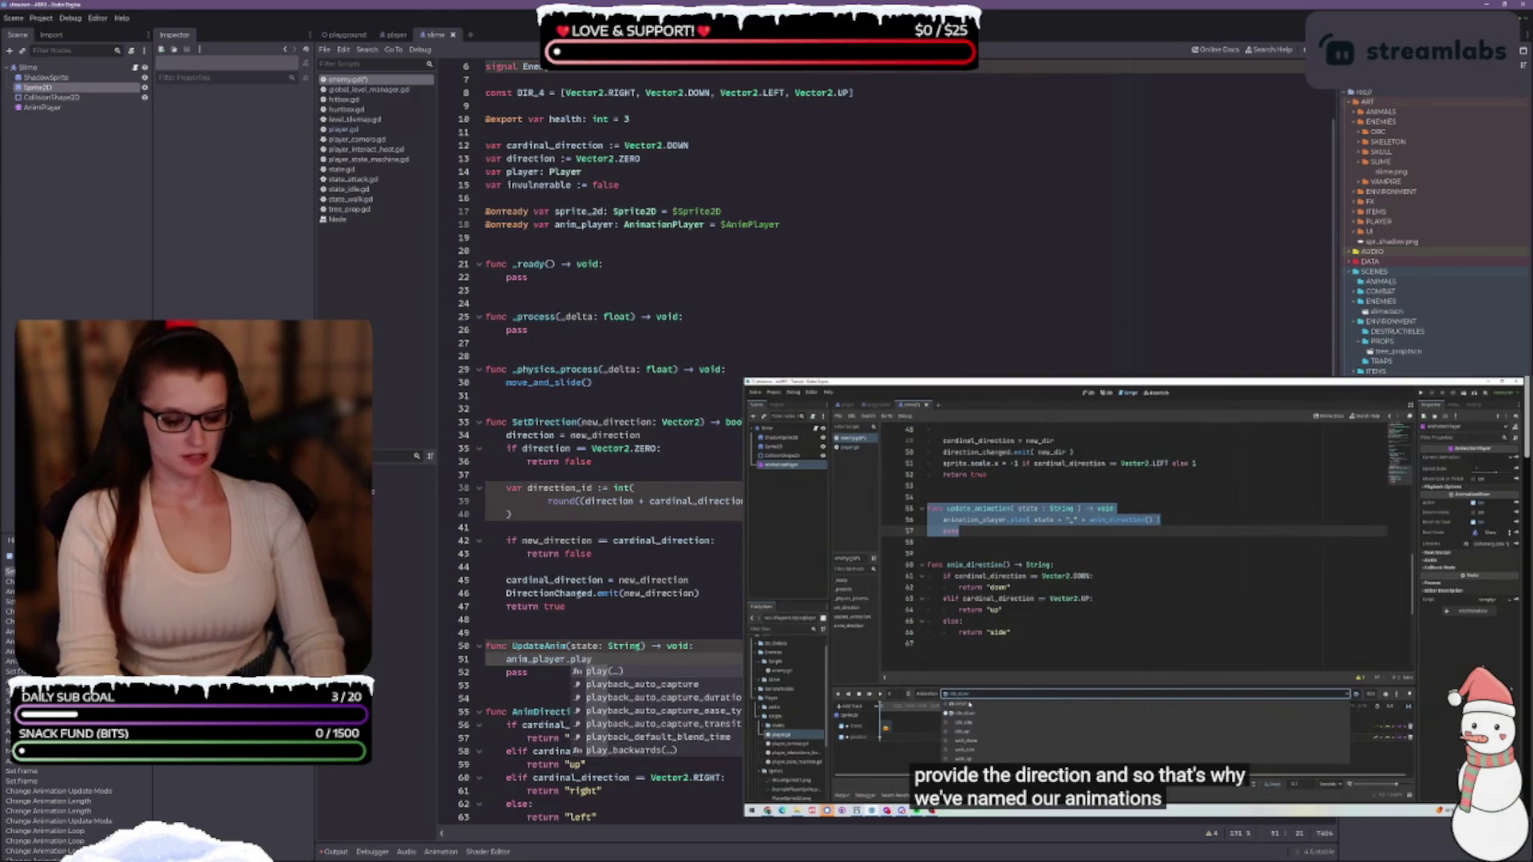
text((state )
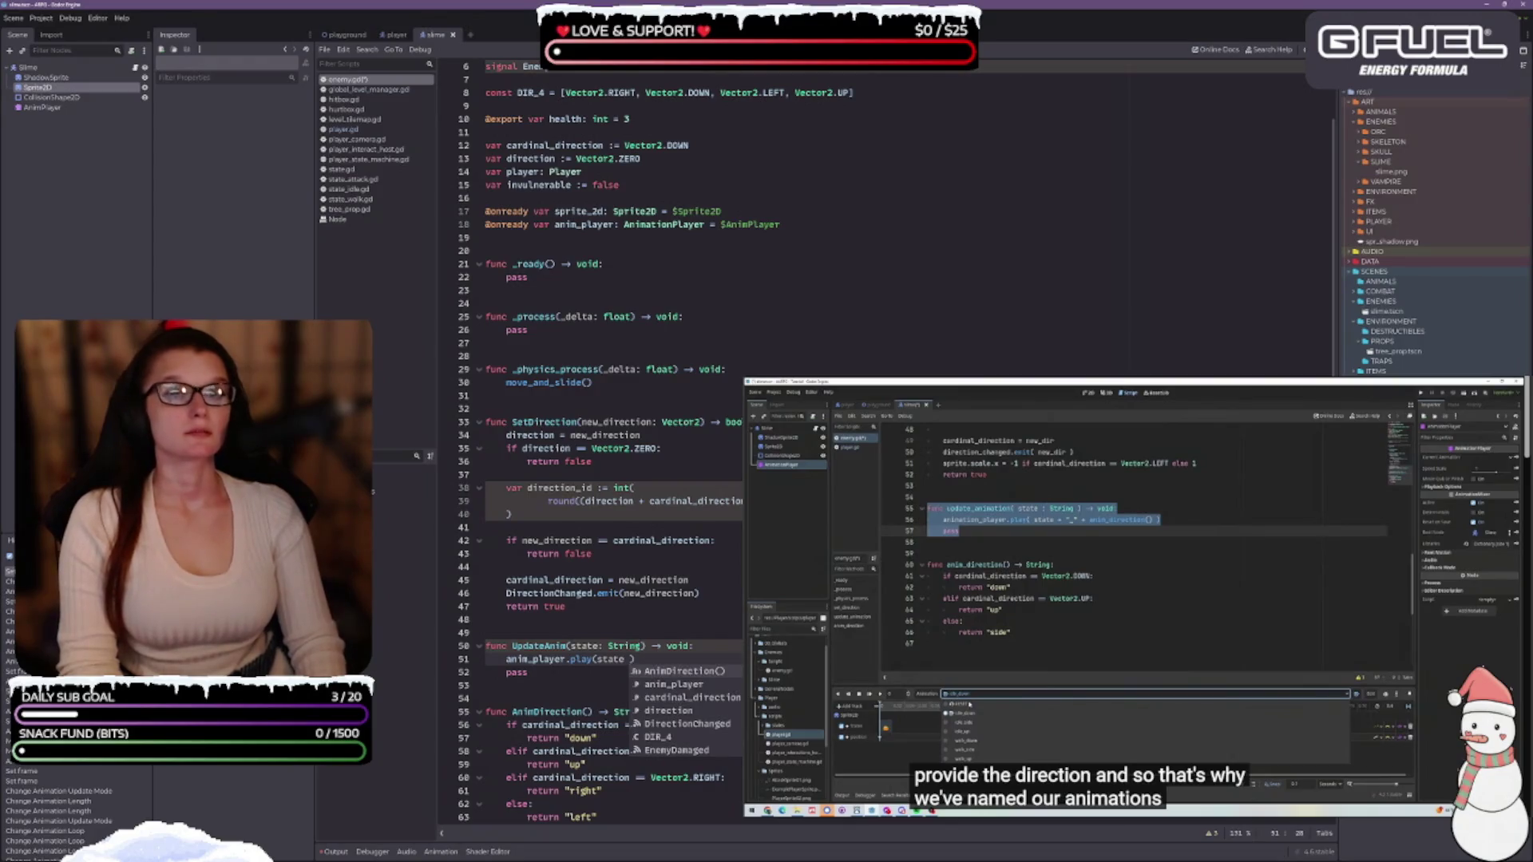
text(+ )
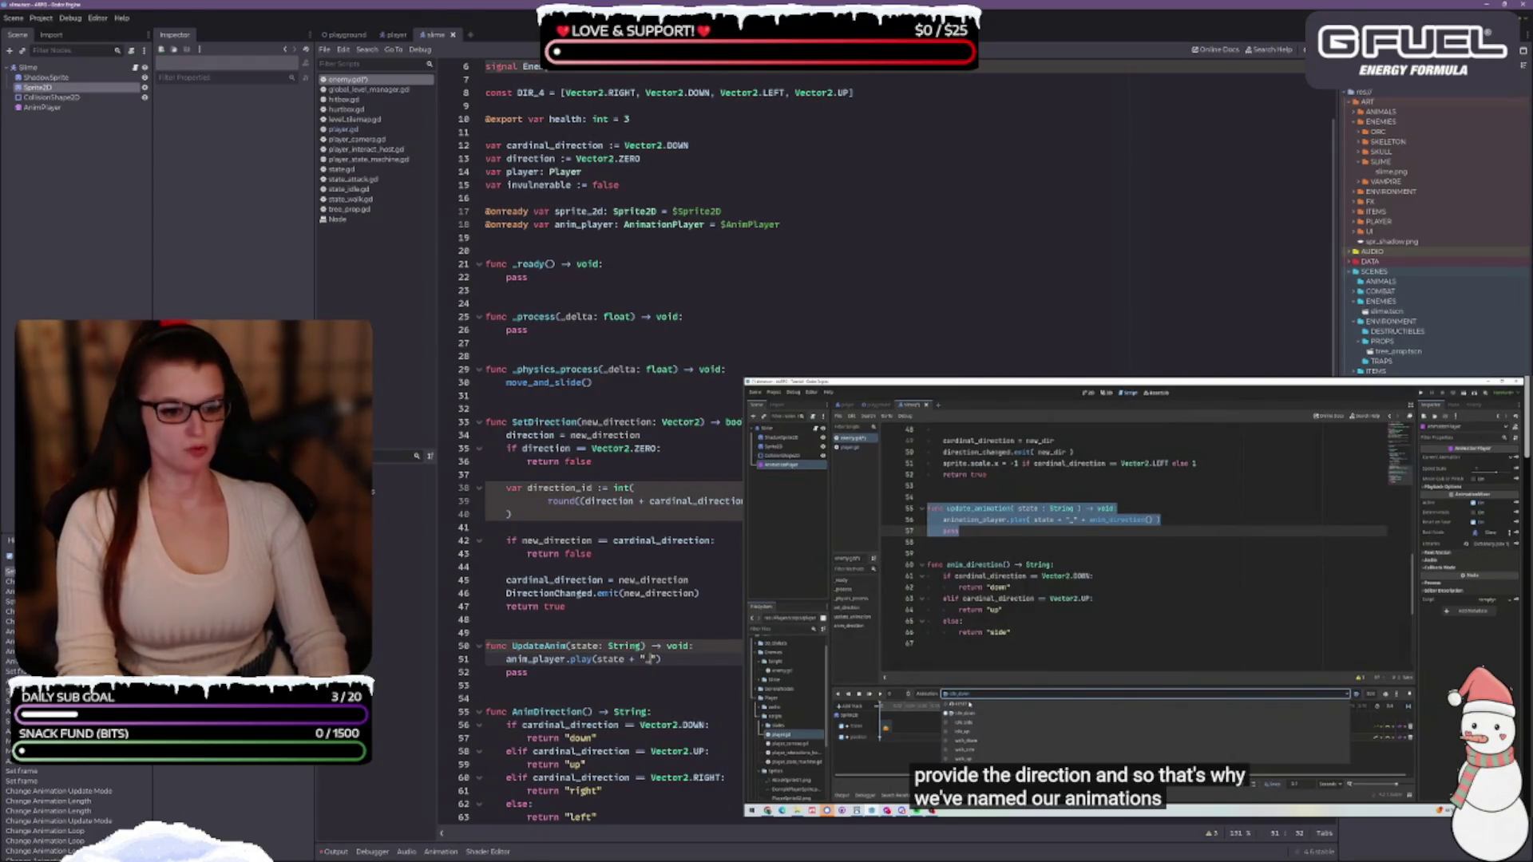
text(")
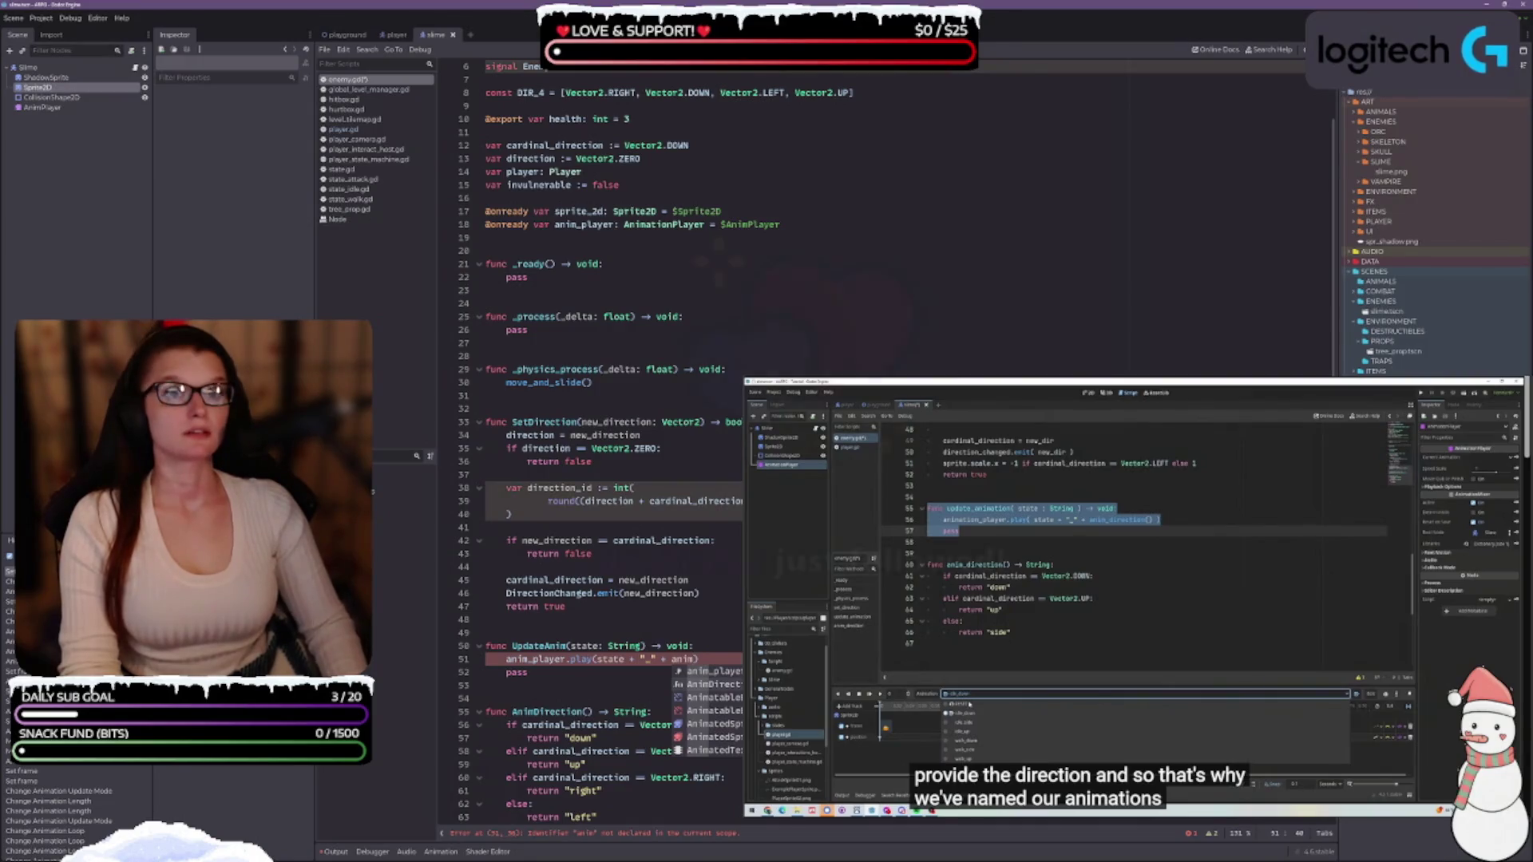
key(Down)
key(Return)
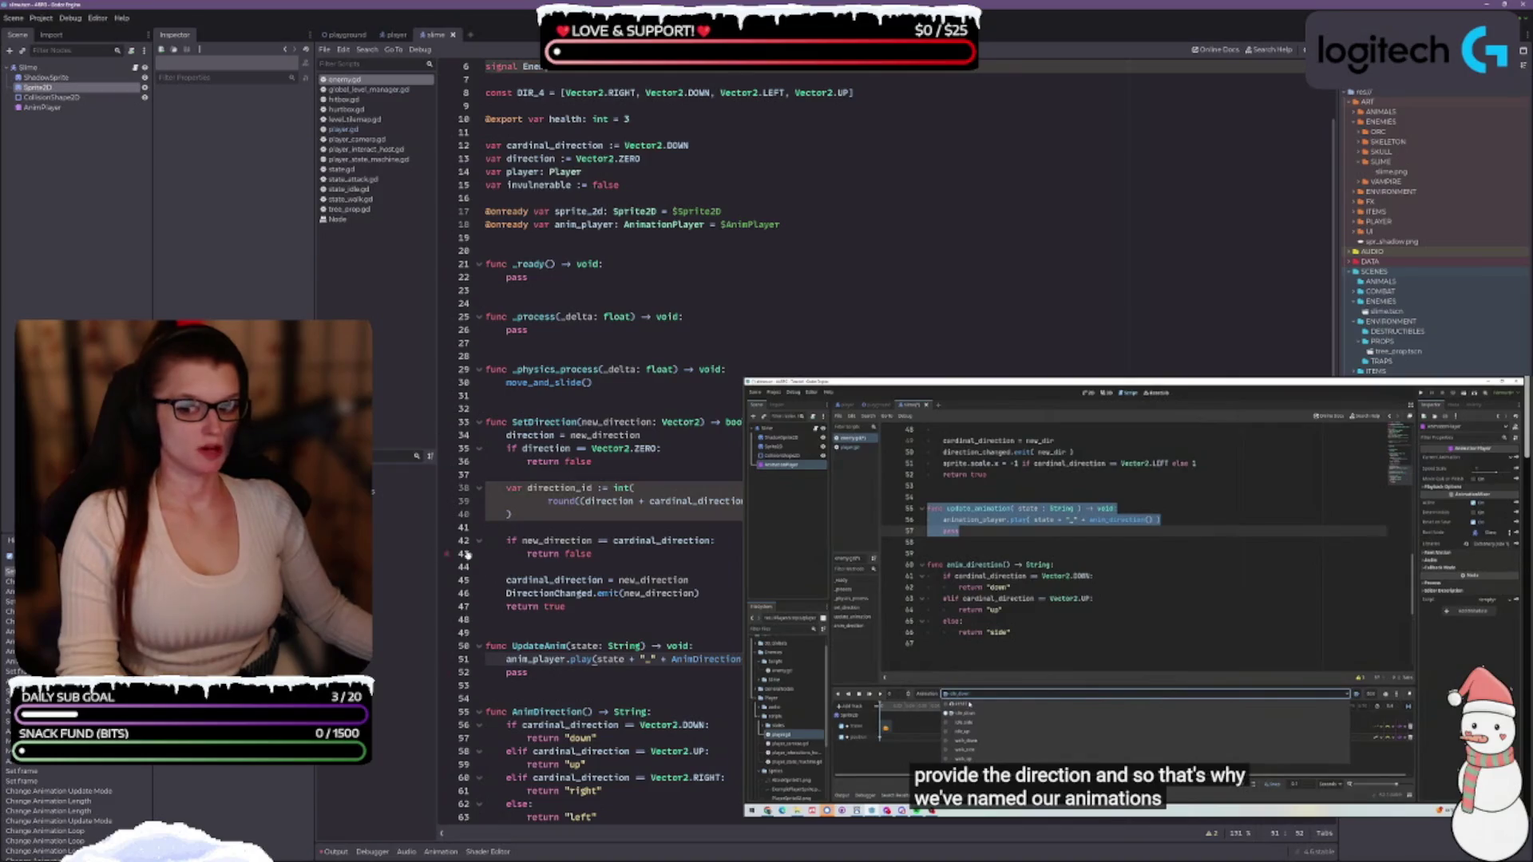
Comment out the anim_player.play line with #
click(557, 671)
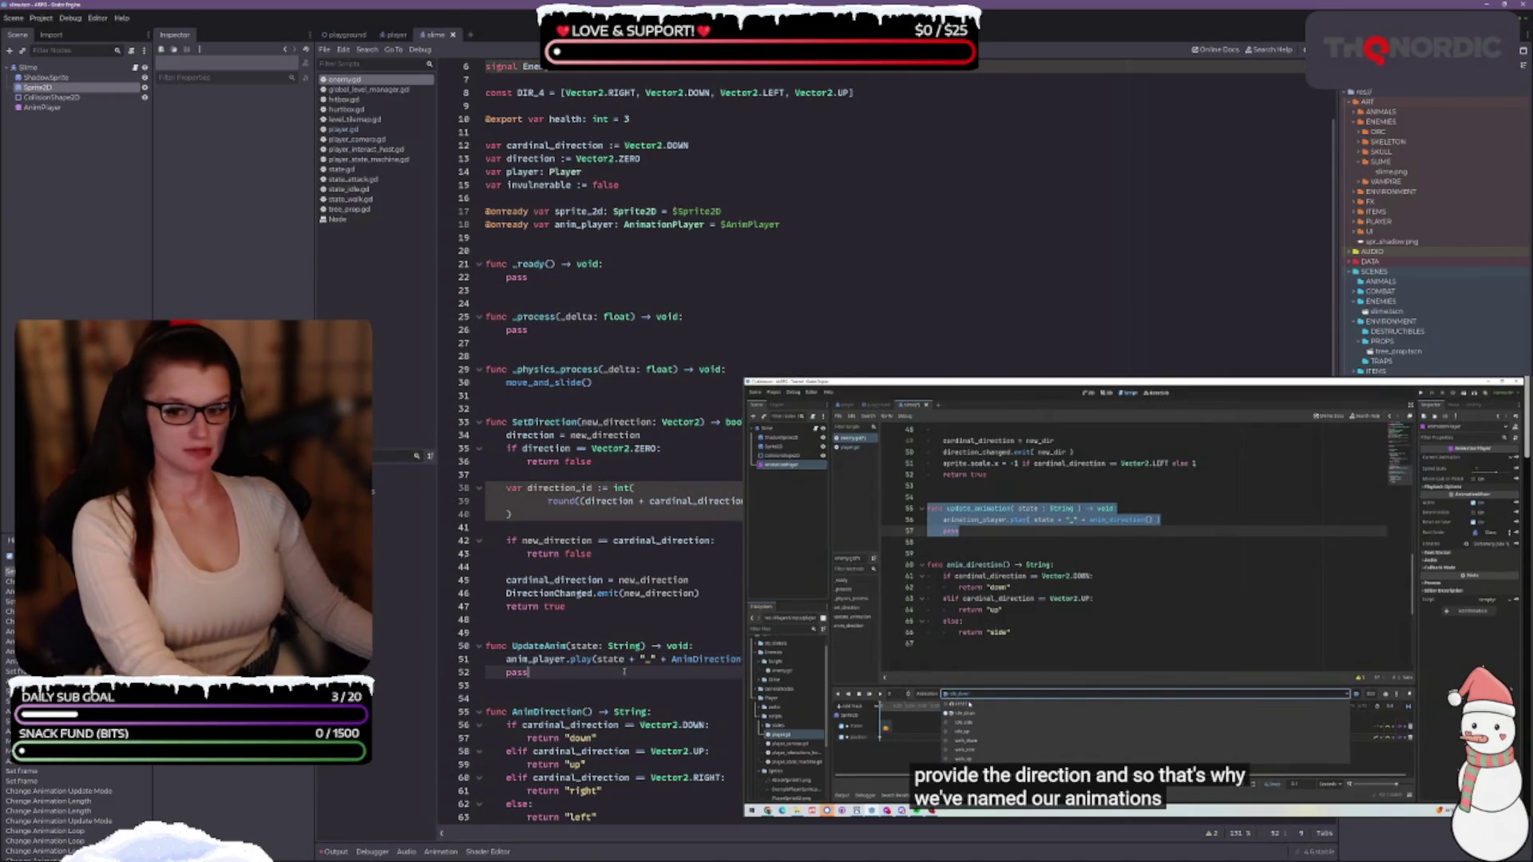
scroll(719, 623, down, 1)
click(728, 629)
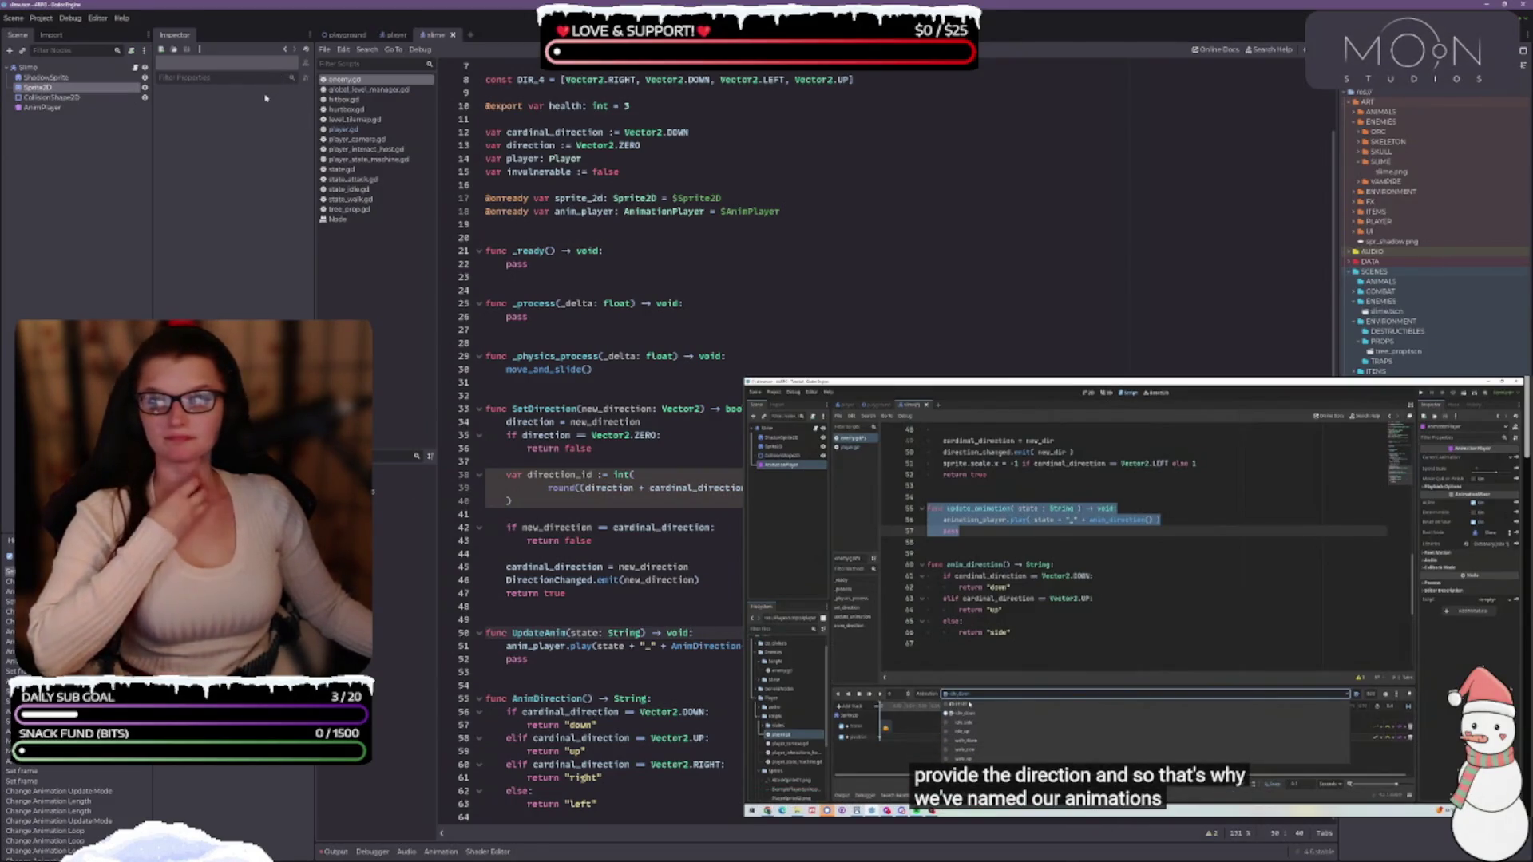
click(507, 647)
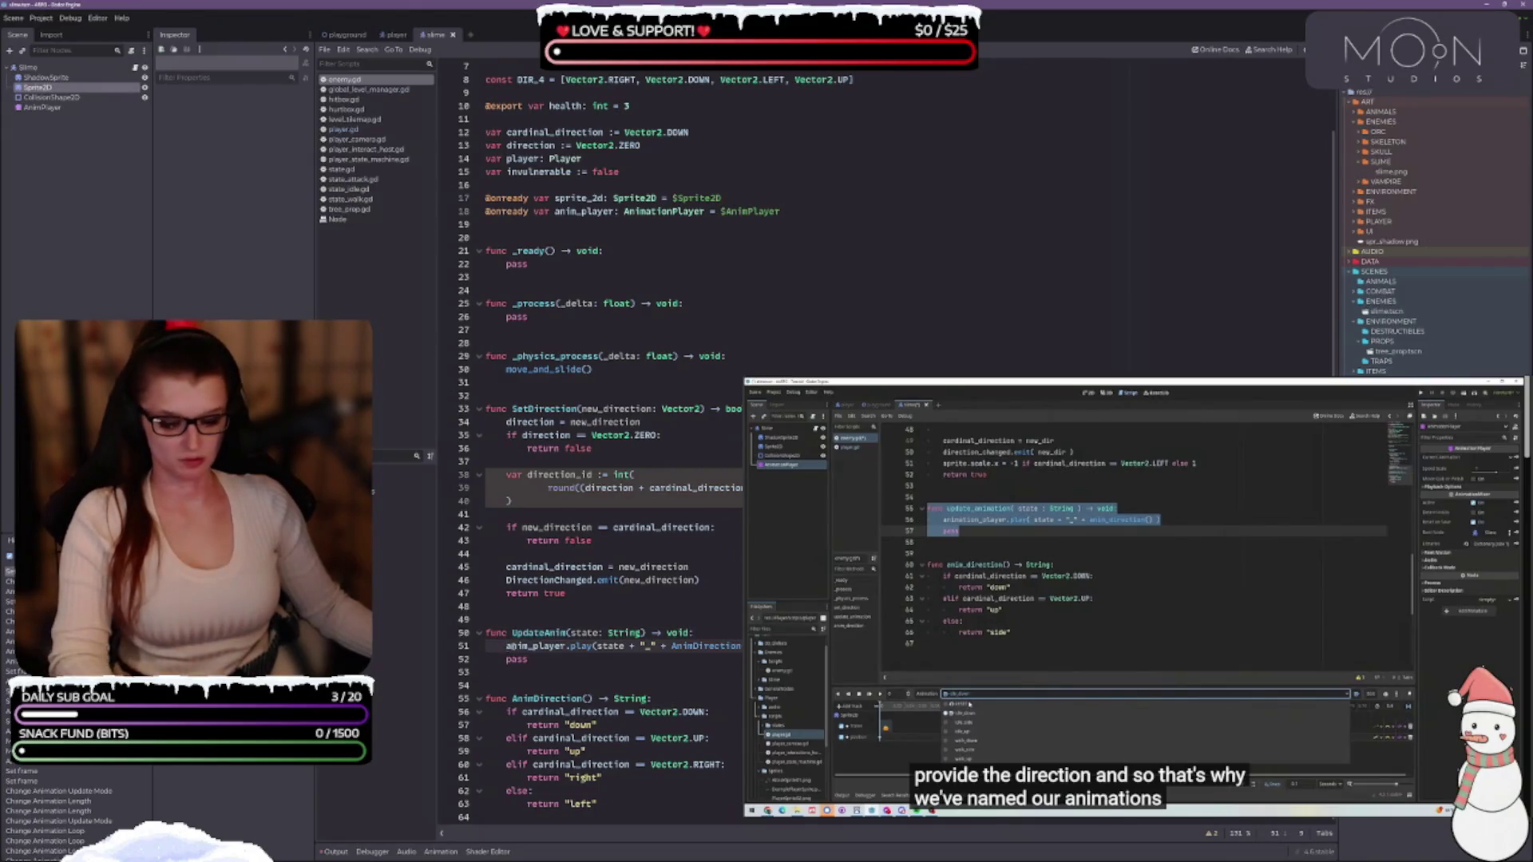
text(#)
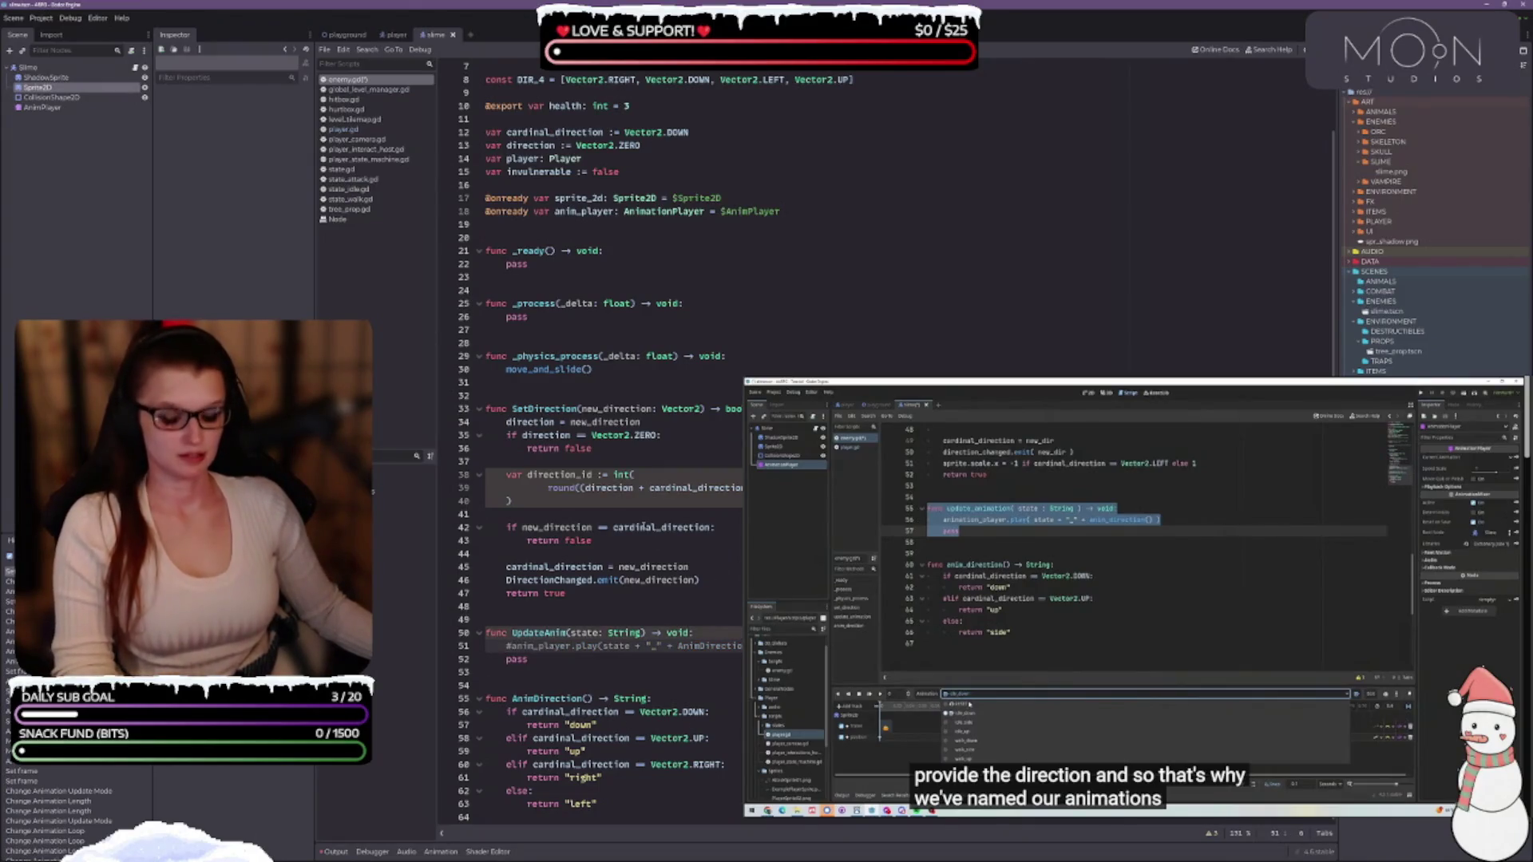
click(1110, 619)
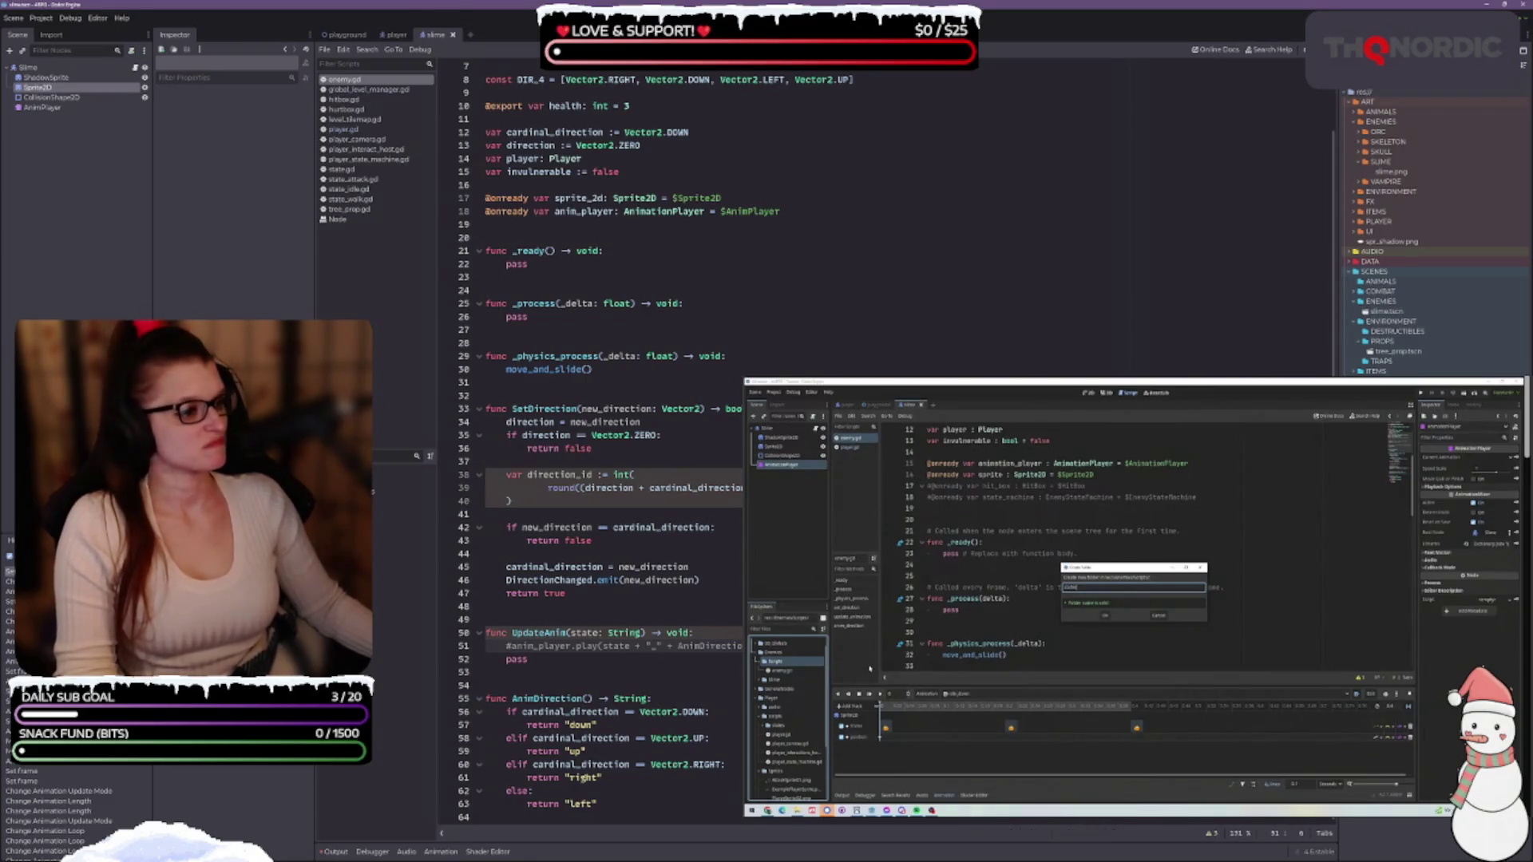
Create a STATES folder and a new enemy_state.gd script inheriting Node
text(STATES)
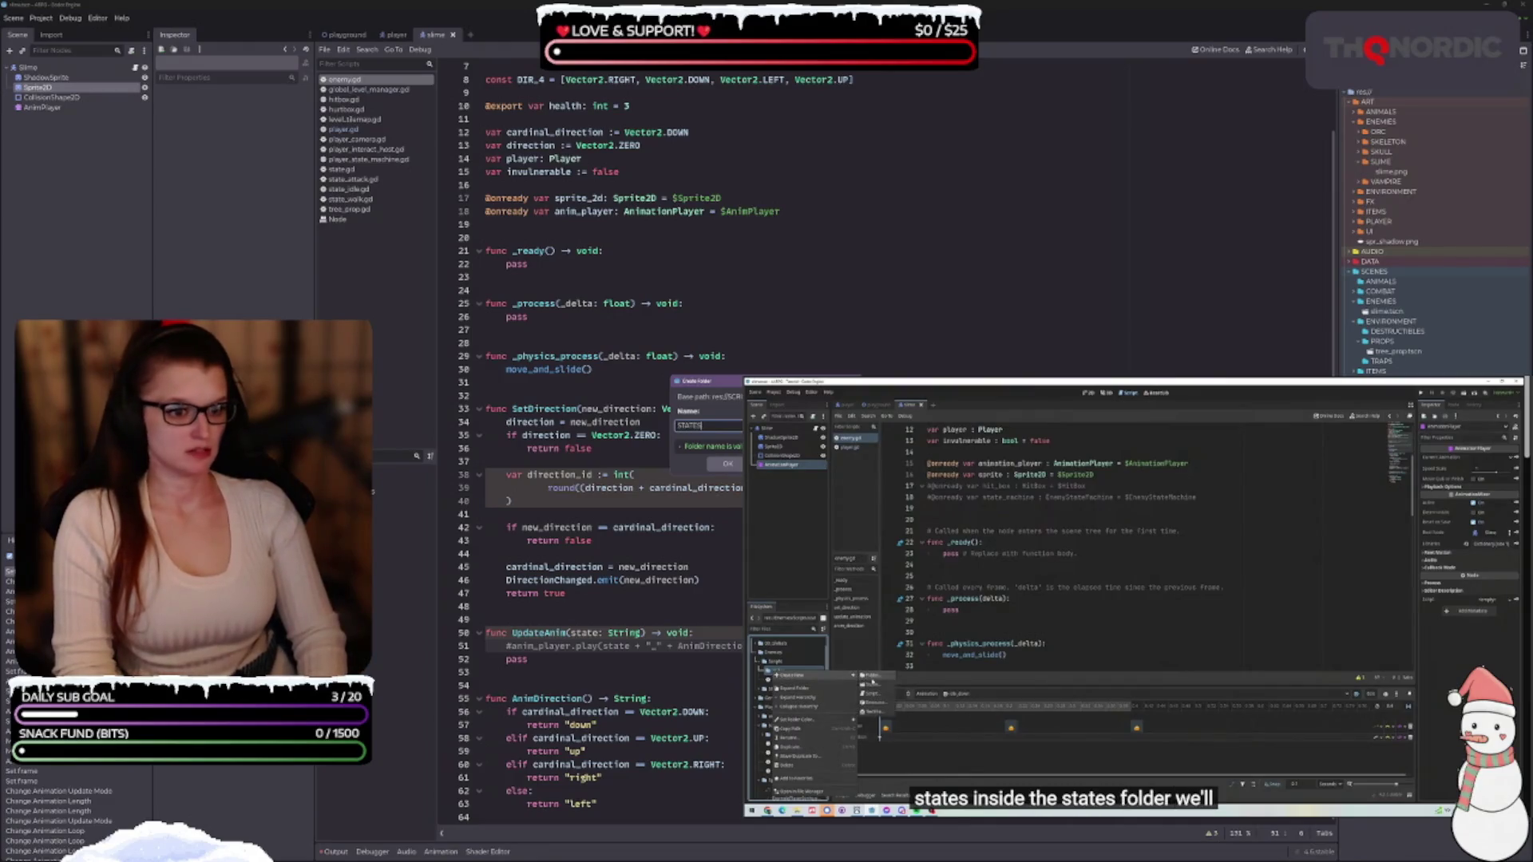
key(Return)
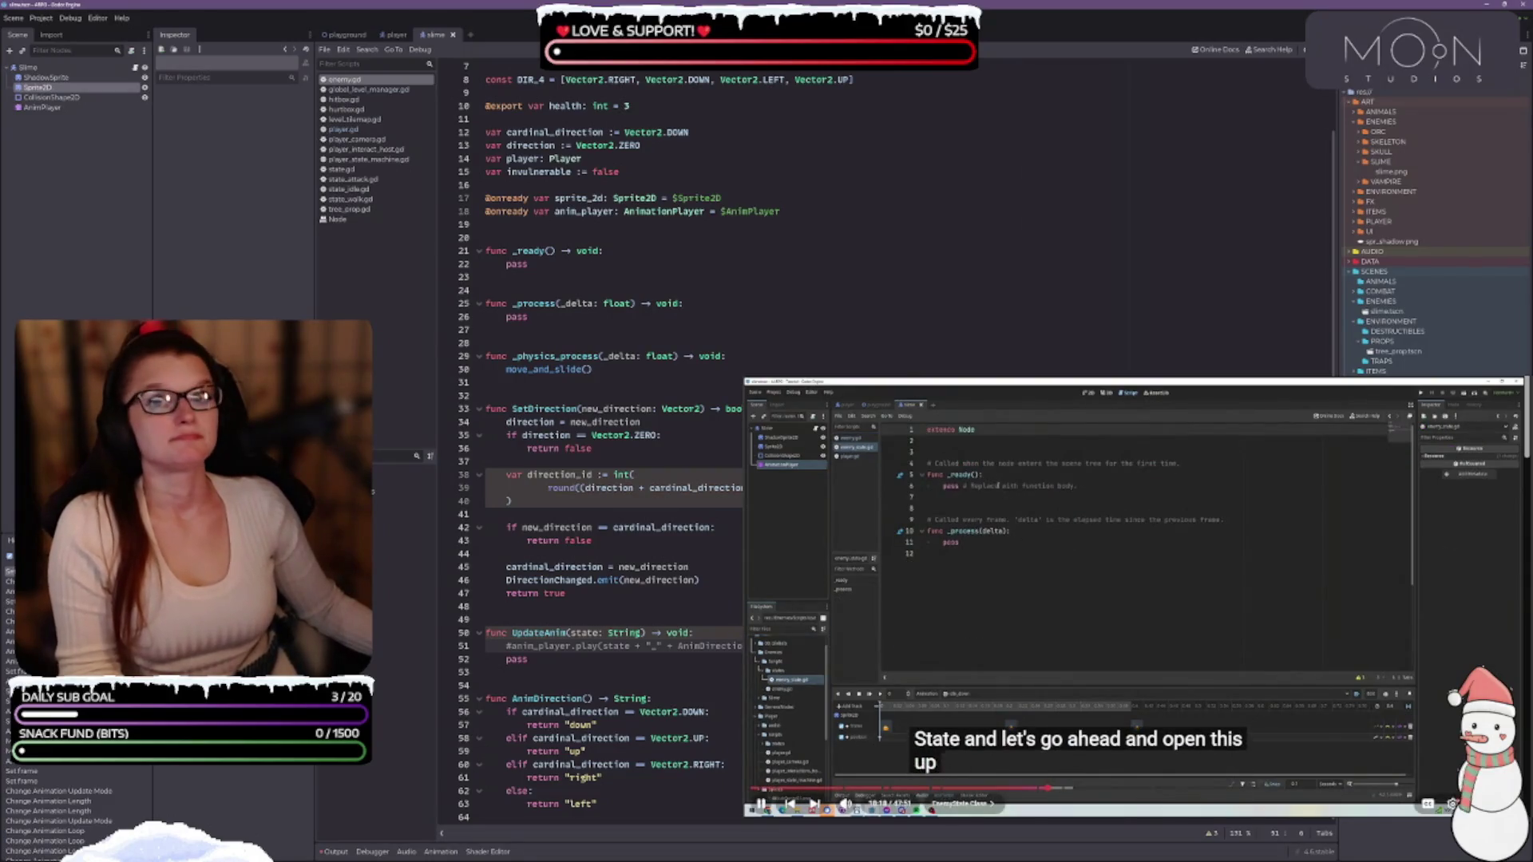
key(space)
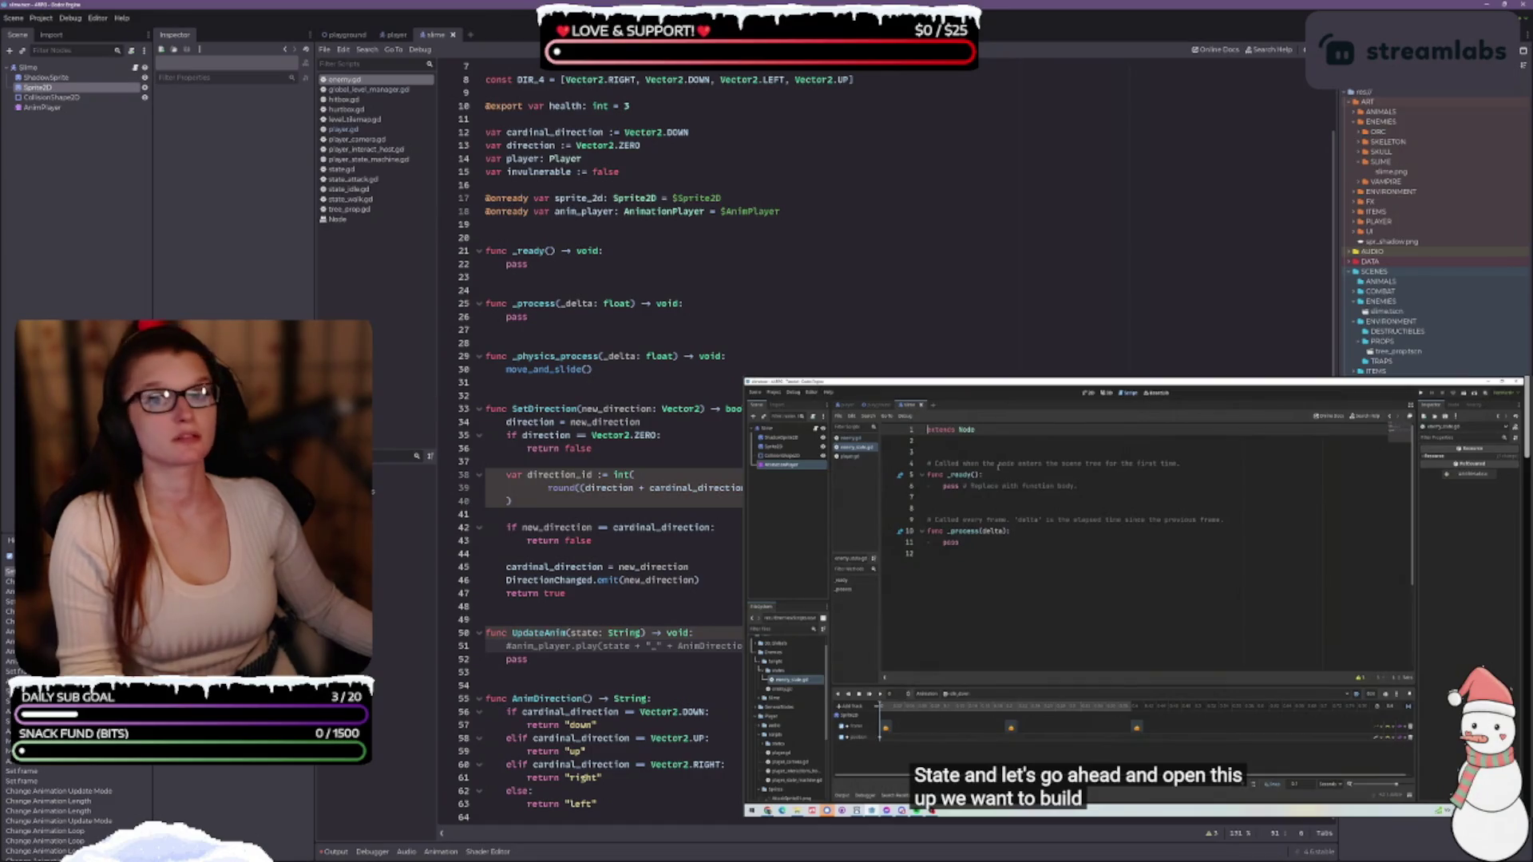
key(ctrl+n)
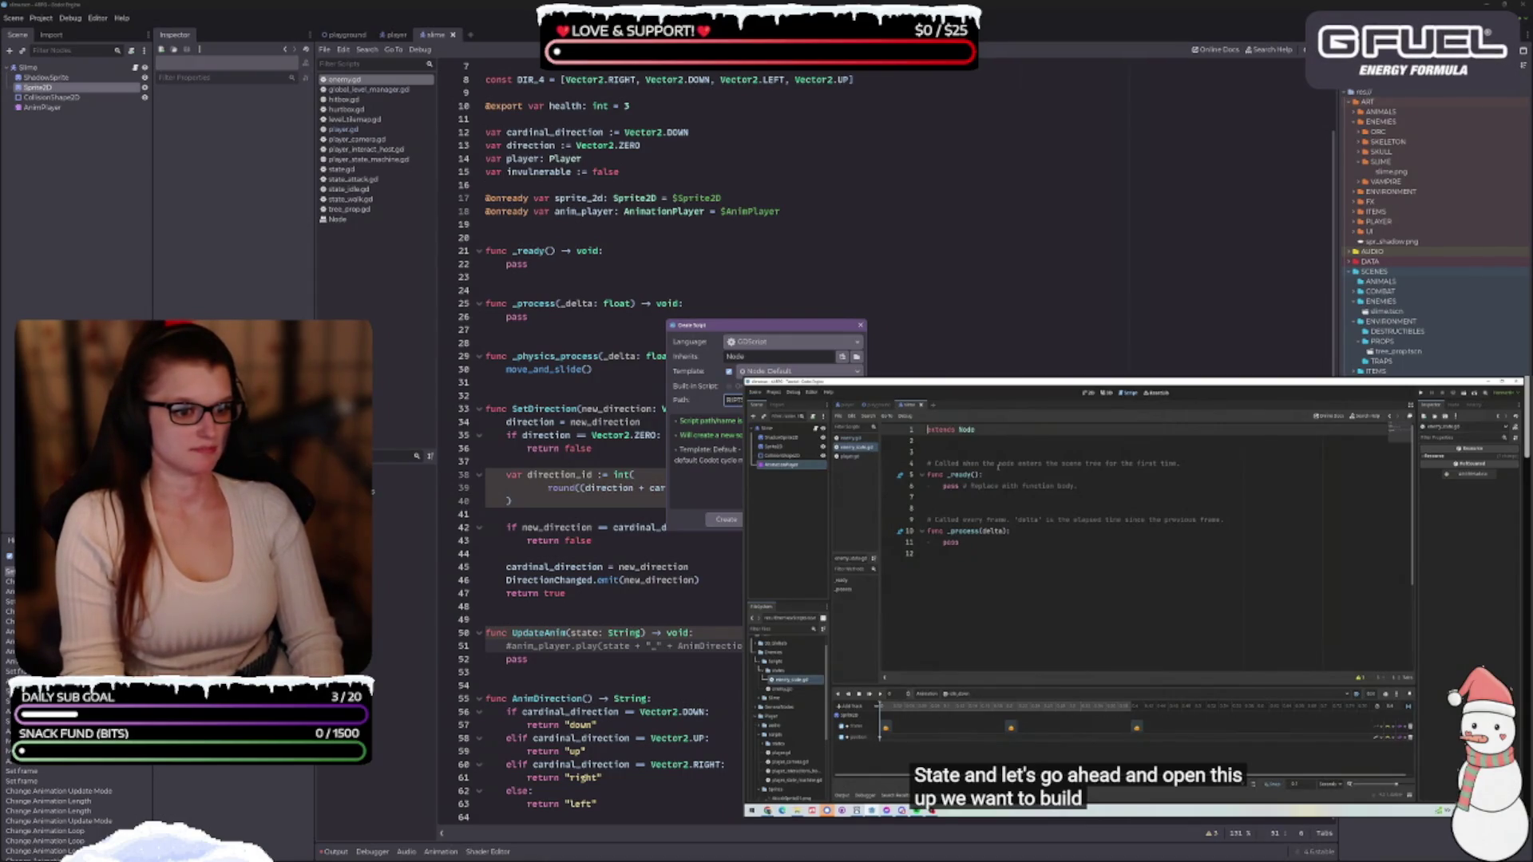
key(Return)
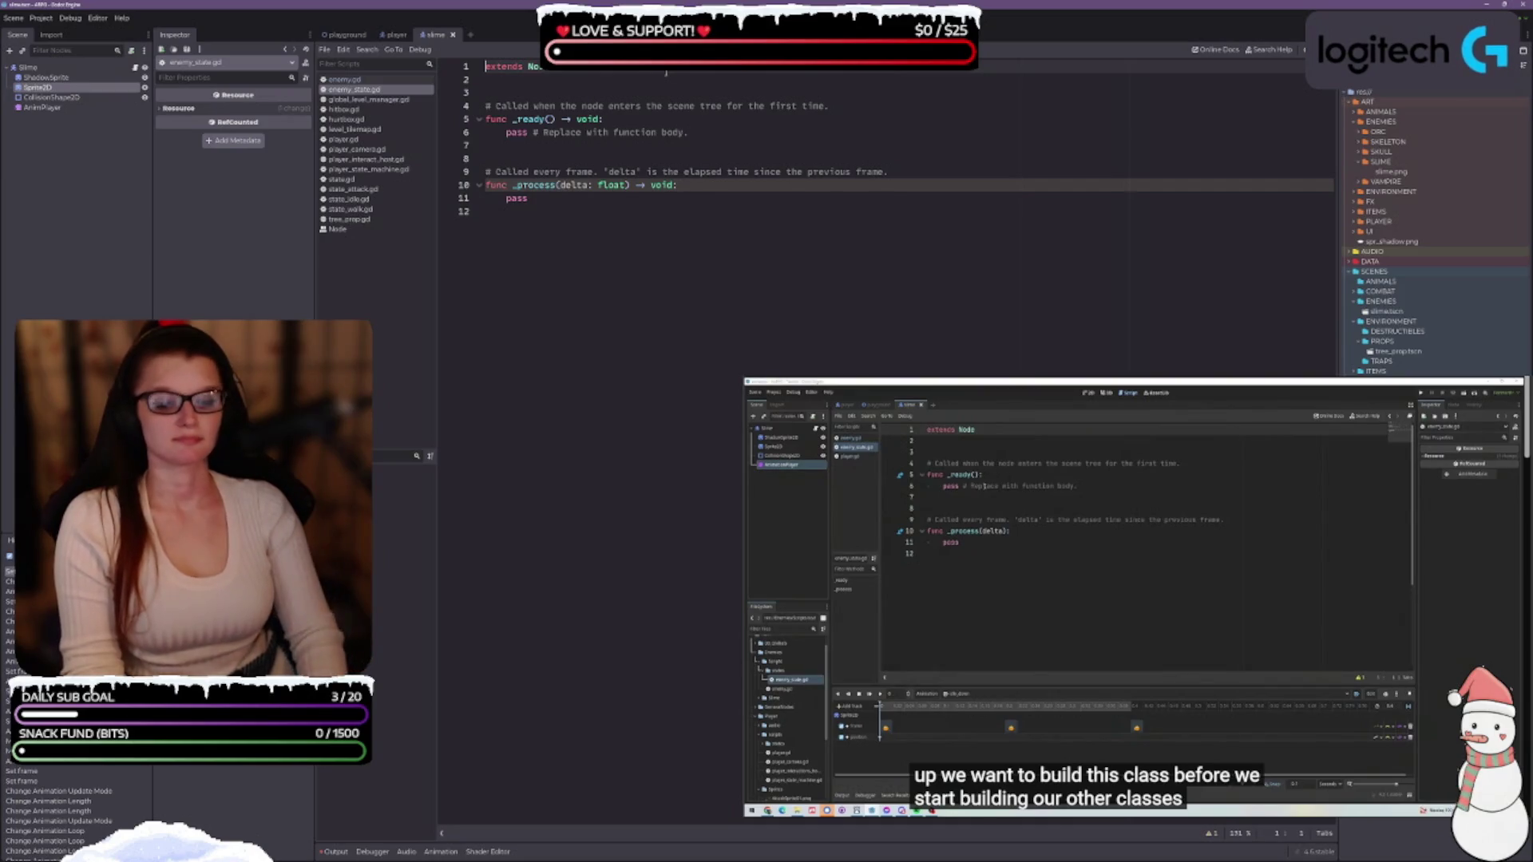
Add a class_name declaration on line 1, with extends Node on its own line
text(class)
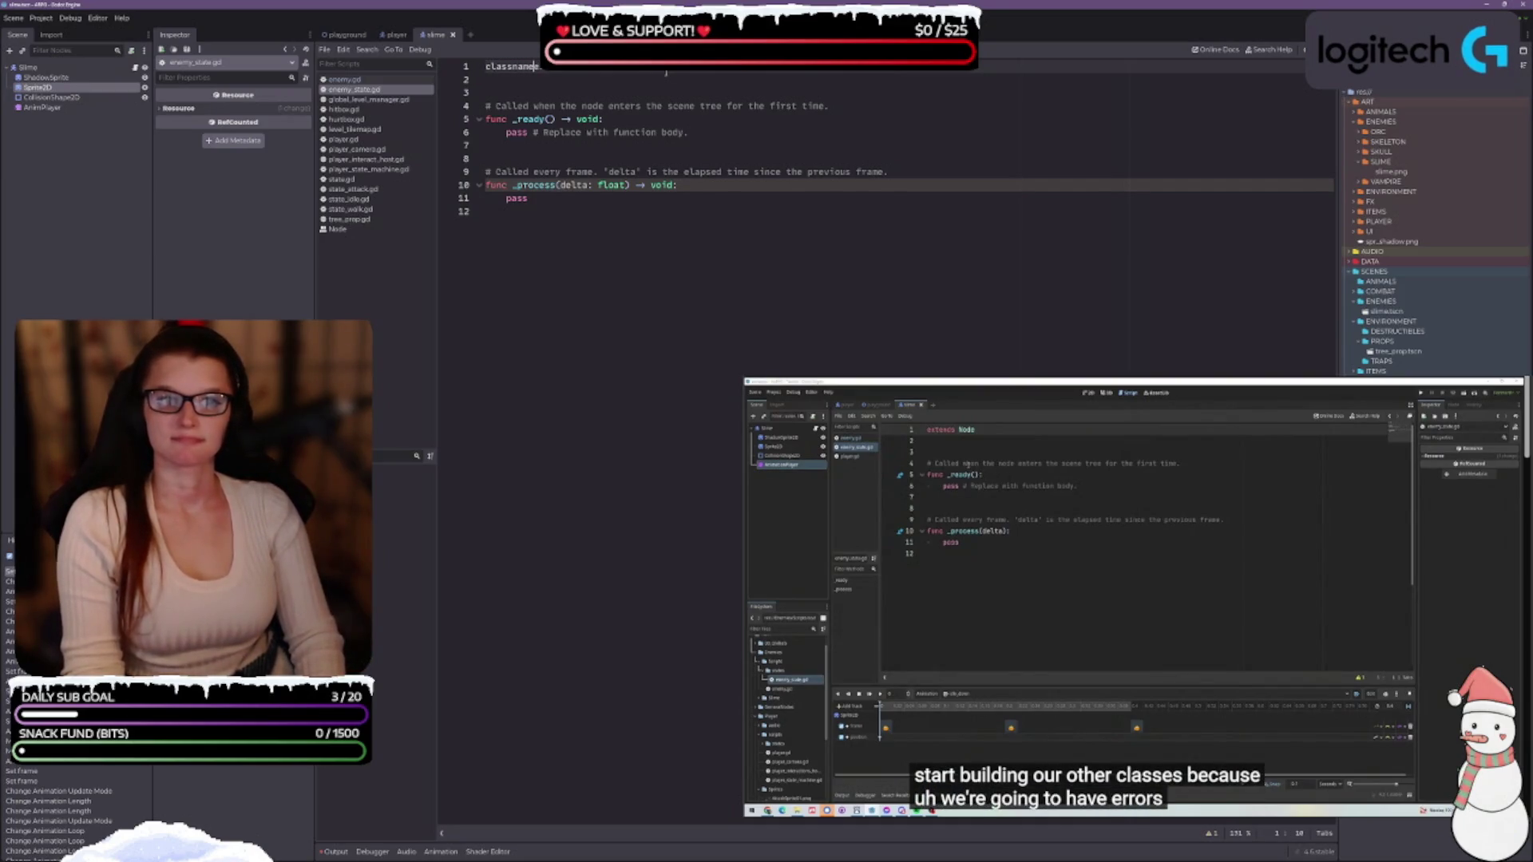
text(name)
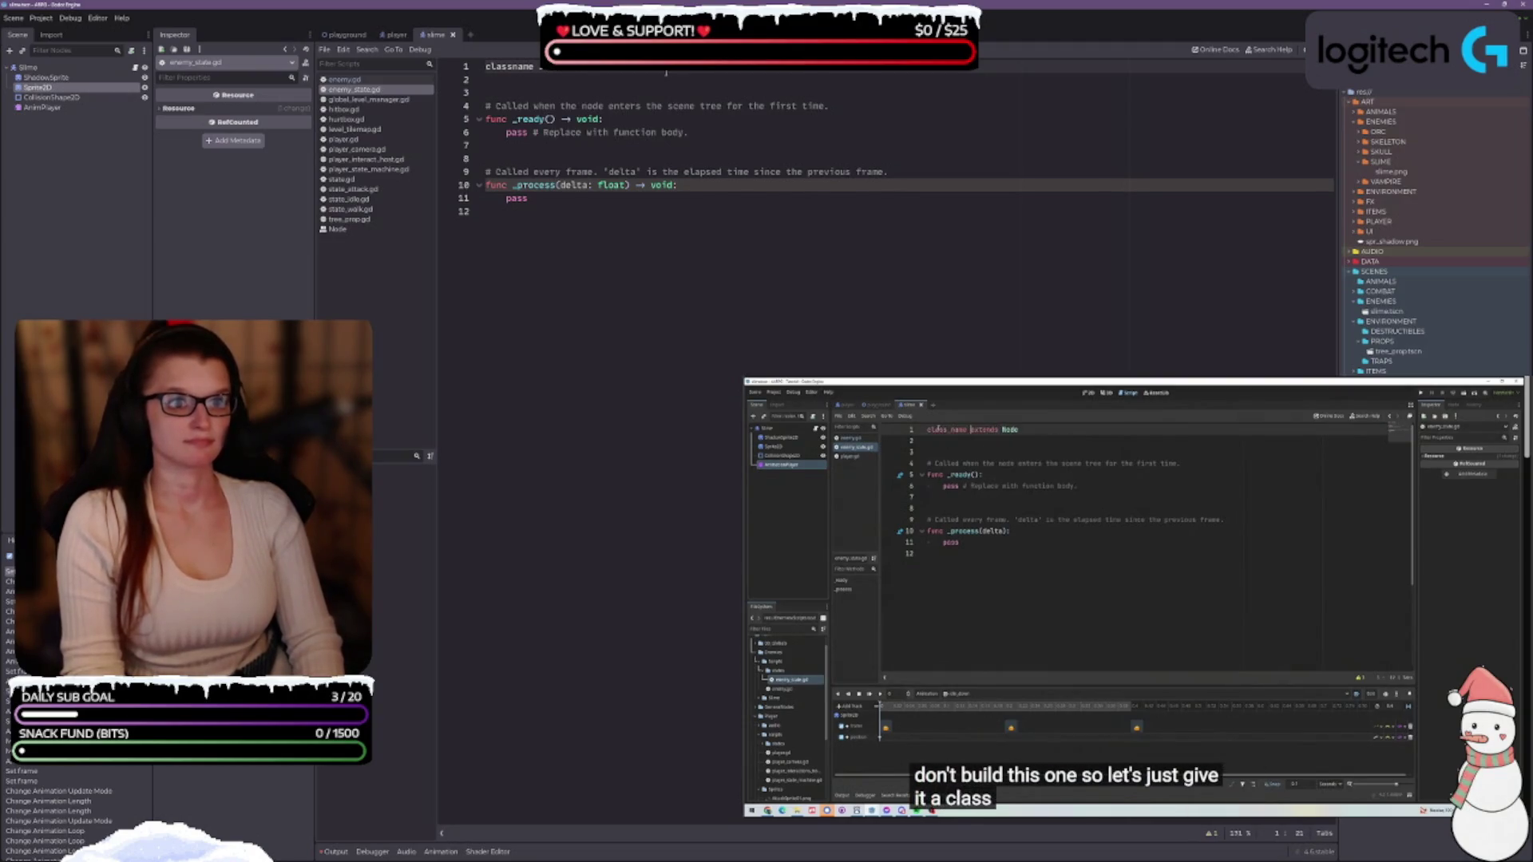
key(Return)
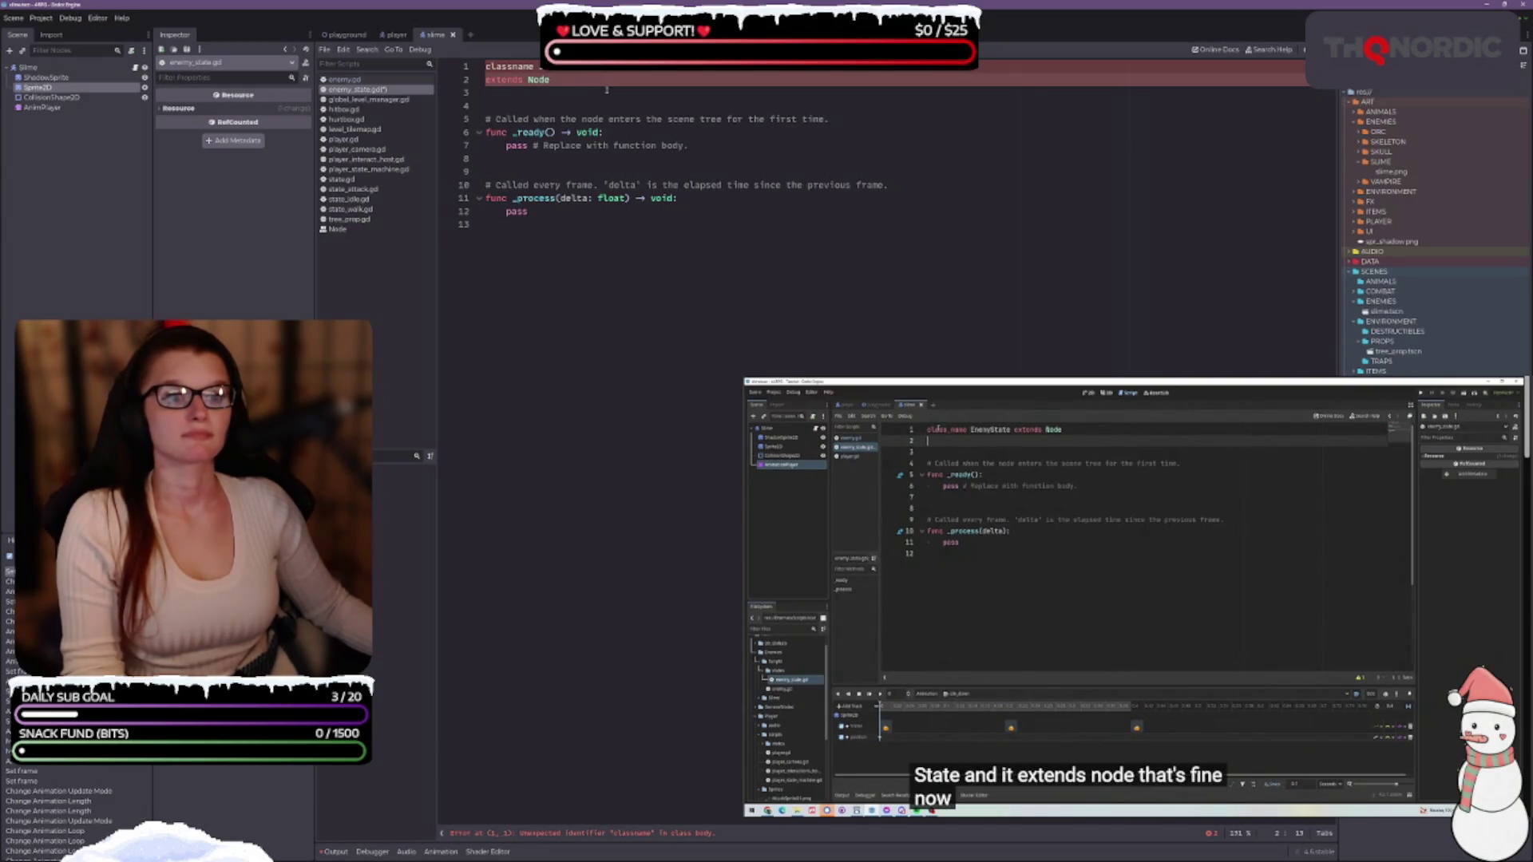
click(629, 145)
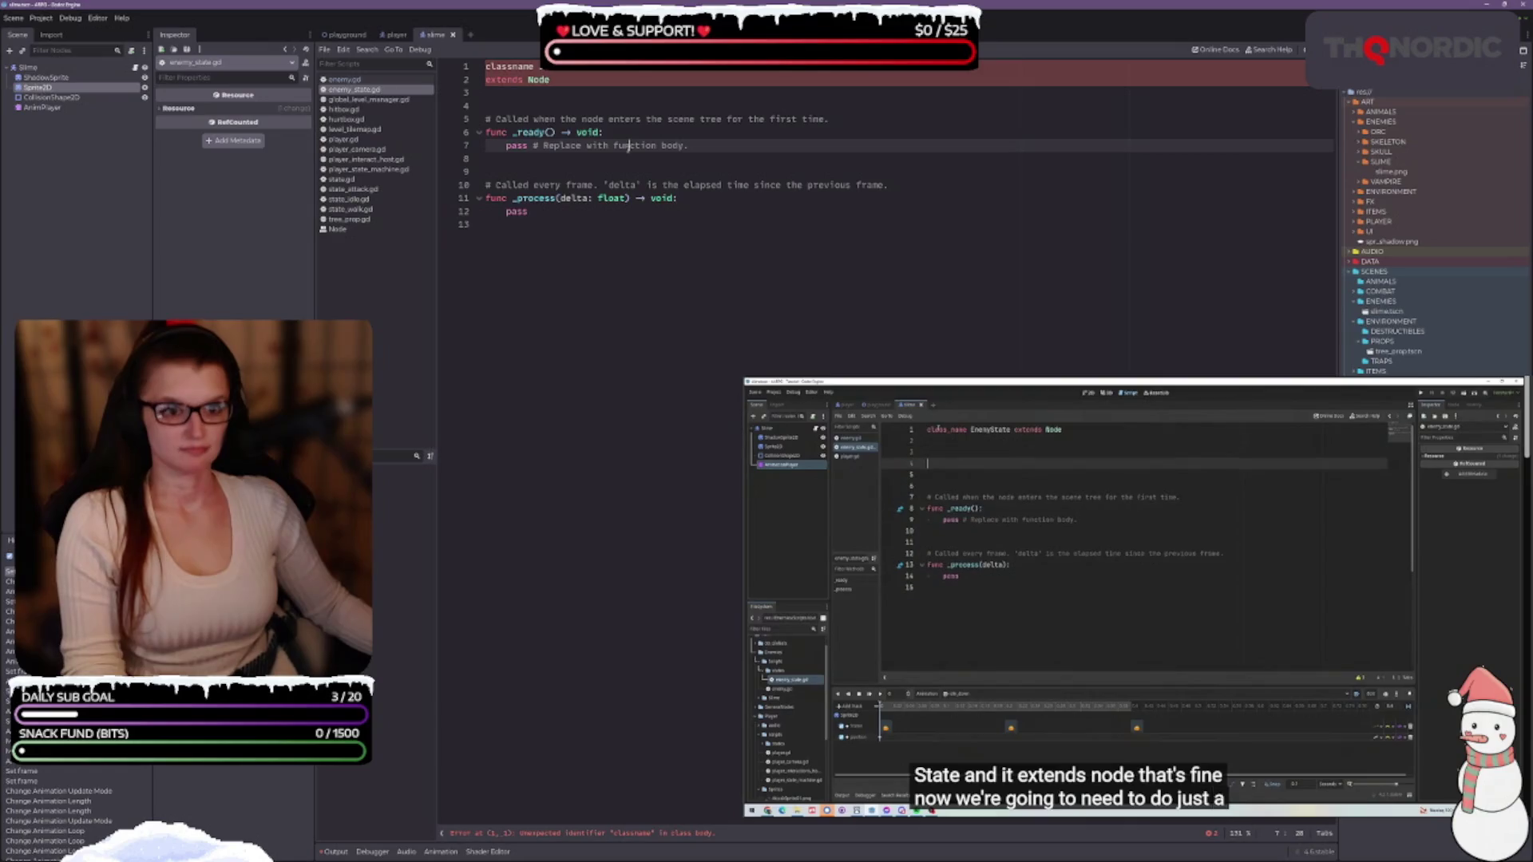
key(space)
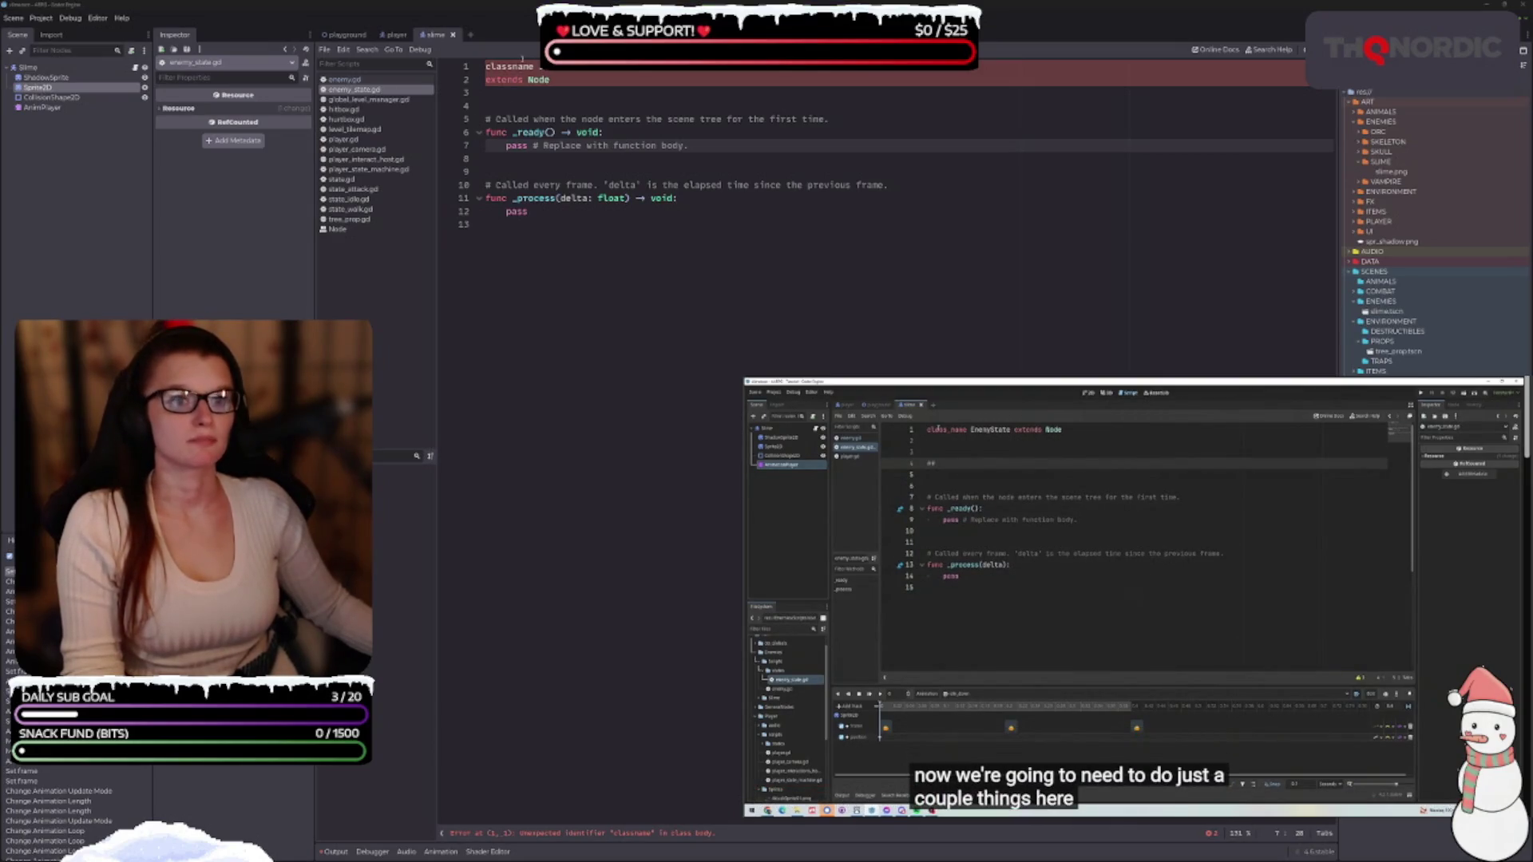
click(511, 67)
text(_)
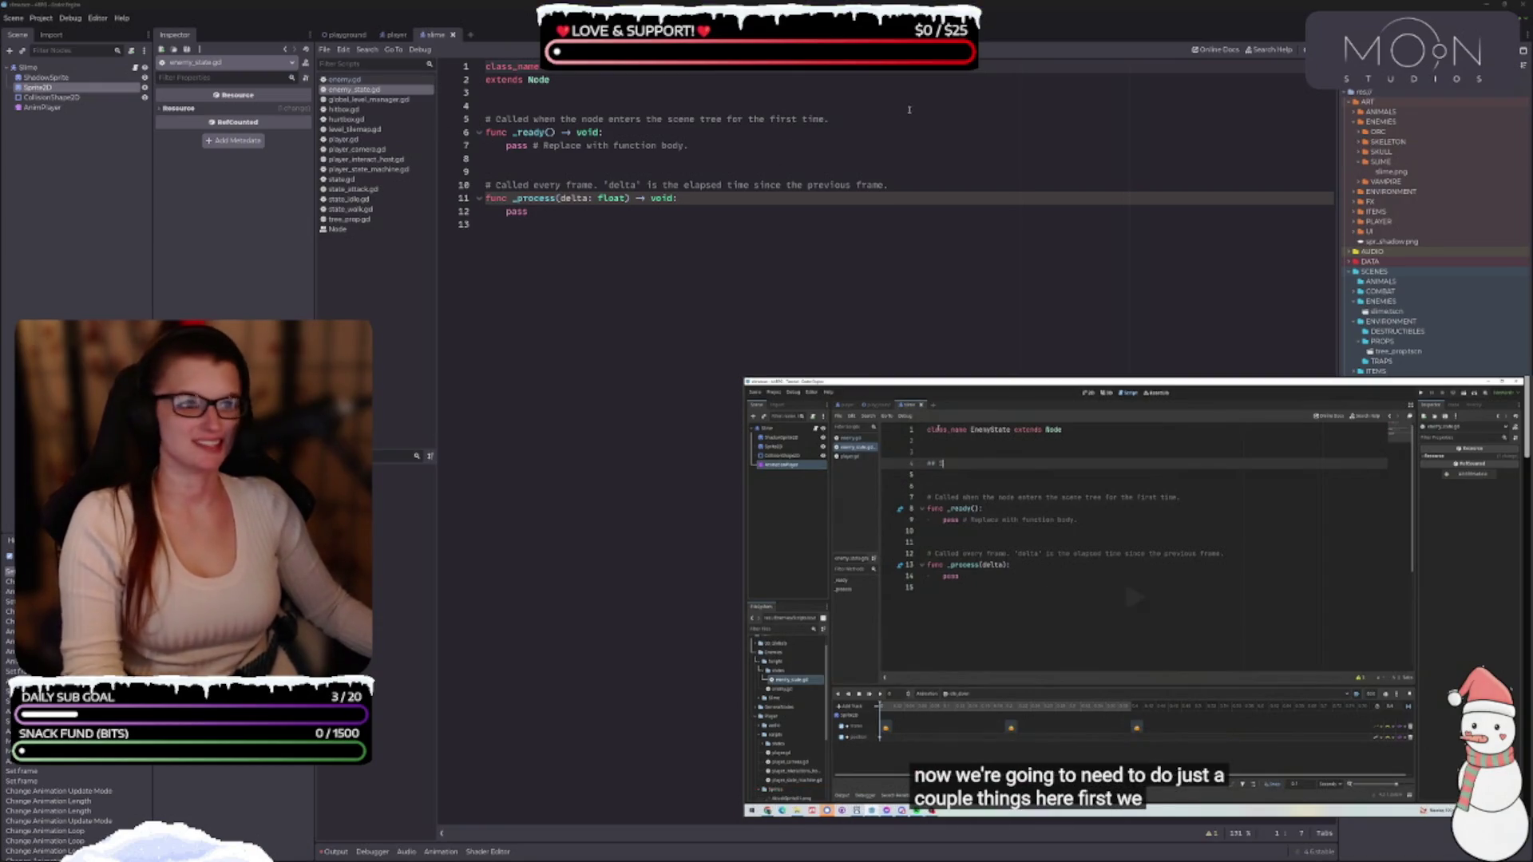
Replace the template with enemy and state_machine vars, init() and enter() pass stubs, and an exit() header
triple_click(718, 120)
key(BackSpace)
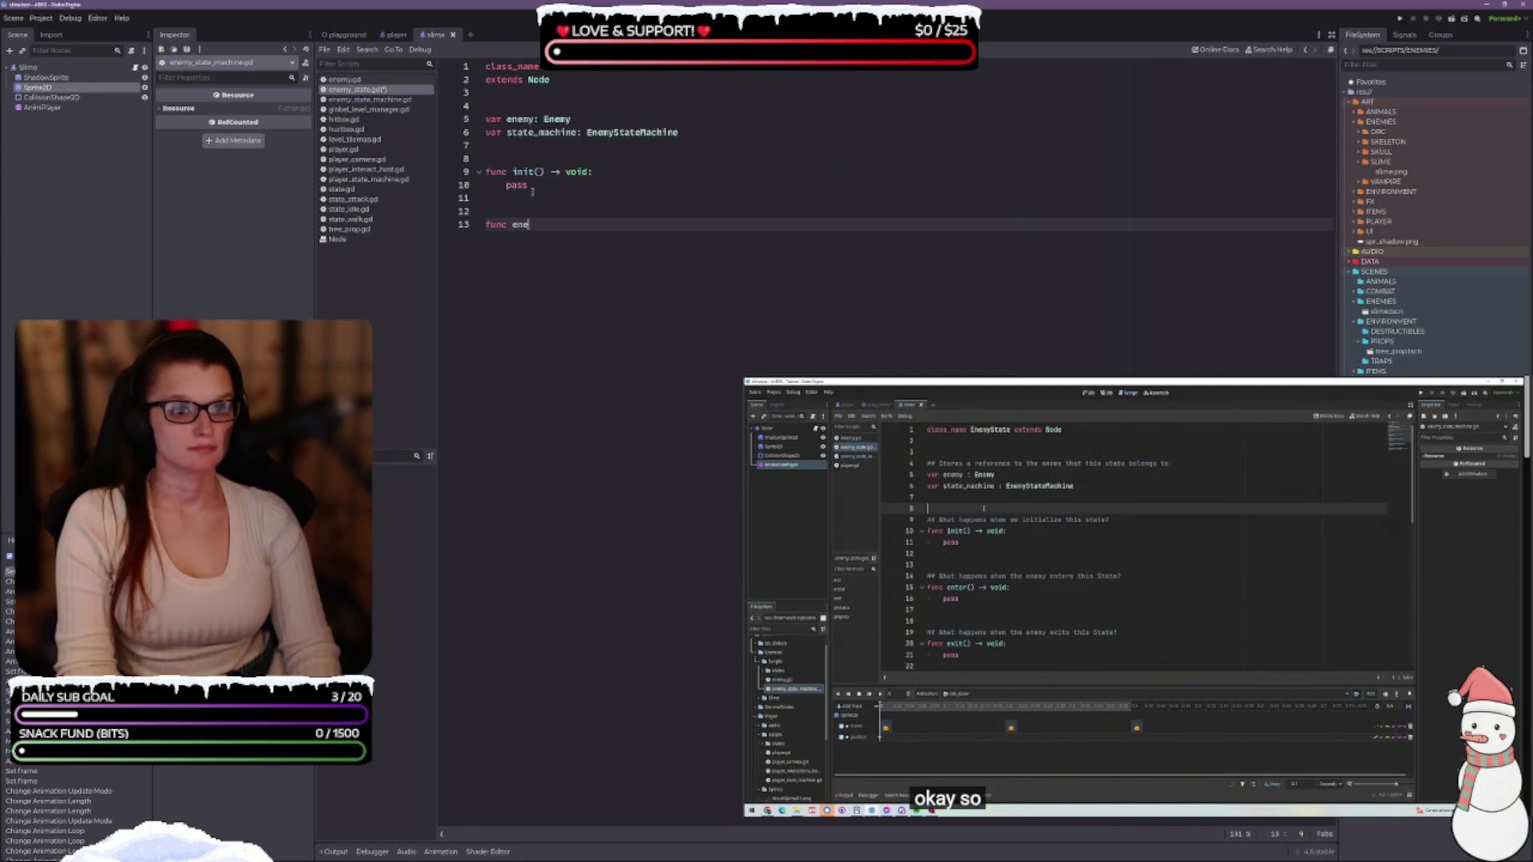
text(() -> void)
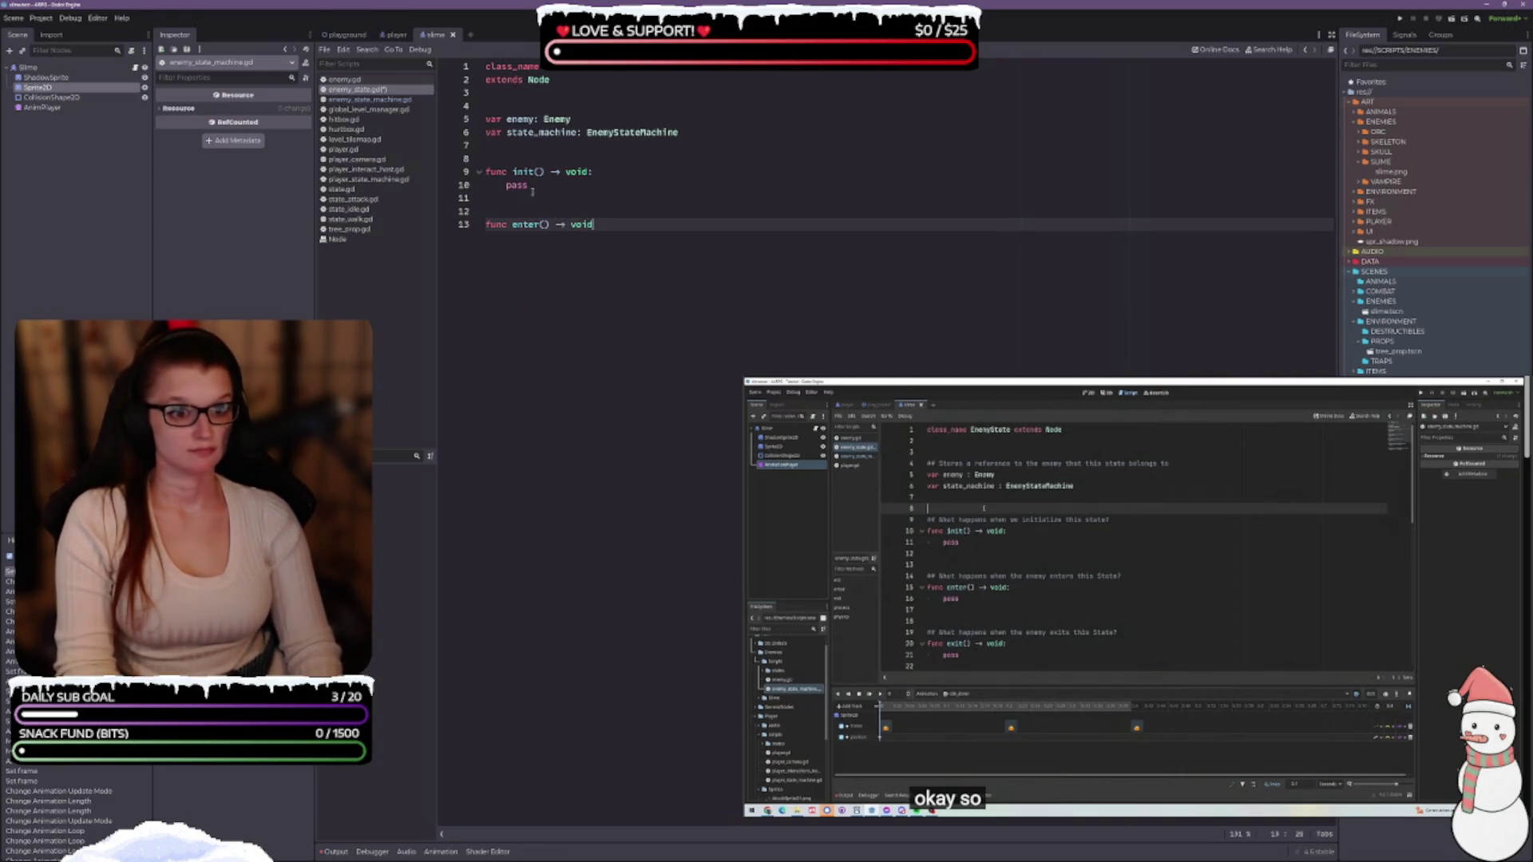
key(Return)
text(pa)
key(Return)
key(Return)
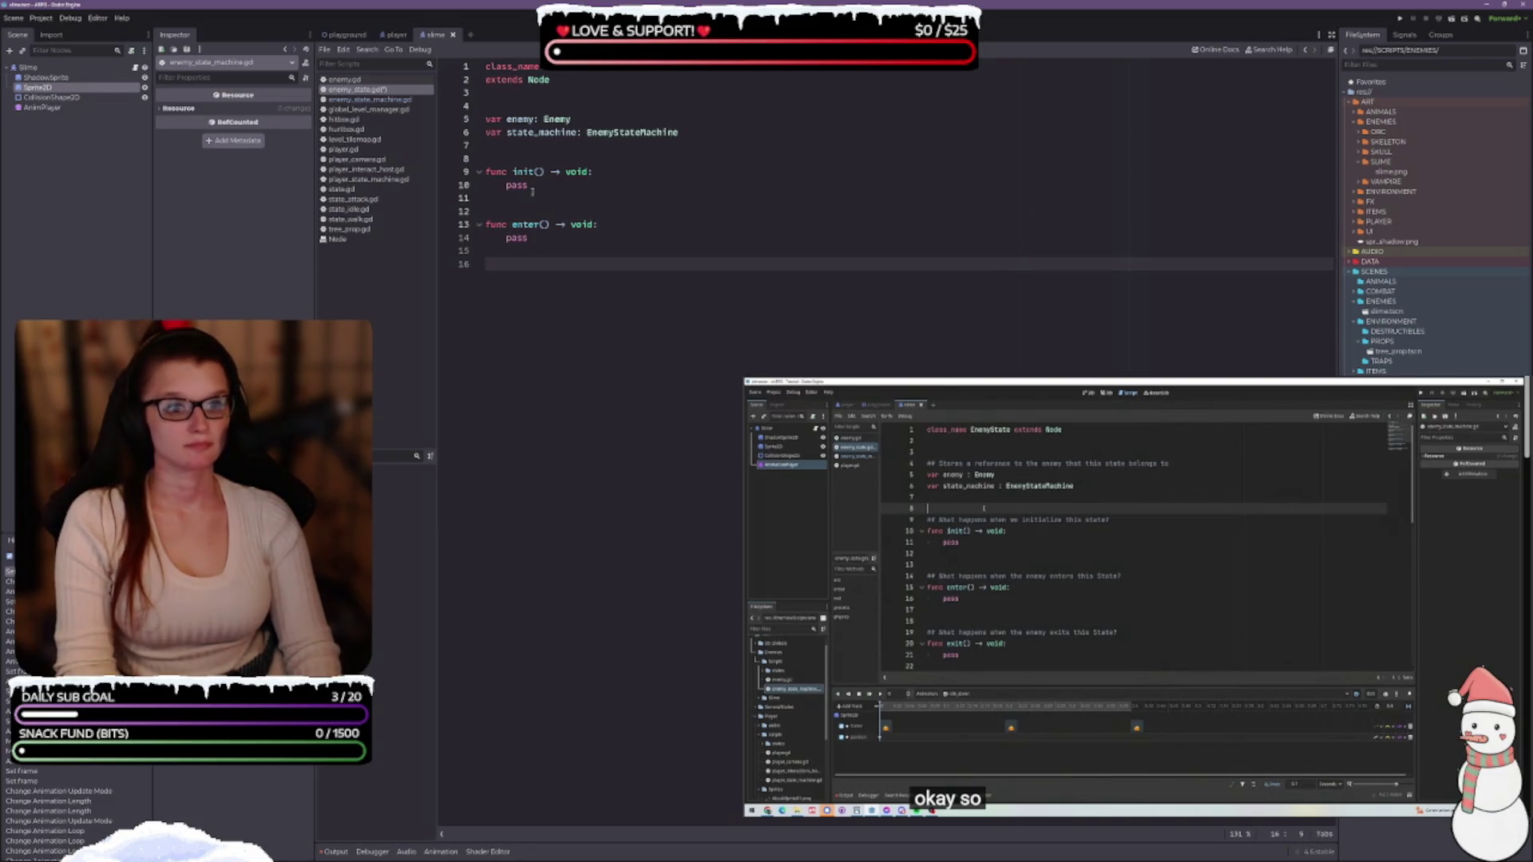
key(Return)
text(unc exit())
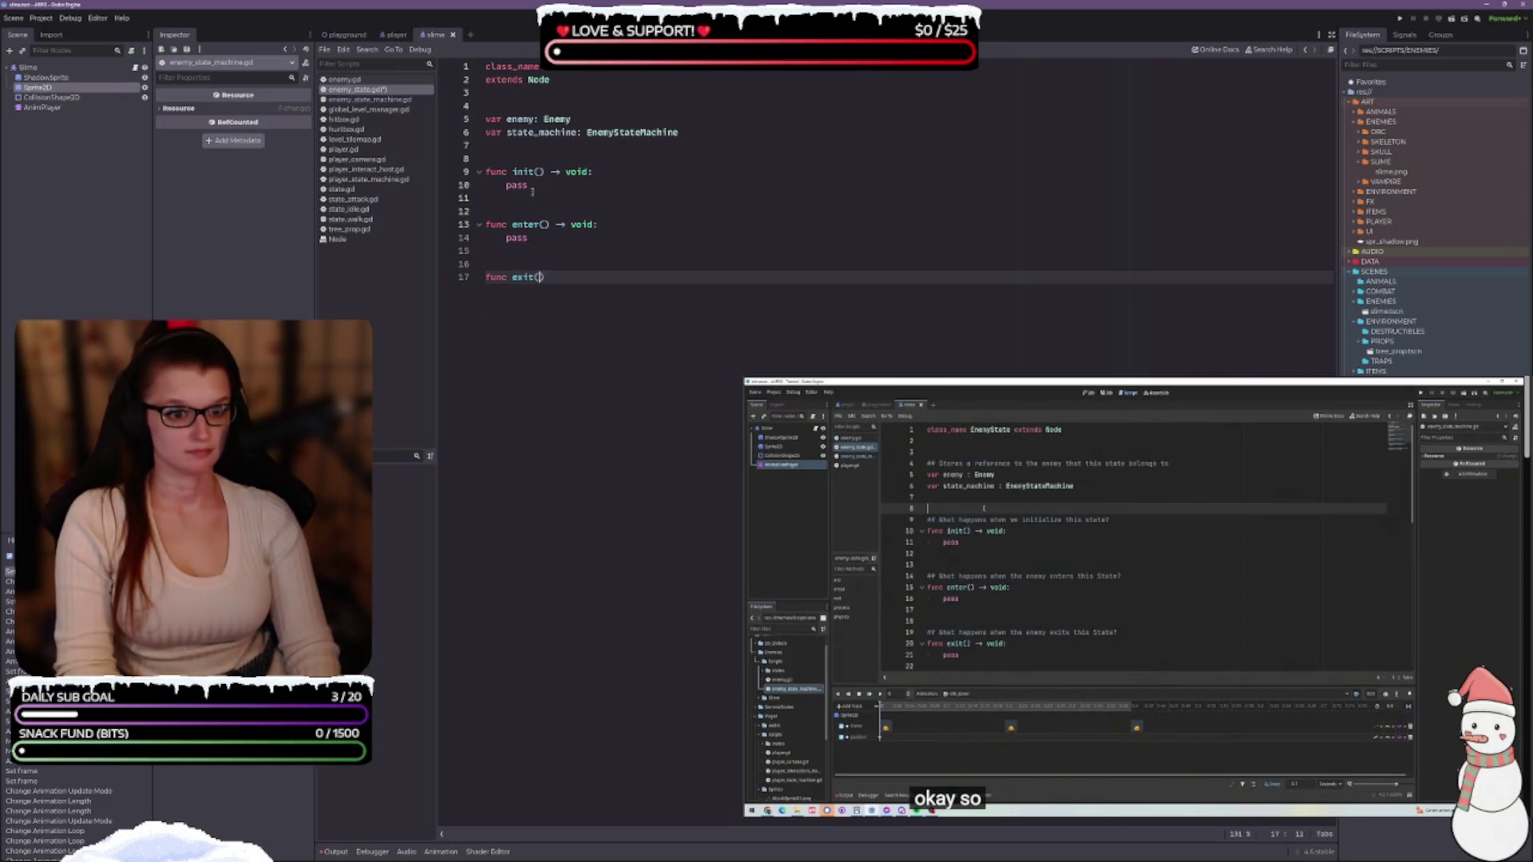
text( -)
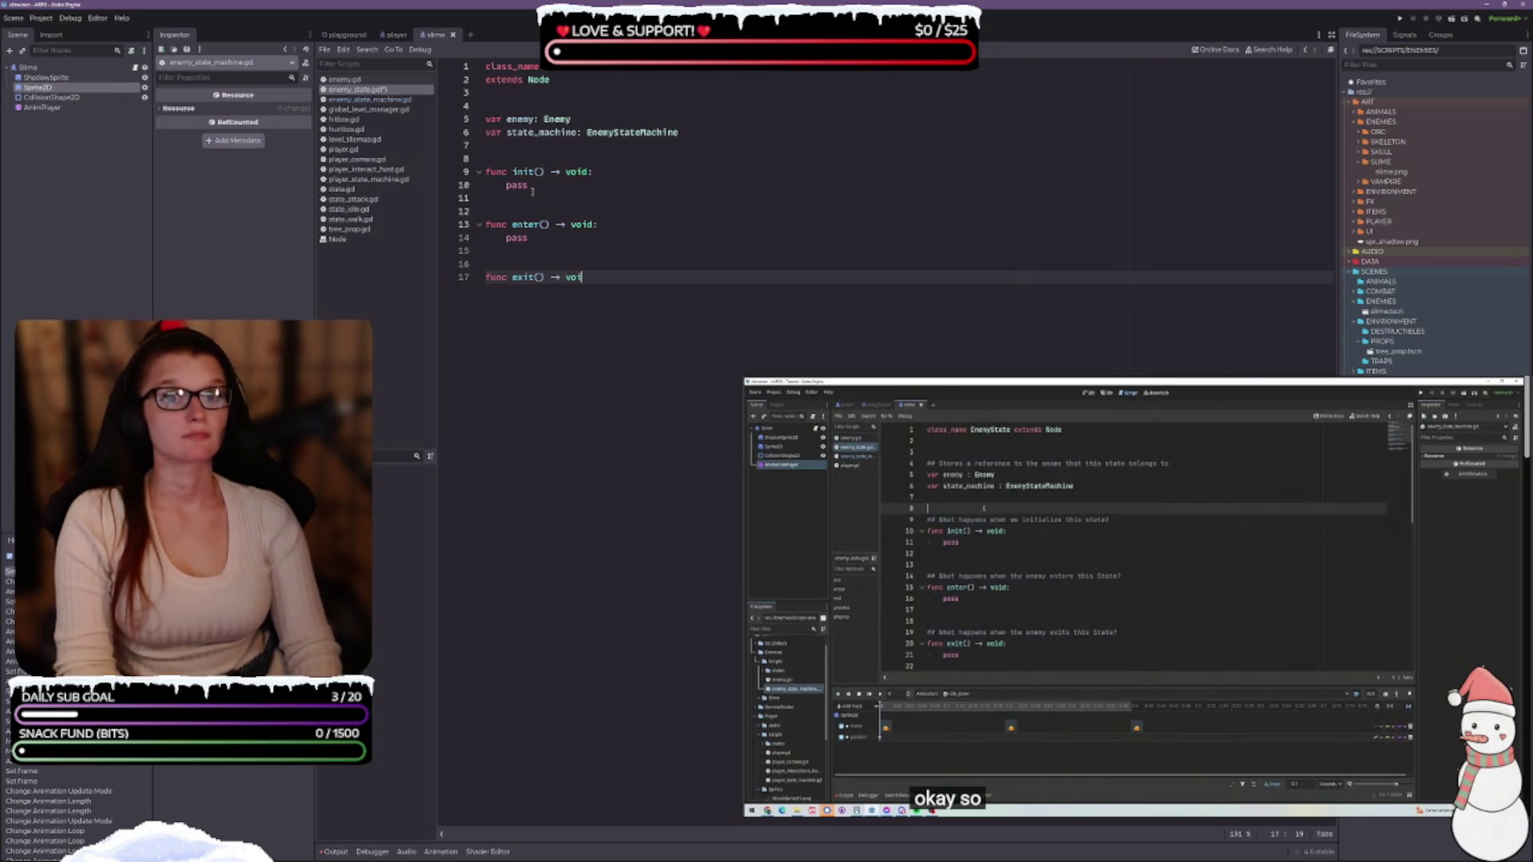
key(Return)
key(Return)
key(Return)
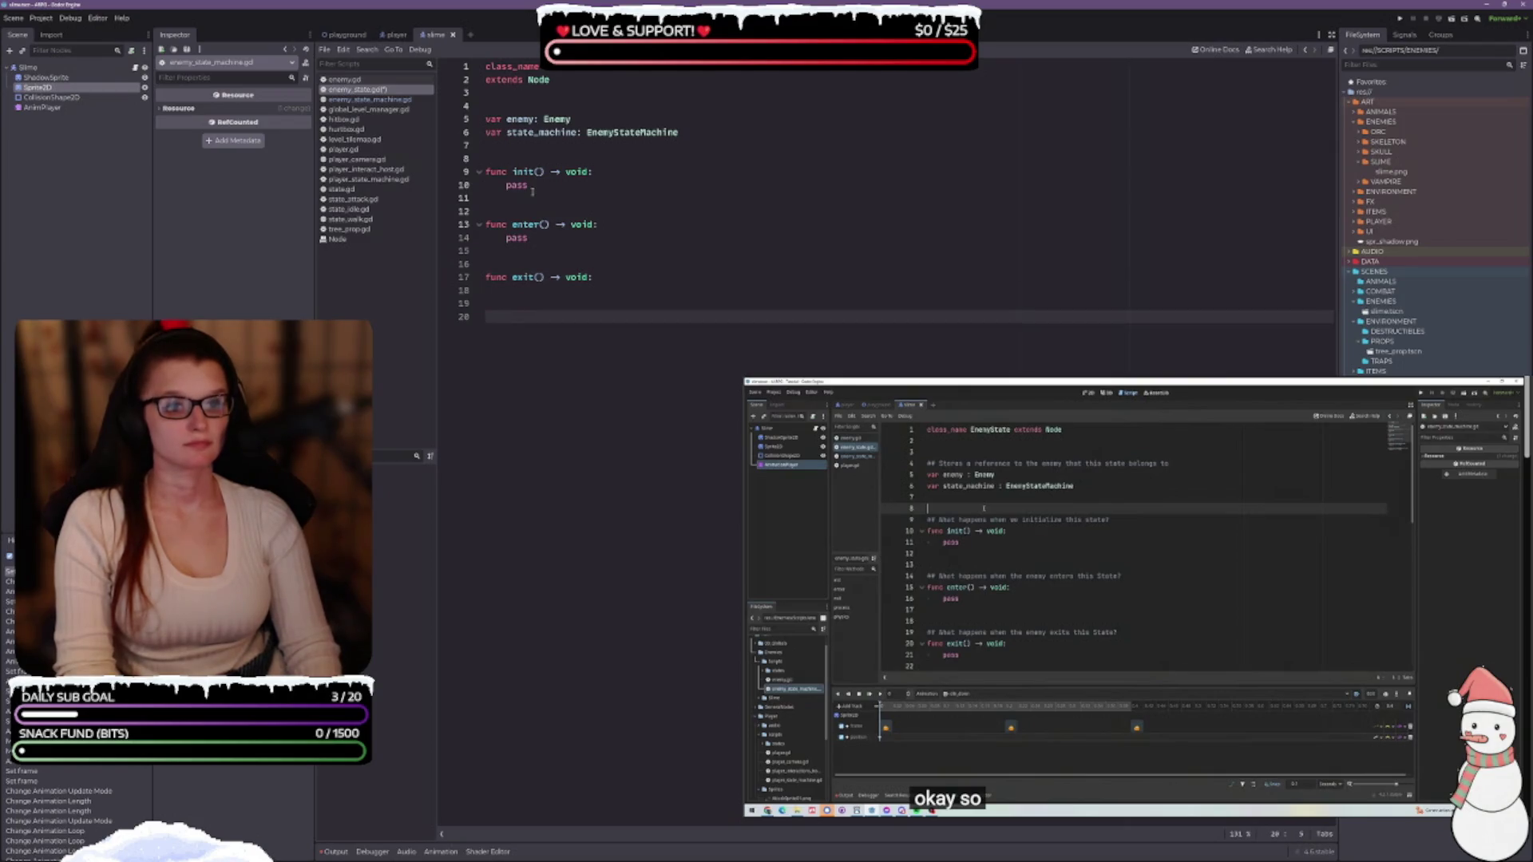
click(1153, 637)
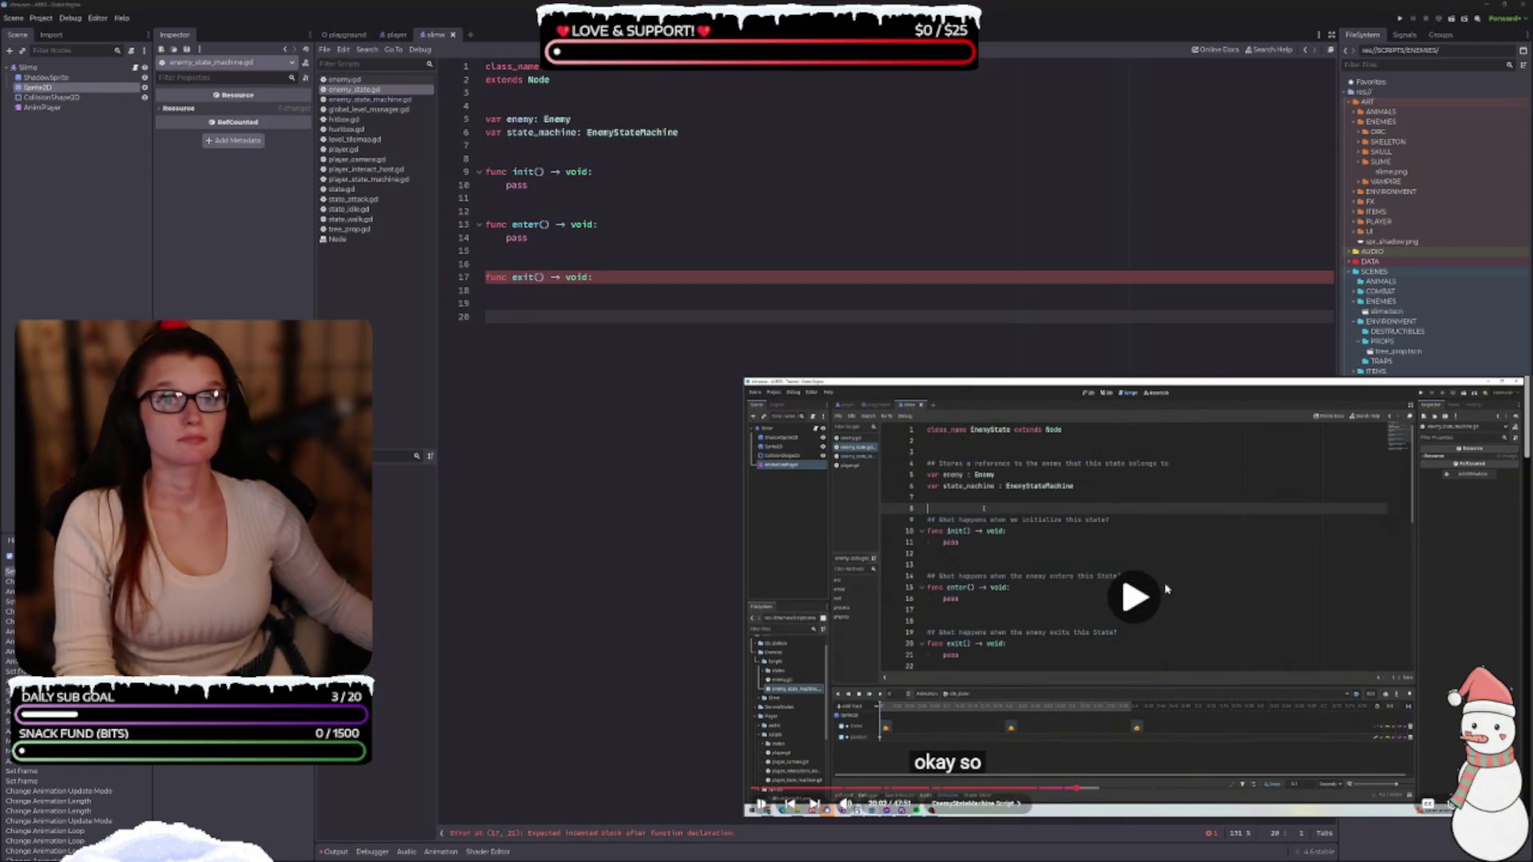
click(1152, 629)
click(547, 335)
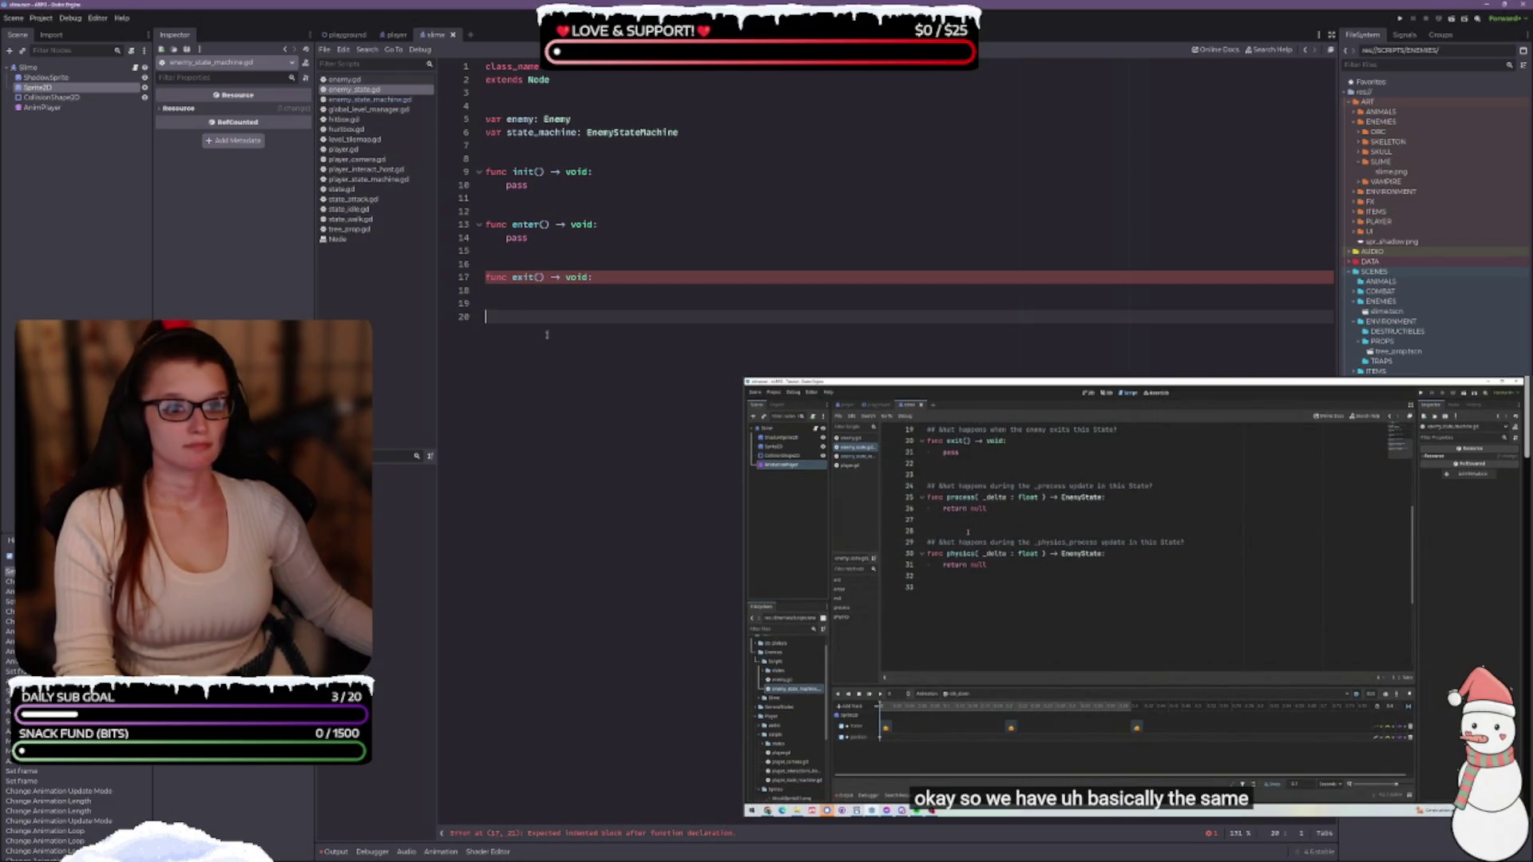
Give exit() a pass body
click(620, 289)
key(Tab)
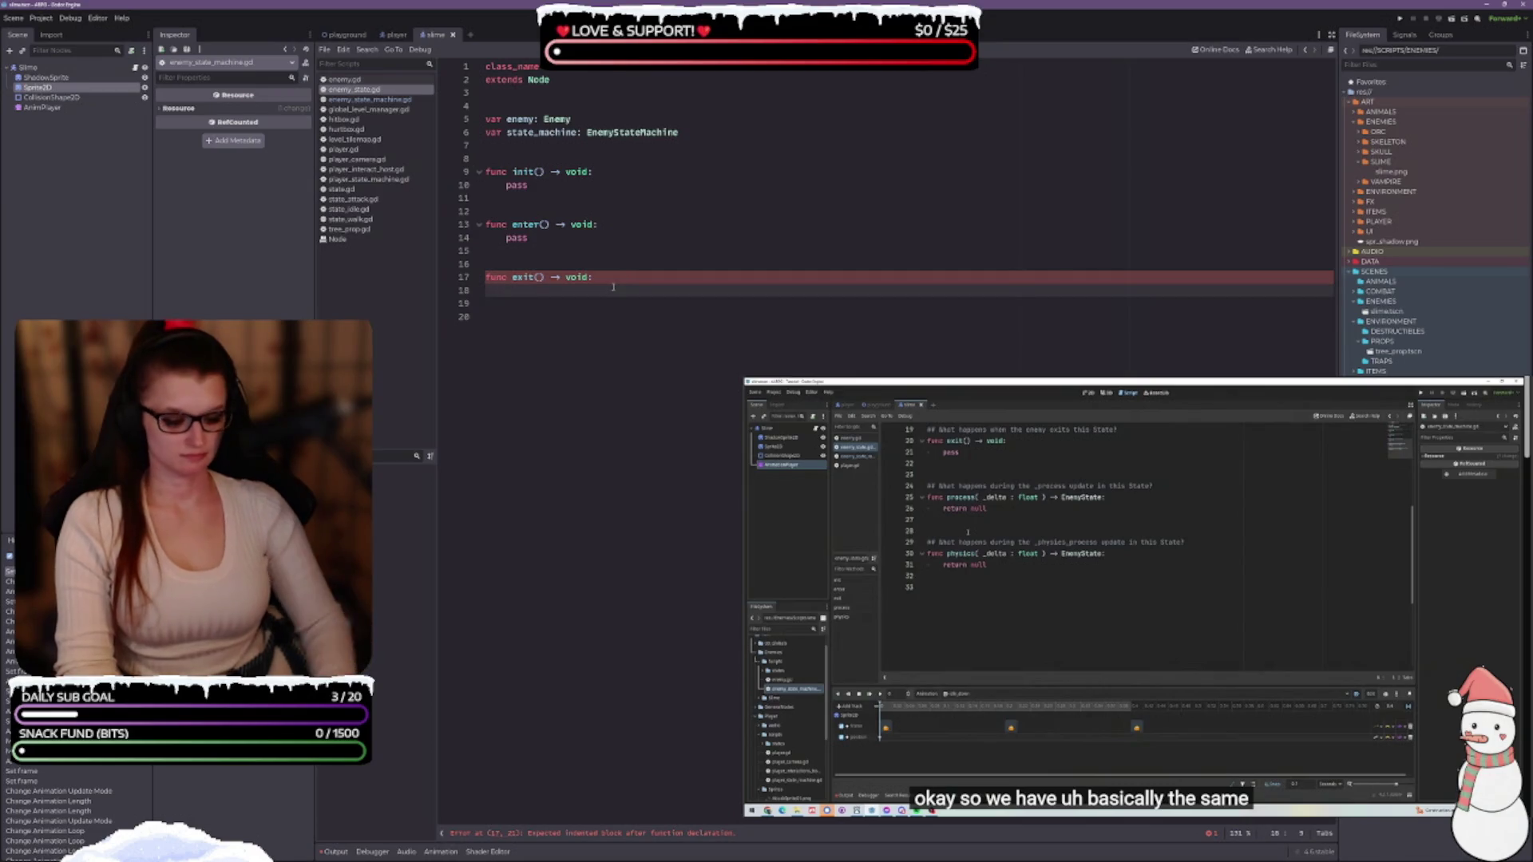
text(pass)
key(Return)
key(Return)
key(Return)
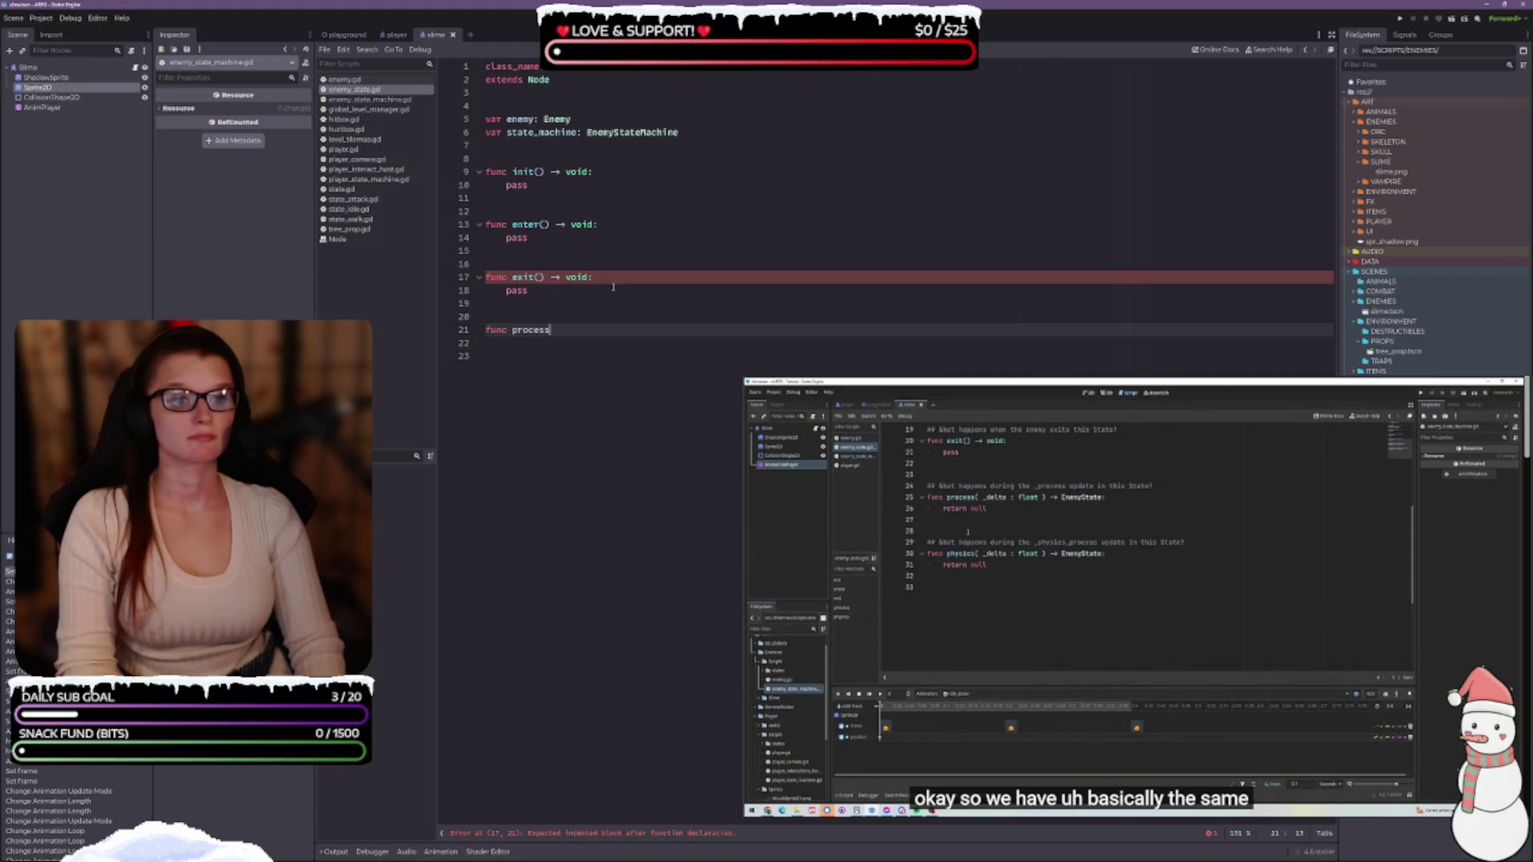
Add process(_delta: float) -> EnemyState returning null
text((_delta: flat)
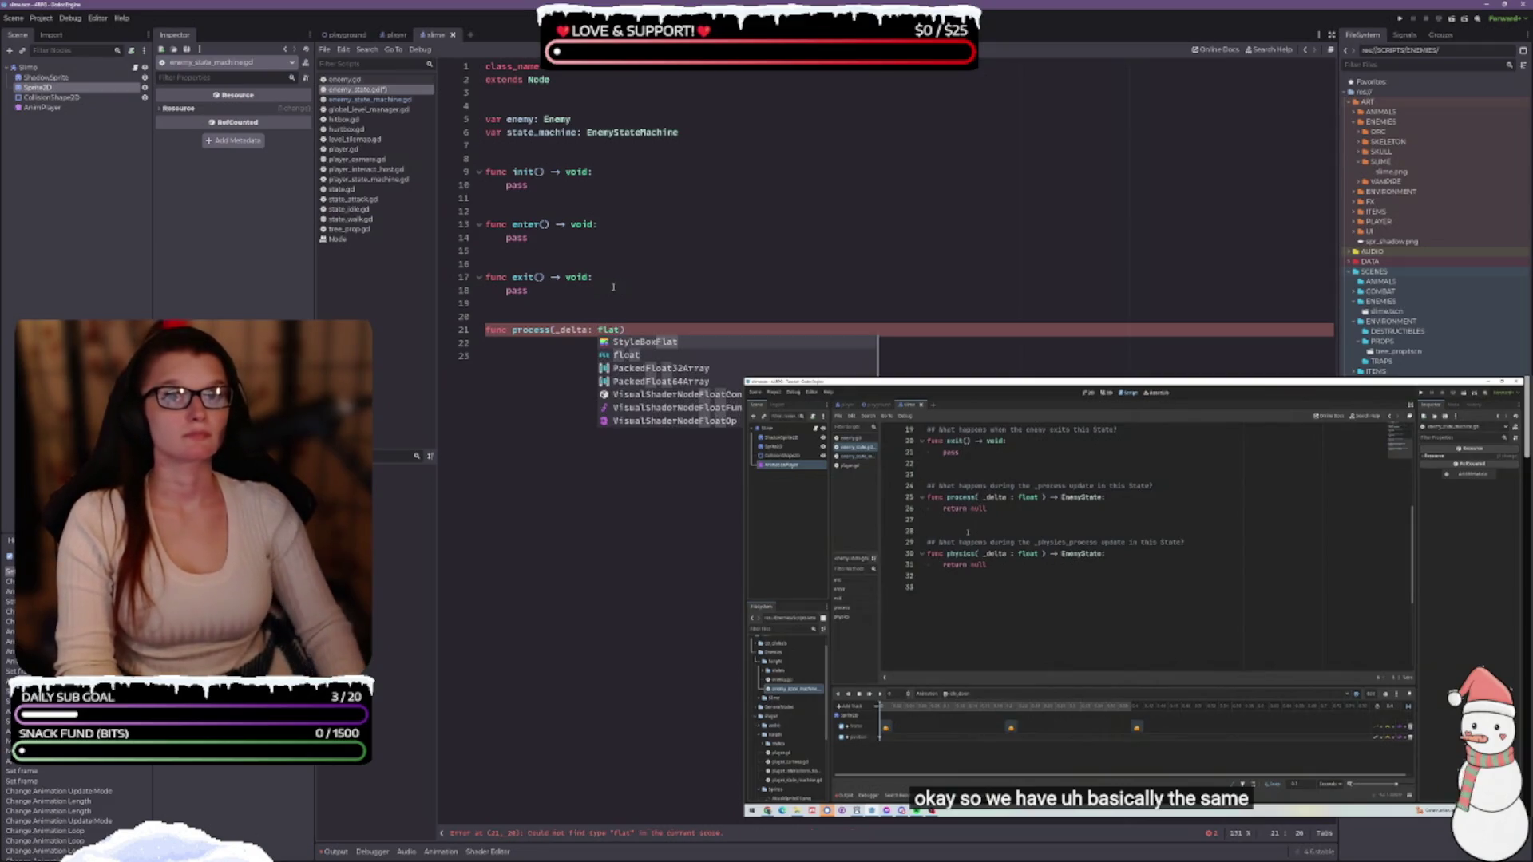
text())
key(BackSpace)
key(BackSpace)
key(BackSpace)
text(loat))
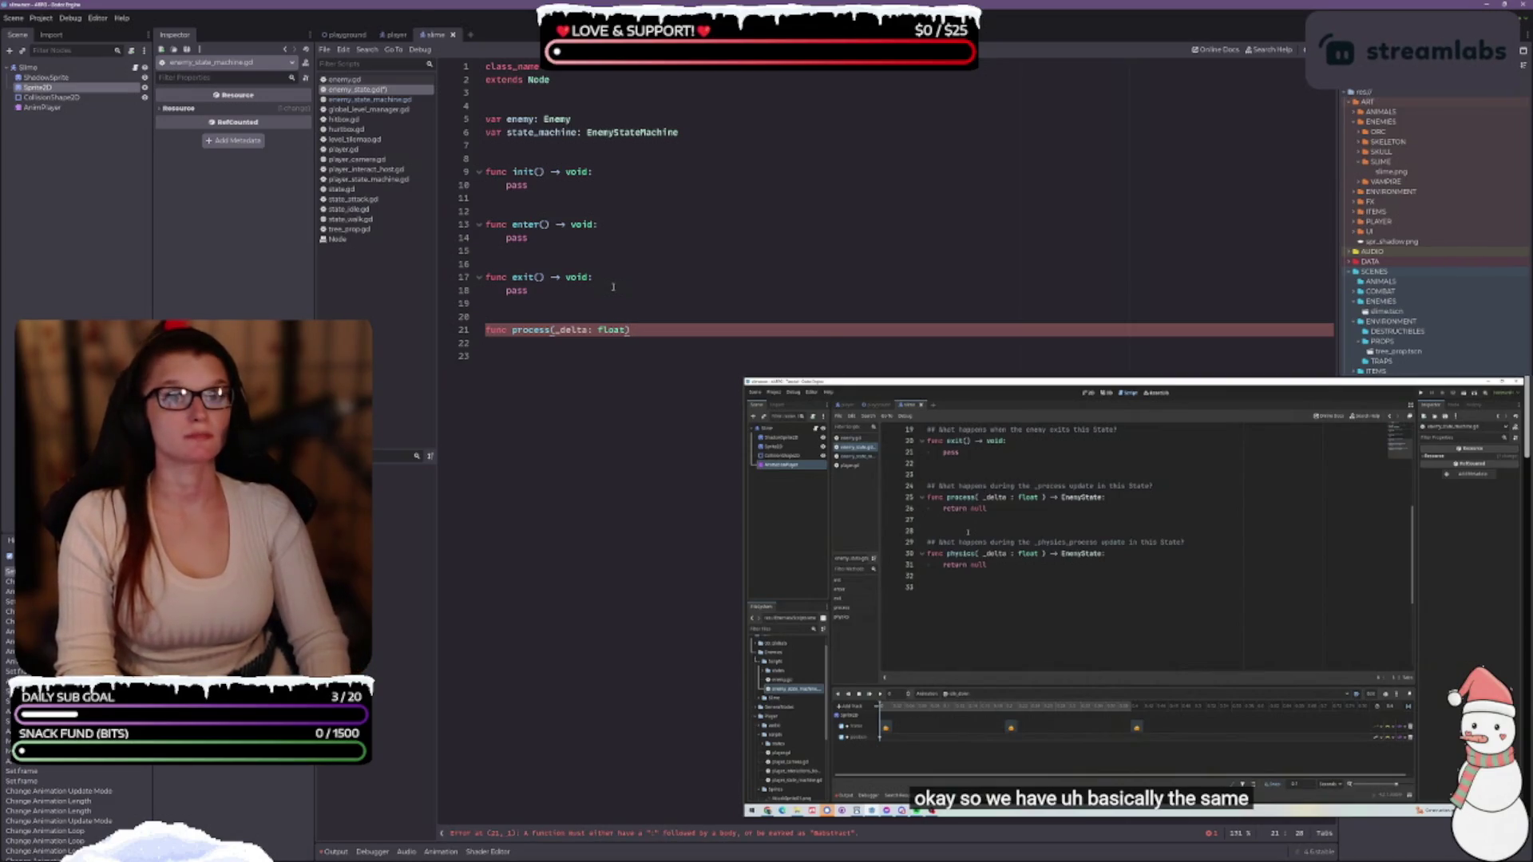
text( -> Enem)
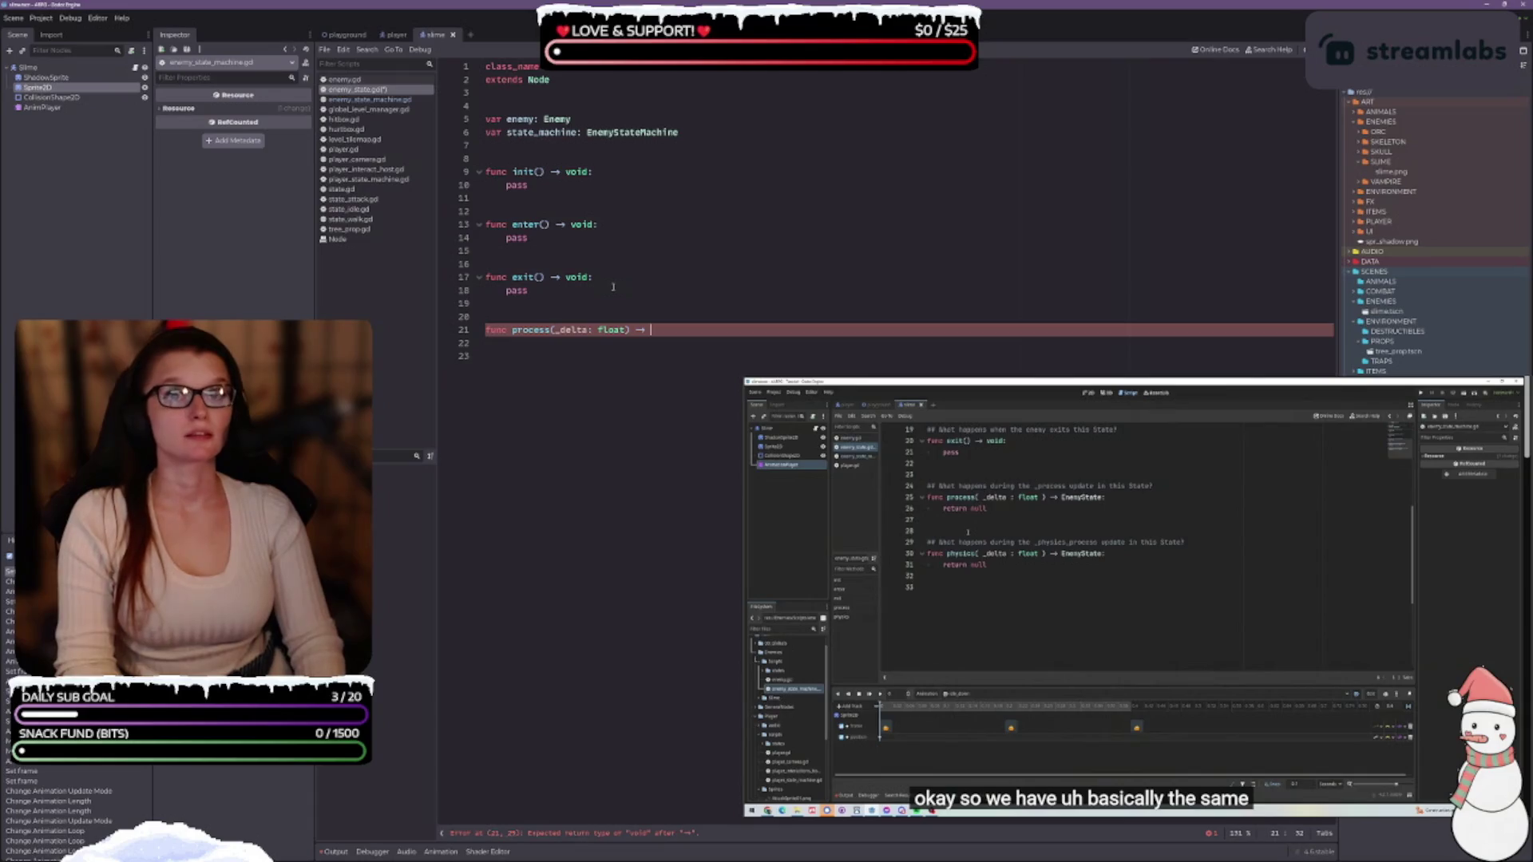
text(yState:)
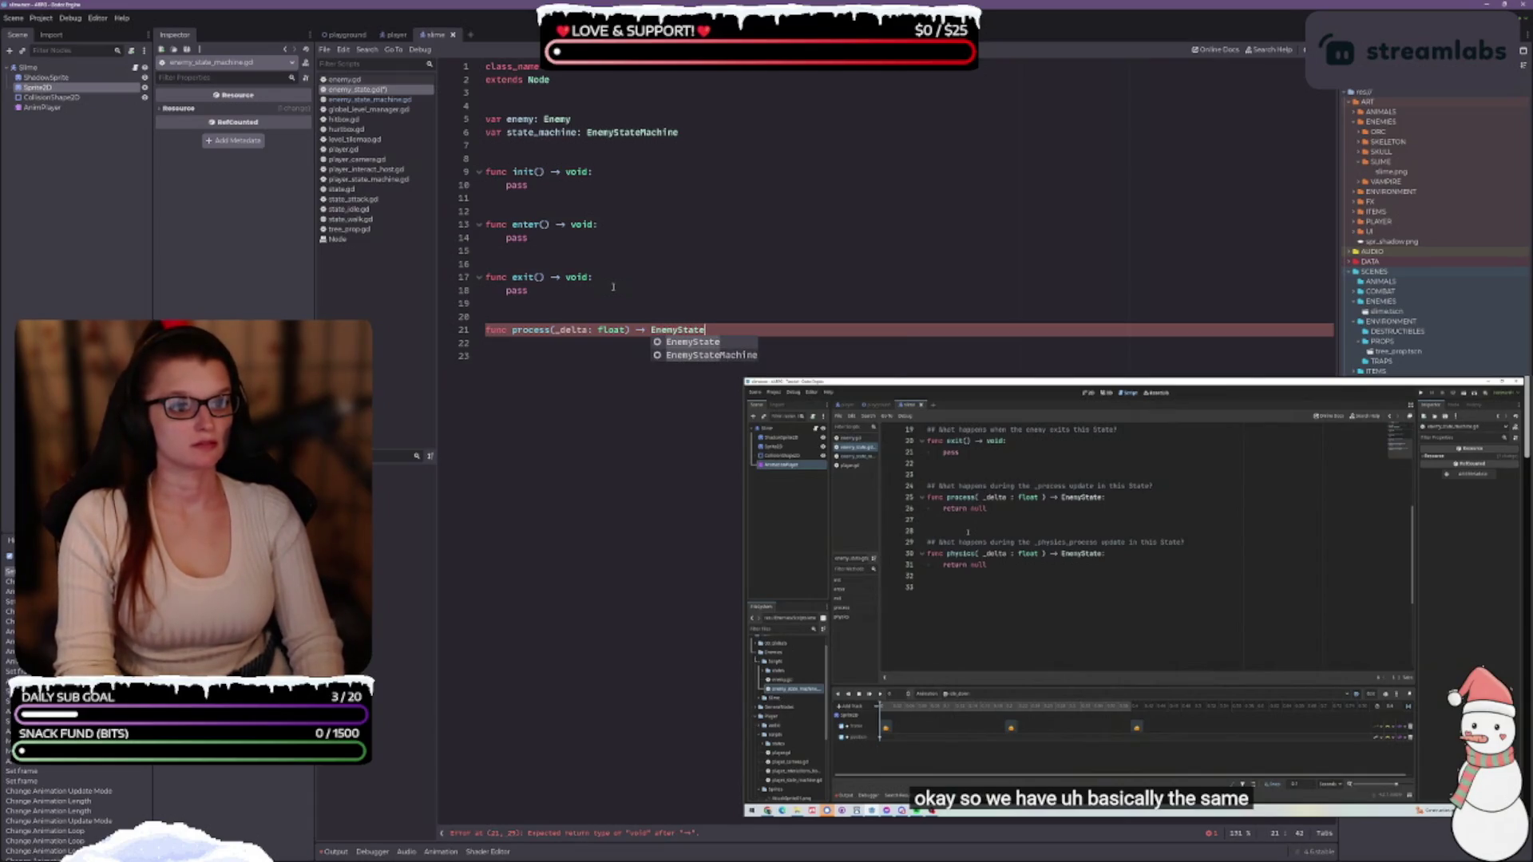
key(Return)
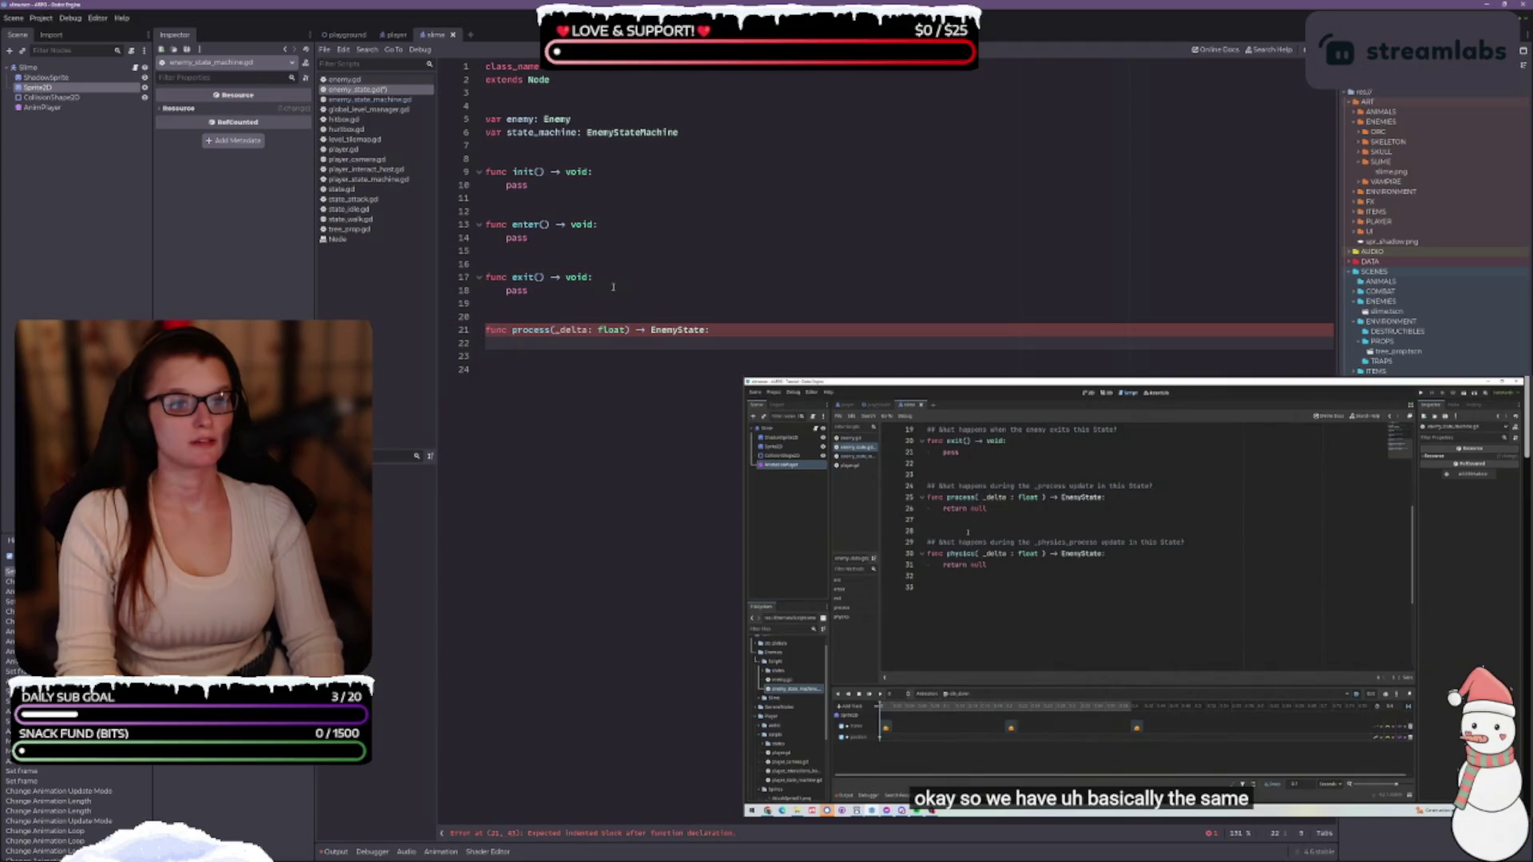
text(l)
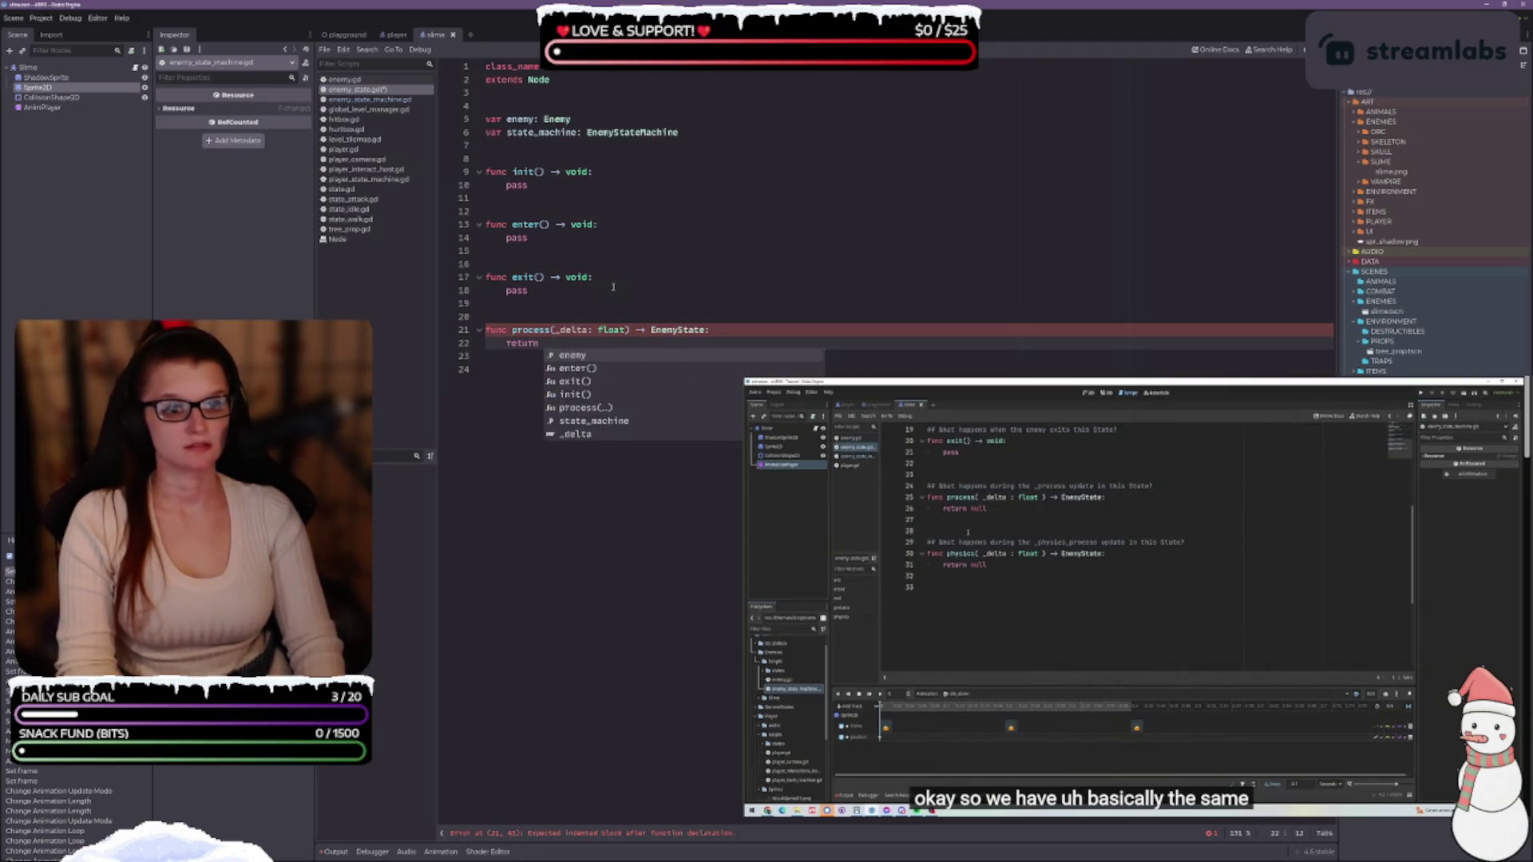
key(Return)
key(Return)
key(Return)
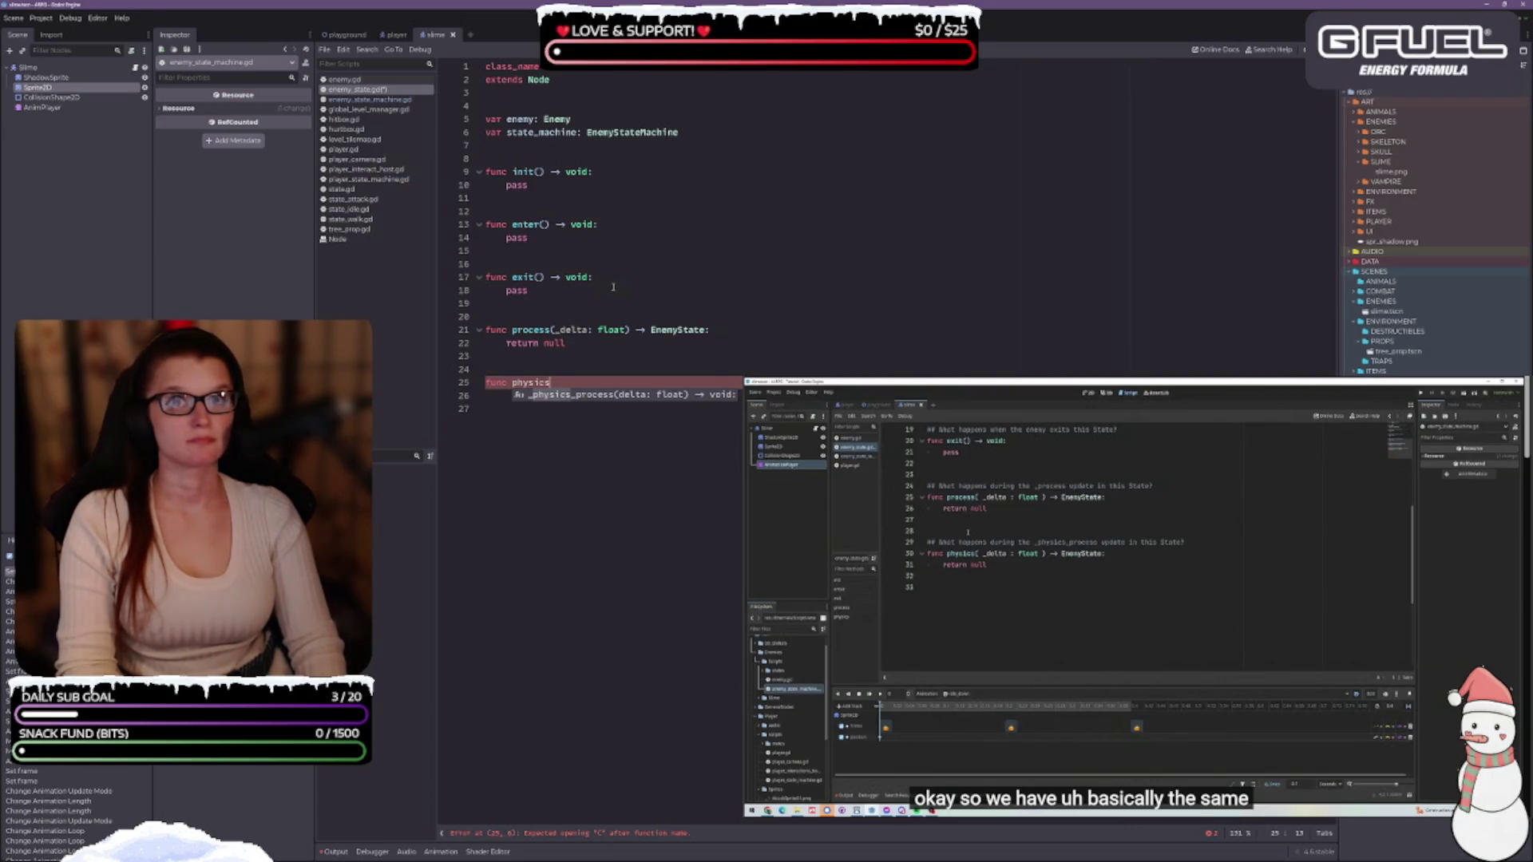
Add physics(_delta: float) -> EnemyState returning null
text((_)
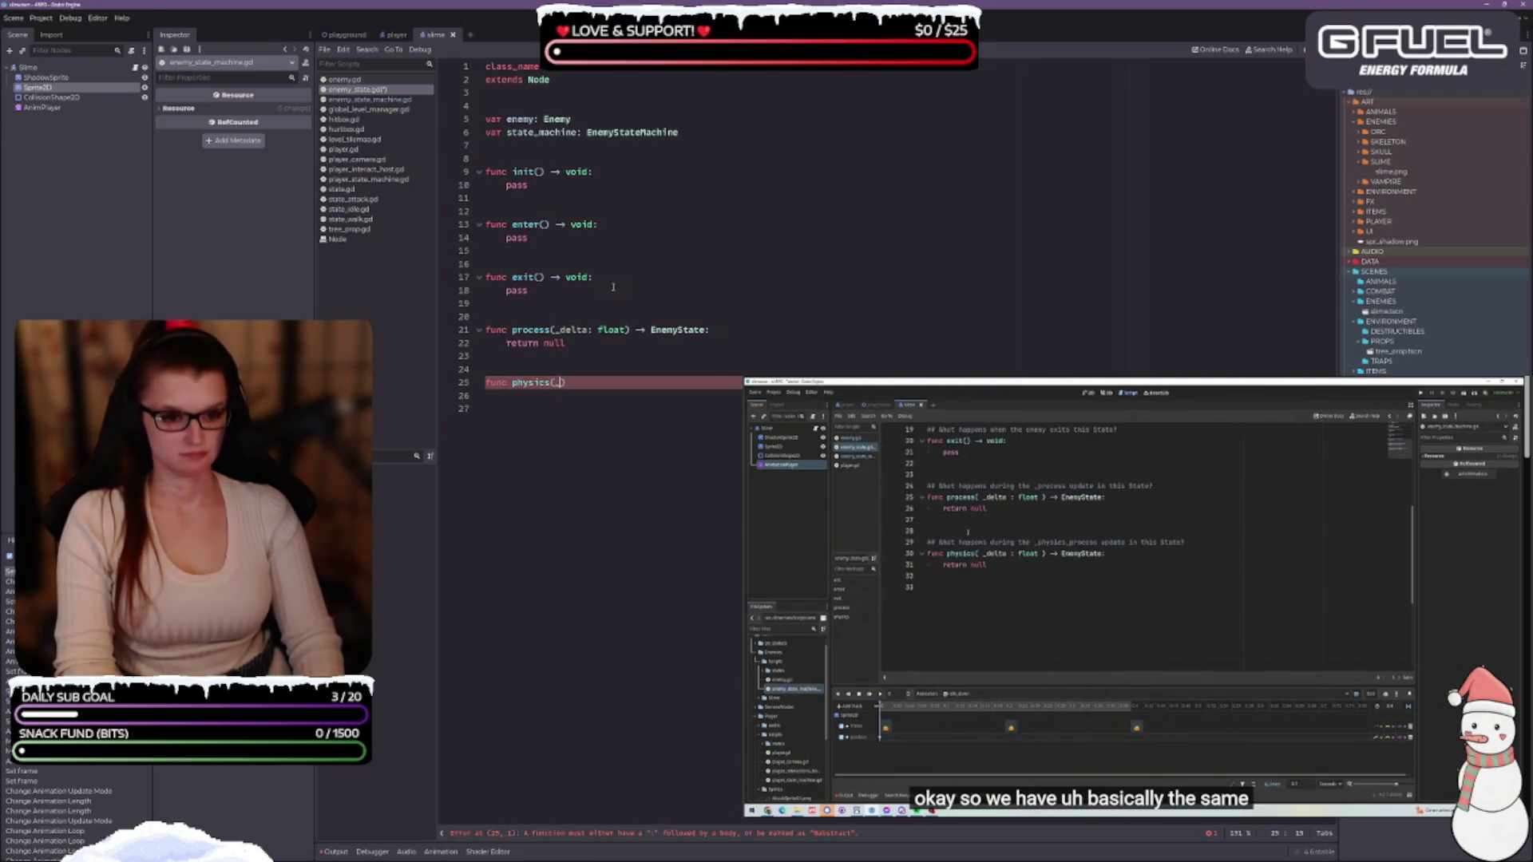
text(delta: fl)
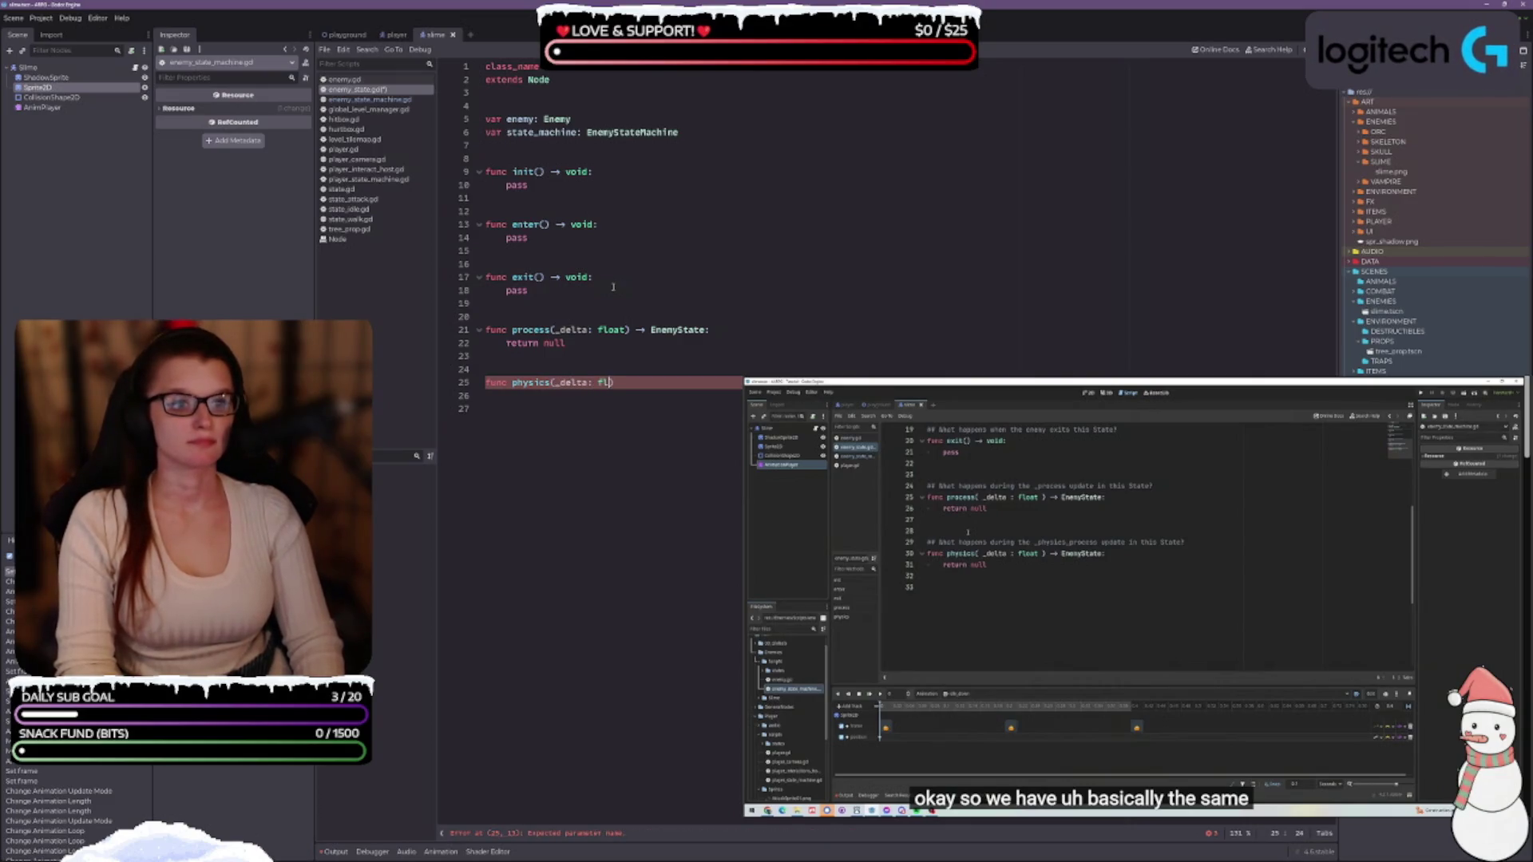
text())
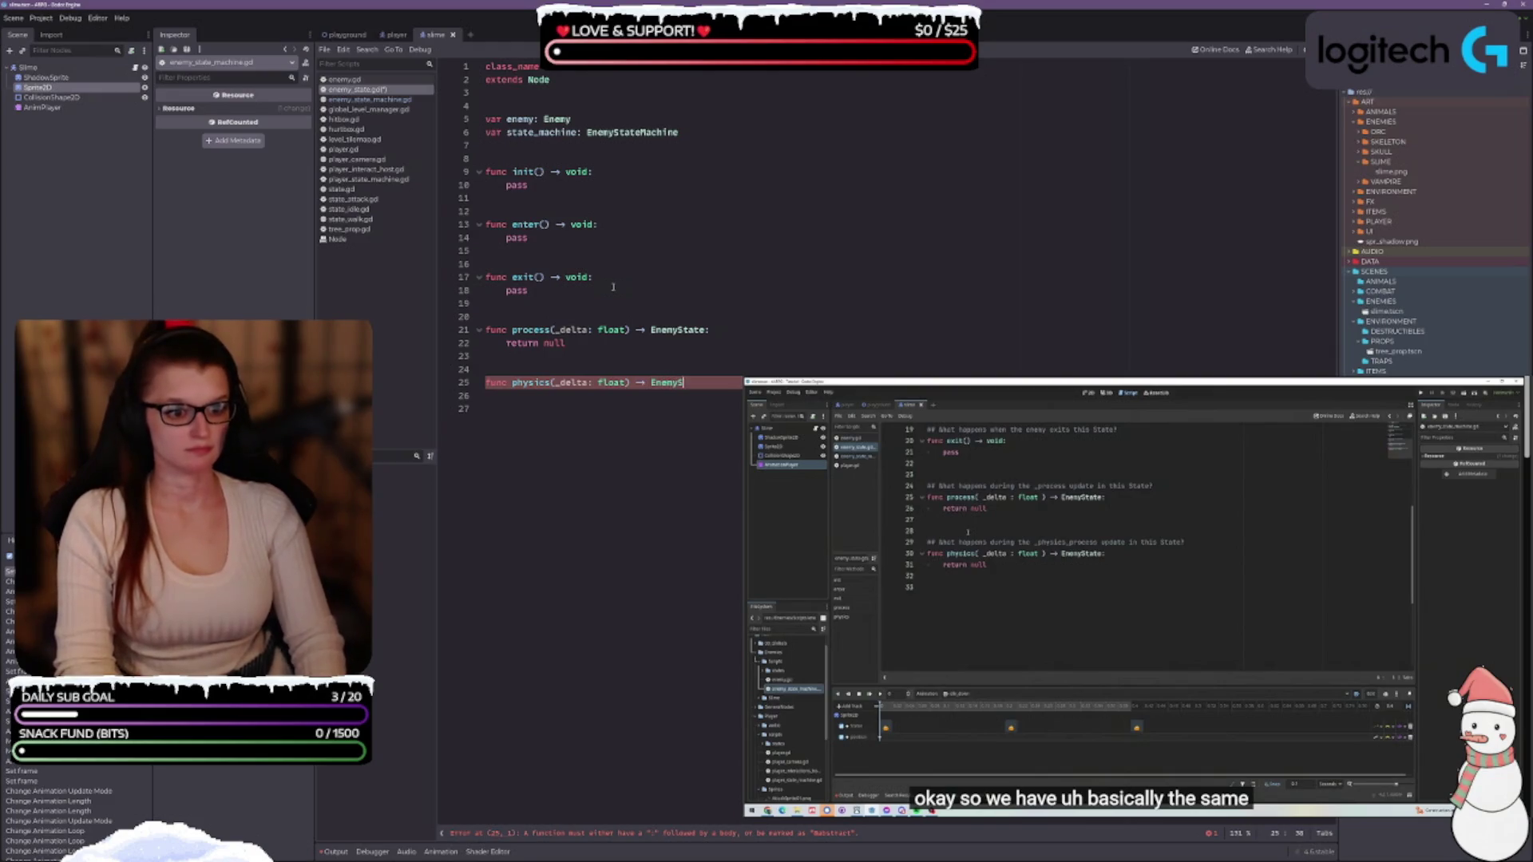
text(:)
key(Return)
text(return )
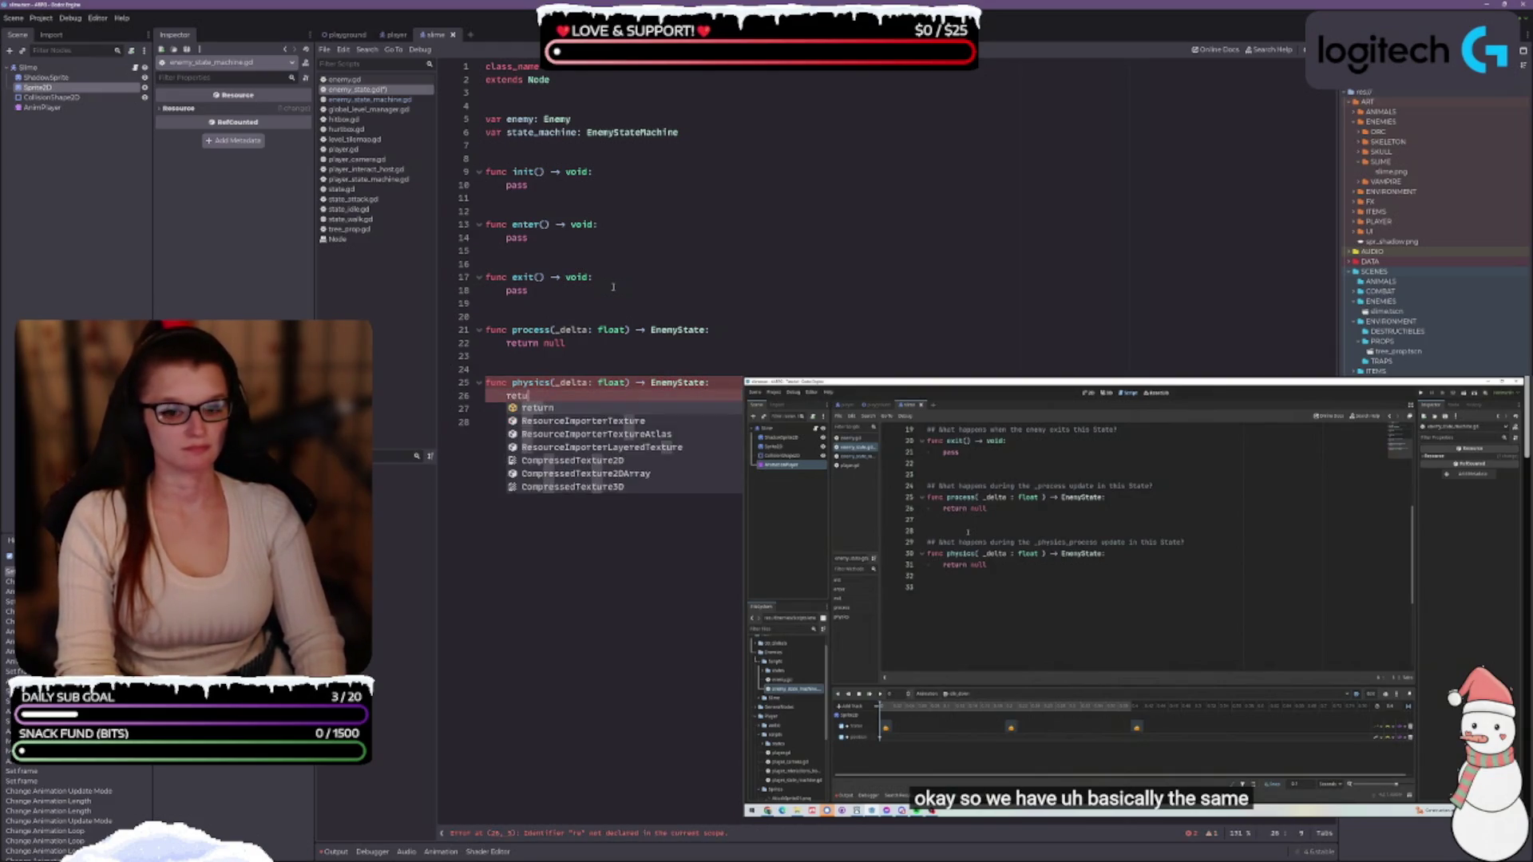
text(null)
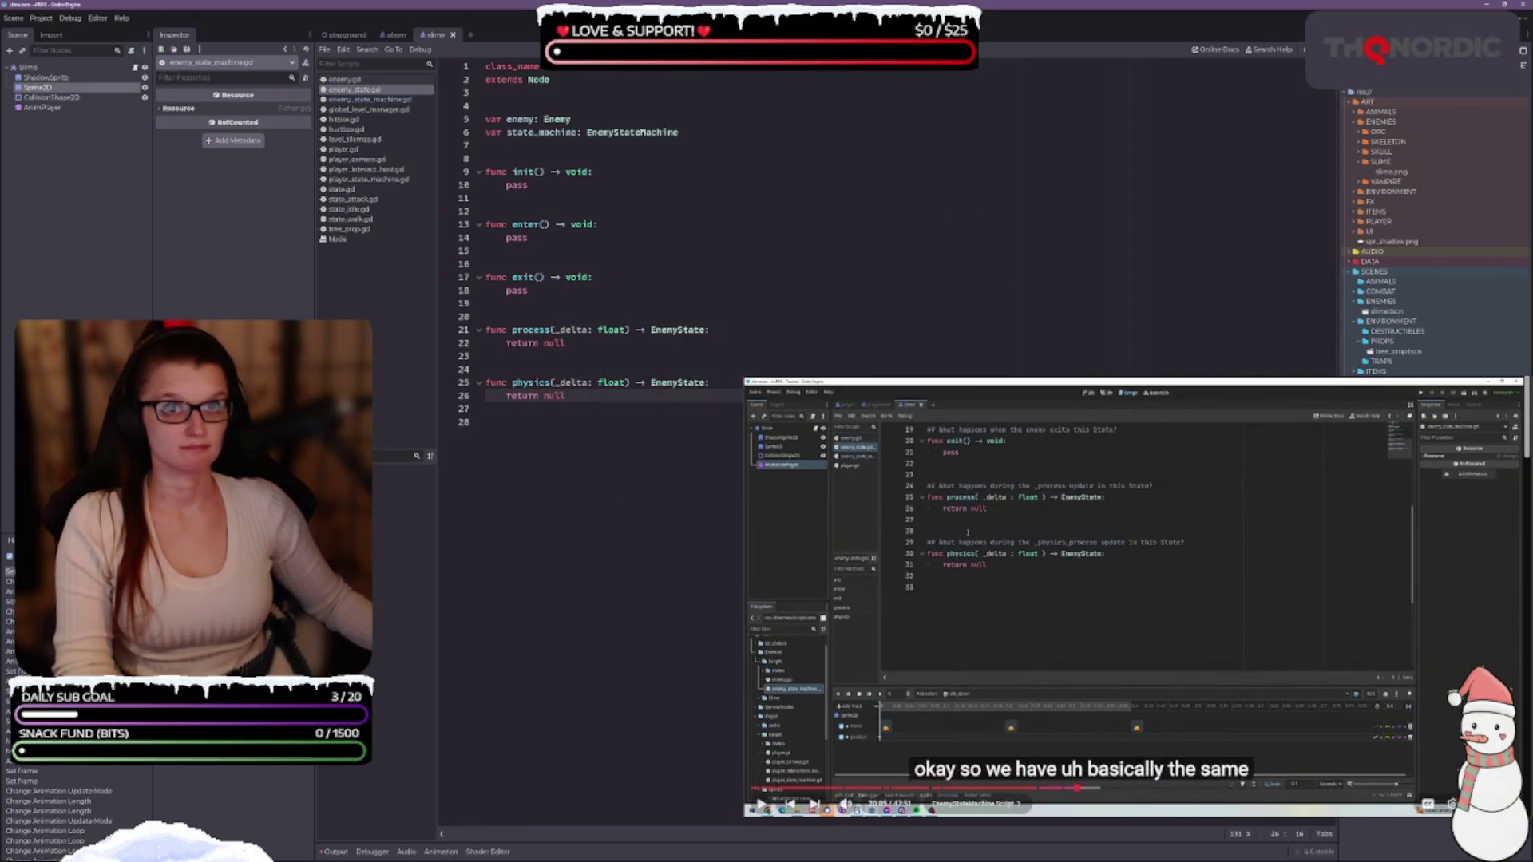
click(1133, 621)
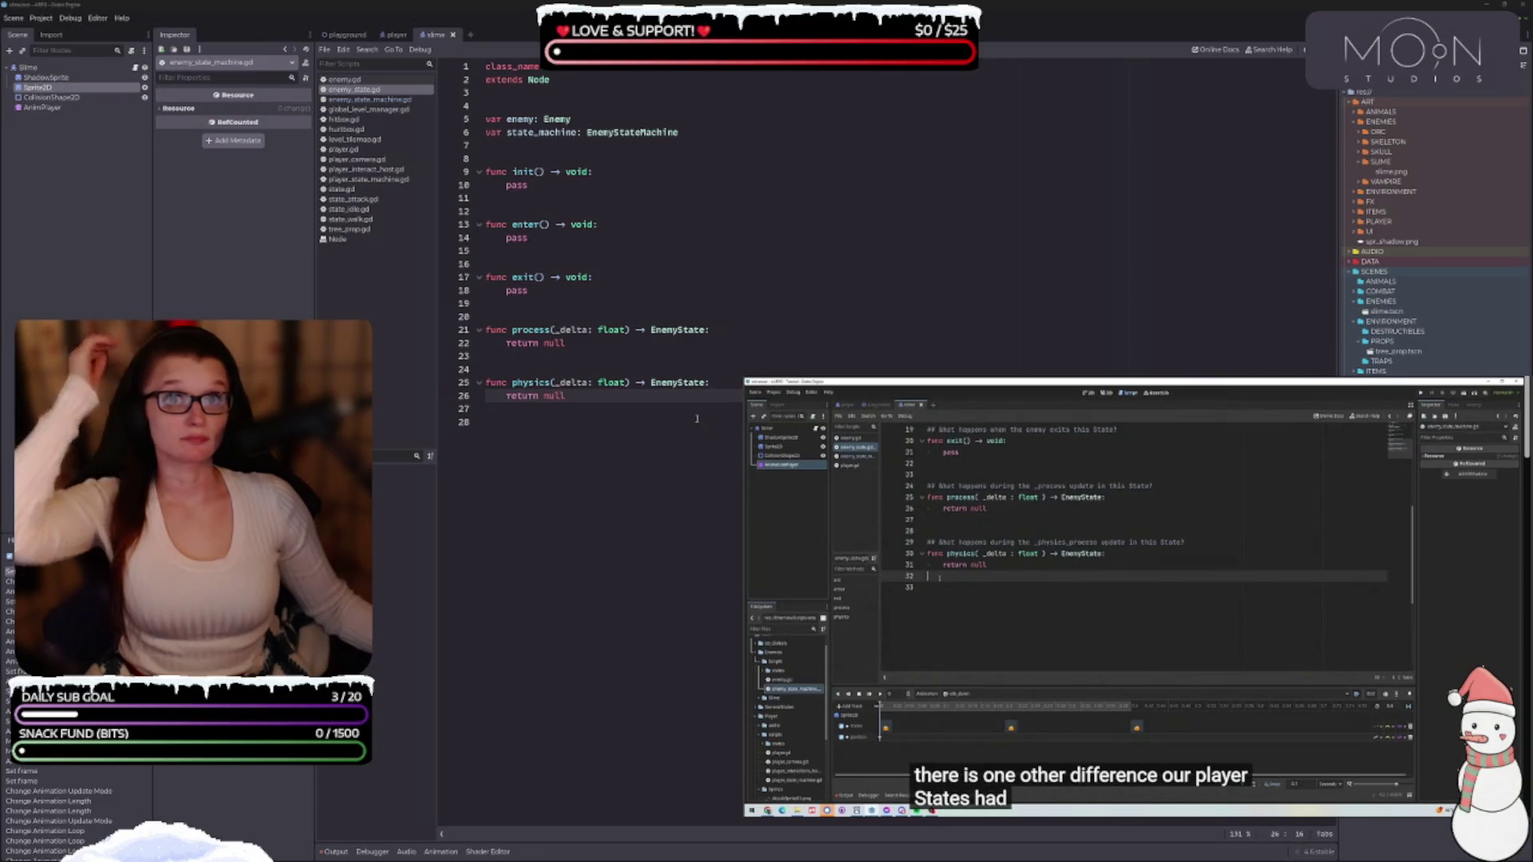
mouse_move(1165, 685)
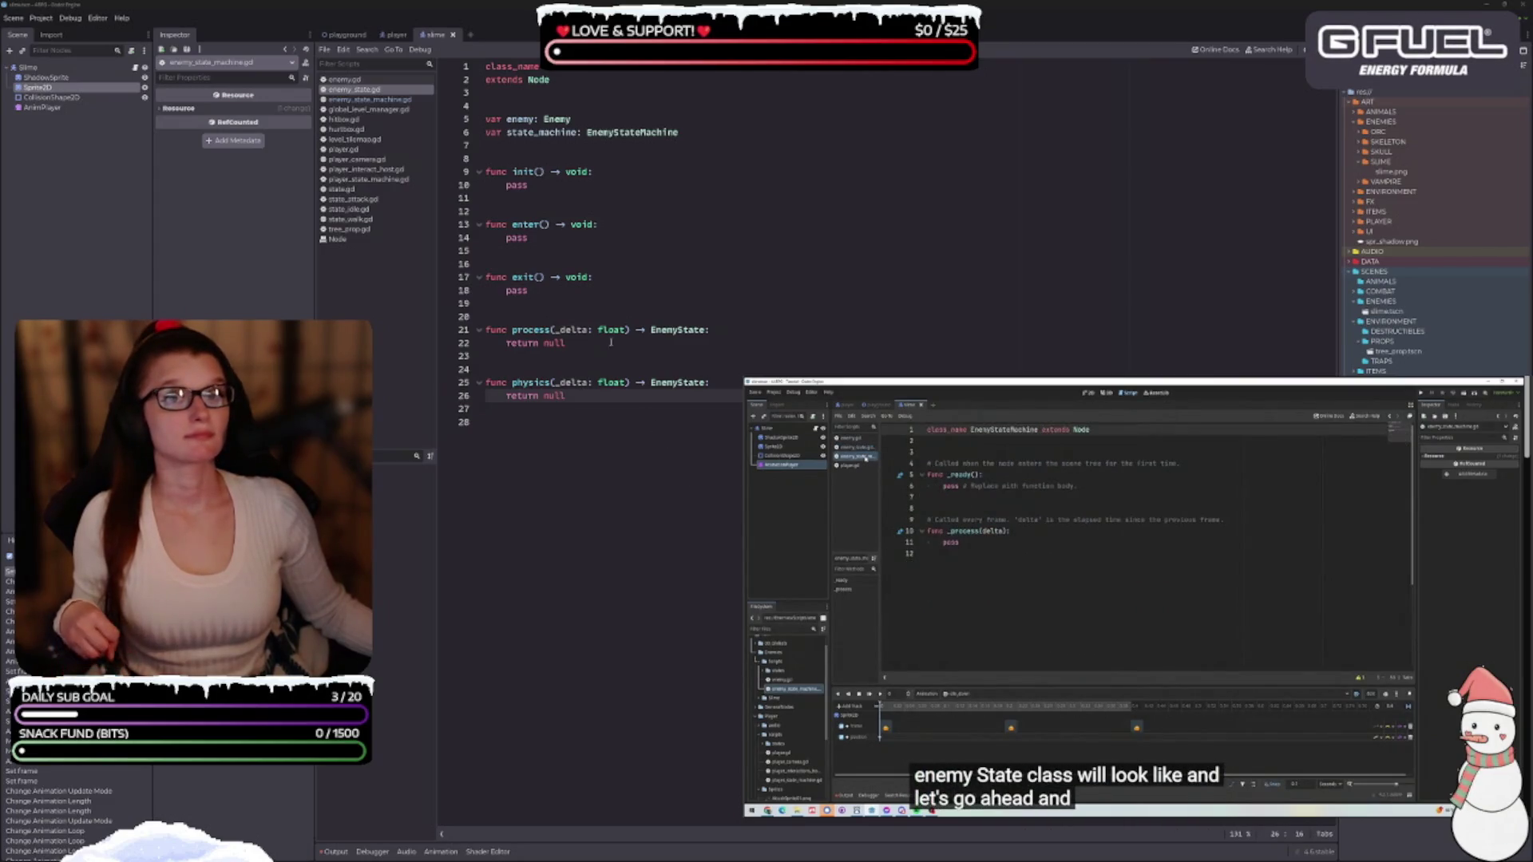
click(370, 99)
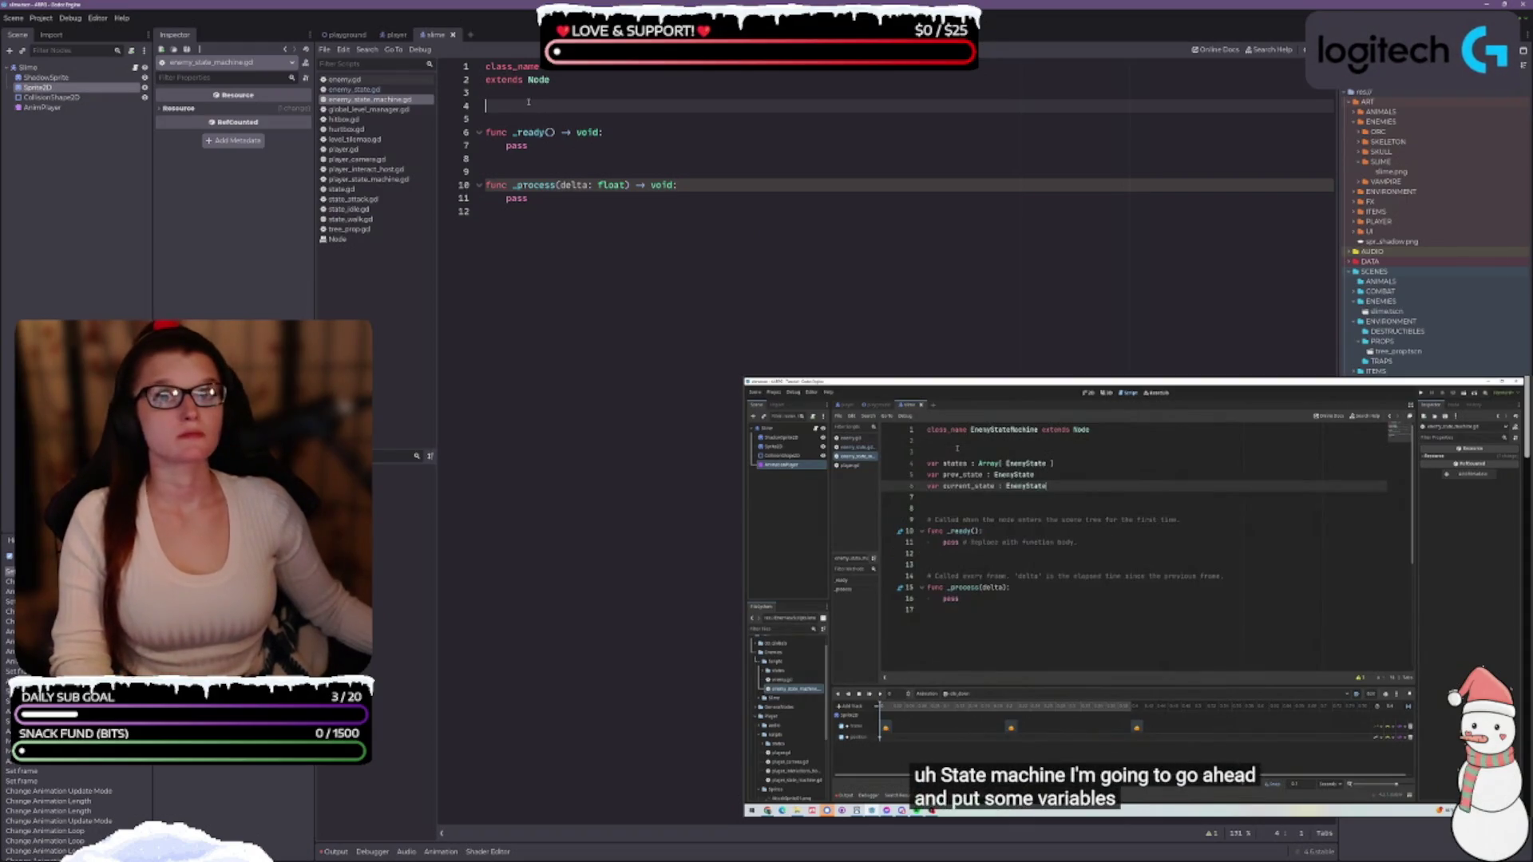
Declare var states: Array[EnemyState] below extends Node
key(Return)
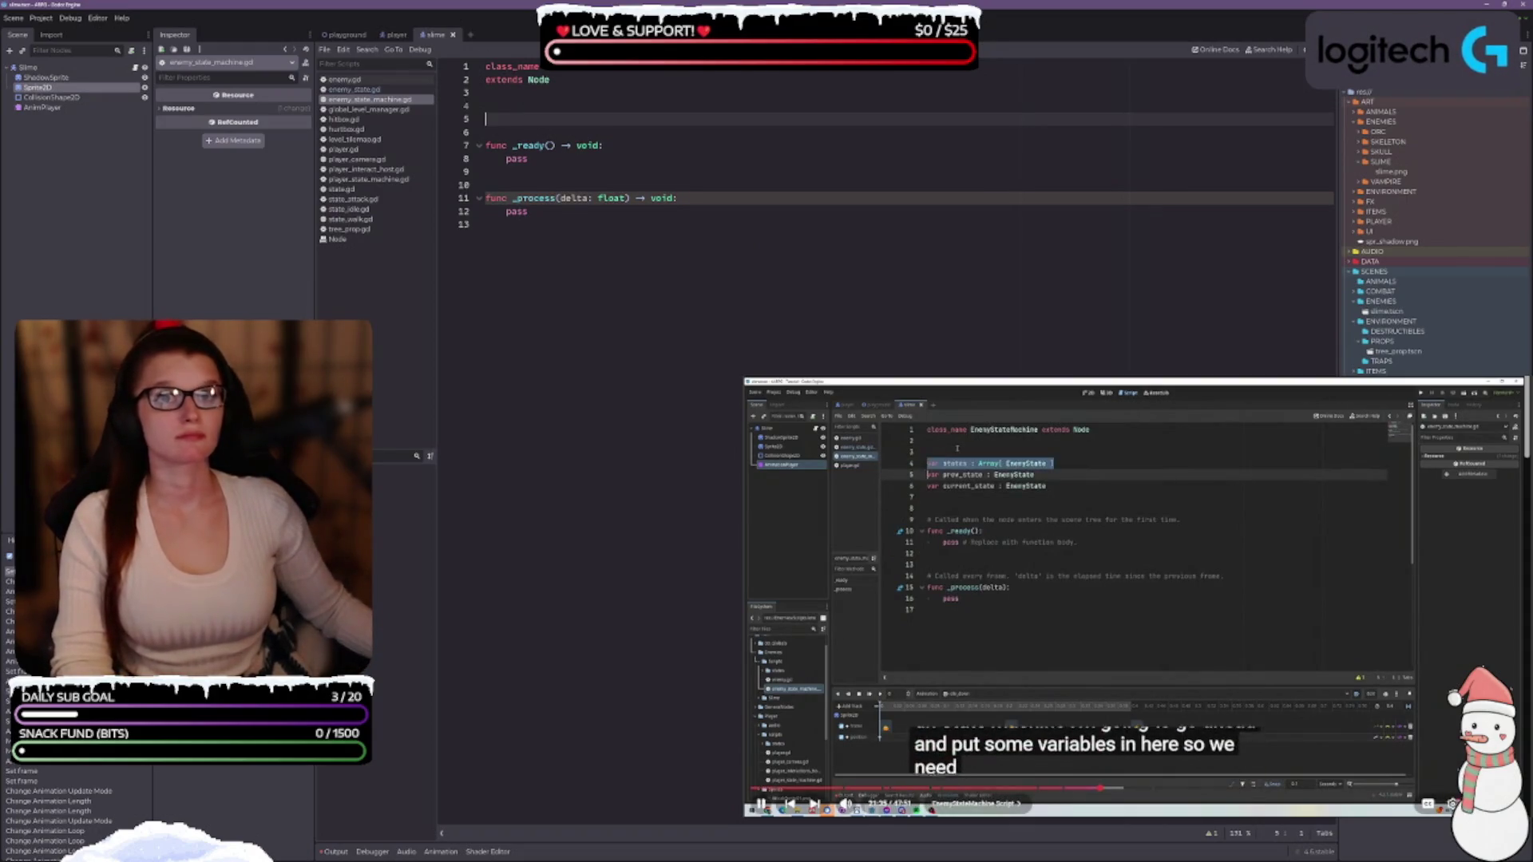
text(var states)
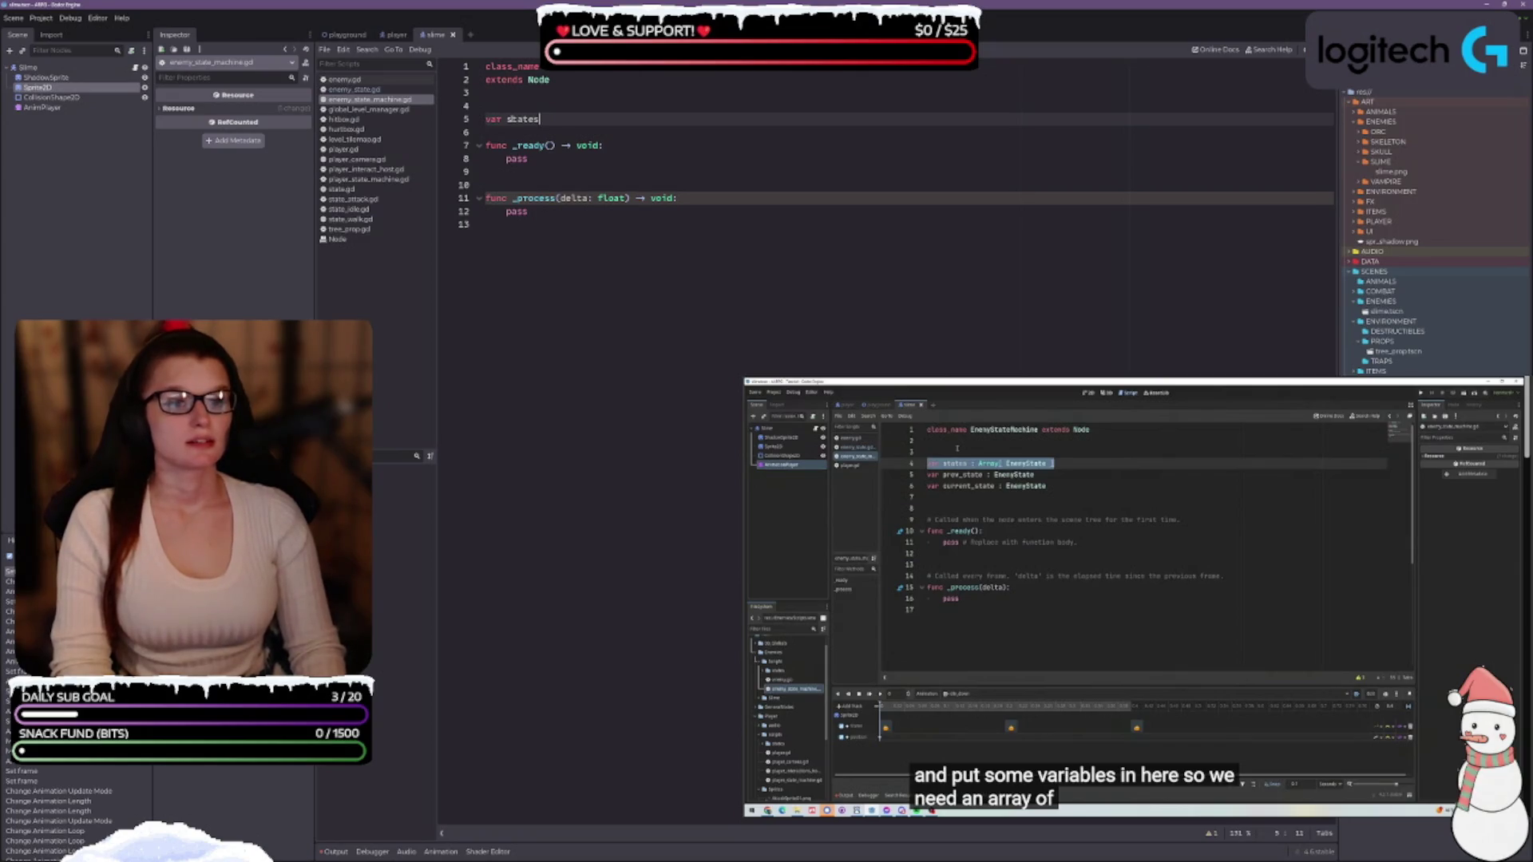
text(: Array)
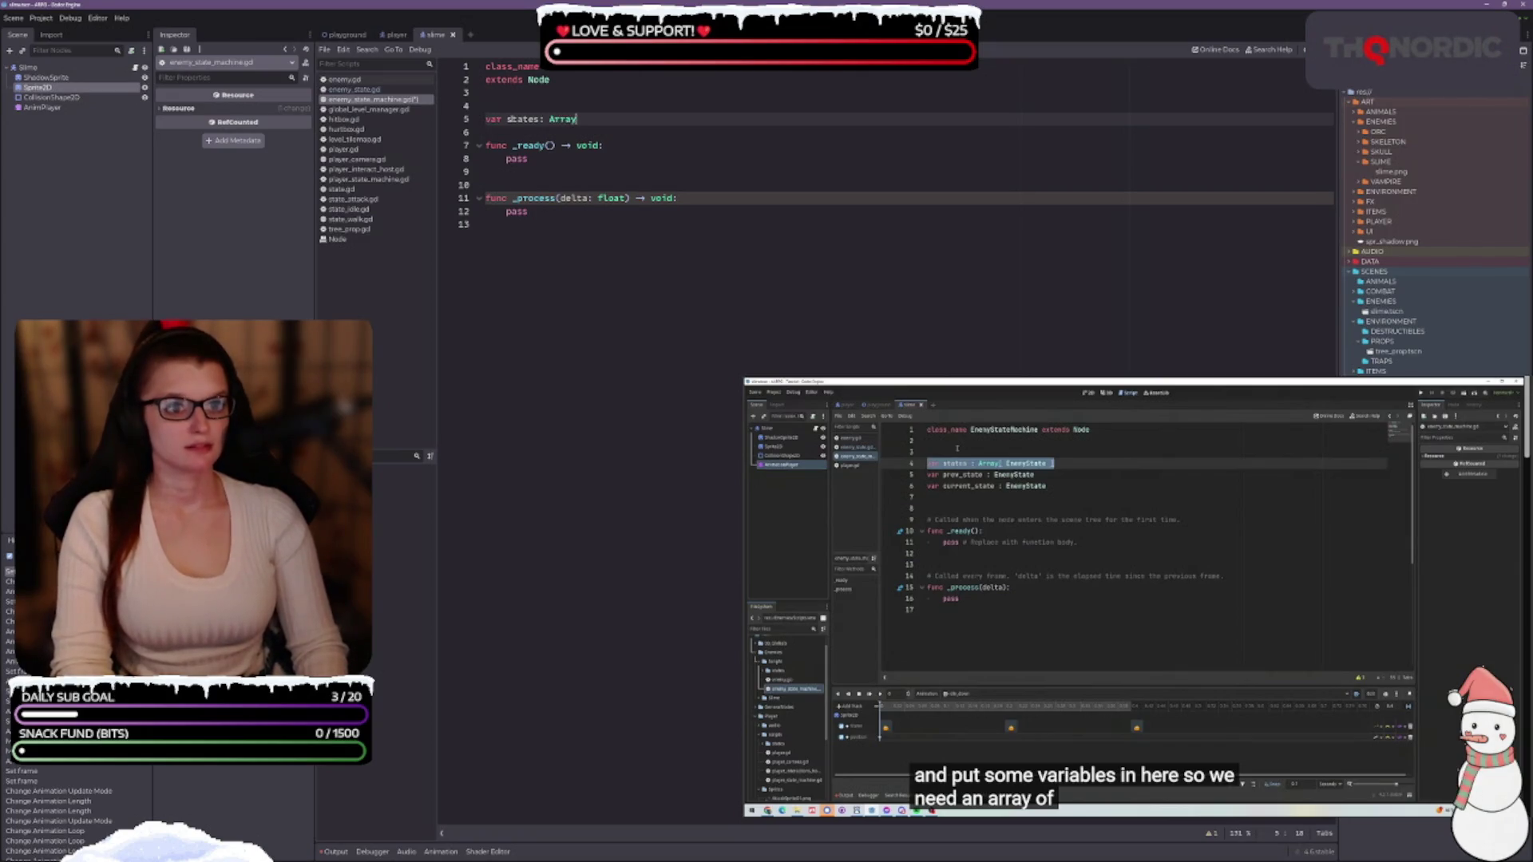
text([EnemyState)
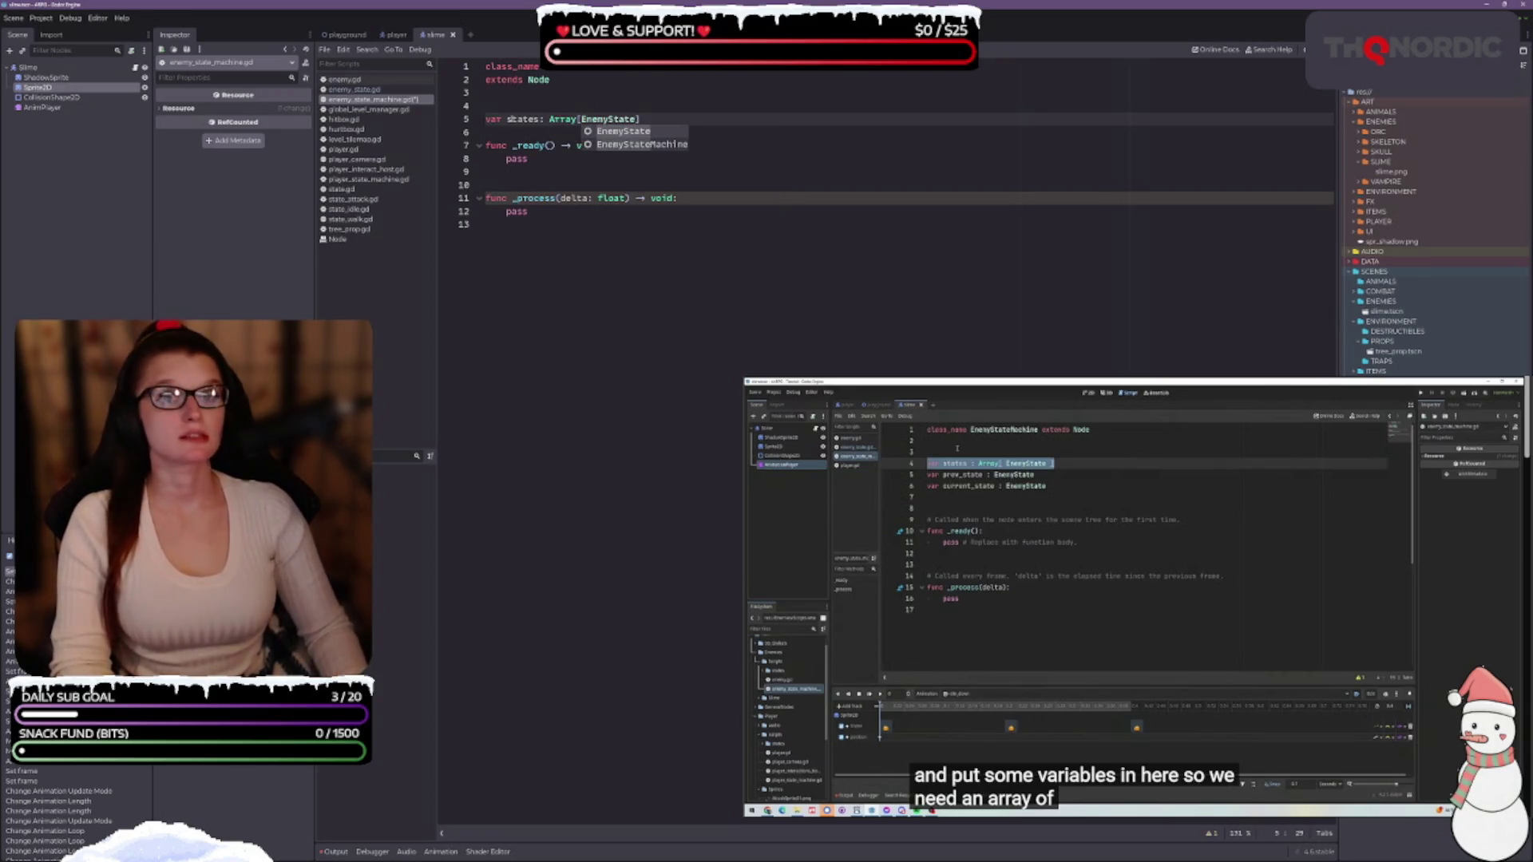
text(])
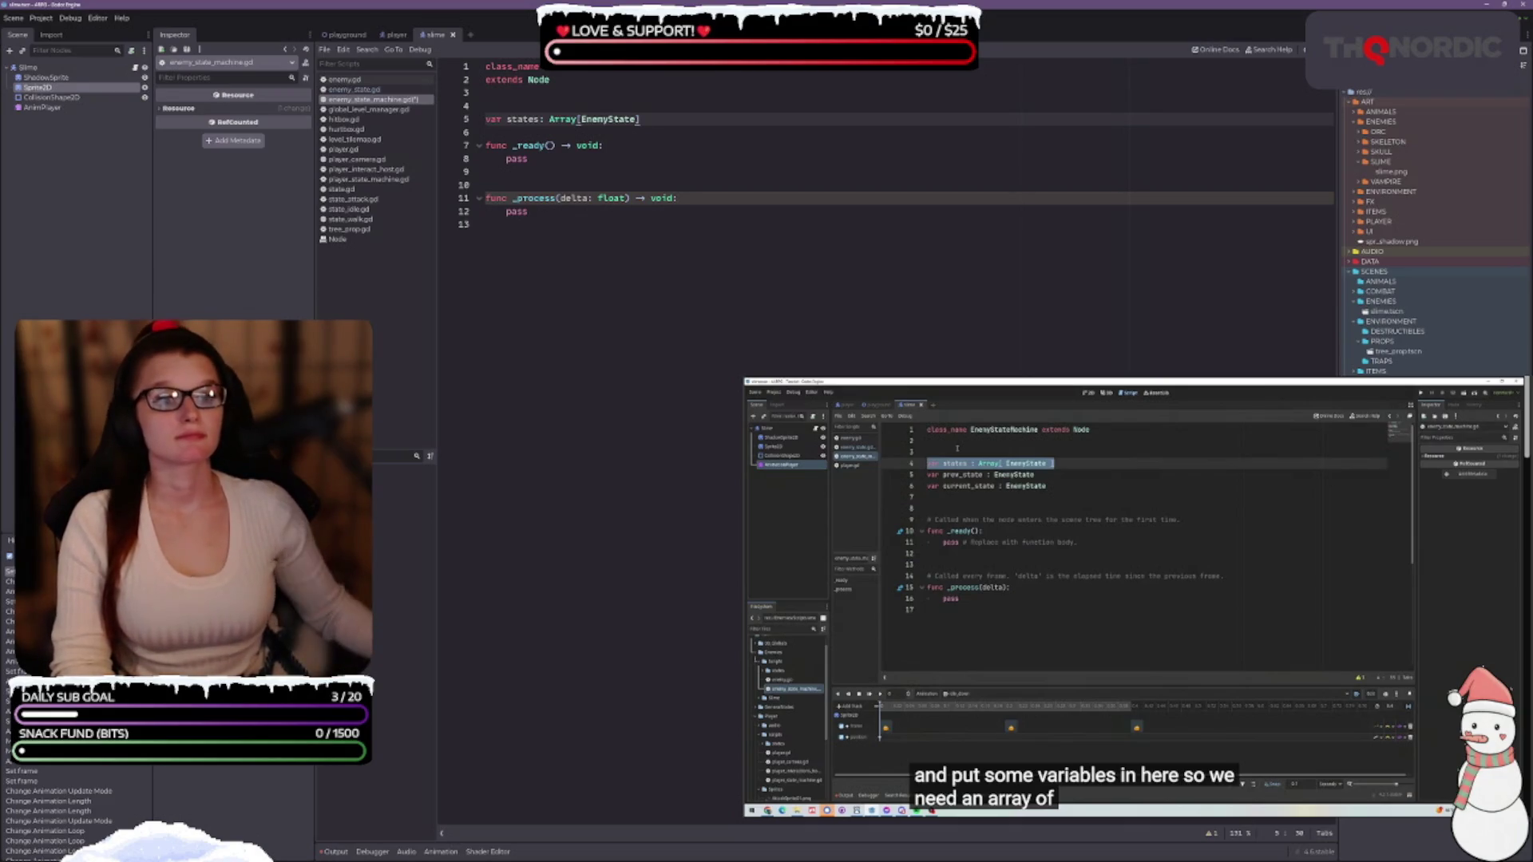
click(1157, 530)
click(1157, 530)
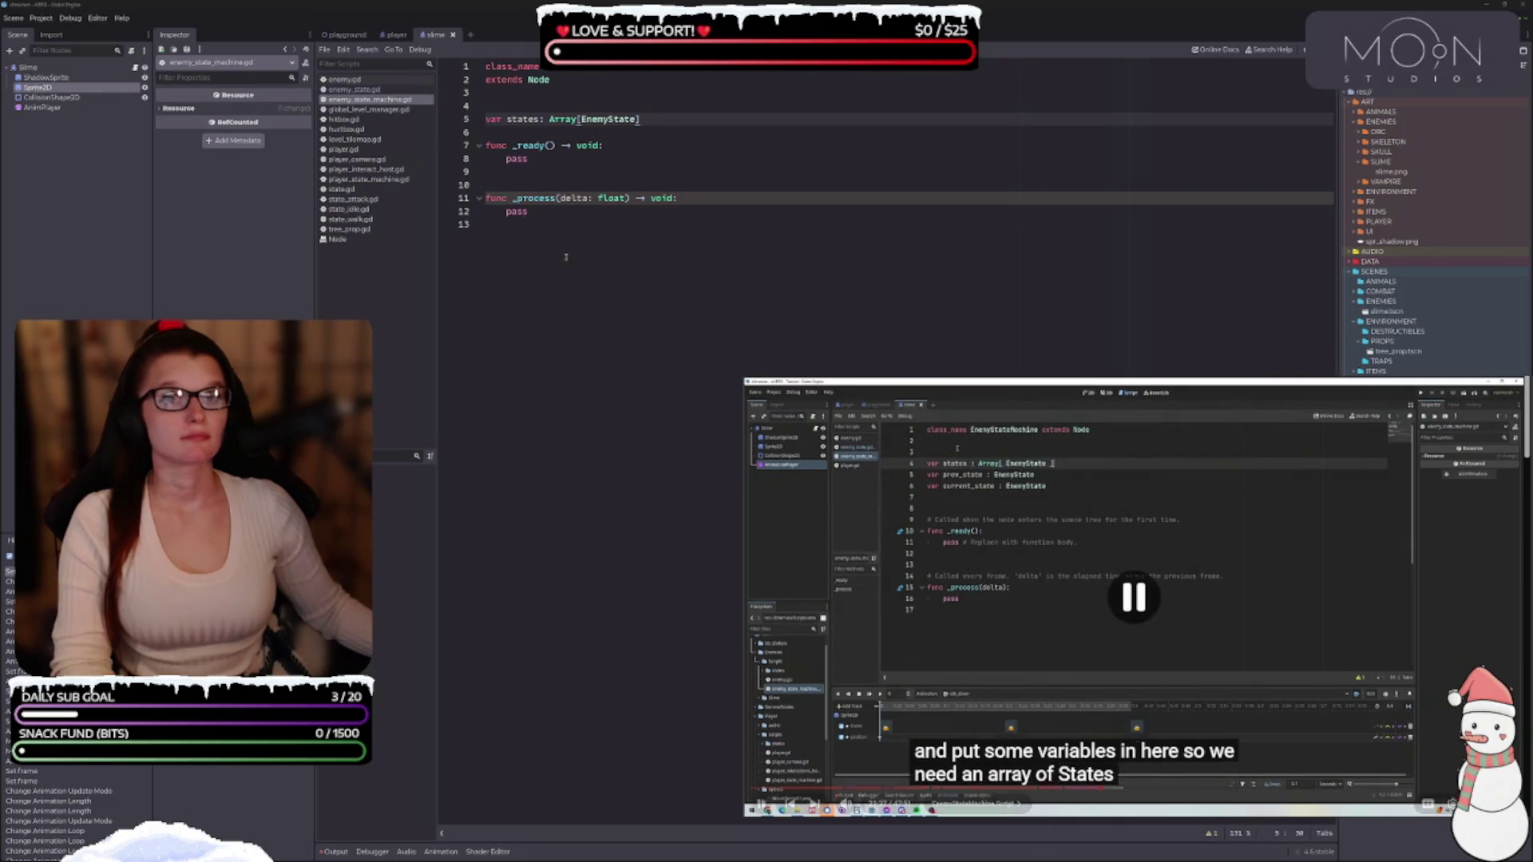
click(663, 120)
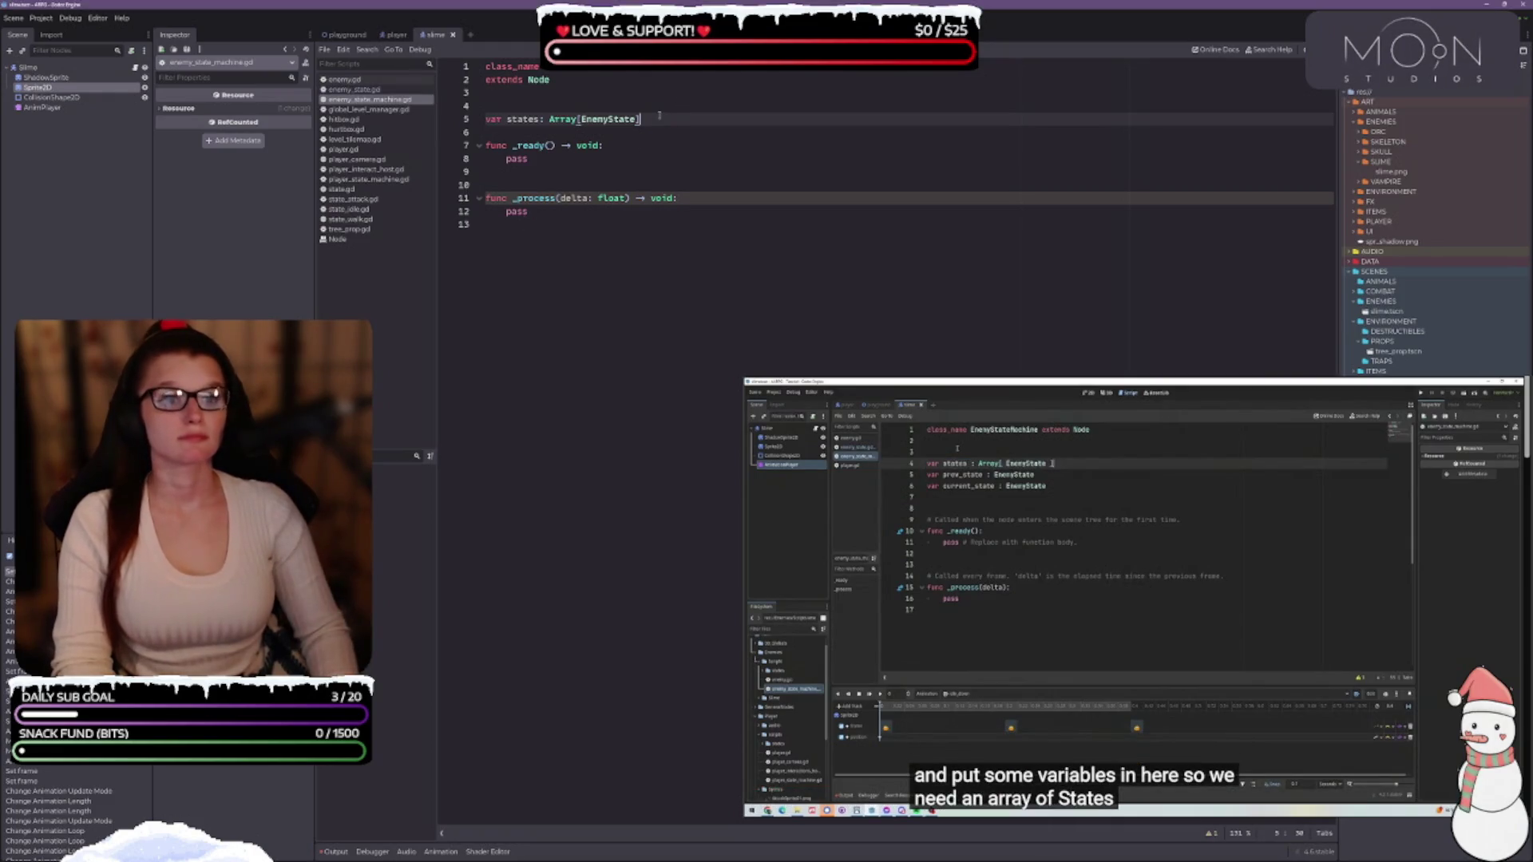
Add prev_state and current_state variables typed EnemyState
key(Return)
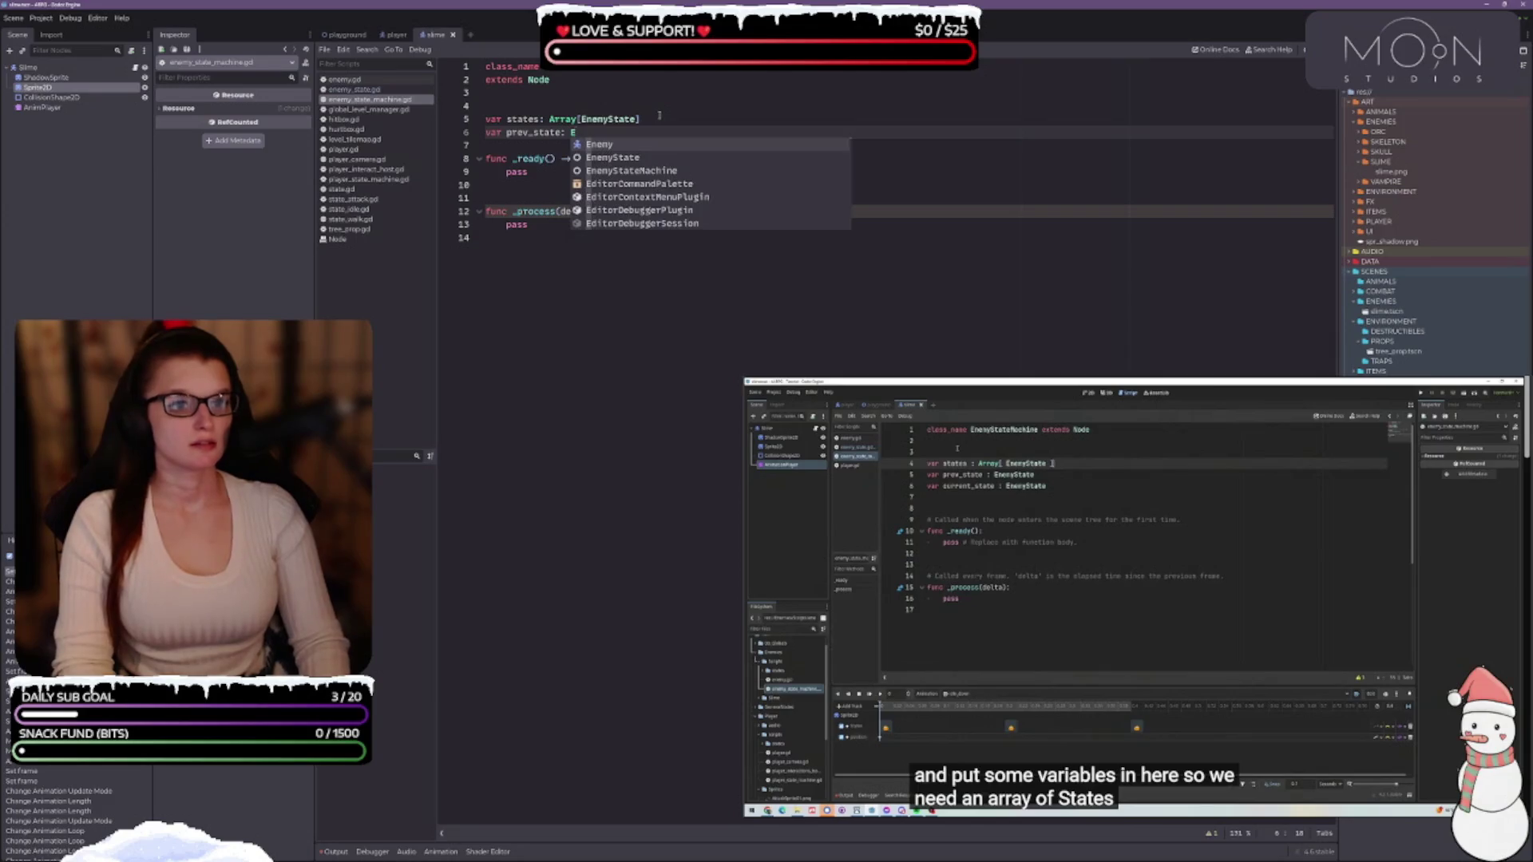
key(Down)
key(Return)
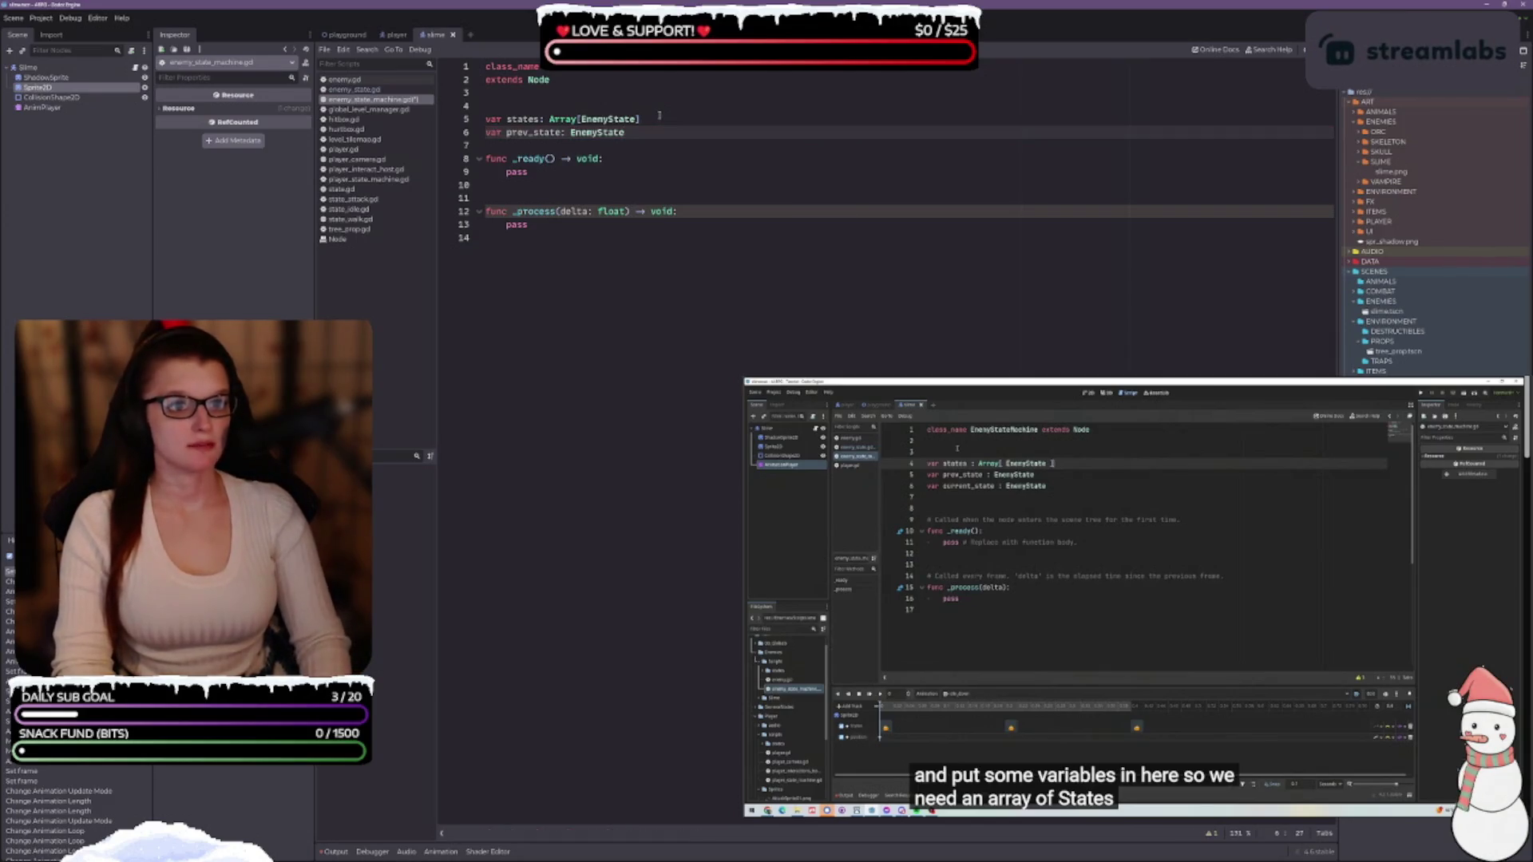
key(Return)
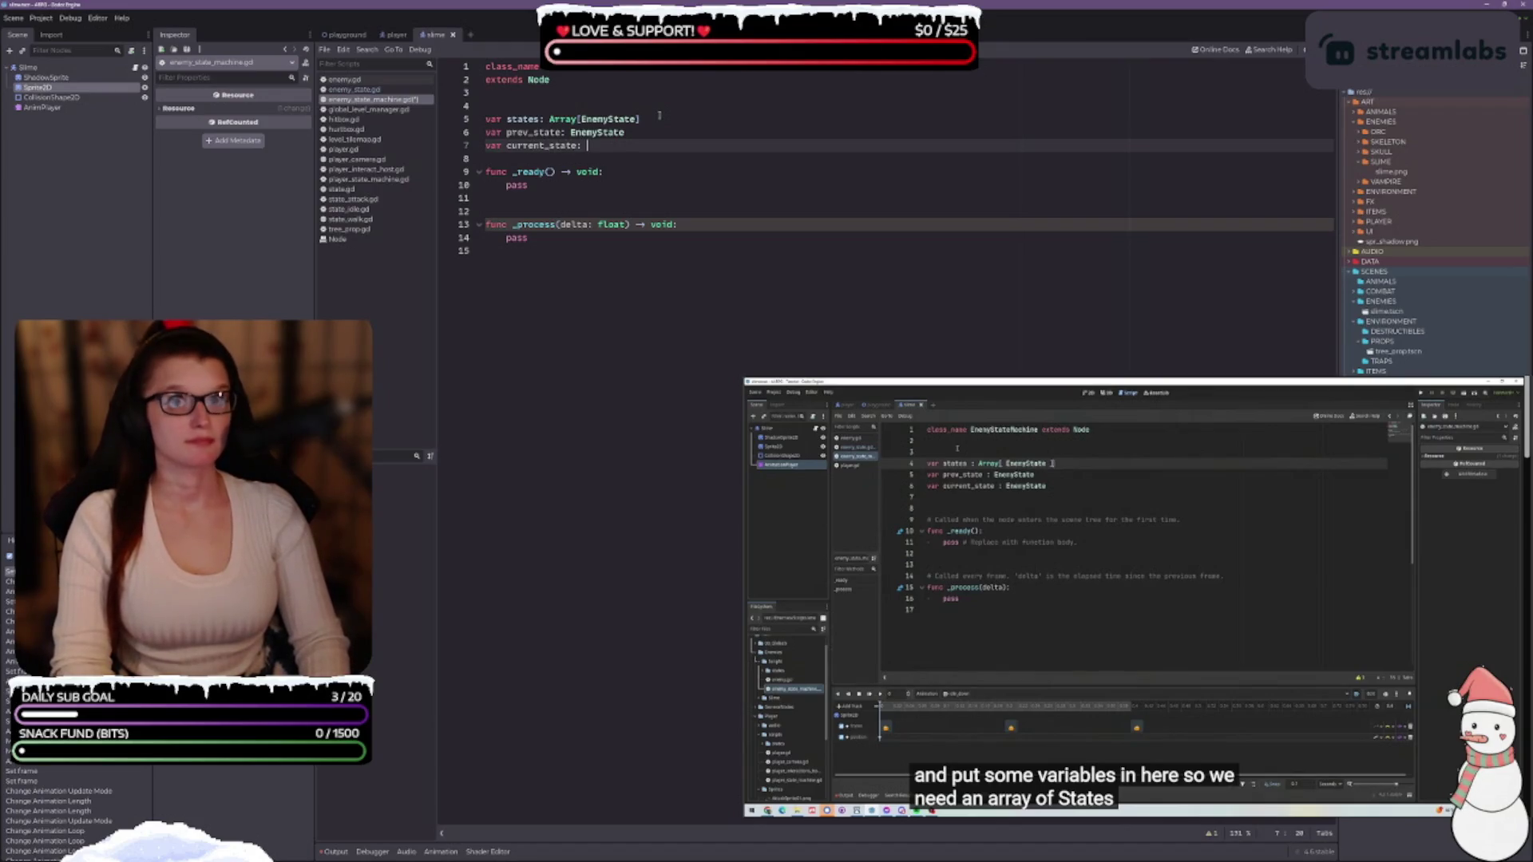
key(Down)
key(Return)
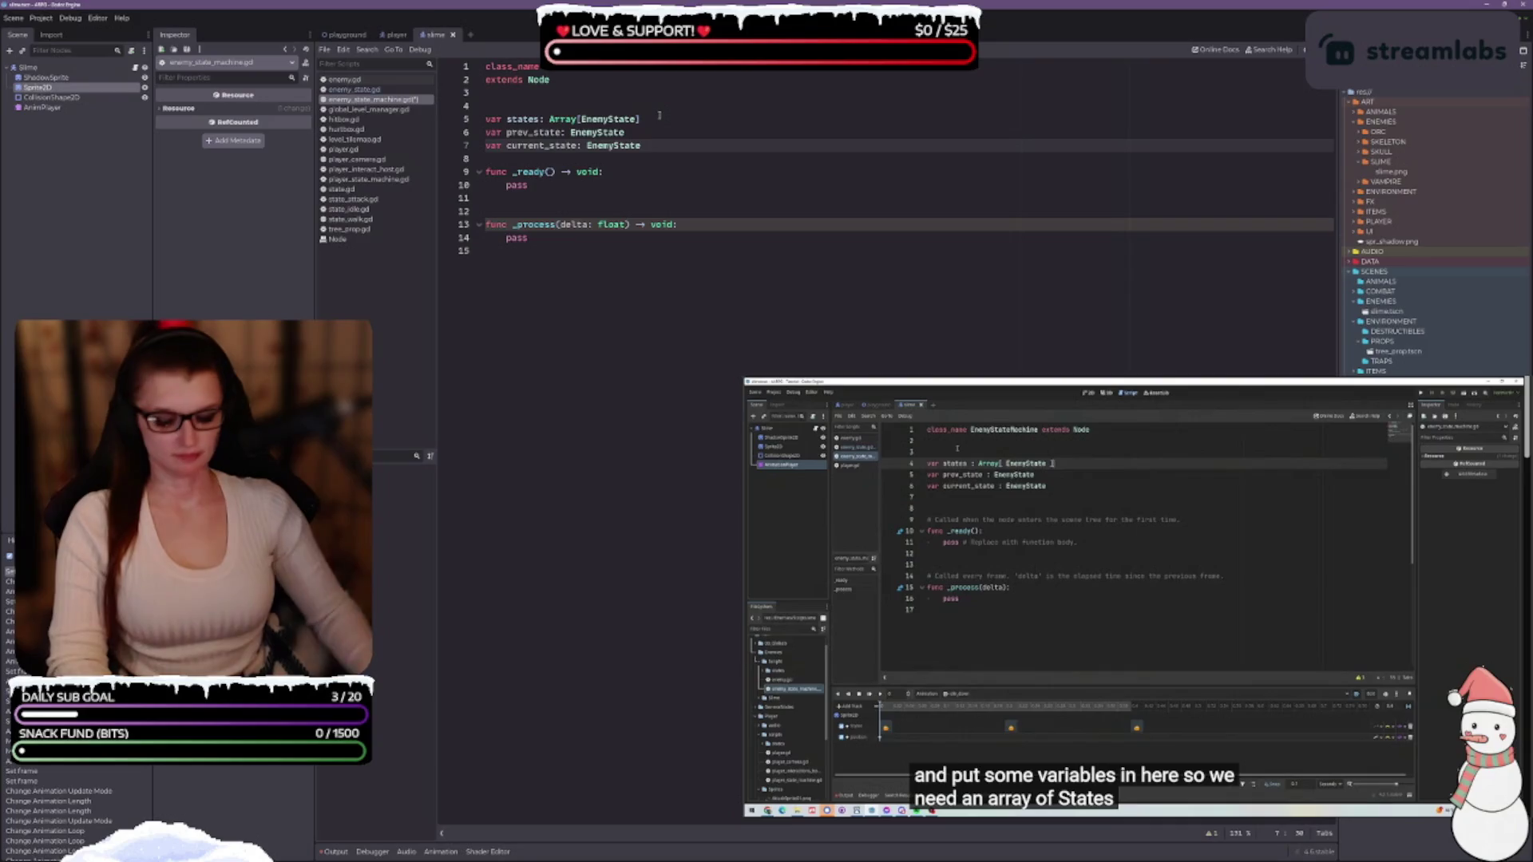
key(Return)
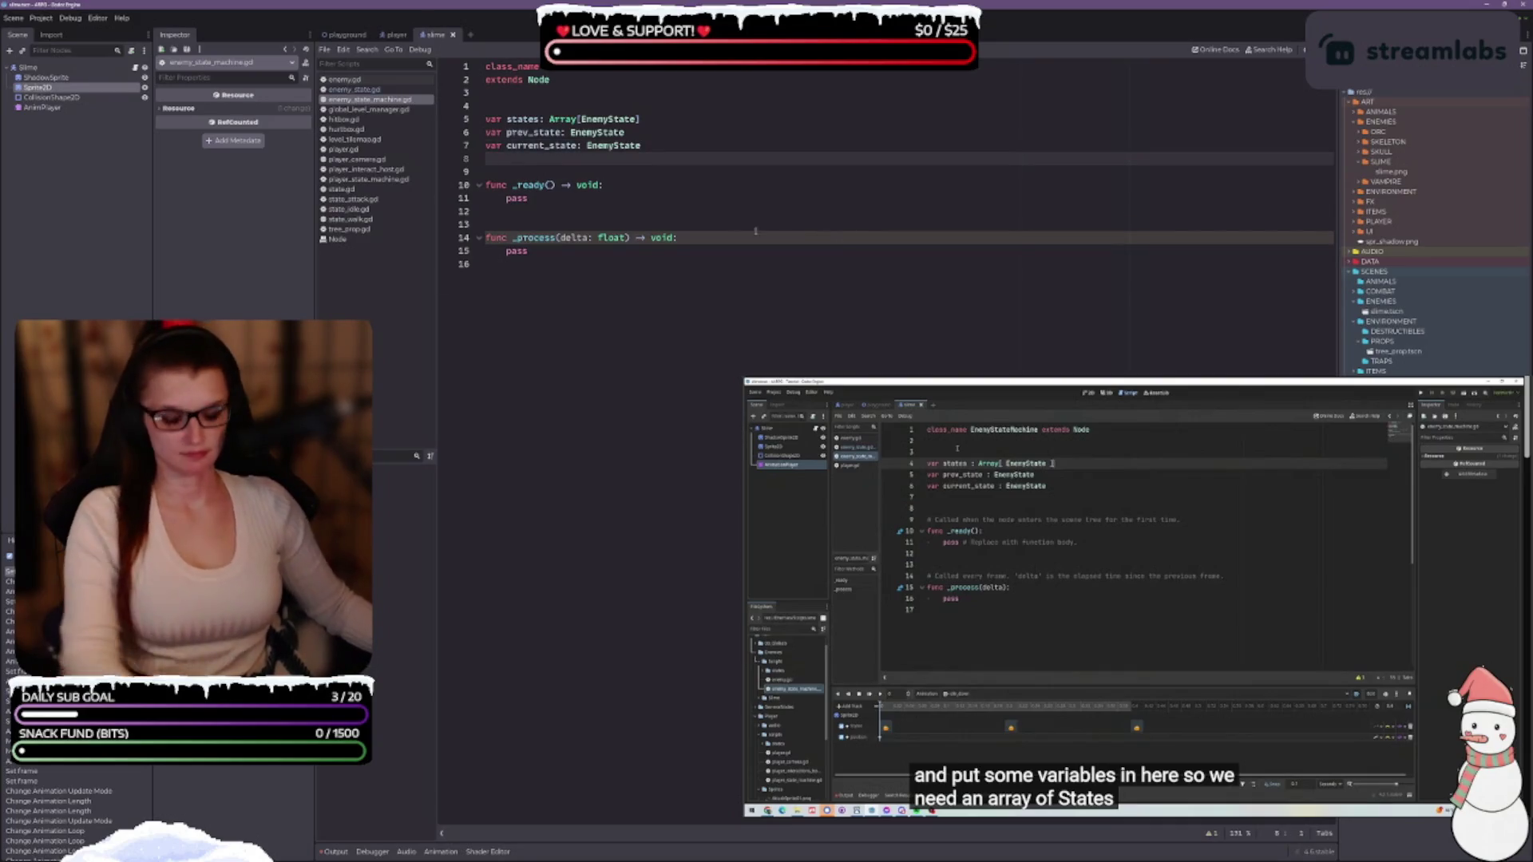
Rename prev_state to previous_state, matching player_state_machine.gd
click(395, 180)
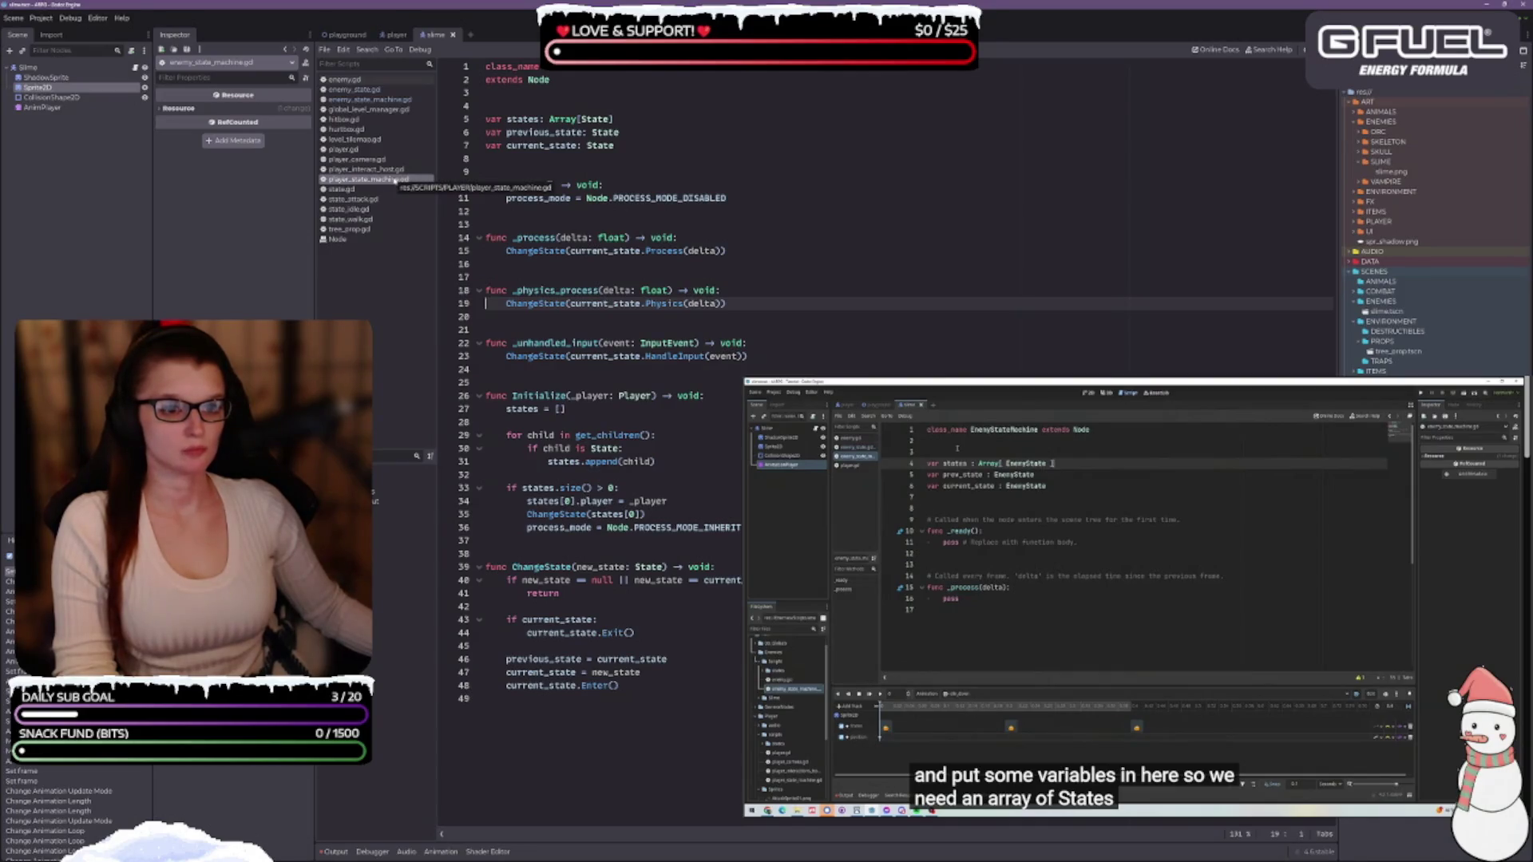
click(393, 99)
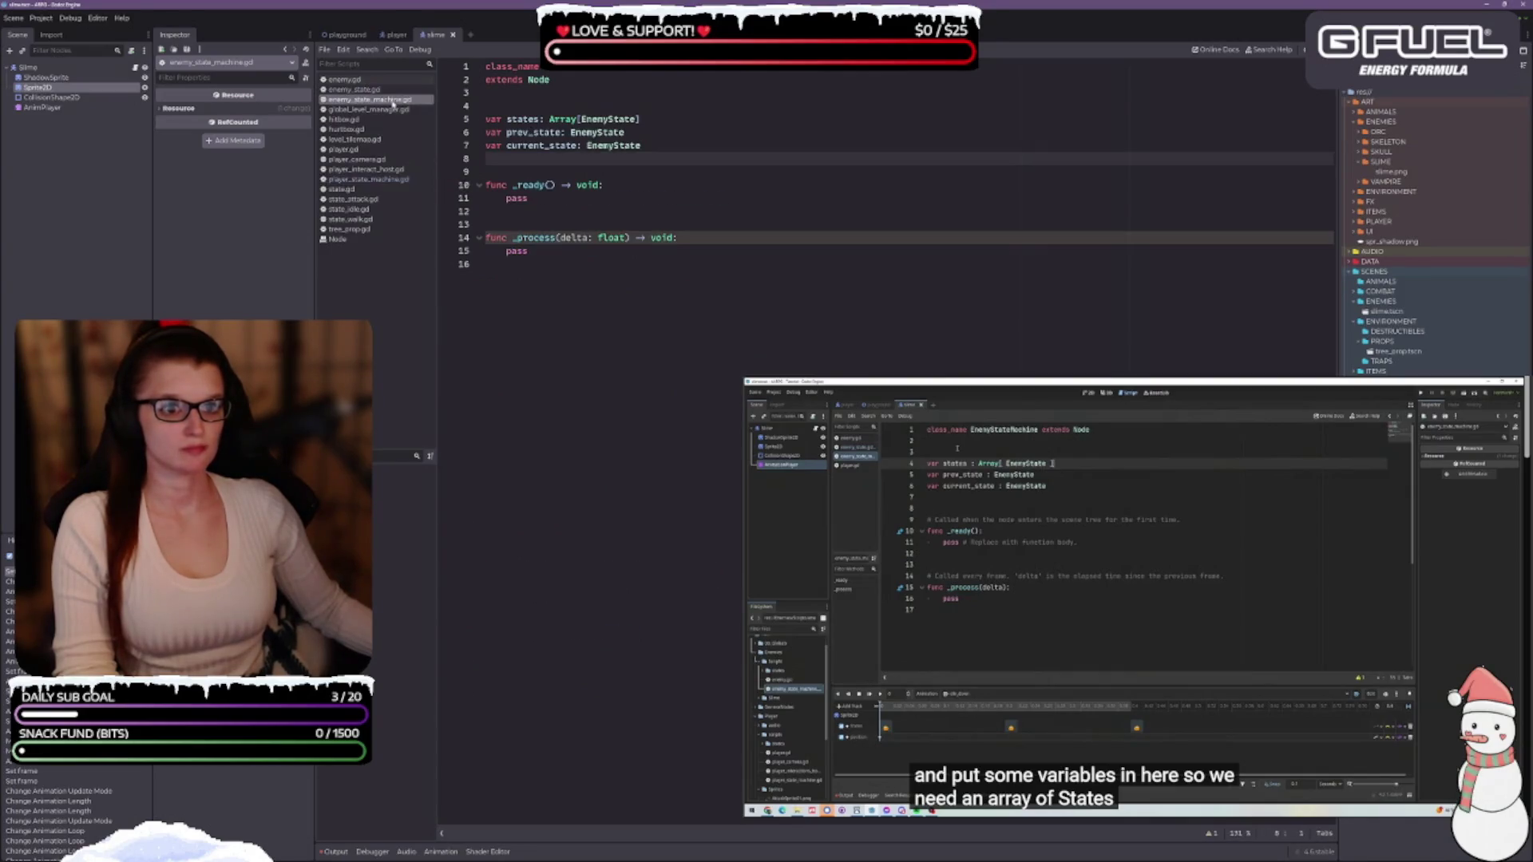
click(532, 132)
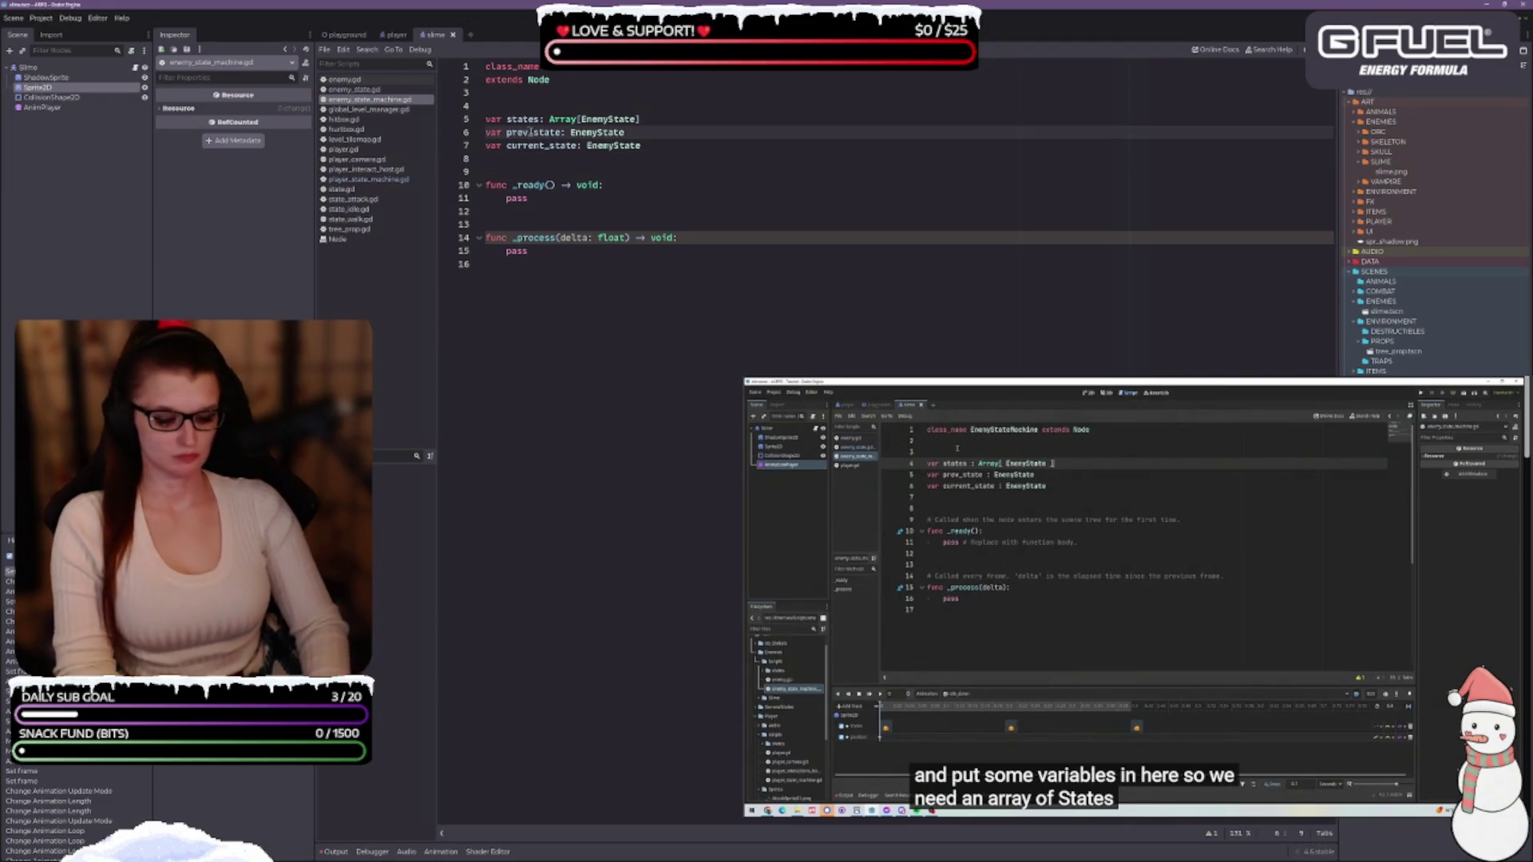
text(ious)
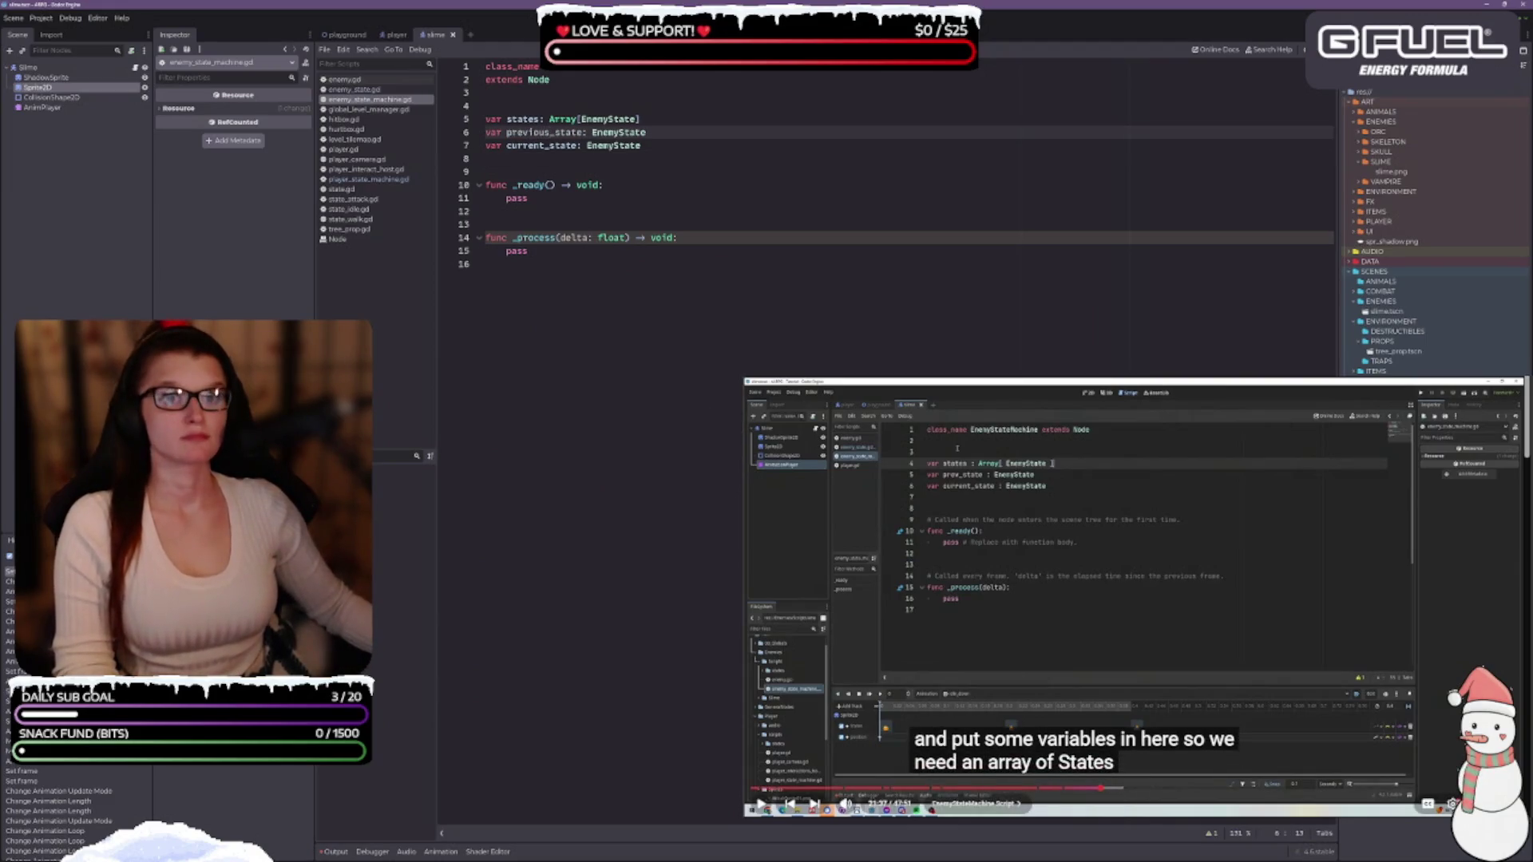
click(637, 186)
key(Up)
key(Up)
key(Up)
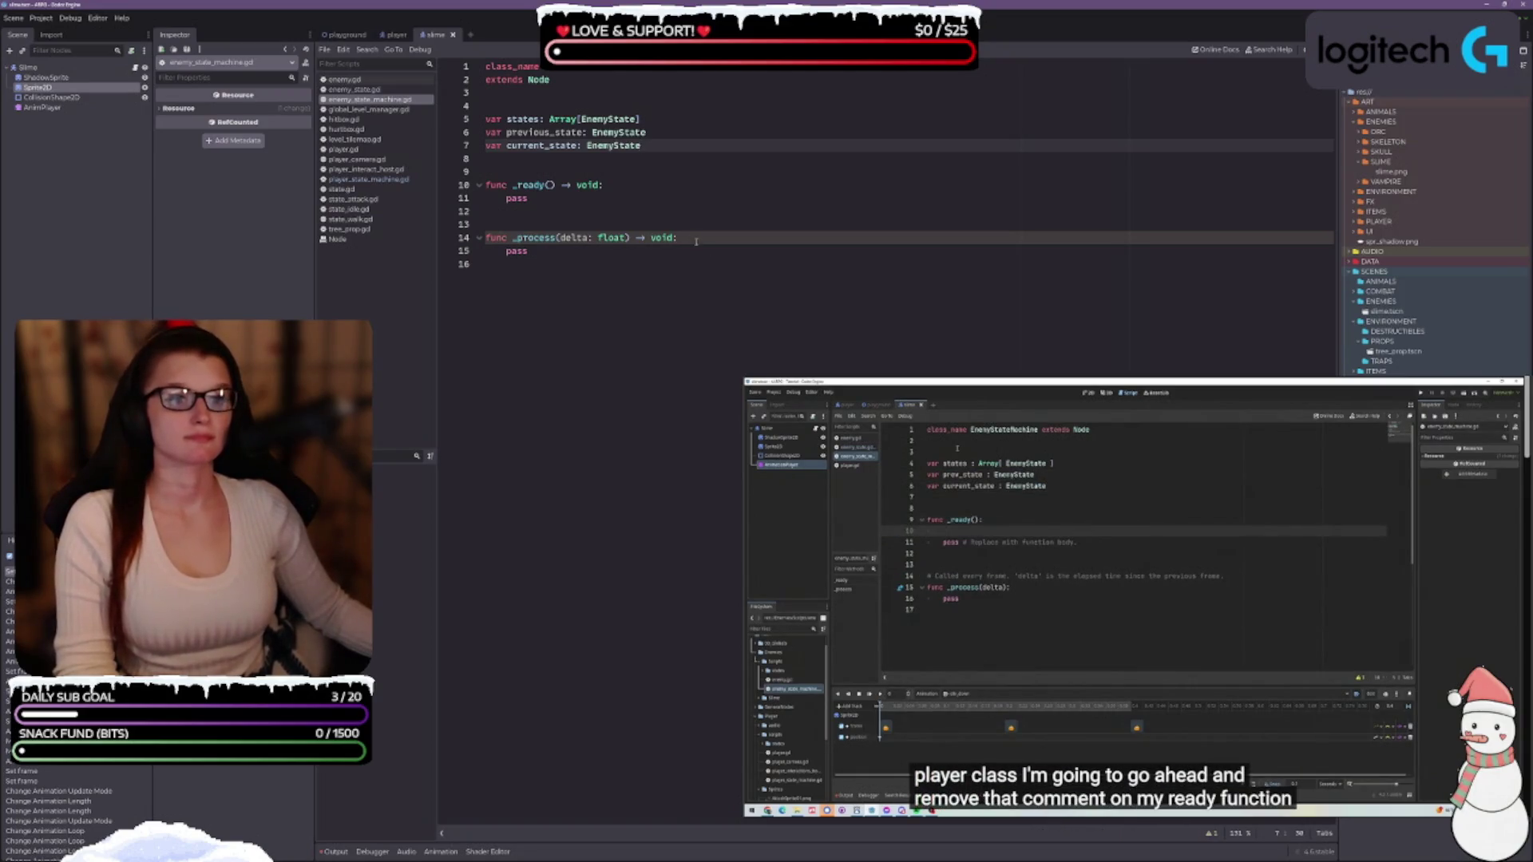
click(593, 176)
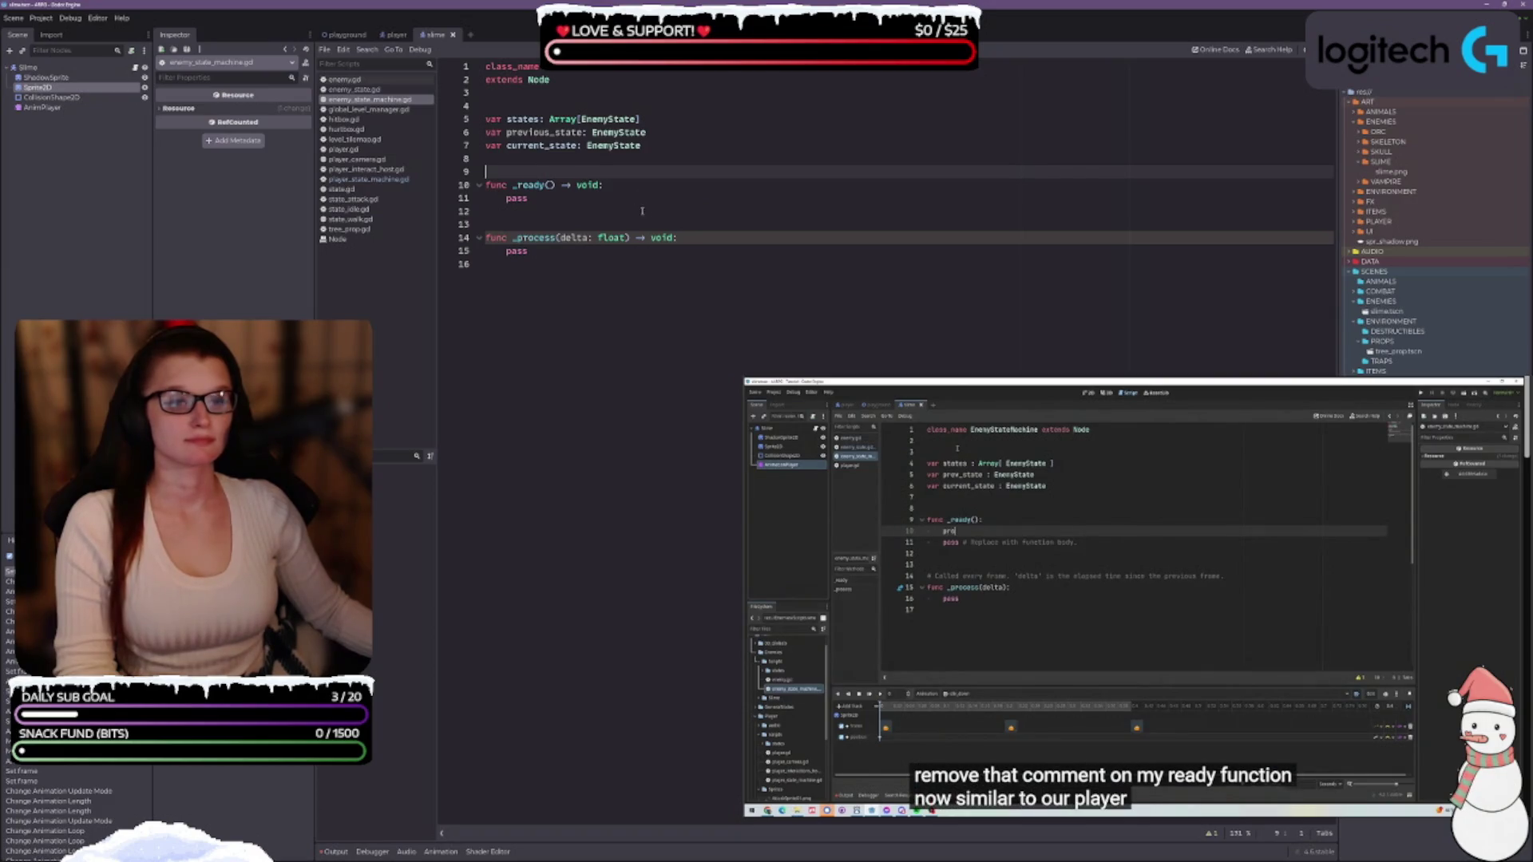
Set process_mode = Node.PROCESS_MODE_DISABLED inside _ready
click(621, 185)
key(Return)
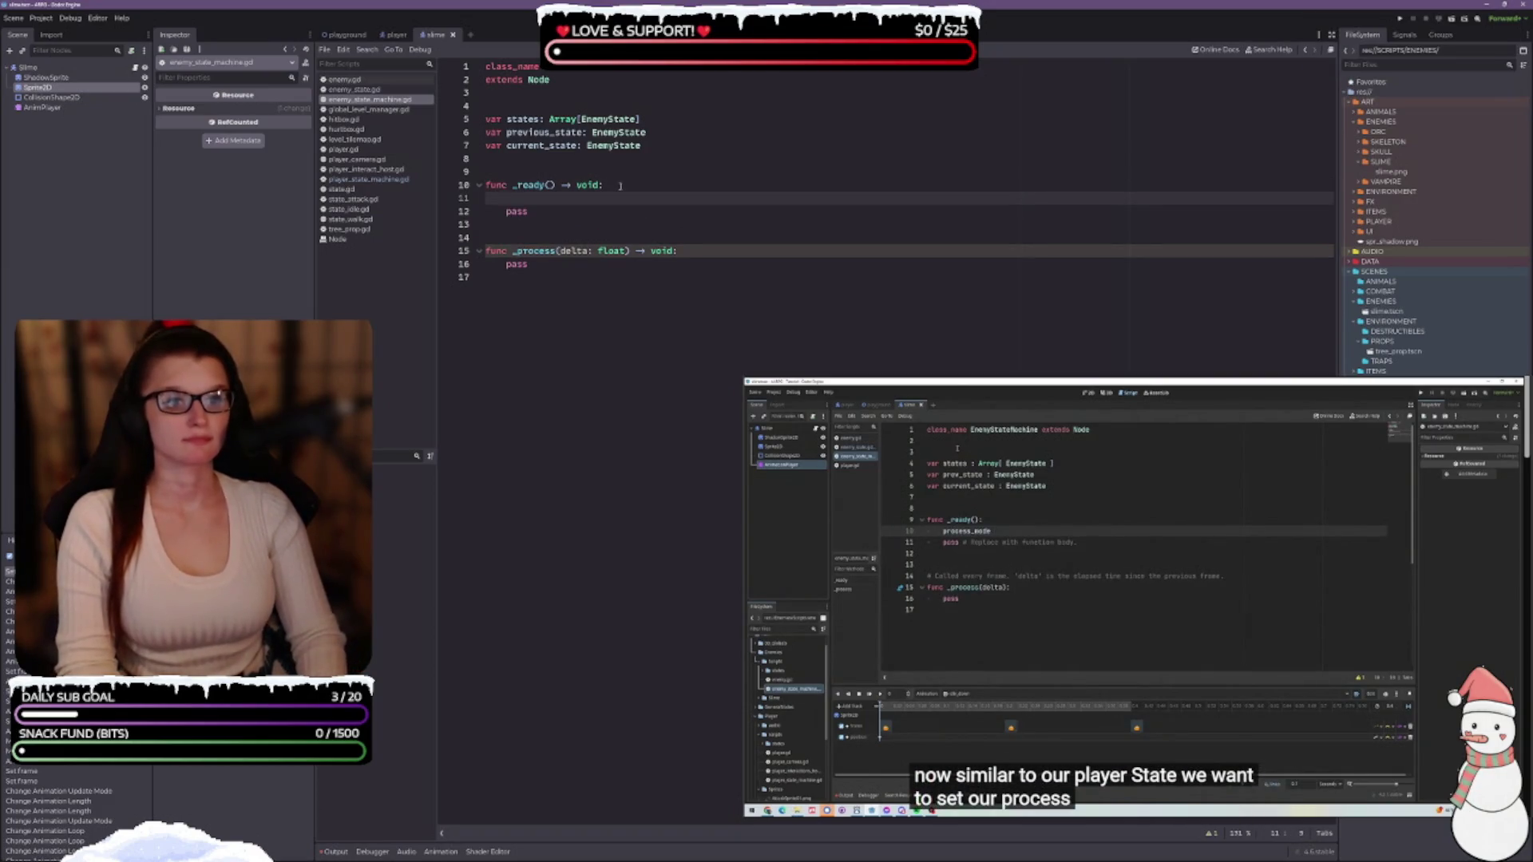
text(cess_mode)
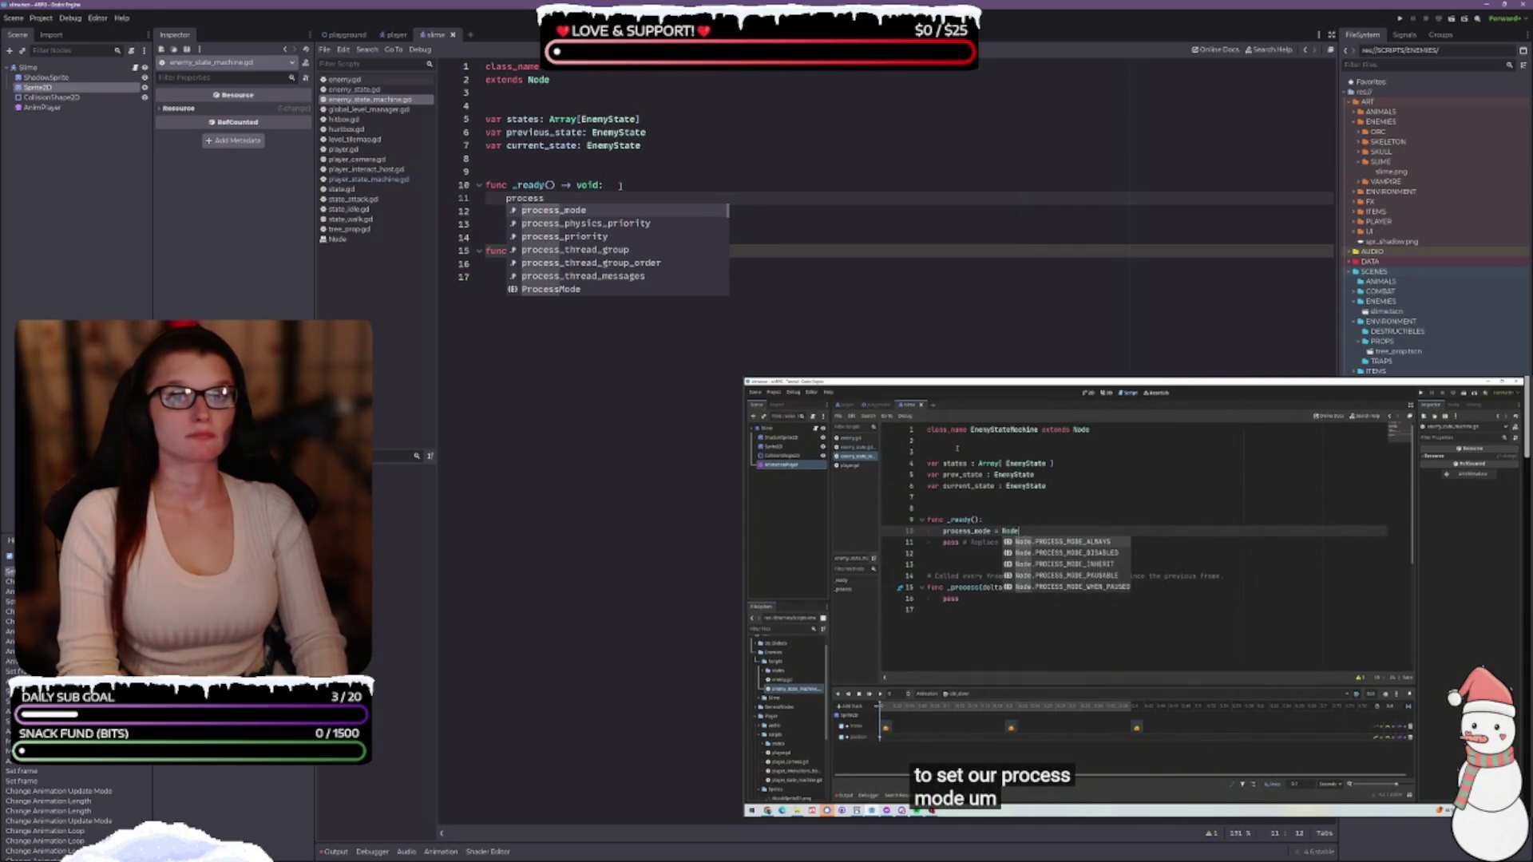
text( = )
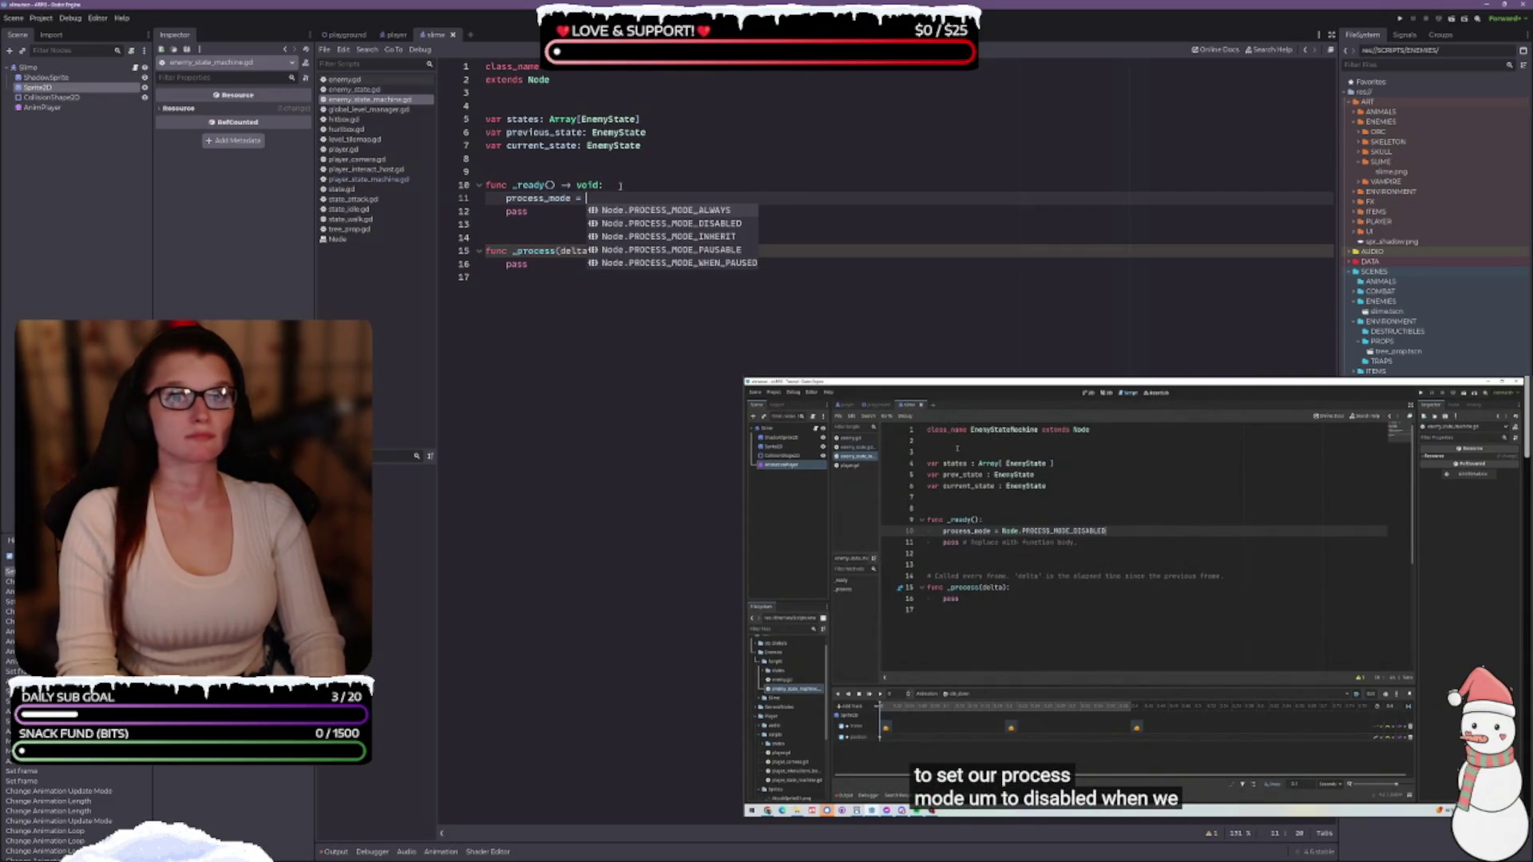
text(Node)
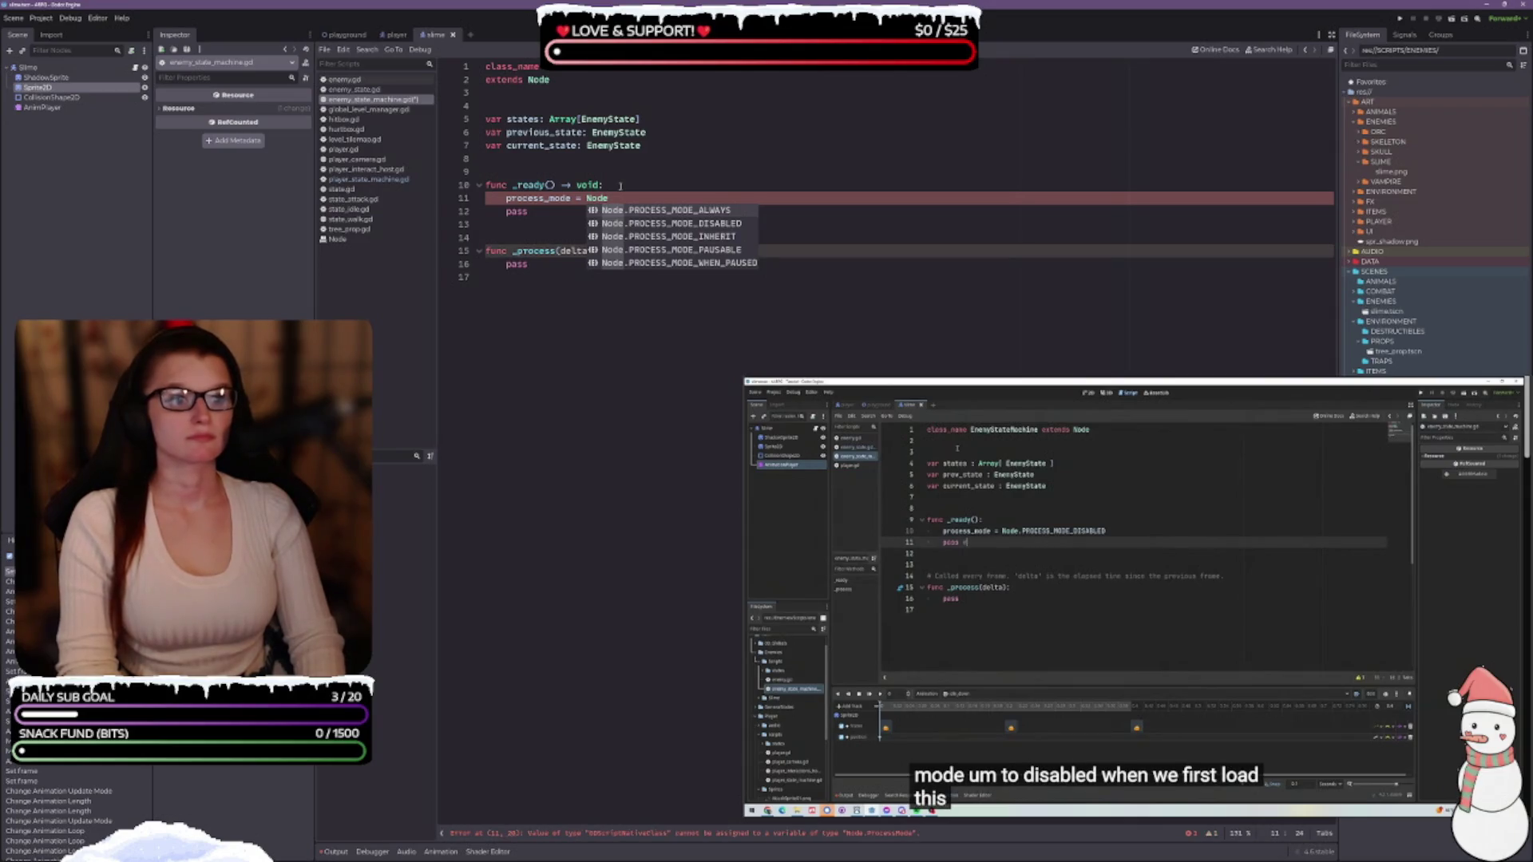
key(Down)
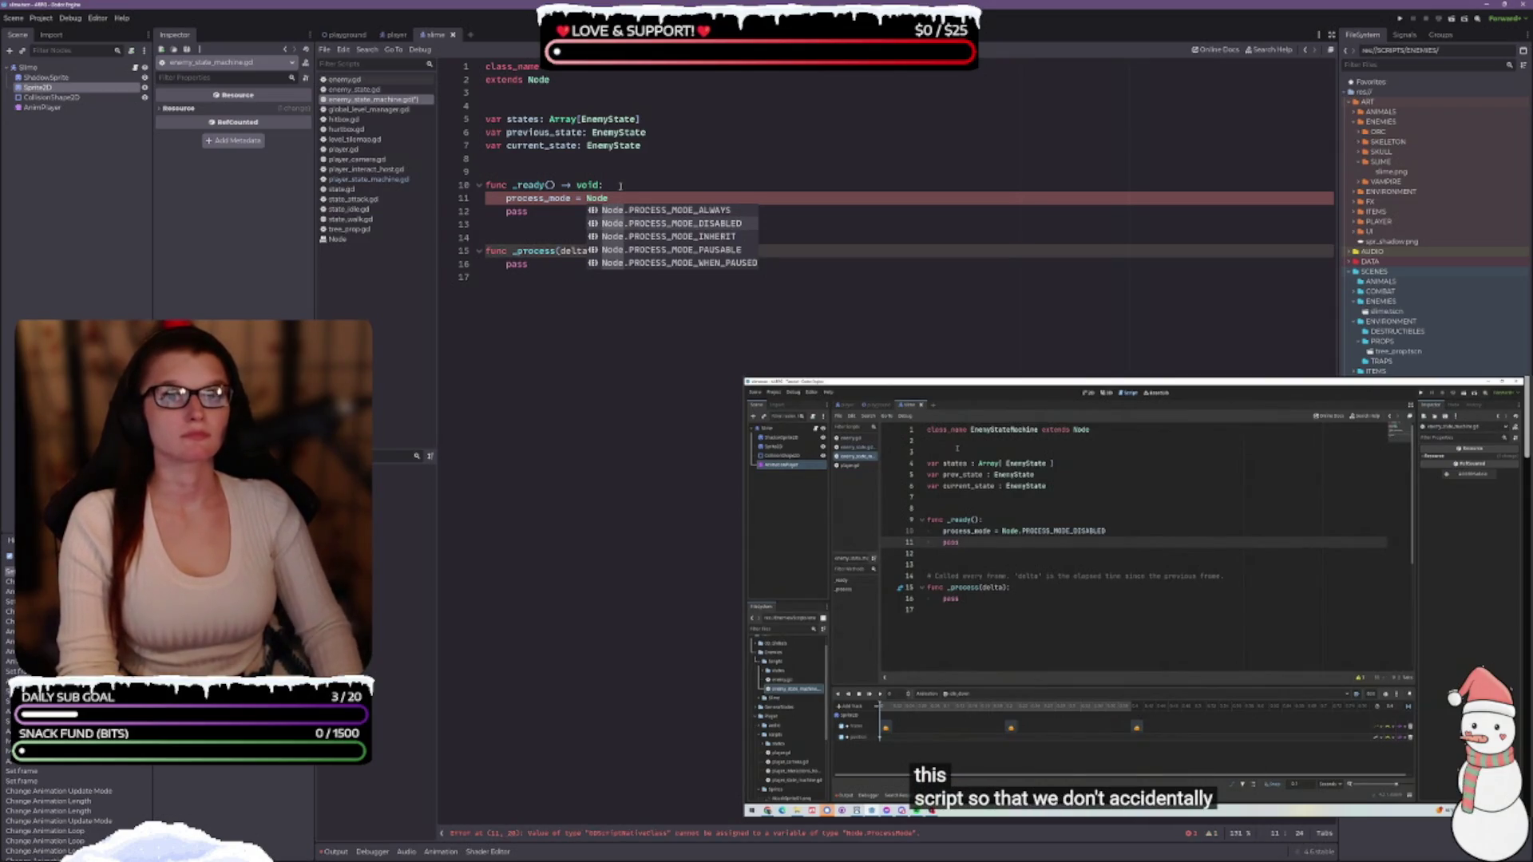
key(Return)
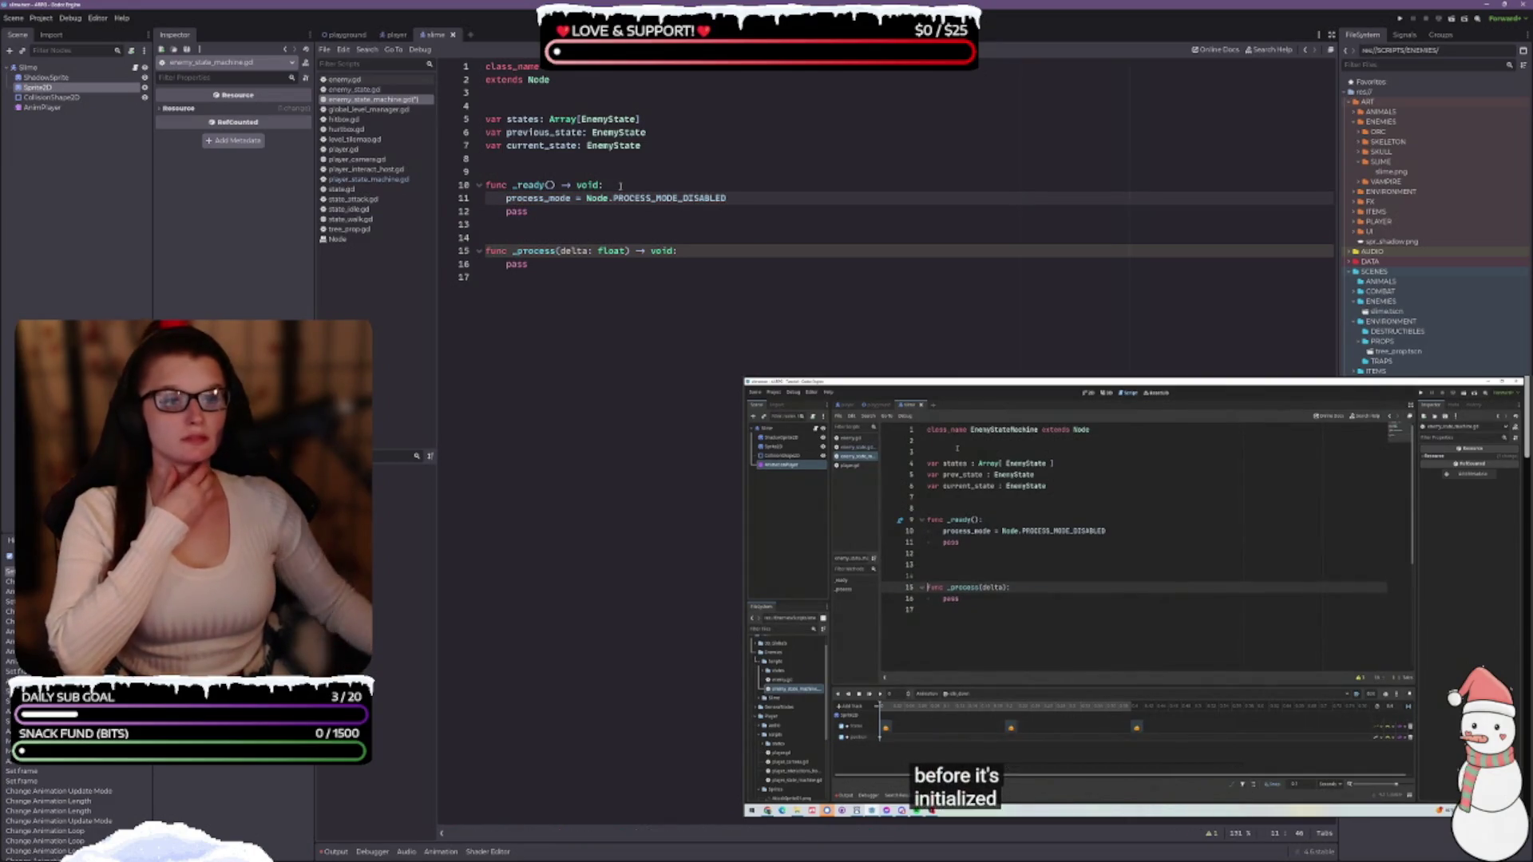
Add a blank line inside _process and save enemy_state_machine.gd
click(695, 251)
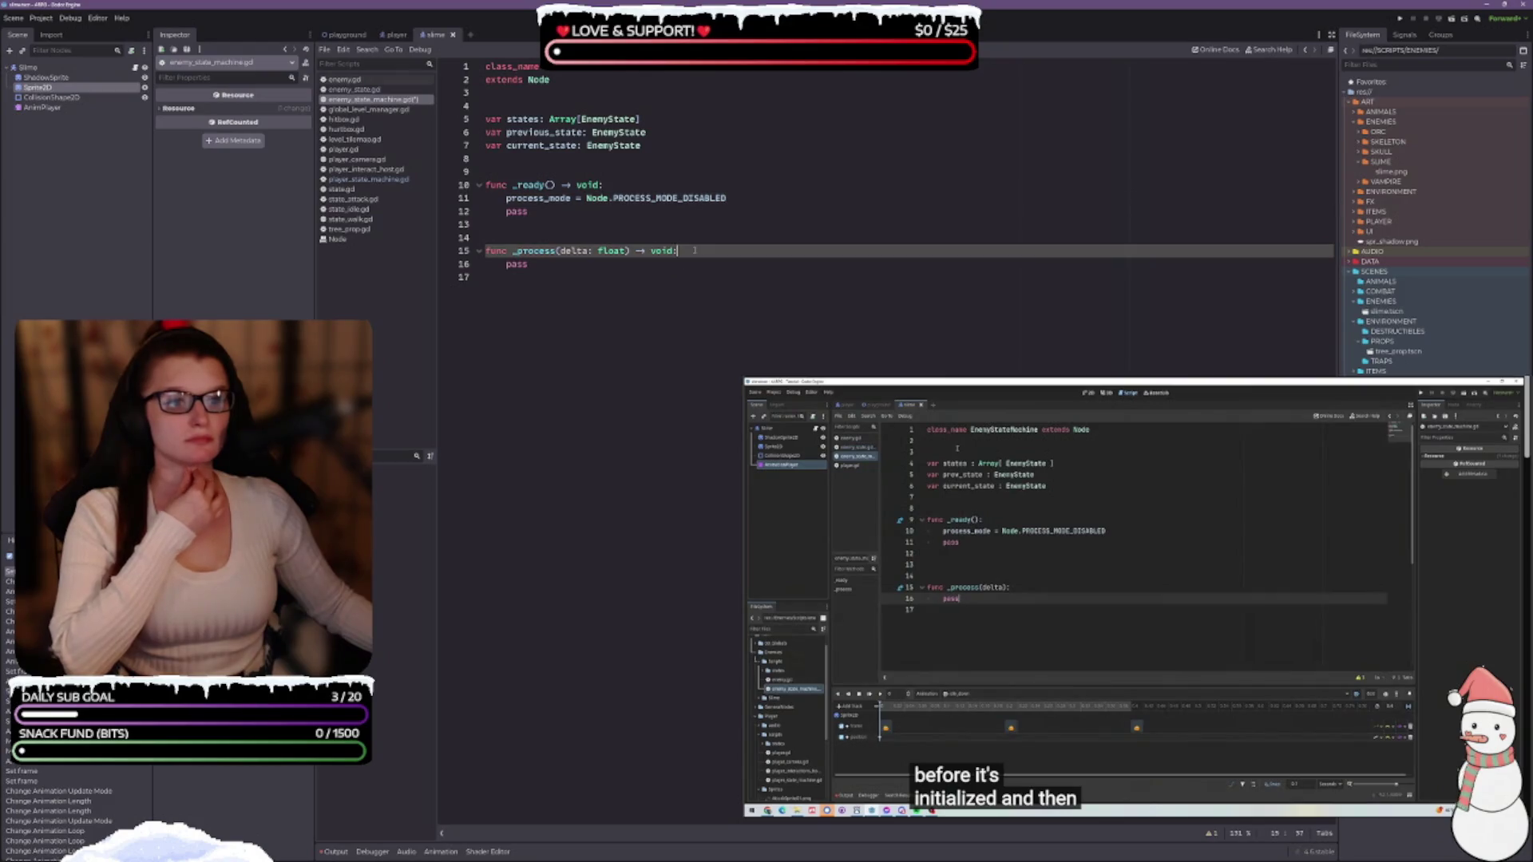
key(Return)
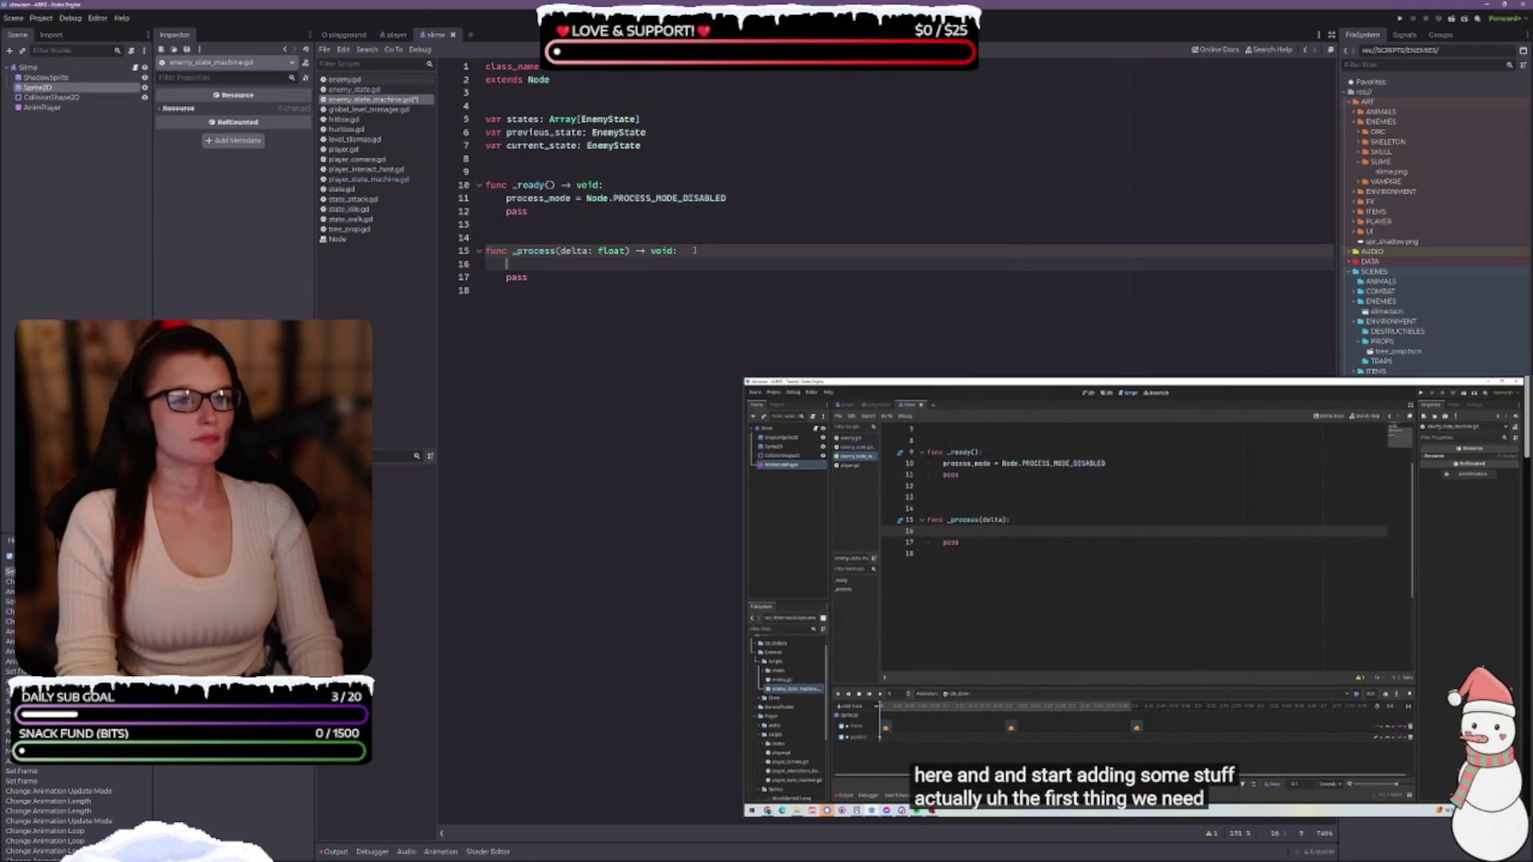
key(ctrl+s)
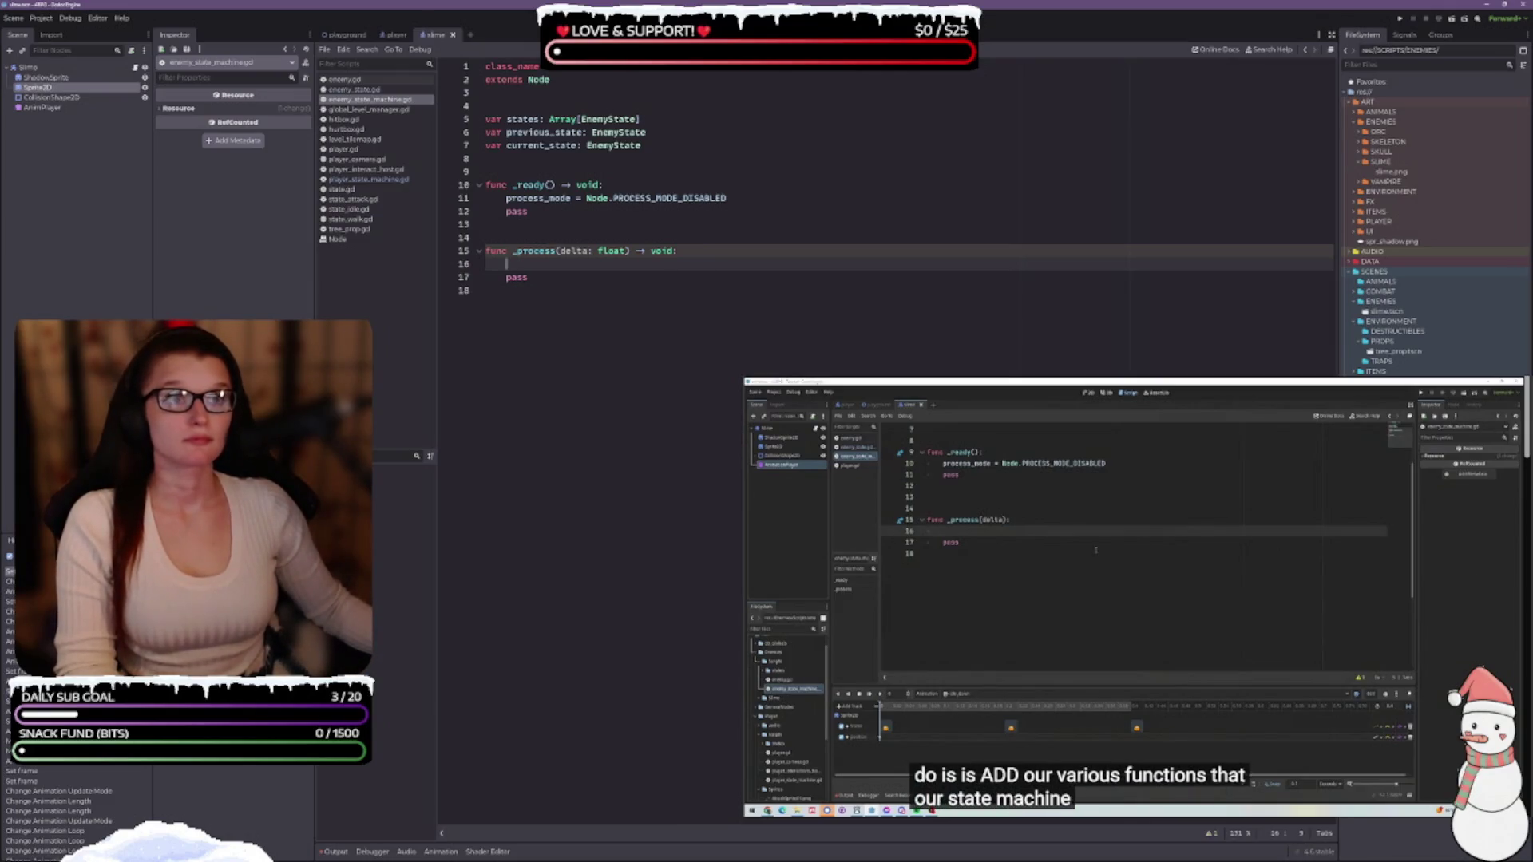
click(595, 326)
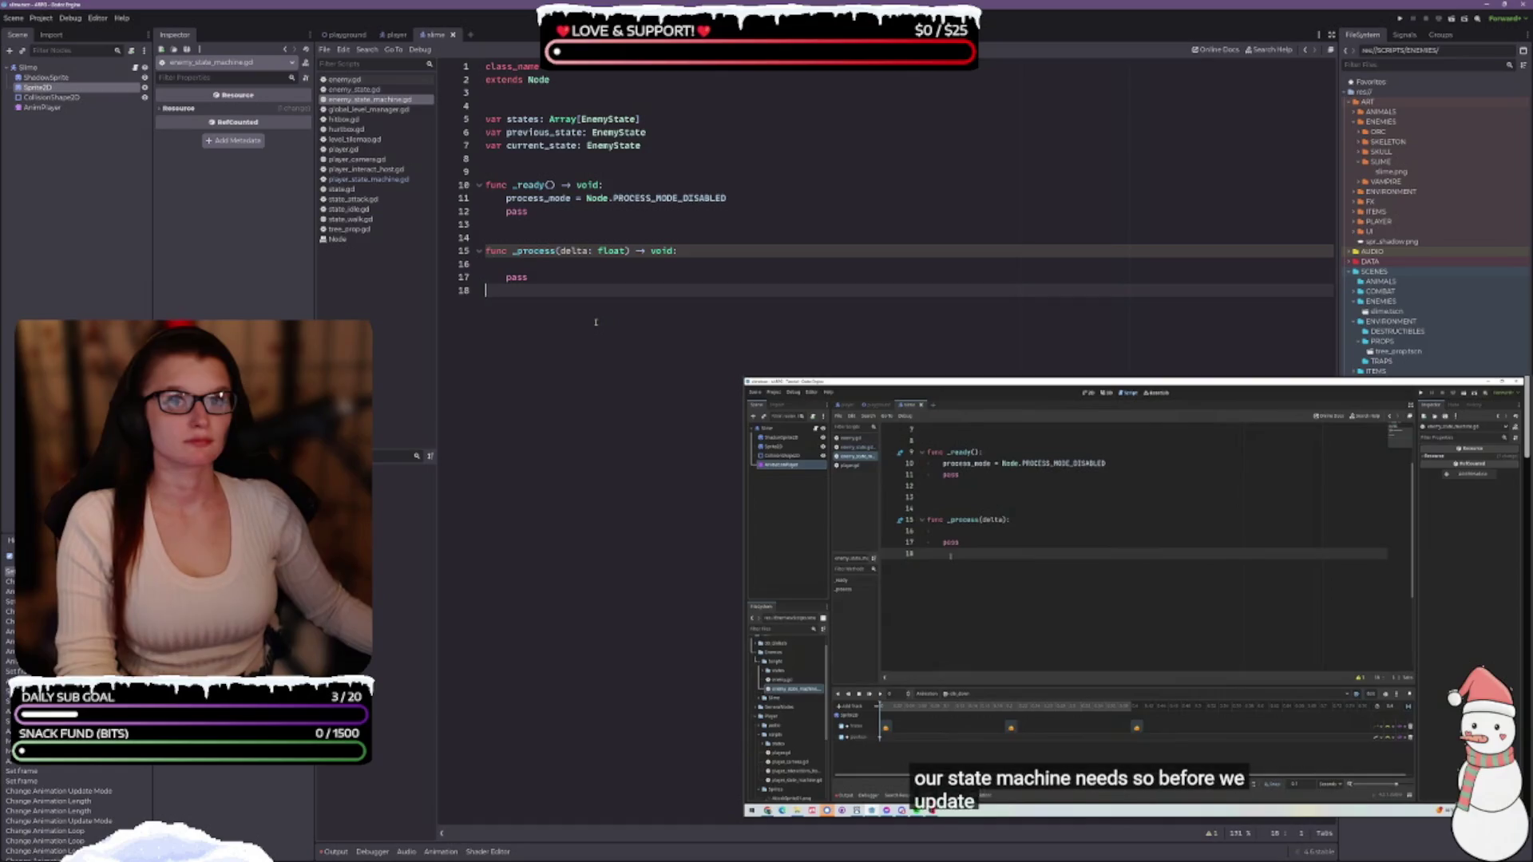
Declare func ChangeState(new_state: EnemyState) at the end of the script
key(Return)
key(Return)
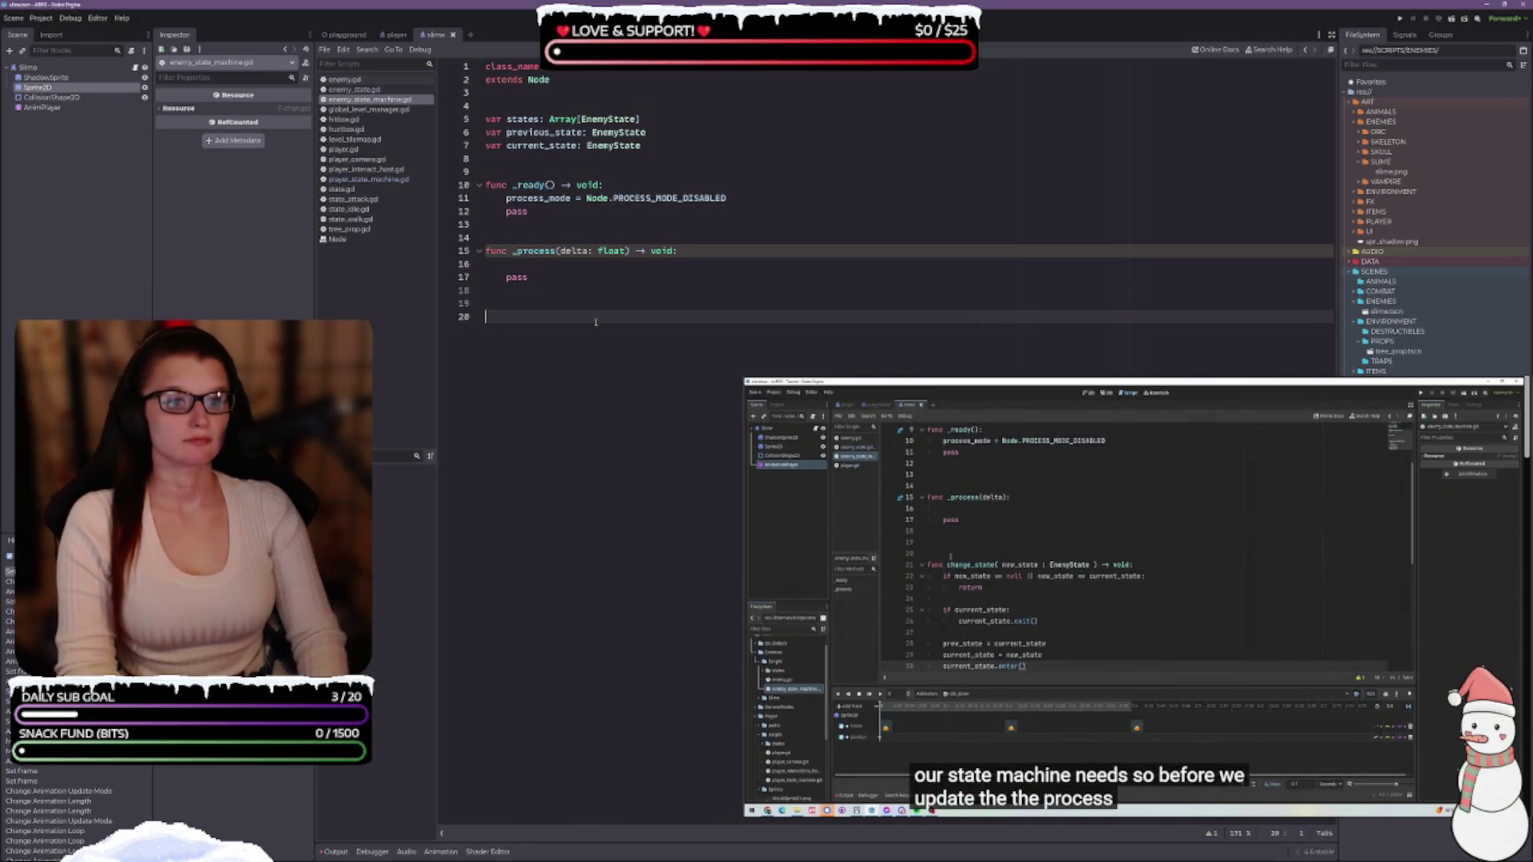
text(func)
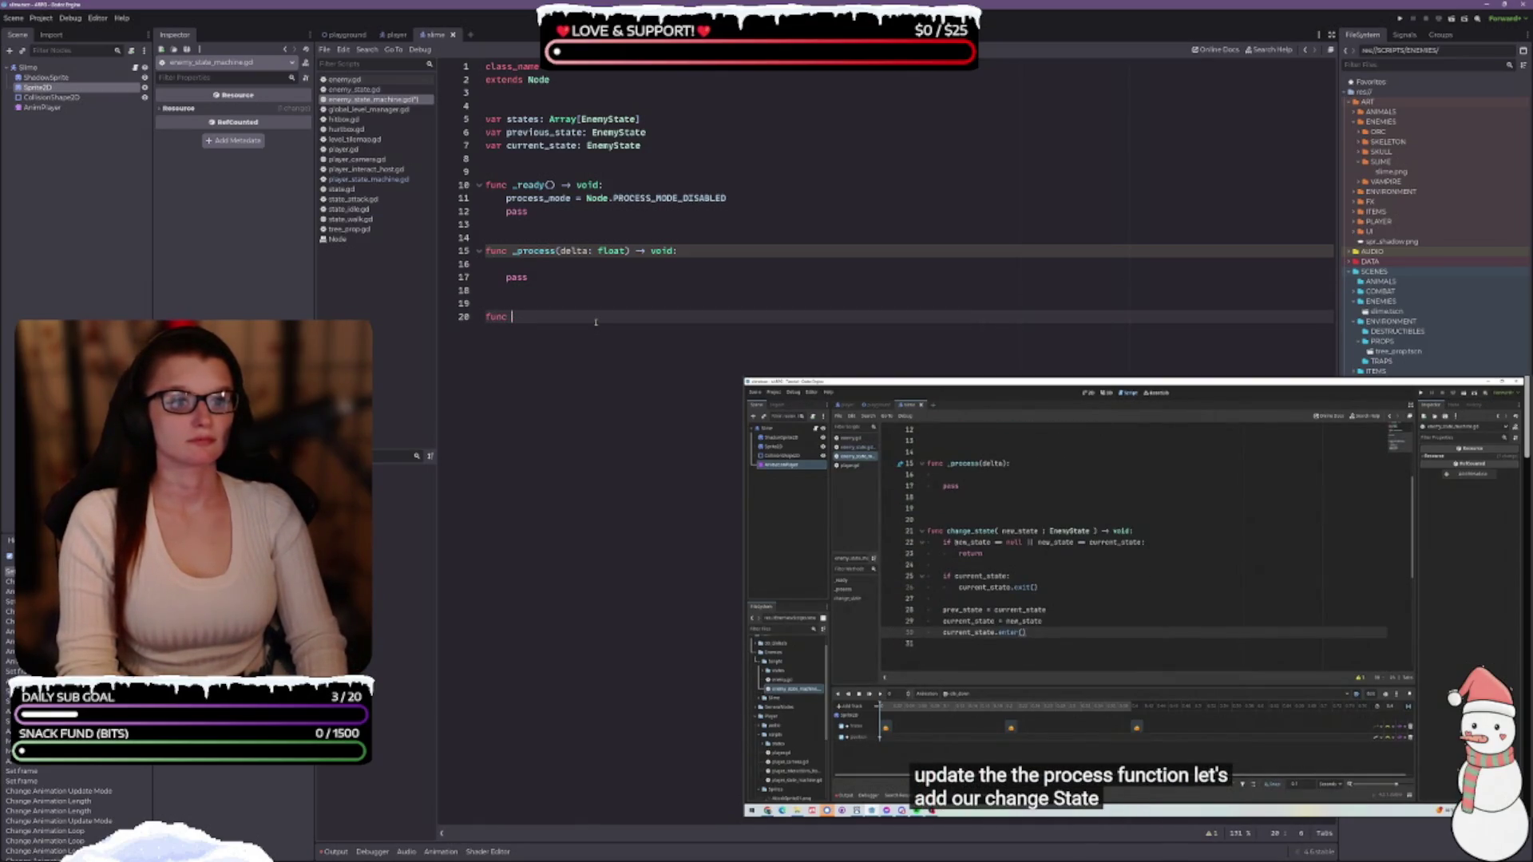
text( c)
key(Escape)
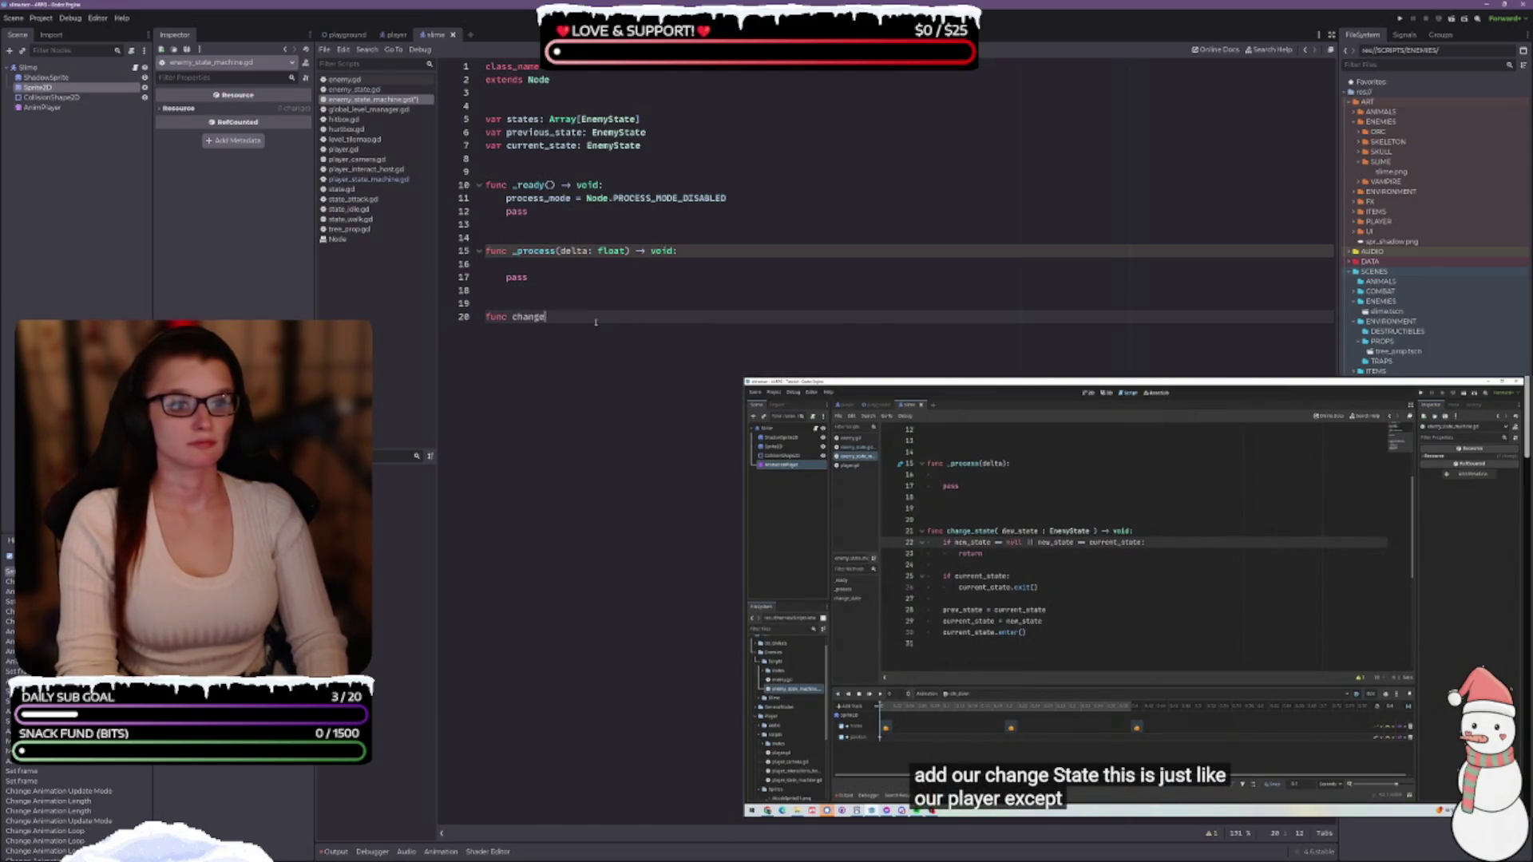
key(BackSpace)
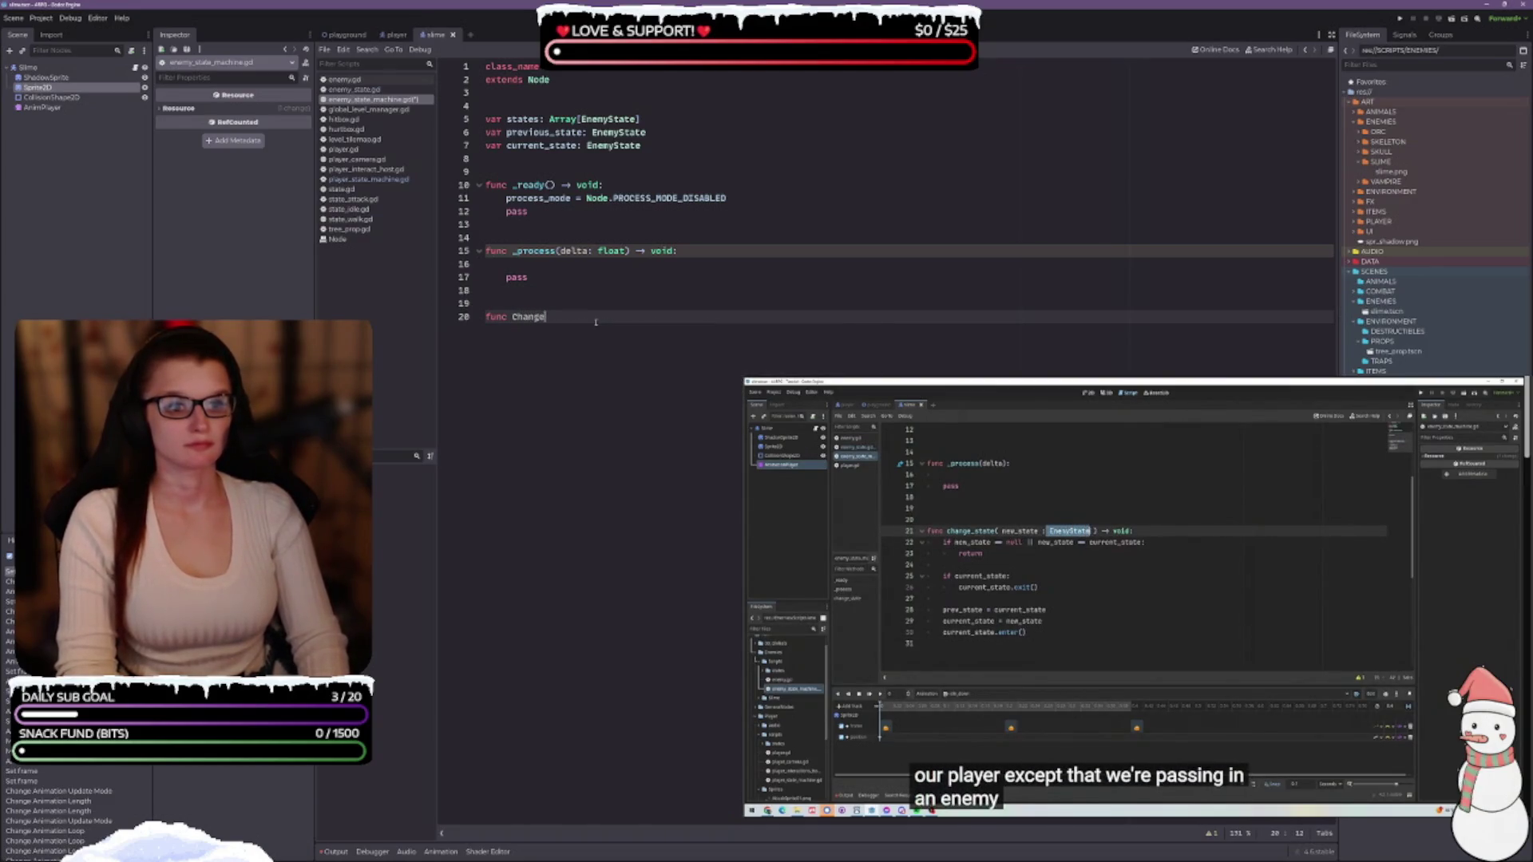
text(ChangeState)
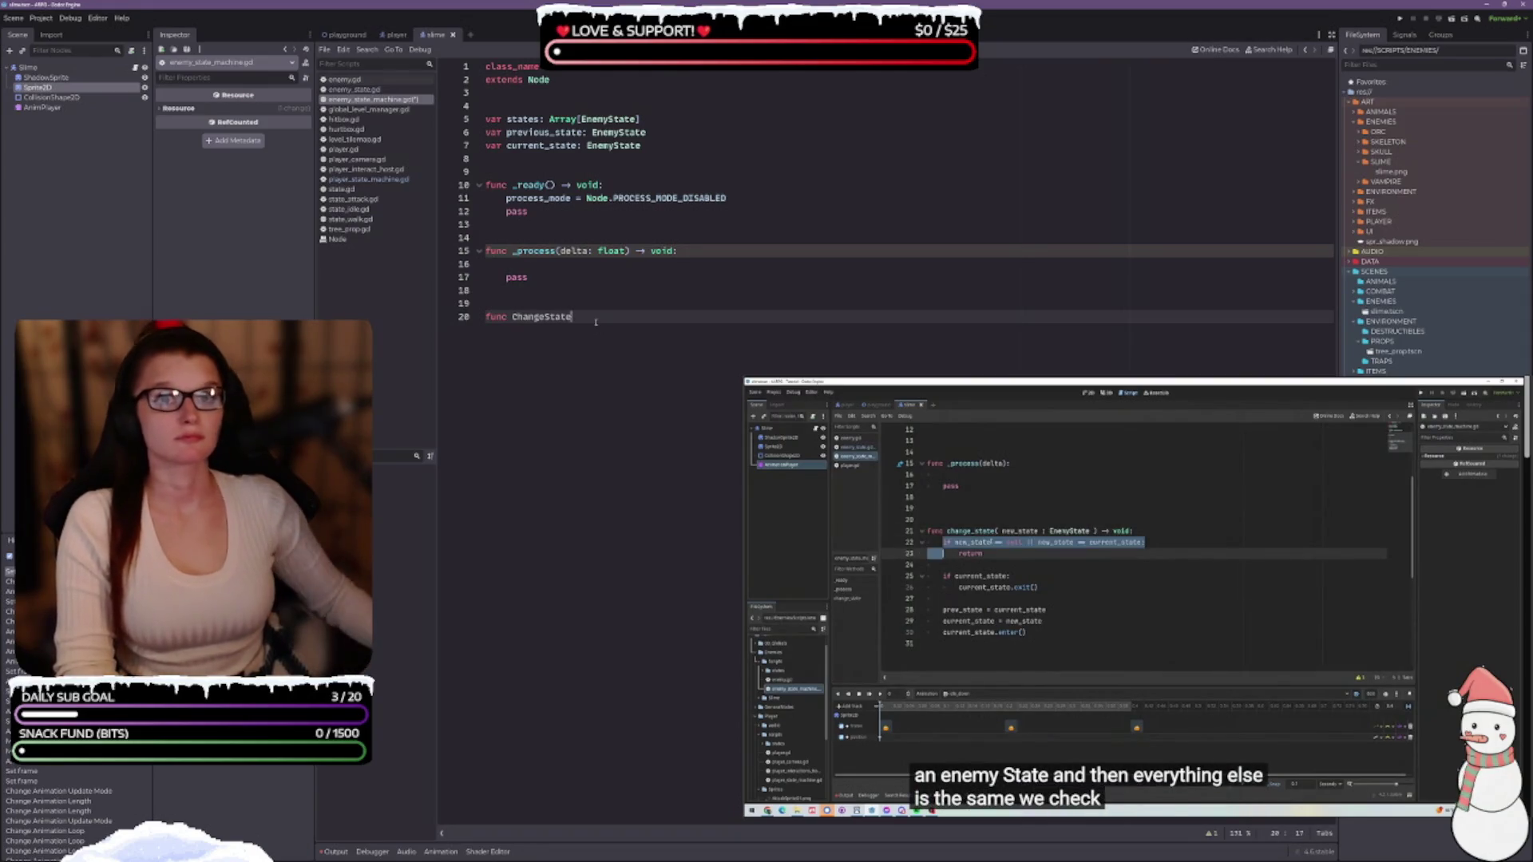
key(ctrl+s)
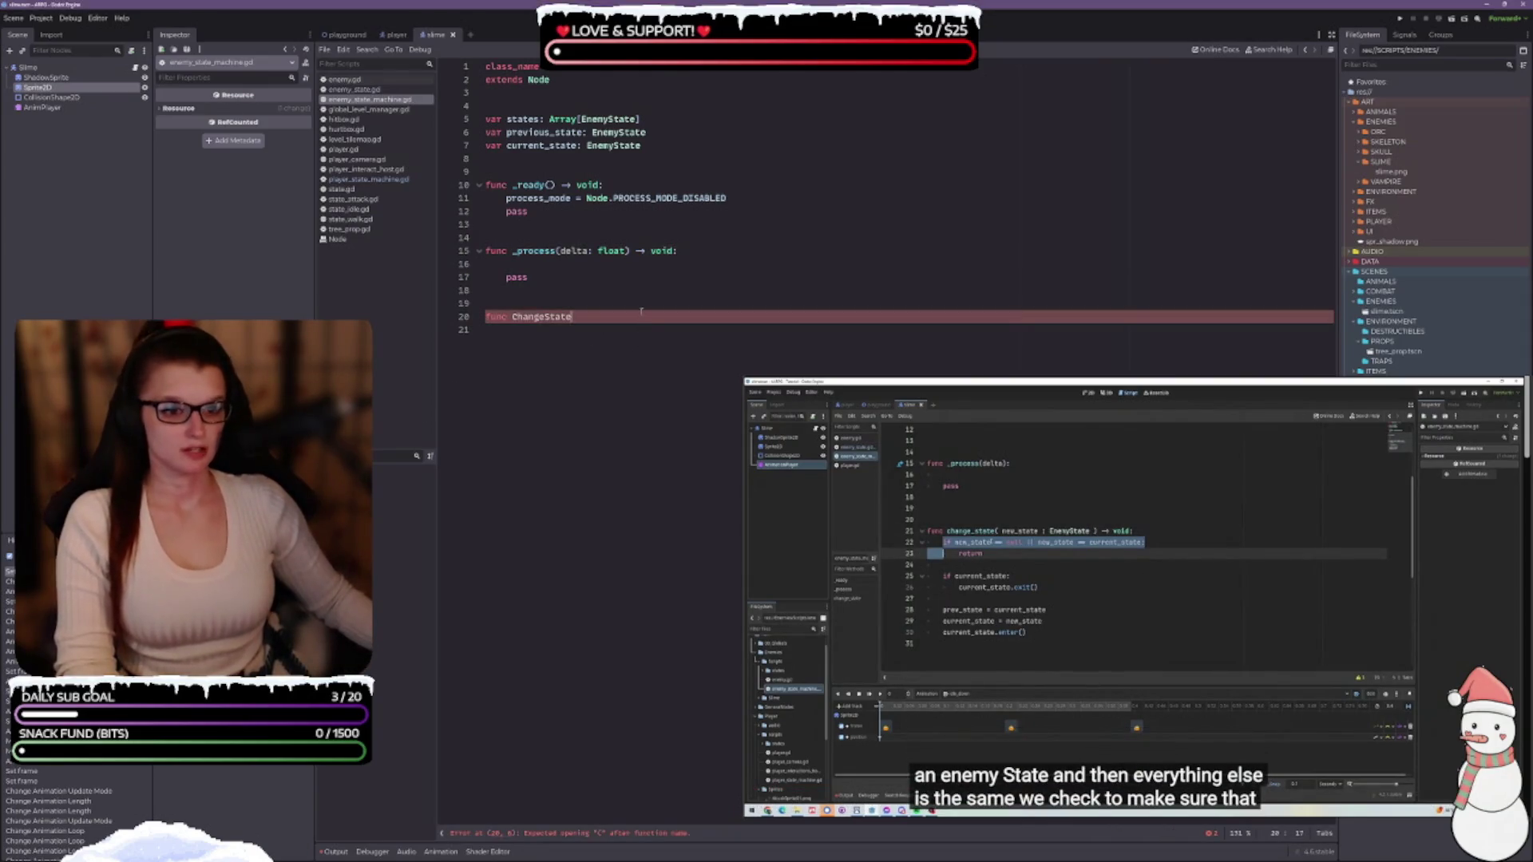
text((new_state: E)
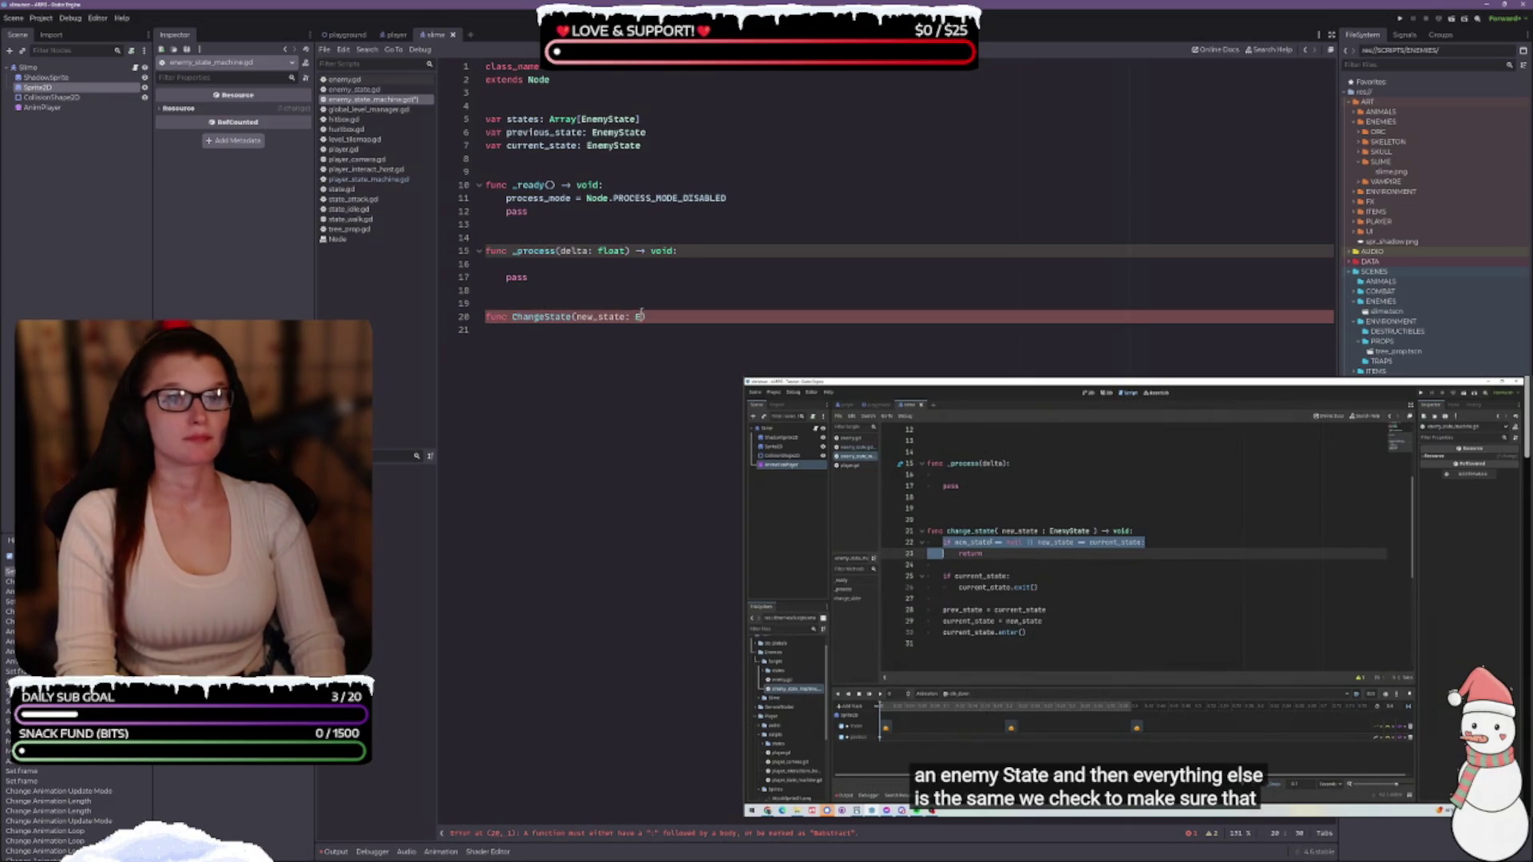
text(y)
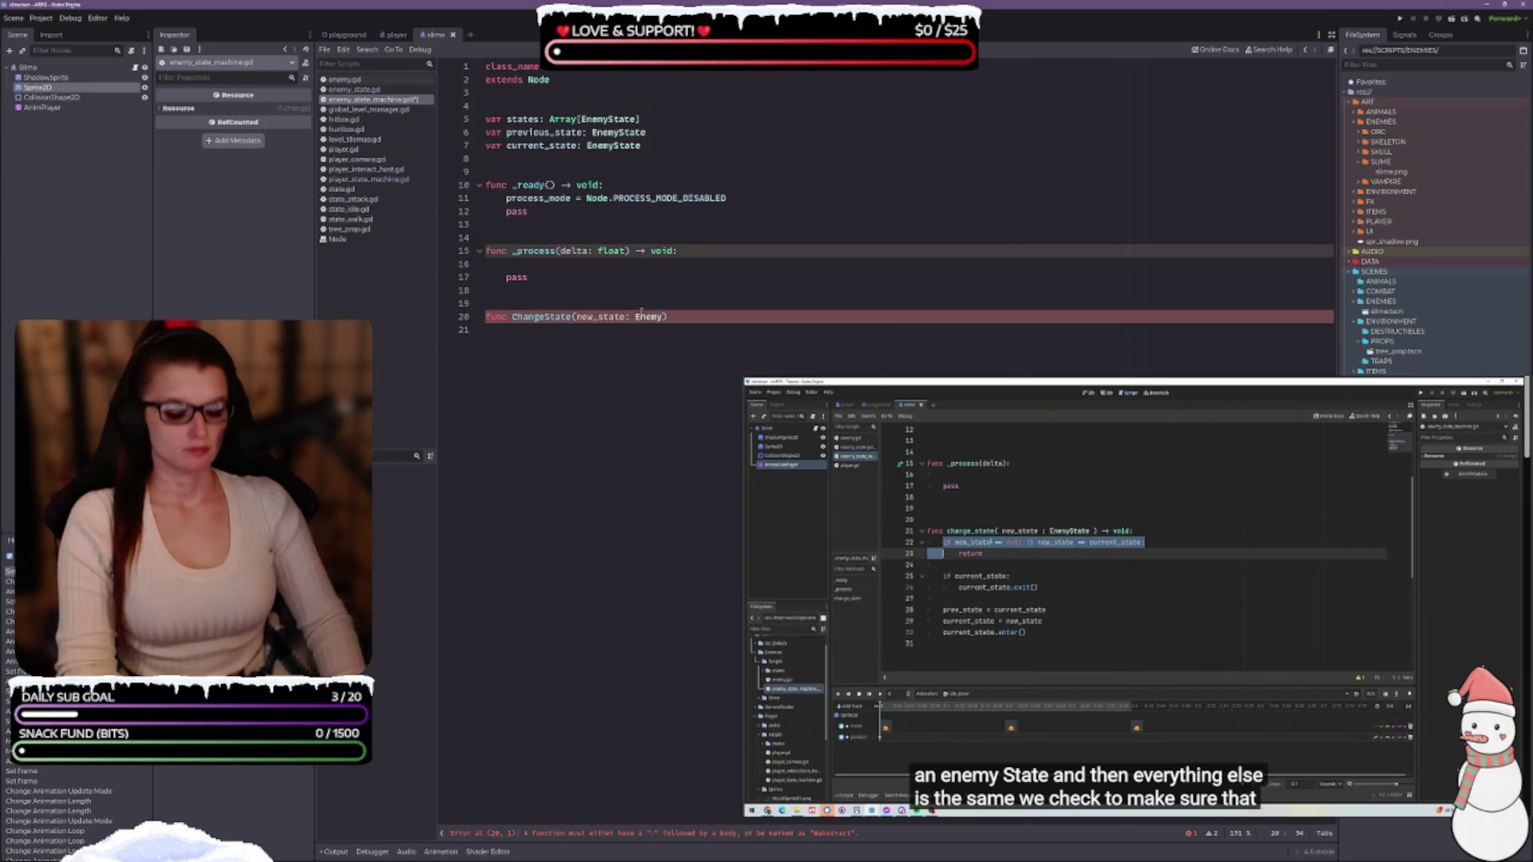
text(State)
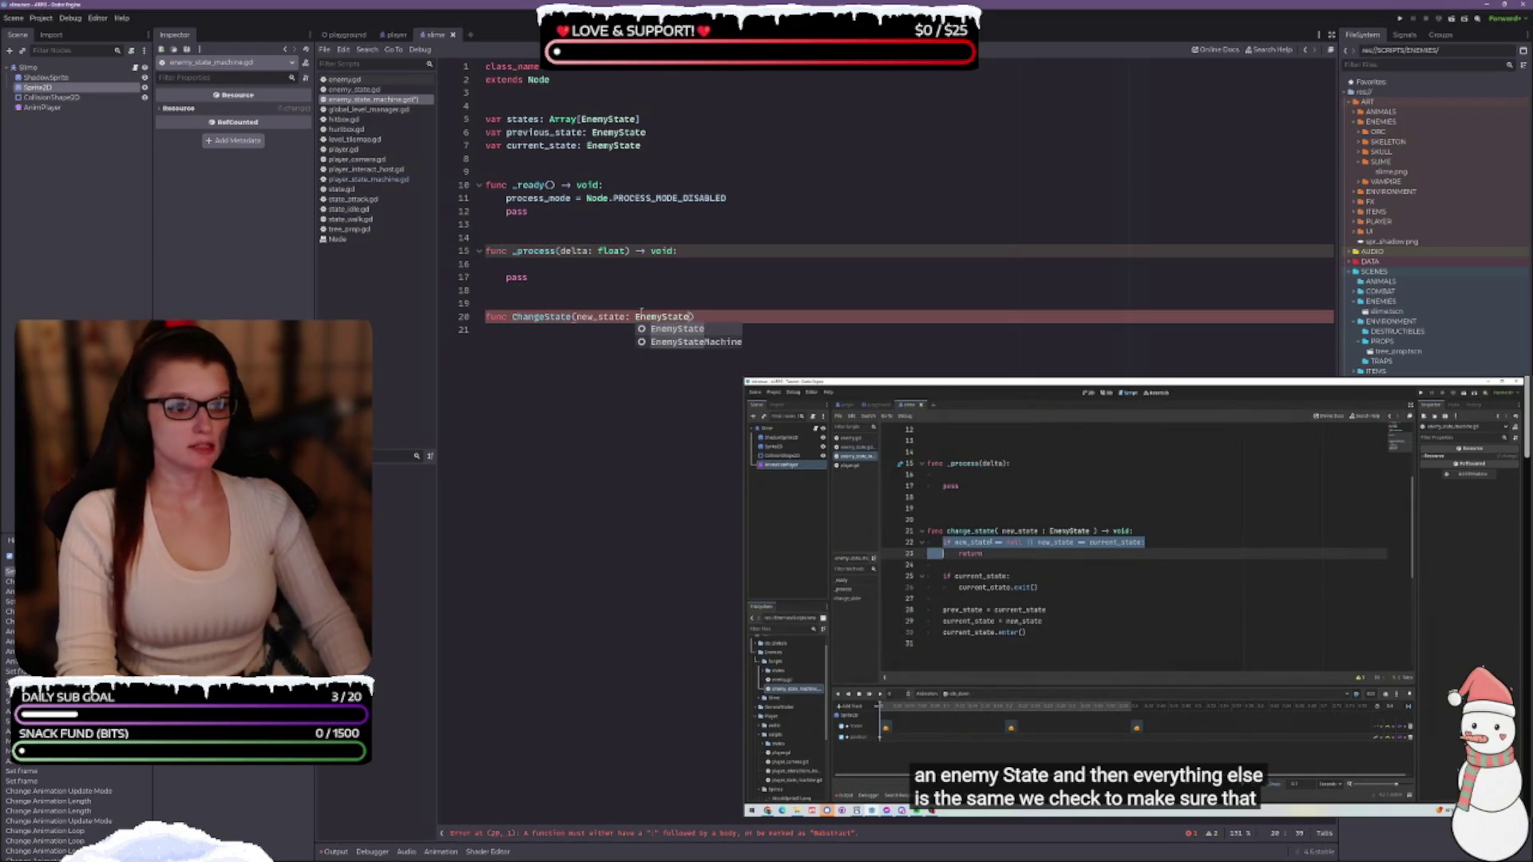
text())
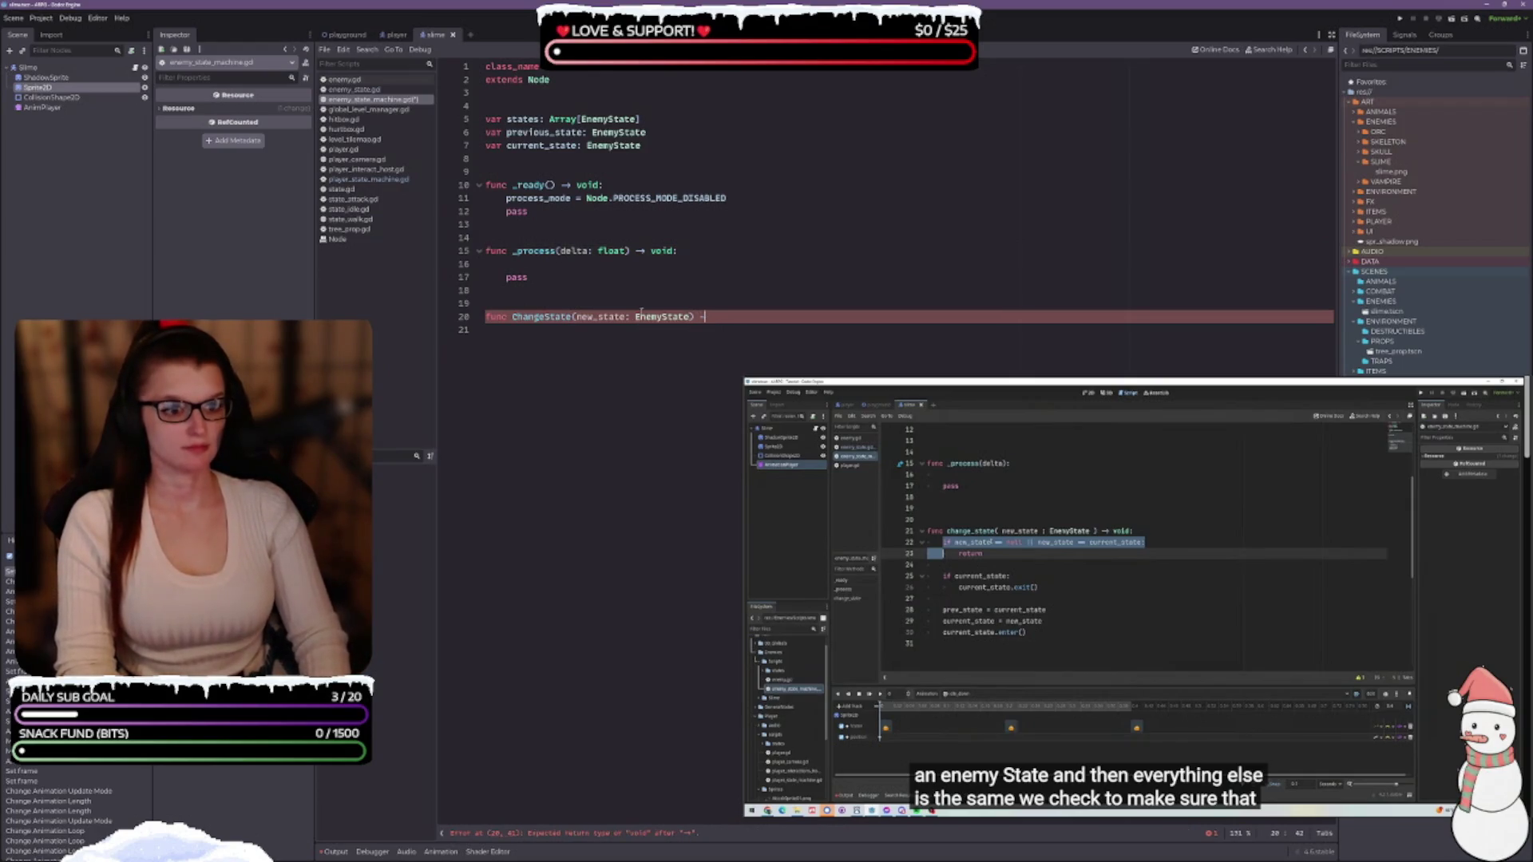
key(Return)
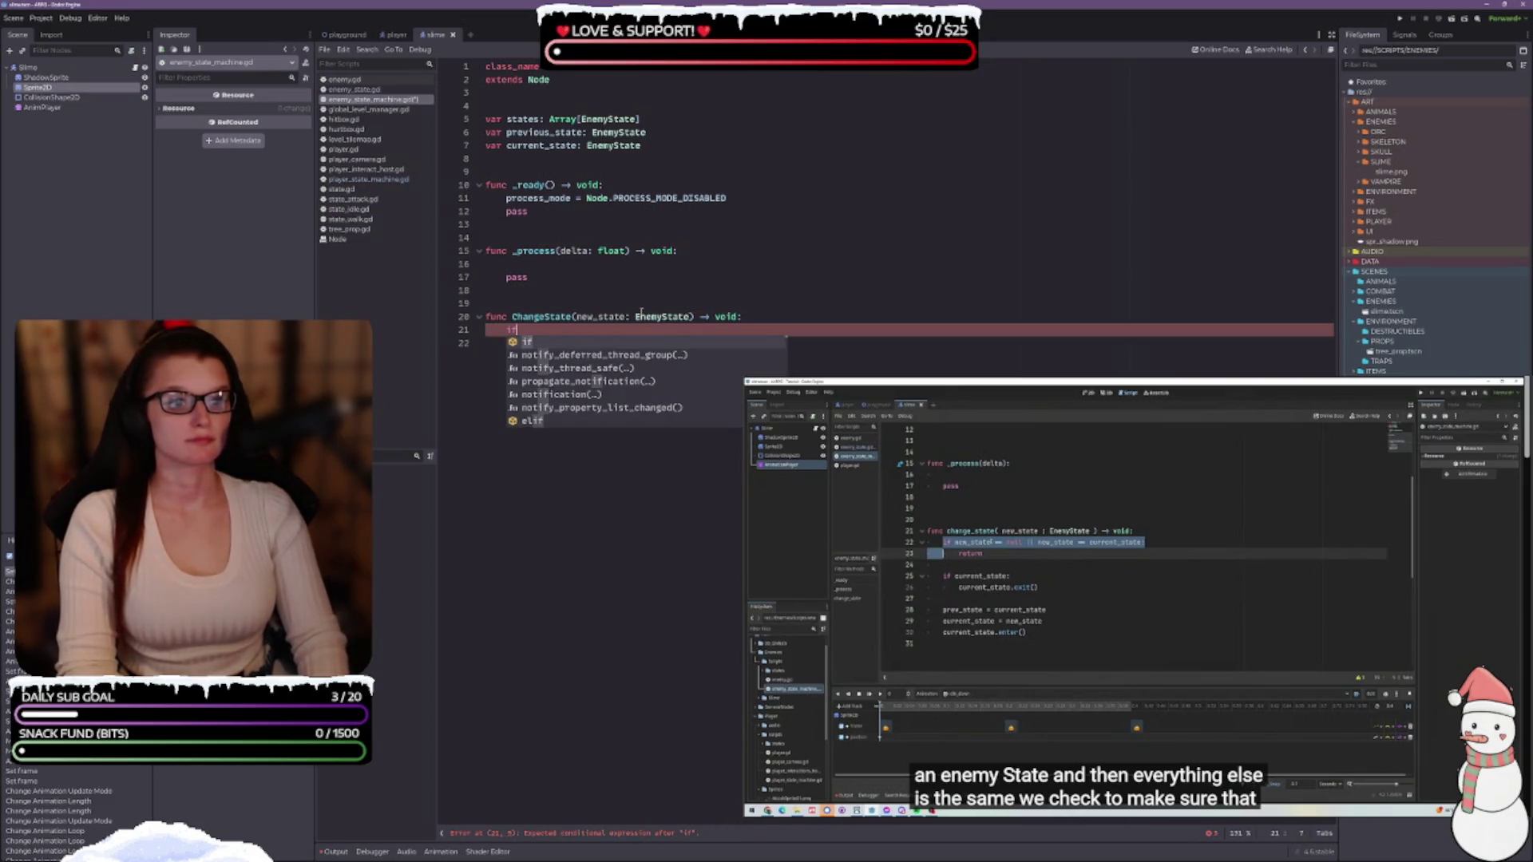
Return early when new_state is null or equals current_state
text(new_state == null ||)
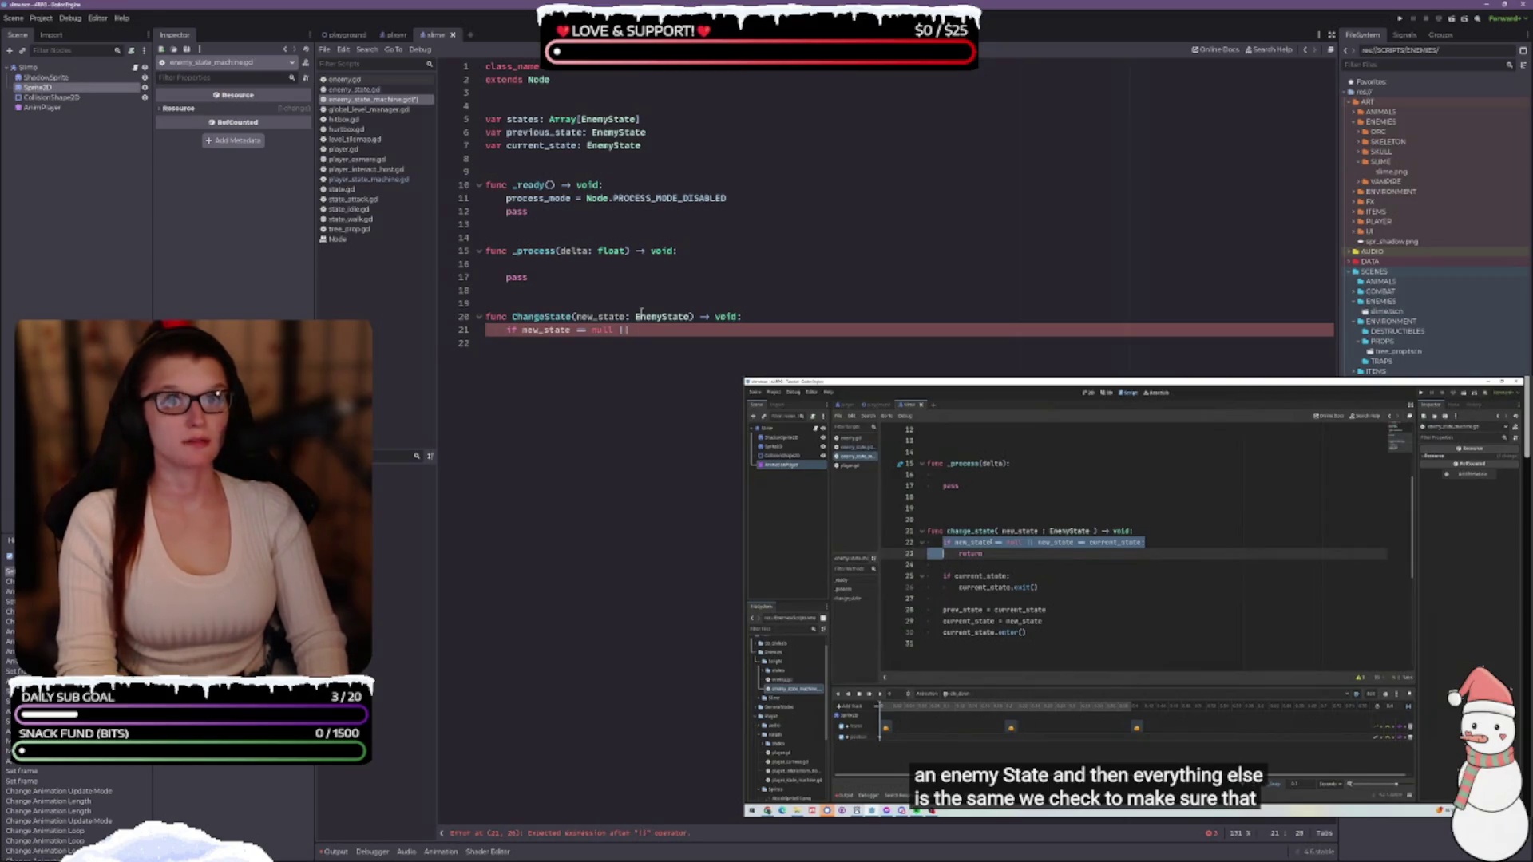
text(w_state == cu)
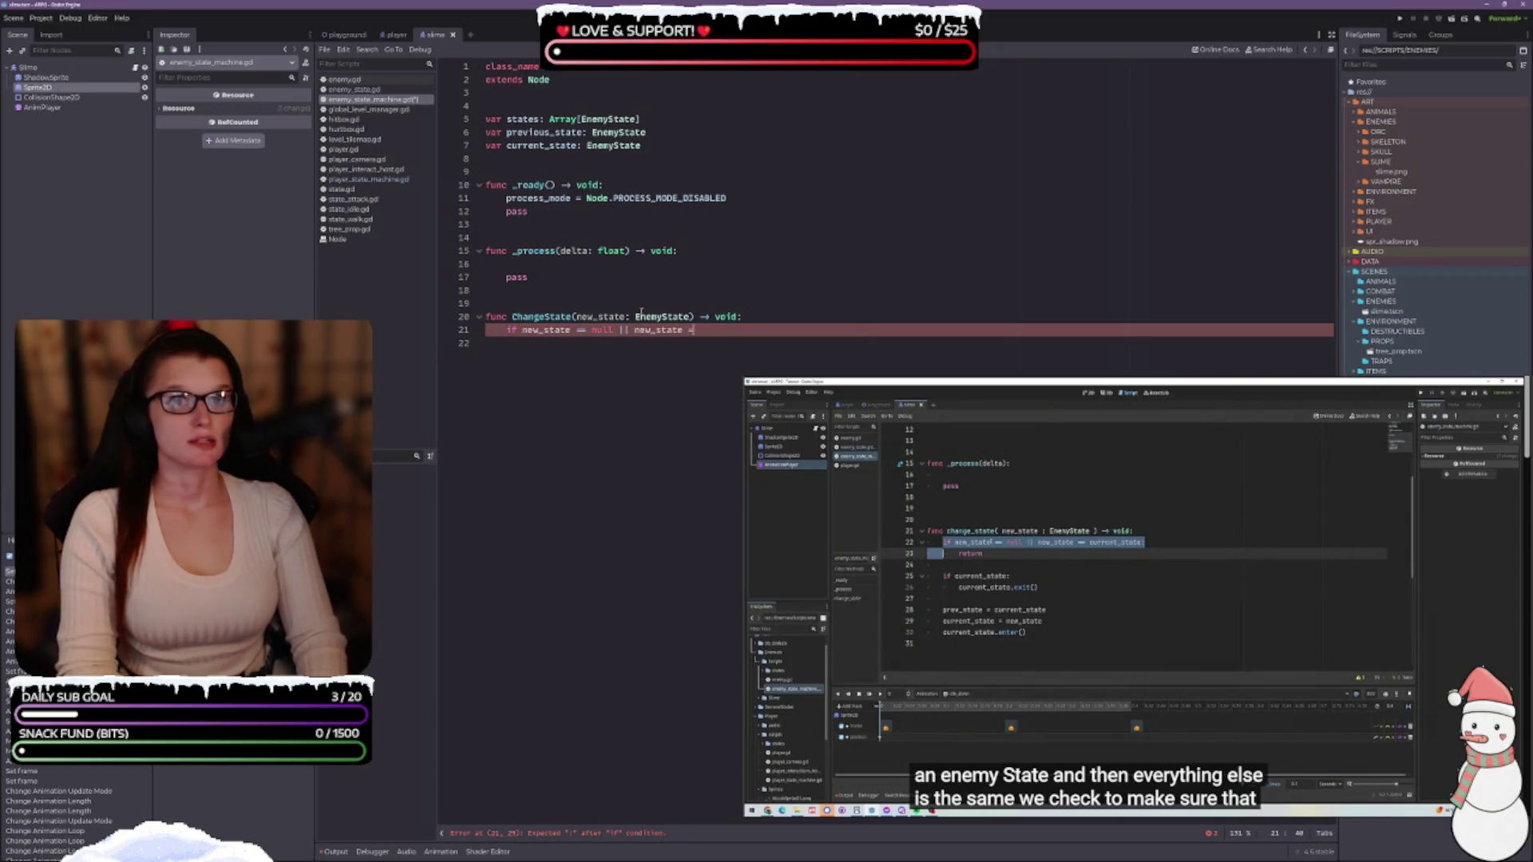
text(rrent_state:)
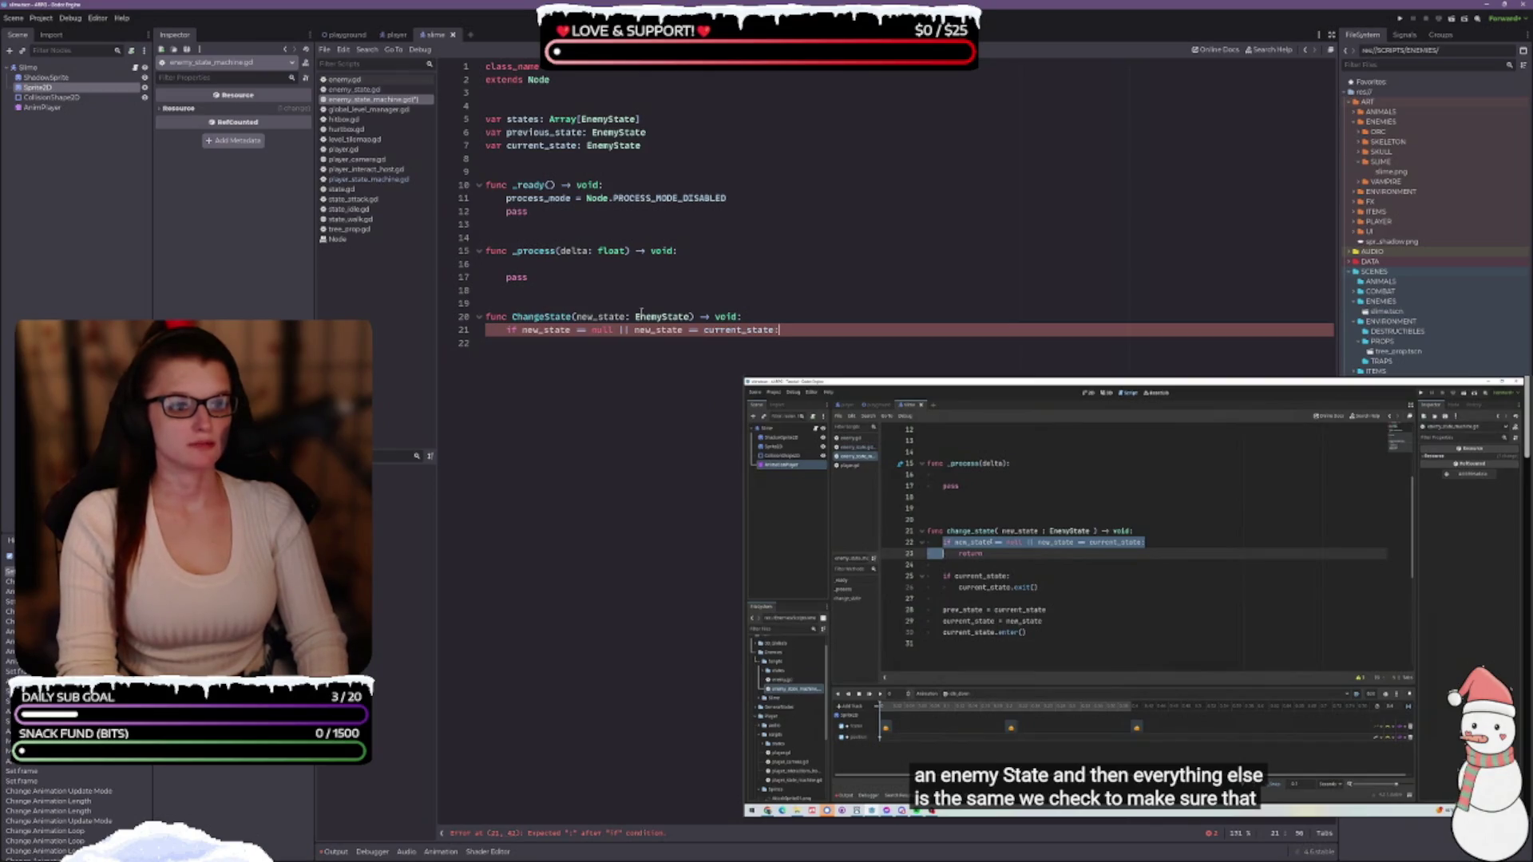
key(Return)
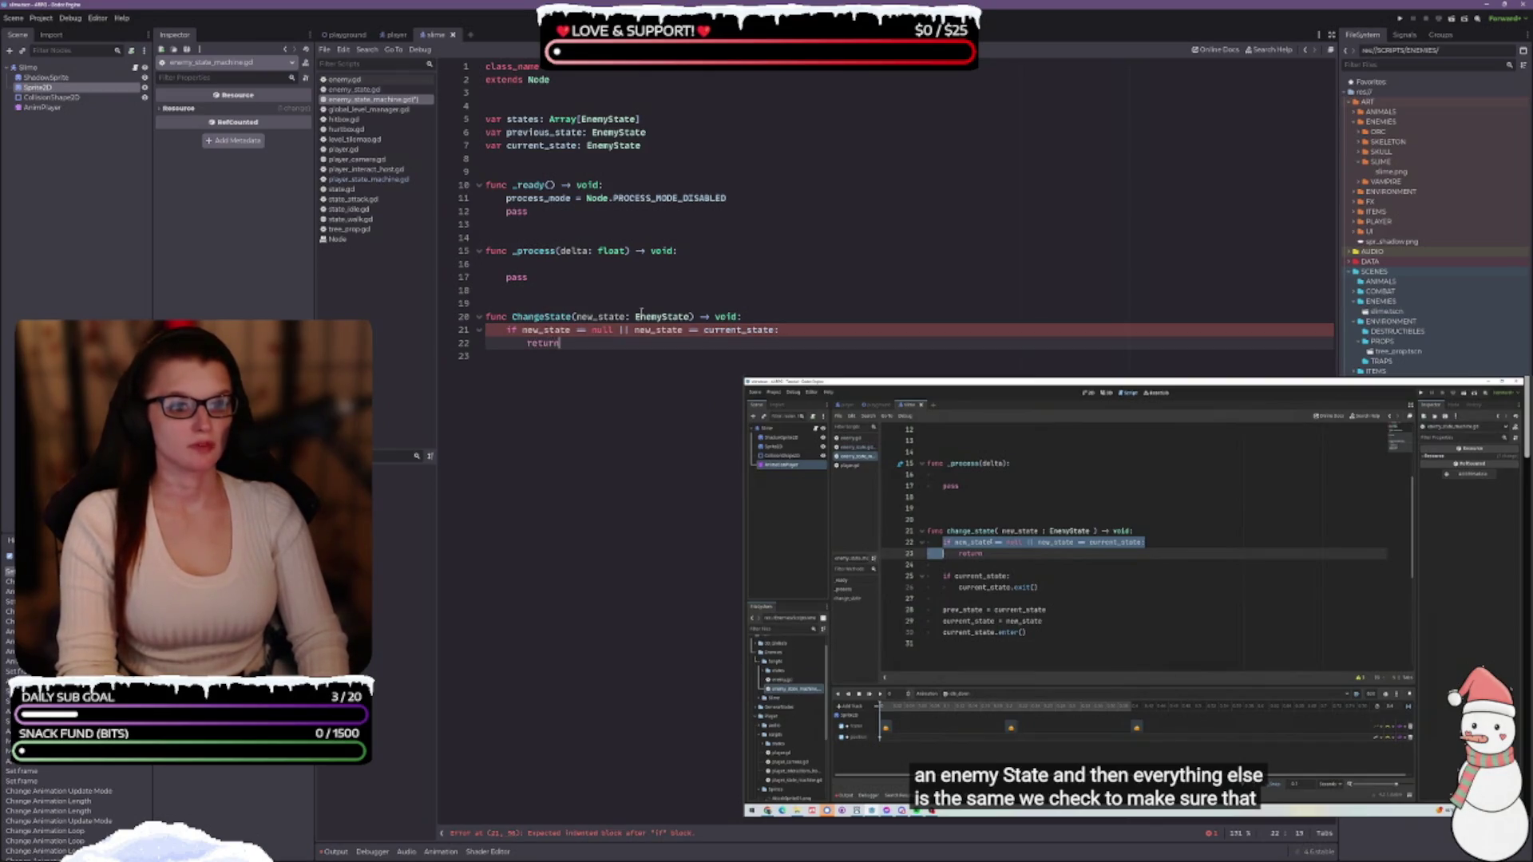
key(Return)
key(Return)
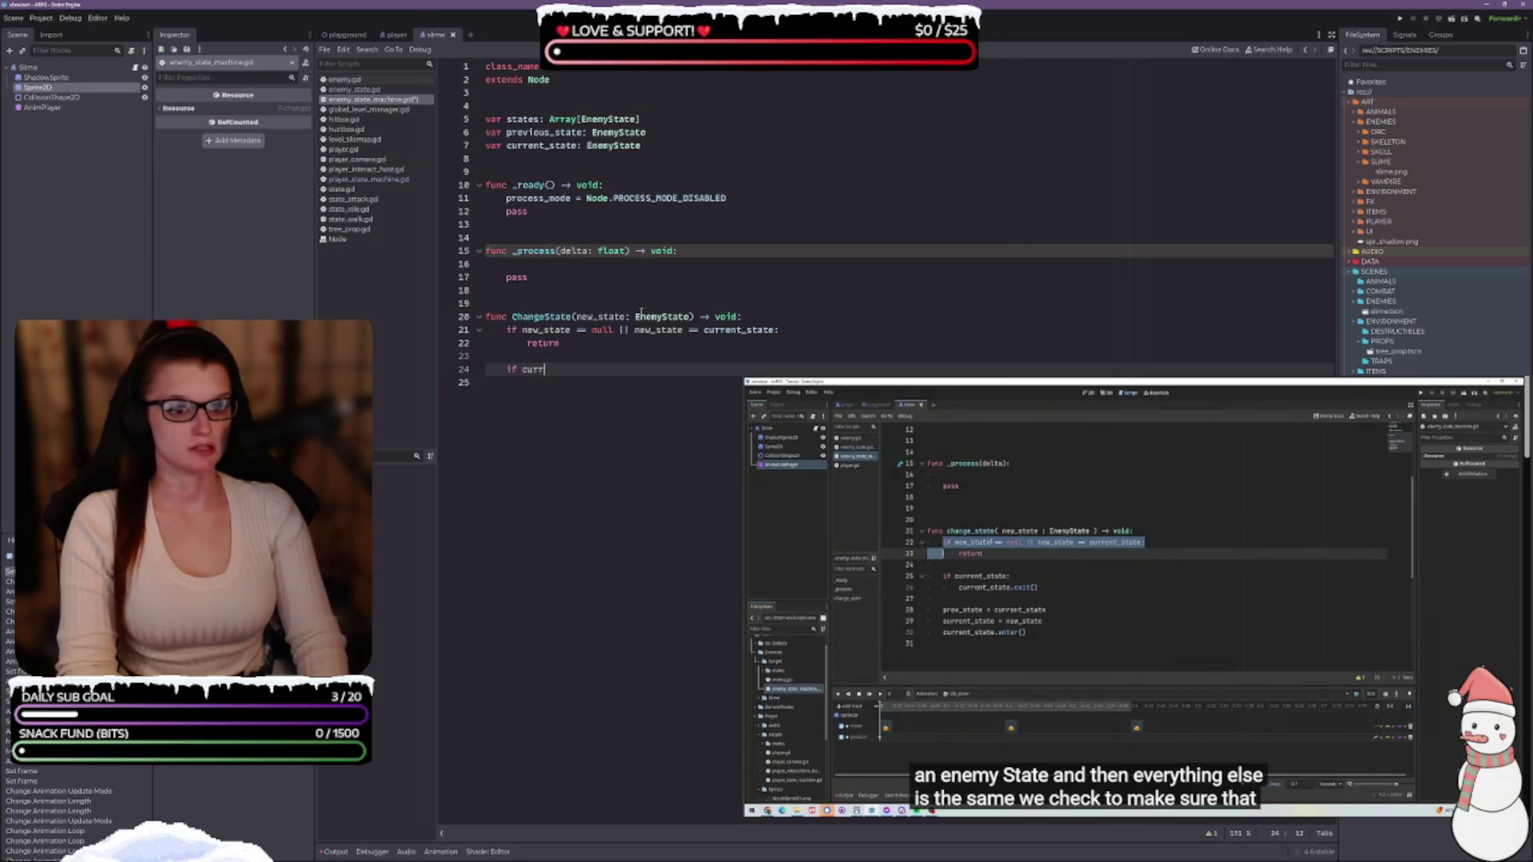
Call current_state.exit() when a current state exists
text(nt_state)
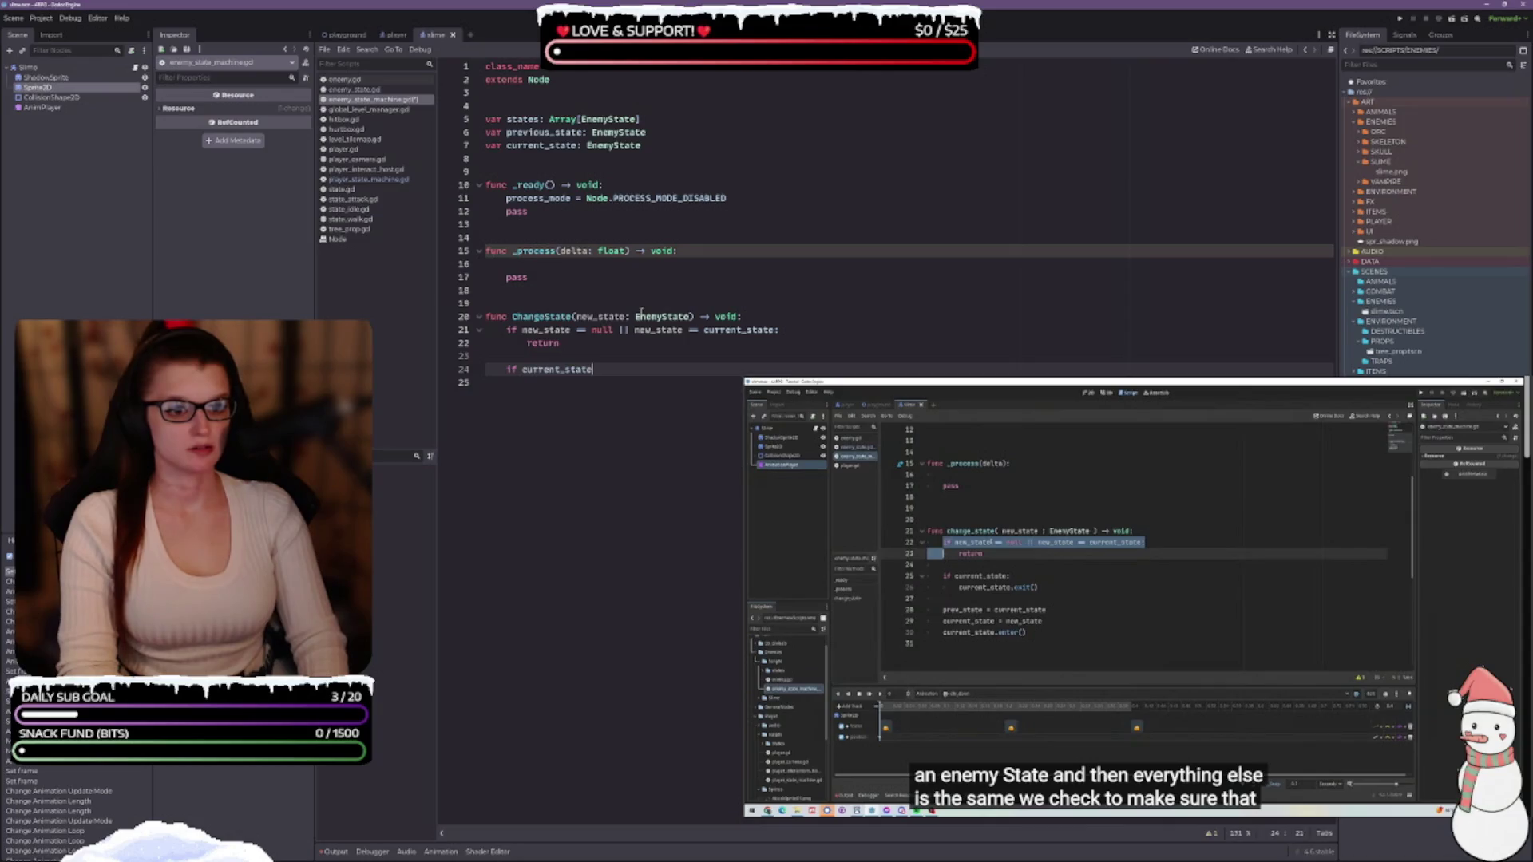
text(:)
key(Return)
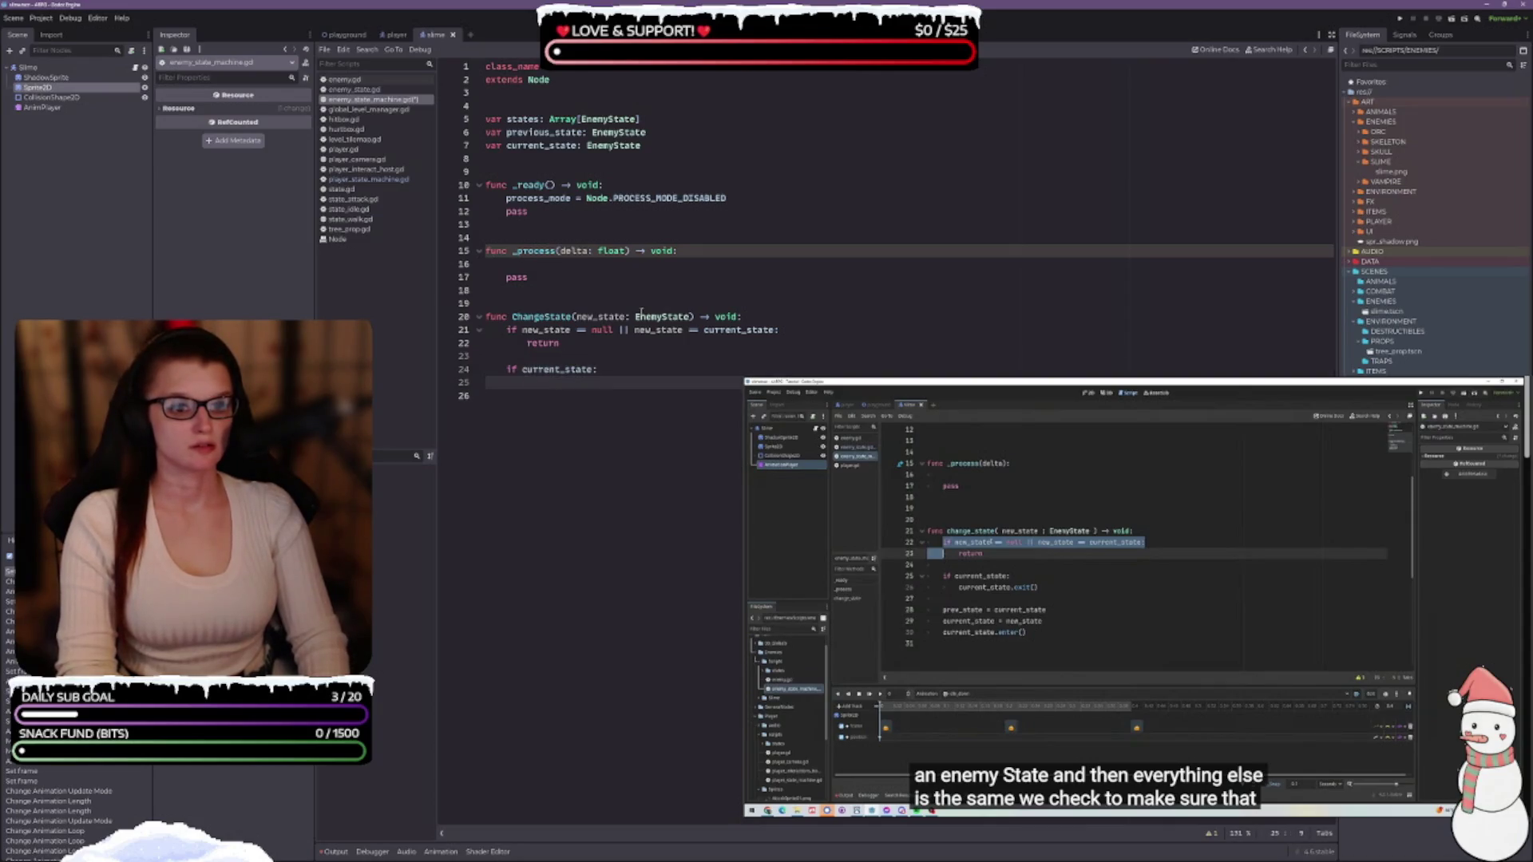
text(ent_state.ex)
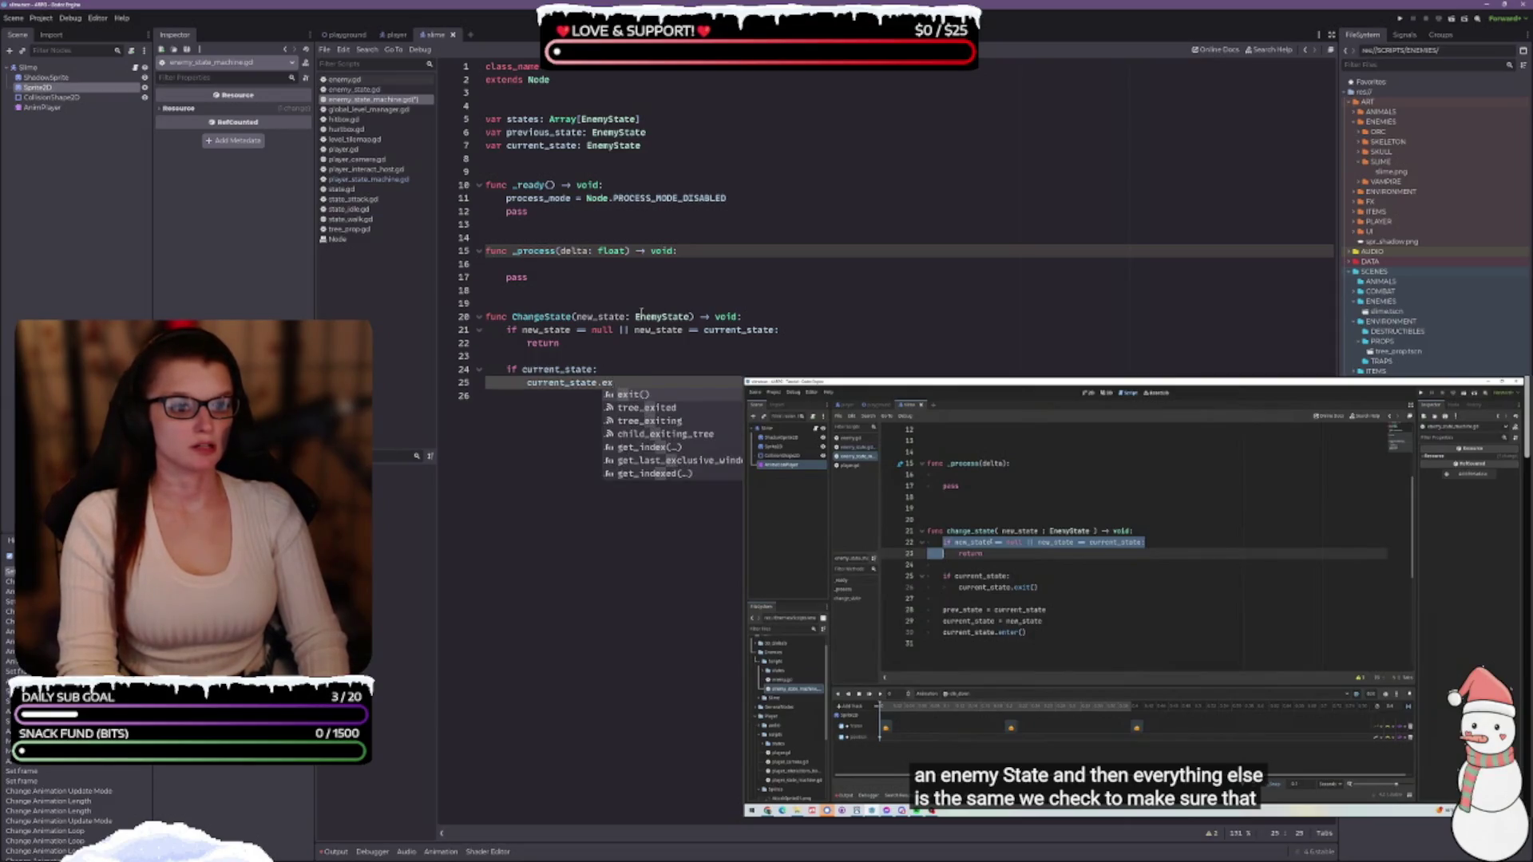
key(Return)
key(Return)
key(Return)
key(BackSpace)
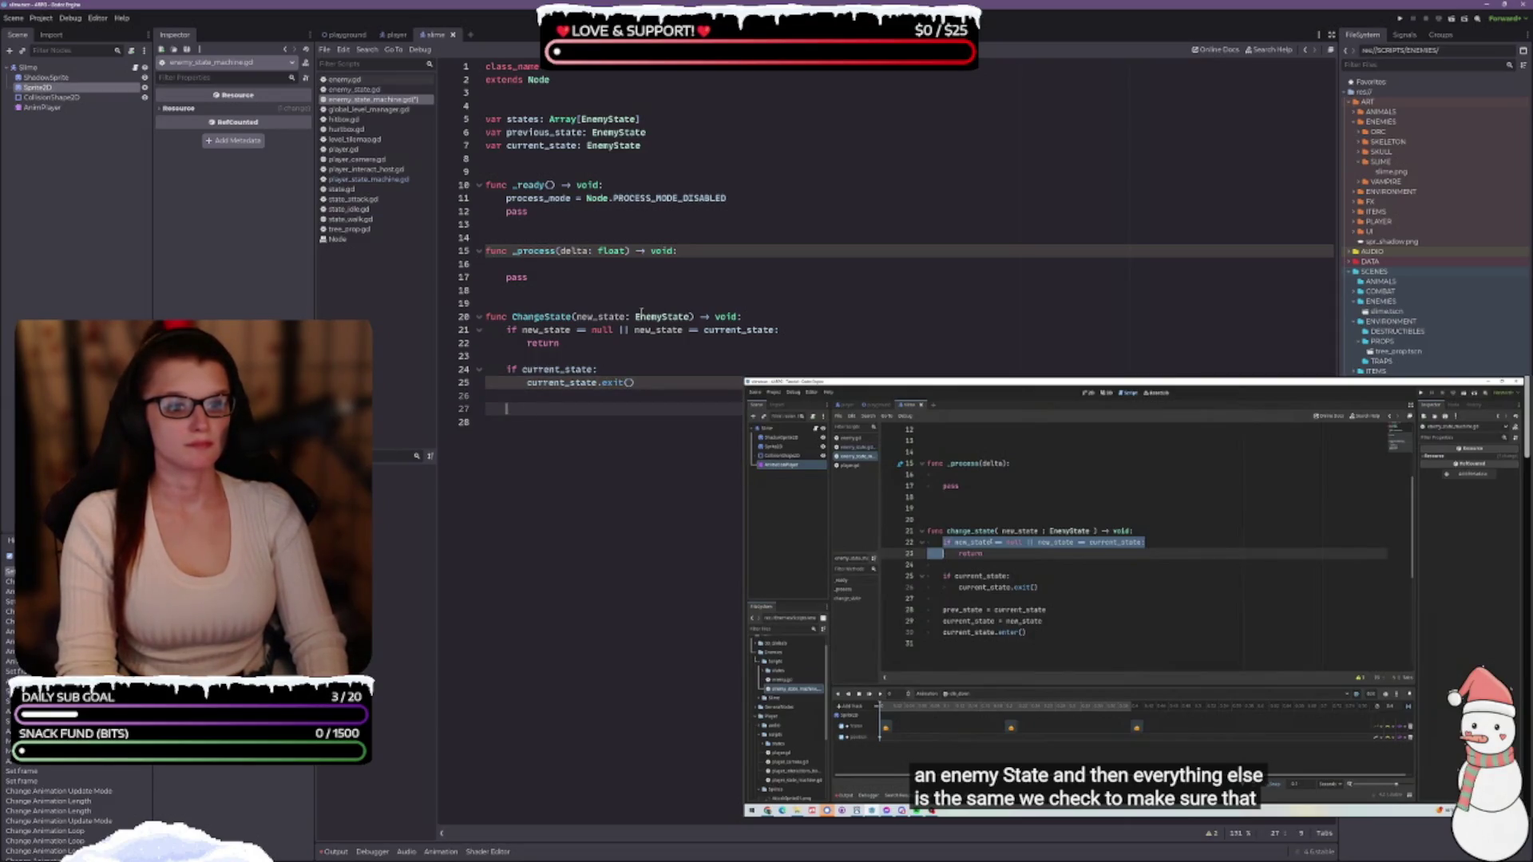
Store previous_state, assign new_state to current_state, call current_state.enter(), and save
text(i)
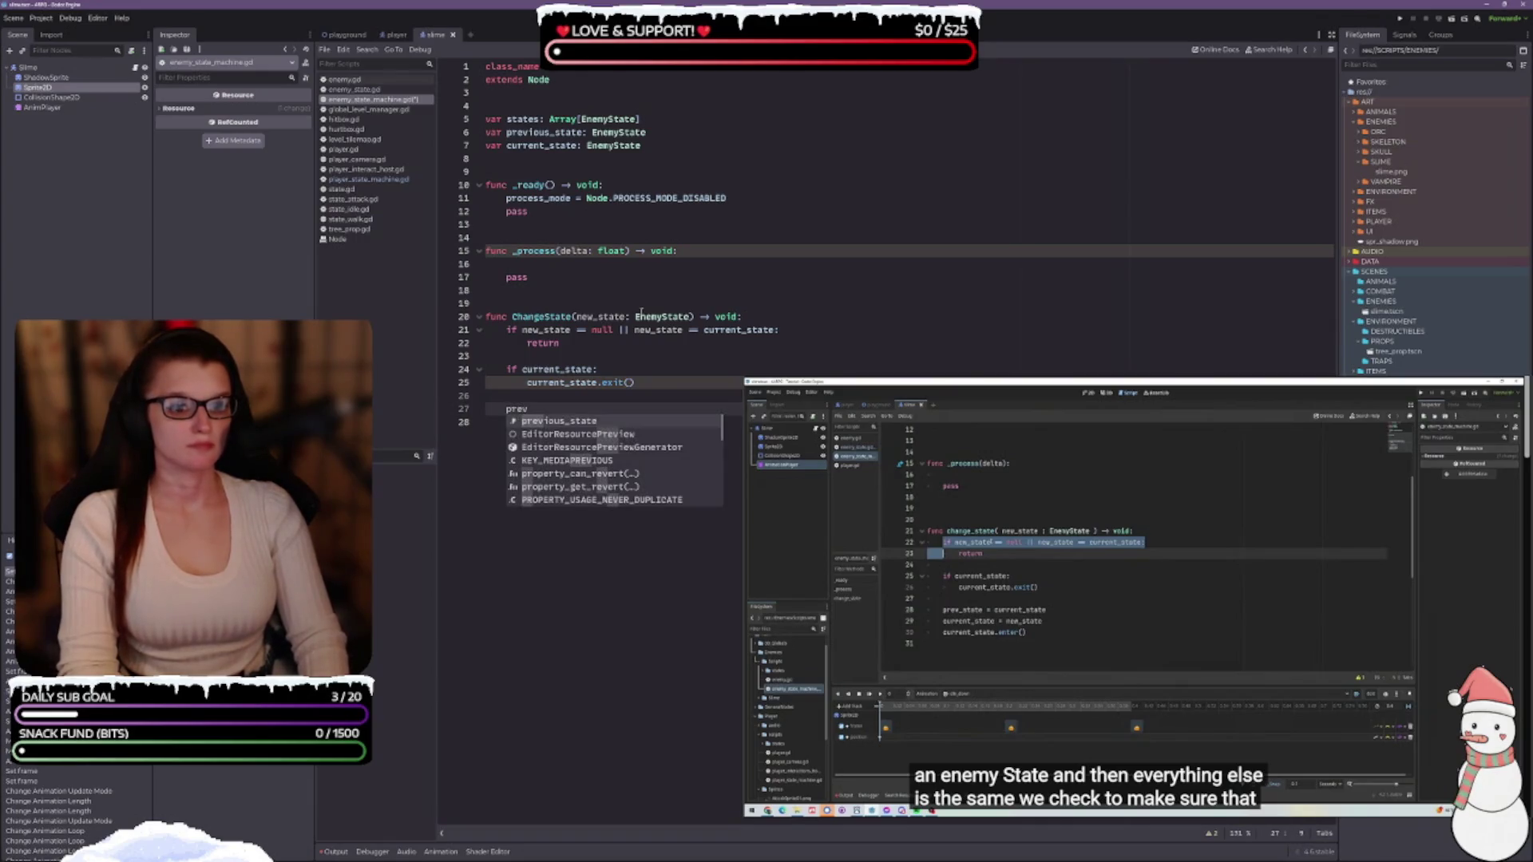
key(Return)
text(cur)
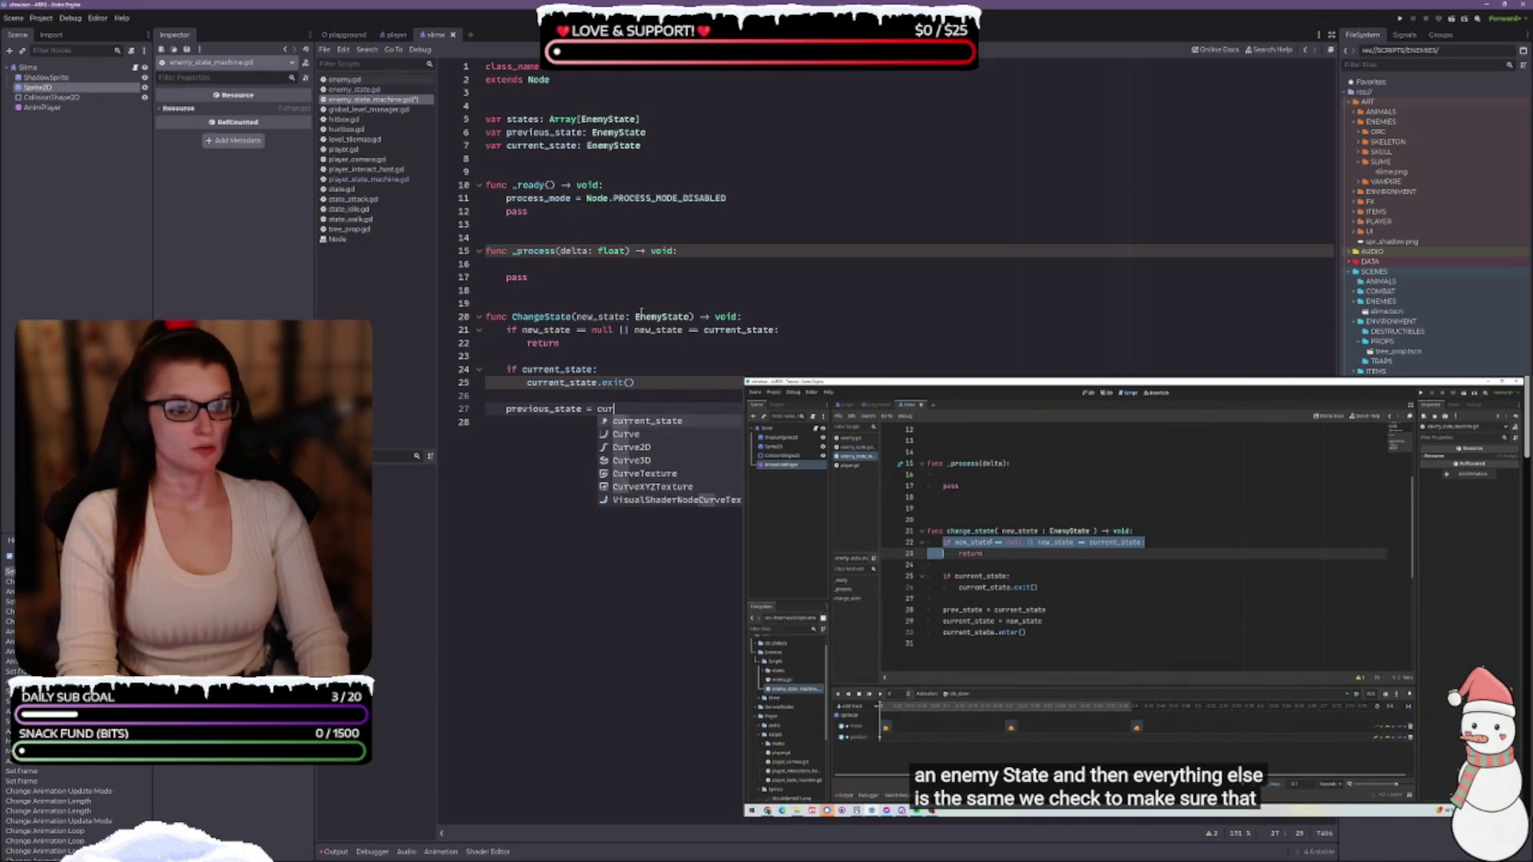
key(Return)
key(Return)
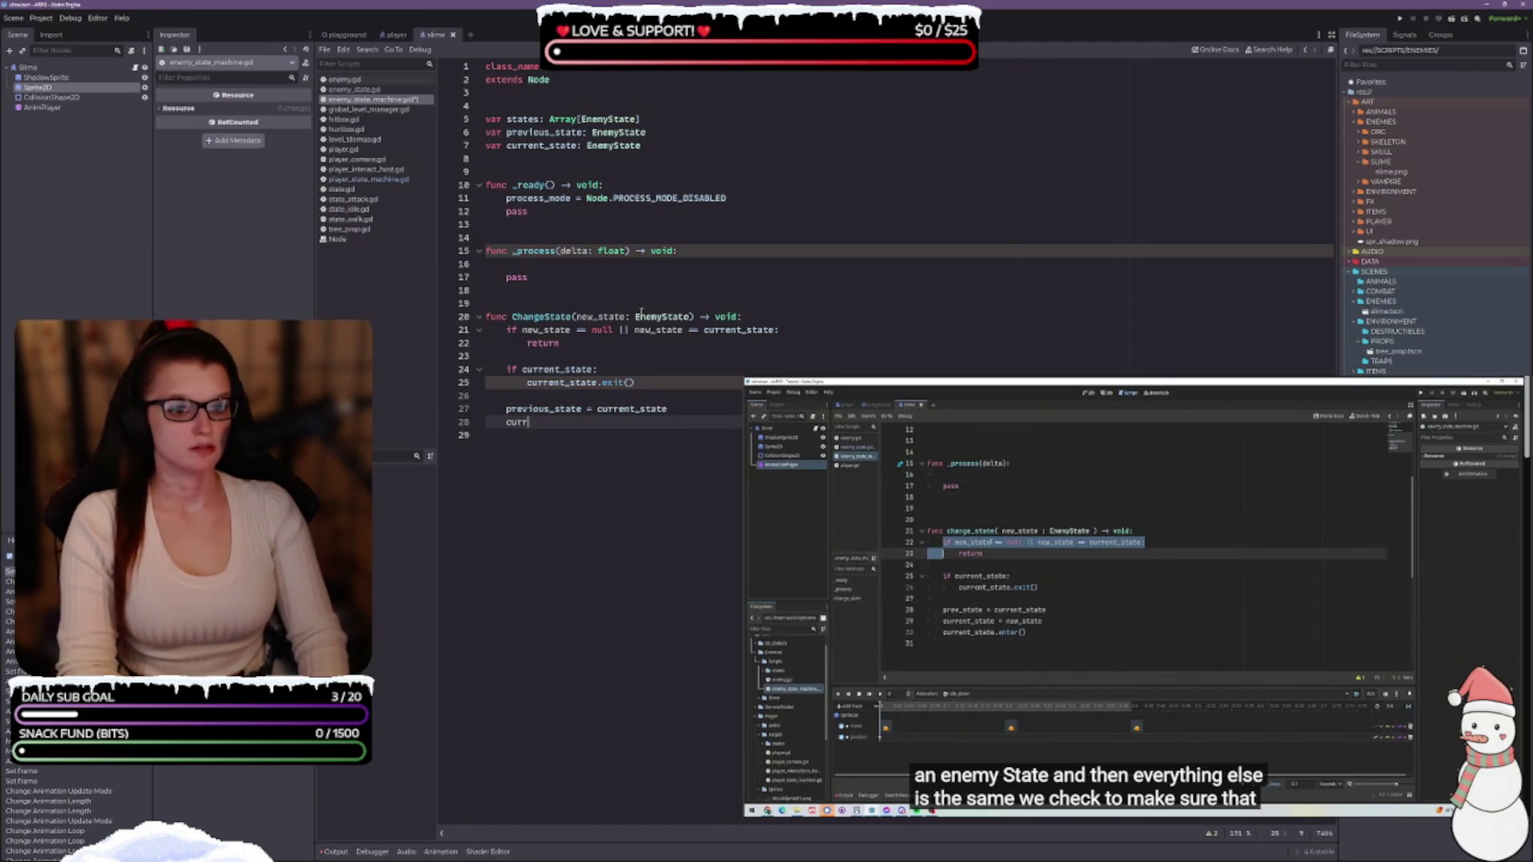
key(Return)
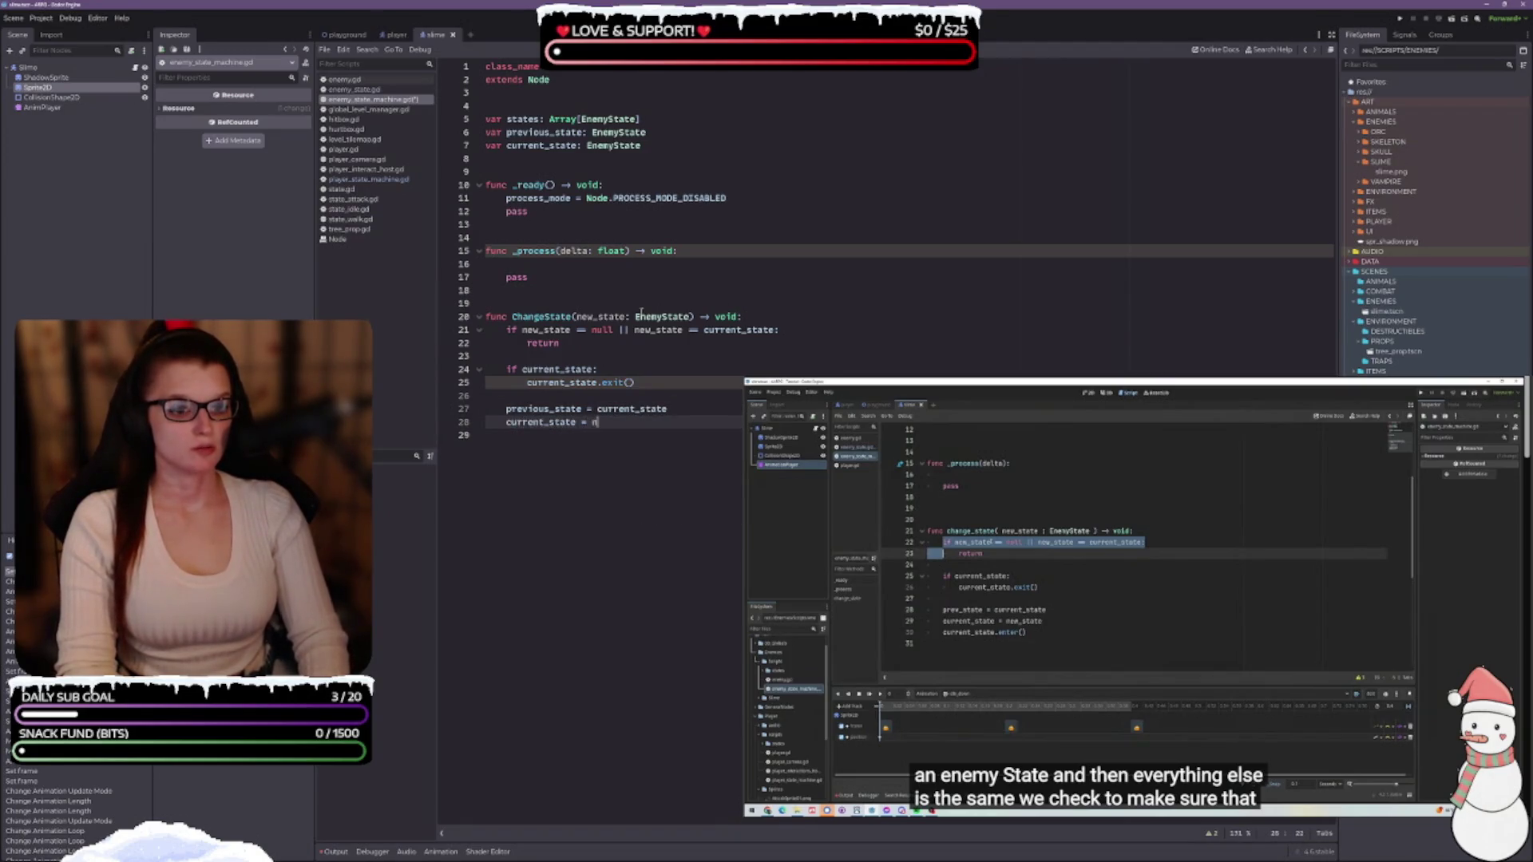
text(ew)
key(Return)
key(Return)
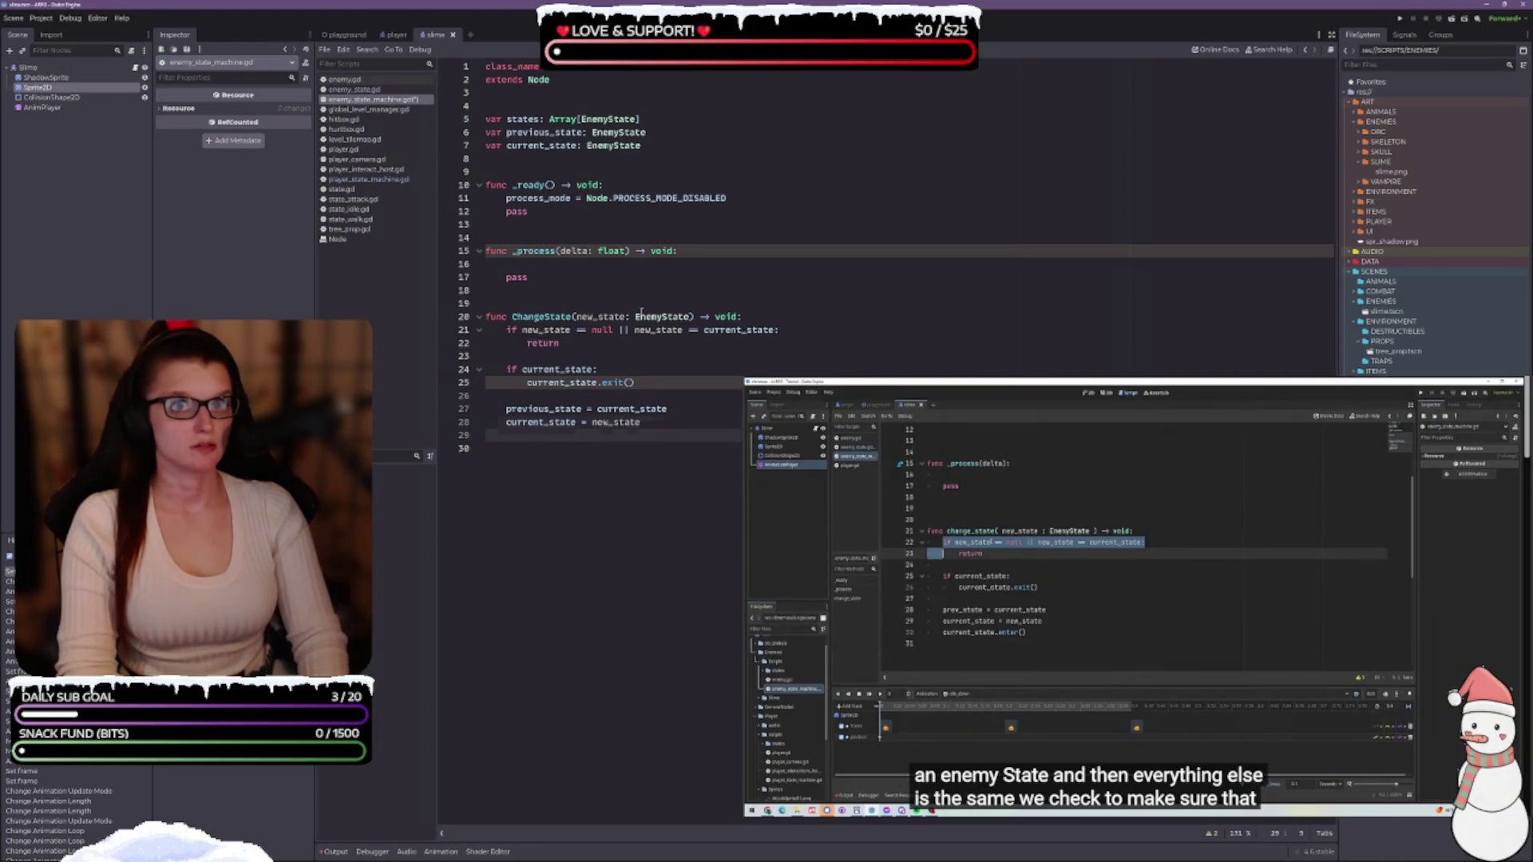
text(rr)
key(Return)
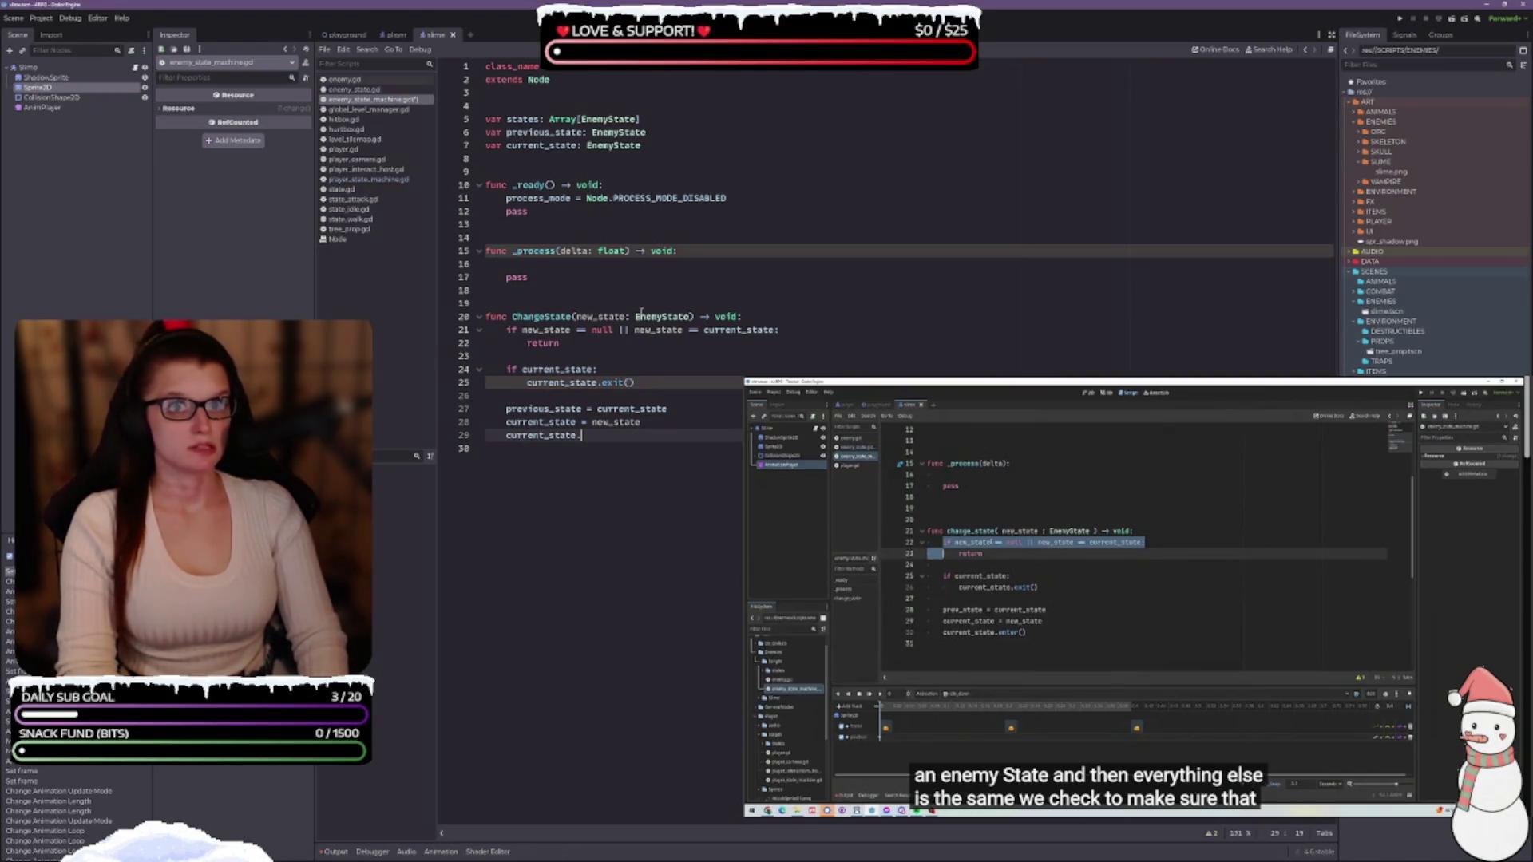
text(ent)
key(Return)
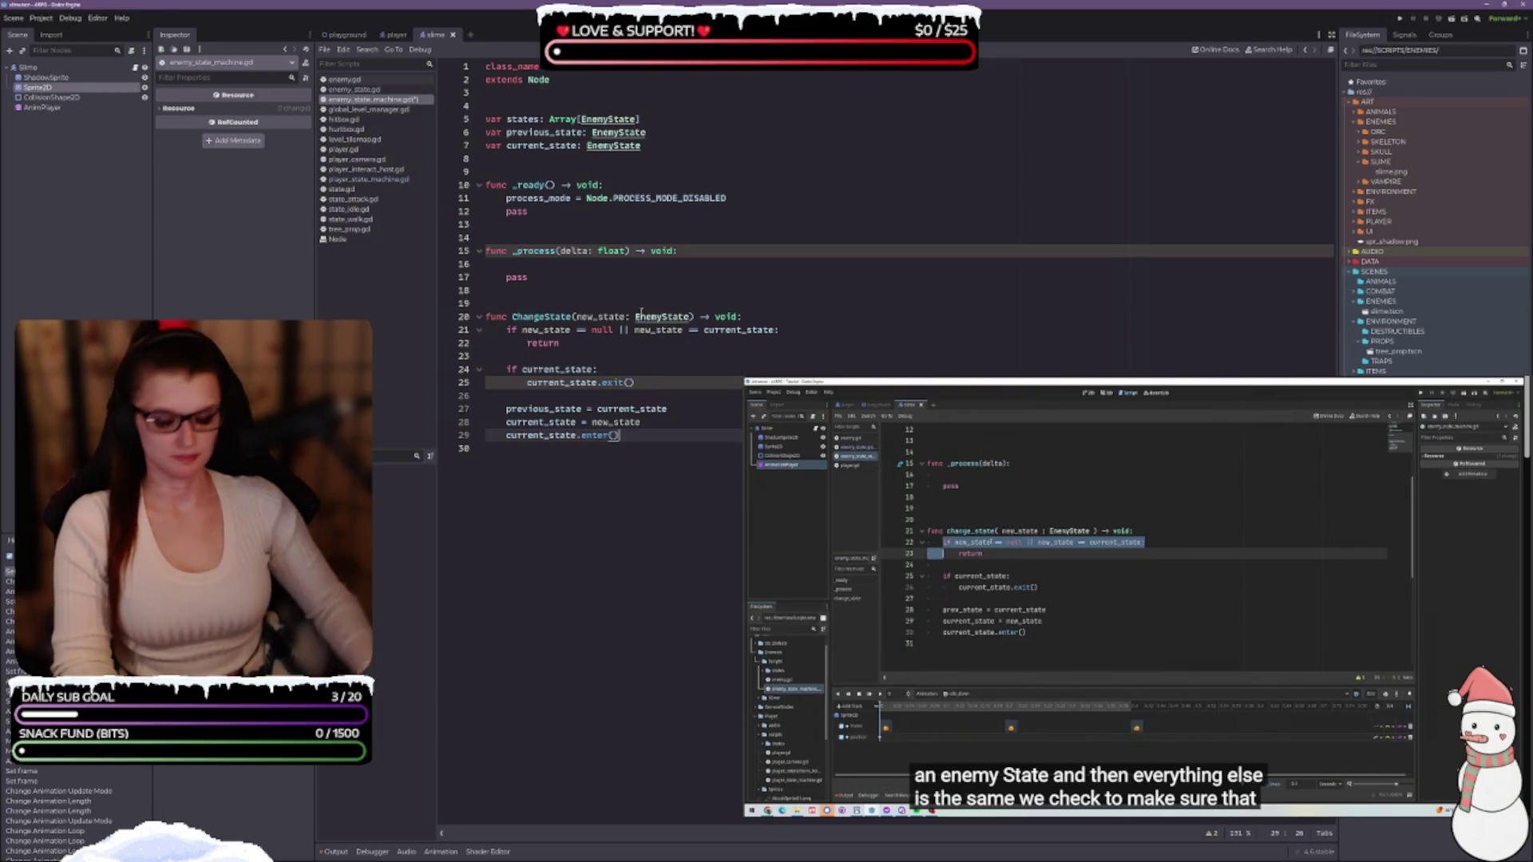
key(ctrl+s)
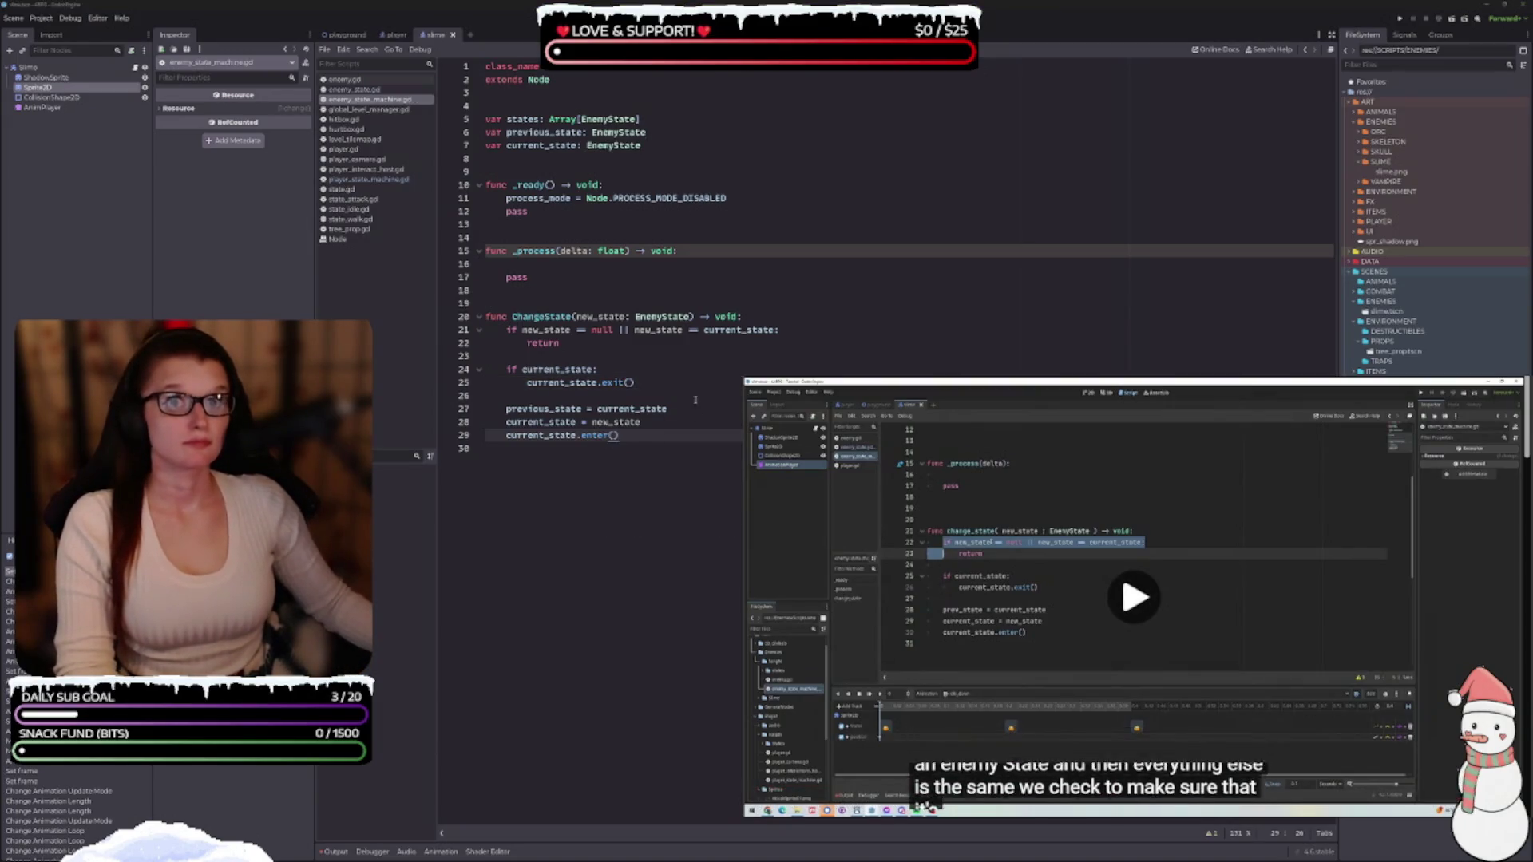